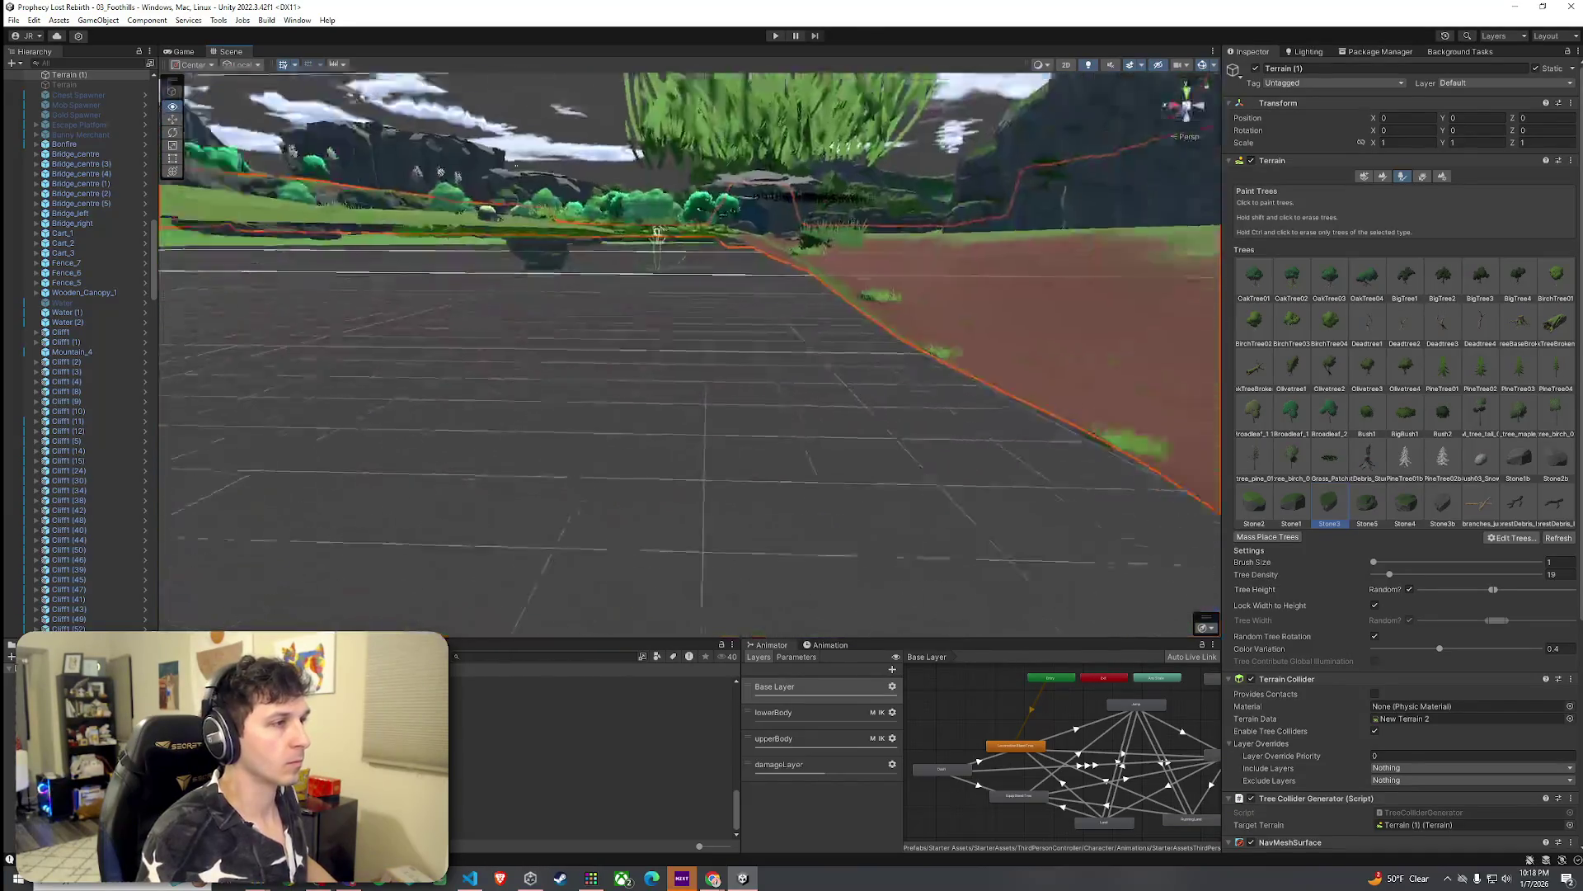
# Step: Fly and orbit the Scene view over the river, dirt bank, islands and cliffs
pyautogui.scroll(3, 550, 188)
pyautogui.moveTo(743, 256)
pyautogui.mouseDown()
pyautogui.moveTo(636, 275)
pyautogui.moveTo(600, 256)
pyautogui.moveTo(530, 289)
pyautogui.moveTo(470, 247)
pyautogui.moveTo(572, 238)
pyautogui.moveTo(556, 247)
pyautogui.moveTo(500, 200)
pyautogui.moveTo(689, 257)
pyautogui.moveTo(634, 327)
pyautogui.mouseUp()
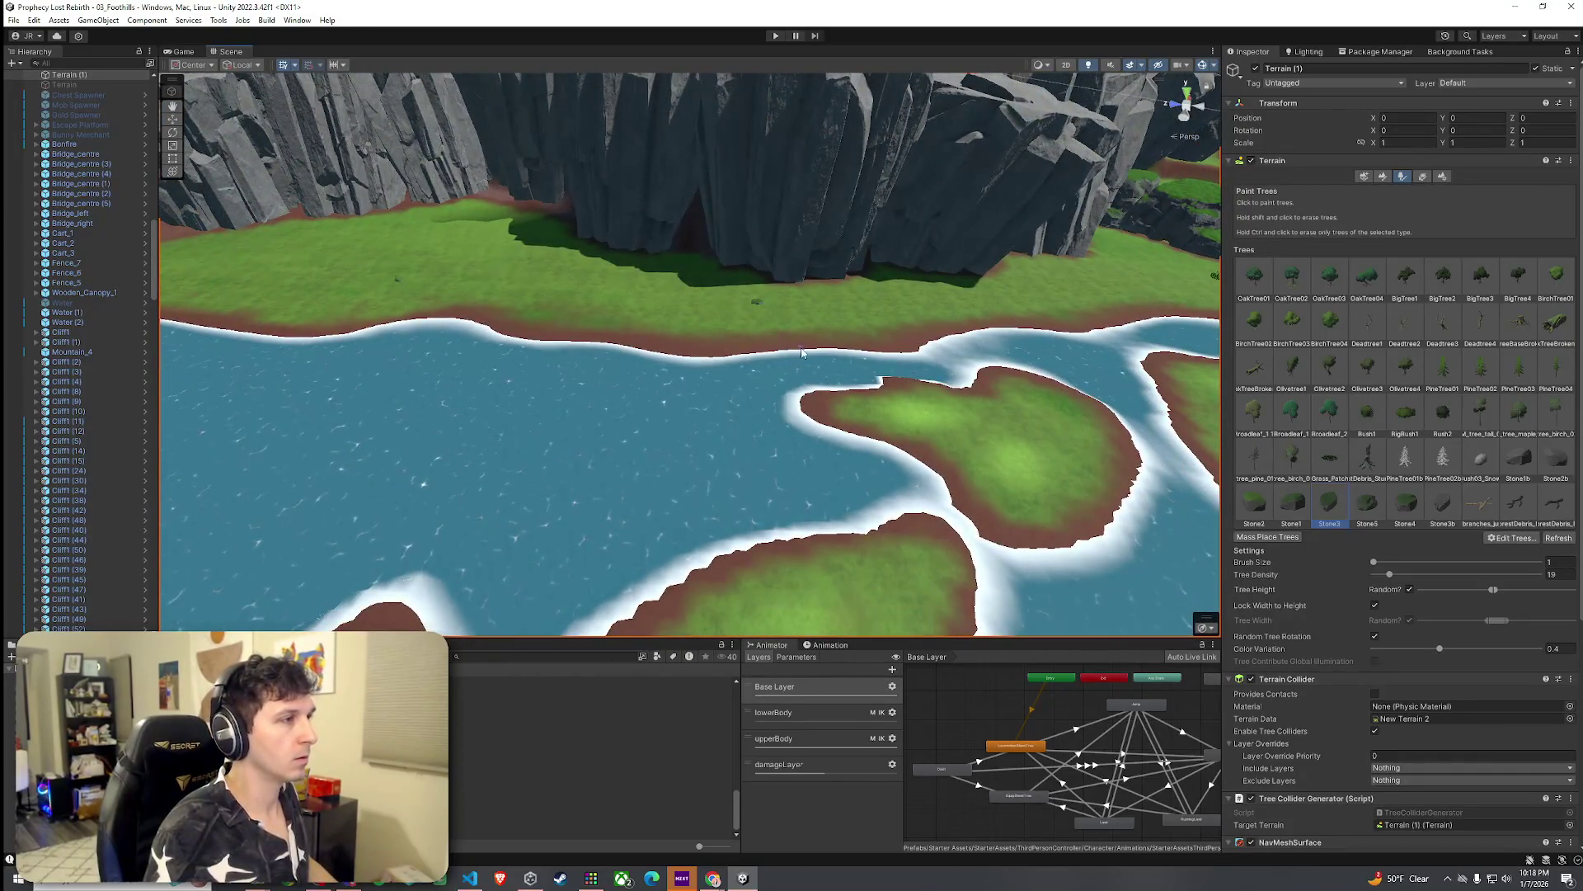
pyautogui.moveTo(1072, 282); pyautogui.dragTo(836, 305)
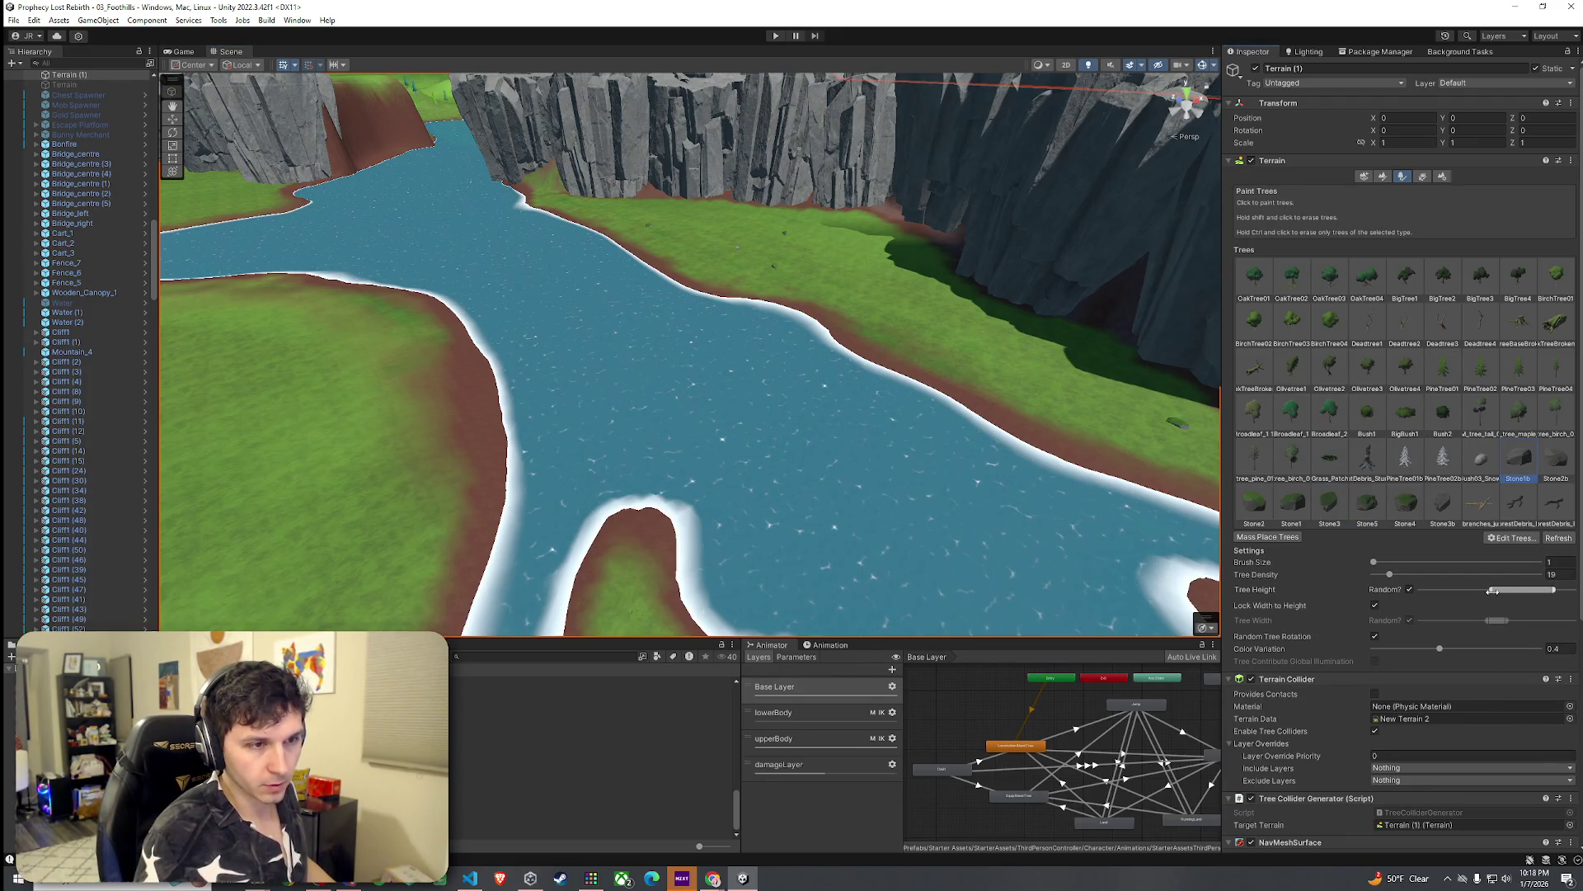
pyautogui.moveTo(902, 314); pyautogui.dragTo(1250, 445)
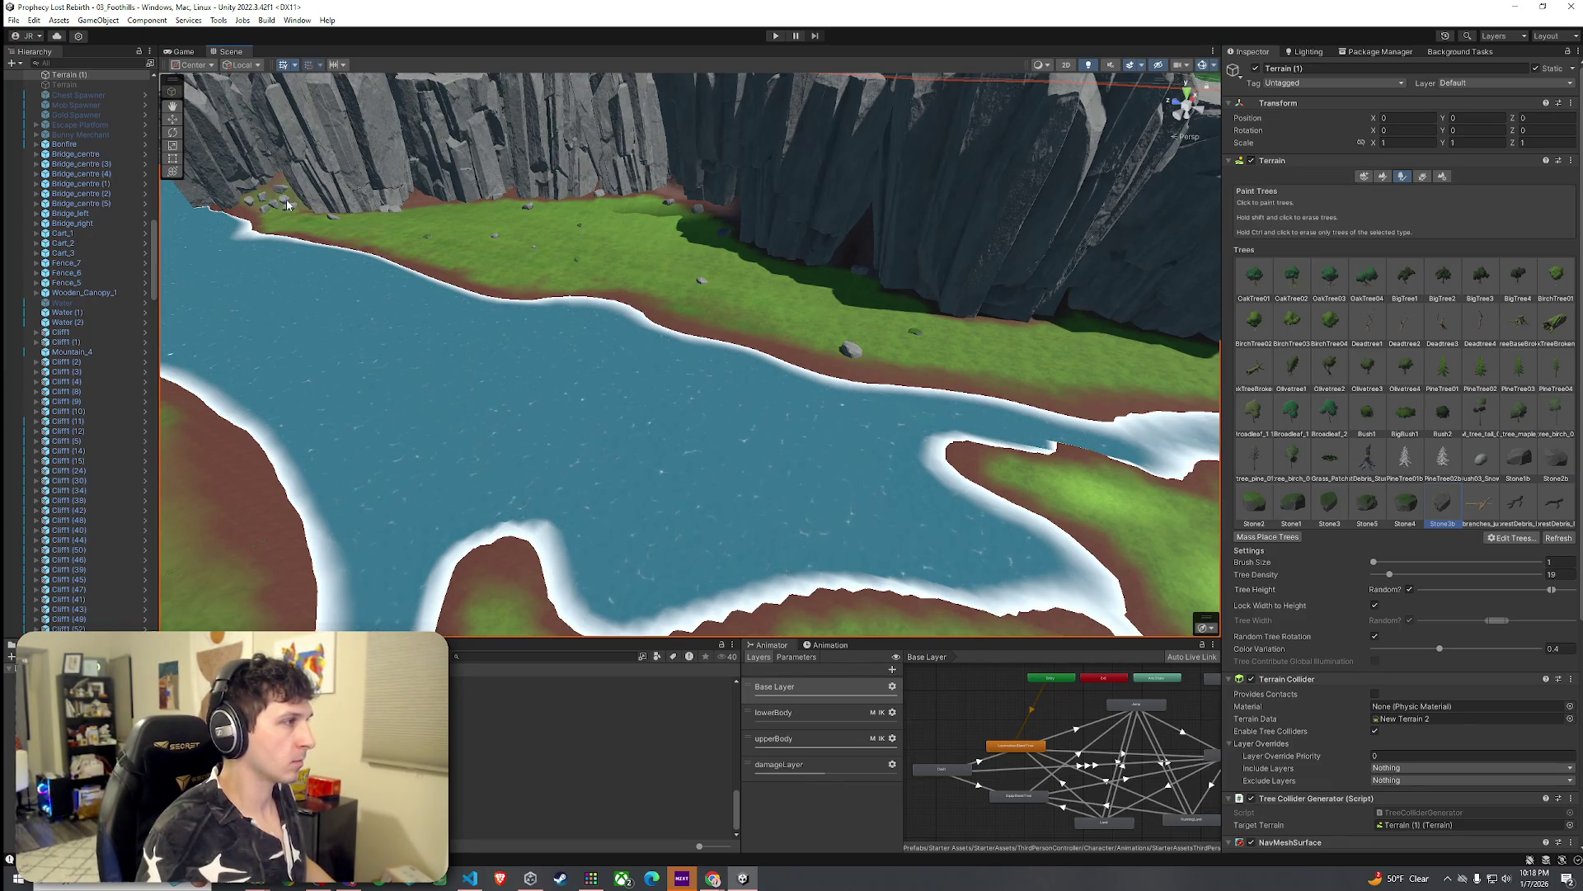
pyautogui.moveTo(390, 254); pyautogui.dragTo(323, 244)
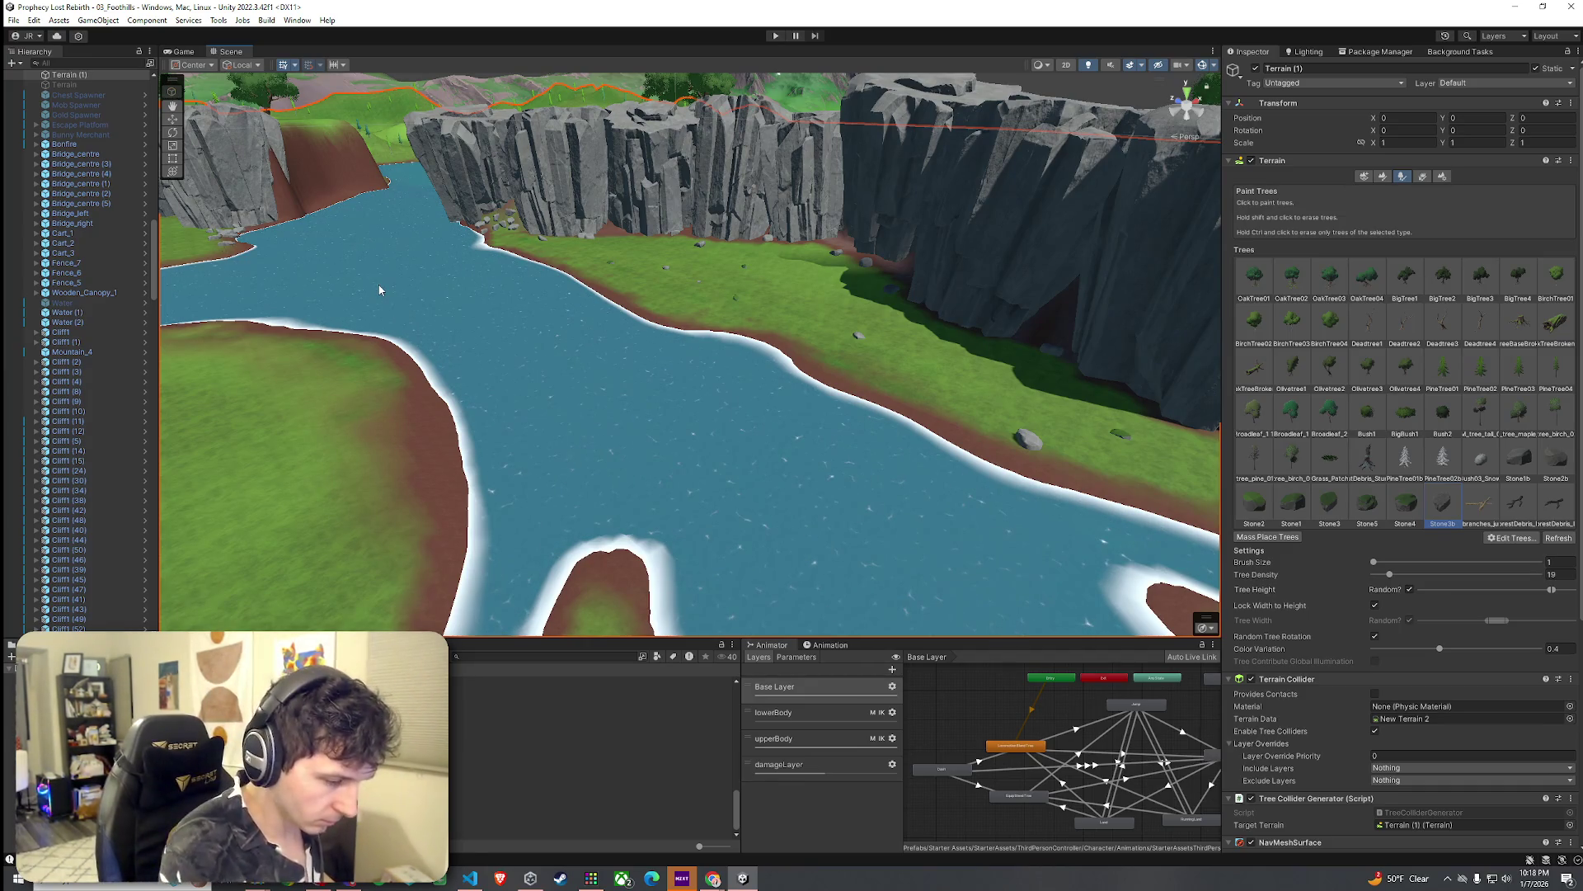
pyautogui.moveTo(508, 233)
pyautogui.mouseDown()
pyautogui.moveTo(876, 311)
pyautogui.moveTo(721, 249)
pyautogui.moveTo(652, 272)
pyautogui.moveTo(742, 309)
pyautogui.mouseUp()
pyautogui.scroll(-4, 1363, 441)
pyautogui.scroll(3, 1366, 376)
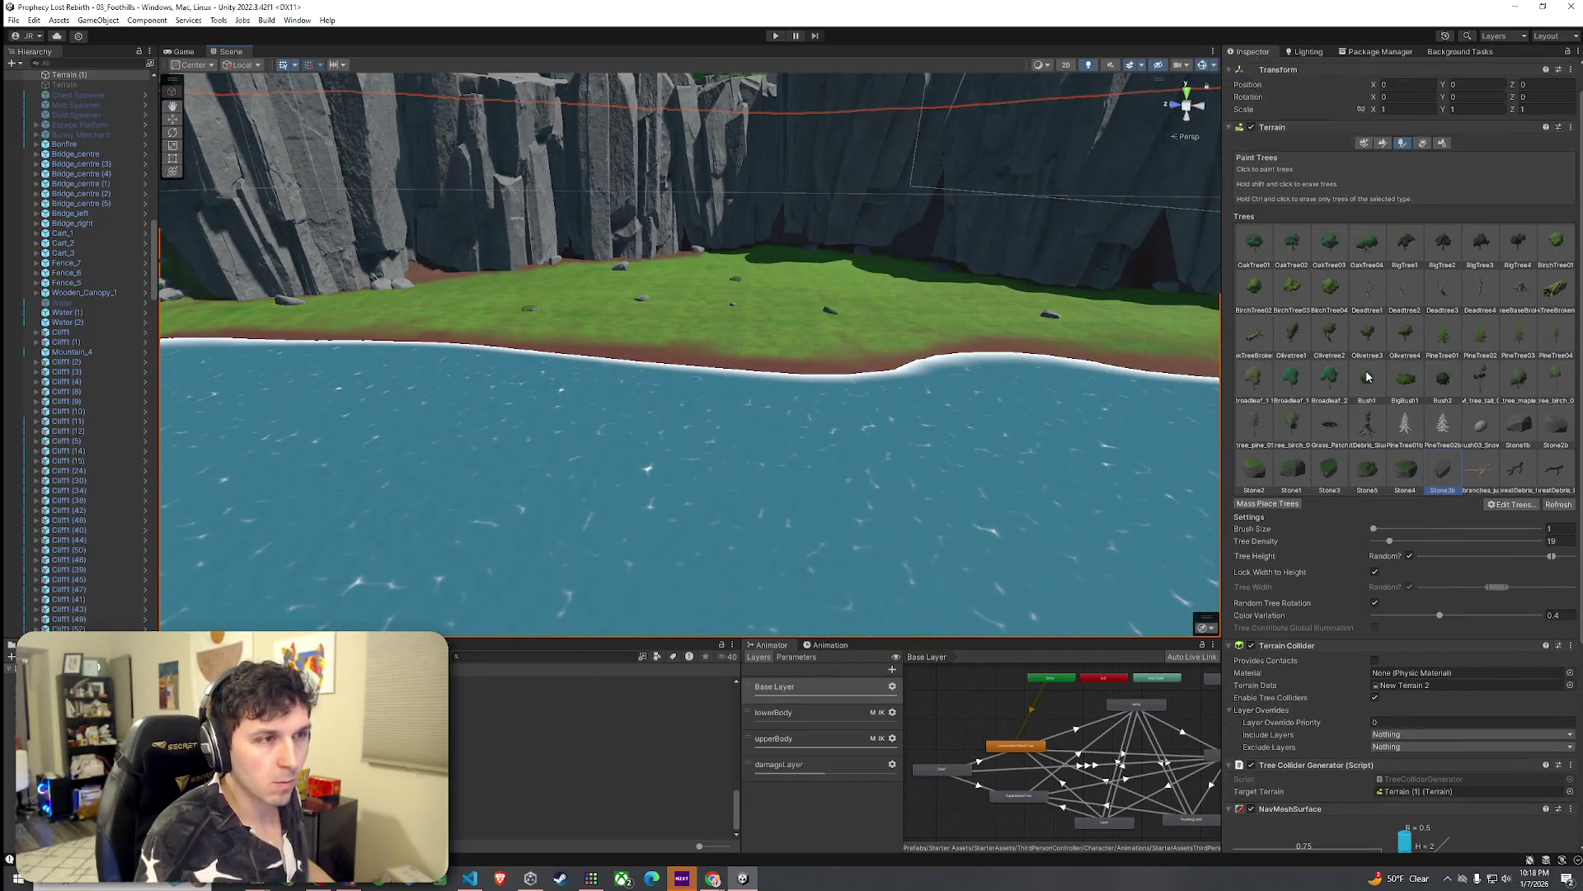
pyautogui.scroll(2, 1412, 415)
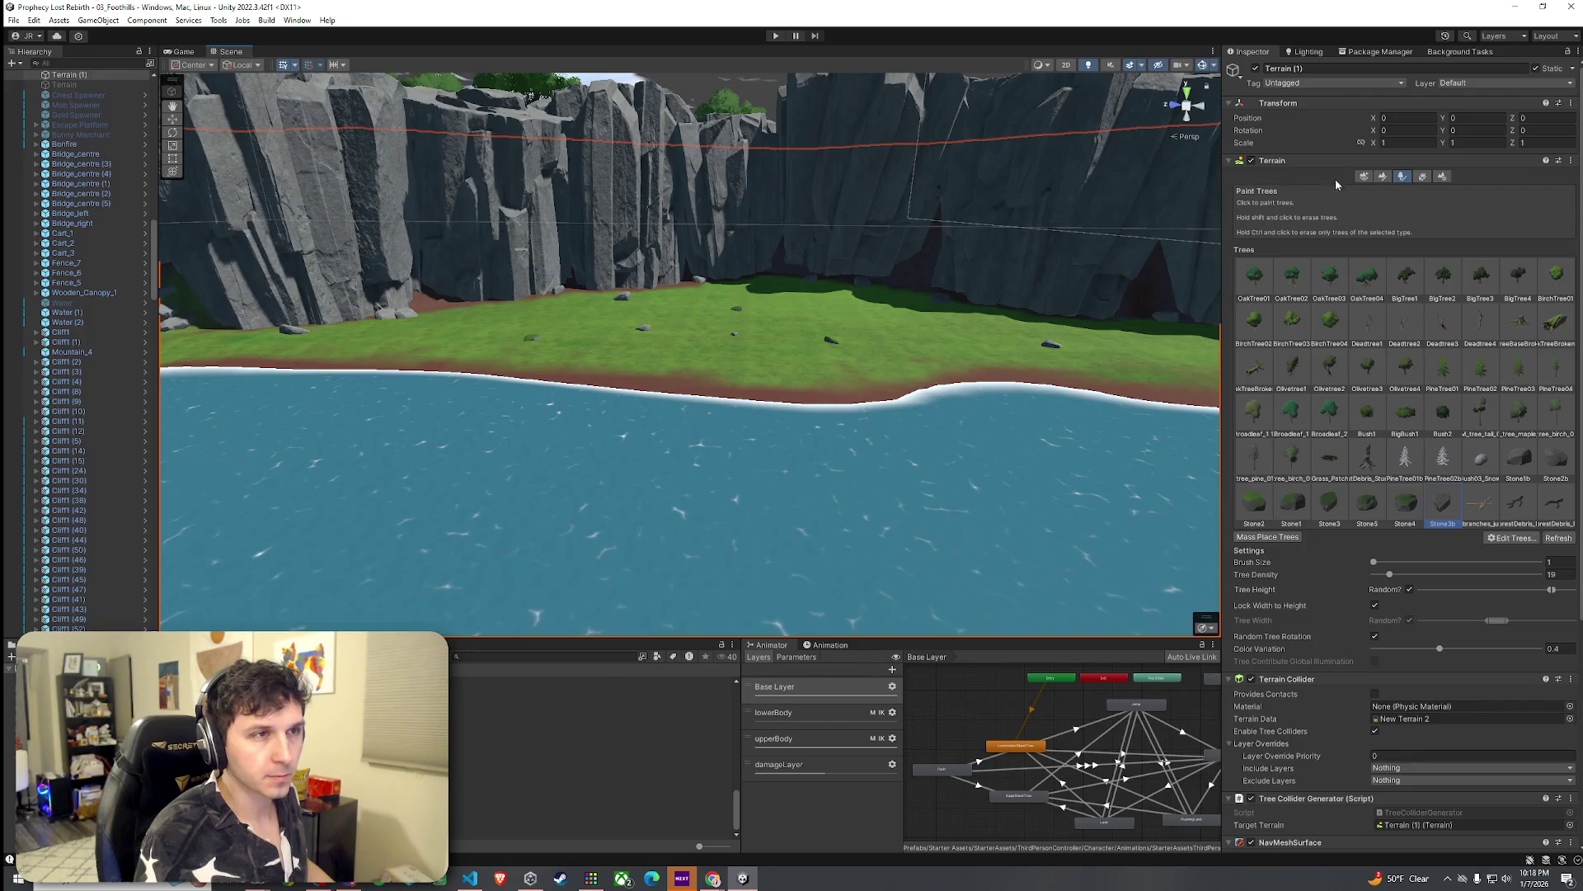
# Step: Switch the terrain tool to Paint Details with grass details at brush size 8.8
pyautogui.click(1422, 176)
pyautogui.click(34, 19)
pyautogui.moveTo(666, 317); pyautogui.dragTo(691, 288)
pyautogui.scroll(5, 691, 288)
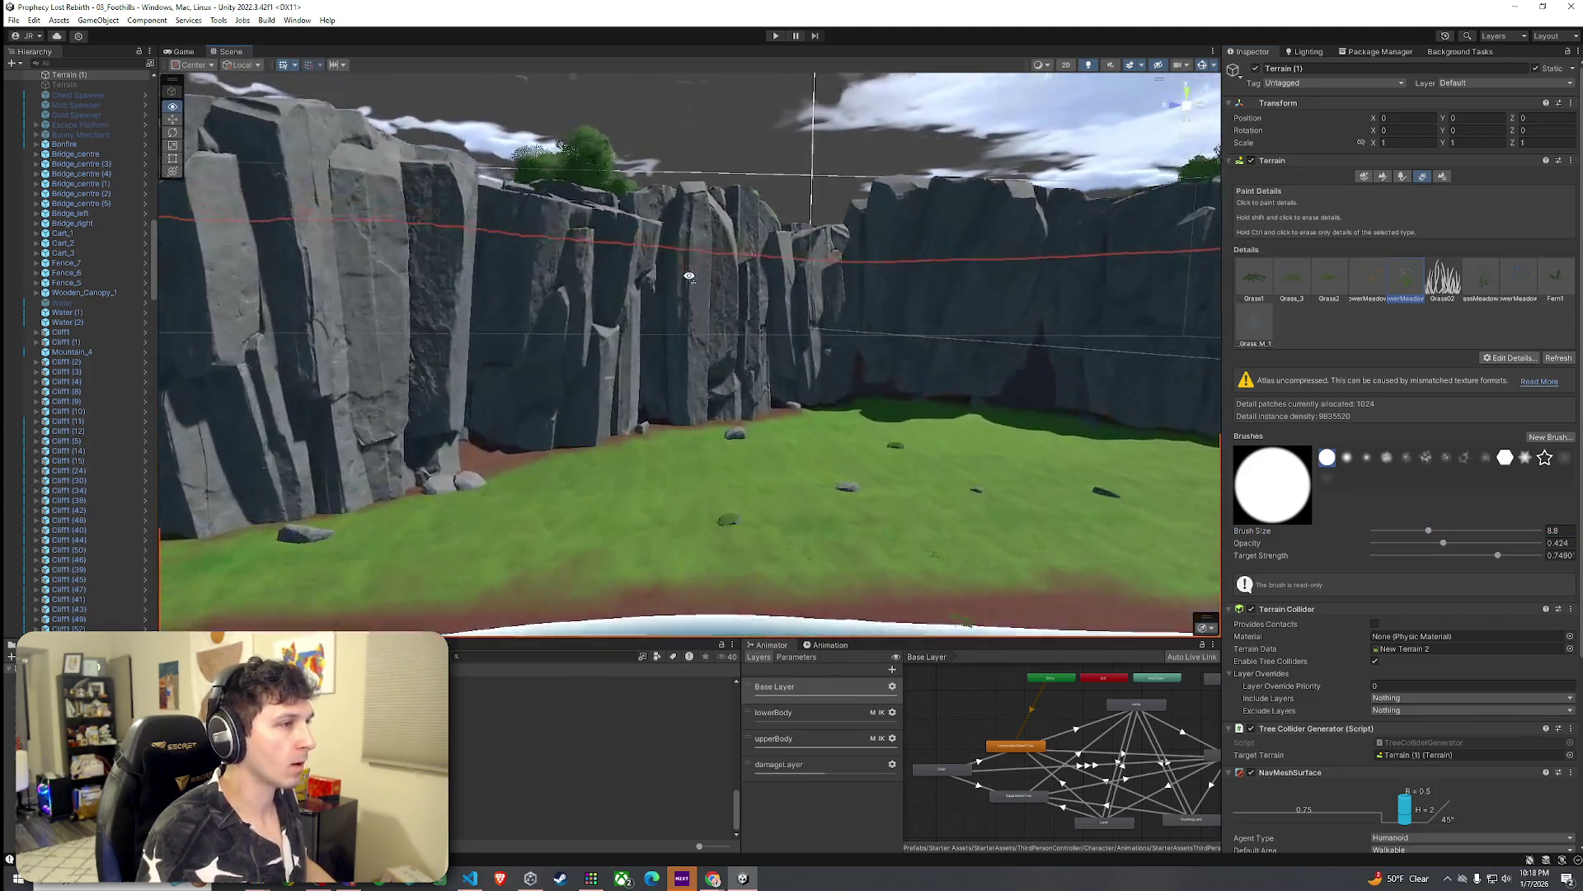
# Step: Paint the Grass Mud texture along the cliff base
pyautogui.click(1385, 178)
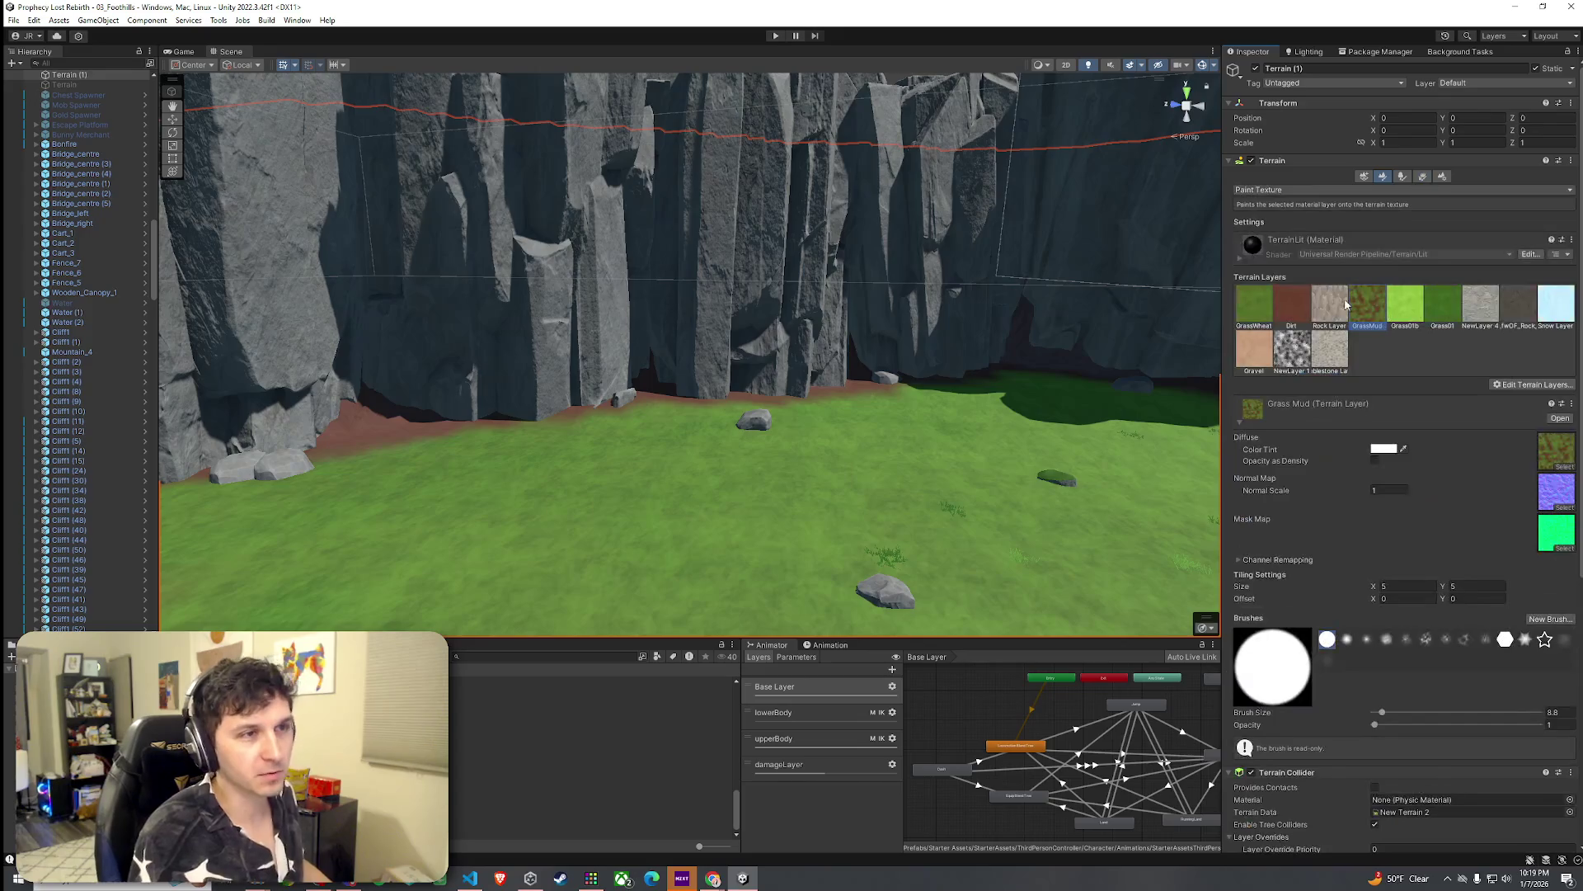
pyautogui.moveTo(458, 501); pyautogui.dragTo(444, 466)
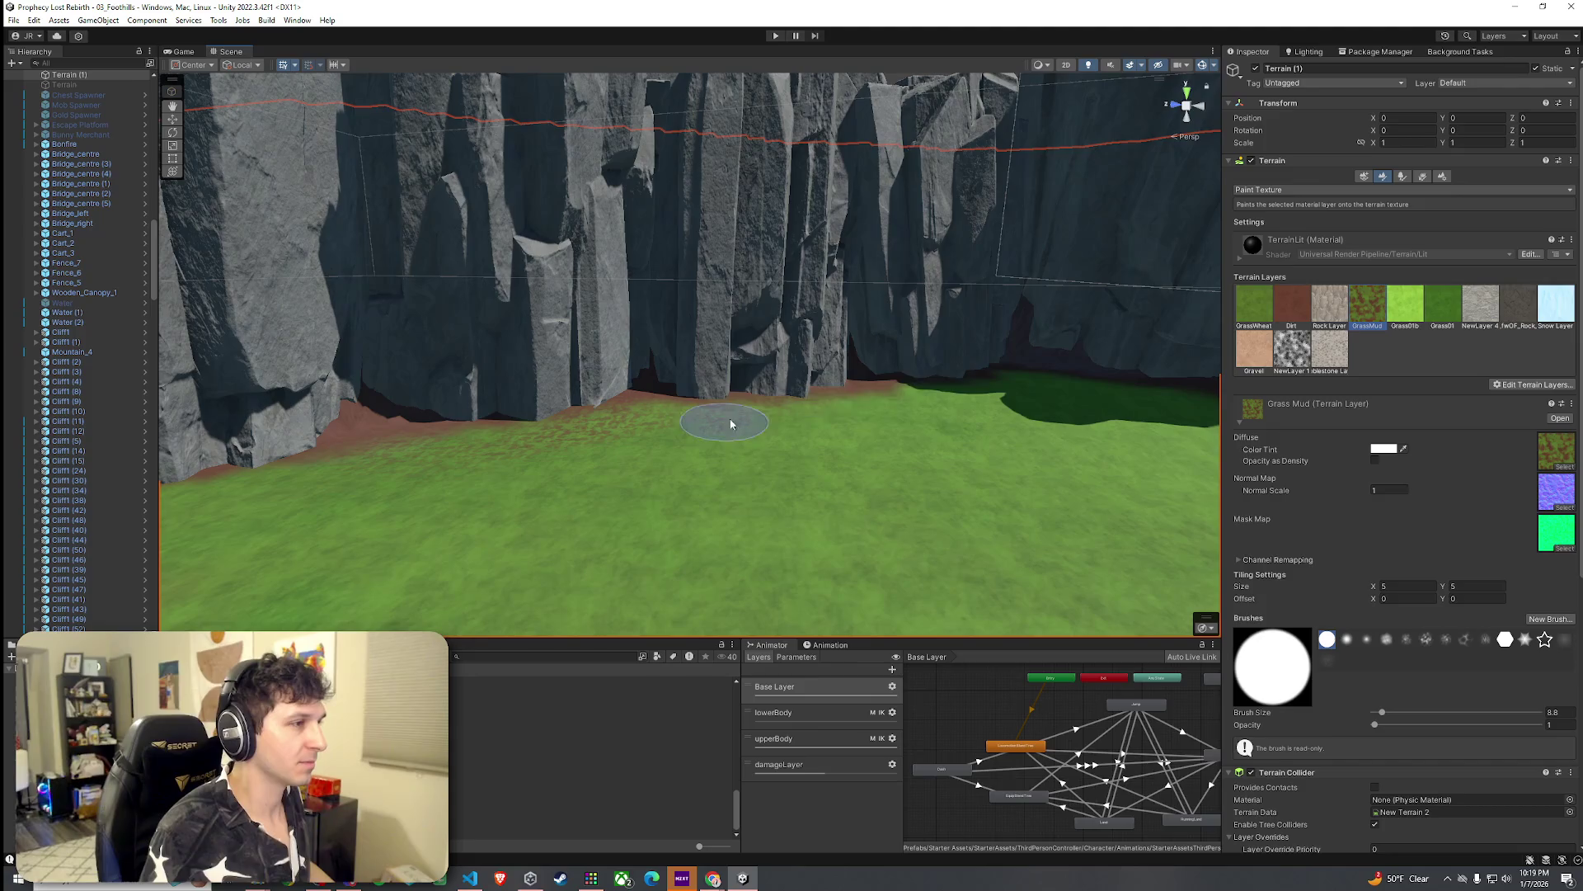
pyautogui.moveTo(945, 396)
pyautogui.mouseDown()
pyautogui.moveTo(689, 417)
pyautogui.moveTo(542, 393)
pyautogui.moveTo(1025, 389)
pyautogui.moveTo(1146, 408)
pyautogui.moveTo(1043, 417)
pyautogui.moveTo(1119, 445)
pyautogui.moveTo(795, 382)
pyautogui.mouseUp()
pyautogui.moveTo(1021, 406)
pyautogui.mouseDown()
pyautogui.moveTo(1041, 403)
pyautogui.moveTo(830, 428)
pyautogui.moveTo(1141, 399)
pyautogui.moveTo(777, 364)
pyautogui.moveTo(912, 296)
pyautogui.moveTo(912, 364)
pyautogui.moveTo(609, 513)
pyautogui.moveTo(948, 530)
pyautogui.moveTo(810, 400)
pyautogui.mouseUp()
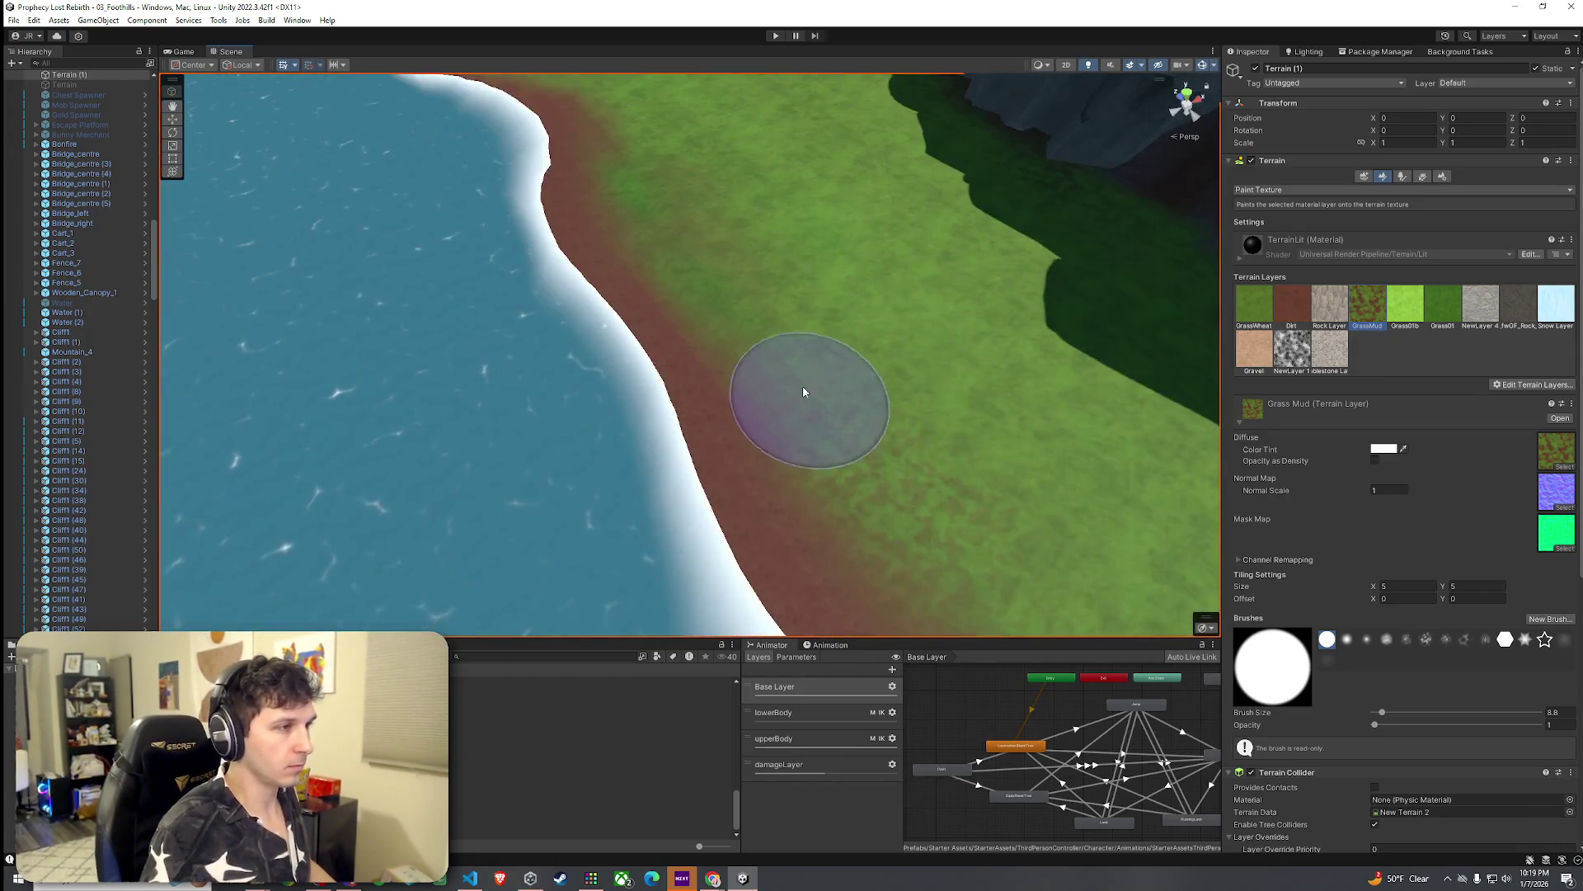
pyautogui.moveTo(659, 214)
pyautogui.mouseDown()
pyautogui.moveTo(696, 220)
pyautogui.moveTo(757, 272)
pyautogui.mouseUp()
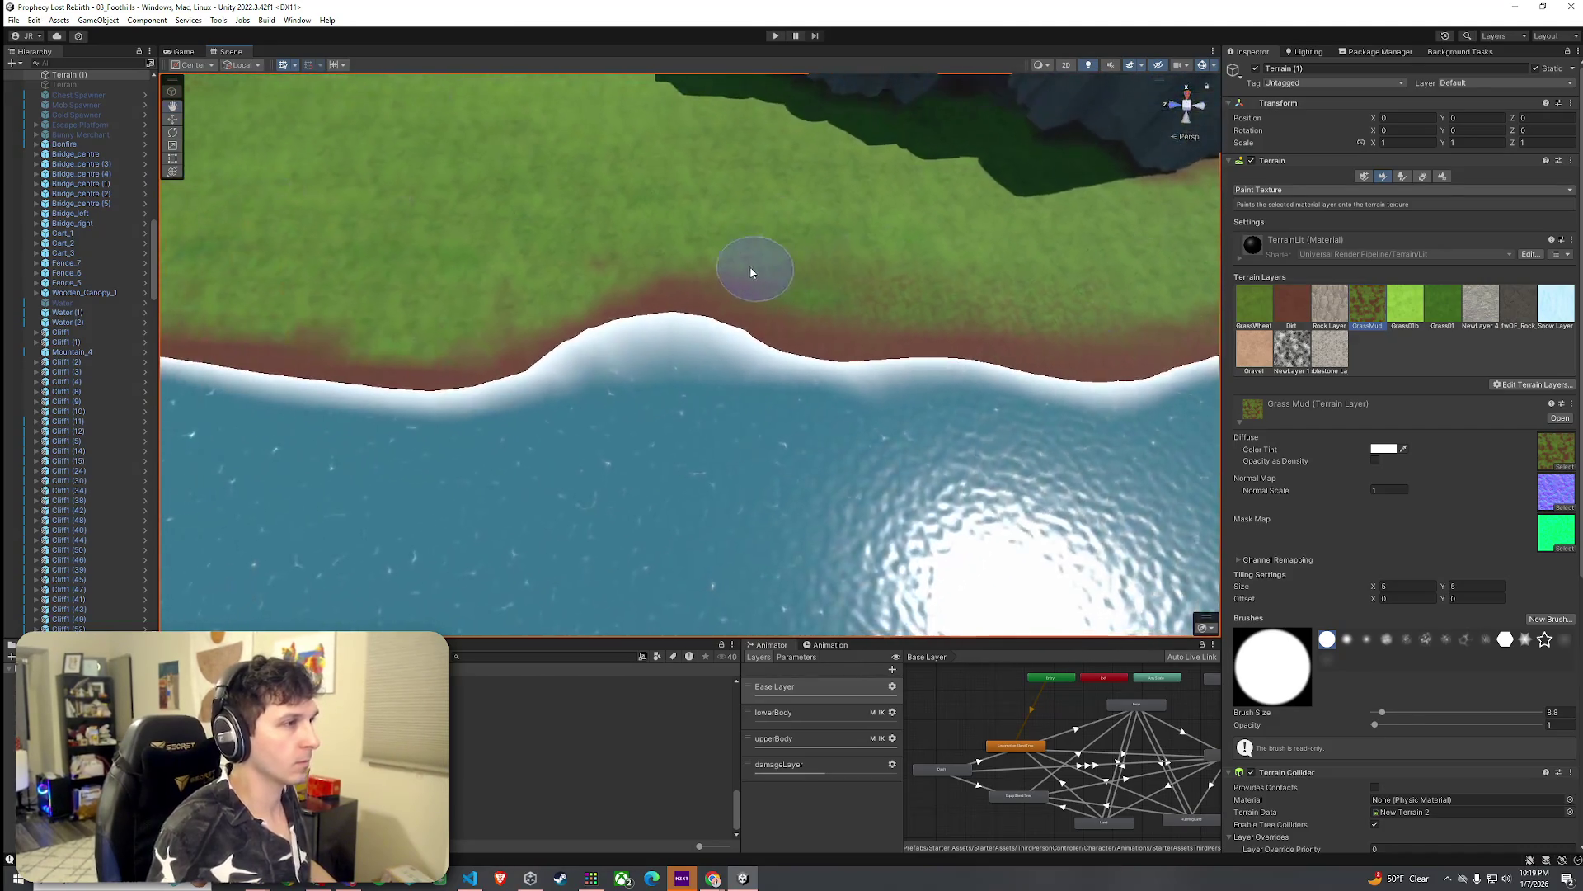
pyautogui.moveTo(335, 340); pyautogui.dragTo(307, 262)
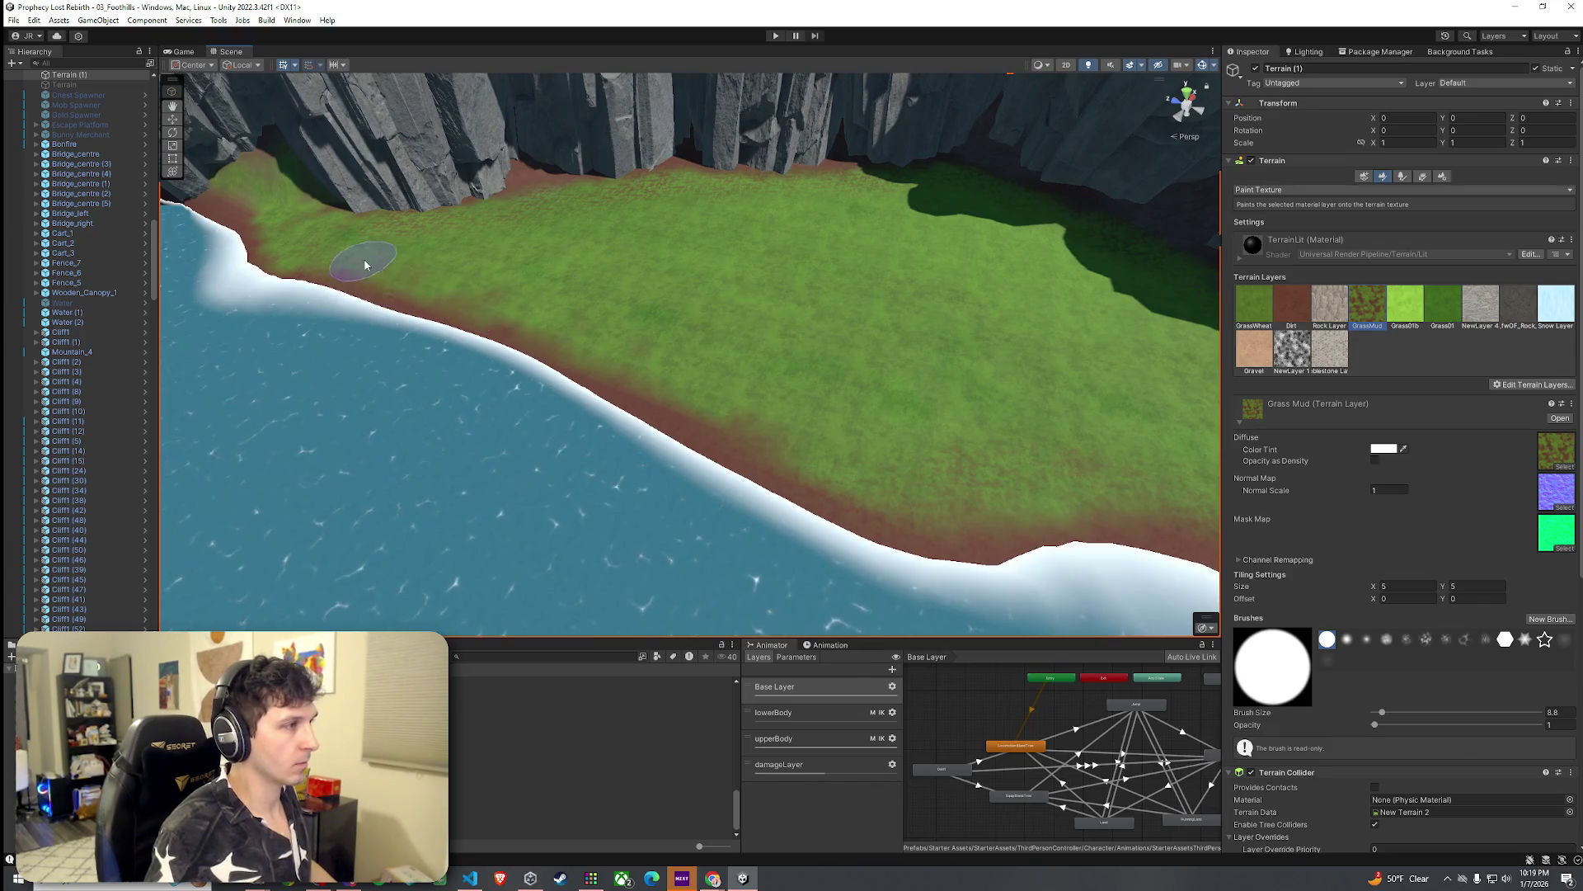
pyautogui.moveTo(724, 411); pyautogui.dragTo(884, 395)
# Step: Blend Grass Wheat texture into the riverbank grass, then return to tree painting
pyautogui.click(1255, 317)
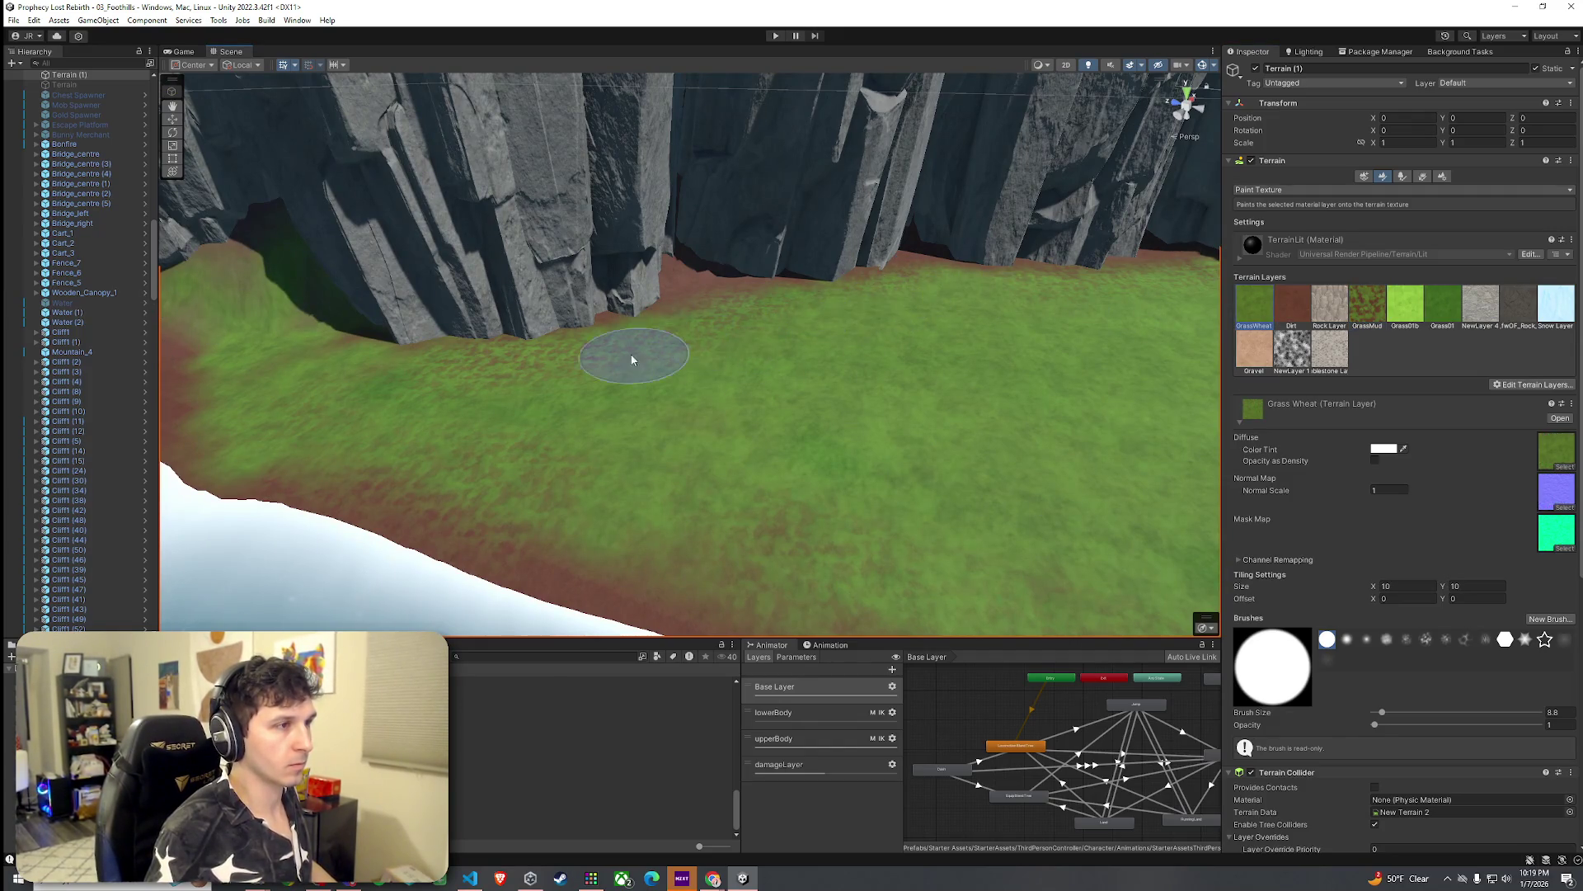
pyautogui.moveTo(563, 377); pyautogui.dragTo(693, 354)
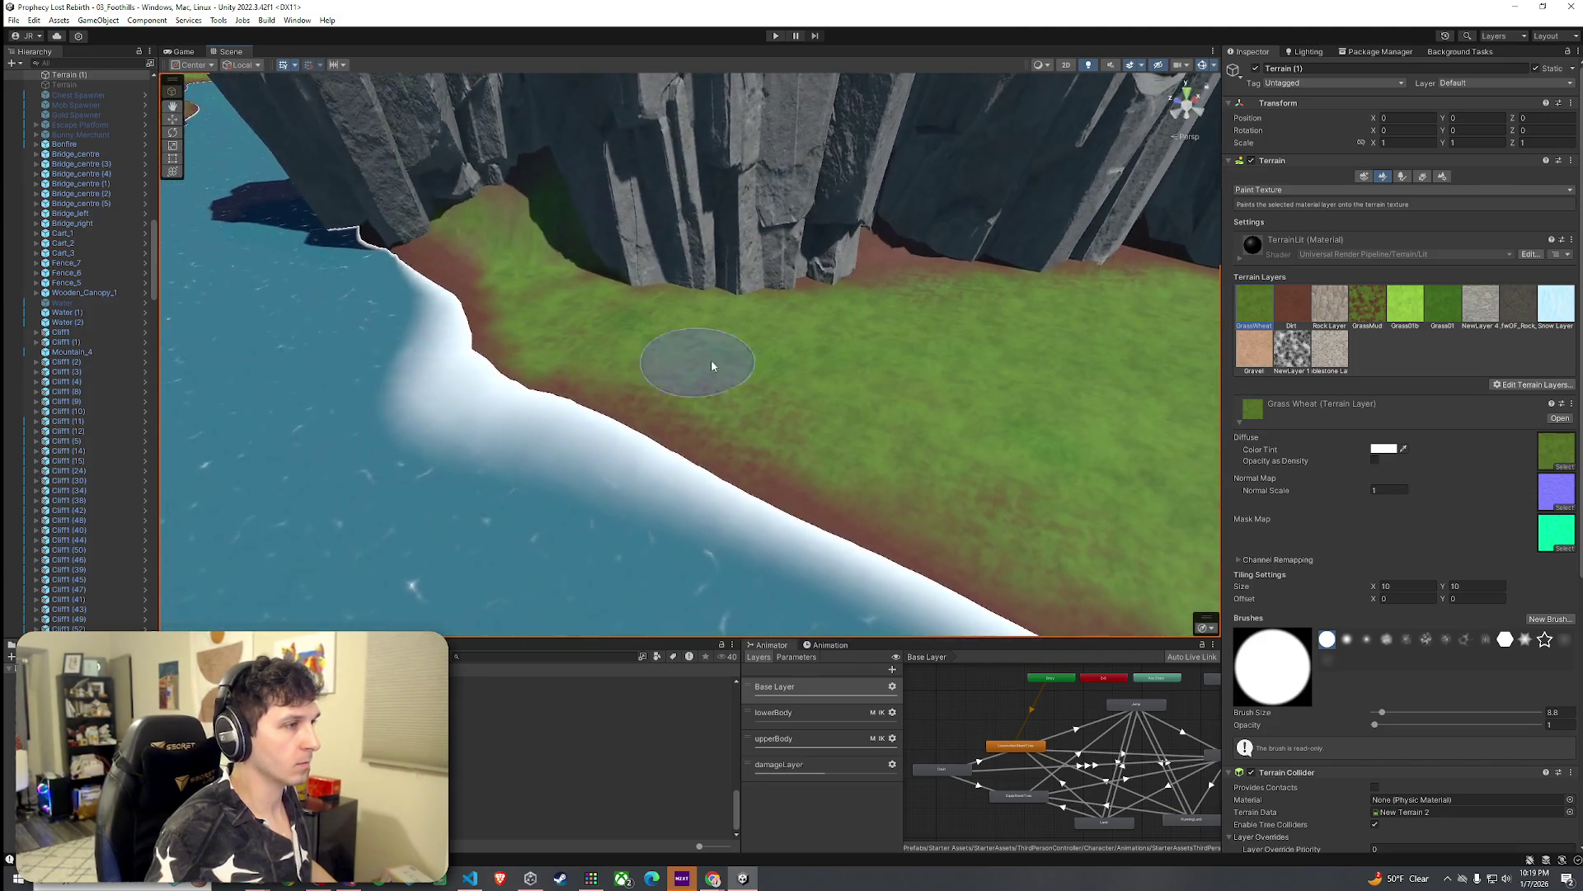
pyautogui.moveTo(1099, 470)
pyautogui.mouseDown()
pyautogui.moveTo(1194, 479)
pyautogui.moveTo(1433, 419)
pyautogui.moveTo(1038, 378)
pyautogui.mouseUp()
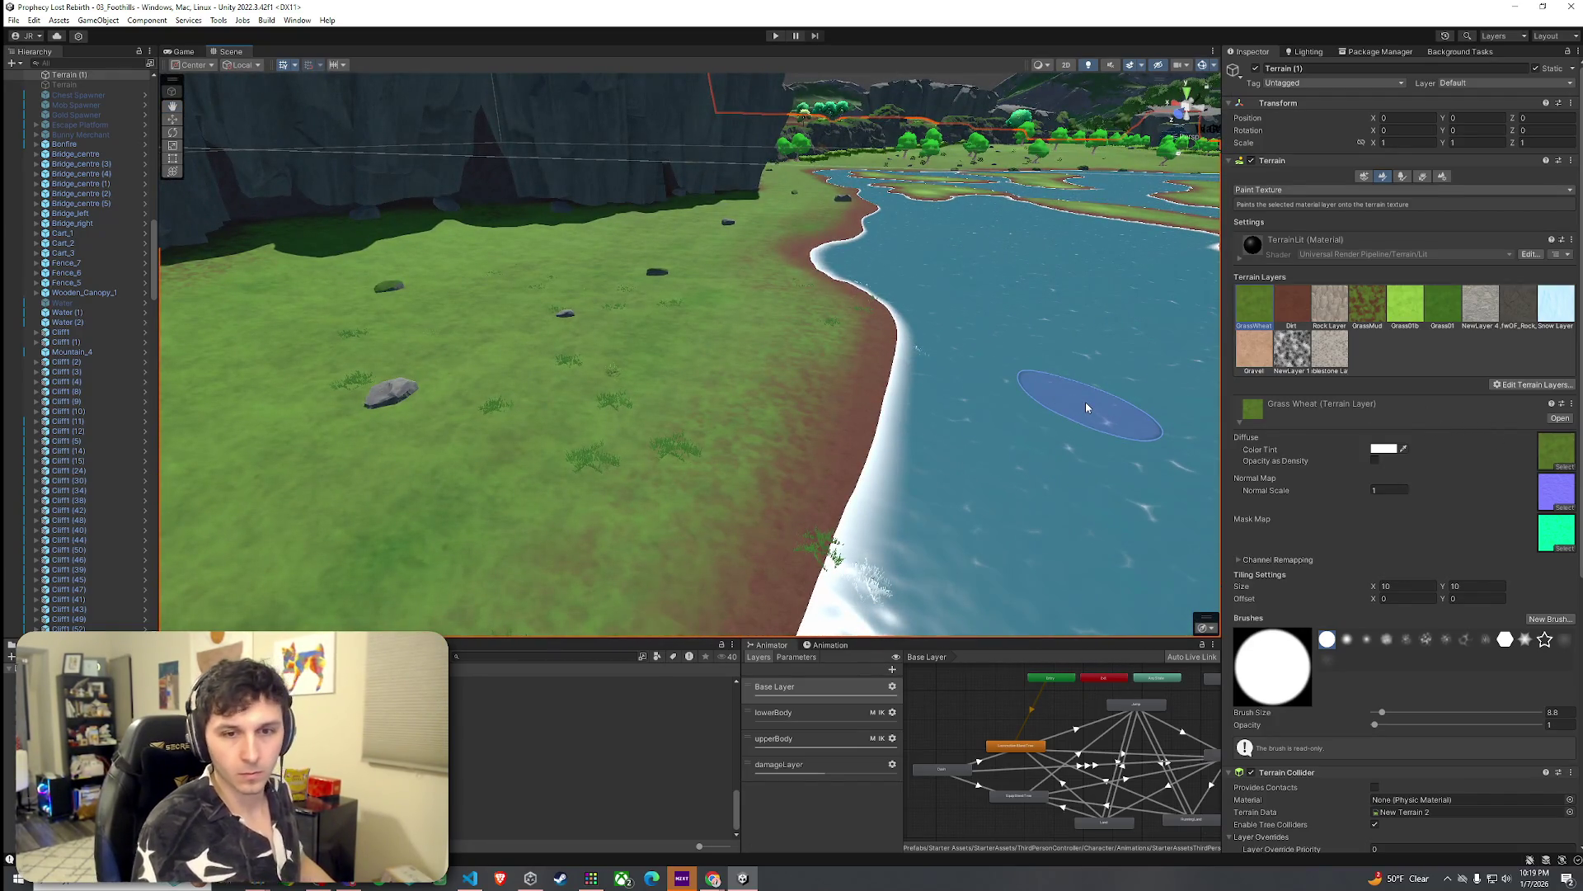
pyautogui.moveTo(1087, 399)
pyautogui.mouseDown()
pyautogui.moveTo(975, 608)
pyautogui.moveTo(816, 311)
pyautogui.moveTo(893, 377)
pyautogui.mouseUp()
pyautogui.click(33, 21)
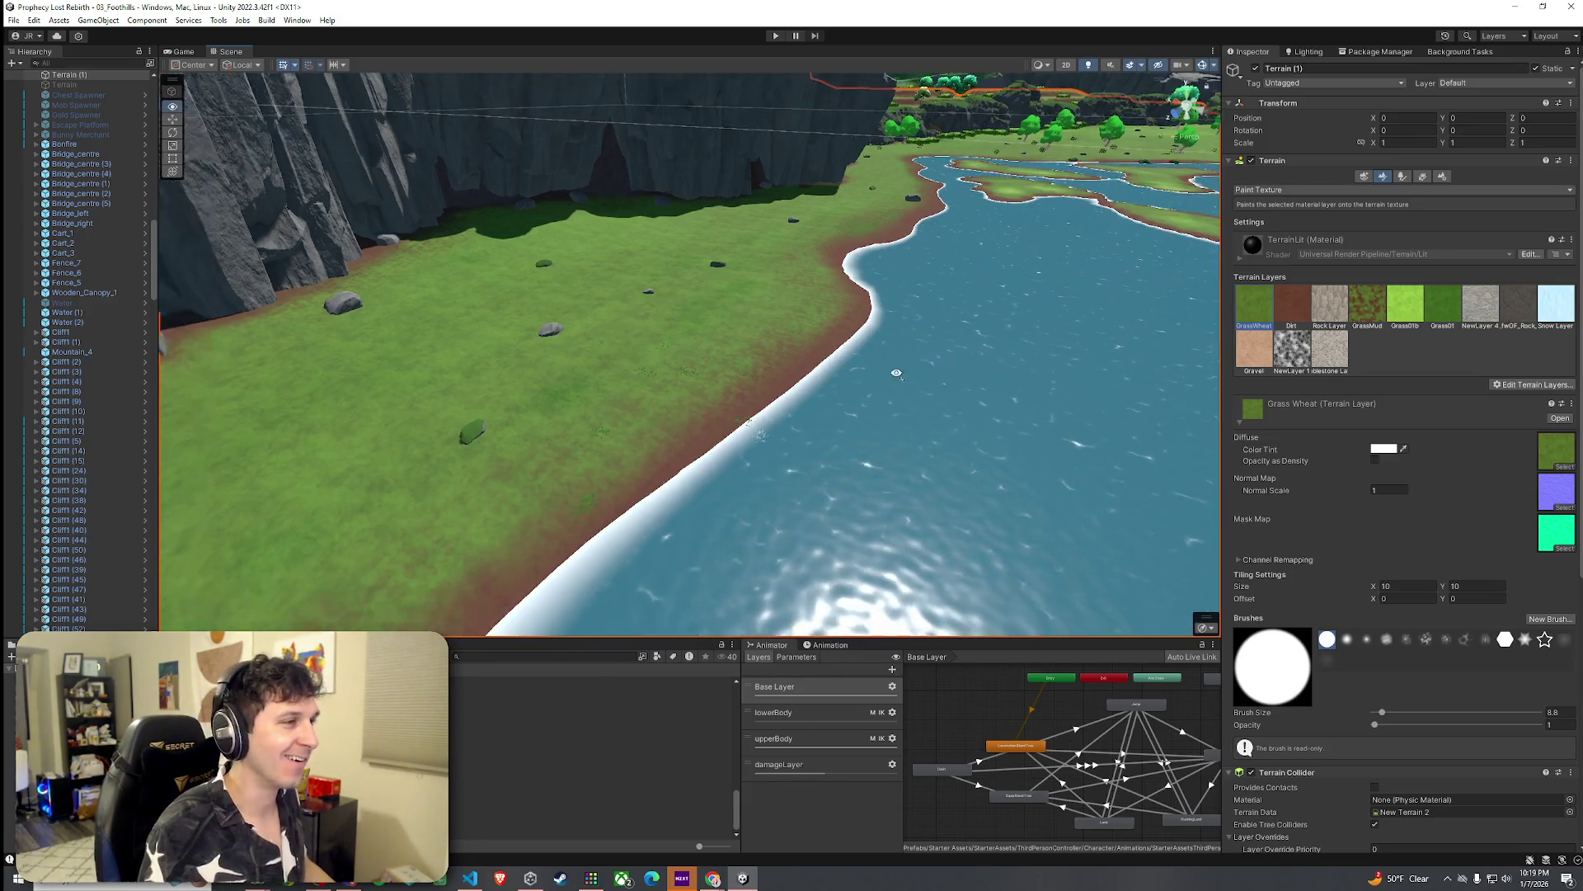
pyautogui.click(1403, 176)
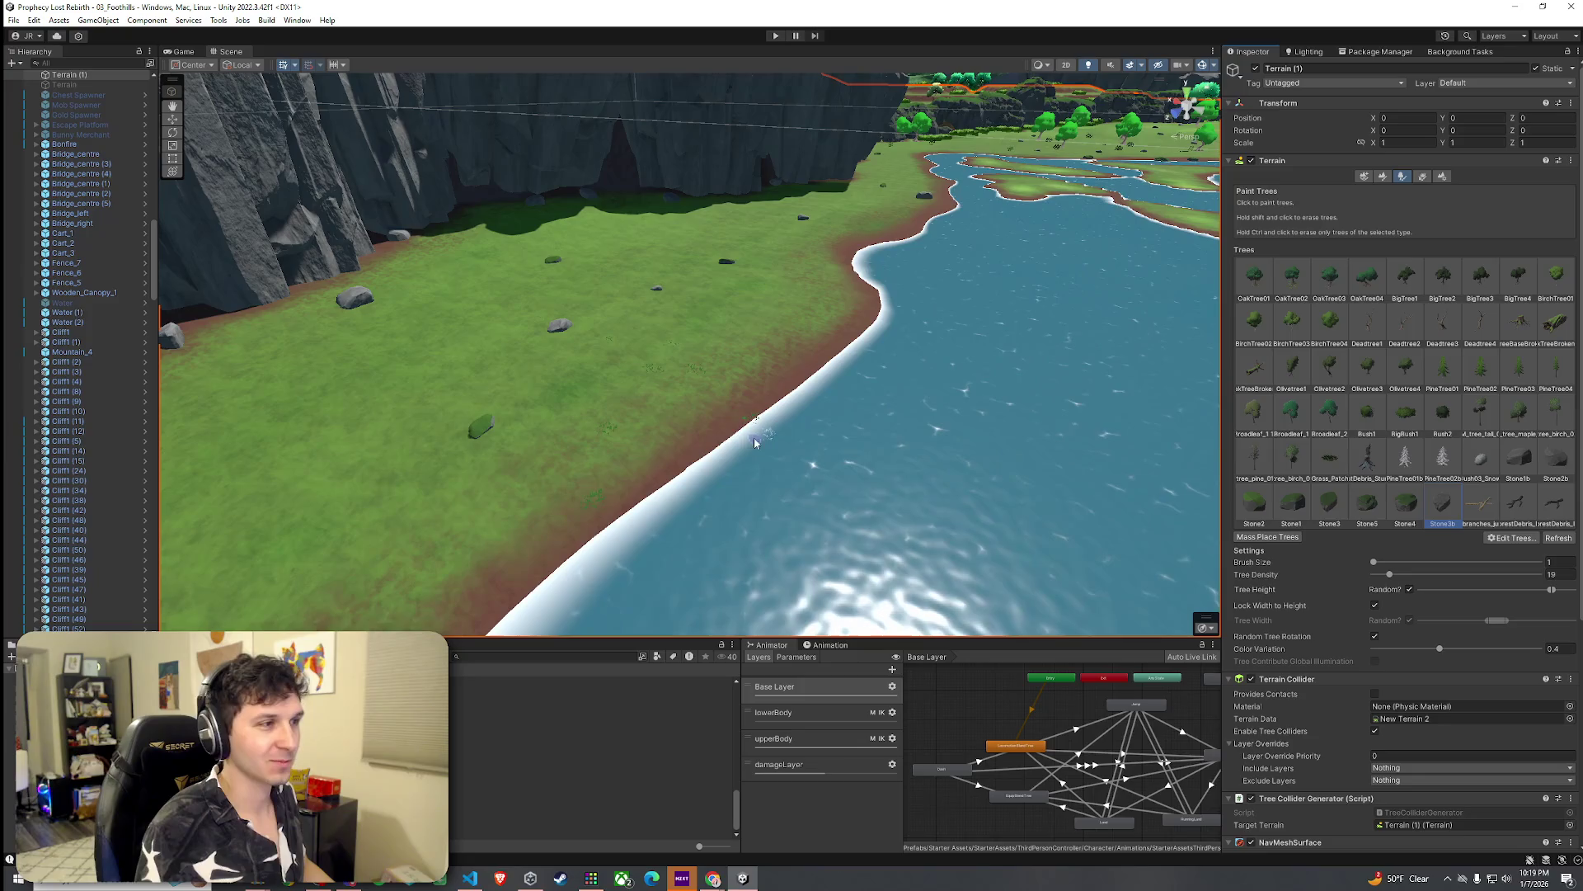
# Step: Scatter mossy green Stone4 stones along the shore and beside the waterline
pyautogui.click(812, 364)
pyautogui.click(1404, 503)
pyautogui.click(858, 319)
pyautogui.click(673, 480)
pyautogui.moveTo(674, 481); pyautogui.dragTo(485, 522)
pyautogui.scroll(-3, 485, 522)
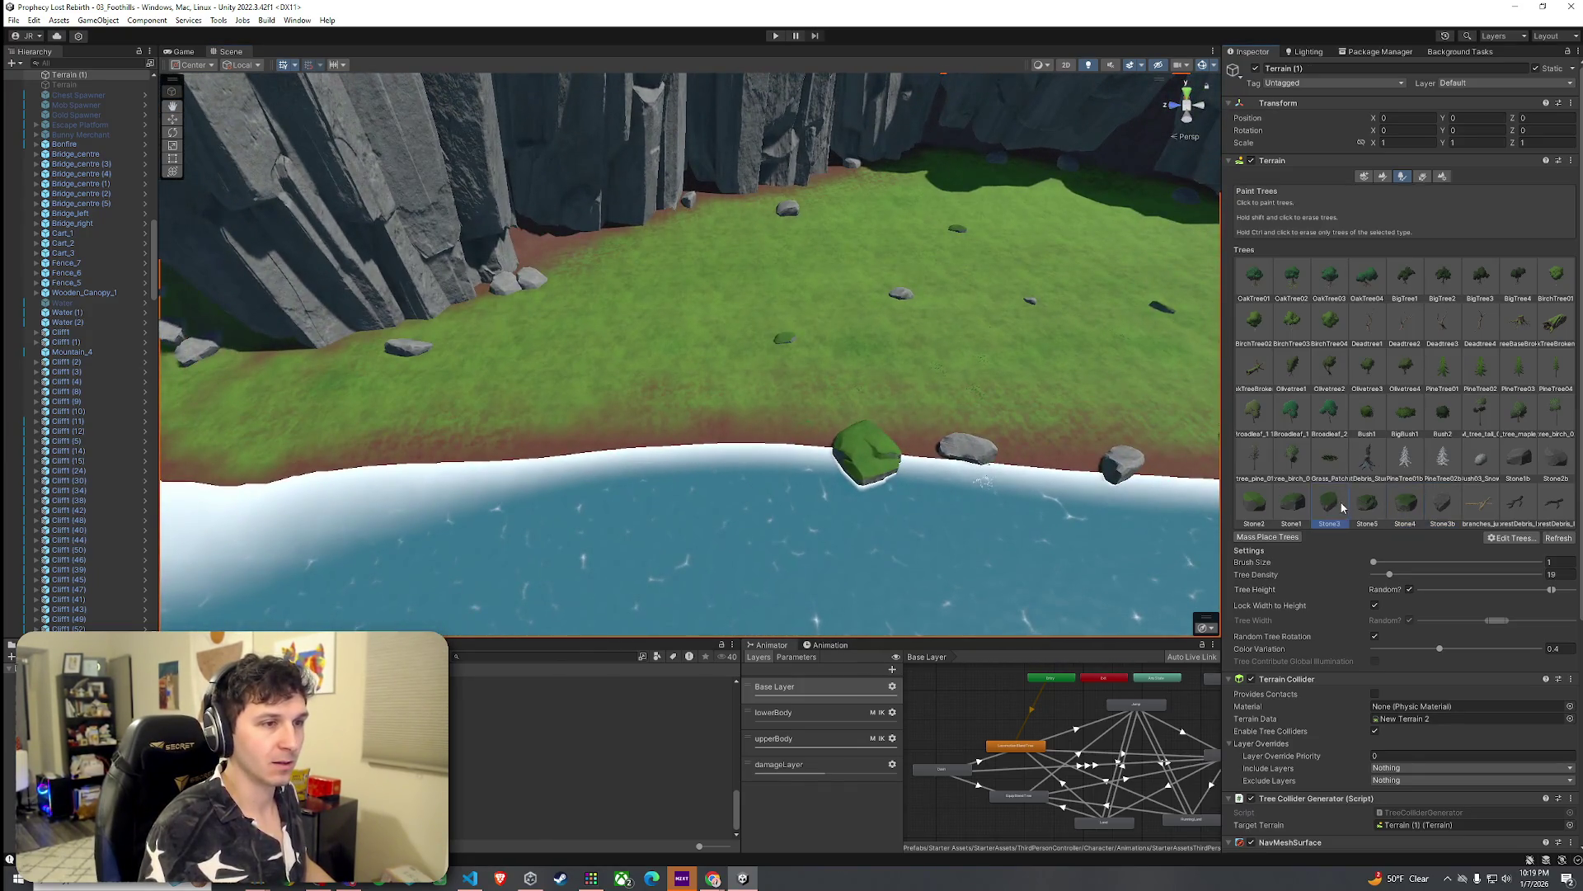
pyautogui.moveTo(751, 453); pyautogui.dragTo(582, 368)
pyautogui.click(540, 324)
pyautogui.click(581, 361)
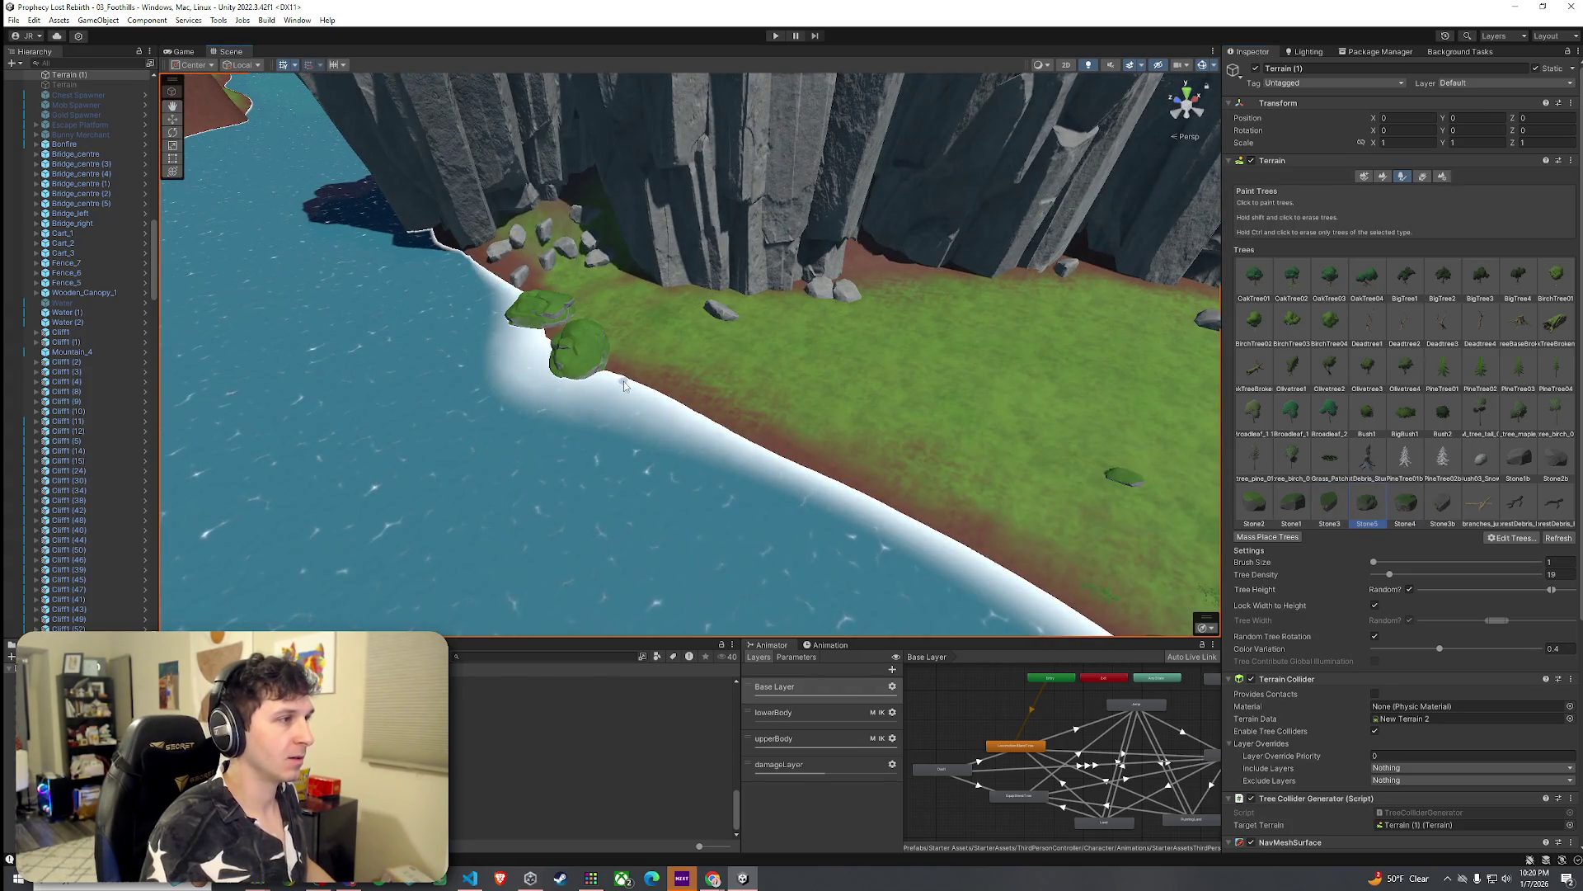
# Step: Add more Stone4 stones on the shore and the crescent island, then switch to Set Height
pyautogui.moveTo(545, 315); pyautogui.dragTo(1066, 449)
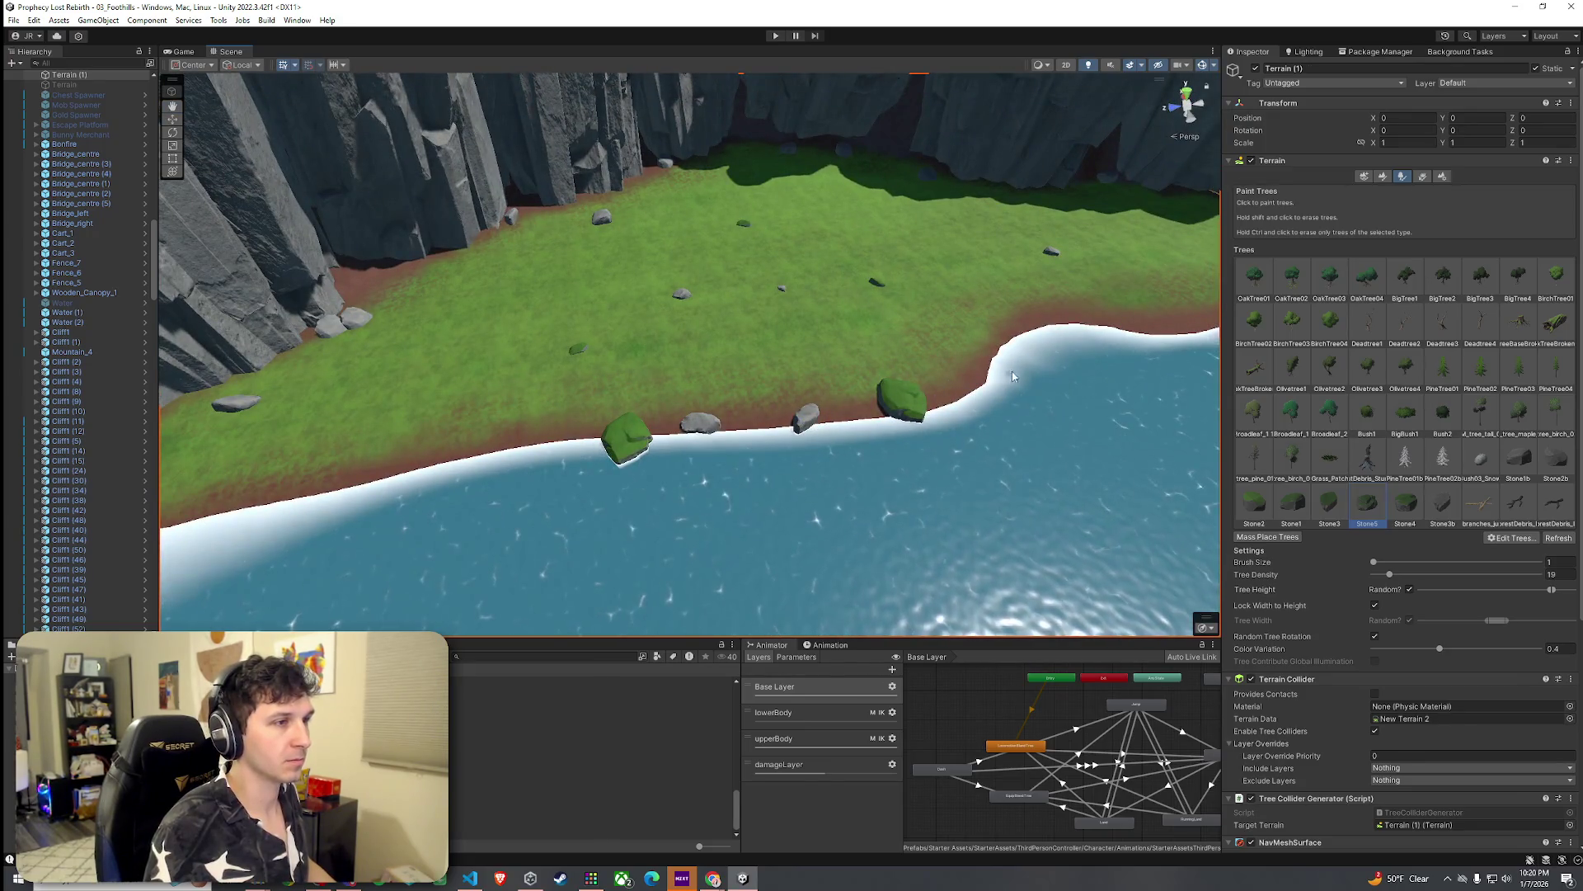
pyautogui.click(1036, 332)
pyautogui.moveTo(1035, 334)
pyautogui.mouseDown()
pyautogui.moveTo(1026, 365)
pyautogui.moveTo(967, 350)
pyautogui.mouseUp()
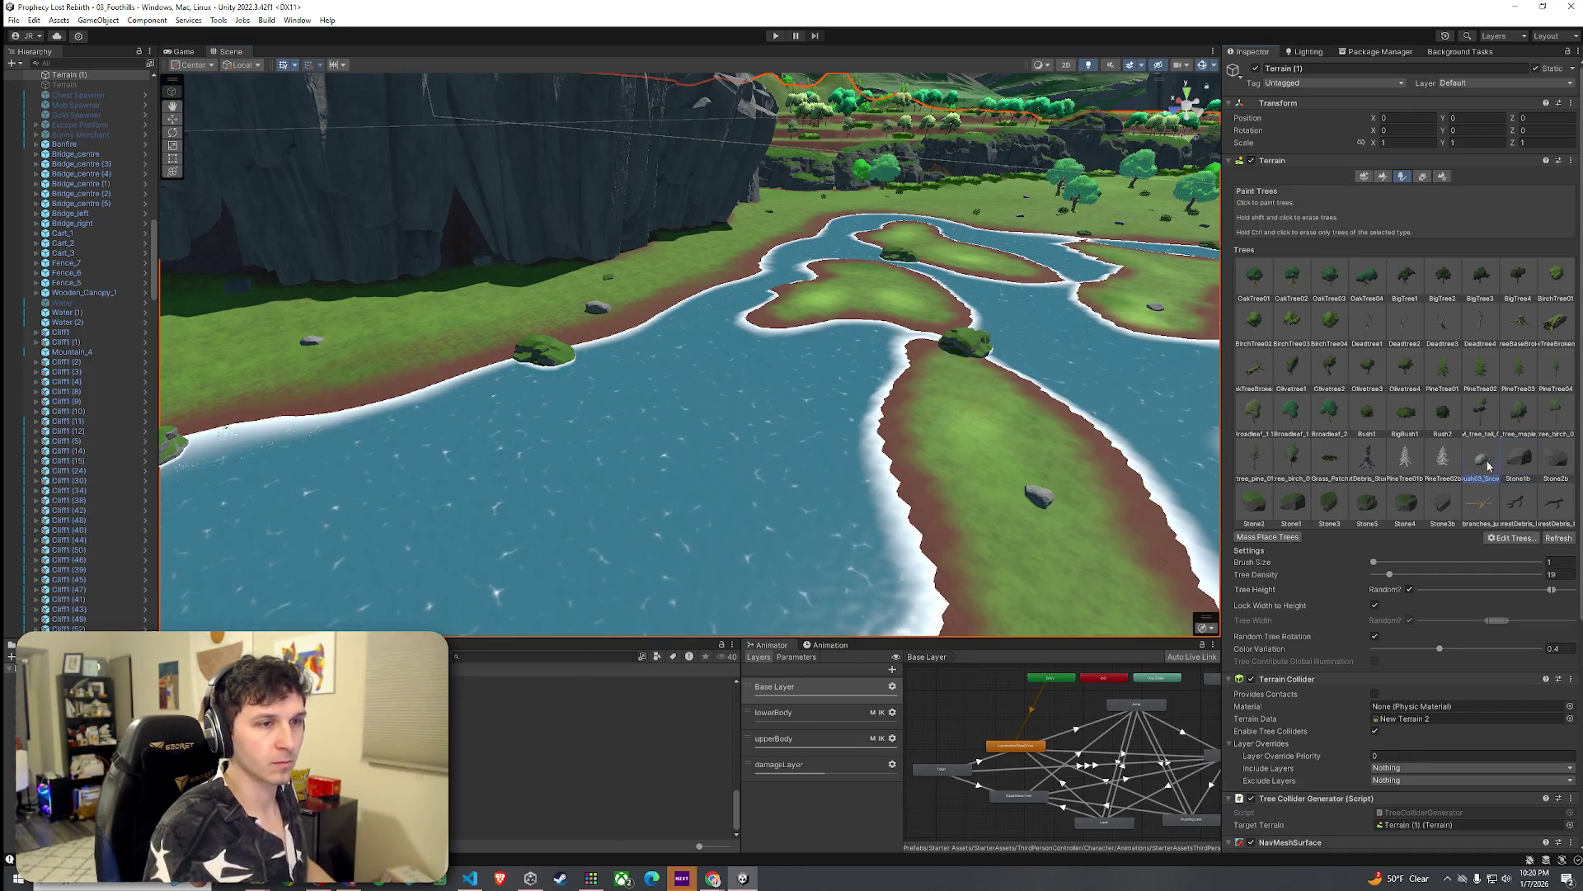
pyautogui.moveTo(1136, 434); pyautogui.dragTo(1073, 327)
pyautogui.click(1074, 327)
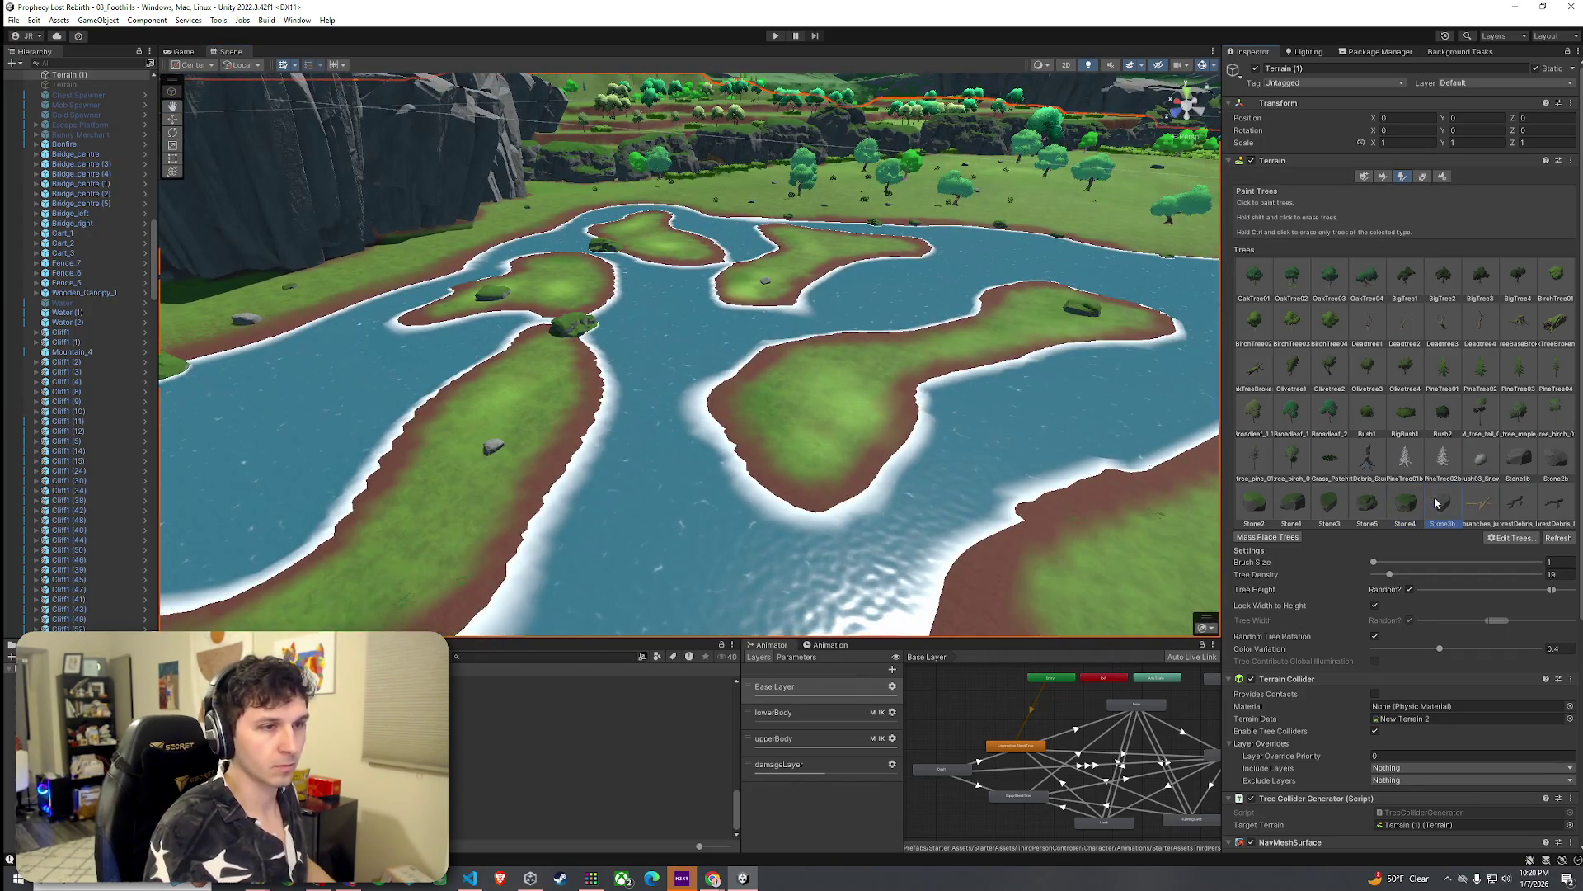
pyautogui.moveTo(896, 261)
pyautogui.mouseDown()
pyautogui.moveTo(703, 324)
pyautogui.moveTo(882, 207)
pyautogui.moveTo(924, 264)
pyautogui.mouseUp()
pyautogui.click(1383, 177)
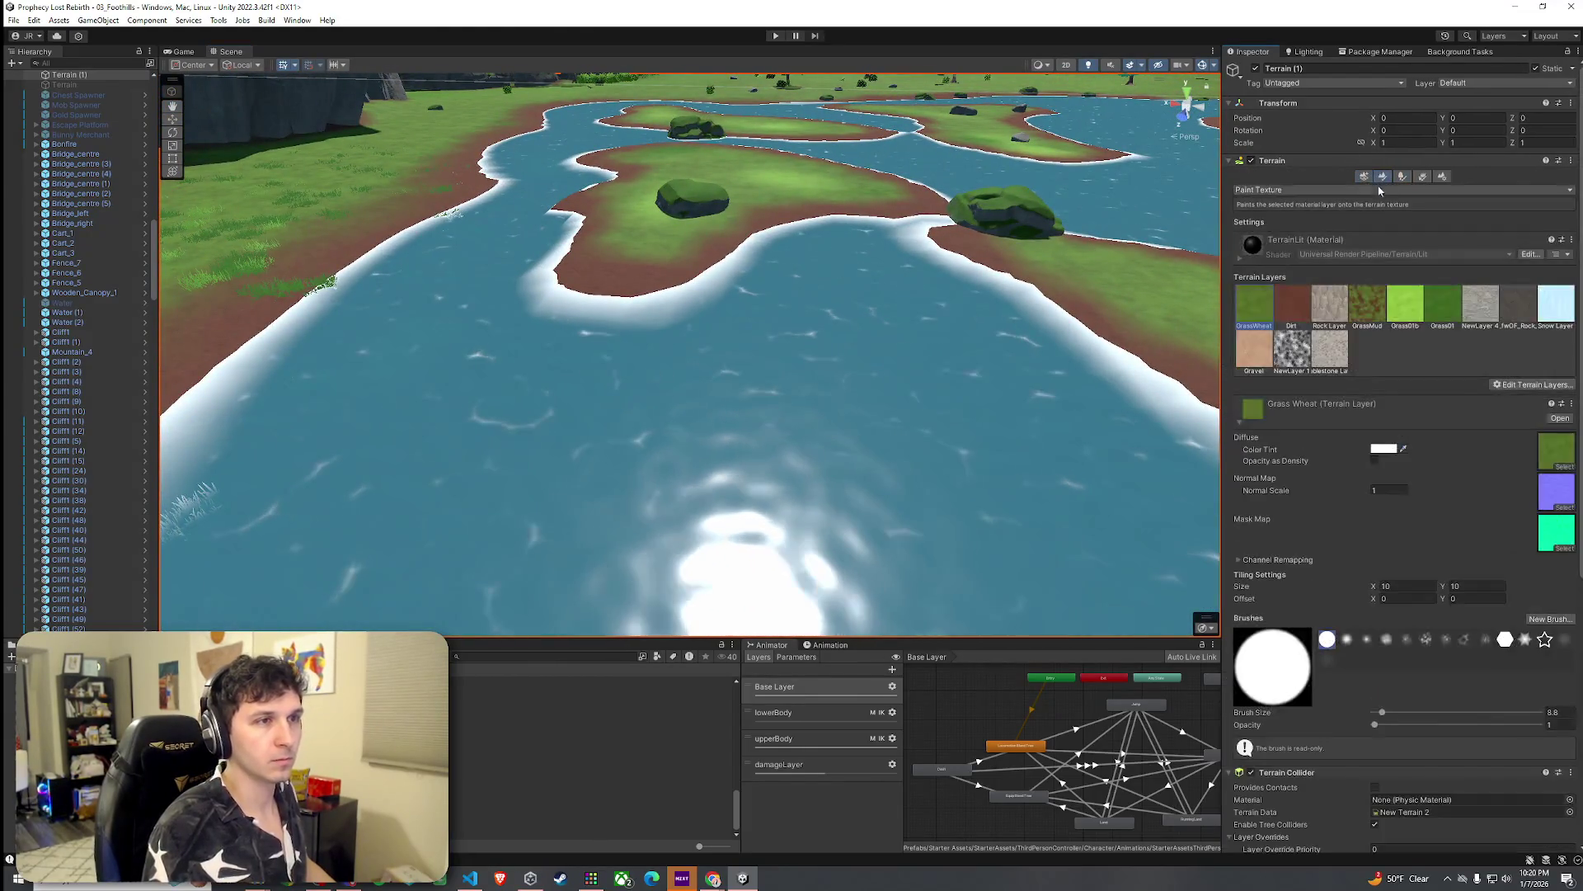
pyautogui.click(1293, 191)
# Step: Use Set Height, sampling the riverbed height 20.63025 as target, with brush size 5
pyautogui.click(1262, 229)
pyautogui.moveTo(672, 283)
pyautogui.mouseDown()
pyautogui.moveTo(558, 240)
pyautogui.moveTo(601, 240)
pyautogui.moveTo(594, 261)
pyautogui.moveTo(767, 309)
pyautogui.moveTo(1031, 363)
pyautogui.mouseUp()
pyautogui.keyDown('shift'); pyautogui.click(577, 265); pyautogui.keyUp('shift')
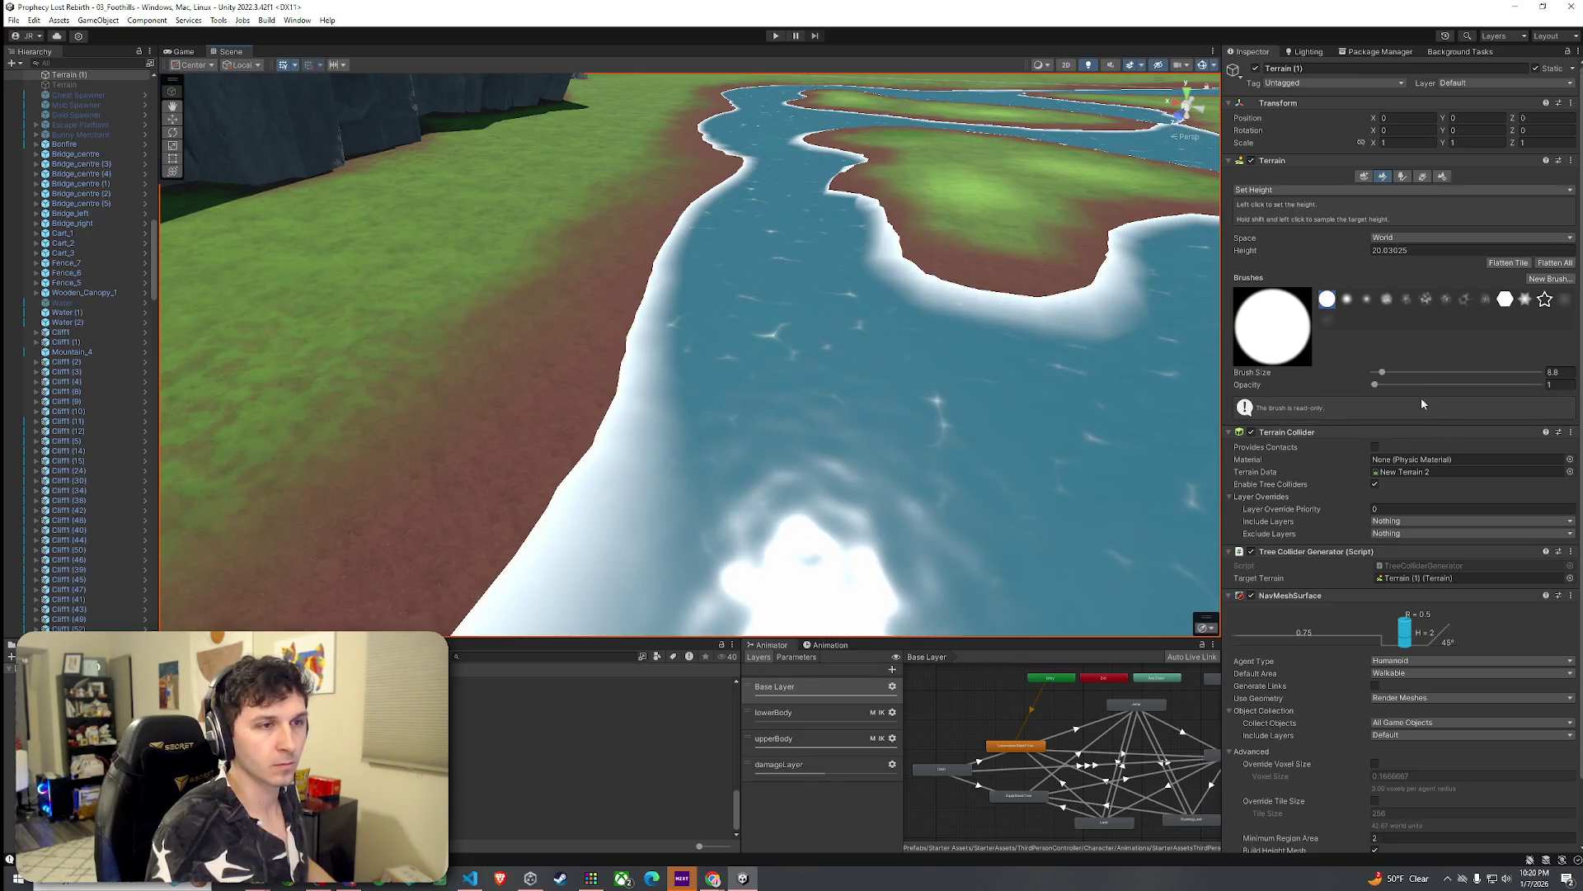
pyautogui.moveTo(1384, 376); pyautogui.dragTo(1390, 385)
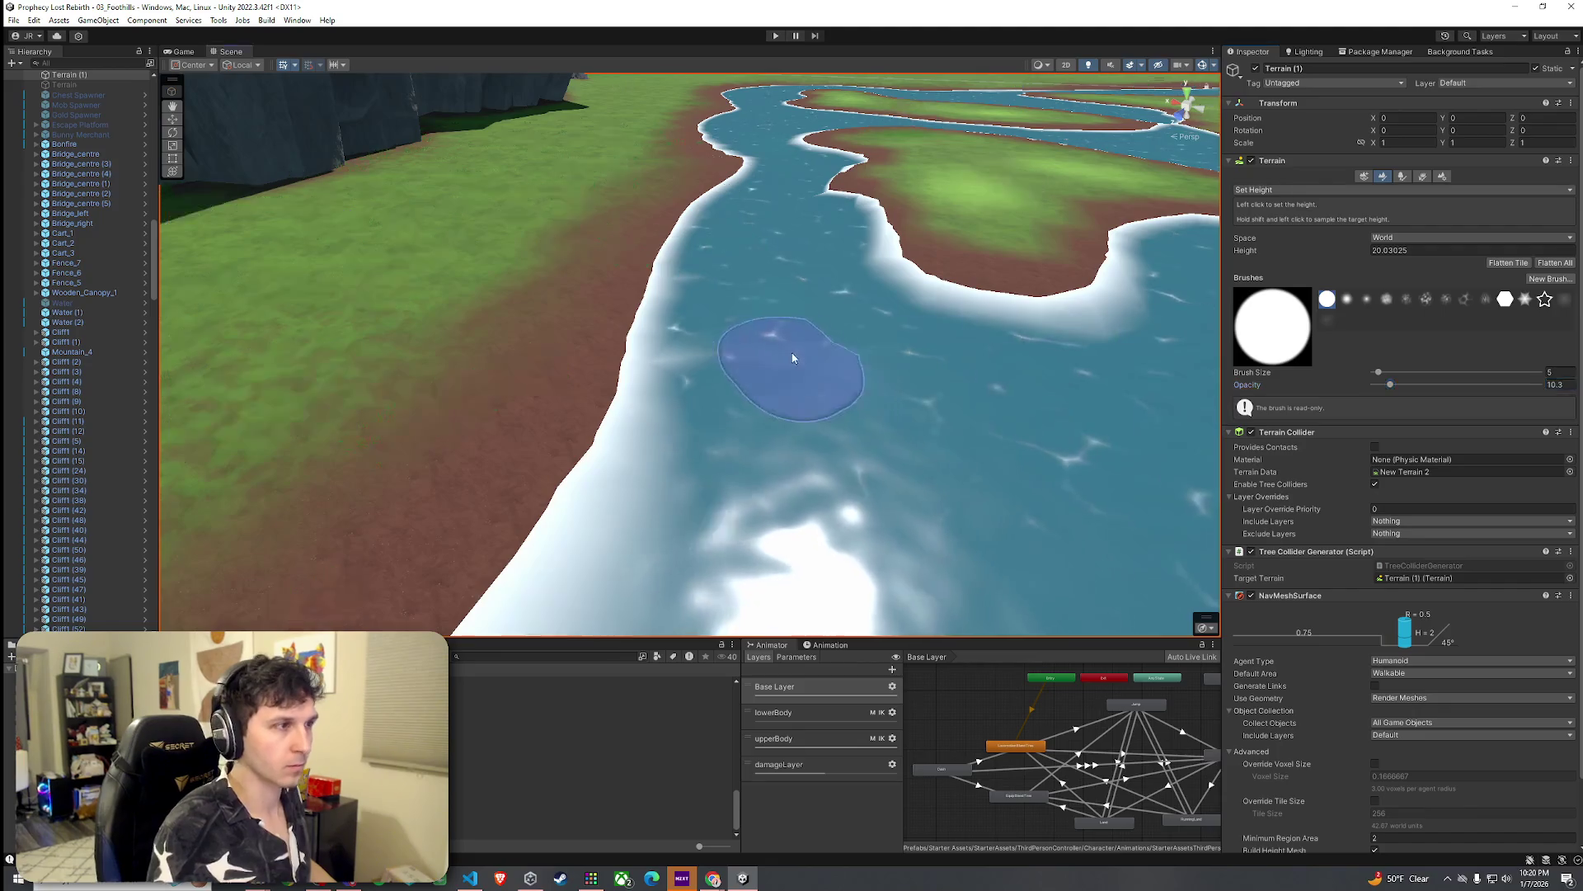
pyautogui.scroll(10, 792, 272)
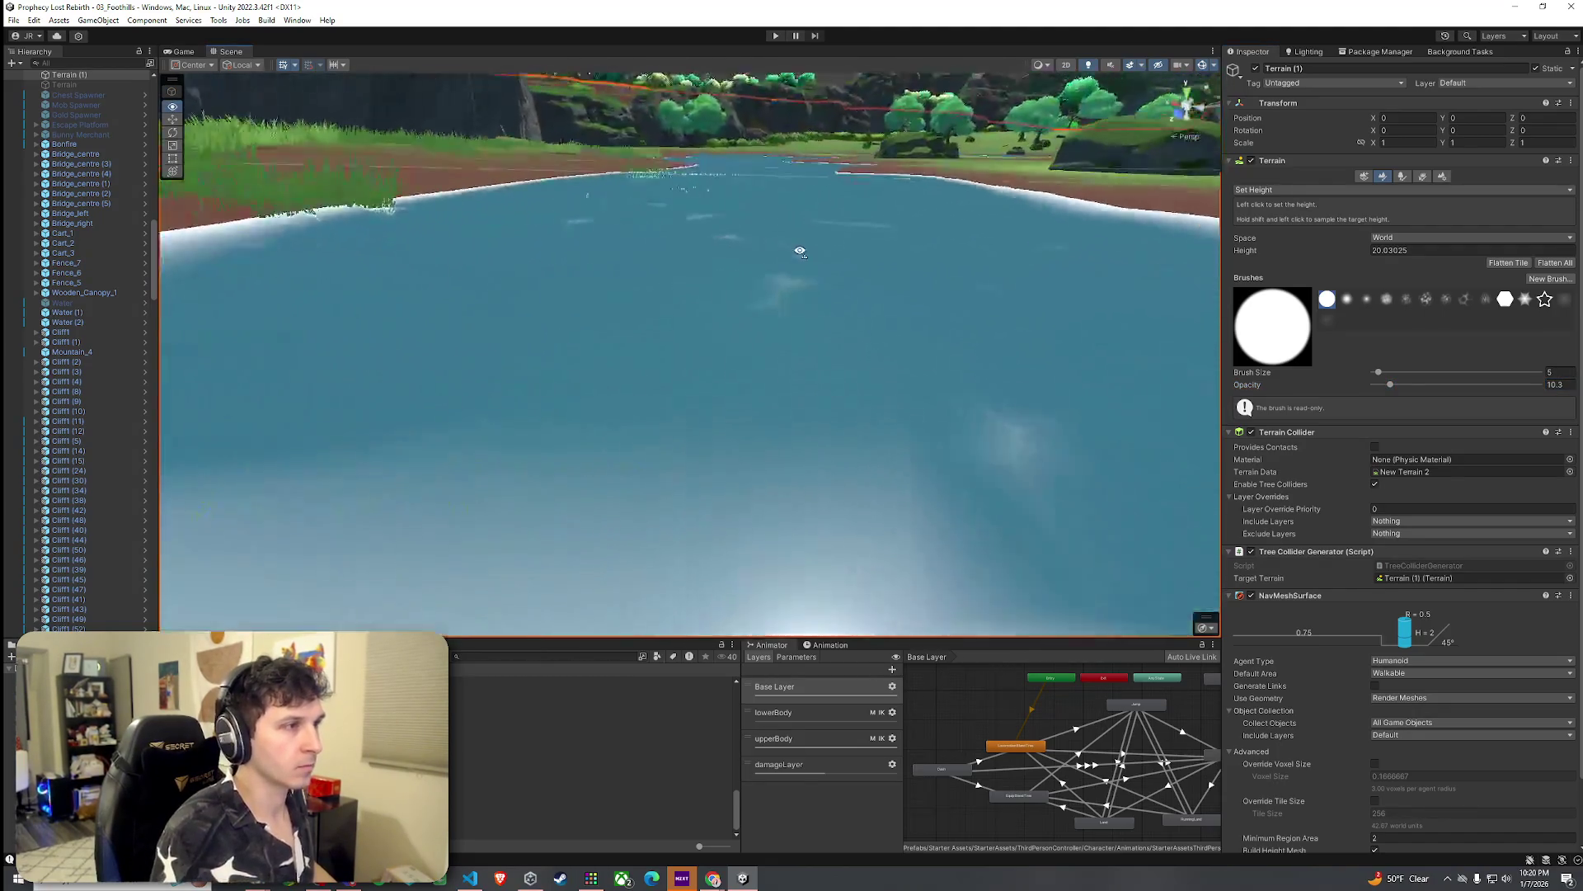
pyautogui.scroll(-10, 838, 255)
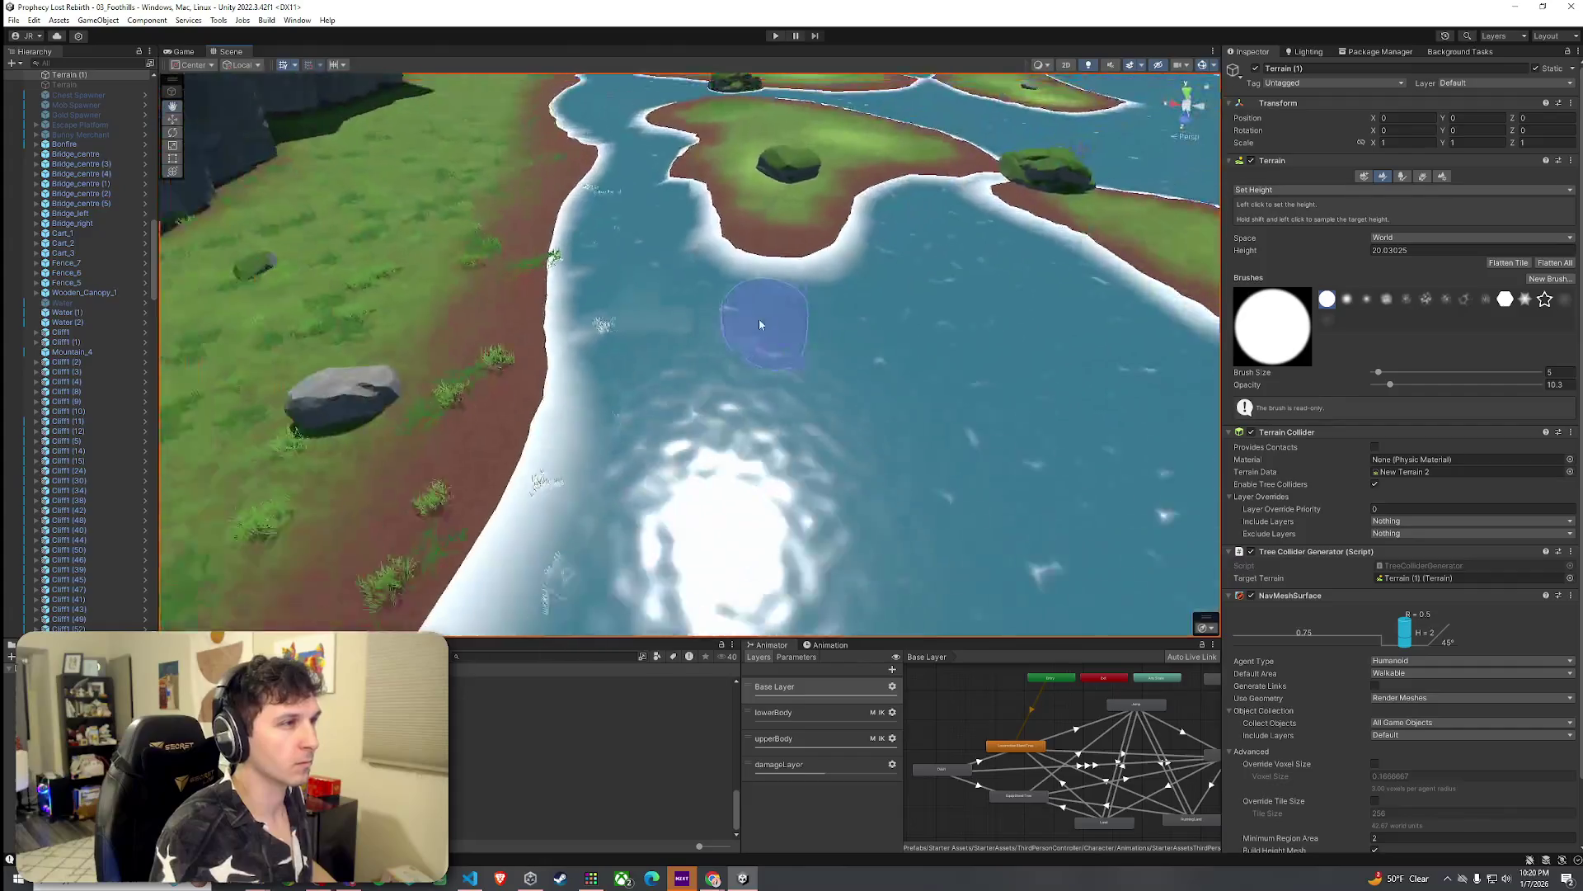
# Step: Flatten several stretches of the riverbed to the target height and orbit over the island cluster
pyautogui.moveTo(730, 302)
pyautogui.mouseDown()
pyautogui.moveTo(771, 311)
pyautogui.moveTo(629, 360)
pyautogui.moveTo(961, 427)
pyautogui.mouseUp()
pyautogui.scroll(-10, 962, 427)
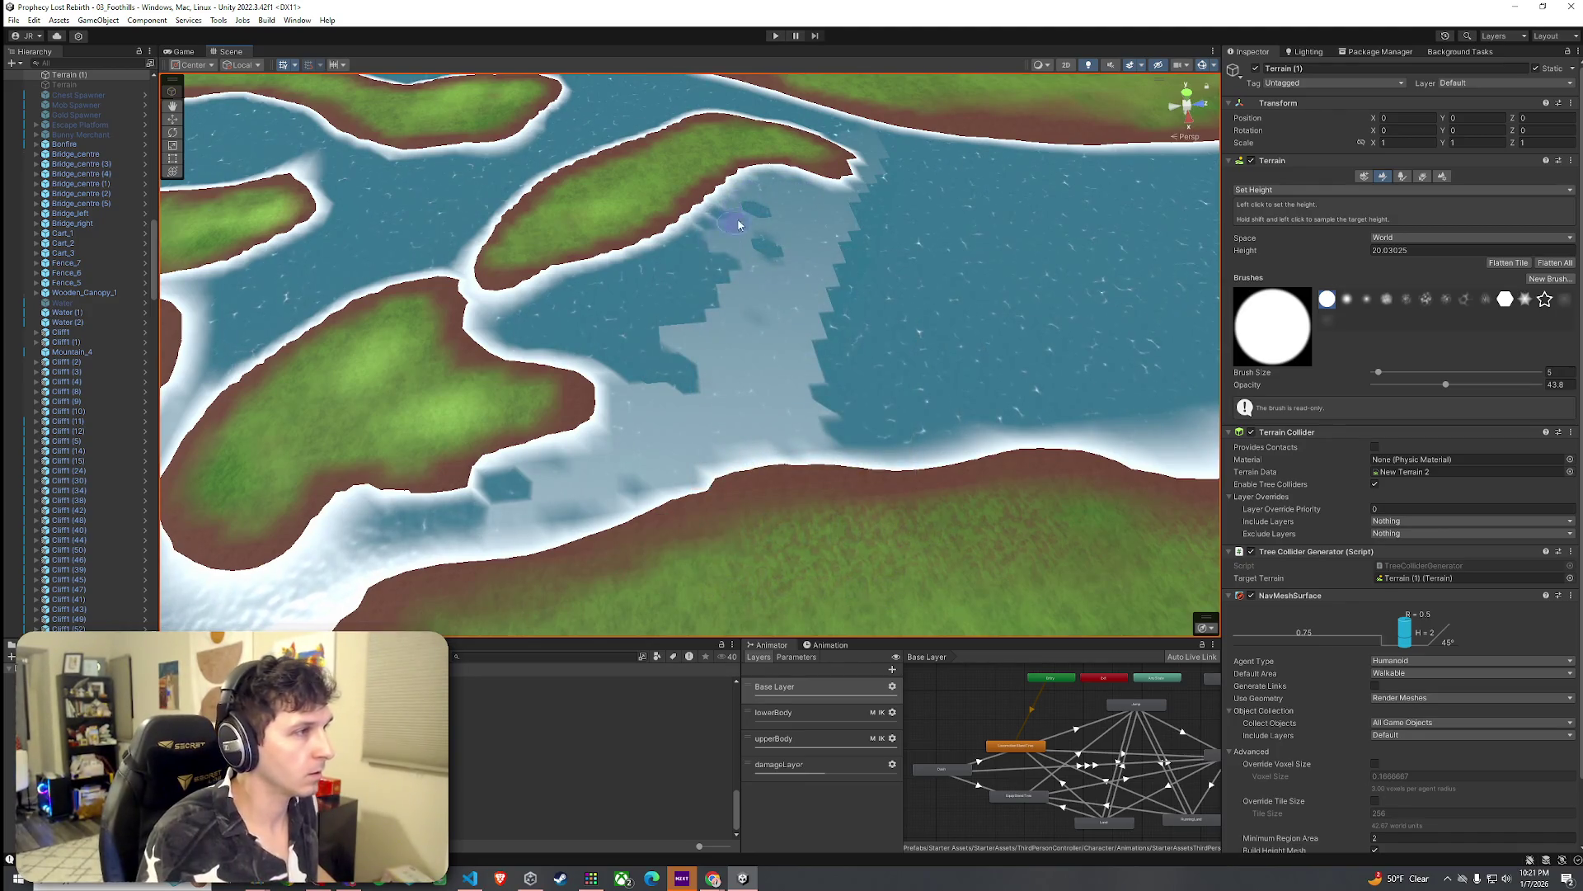
pyautogui.moveTo(707, 261)
pyautogui.mouseDown()
pyautogui.moveTo(637, 266)
pyautogui.moveTo(553, 307)
pyautogui.moveTo(658, 364)
pyautogui.moveTo(706, 311)
pyautogui.moveTo(577, 309)
pyautogui.moveTo(599, 311)
pyautogui.mouseUp()
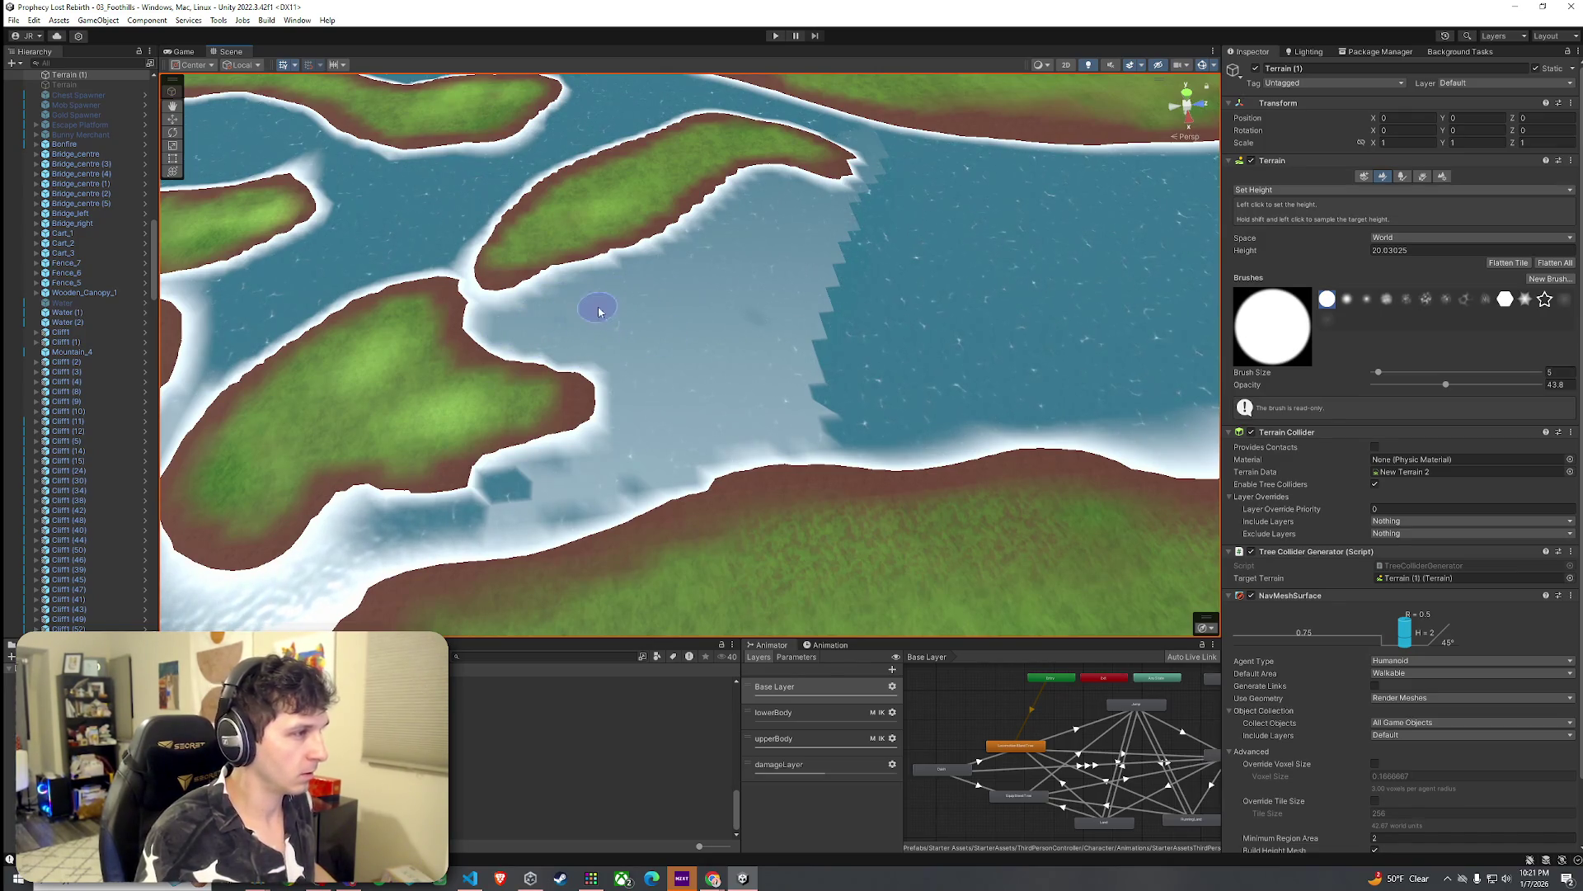
pyautogui.moveTo(495, 516)
pyautogui.mouseDown()
pyautogui.moveTo(756, 476)
pyautogui.moveTo(561, 516)
pyautogui.moveTo(545, 448)
pyautogui.moveTo(600, 487)
pyautogui.moveTo(547, 406)
pyautogui.moveTo(536, 272)
pyautogui.moveTo(583, 279)
pyautogui.mouseUp()
pyautogui.moveTo(680, 217); pyautogui.dragTo(623, 218)
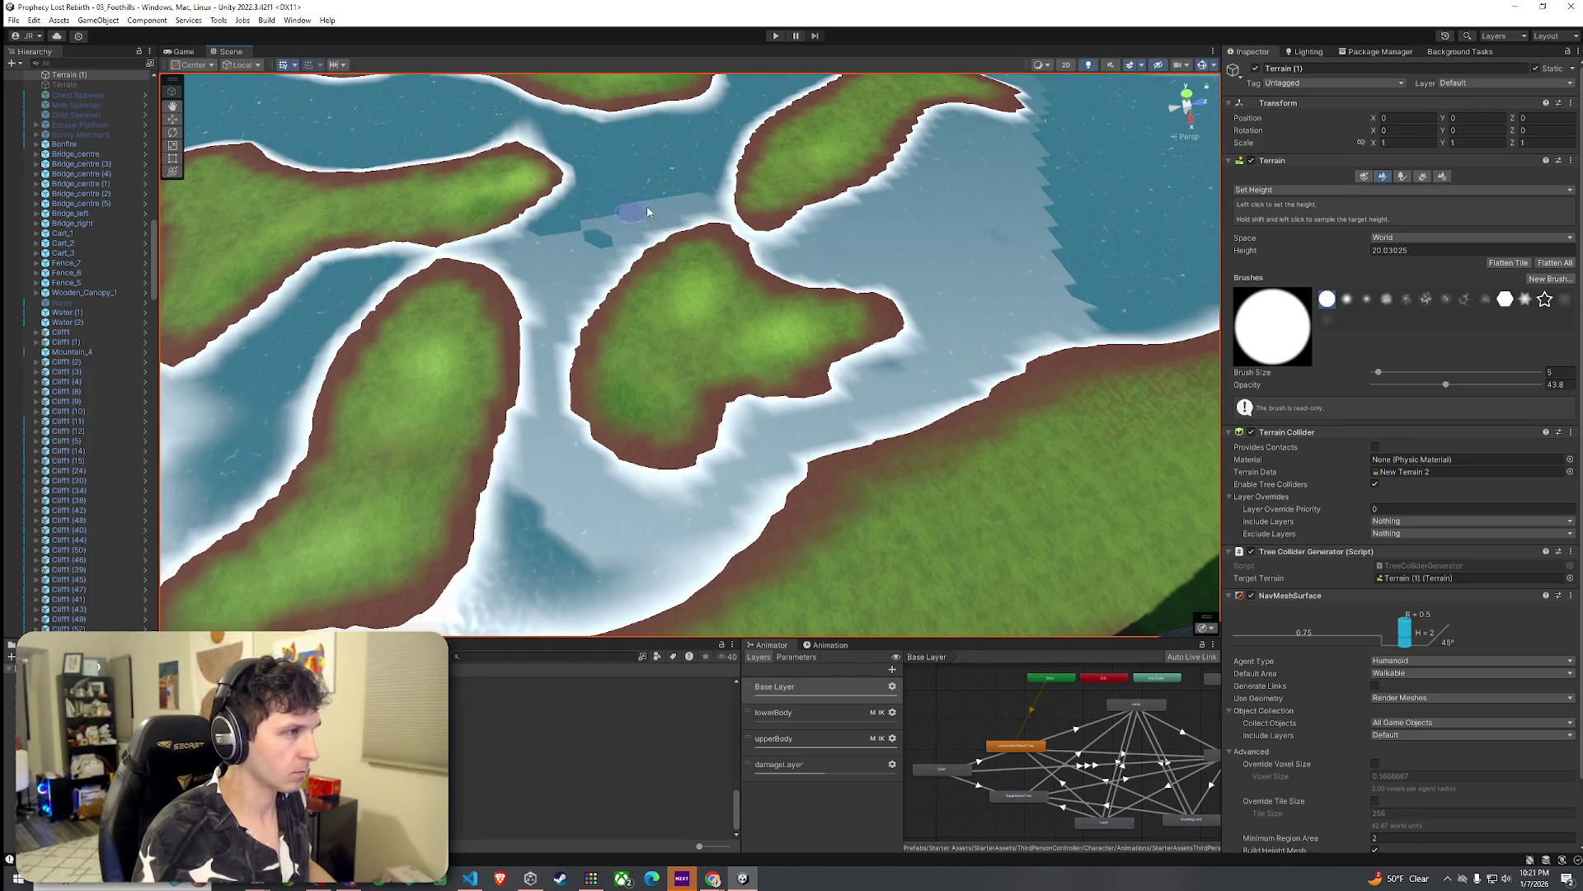
pyautogui.moveTo(713, 155); pyautogui.dragTo(536, 229)
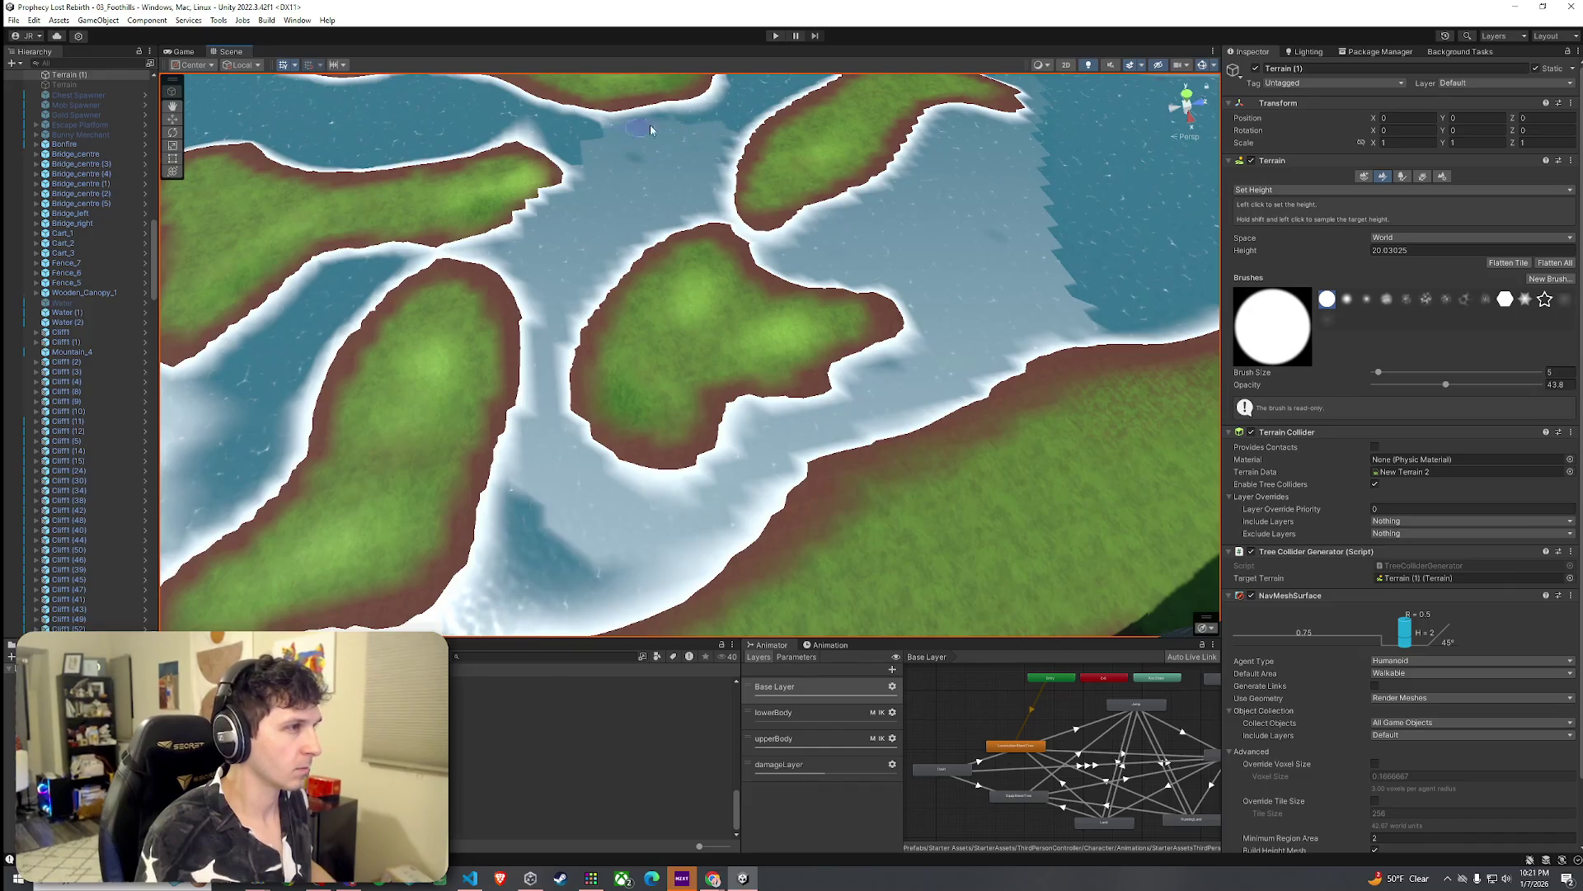
pyautogui.scroll(-1, 627, 165)
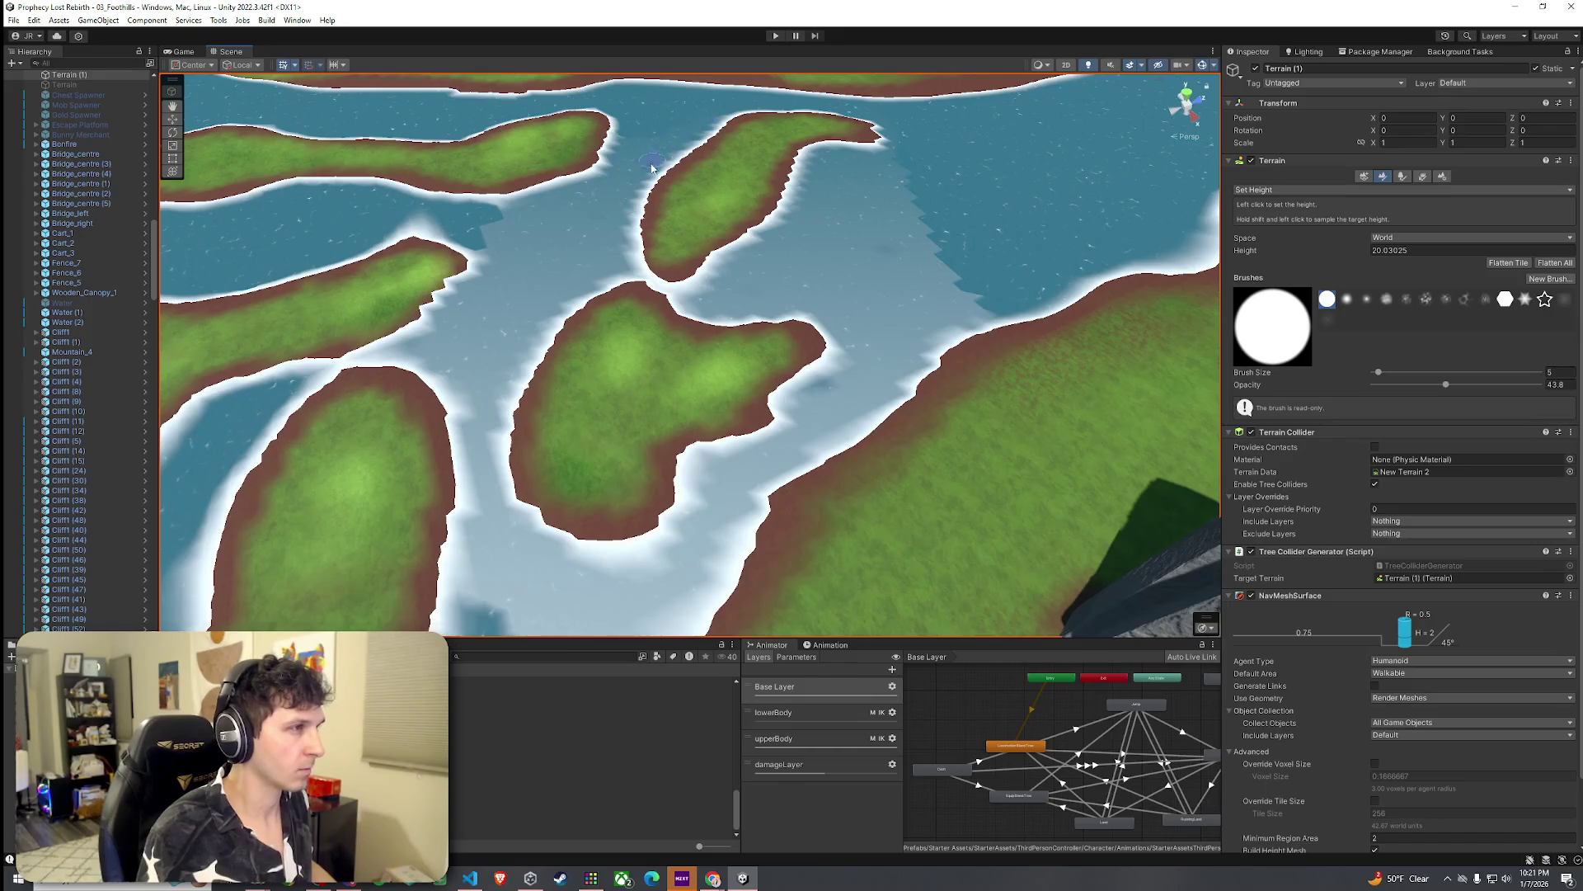
pyautogui.scroll(-2, 657, 124)
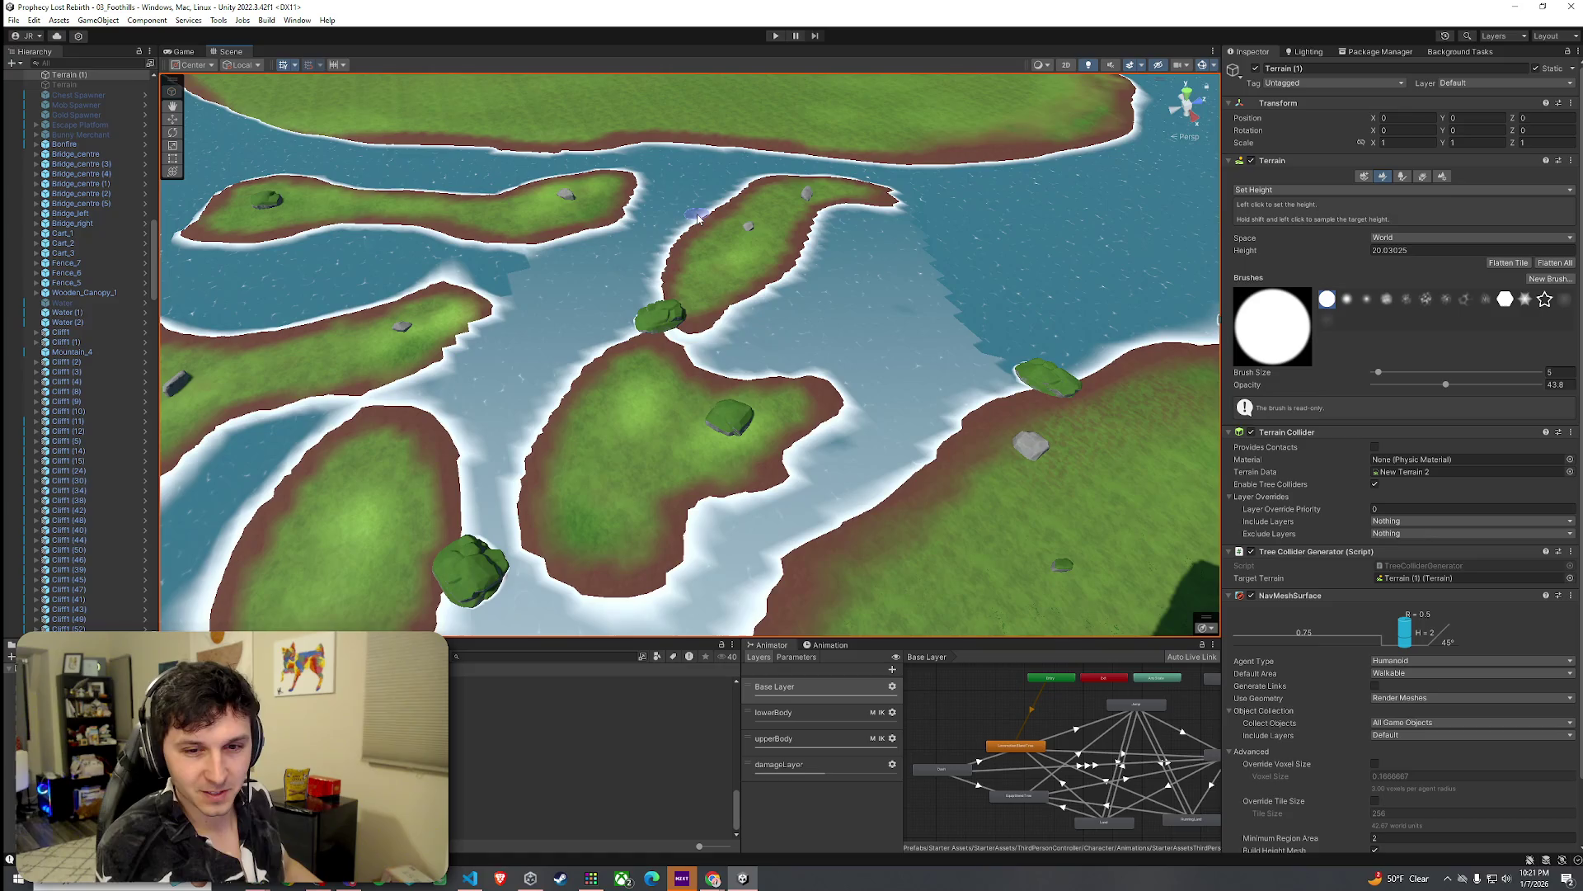
pyautogui.moveTo(740, 242); pyautogui.dragTo(612, 310)
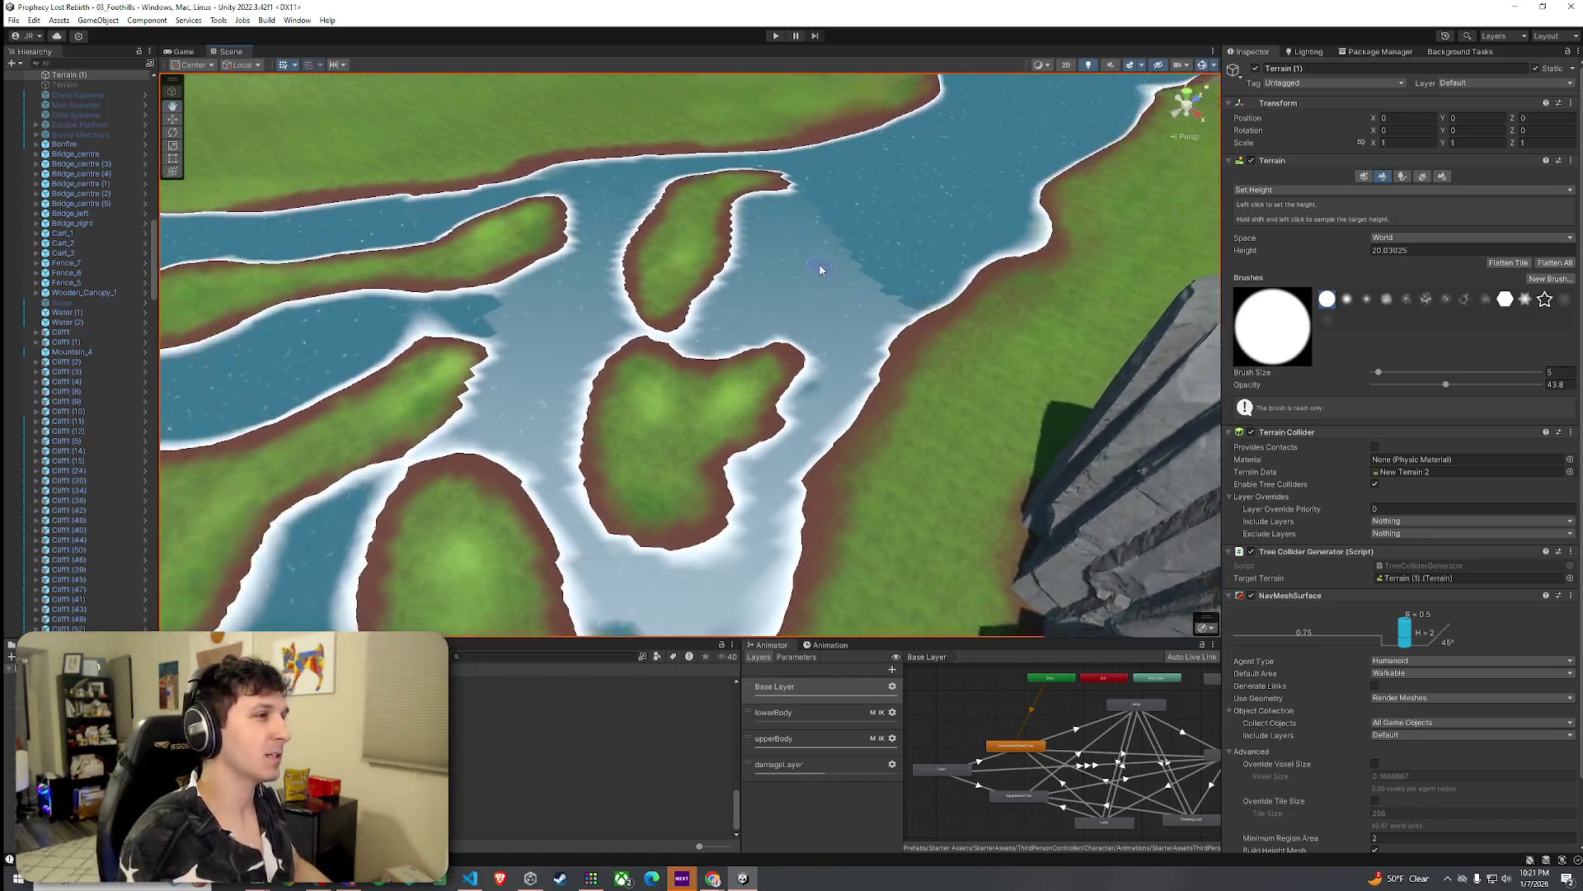
pyautogui.click(13, 19)
# Step: Dismiss the File menu and tilt the view low over the upper islands and channels
pyautogui.click(219, 64)
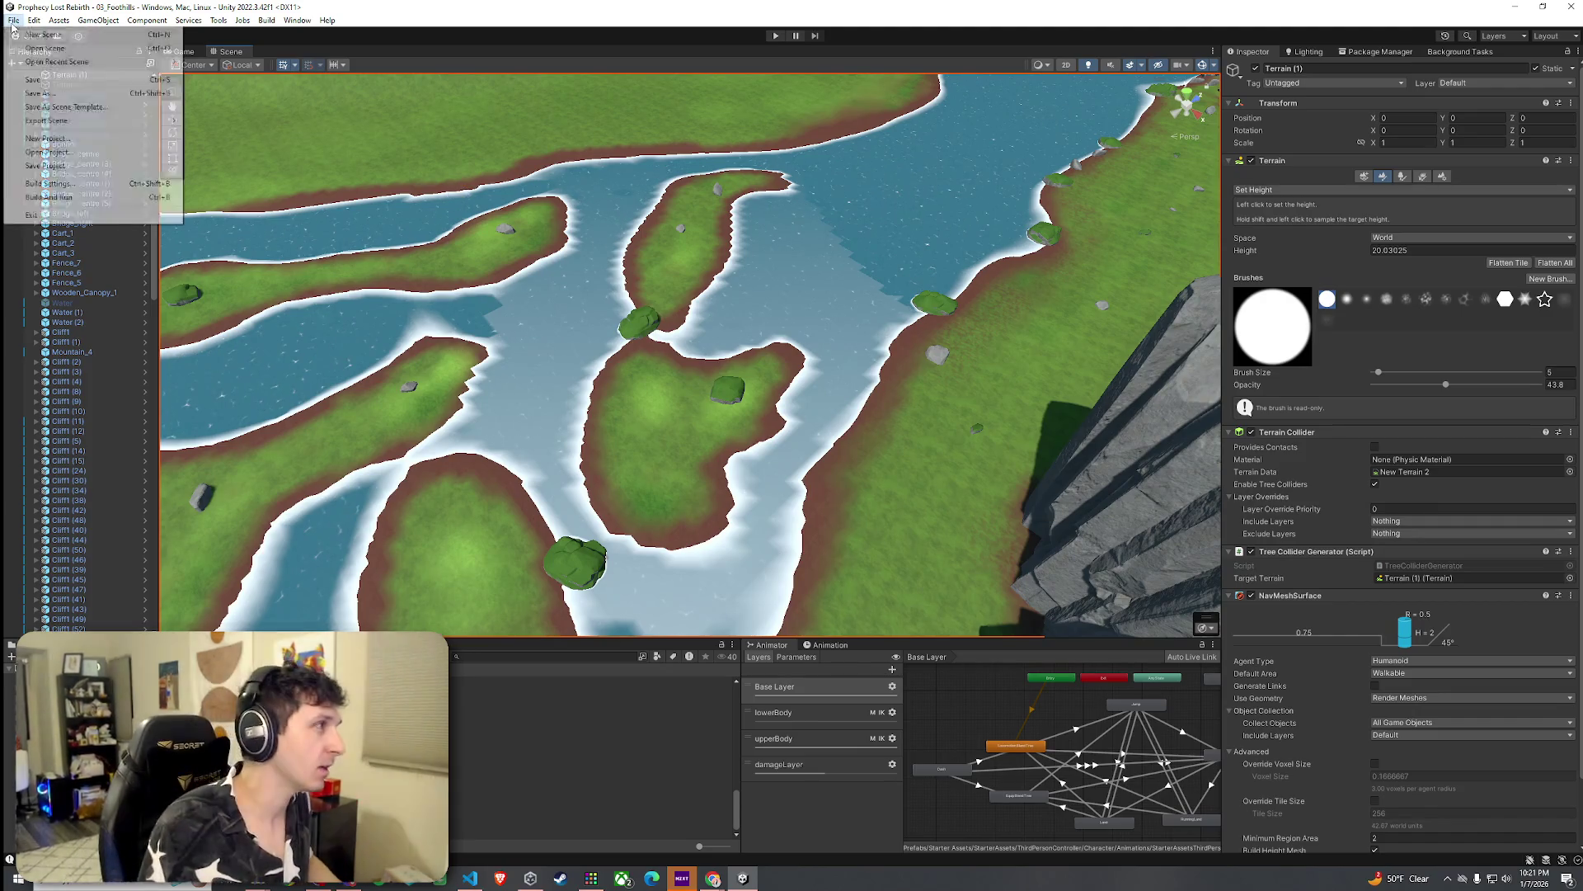
pyautogui.moveTo(536, 248); pyautogui.dragTo(628, 200)
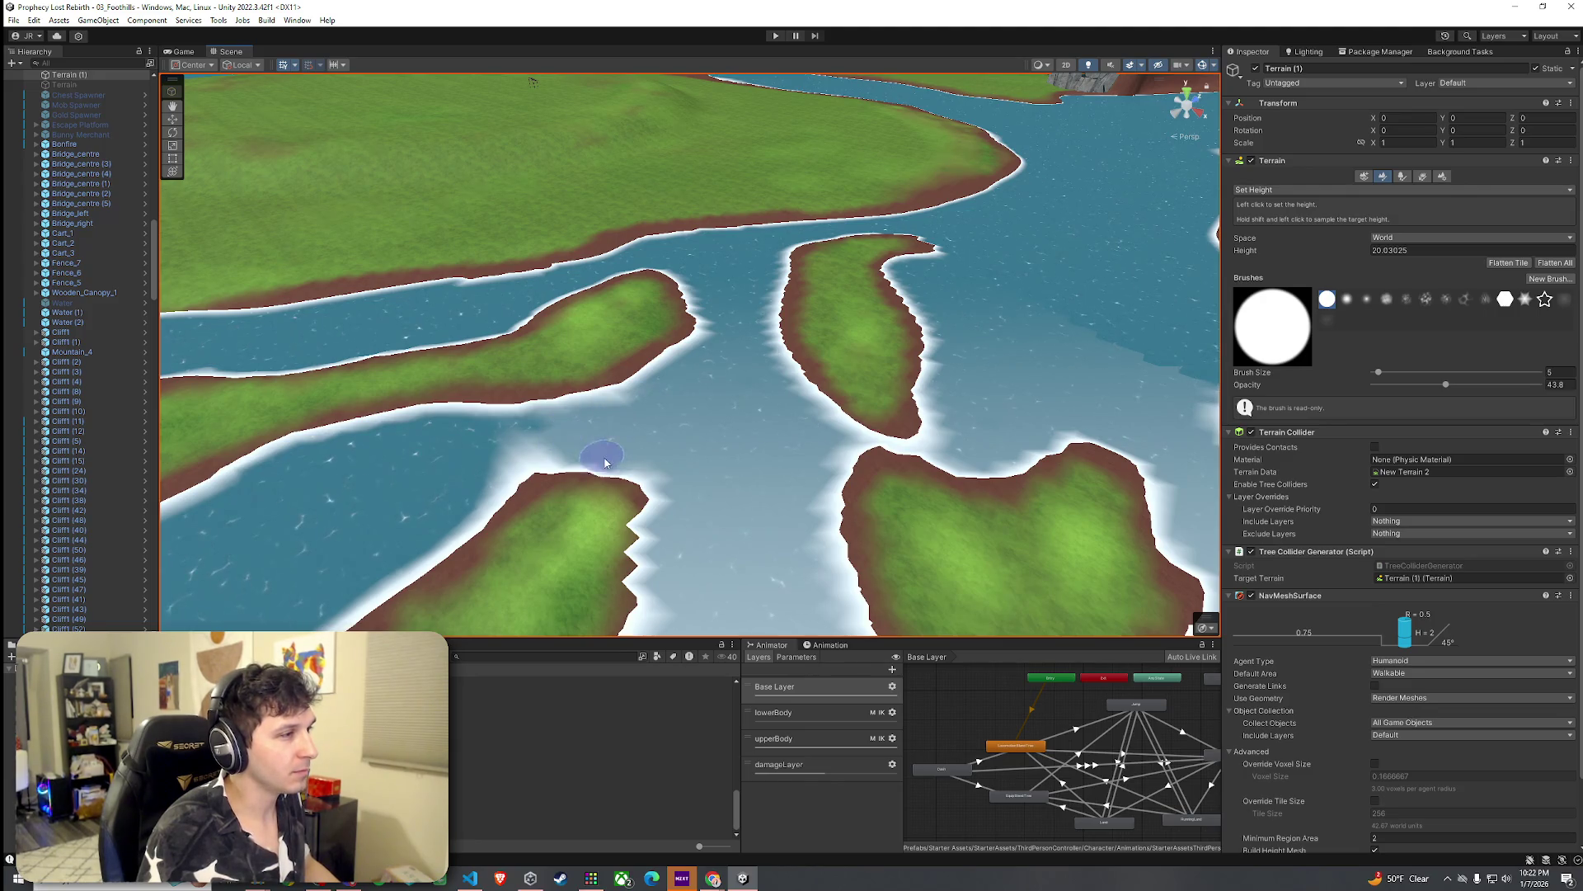
# Step: Raise the water beside the island and along the left channel to the shallow target height
pyautogui.moveTo(602, 461)
pyautogui.mouseDown()
pyautogui.moveTo(715, 476)
pyautogui.moveTo(639, 322)
pyautogui.mouseUp()
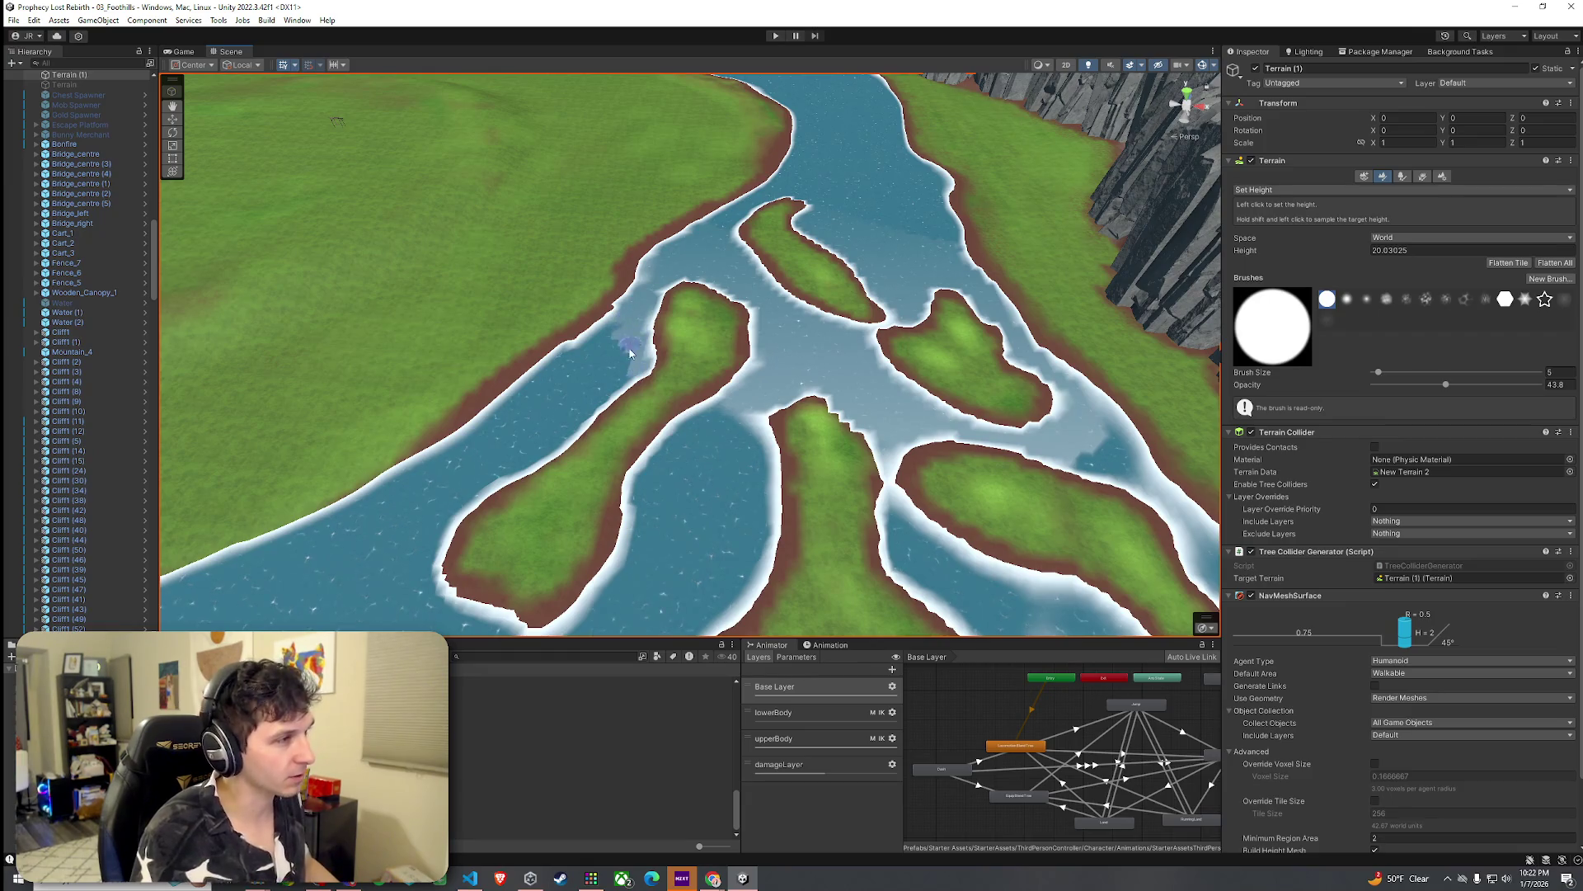
pyautogui.scroll(5, 614, 340)
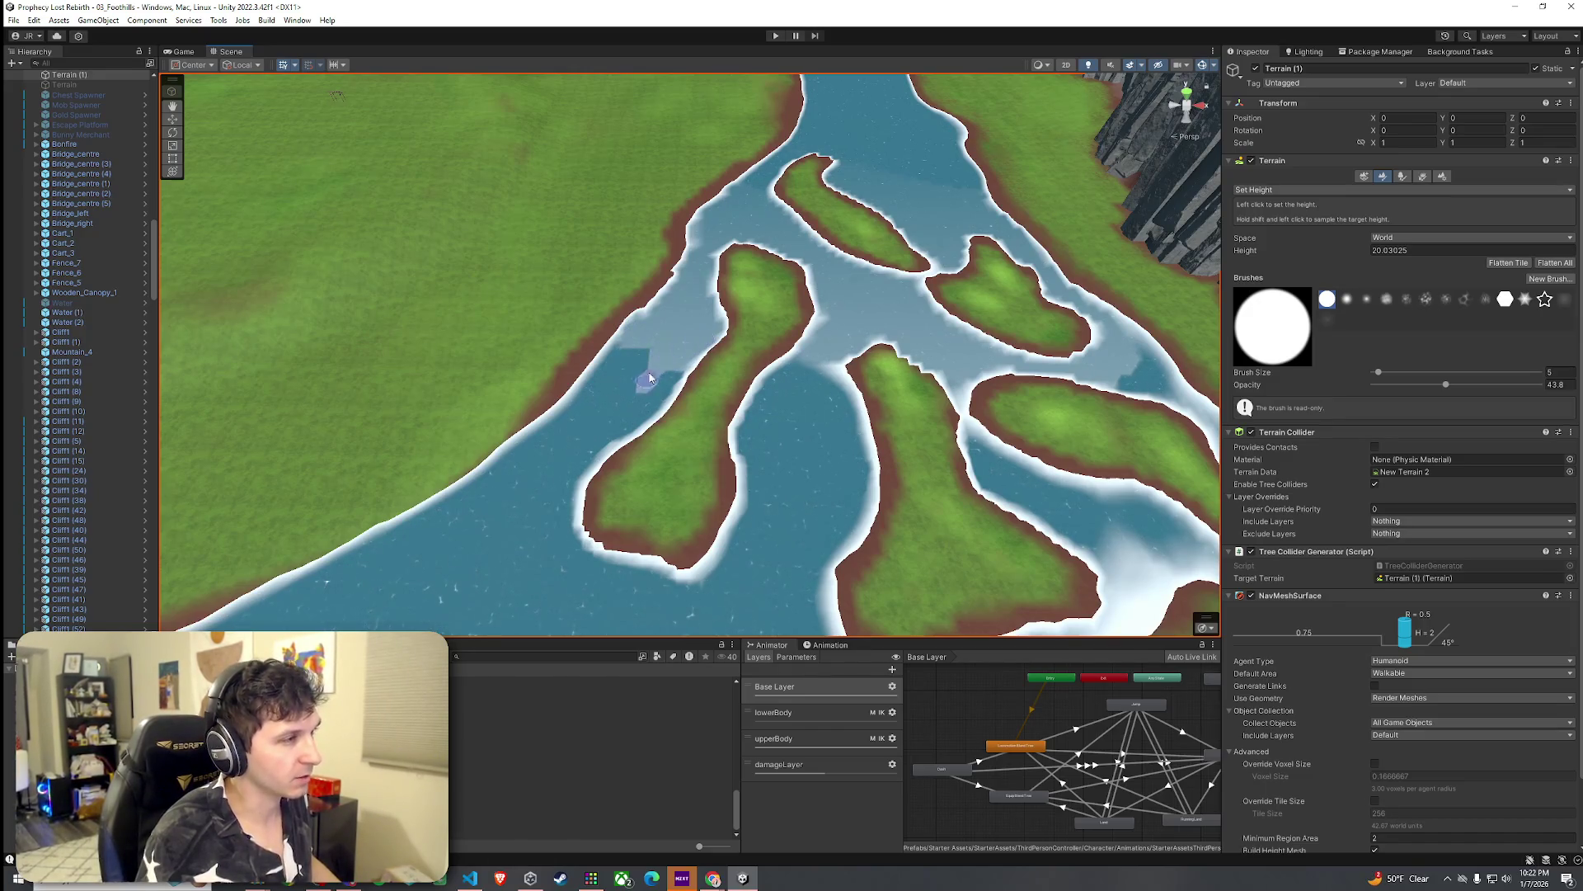
pyautogui.moveTo(635, 417); pyautogui.dragTo(617, 406)
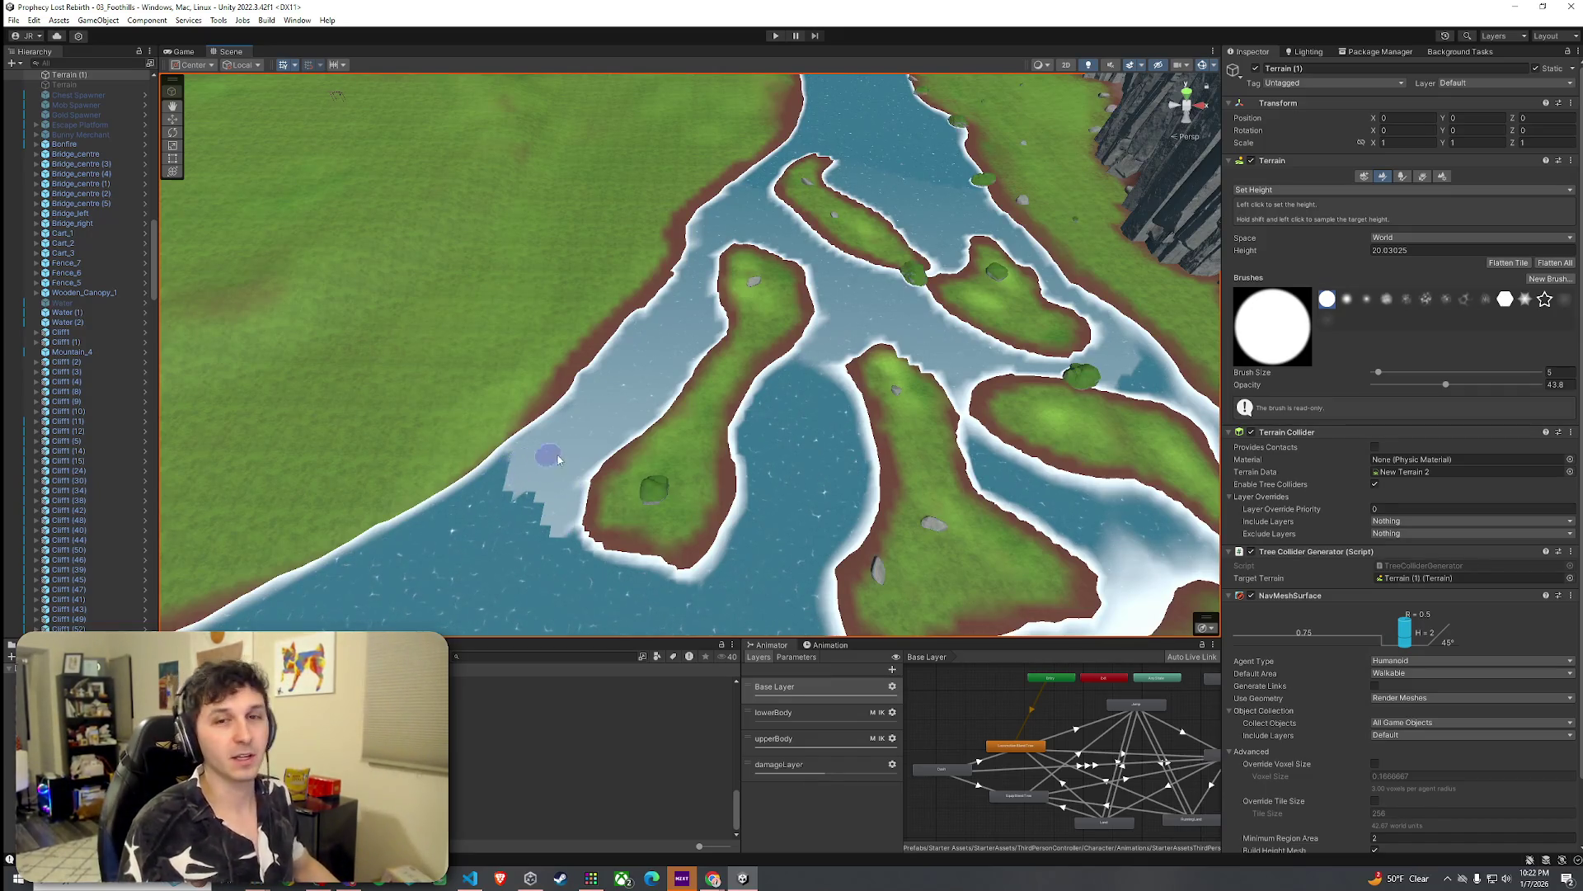
pyautogui.scroll(2, 545, 471)
pyautogui.scroll(3, 568, 490)
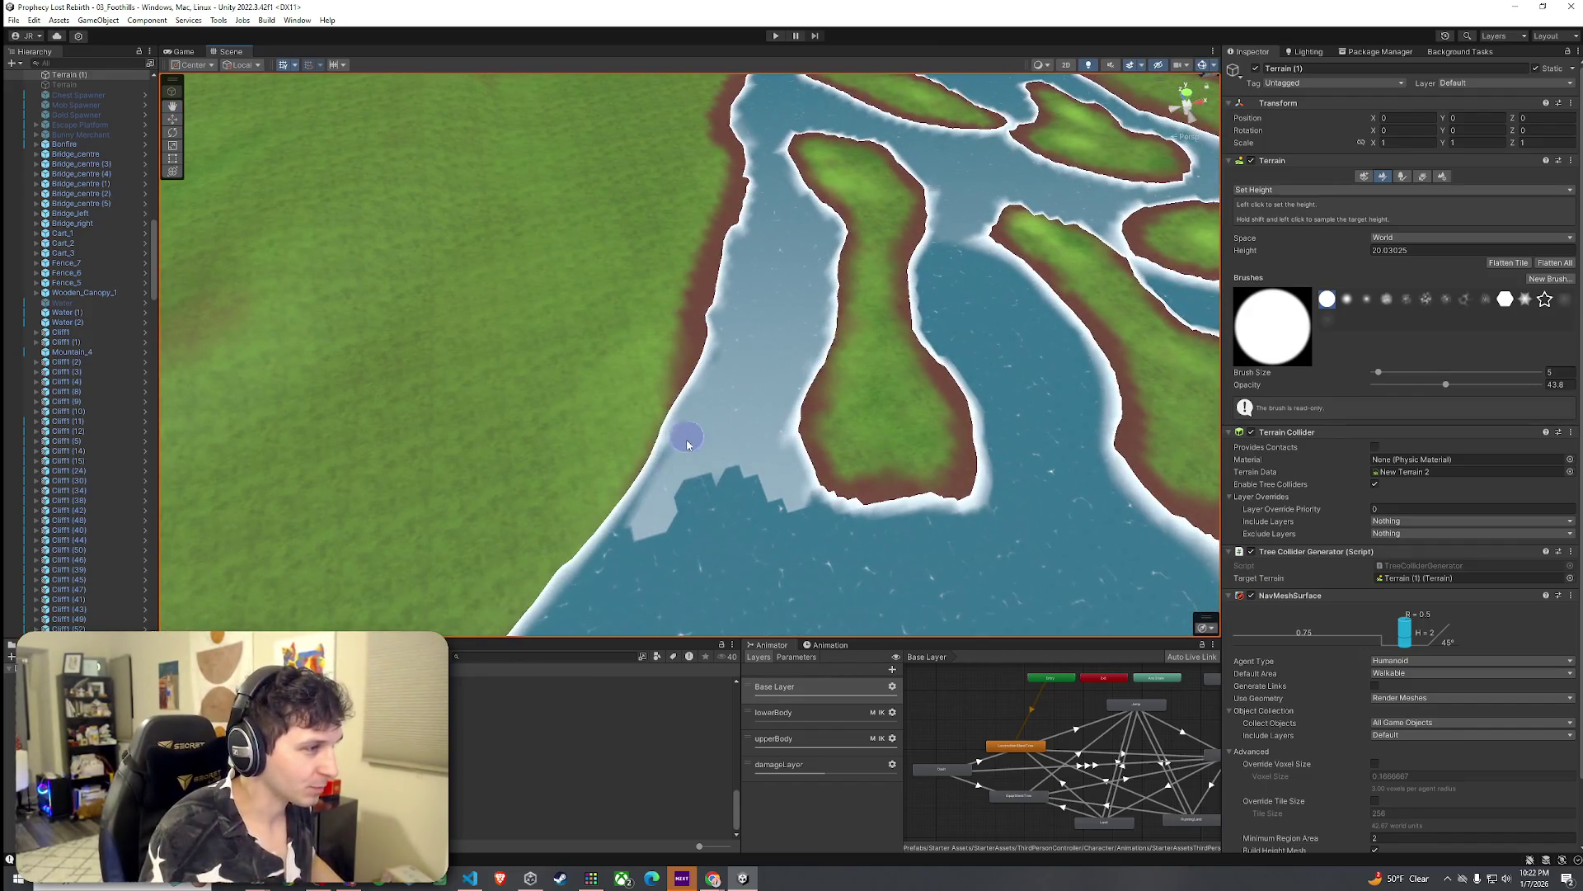
pyautogui.moveTo(687, 443)
pyautogui.mouseDown()
pyautogui.moveTo(750, 505)
pyautogui.moveTo(661, 520)
pyautogui.moveTo(874, 407)
pyautogui.mouseUp()
pyautogui.scroll(-3, 660, 520)
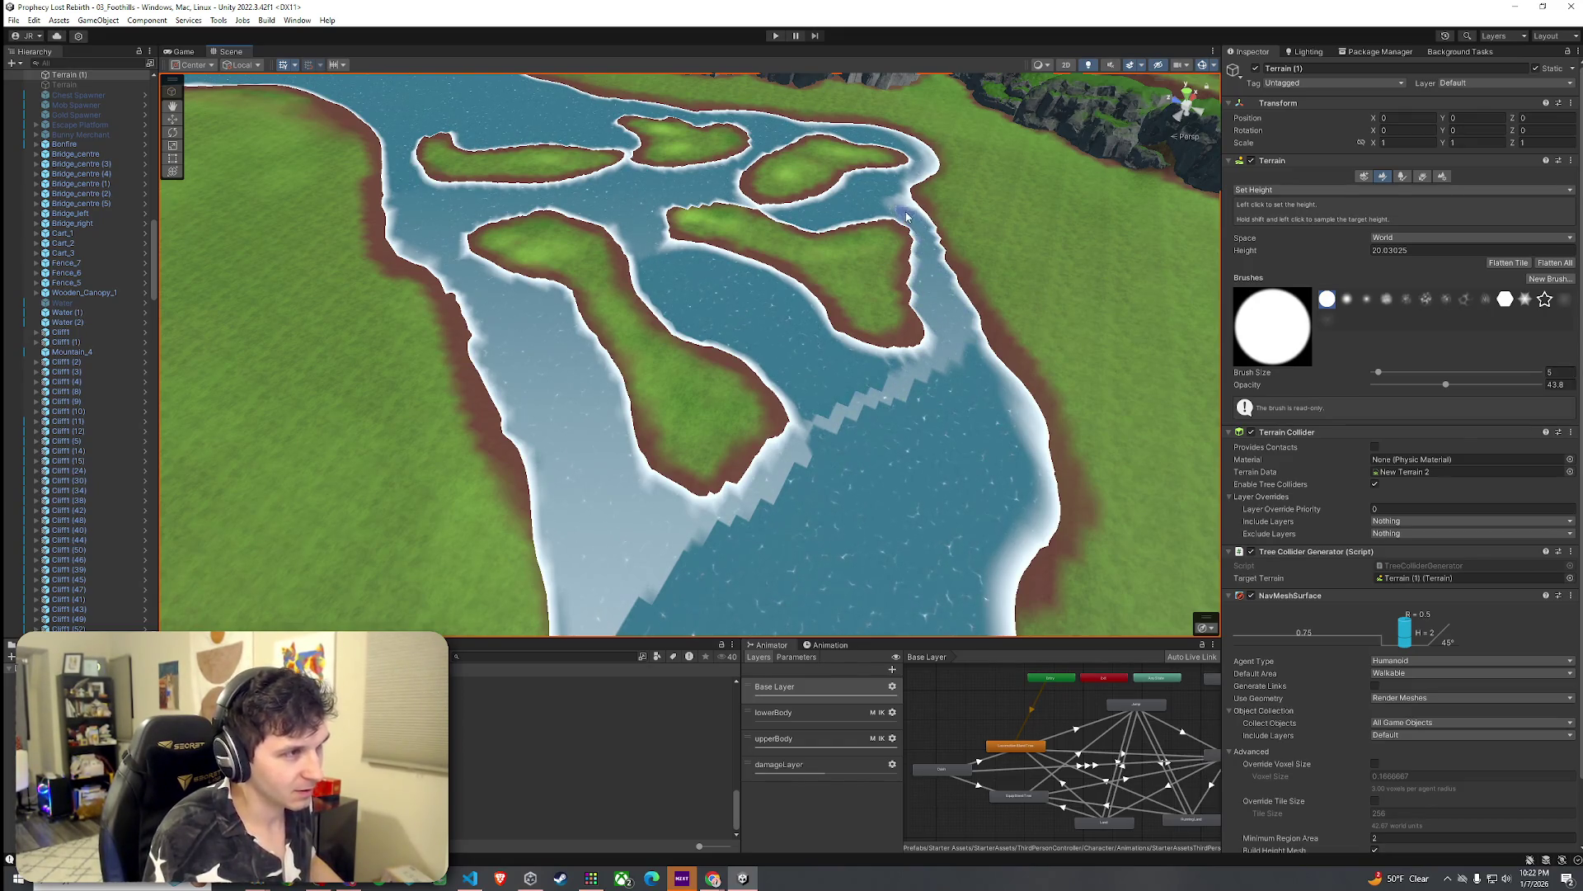
# Step: Raise new shallow patches, then lower part of the pale strip back to deep water
pyautogui.moveTo(884, 380); pyautogui.dragTo(890, 374)
pyautogui.scroll(10, 824, 402)
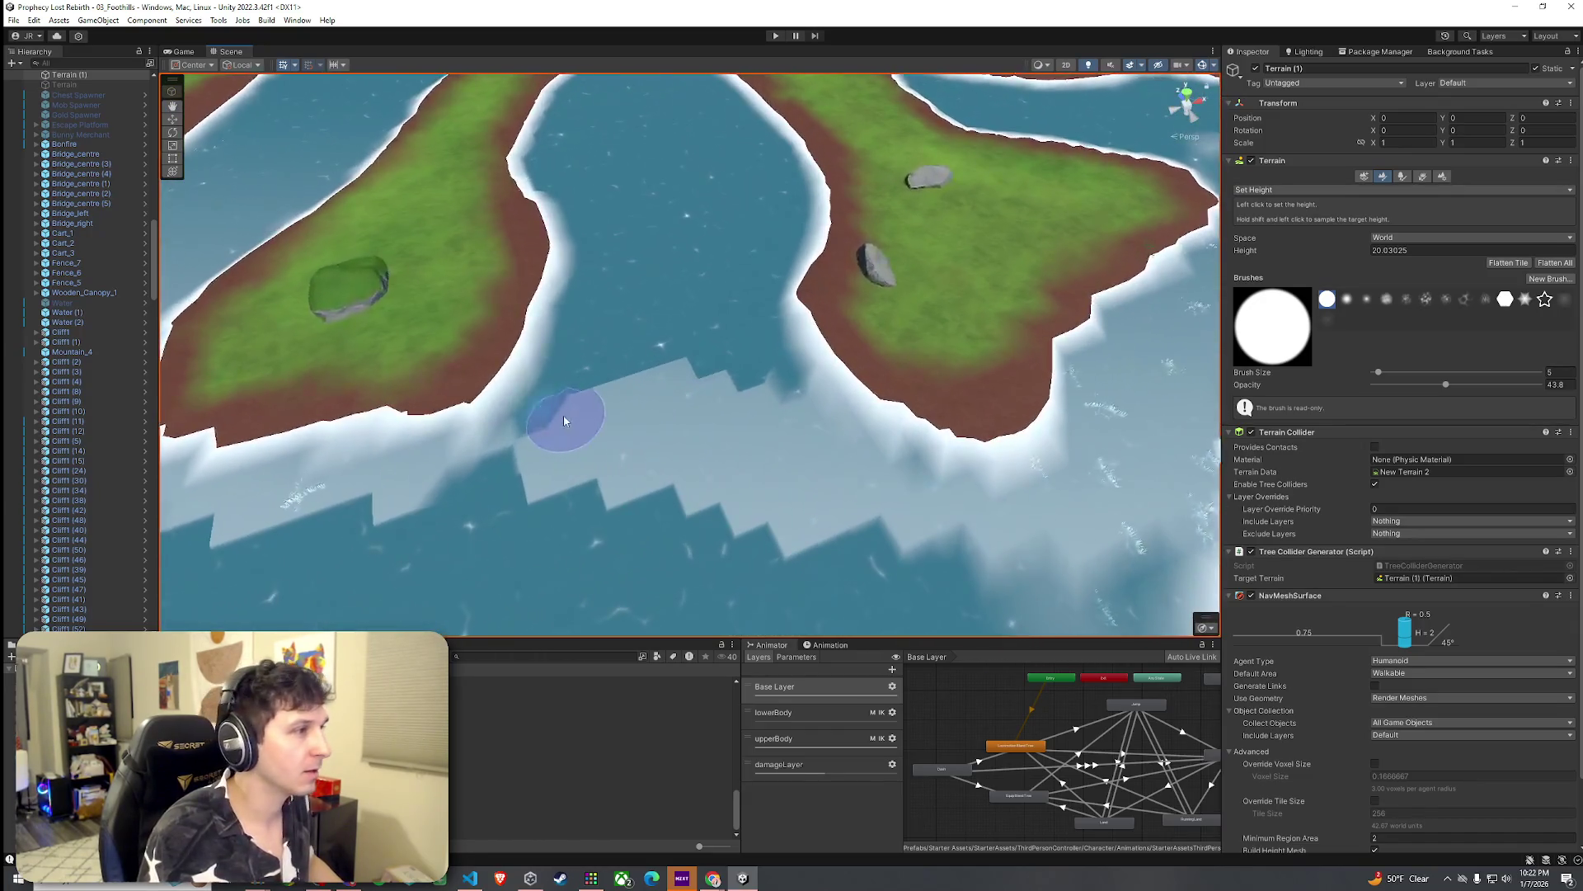
pyautogui.moveTo(564, 421)
pyautogui.mouseDown()
pyautogui.moveTo(523, 442)
pyautogui.moveTo(566, 407)
pyautogui.mouseUp()
pyautogui.scroll(-5, 569, 412)
pyautogui.moveTo(583, 495); pyautogui.dragTo(605, 398)
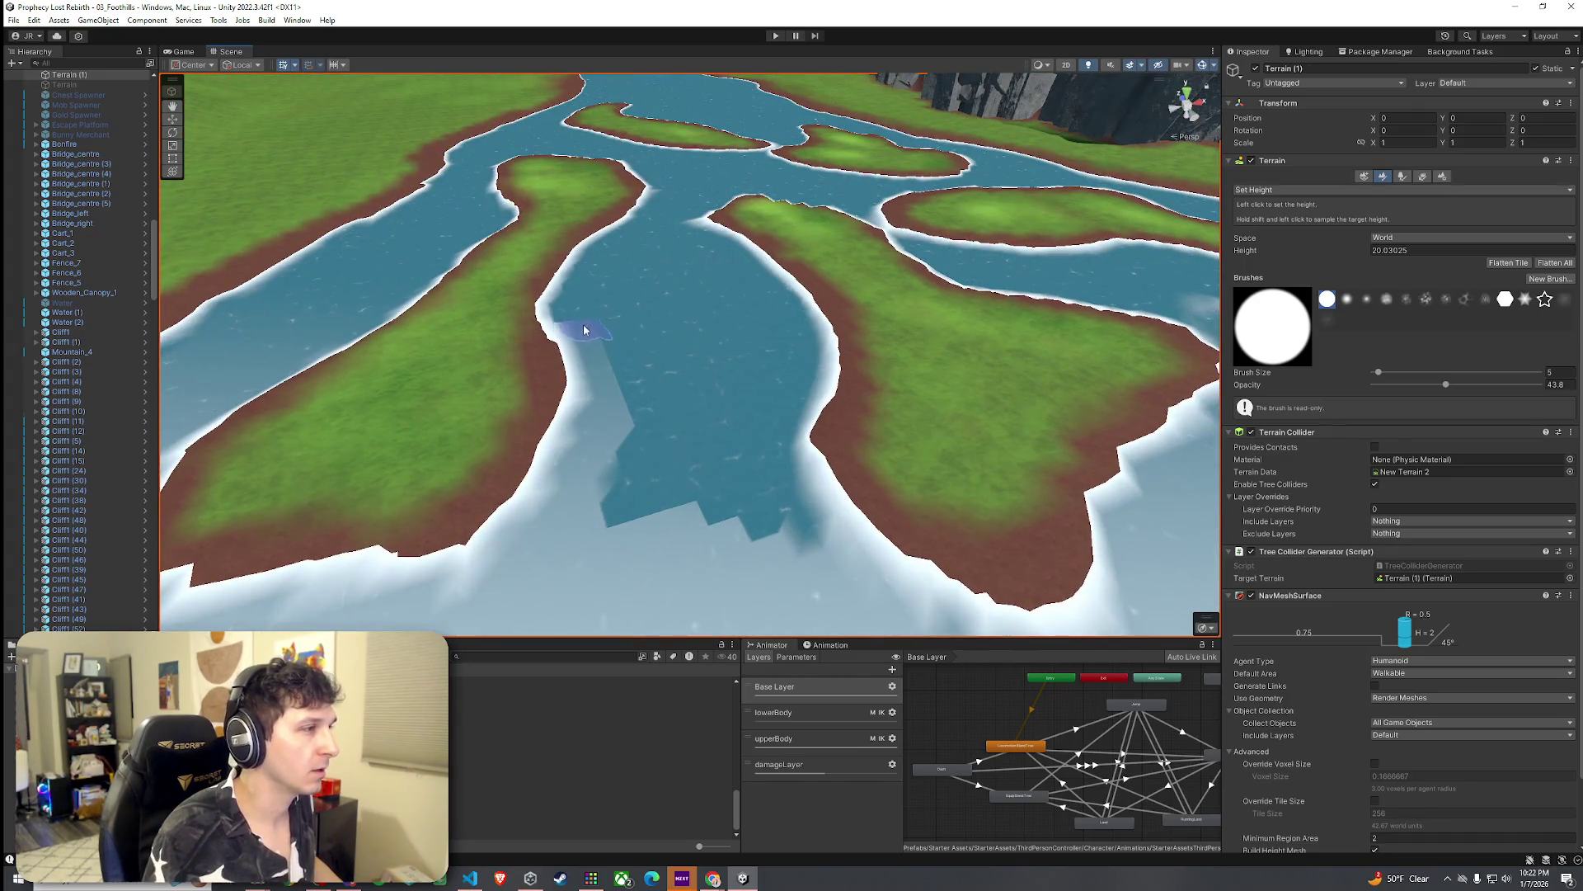
# Step: Fill the dark patches around the central island and along the channel to shallow level
pyautogui.moveTo(650, 230)
pyautogui.mouseDown()
pyautogui.moveTo(618, 452)
pyautogui.moveTo(637, 281)
pyautogui.mouseUp()
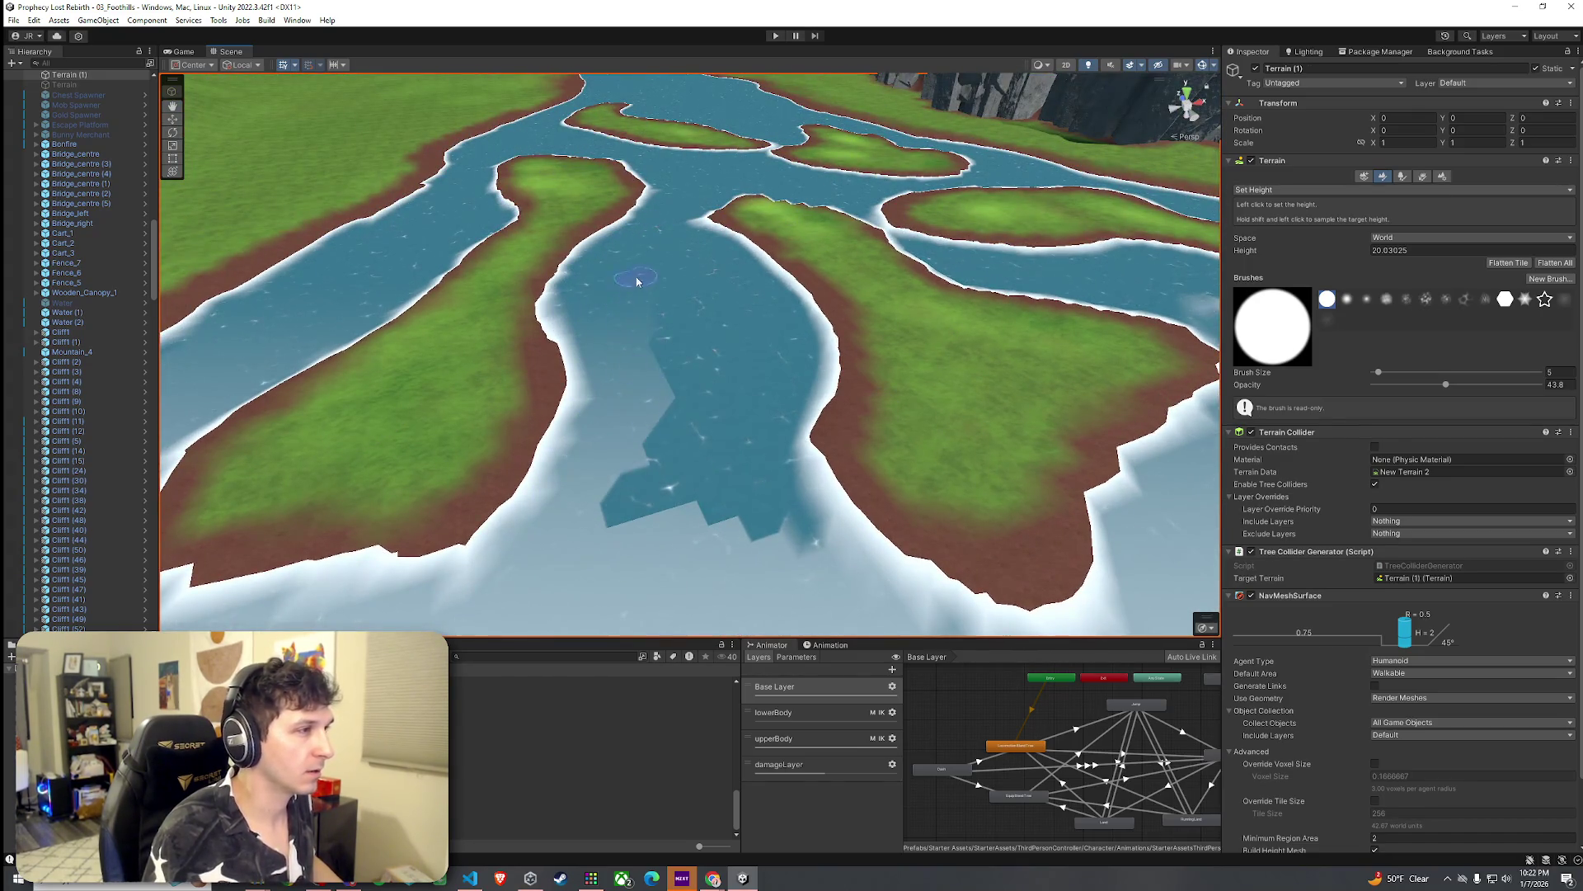
pyautogui.moveTo(657, 458)
pyautogui.mouseDown()
pyautogui.moveTo(654, 512)
pyautogui.moveTo(742, 512)
pyautogui.moveTo(785, 449)
pyautogui.moveTo(753, 353)
pyautogui.moveTo(707, 335)
pyautogui.moveTo(707, 290)
pyautogui.mouseUp()
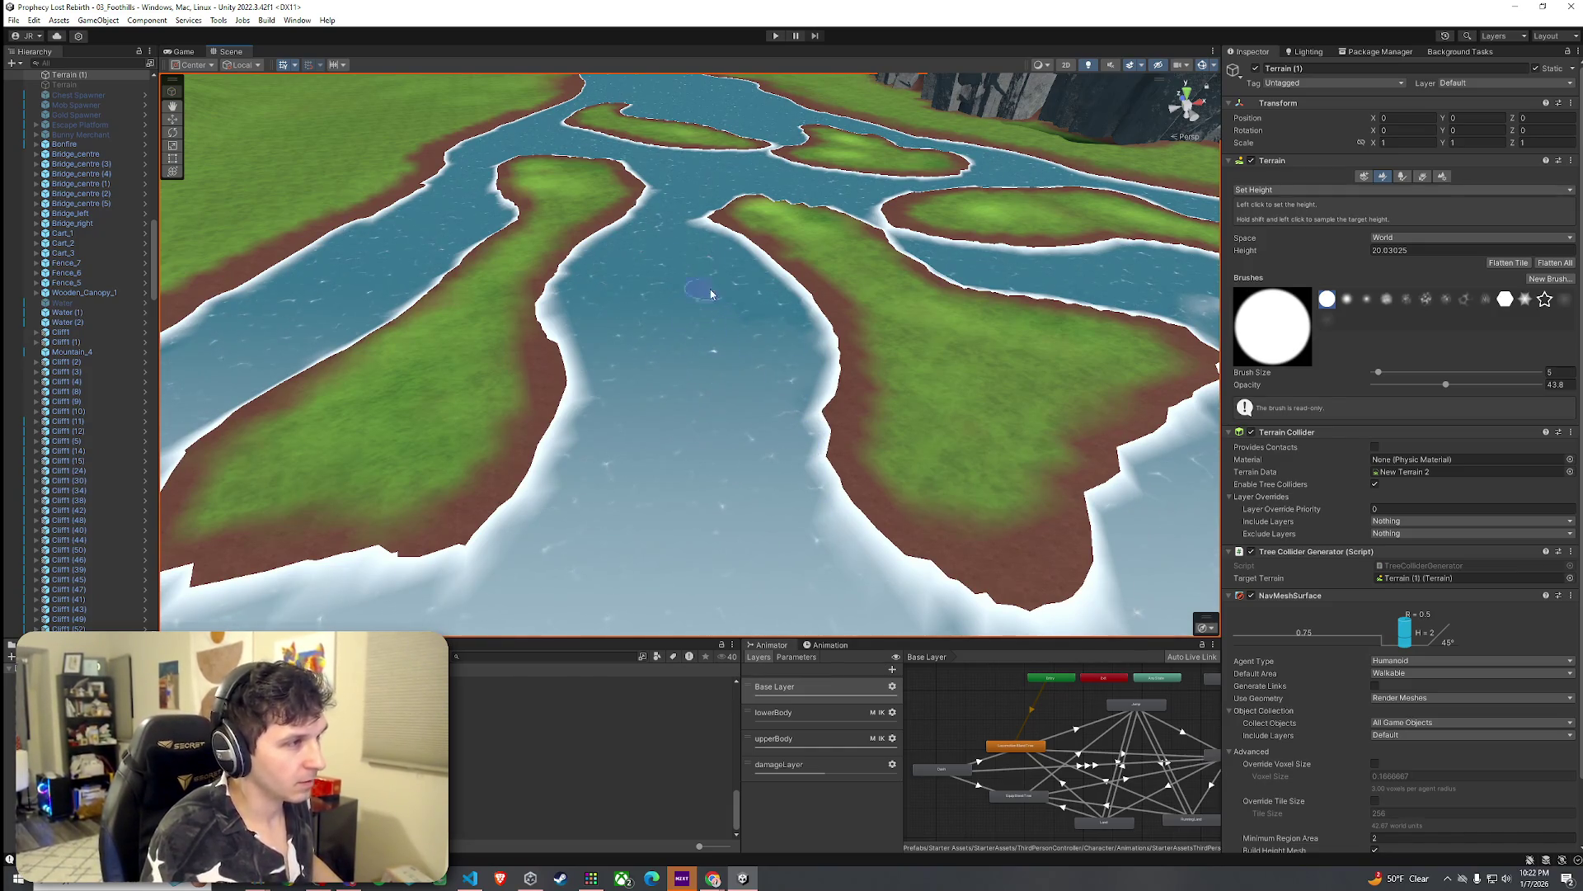
pyautogui.scroll(2, 738, 318)
pyautogui.scroll(-3, 738, 318)
pyautogui.scroll(5, 725, 322)
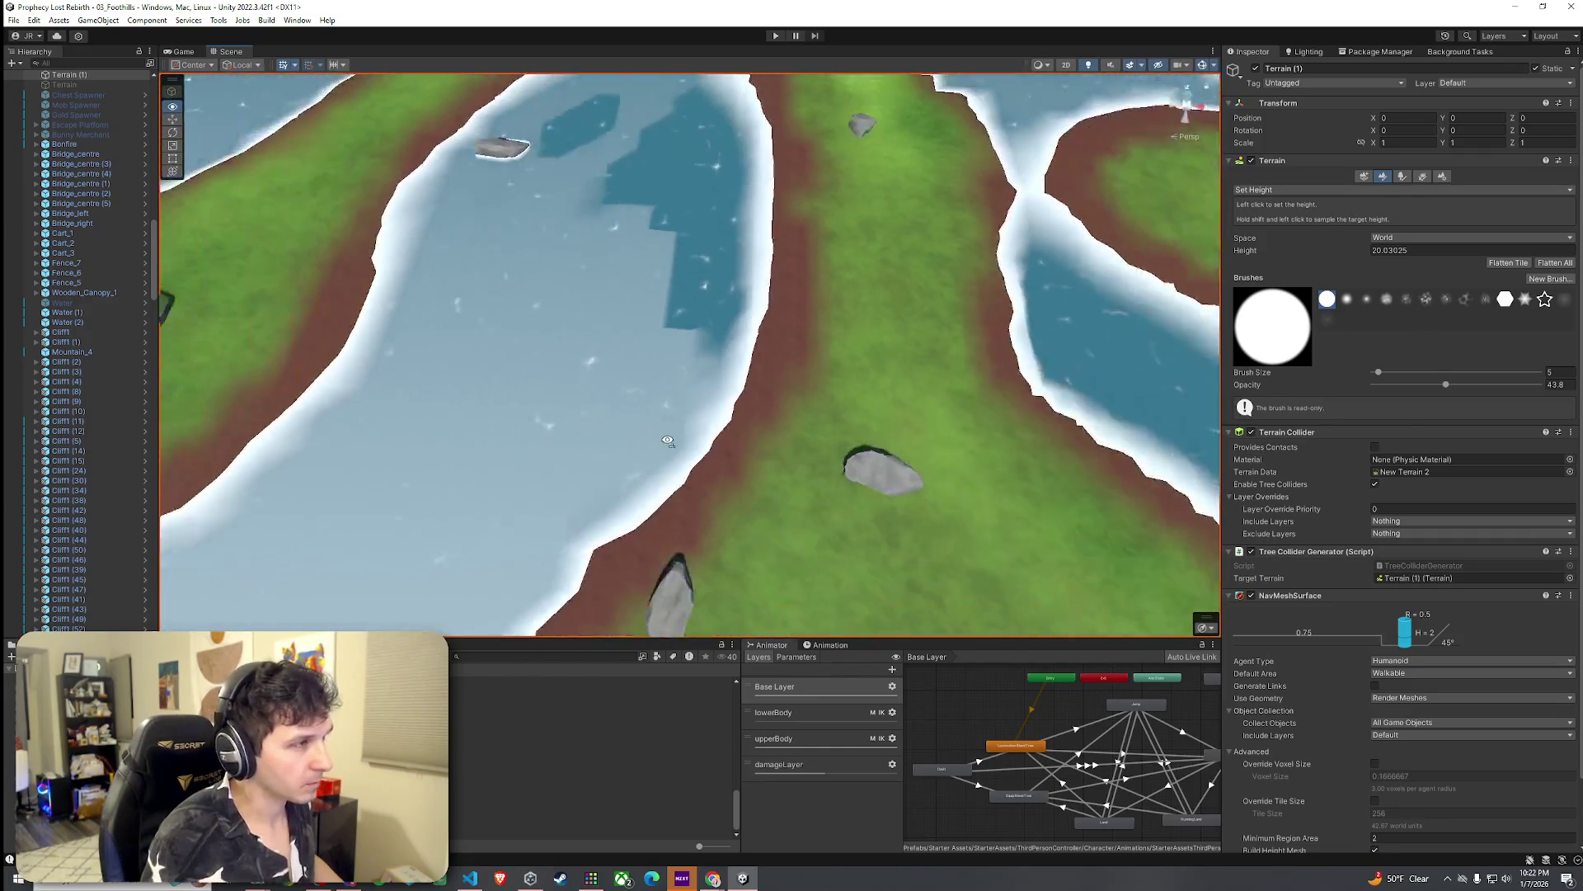
pyautogui.moveTo(706, 328)
pyautogui.mouseDown()
pyautogui.moveTo(680, 248)
pyautogui.moveTo(706, 223)
pyautogui.mouseUp()
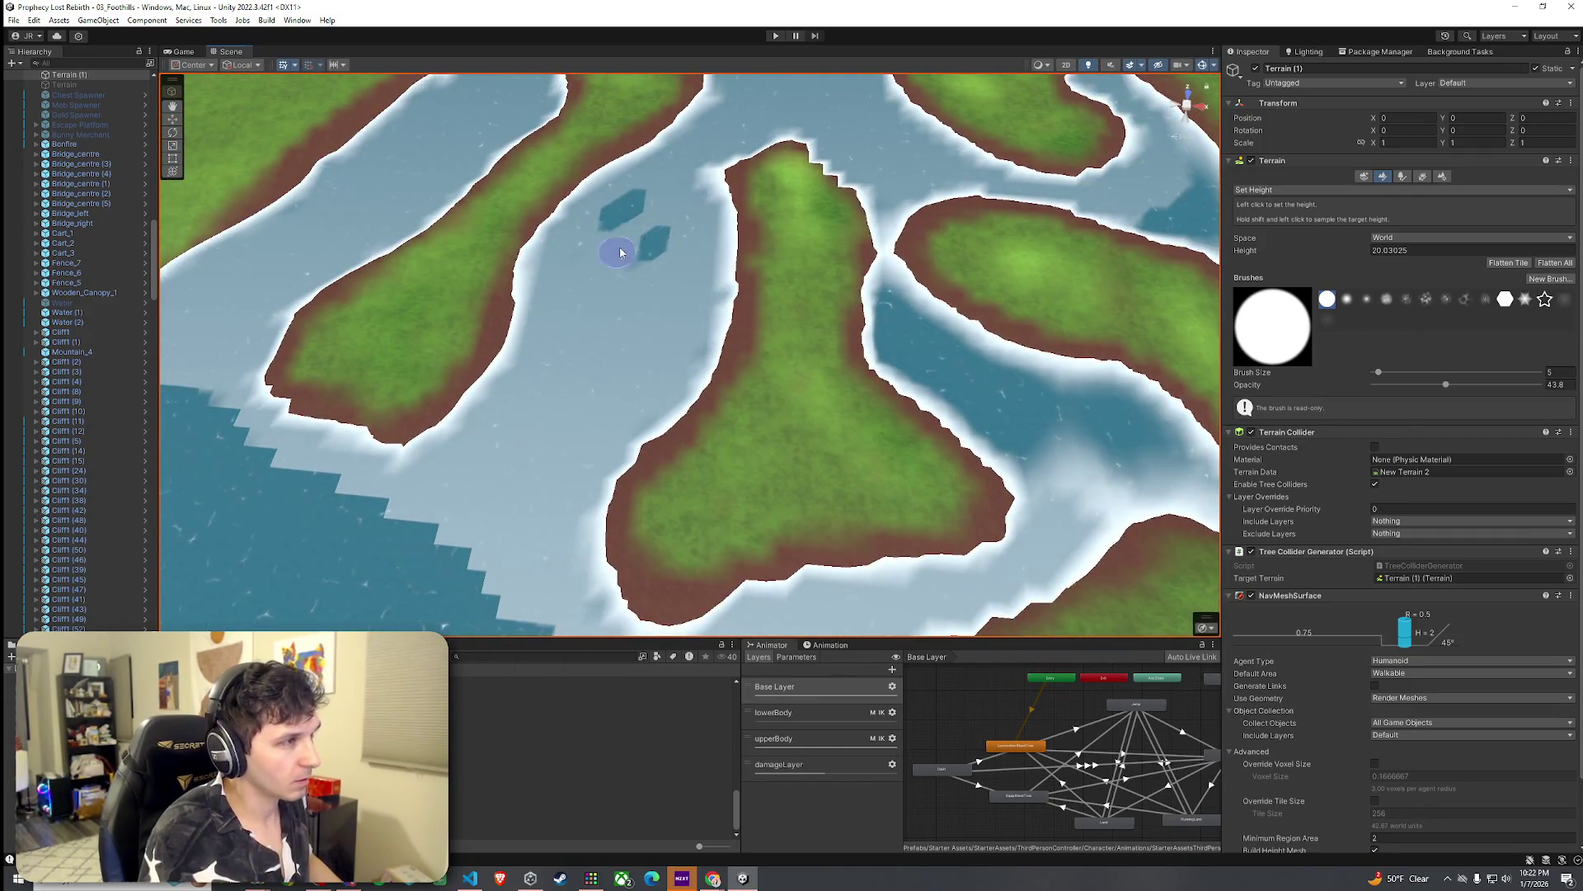
pyautogui.moveTo(617, 256); pyautogui.dragTo(630, 201)
pyautogui.moveTo(947, 357)
pyautogui.mouseDown()
pyautogui.moveTo(874, 305)
pyautogui.moveTo(1000, 406)
pyautogui.moveTo(1071, 424)
pyautogui.moveTo(1034, 432)
pyautogui.moveTo(1060, 413)
pyautogui.moveTo(1152, 442)
pyautogui.moveTo(1117, 407)
pyautogui.moveTo(1192, 423)
pyautogui.moveTo(1030, 388)
pyautogui.moveTo(852, 294)
pyautogui.mouseUp()
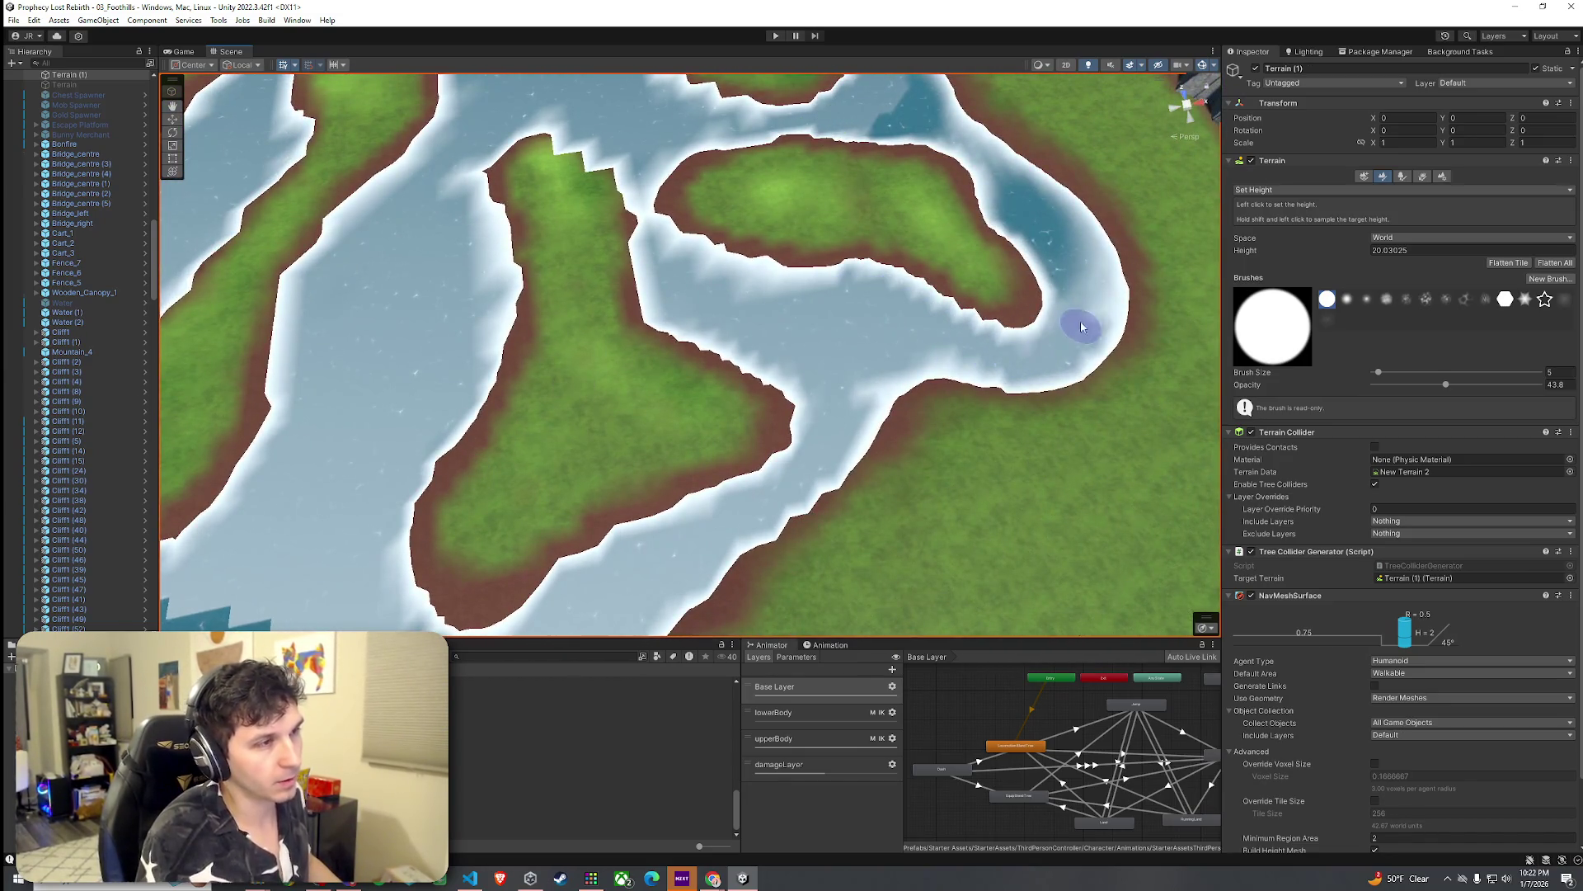
pyautogui.moveTo(1082, 333); pyautogui.dragTo(1023, 209)
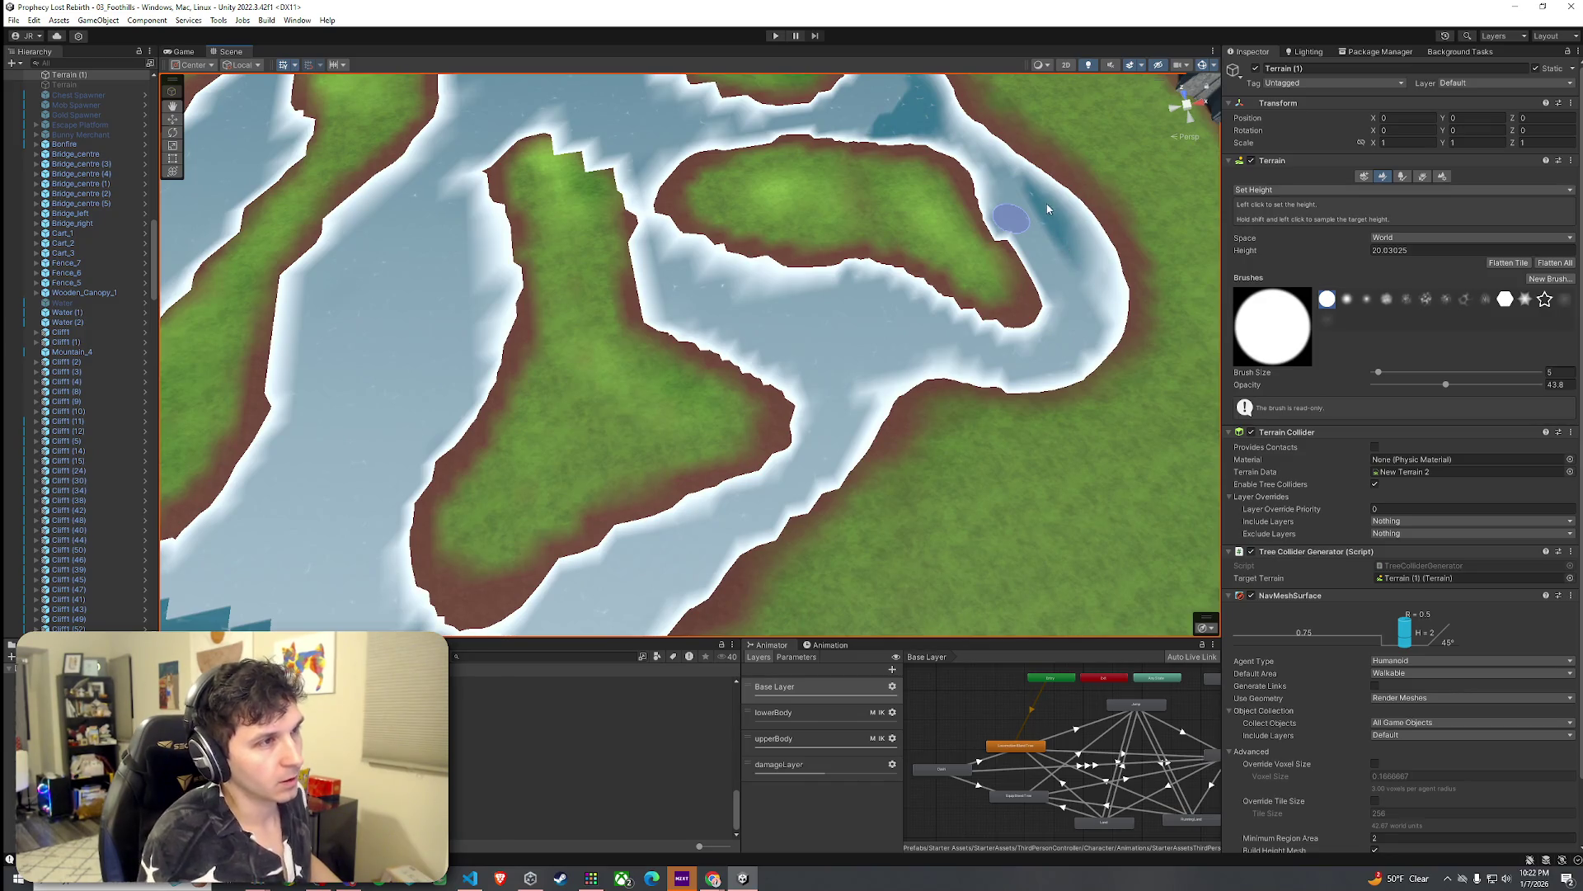
pyautogui.moveTo(1020, 187)
pyautogui.mouseDown()
pyautogui.moveTo(870, 355)
pyautogui.moveTo(795, 367)
pyautogui.moveTo(852, 363)
pyautogui.moveTo(869, 389)
pyautogui.moveTo(913, 266)
pyautogui.moveTo(771, 178)
pyautogui.moveTo(1301, 188)
pyautogui.mouseUp()
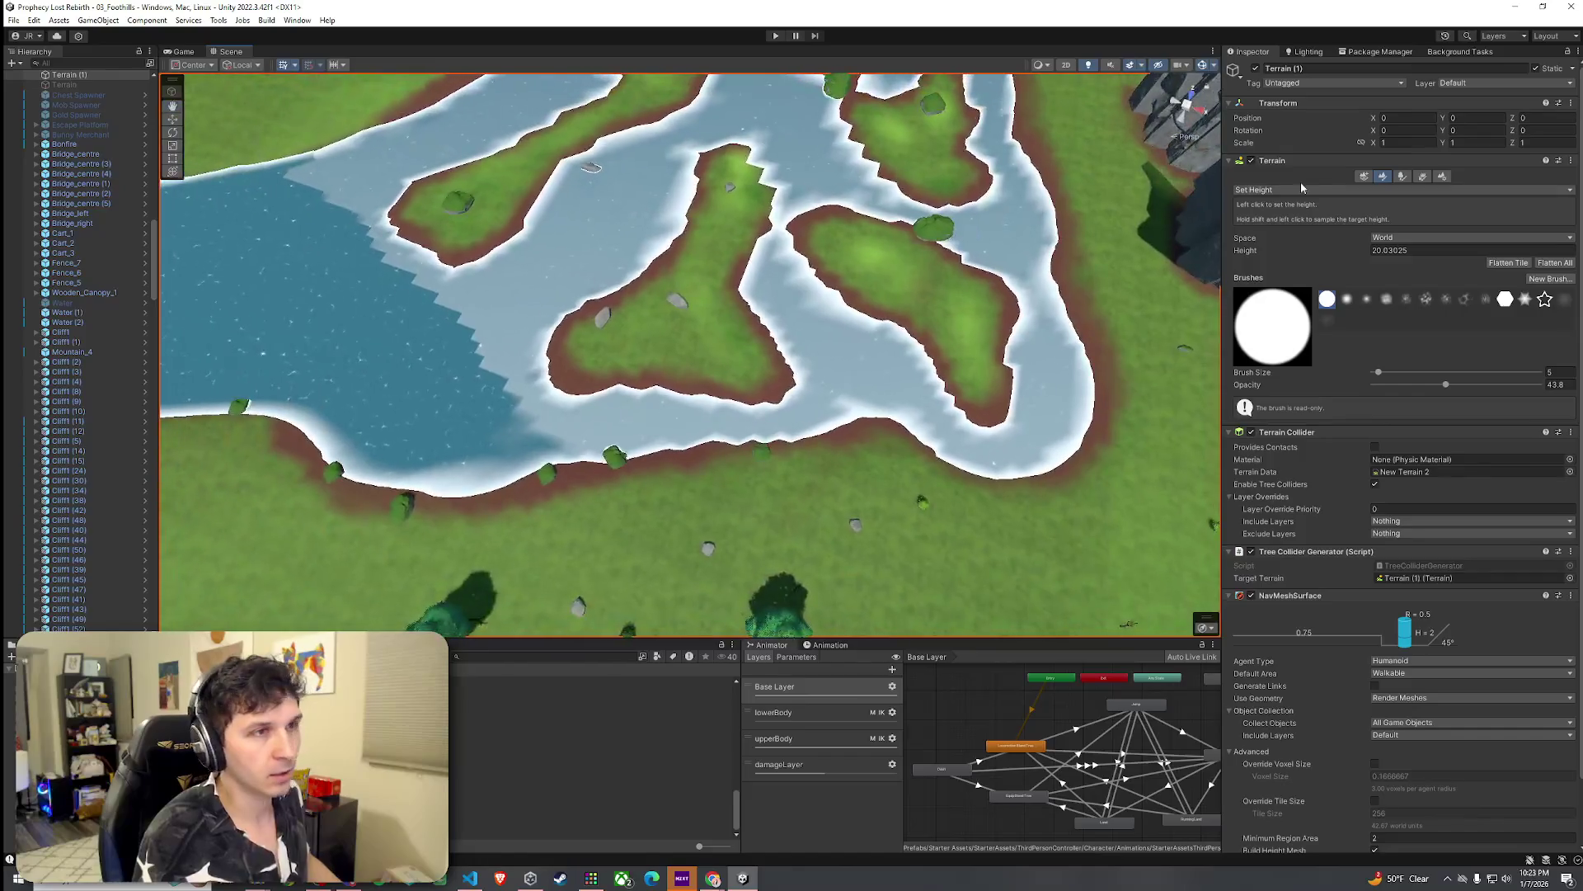
pyautogui.click(1325, 191)
# Step: Switch to Smooth Height and soften the island shorelines and lower water edge
pyautogui.click(1323, 259)
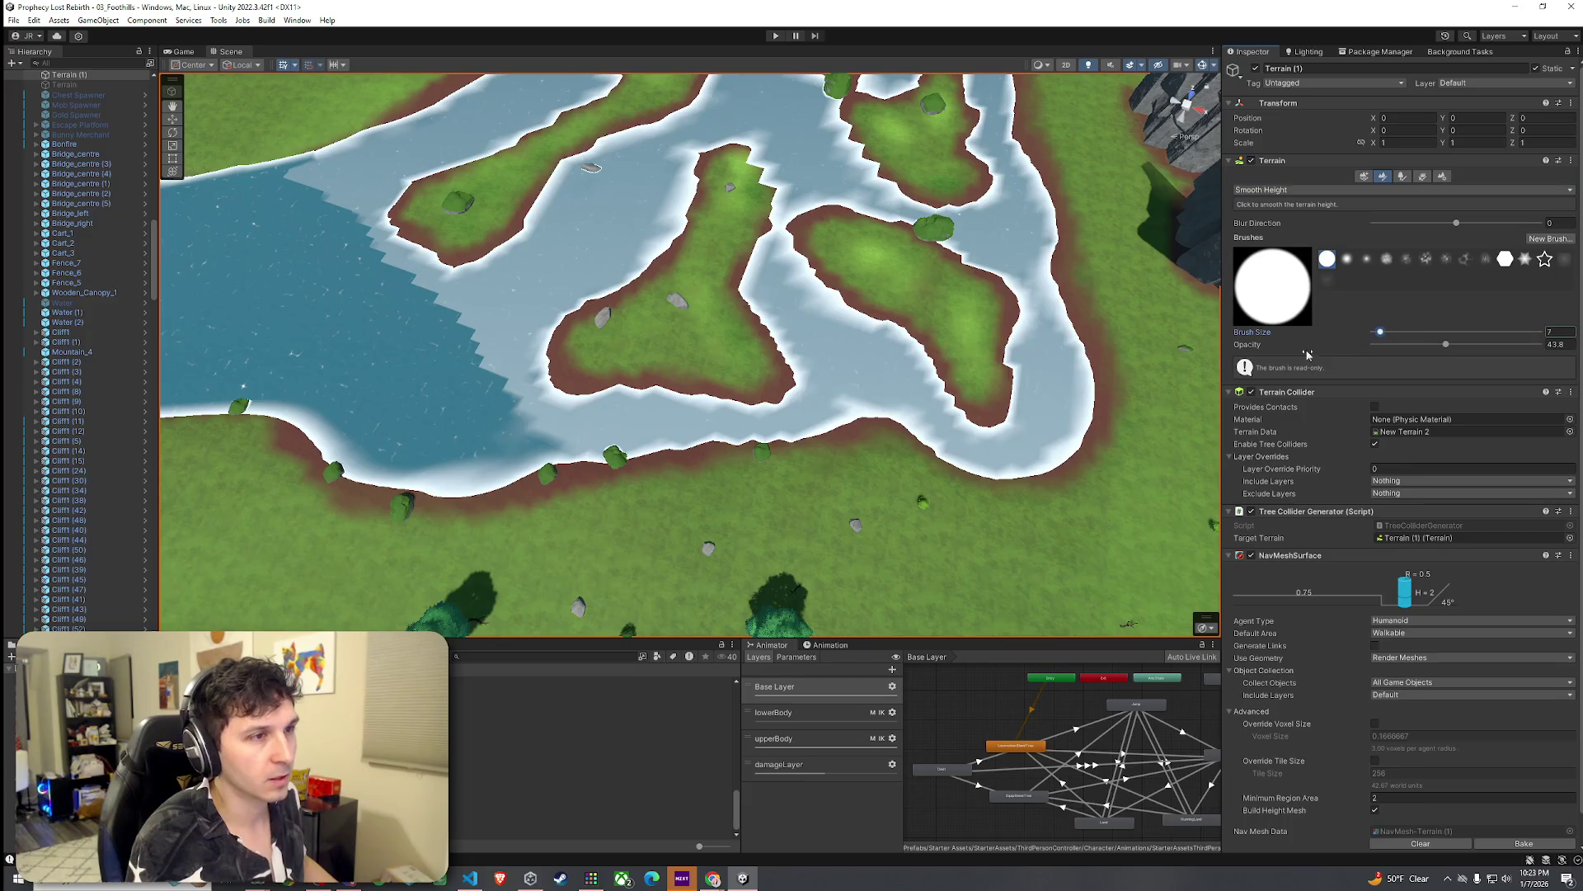
pyautogui.moveTo(765, 341)
pyautogui.mouseDown()
pyautogui.moveTo(779, 363)
pyautogui.moveTo(734, 399)
pyautogui.moveTo(608, 396)
pyautogui.moveTo(575, 325)
pyautogui.moveTo(656, 271)
pyautogui.mouseUp()
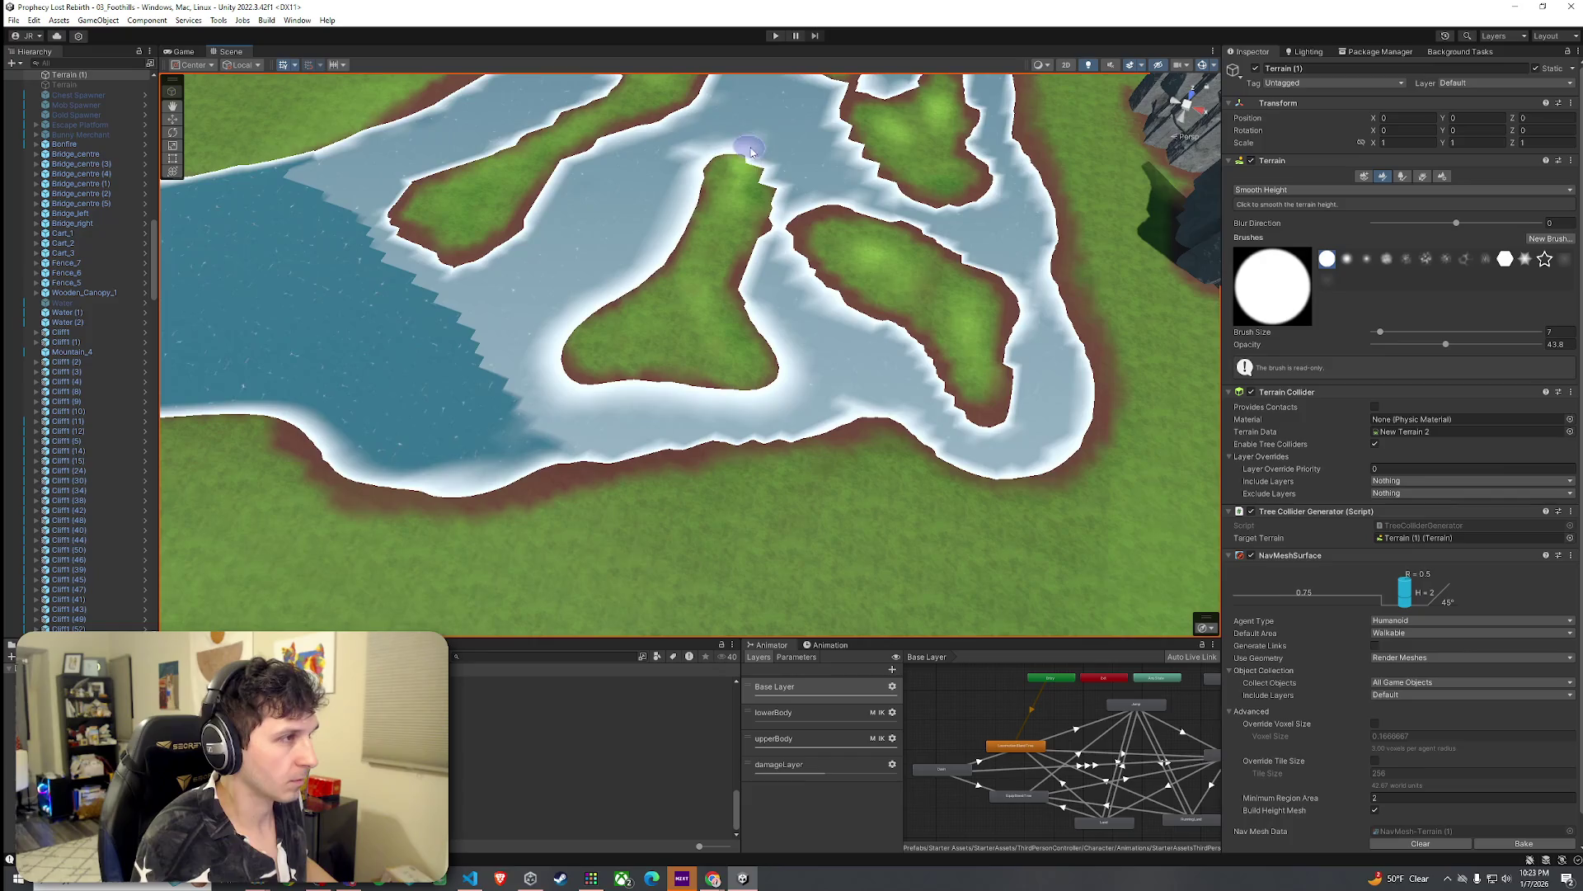
pyautogui.moveTo(772, 224)
pyautogui.mouseDown()
pyautogui.moveTo(770, 293)
pyautogui.moveTo(821, 220)
pyautogui.mouseUp()
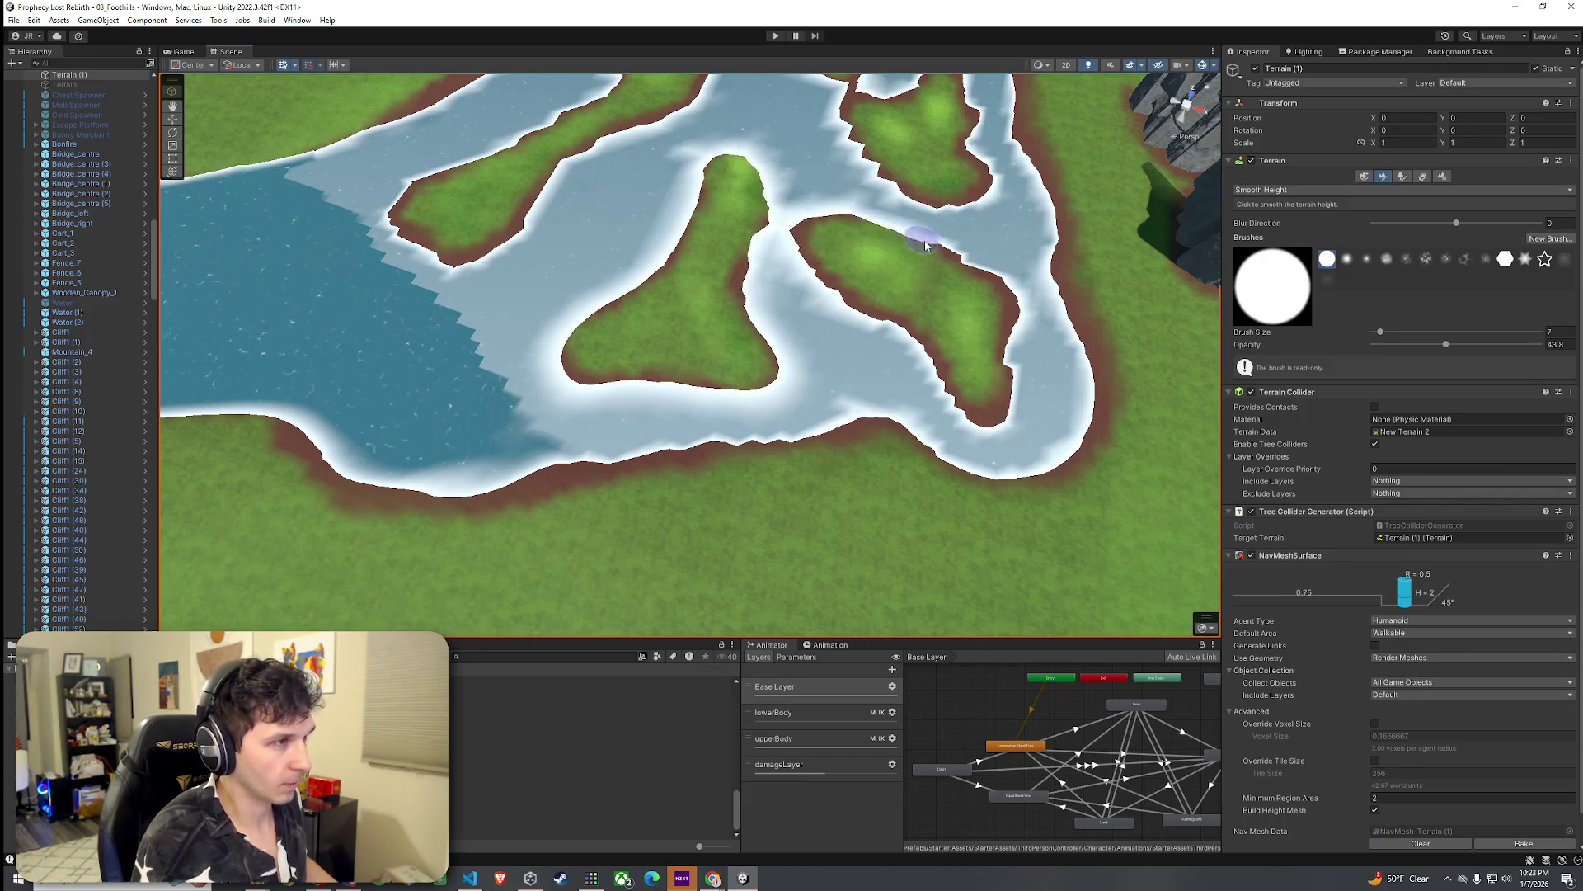
pyautogui.moveTo(1004, 292)
pyautogui.mouseDown()
pyautogui.moveTo(1000, 399)
pyautogui.moveTo(799, 247)
pyautogui.mouseUp()
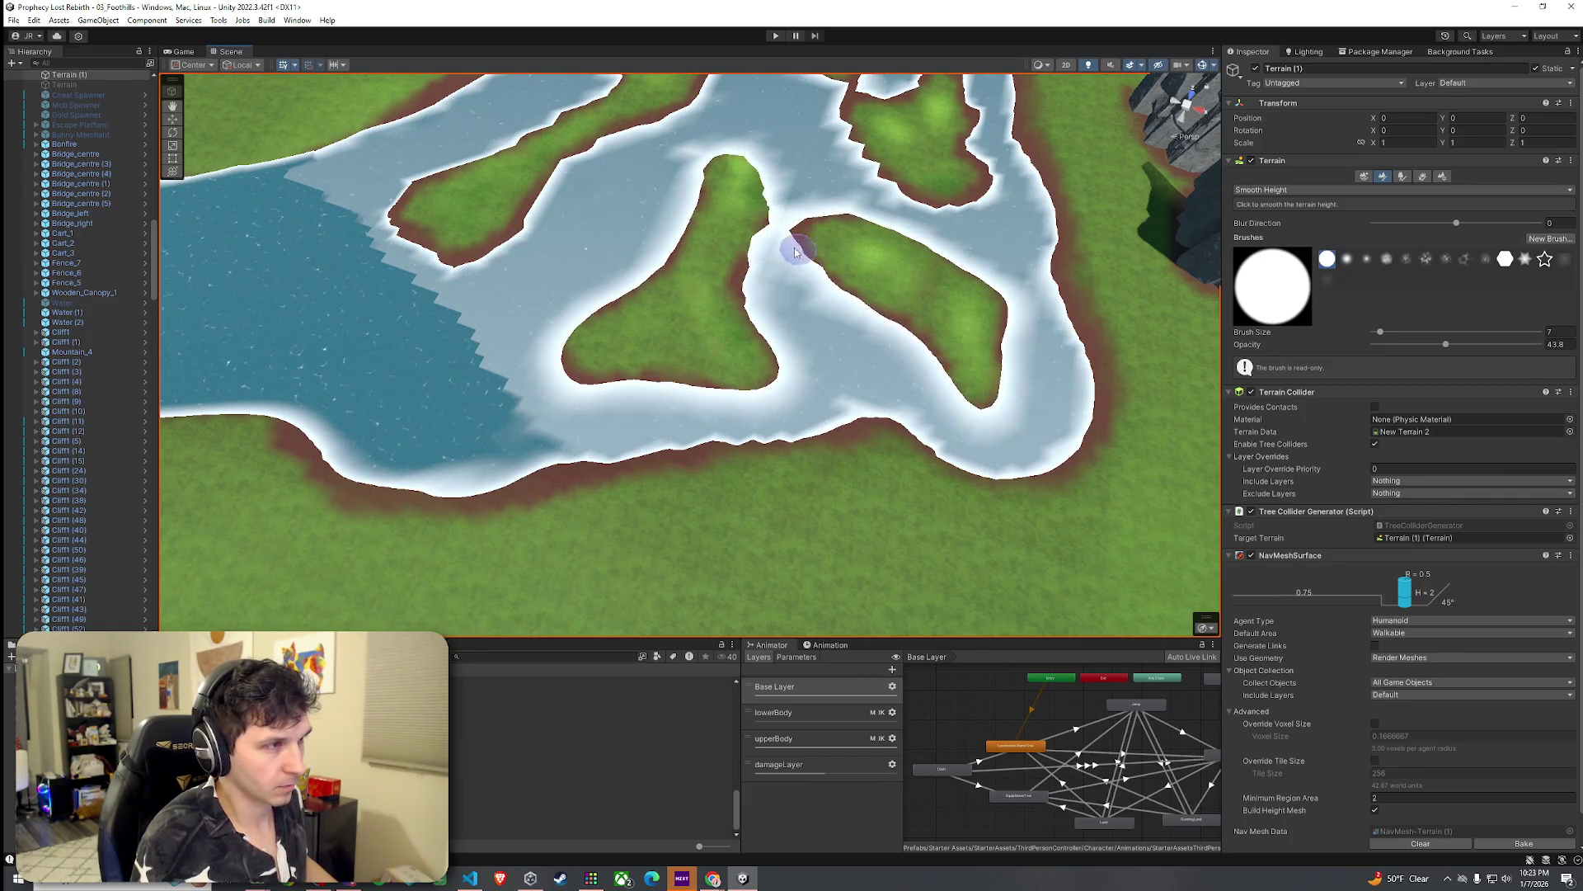
pyautogui.moveTo(800, 444)
pyautogui.mouseDown()
pyautogui.moveTo(566, 459)
pyautogui.moveTo(424, 290)
pyautogui.moveTo(437, 301)
pyautogui.mouseUp()
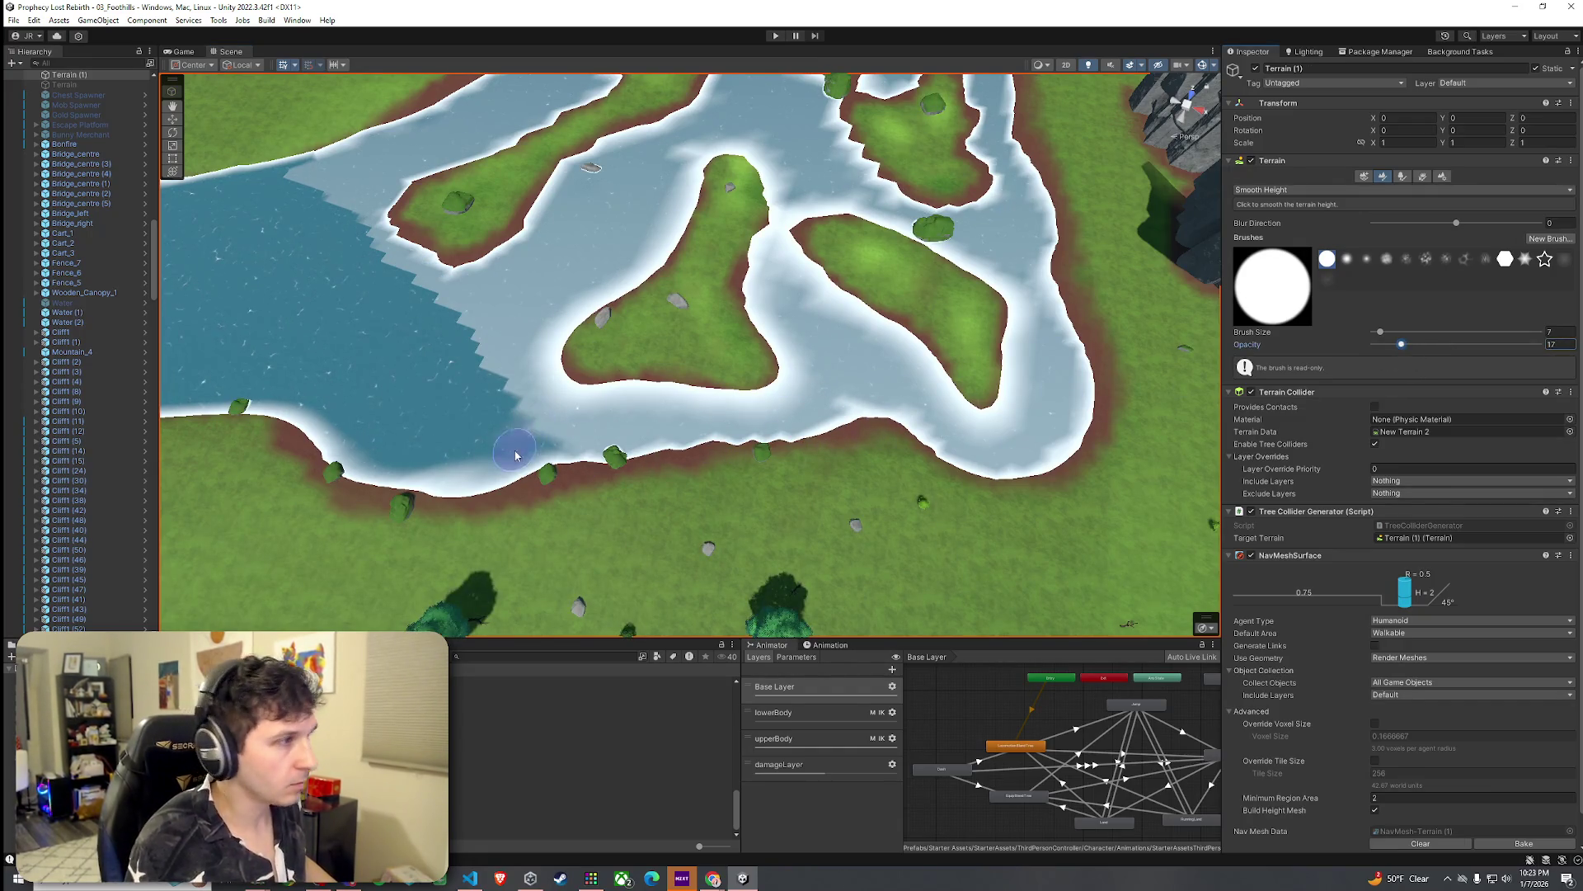
pyautogui.moveTo(515, 455); pyautogui.dragTo(504, 405)
# Step: Enlarge the smoothing brush to size 12 and smooth the shoreline up the water channel
pyautogui.scroll(5, 342, 307)
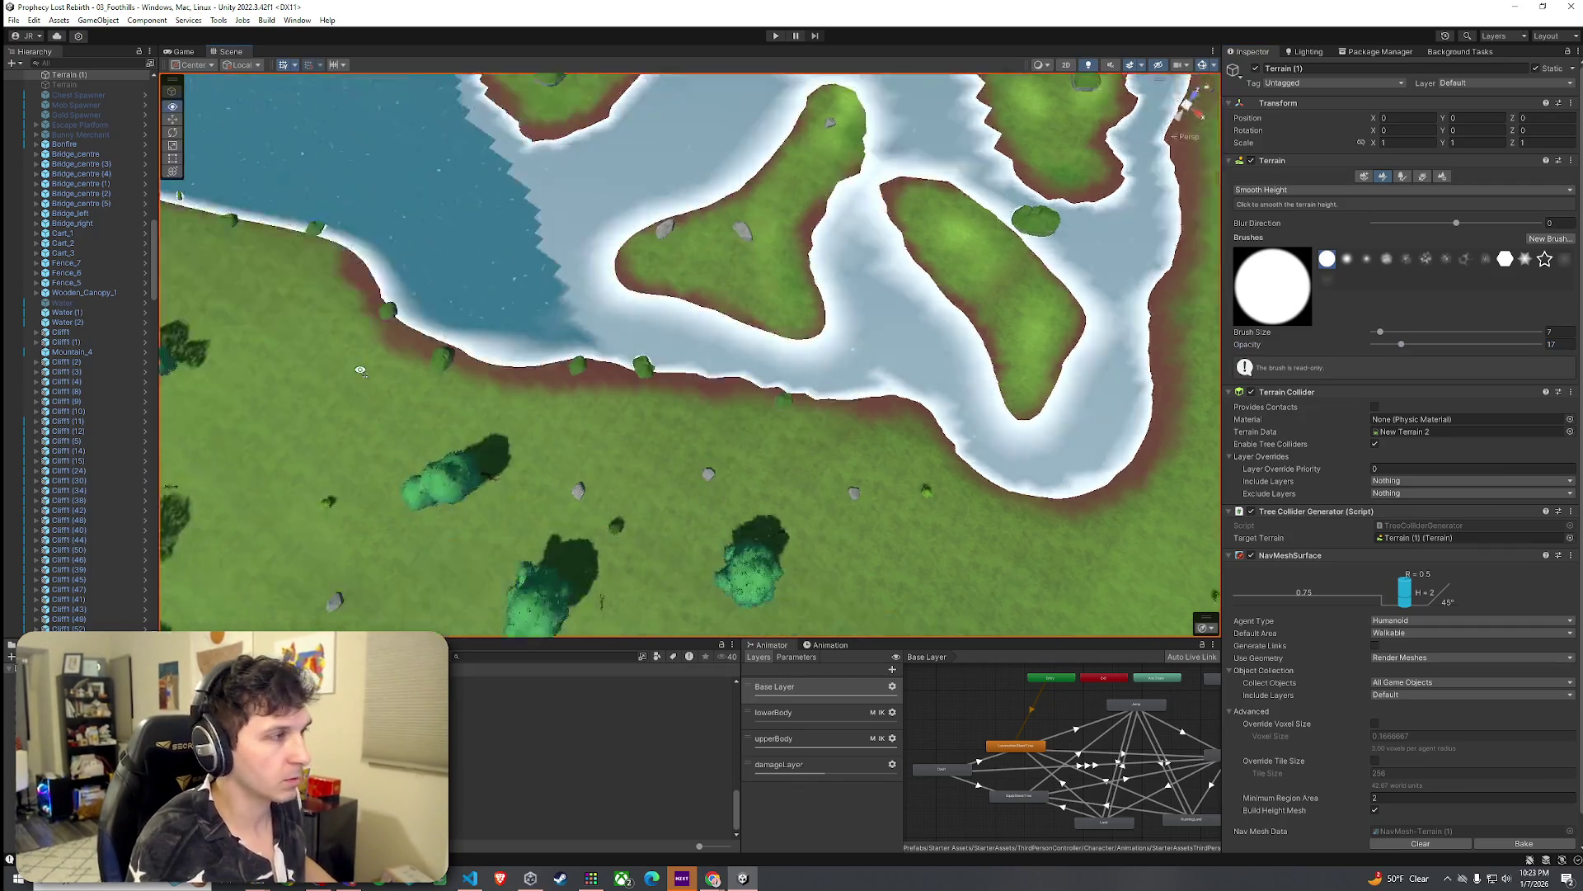
pyautogui.scroll(2, 342, 306)
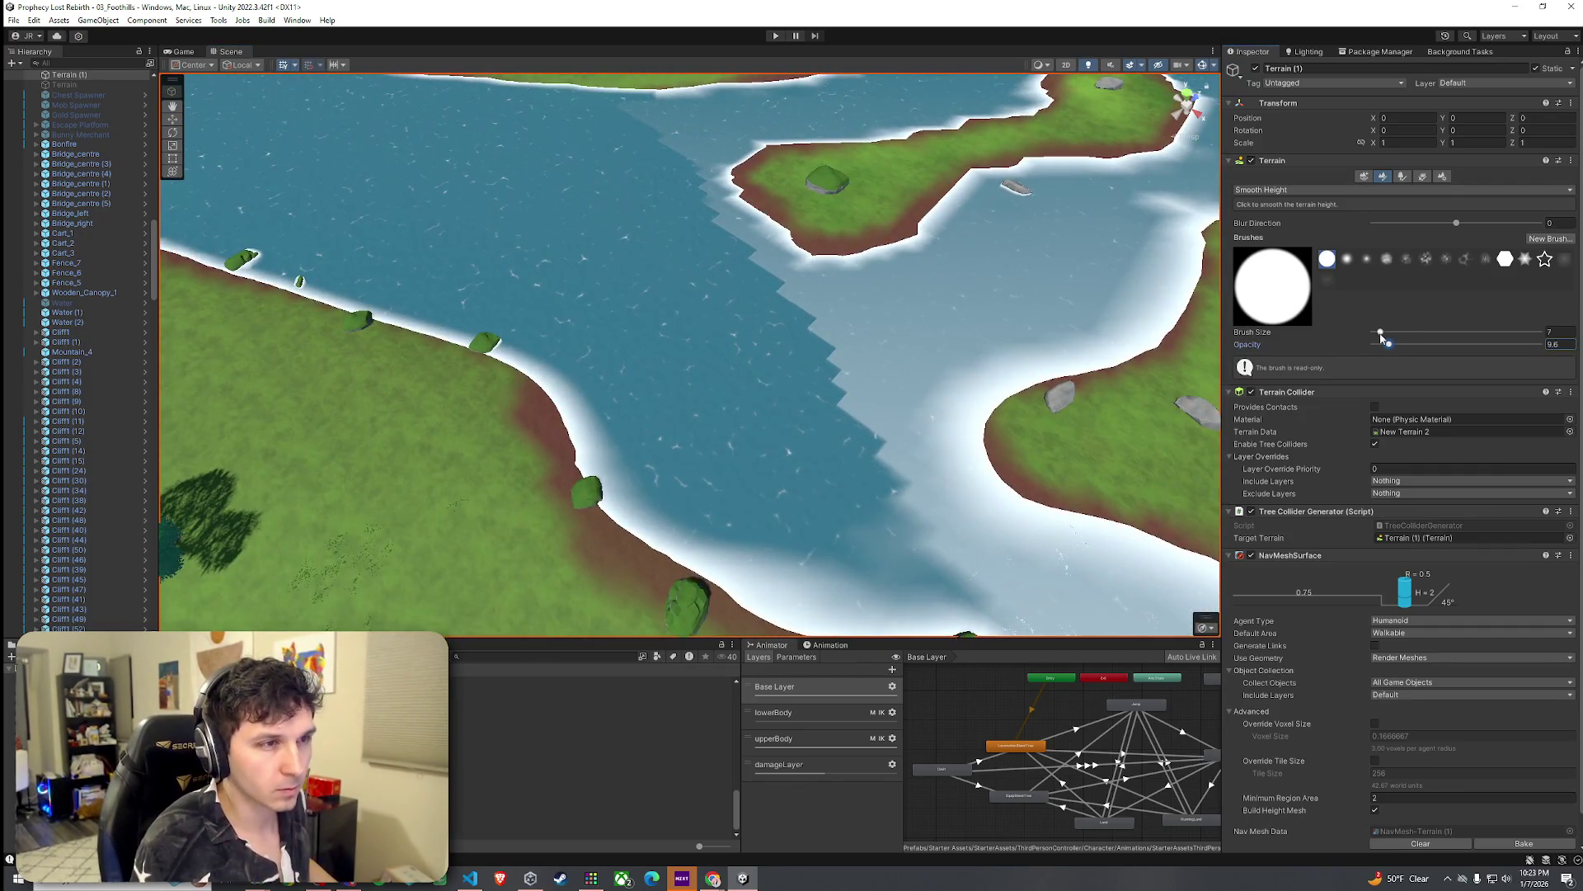
pyautogui.moveTo(1383, 332); pyautogui.dragTo(1385, 333)
pyautogui.moveTo(919, 487)
pyautogui.mouseDown()
pyautogui.moveTo(901, 505)
pyautogui.moveTo(785, 311)
pyautogui.moveTo(706, 239)
pyautogui.moveTo(647, 147)
pyautogui.mouseUp()
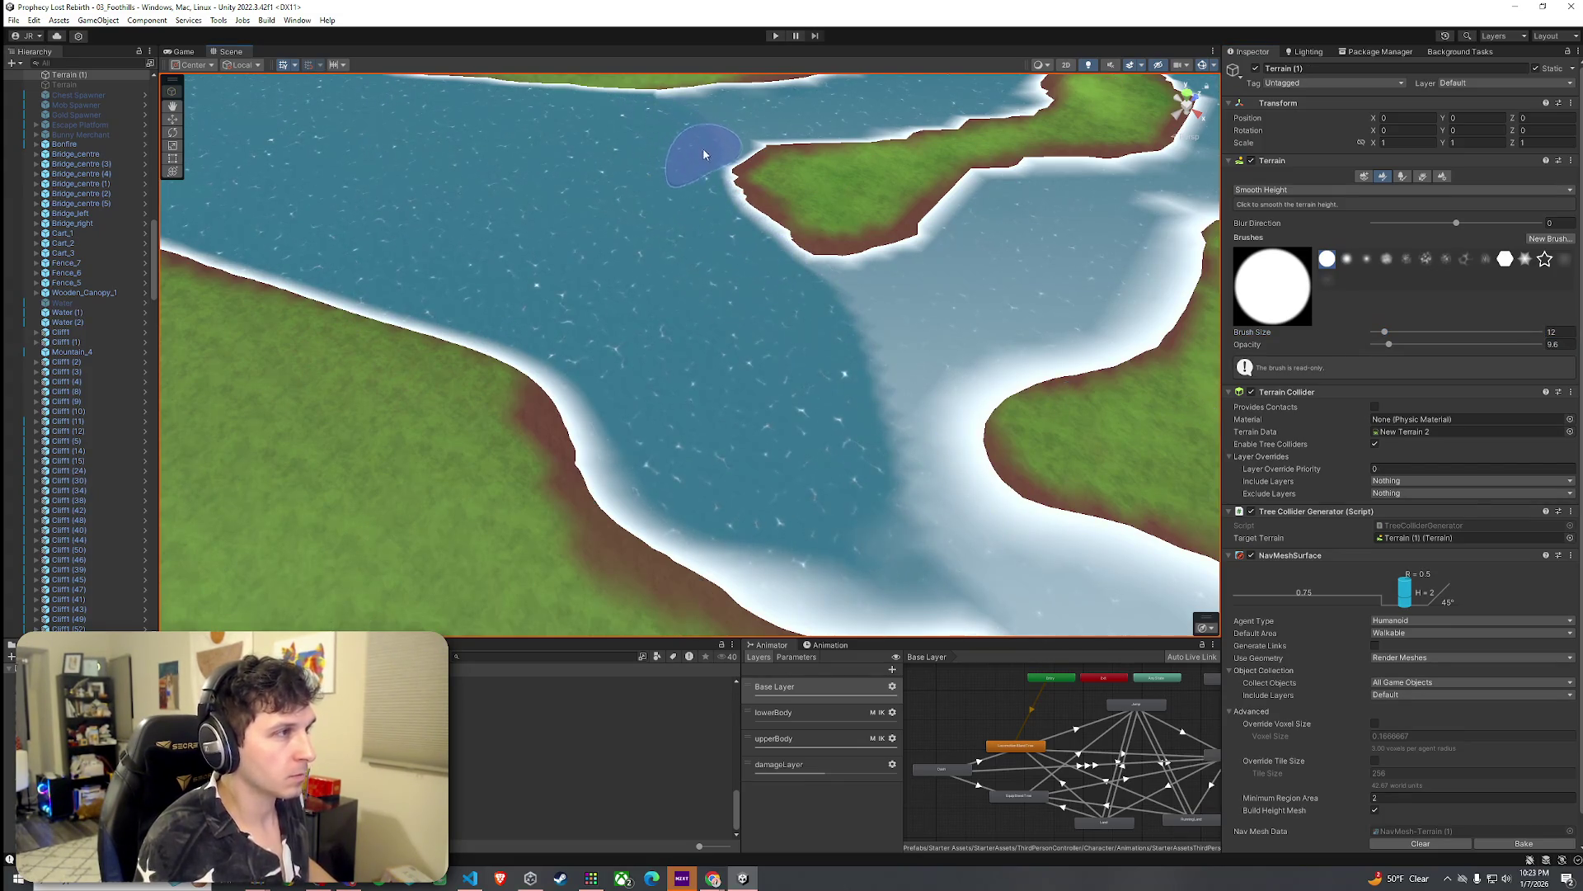
pyautogui.moveTo(962, 566)
pyautogui.mouseDown()
pyautogui.moveTo(1101, 584)
pyautogui.moveTo(821, 470)
pyautogui.mouseUp()
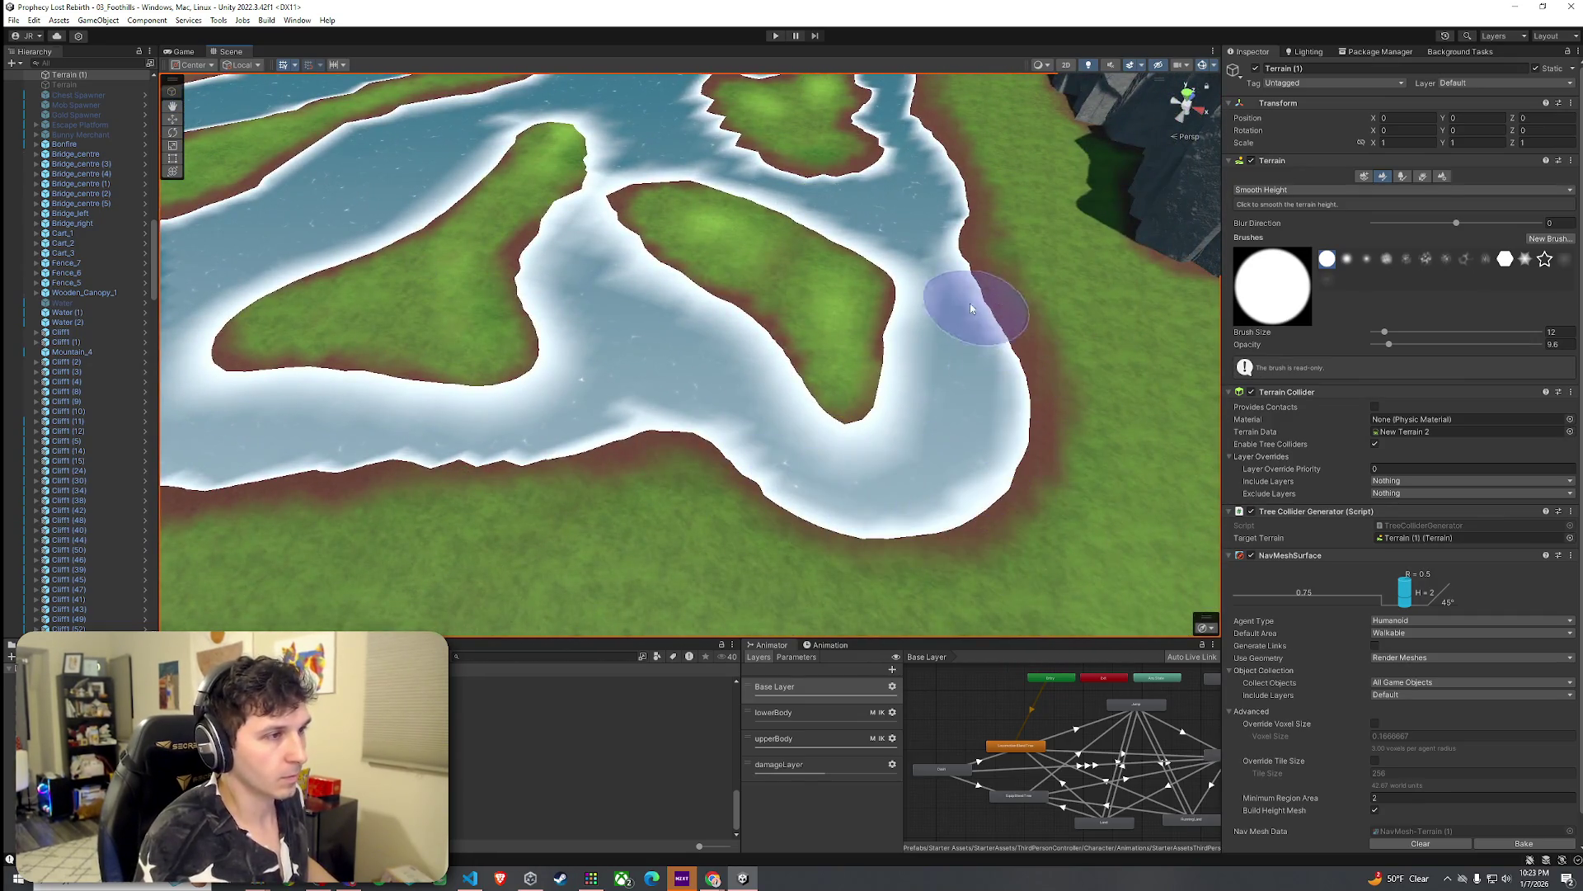
pyautogui.moveTo(833, 336); pyautogui.dragTo(757, 341)
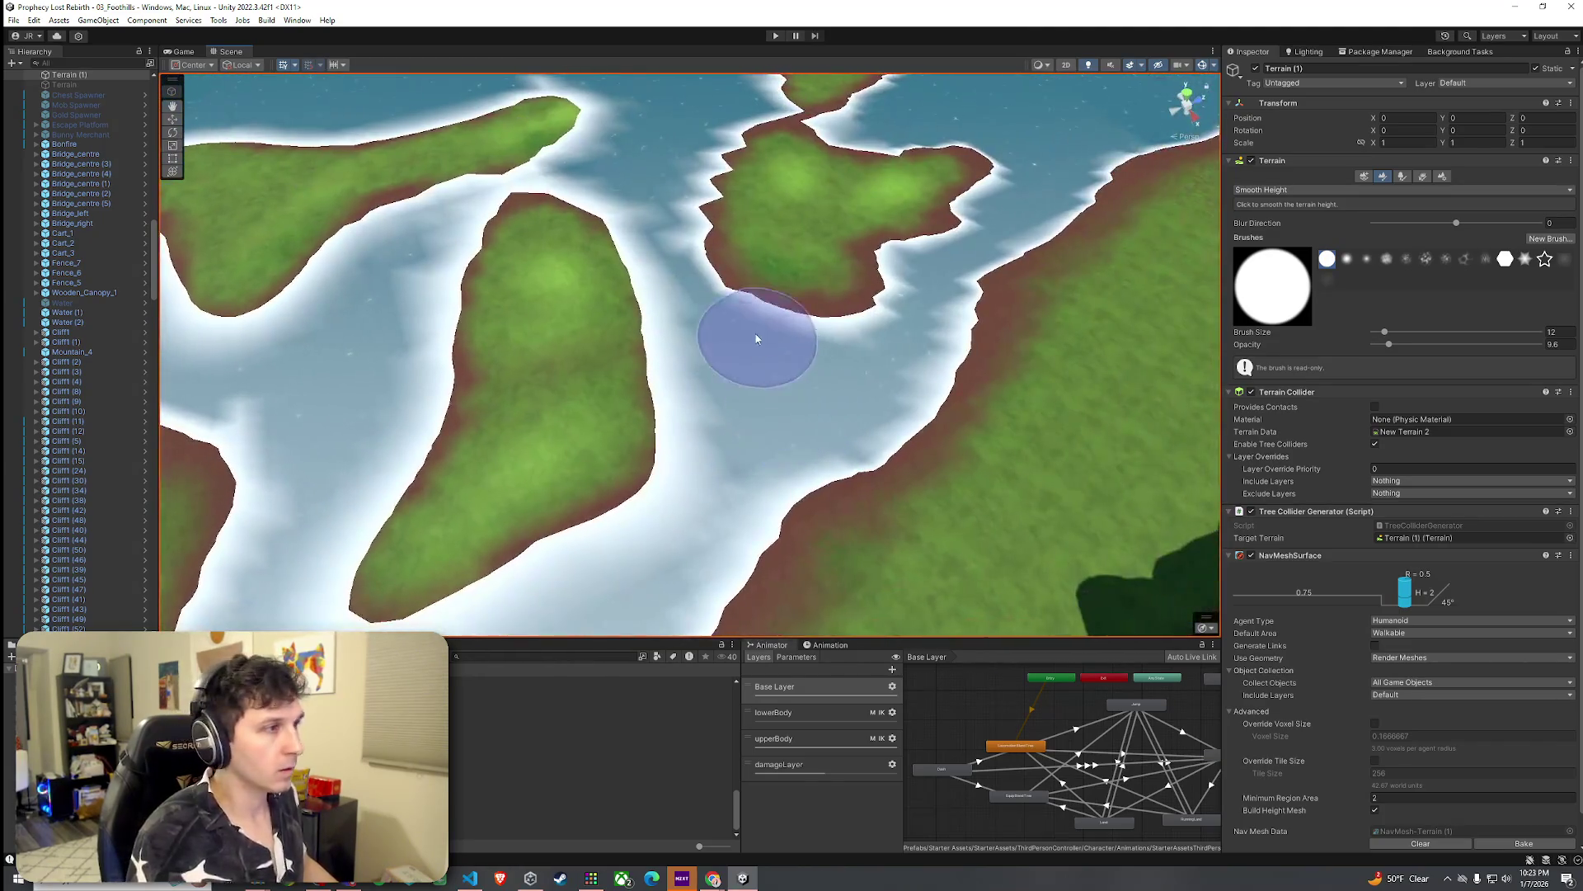
# Step: Raise the Smooth Height brush opacity to 23
pyautogui.press('a')
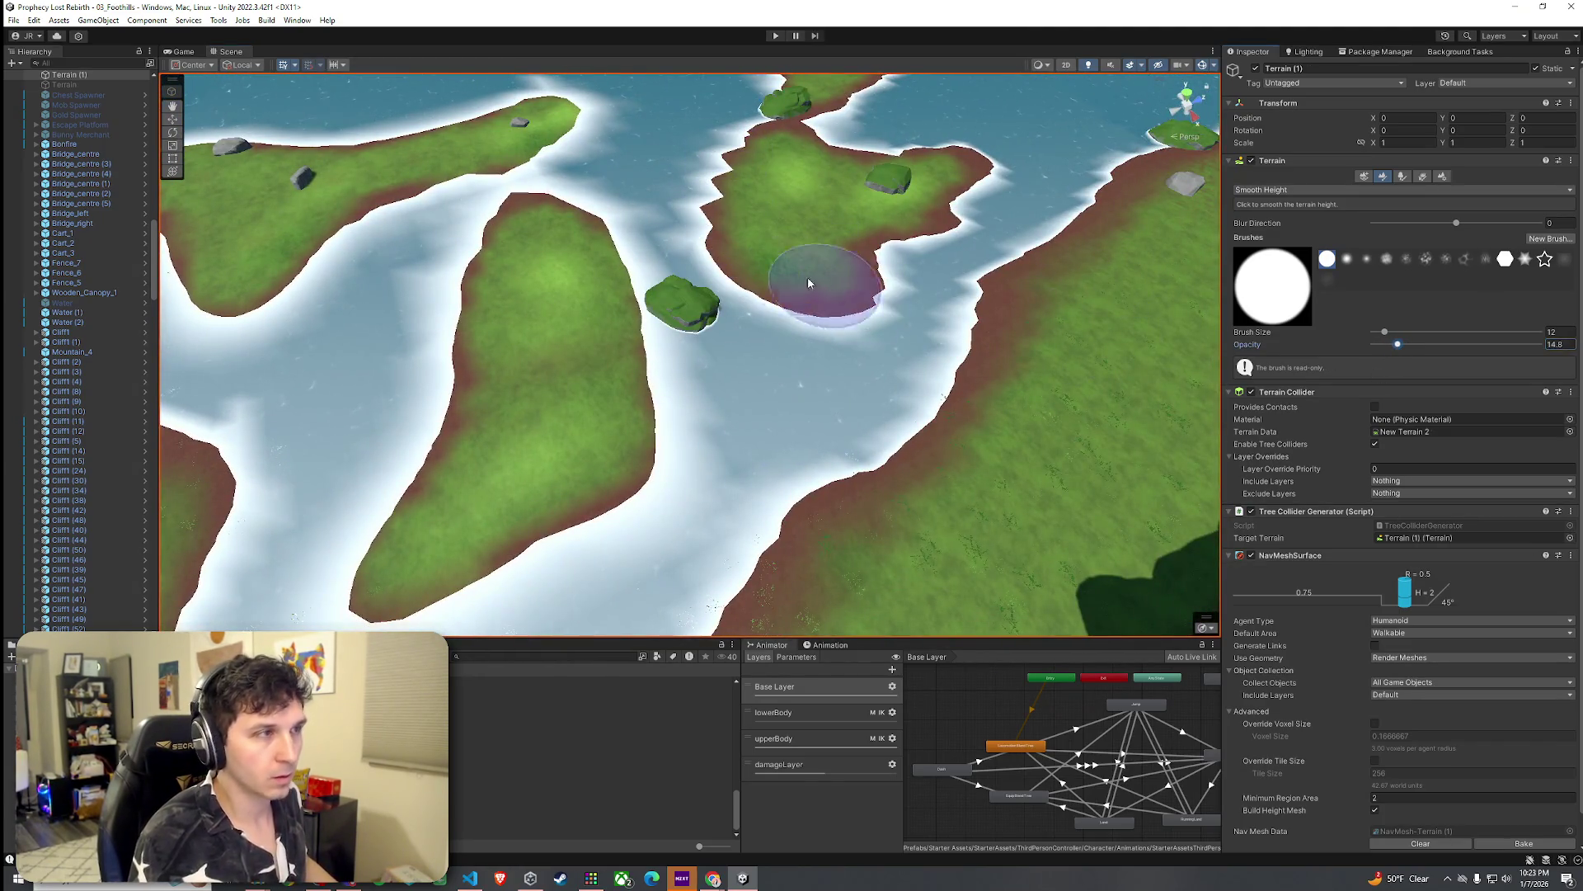
pyautogui.scroll(-3, 829, 288)
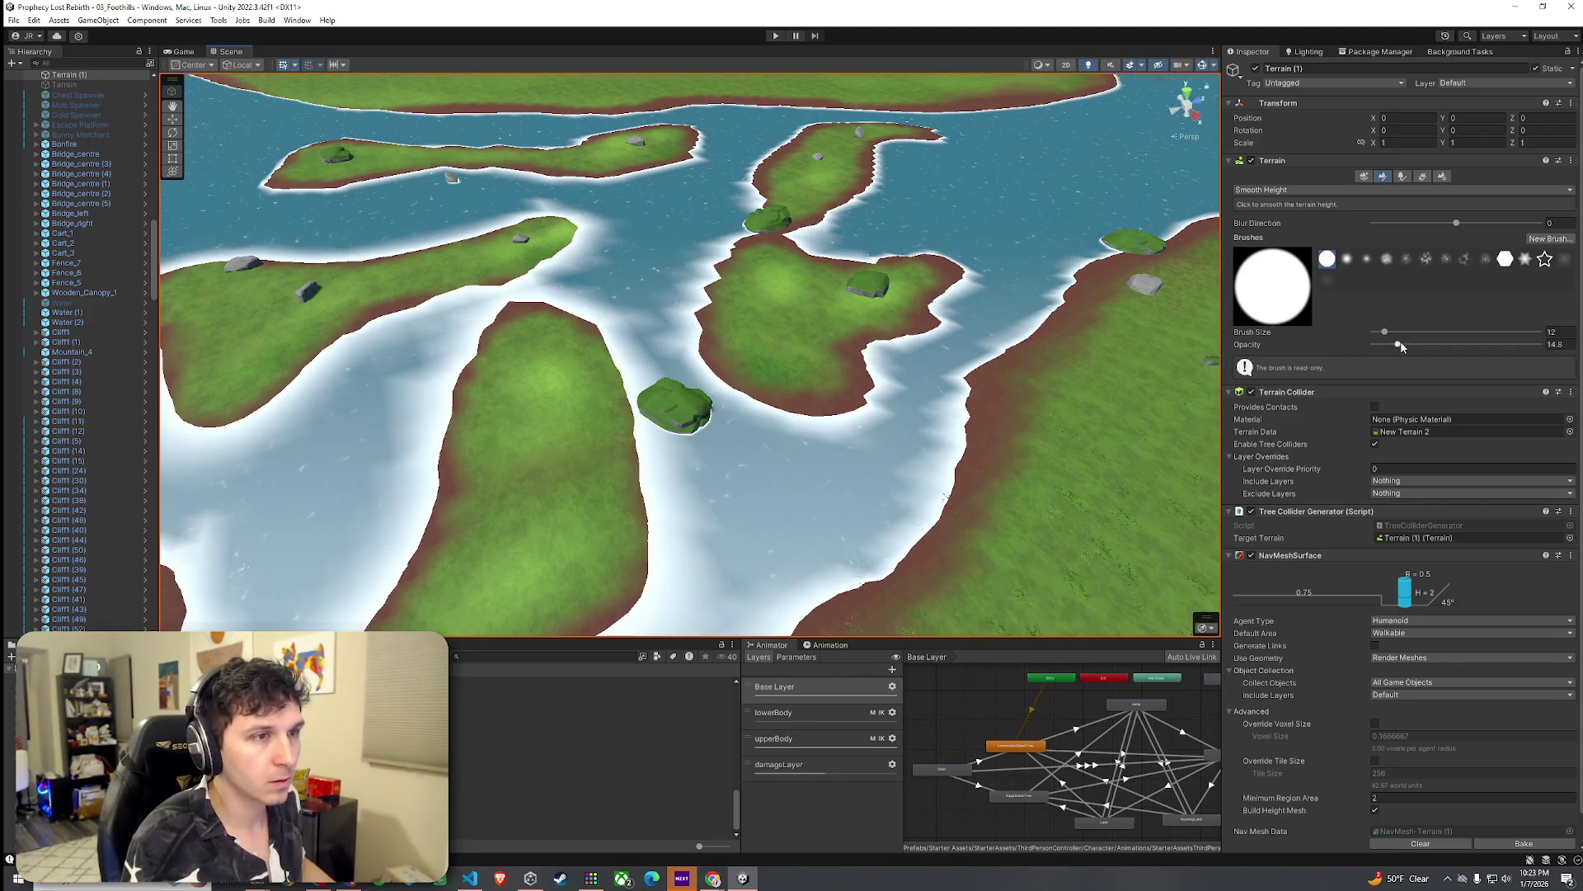
pyautogui.moveTo(727, 245); pyautogui.dragTo(672, 318)
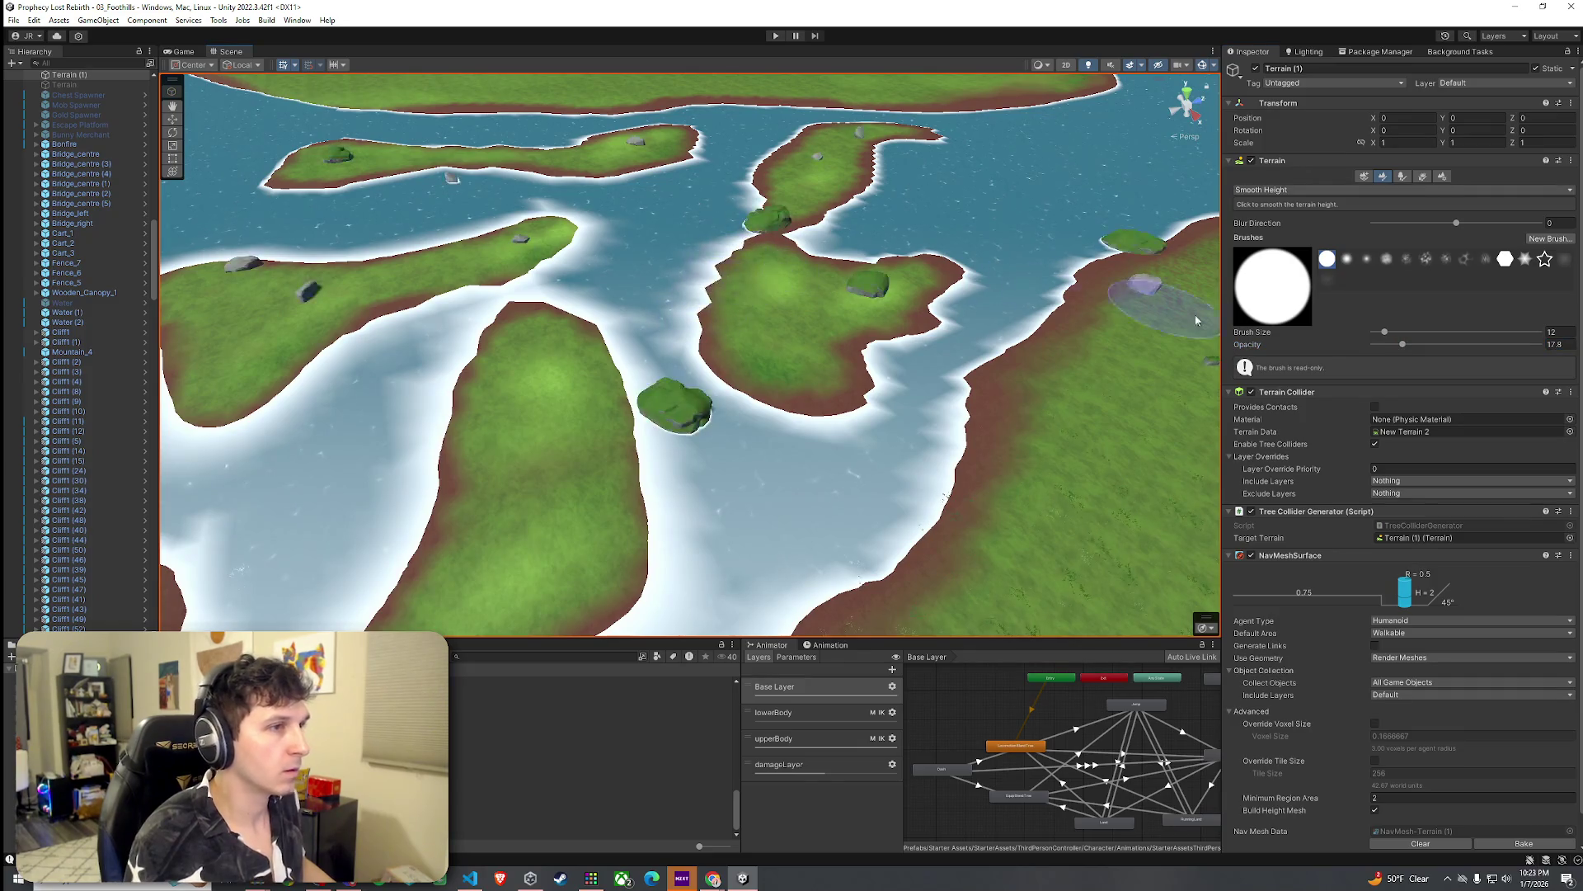
pyautogui.moveTo(1406, 347); pyautogui.dragTo(1410, 345)
# Step: Smooth away the land bridge by the right shore and soften the central island's right lobe
pyautogui.moveTo(689, 336)
pyautogui.mouseDown()
pyautogui.moveTo(732, 266)
pyautogui.moveTo(878, 168)
pyautogui.mouseUp()
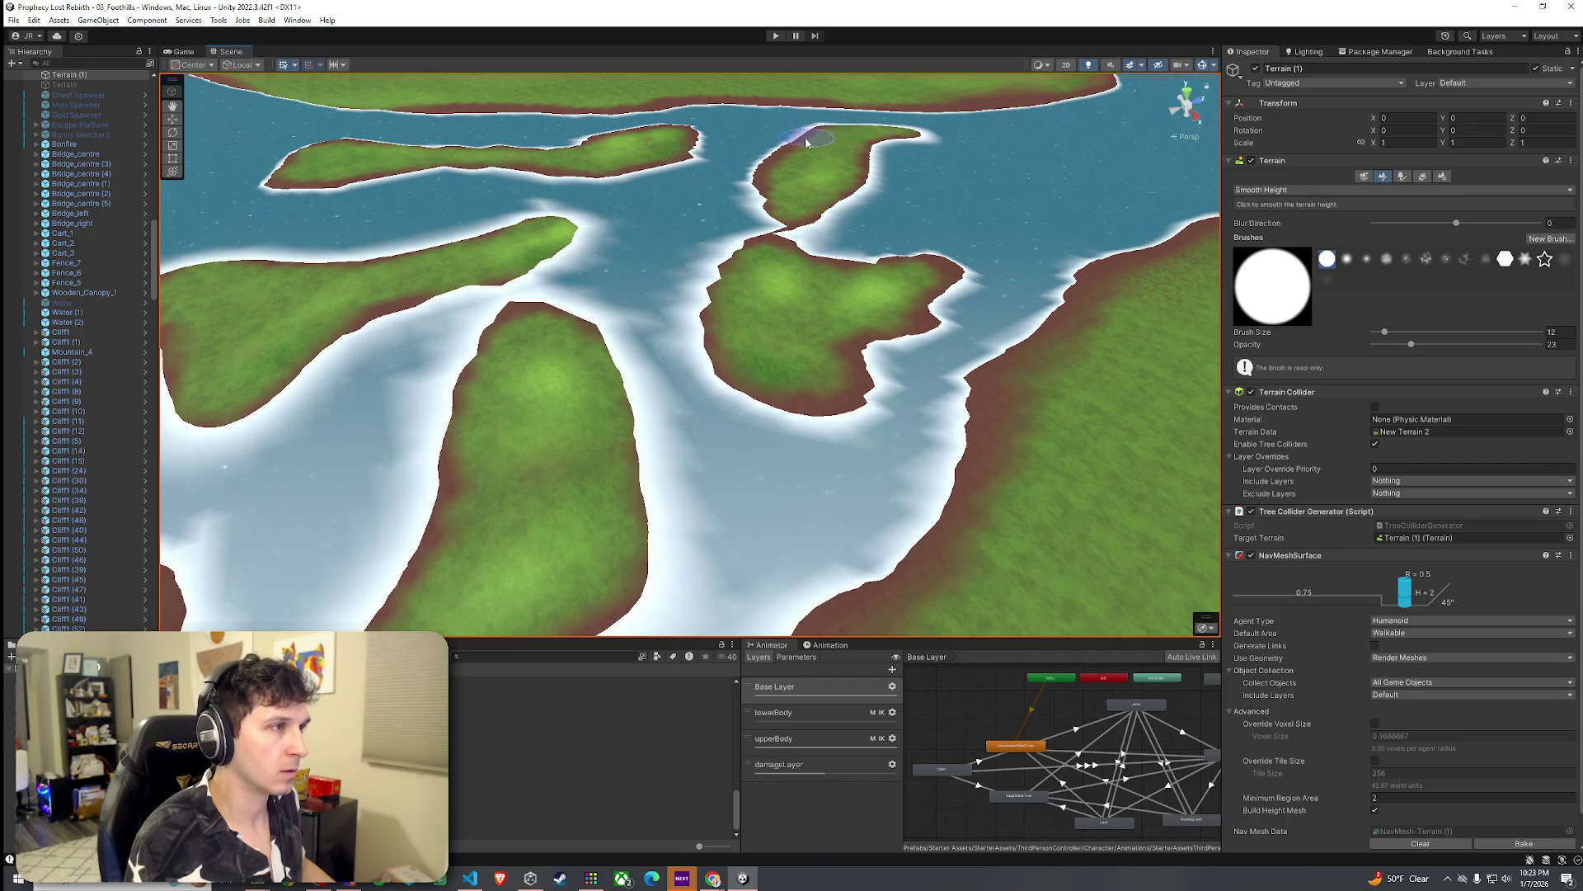
pyautogui.moveTo(766, 213)
pyautogui.mouseDown()
pyautogui.moveTo(784, 247)
pyautogui.moveTo(954, 269)
pyautogui.moveTo(907, 353)
pyautogui.moveTo(740, 417)
pyautogui.mouseUp()
pyautogui.moveTo(1089, 296)
pyautogui.mouseDown()
pyautogui.moveTo(1028, 358)
pyautogui.moveTo(877, 388)
pyautogui.mouseUp()
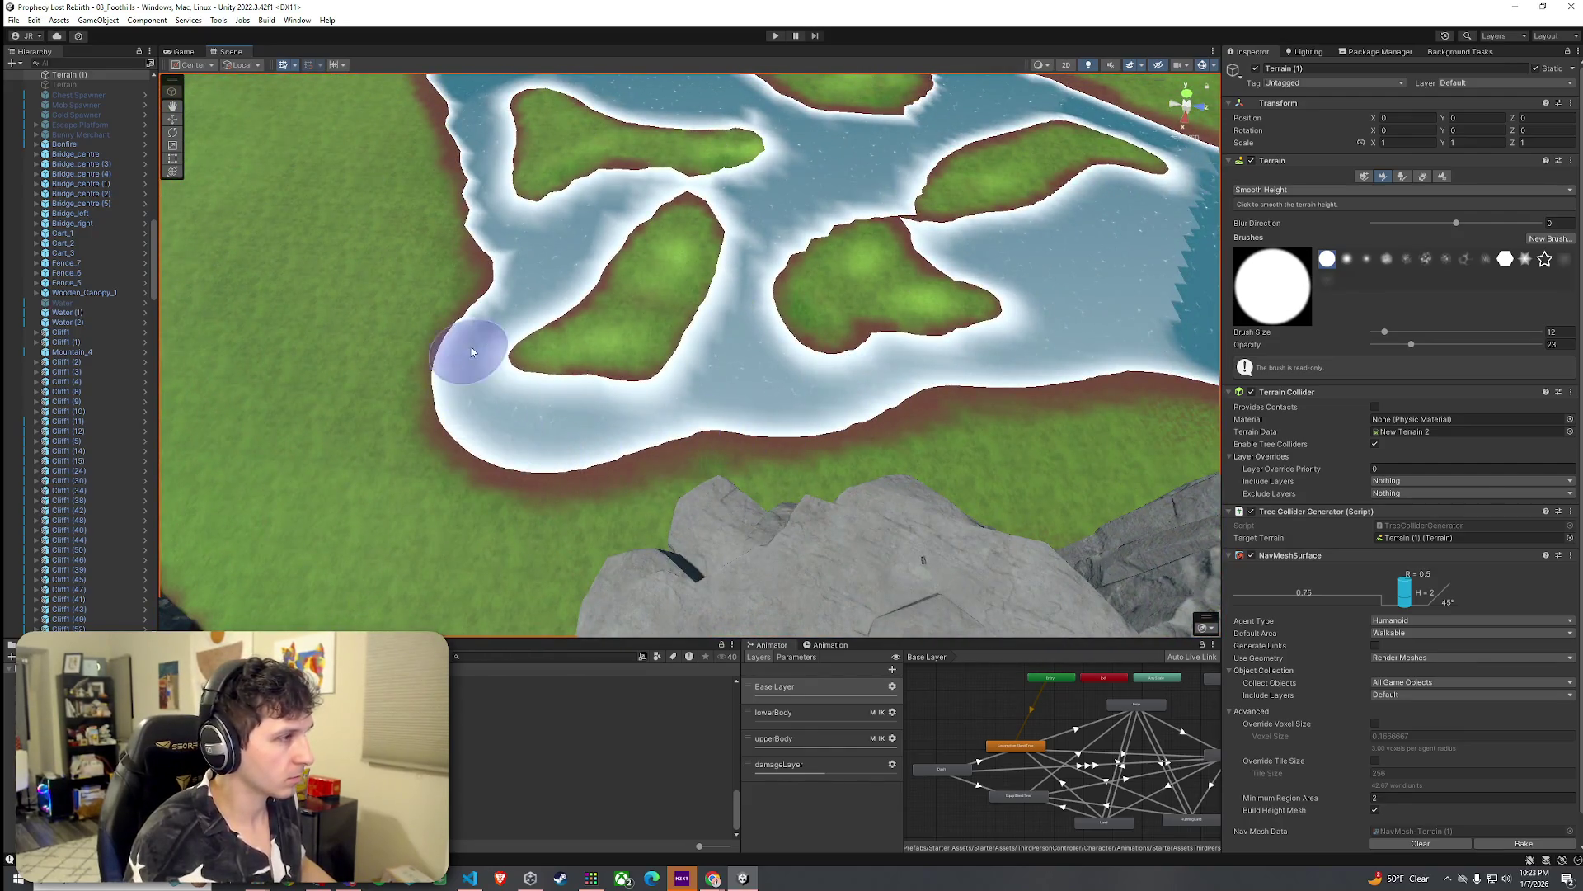
pyautogui.moveTo(442, 99)
pyautogui.mouseDown()
pyautogui.moveTo(495, 202)
pyautogui.moveTo(752, 176)
pyautogui.mouseUp()
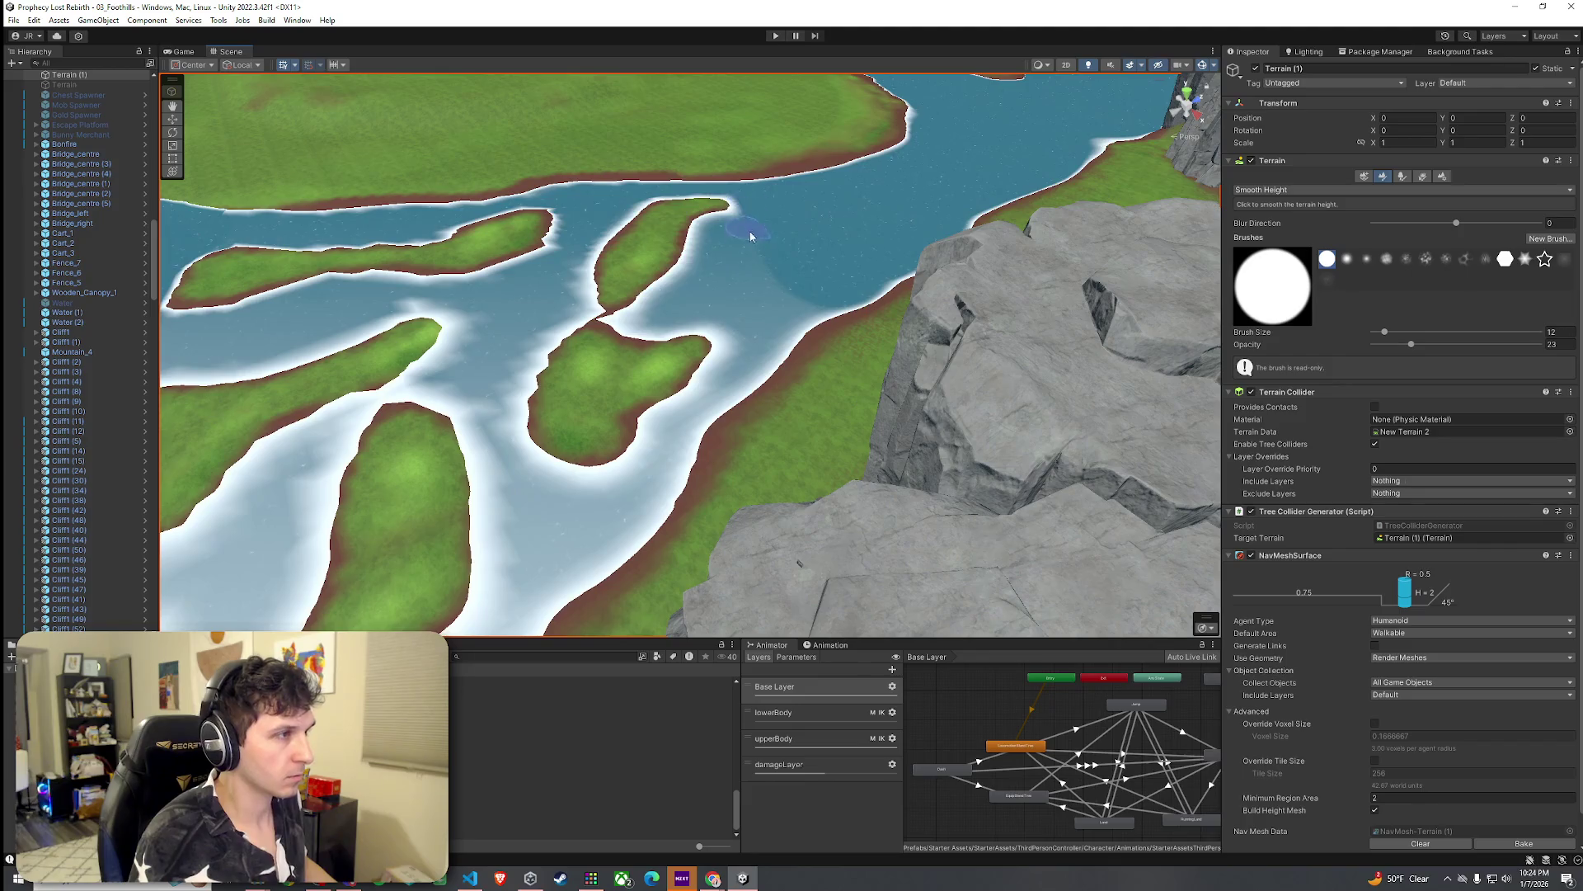
pyautogui.moveTo(852, 322)
pyautogui.mouseDown()
pyautogui.moveTo(519, 234)
pyautogui.moveTo(577, 256)
pyautogui.mouseUp()
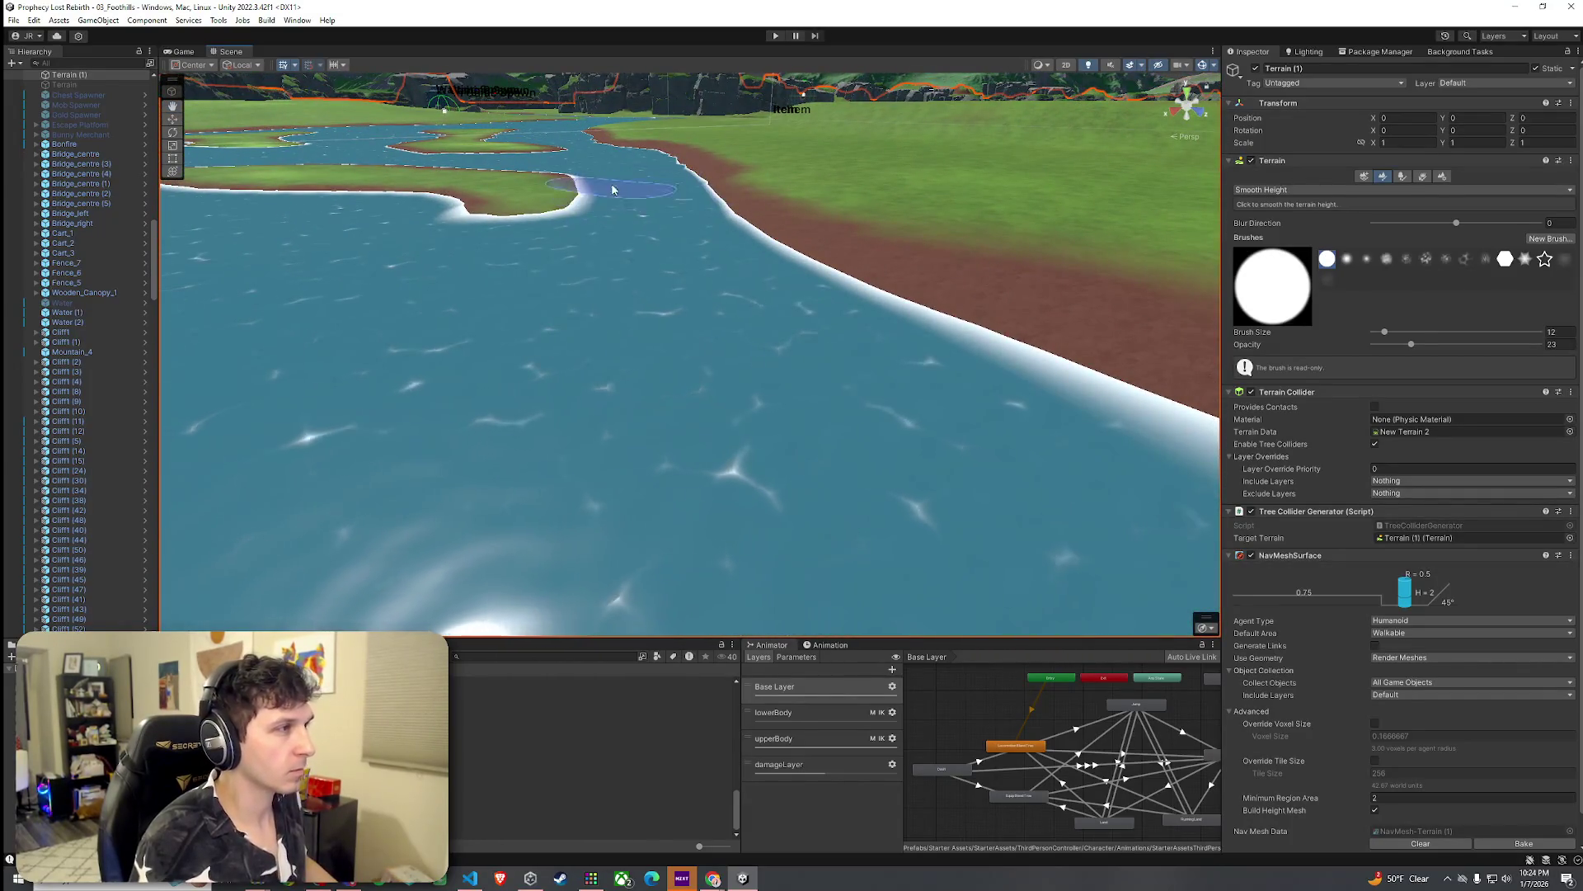
# Step: Smooth down the lower-left tip of the river island into the shallows
pyautogui.moveTo(713, 219); pyautogui.dragTo(702, 189)
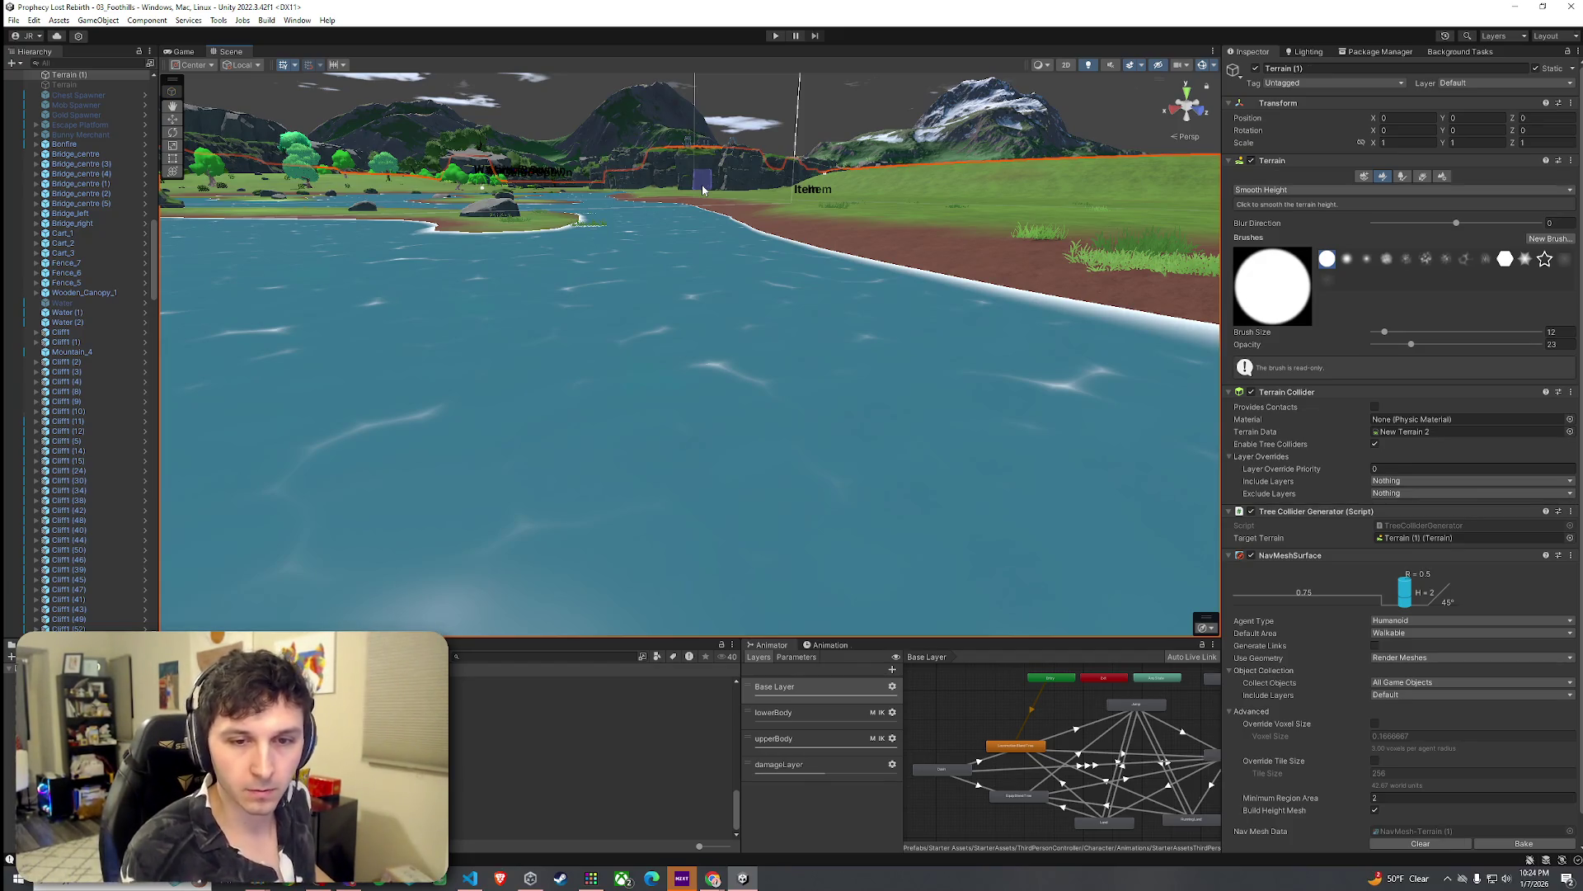
pyautogui.scroll(-5, 703, 190)
pyautogui.moveTo(703, 190)
pyautogui.mouseDown()
pyautogui.moveTo(643, 200)
pyautogui.moveTo(538, 400)
pyautogui.mouseUp()
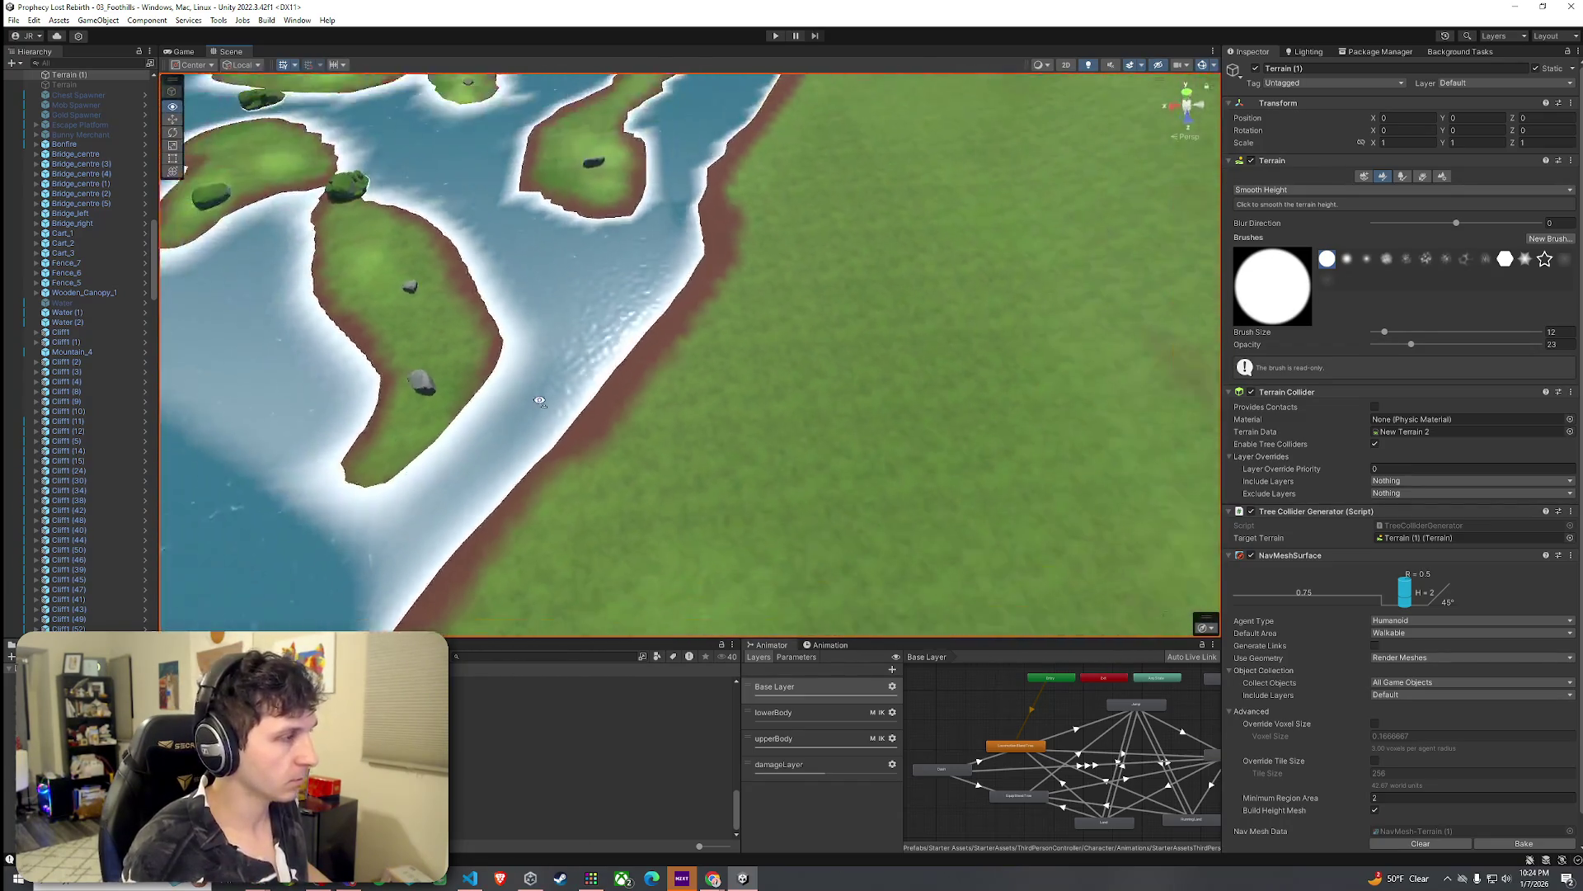
pyautogui.scroll(-5, 538, 400)
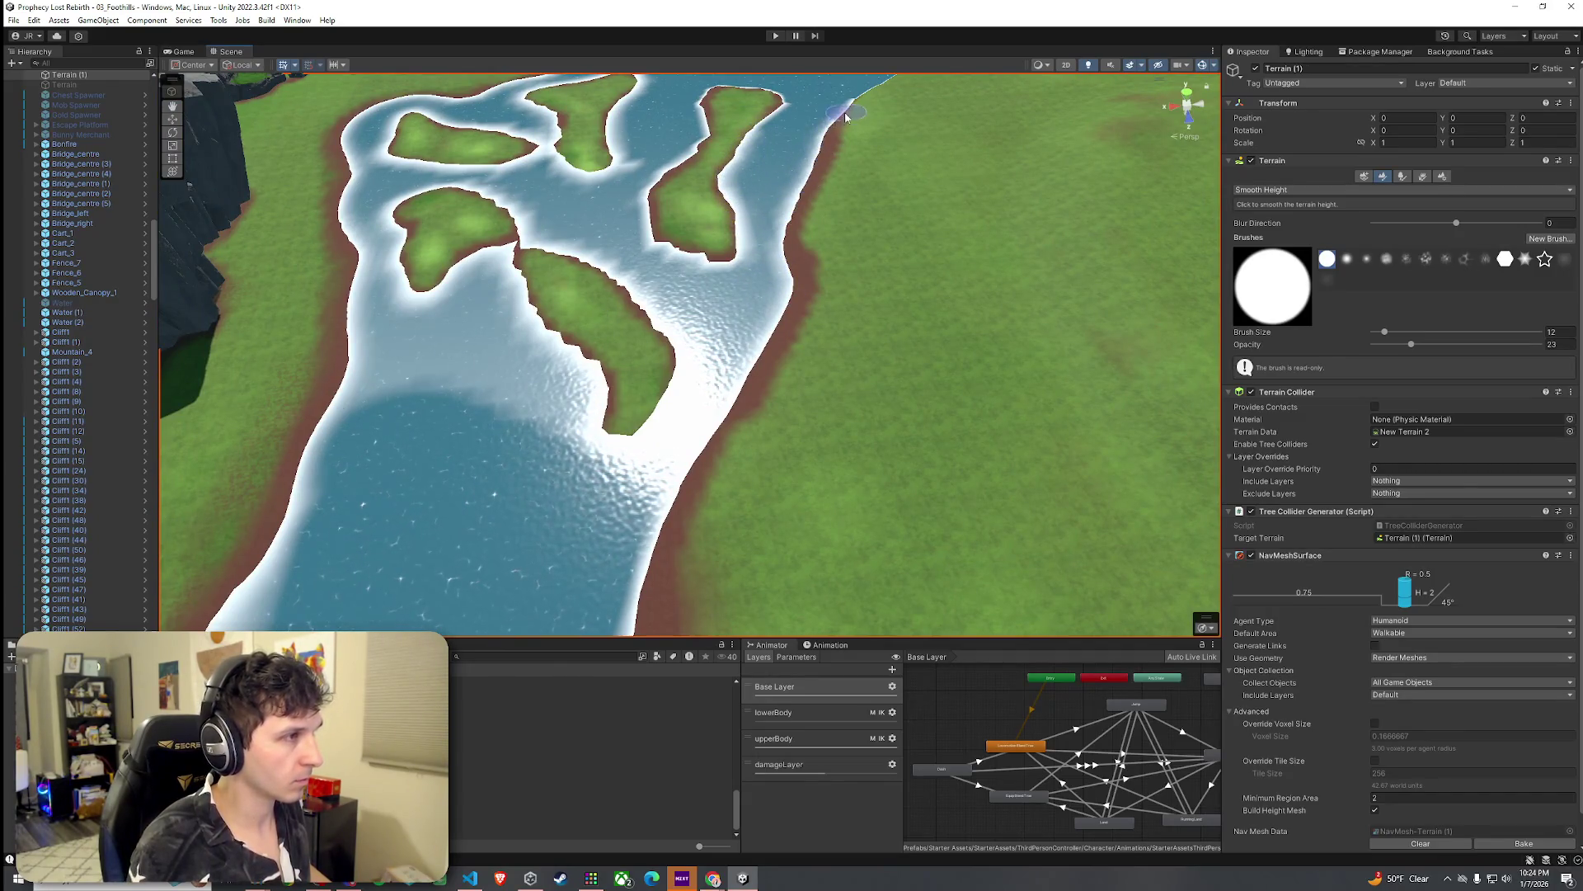
pyautogui.moveTo(680, 260)
pyautogui.mouseDown()
pyautogui.moveTo(651, 289)
pyautogui.moveTo(570, 260)
pyautogui.mouseUp()
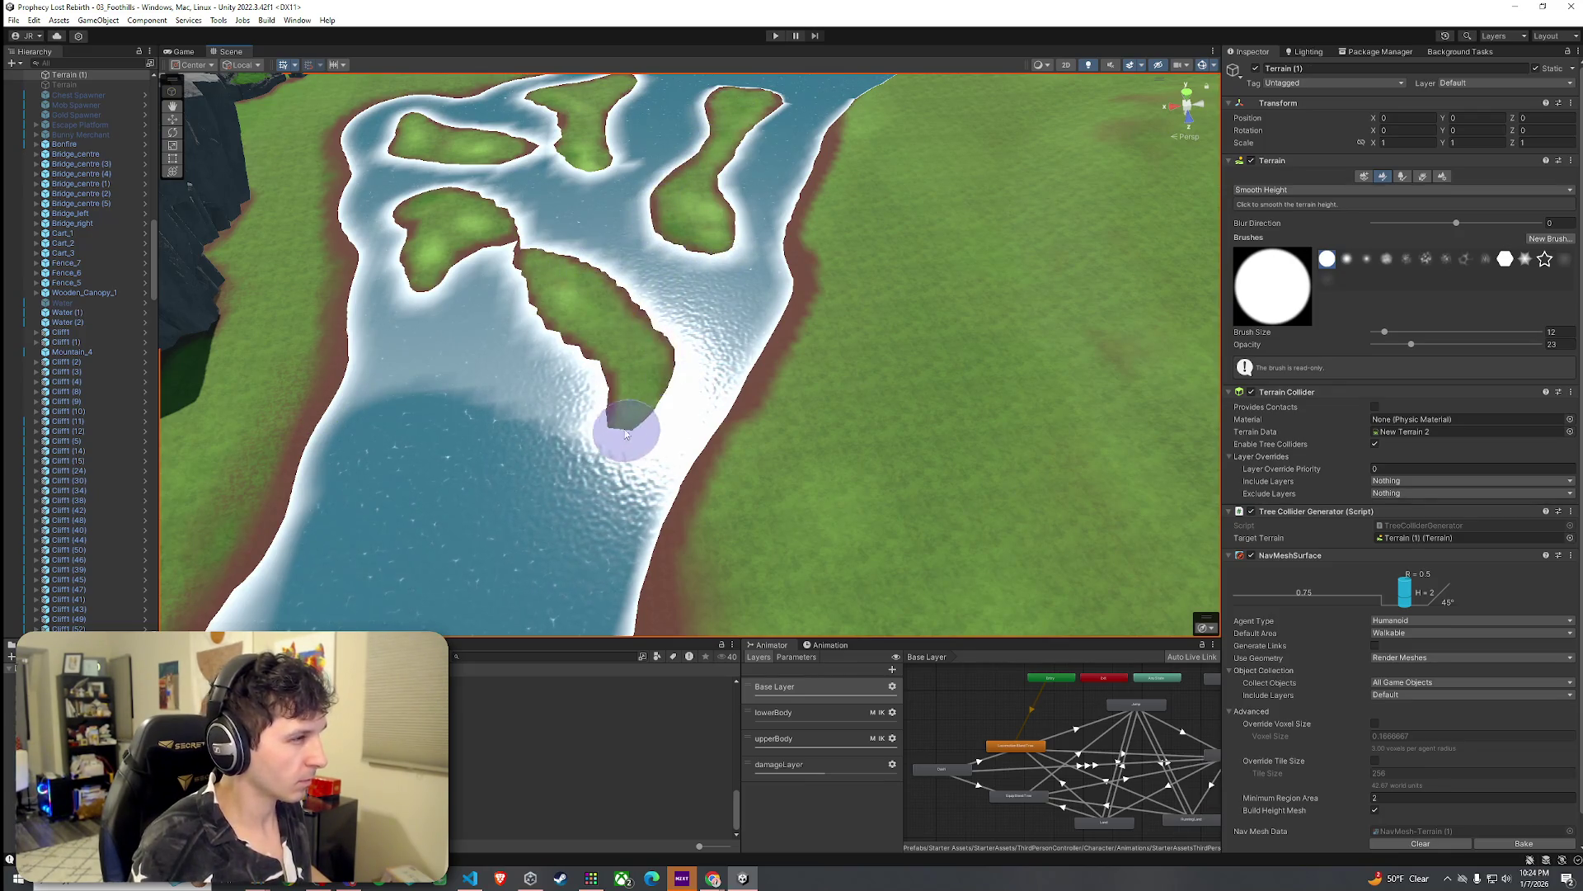
# Step: Orbit and zoom over the islands to inspect the smoothed shorelines from several angles
pyautogui.scroll(5, 568, 343)
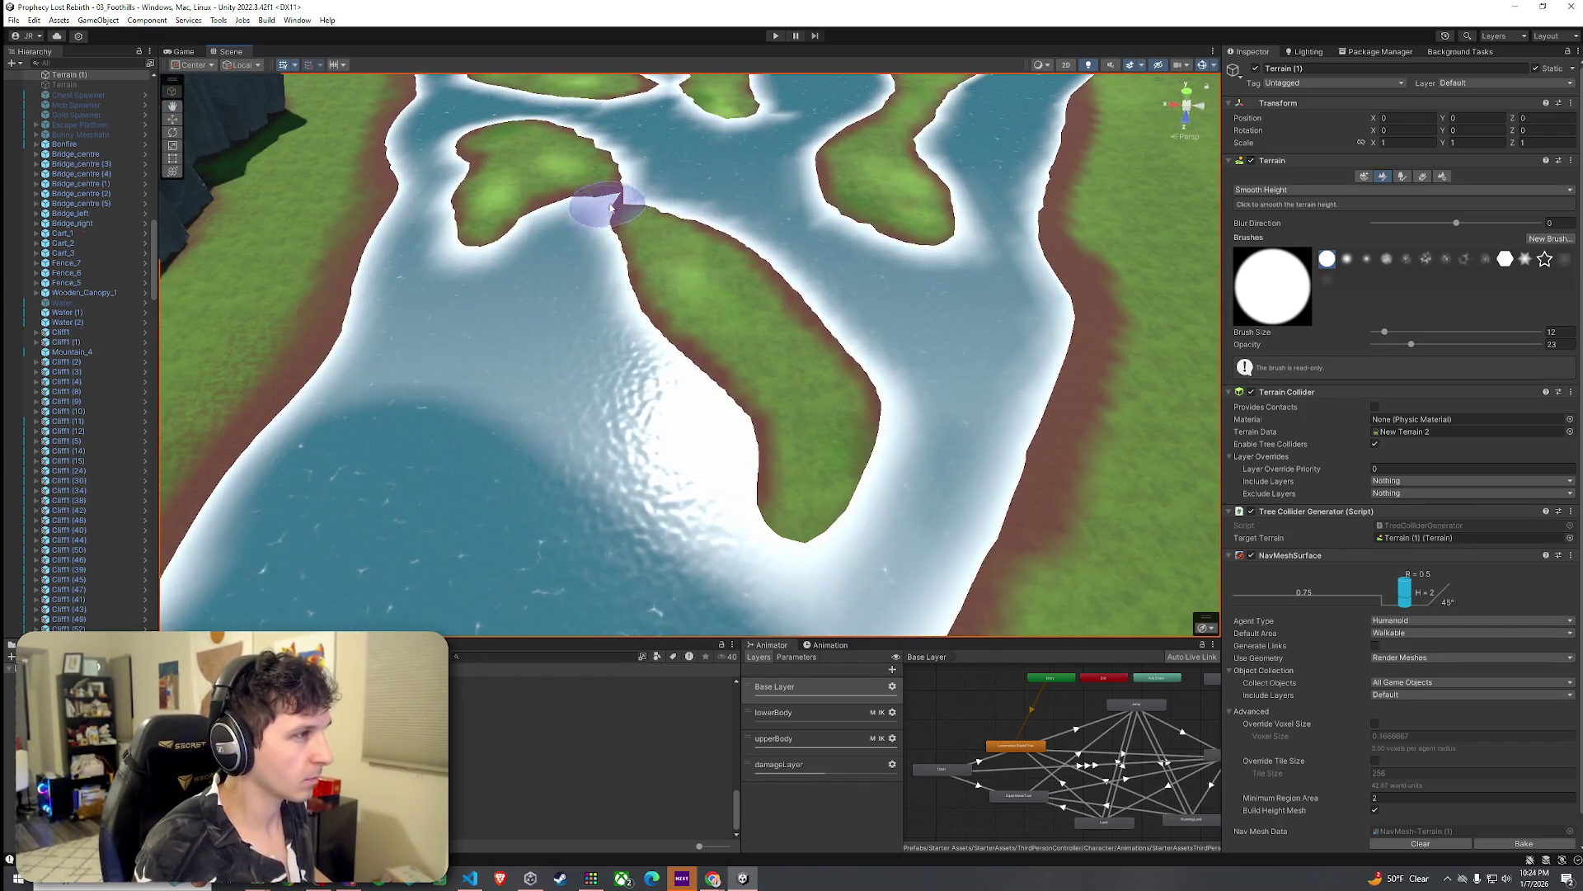
pyautogui.moveTo(610, 206); pyautogui.dragTo(766, 182)
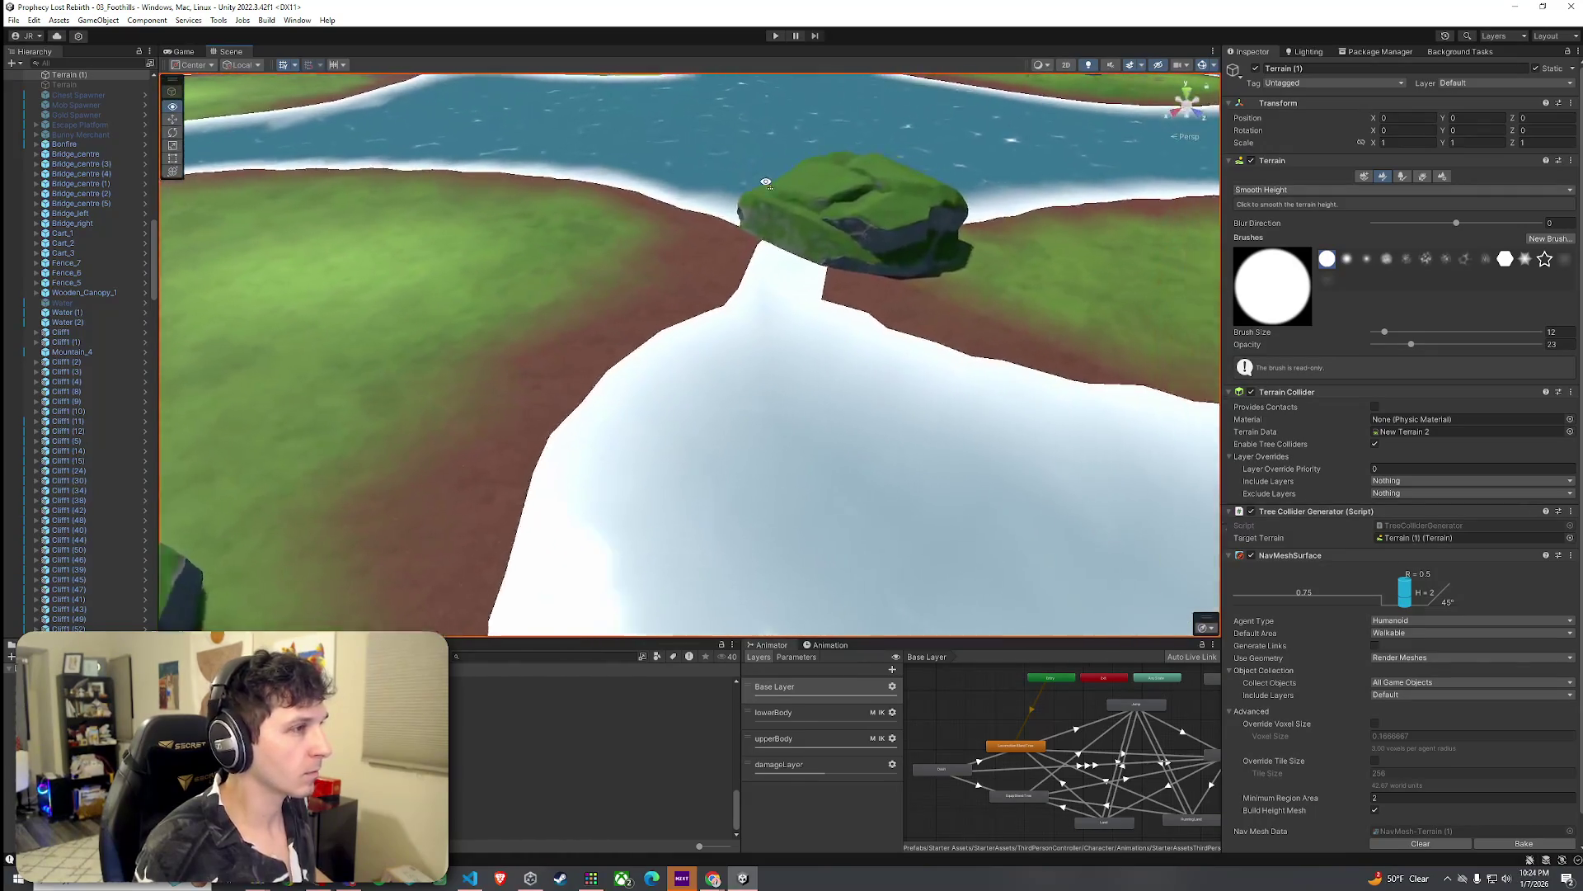
pyautogui.scroll(-3, 671, 300)
pyautogui.moveTo(636, 265)
pyautogui.mouseDown()
pyautogui.moveTo(731, 333)
pyautogui.moveTo(786, 405)
pyautogui.mouseUp()
pyautogui.moveTo(583, 248); pyautogui.dragTo(540, 217)
pyautogui.scroll(-10, 540, 217)
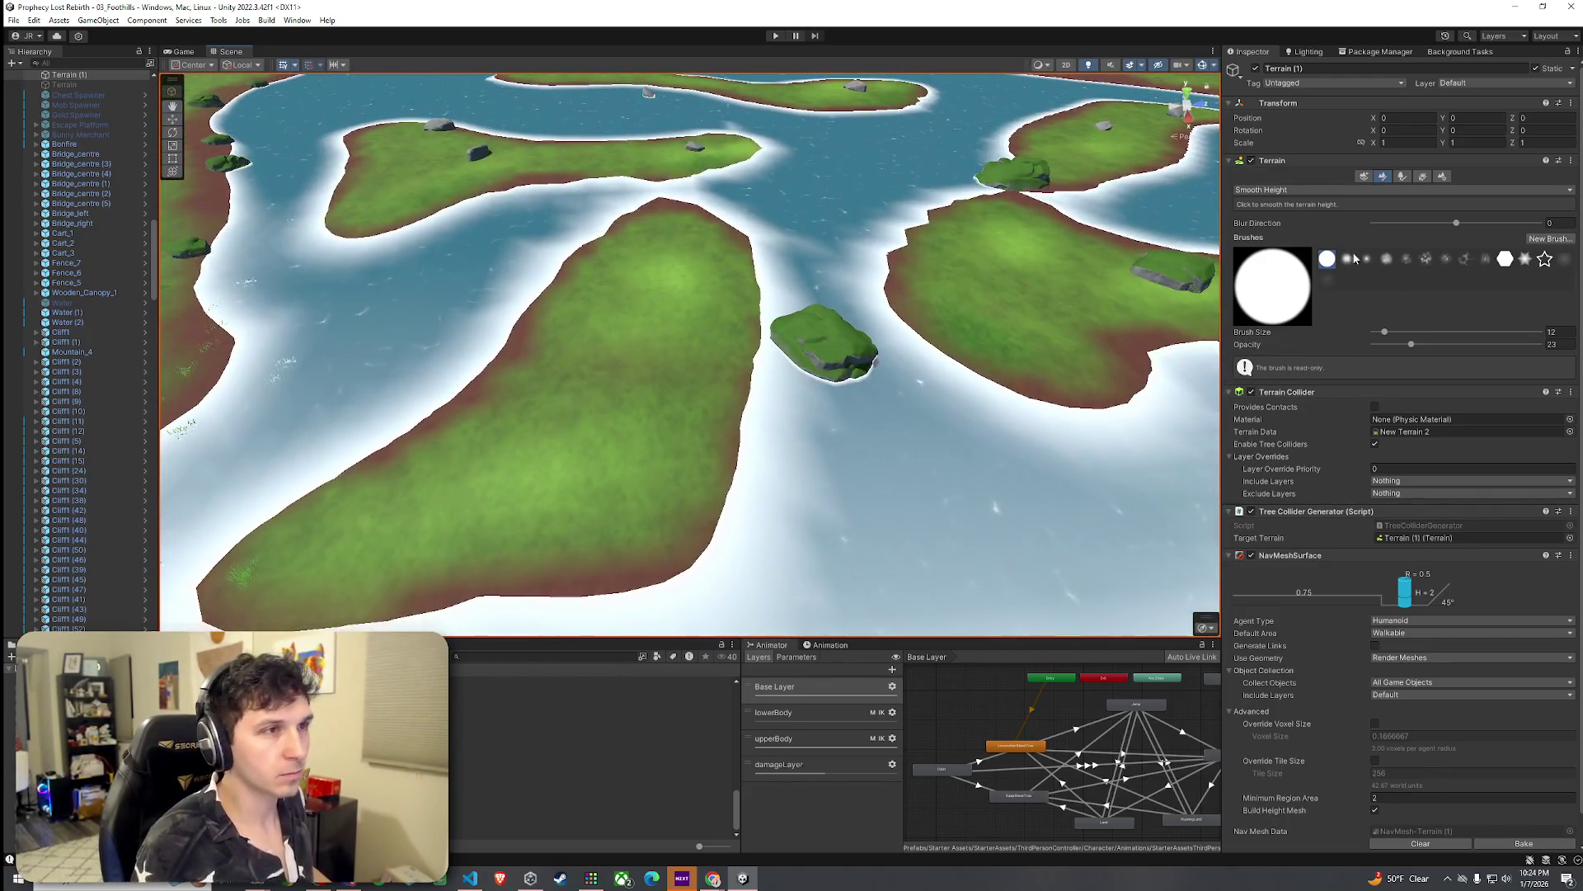
pyautogui.click(1395, 192)
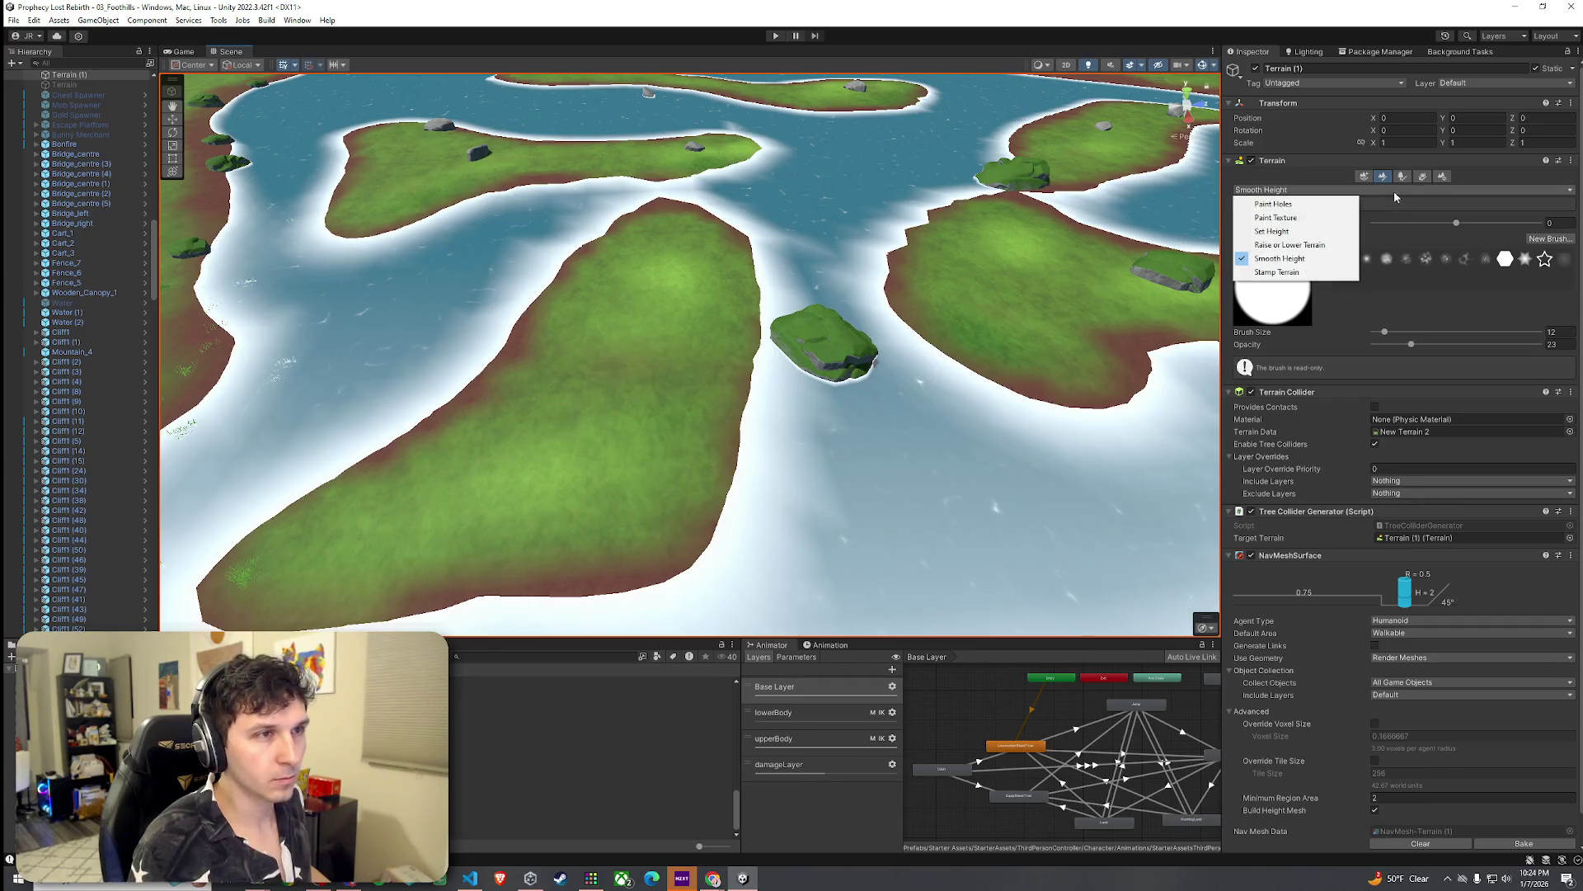
# Step: Paint Grass Mud along the island's right edge, then undo the reddish mud strokes
pyautogui.click(1338, 220)
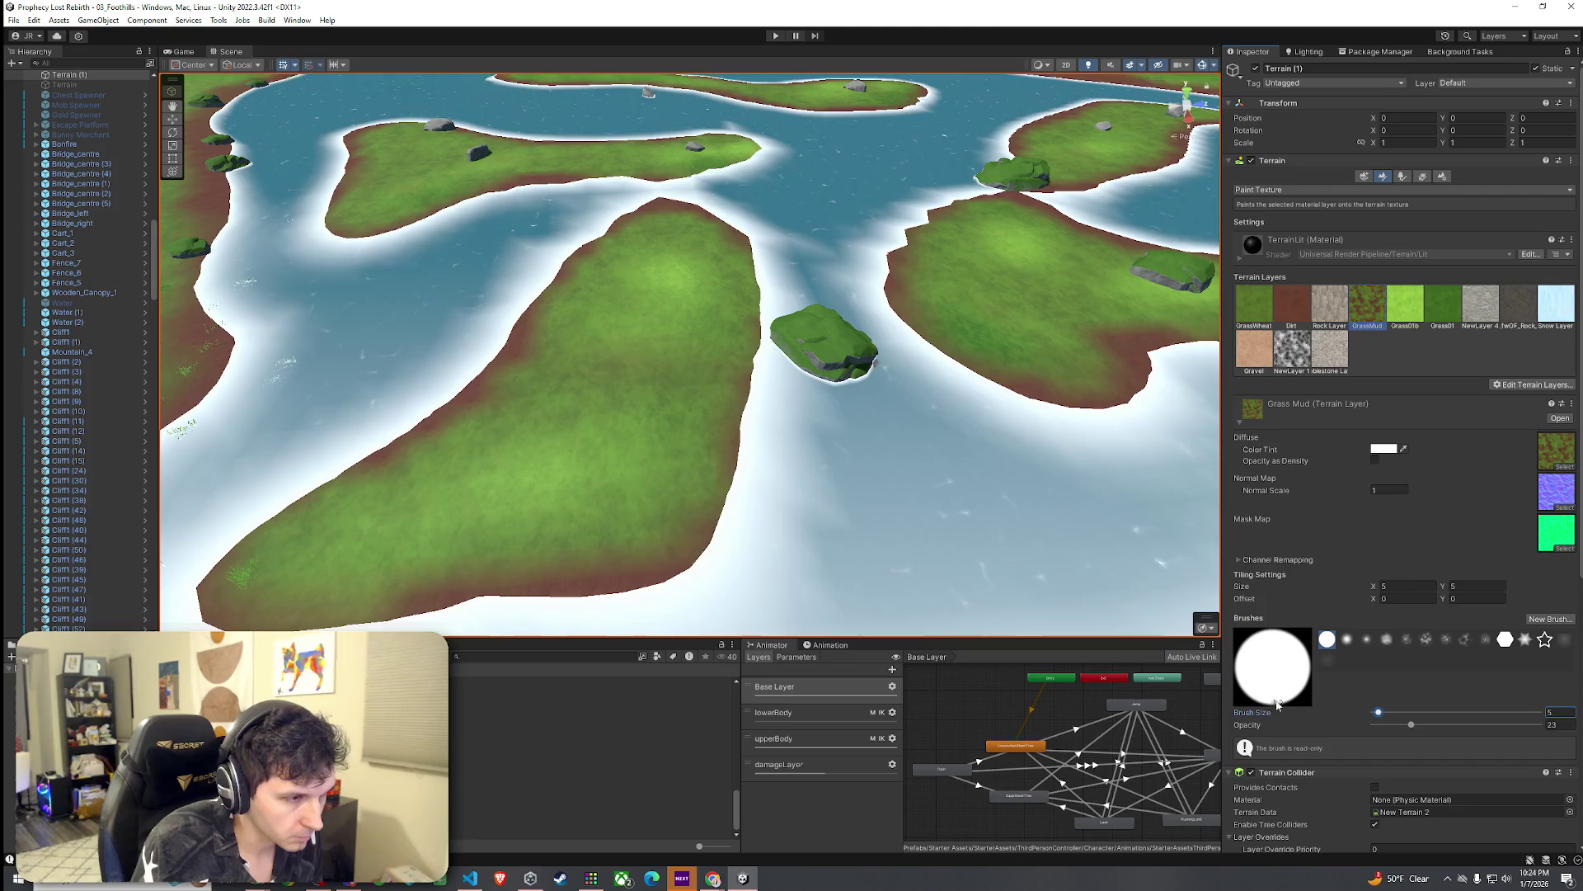
pyautogui.moveTo(728, 470); pyautogui.dragTo(761, 498)
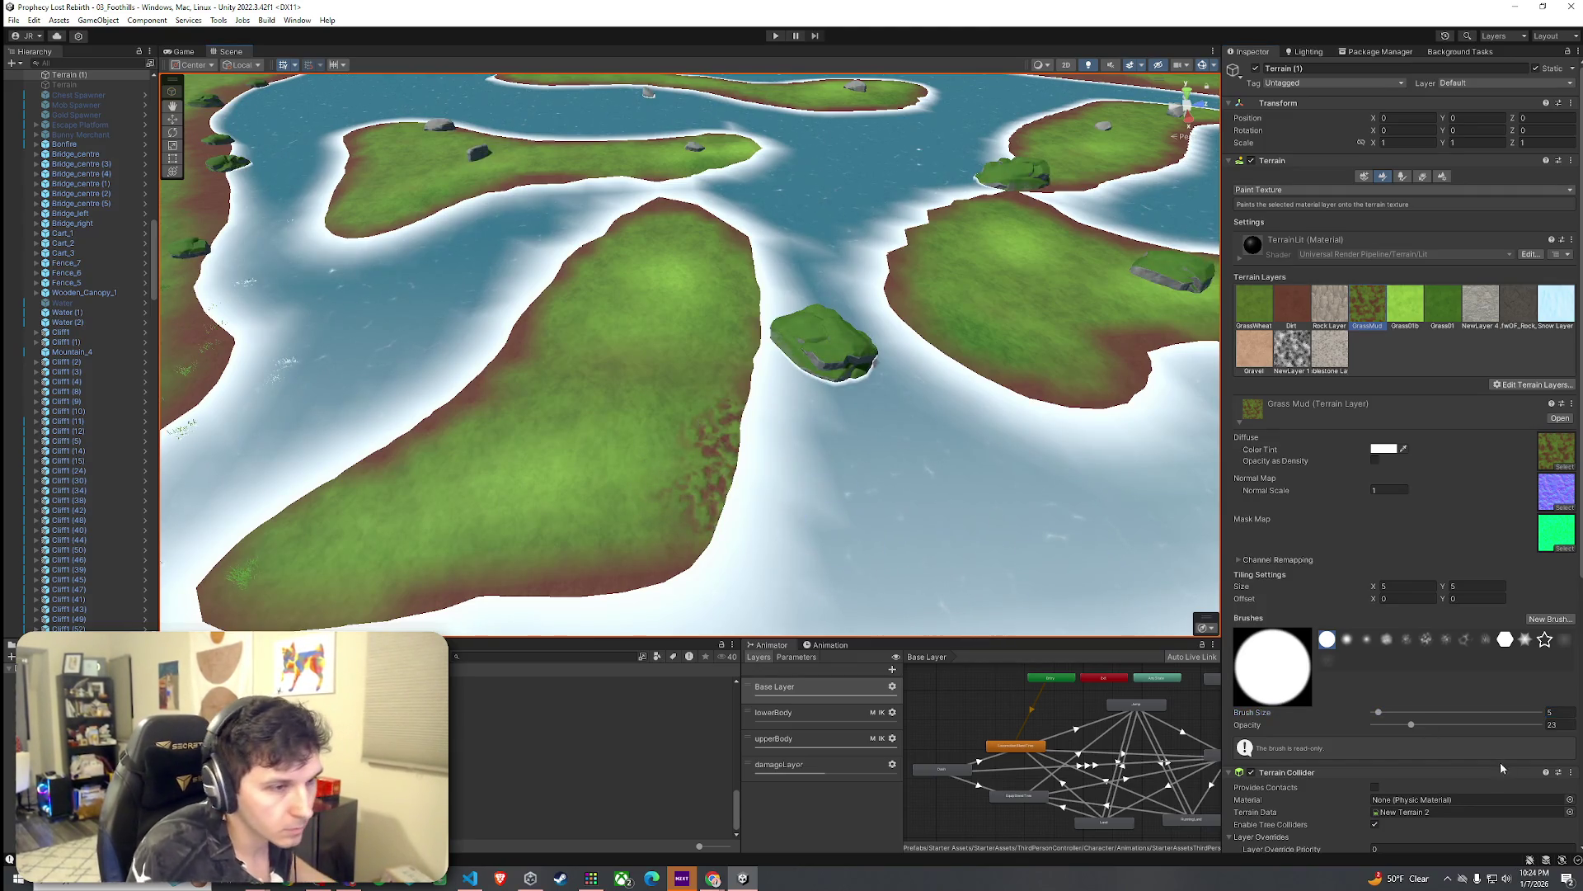
pyautogui.moveTo(1410, 726); pyautogui.dragTo(1388, 727)
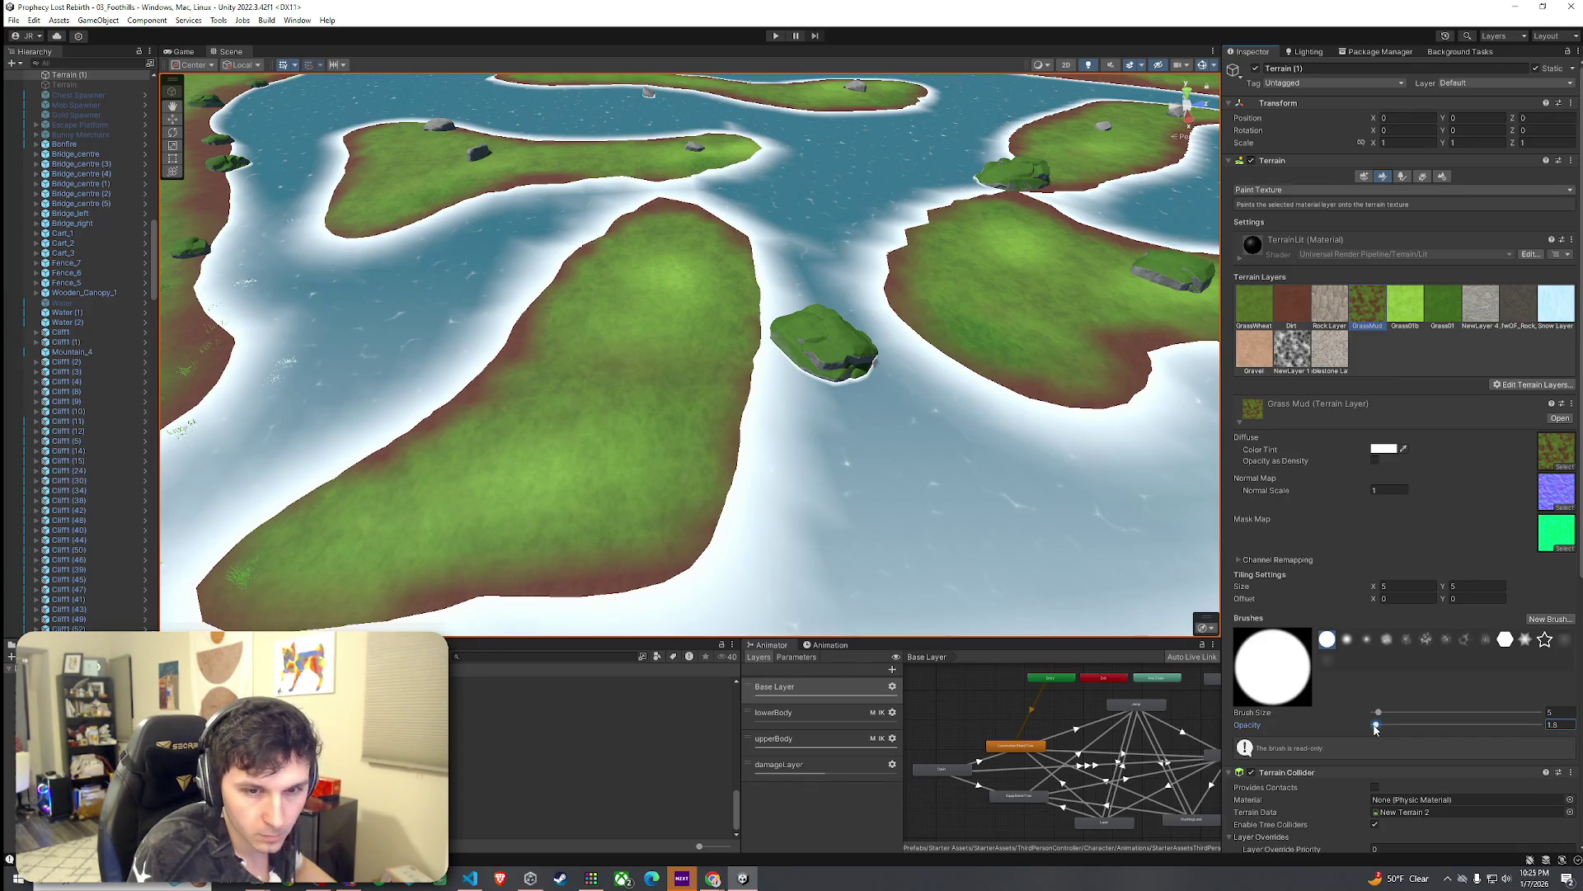
pyautogui.click(740, 391)
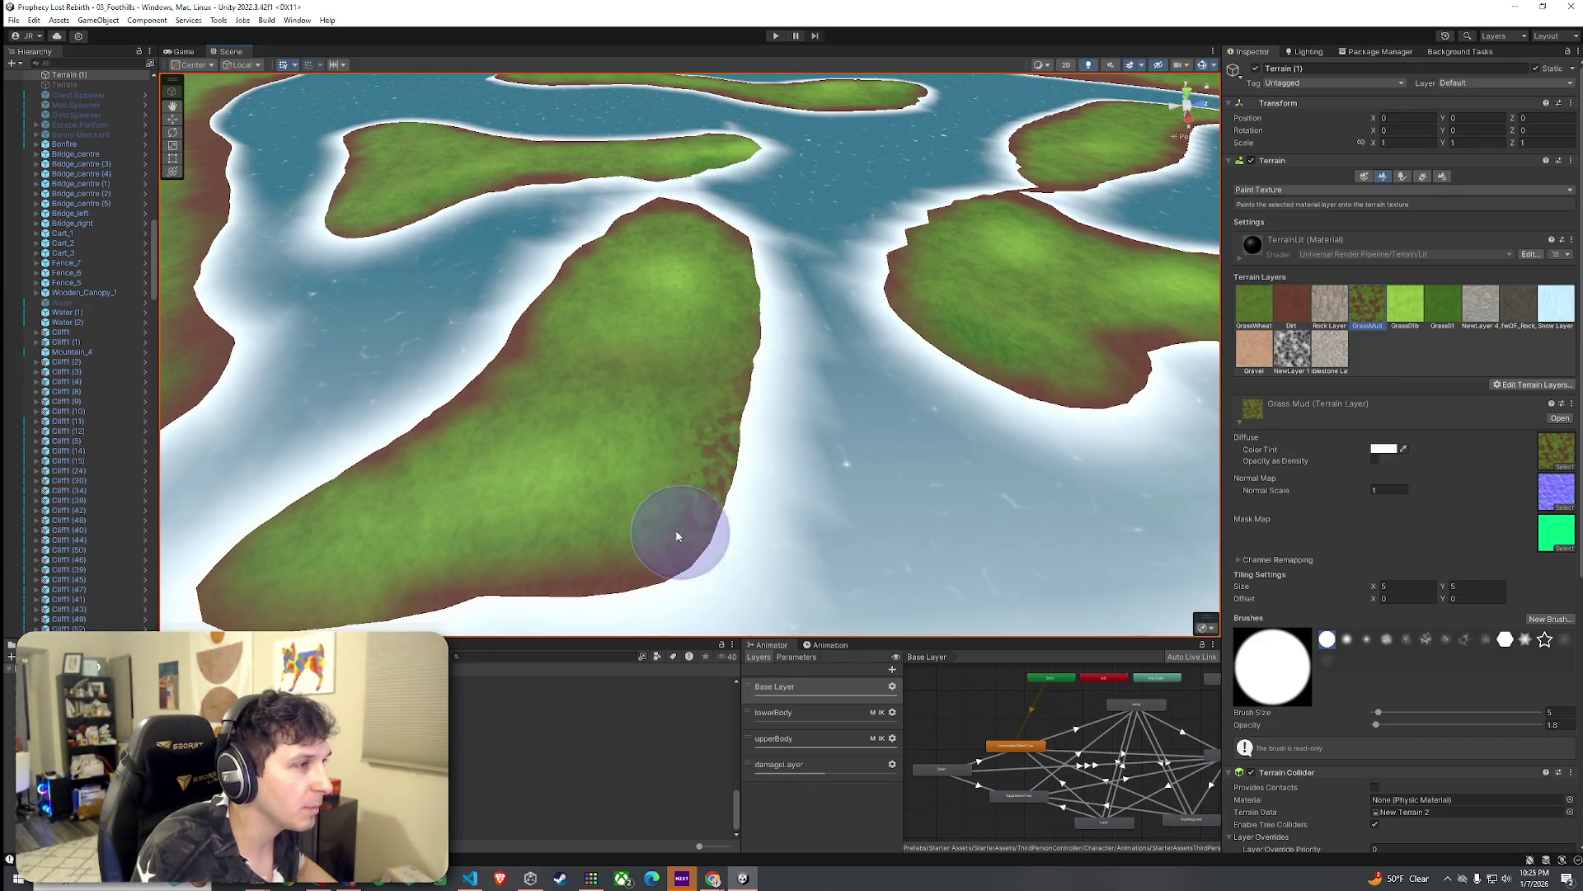
pyautogui.hotkey('ctrl', 'z')
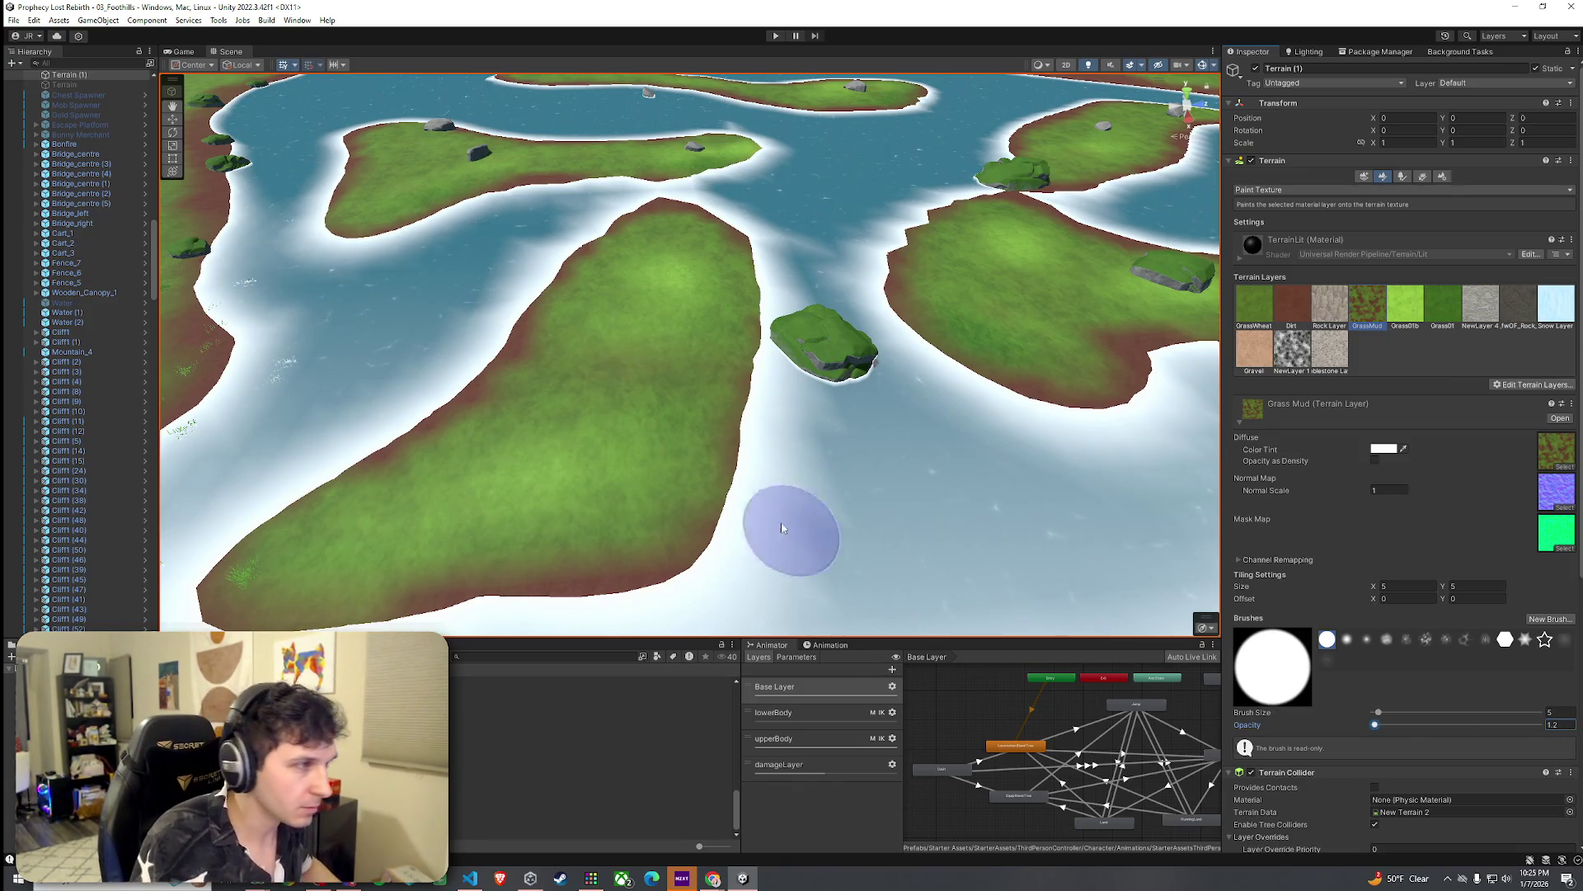
# Step: Set the texture paint opacity to 1.2 and switch the terrain tool to Set Height
pyautogui.click(672, 523)
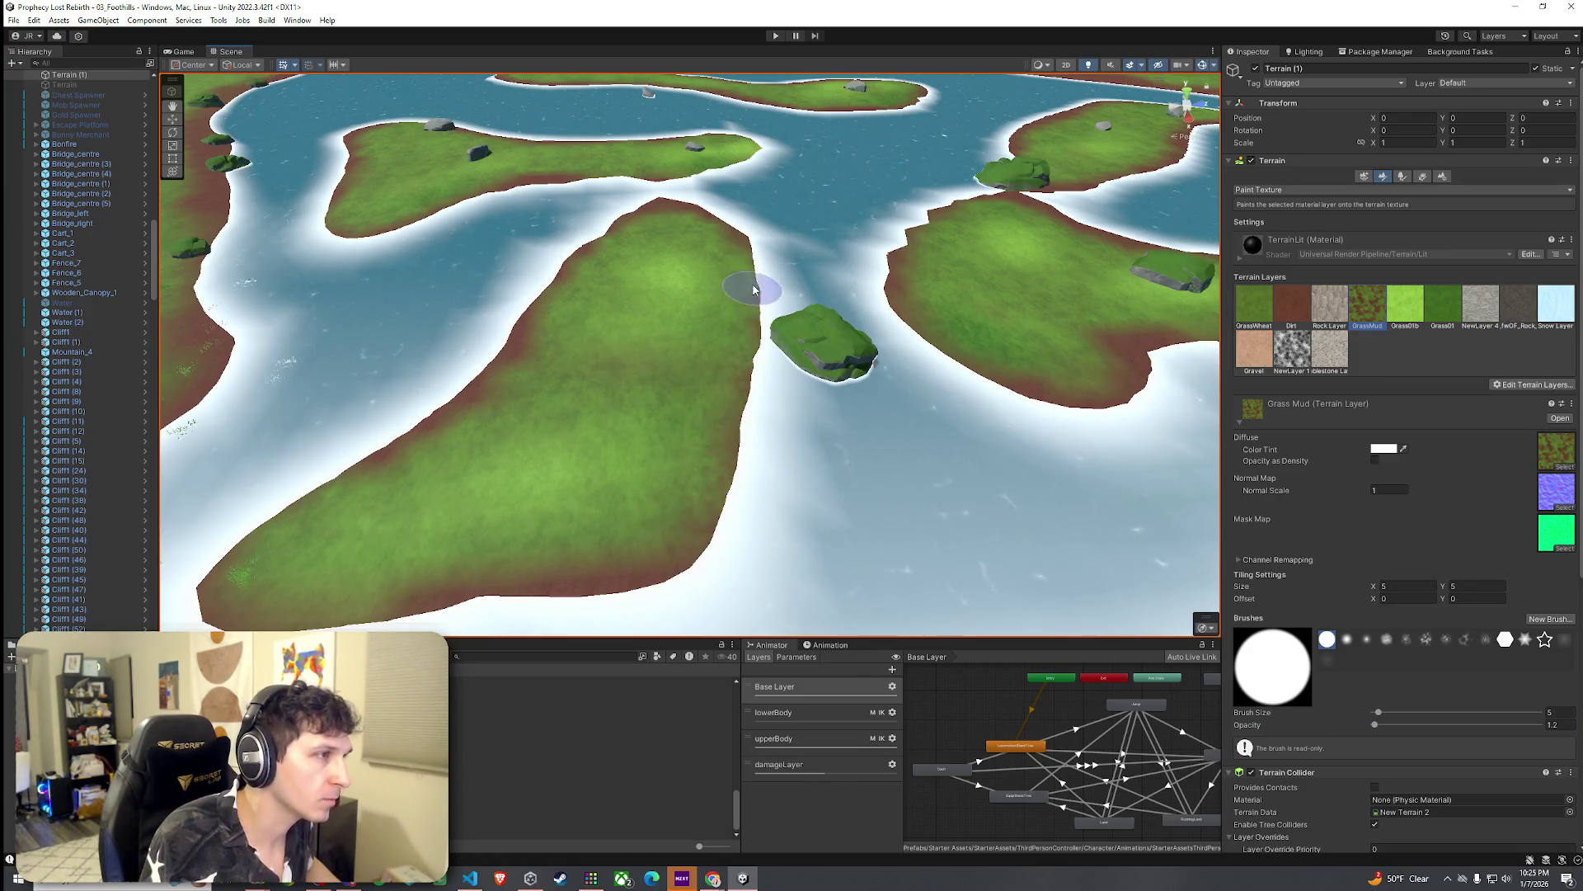
pyautogui.scroll(5, 711, 235)
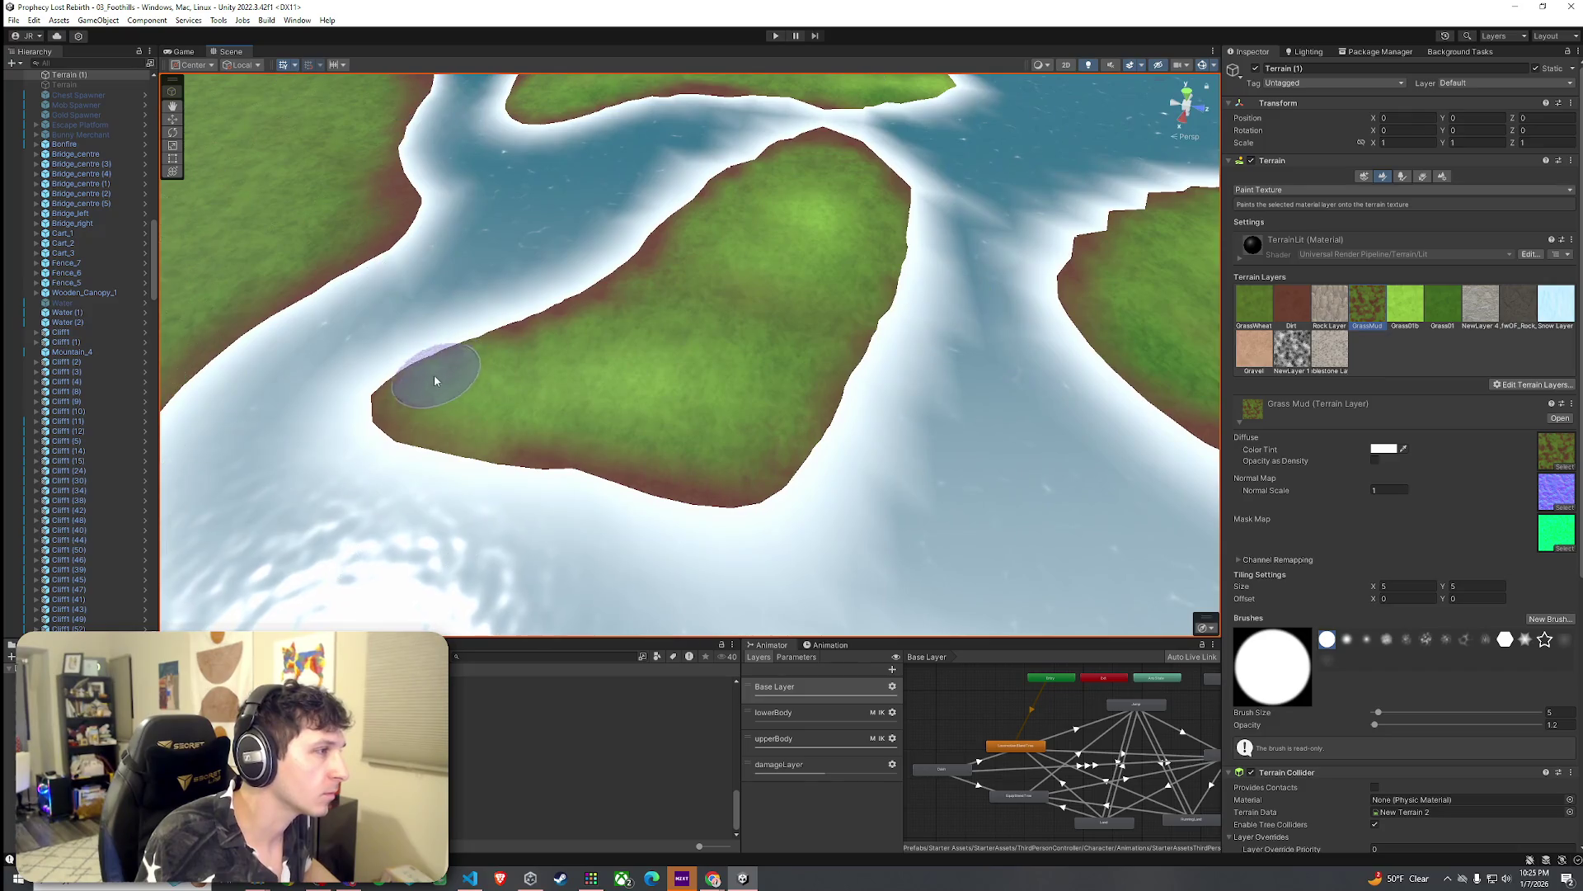
pyautogui.scroll(-2, 690, 442)
pyautogui.moveTo(530, 343)
pyautogui.mouseDown()
pyautogui.moveTo(921, 379)
pyautogui.moveTo(647, 272)
pyautogui.mouseUp()
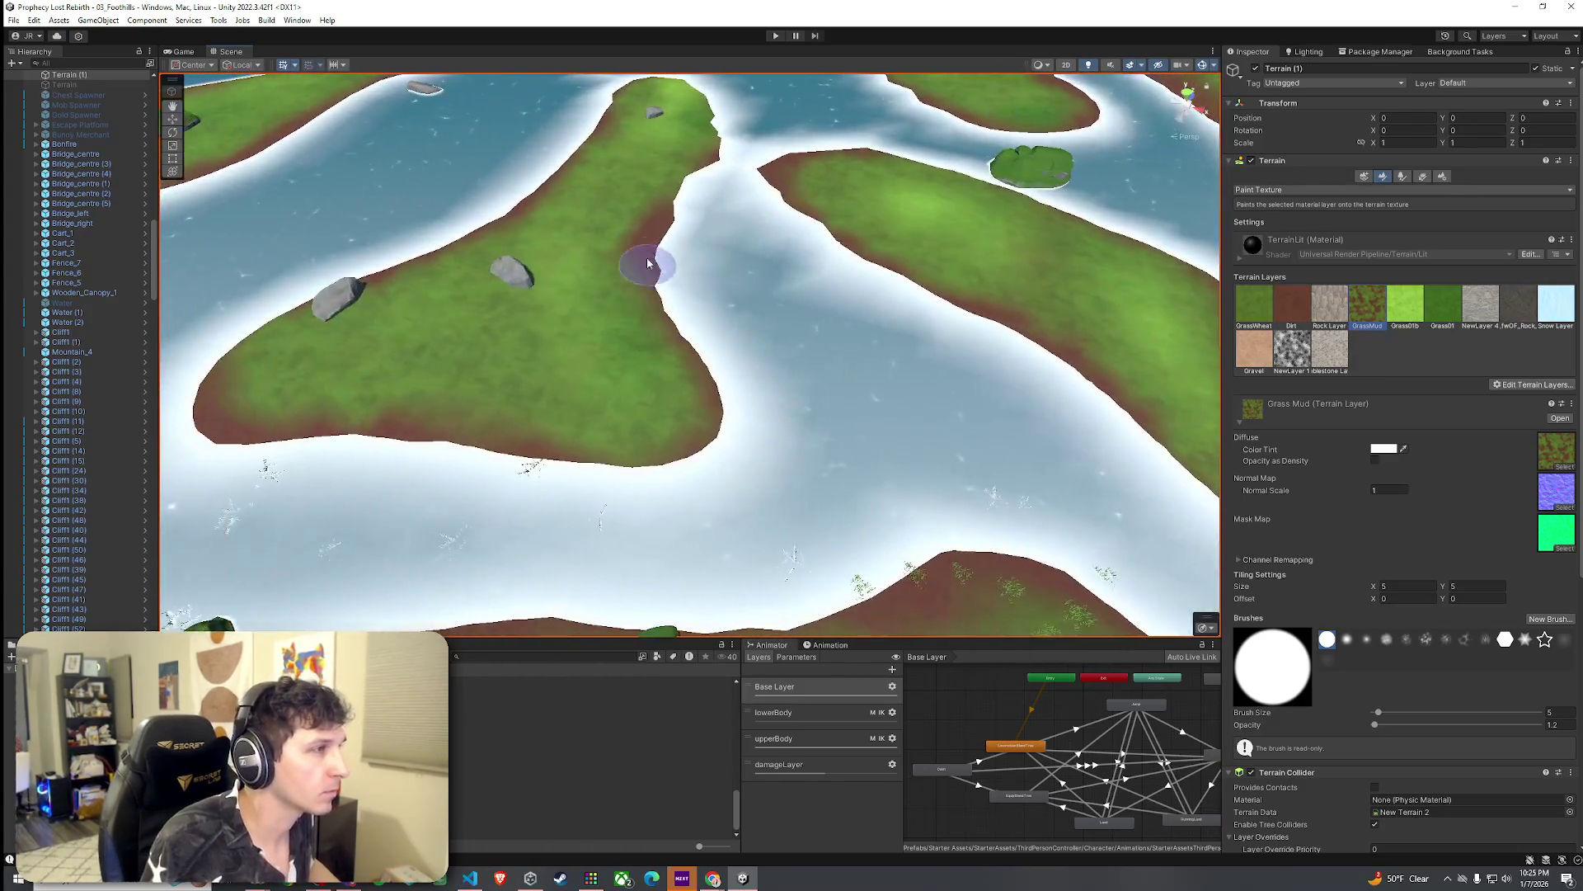
pyautogui.scroll(3, 643, 342)
pyautogui.moveTo(627, 341)
pyautogui.mouseDown()
pyautogui.moveTo(566, 336)
pyautogui.moveTo(594, 330)
pyautogui.mouseUp()
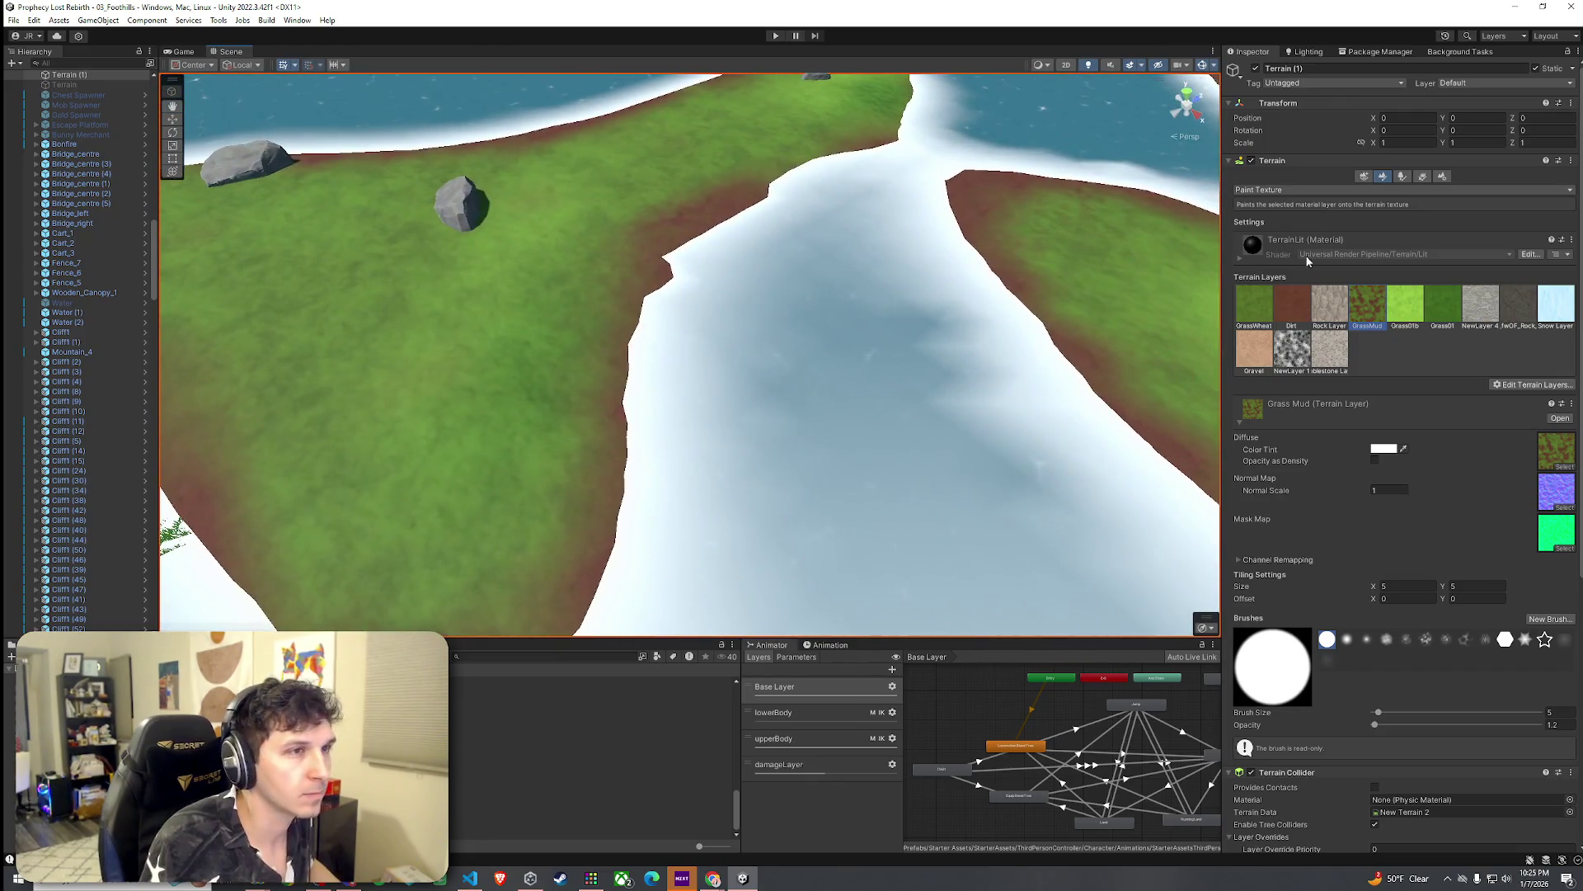
pyautogui.click(1295, 191)
pyautogui.click(1271, 231)
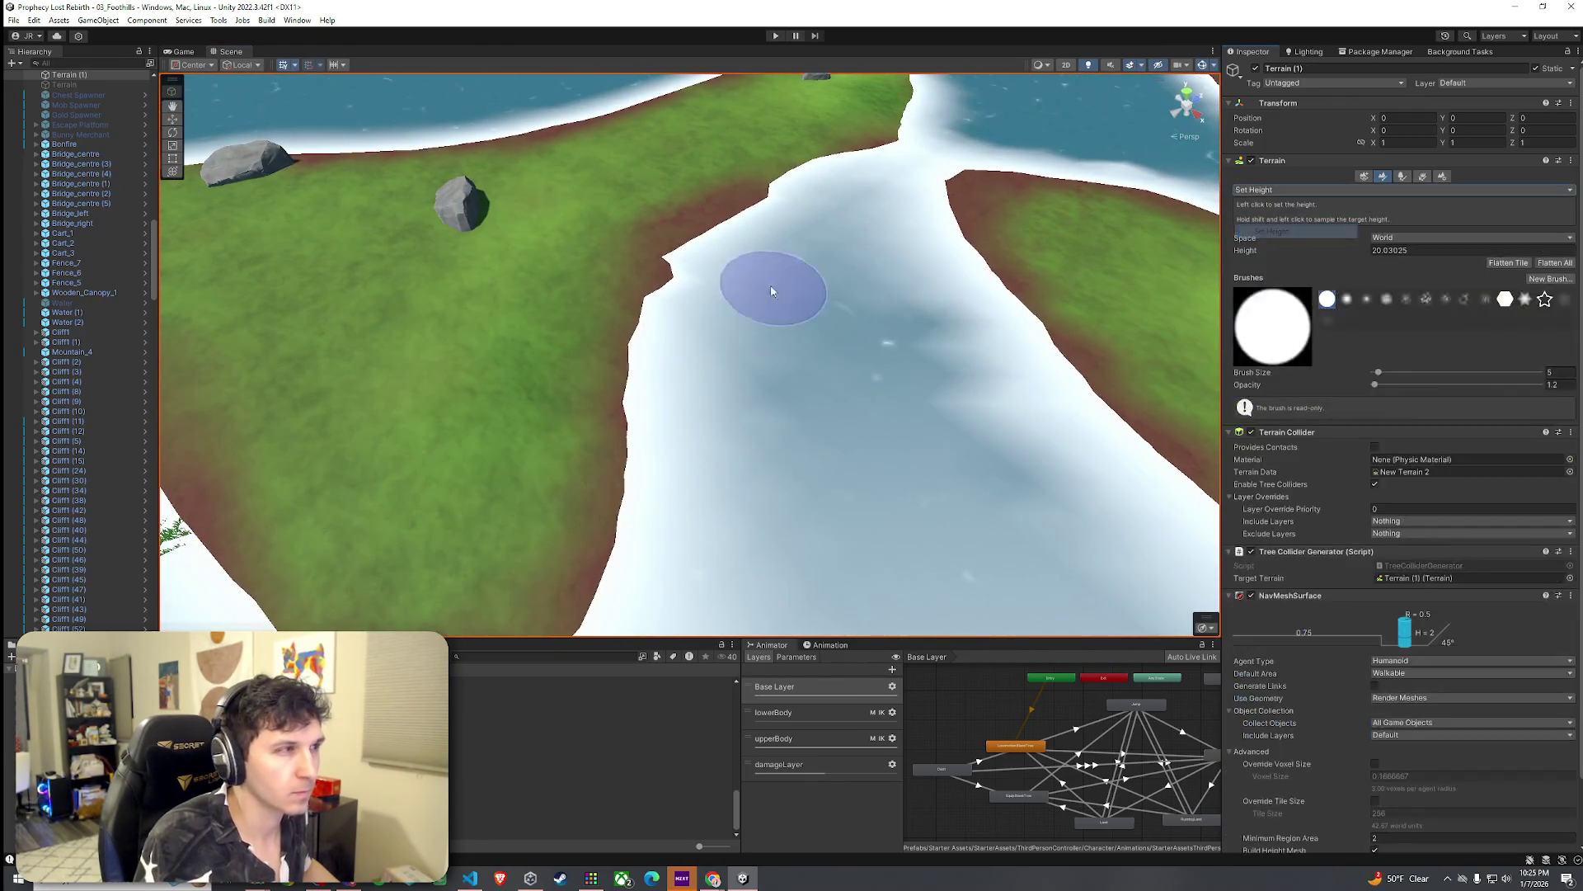
# Step: Switch the terrain tool to Smooth Height and frame the river islands and rocky shore
pyautogui.click(1349, 190)
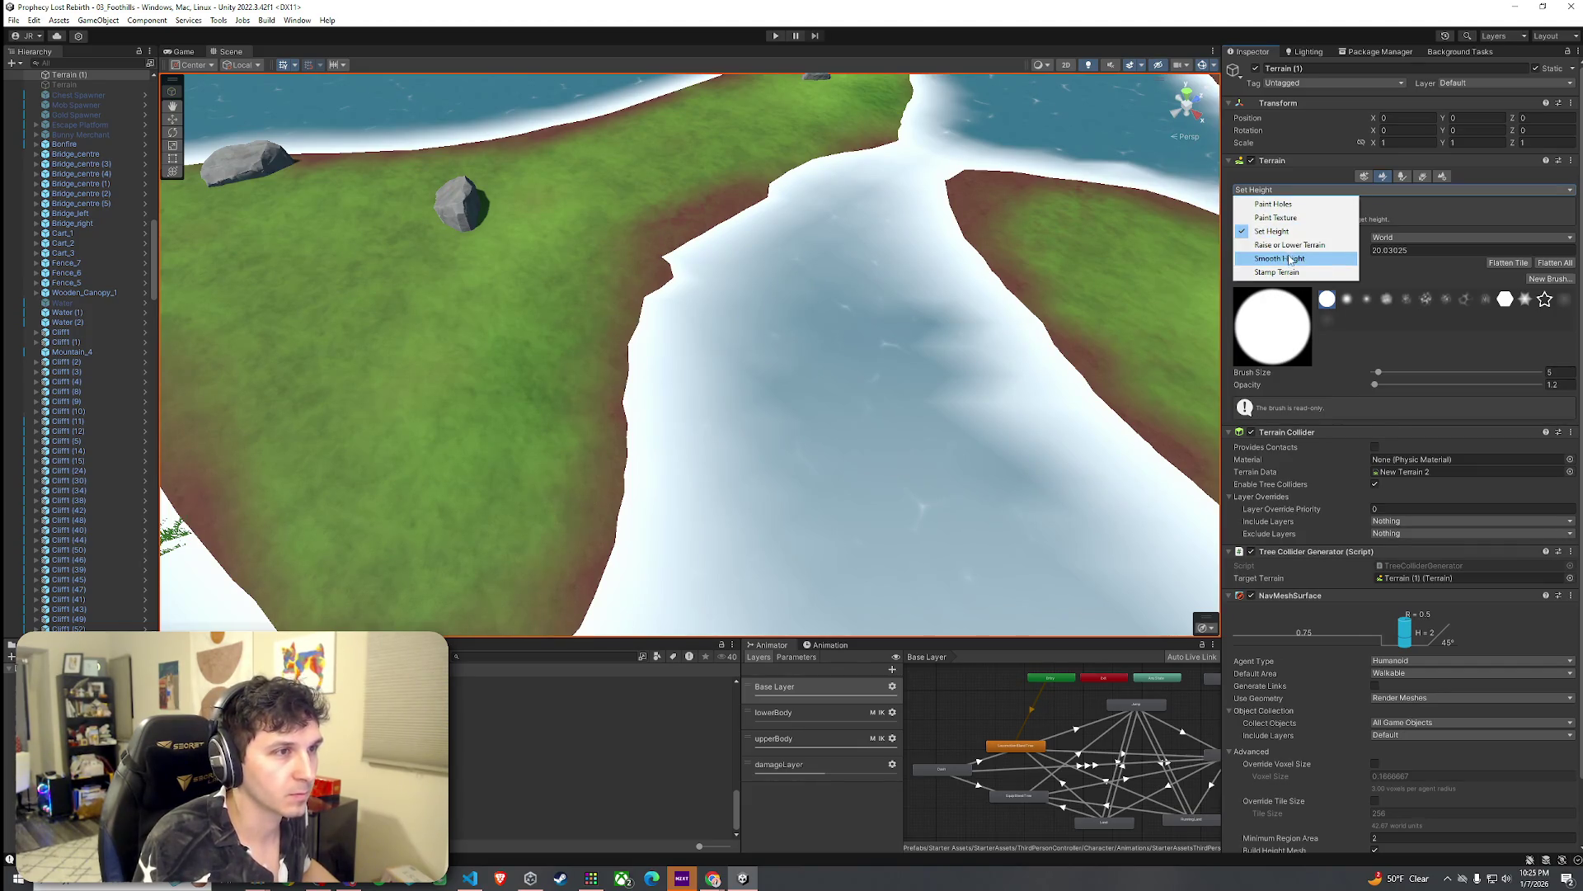
pyautogui.click(1291, 259)
pyautogui.scroll(-10, 940, 252)
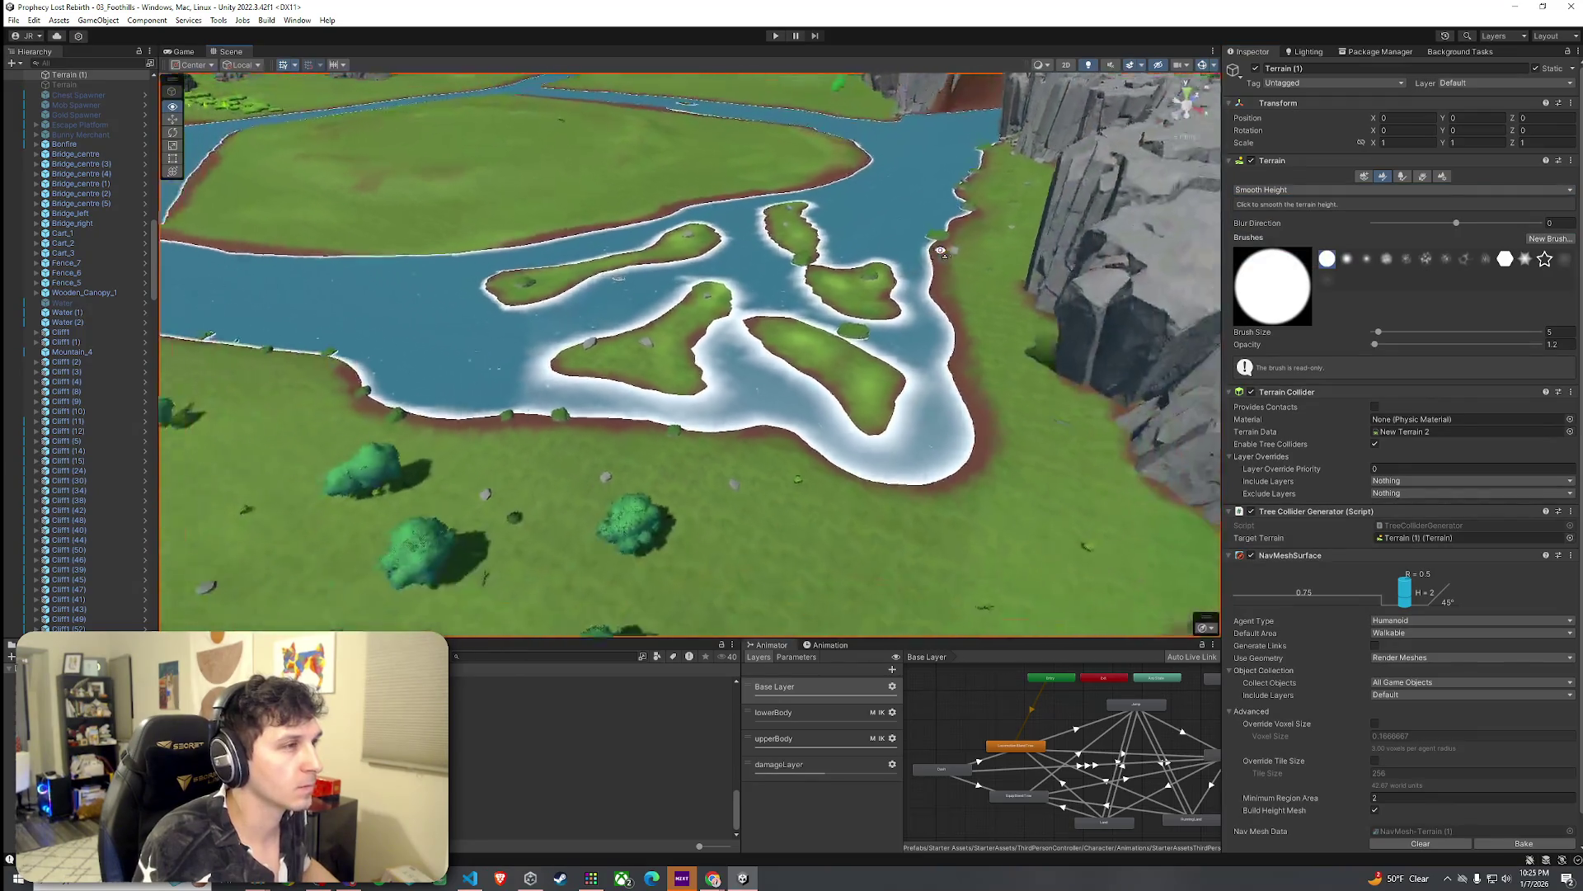
pyautogui.moveTo(940, 251); pyautogui.dragTo(875, 254)
pyautogui.scroll(5, 875, 255)
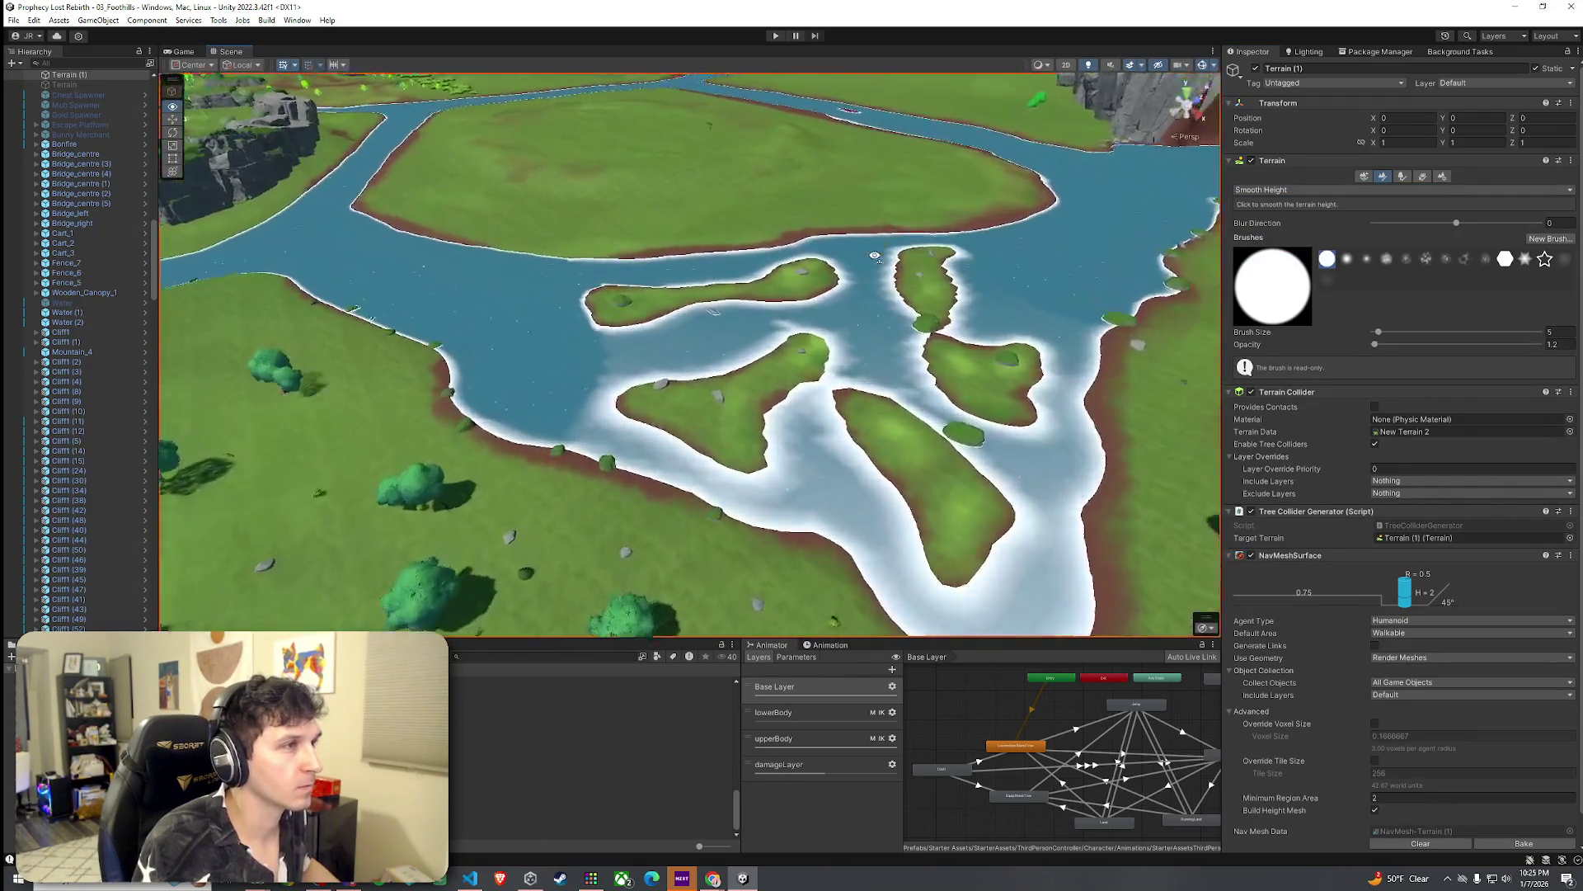
pyautogui.scroll(10, 875, 254)
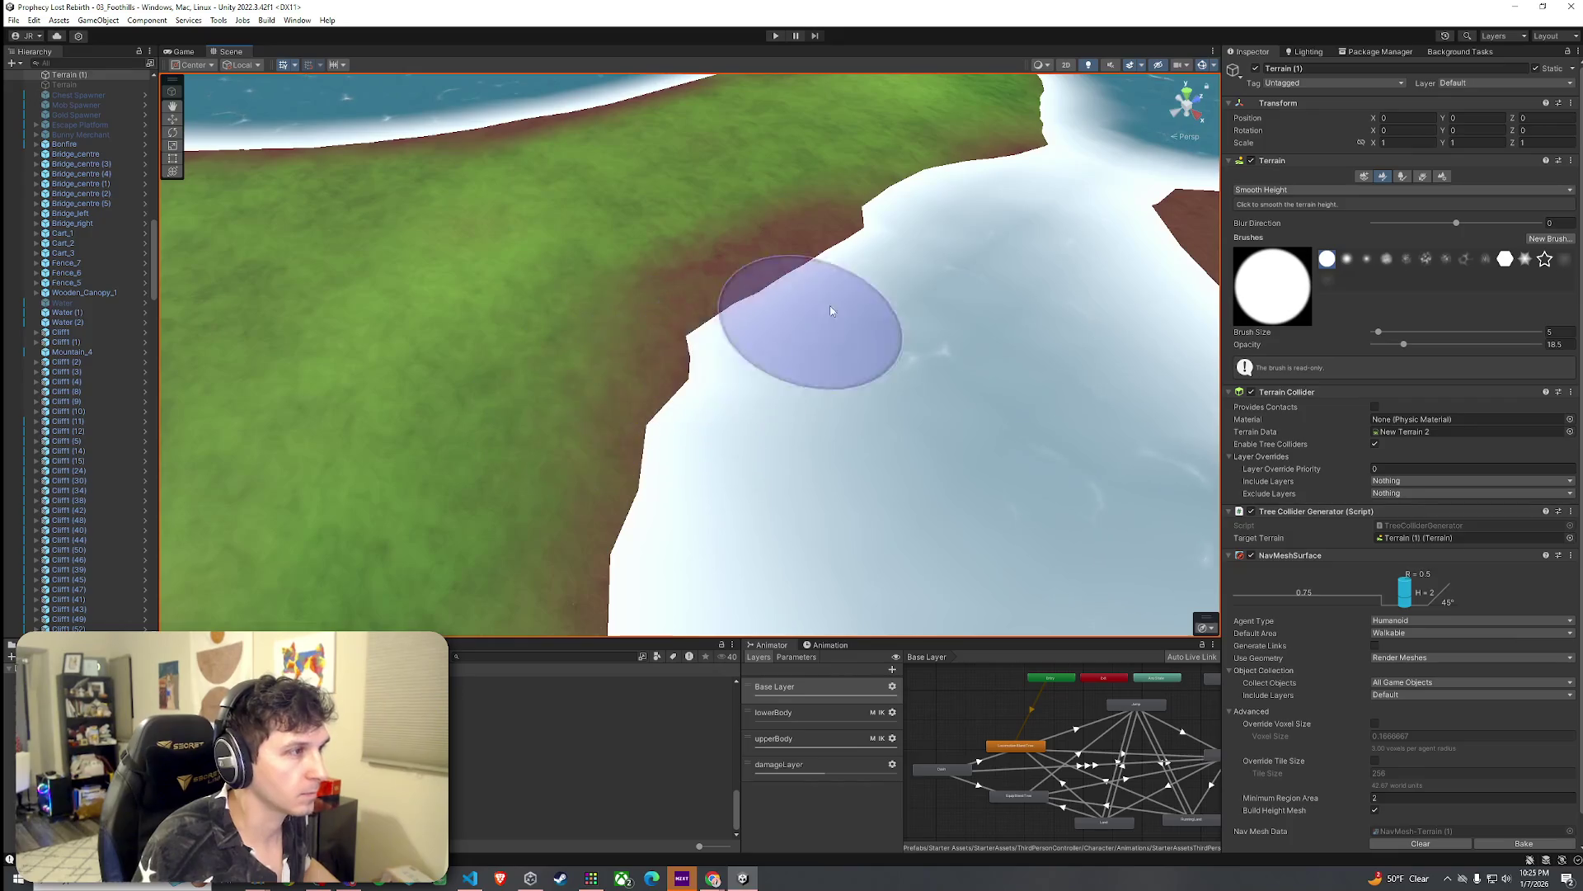
pyautogui.scroll(-5, 864, 204)
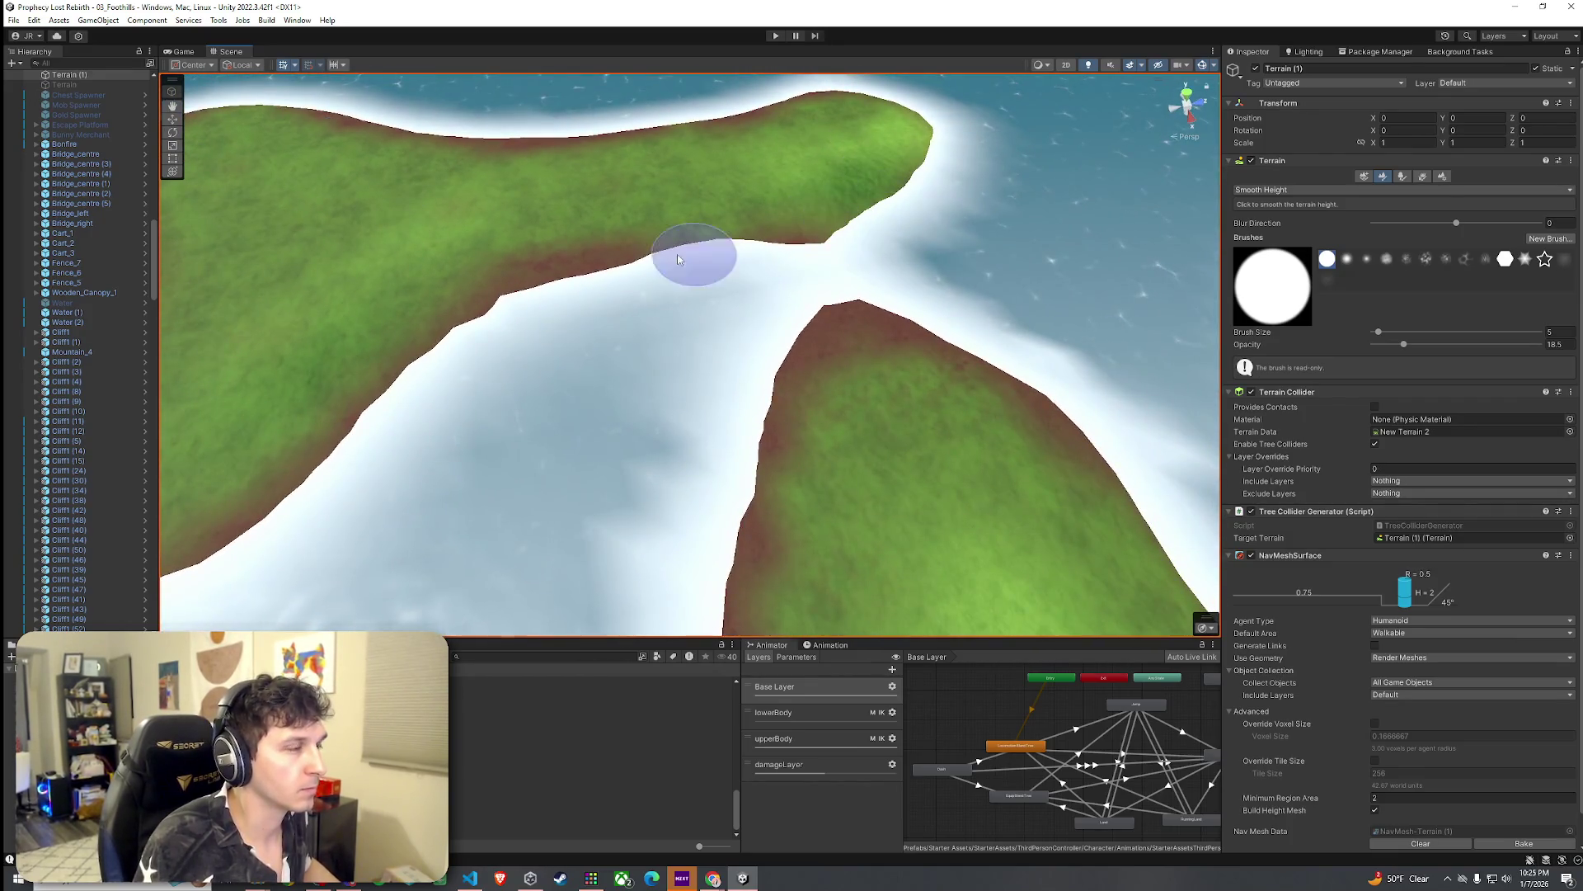
pyautogui.scroll(3, 507, 342)
pyautogui.moveTo(618, 273)
pyautogui.mouseDown()
pyautogui.moveTo(835, 243)
pyautogui.moveTo(1197, 367)
pyautogui.mouseUp()
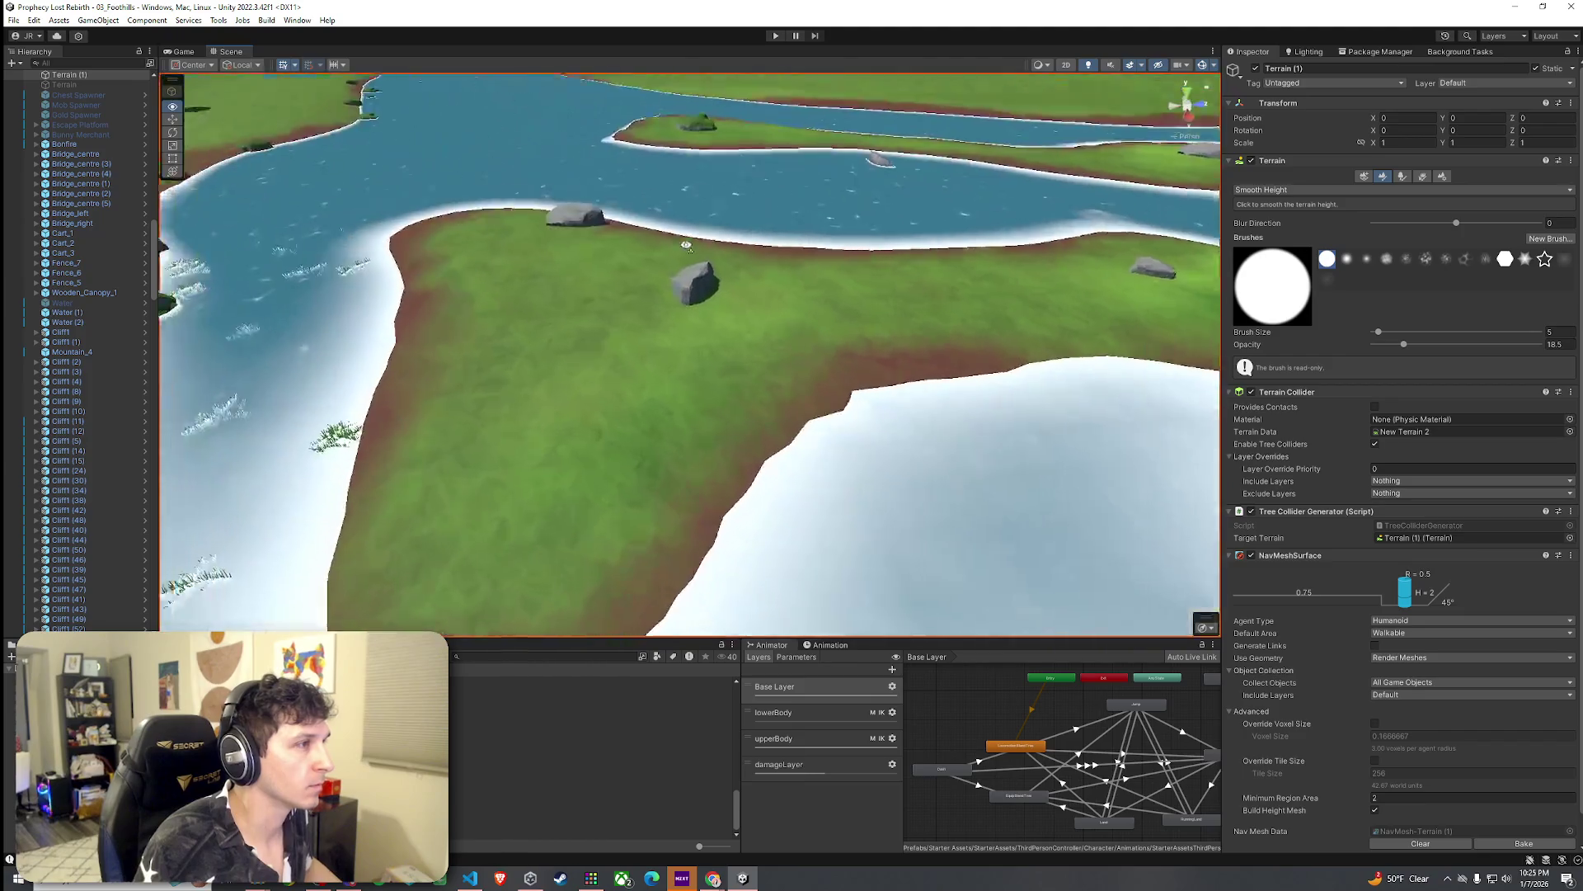
# Step: Raise the smoothing strength to 45.3 and move in close to an island rock
pyautogui.moveTo(1440, 352); pyautogui.dragTo(1452, 352)
pyautogui.scroll(-5, 858, 335)
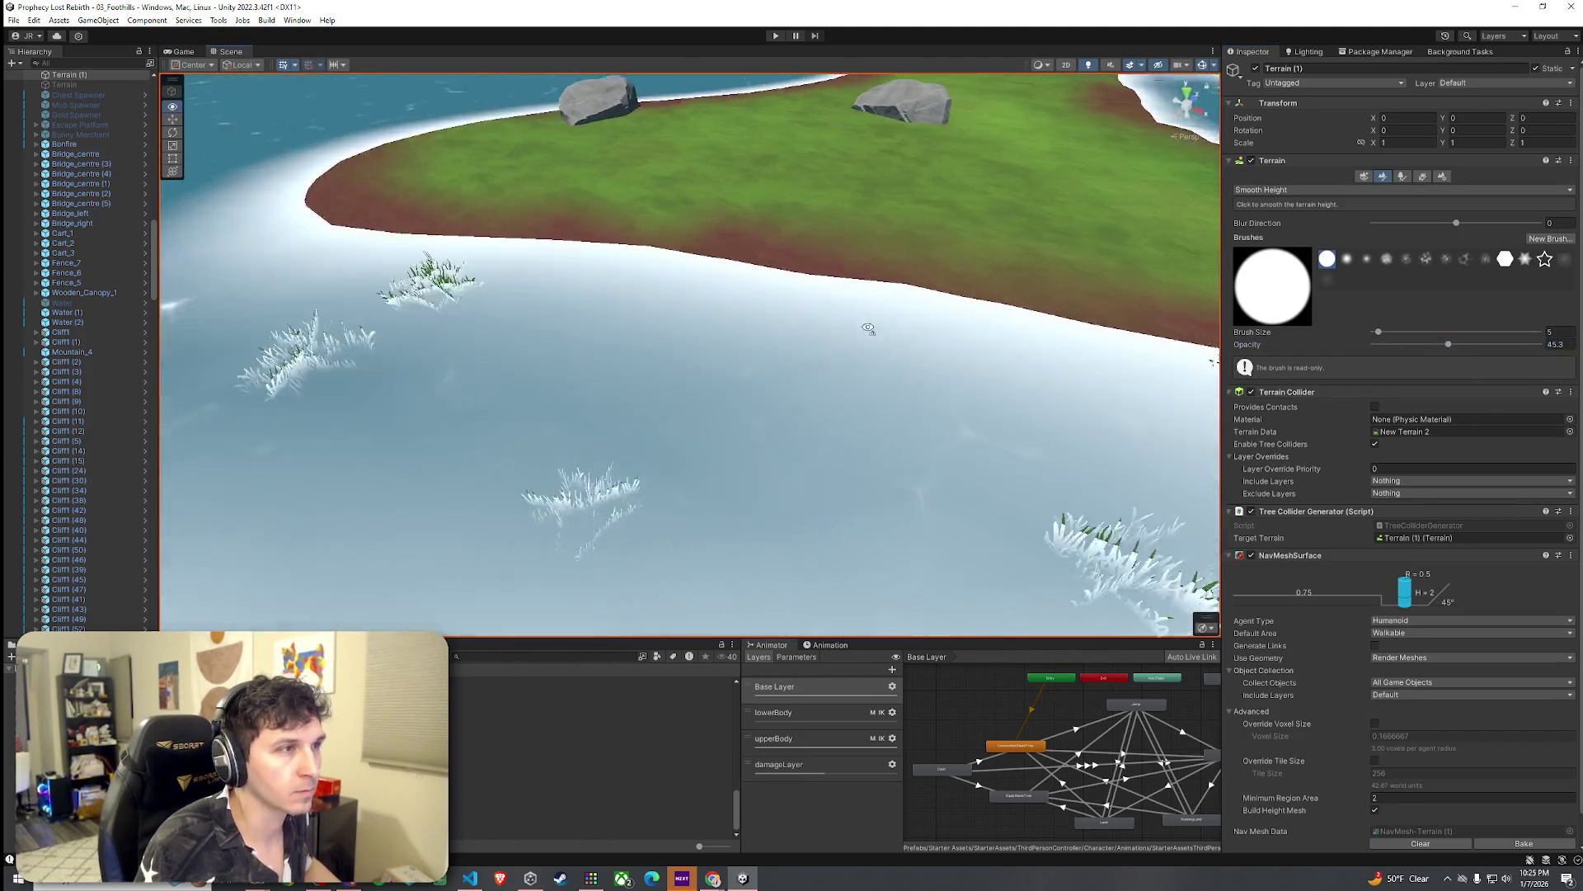
pyautogui.scroll(-3, 1001, 116)
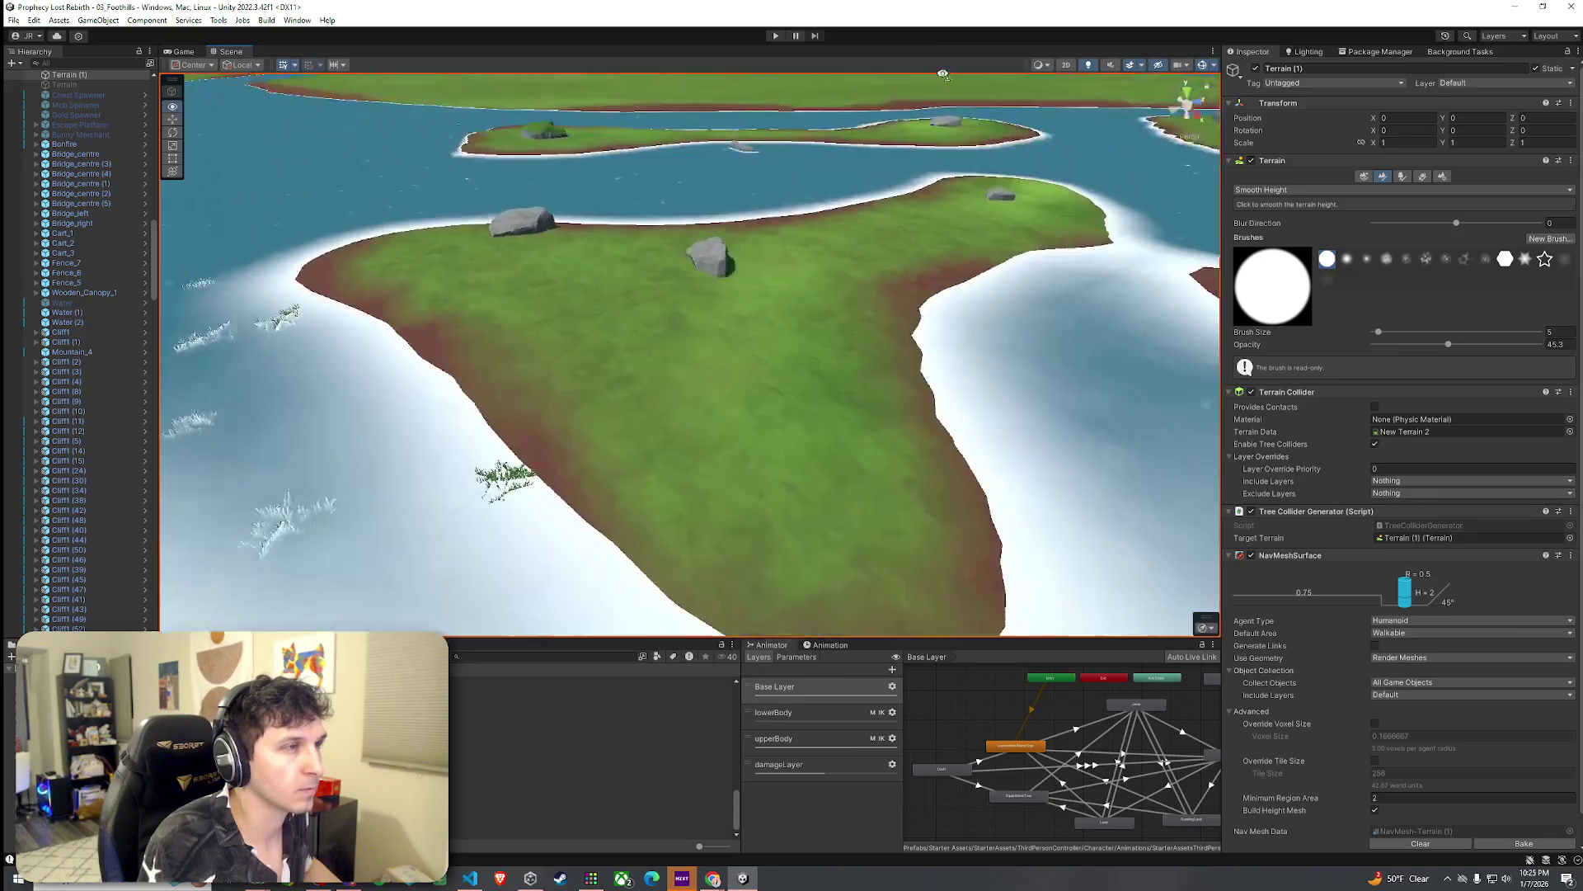
pyautogui.scroll(5, 759, 229)
pyautogui.moveTo(760, 229); pyautogui.dragTo(882, 165)
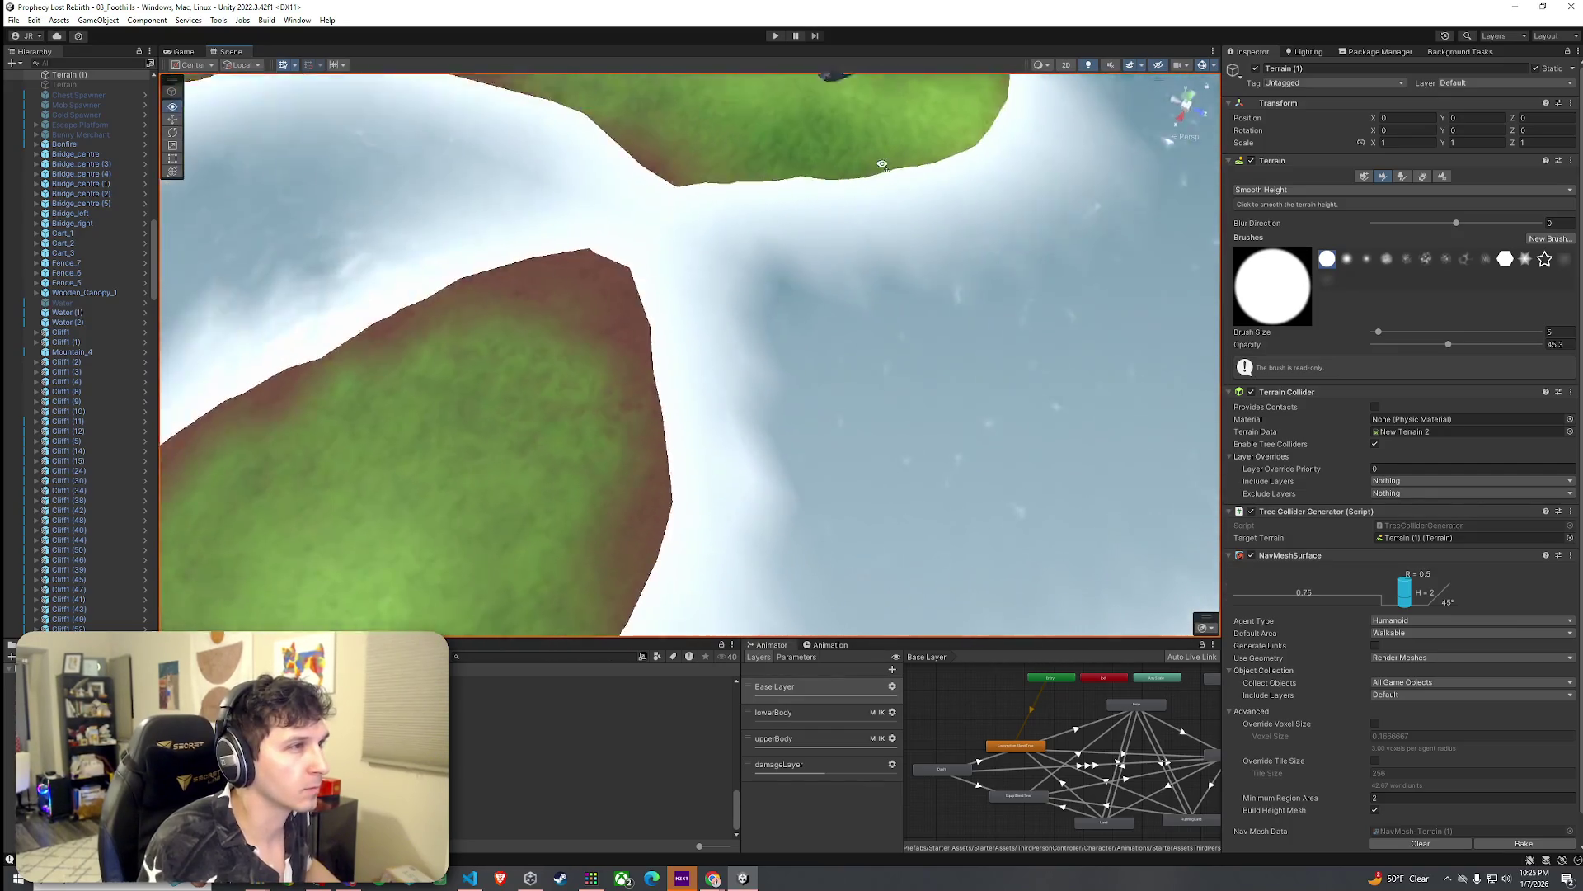
pyautogui.scroll(-5, 882, 164)
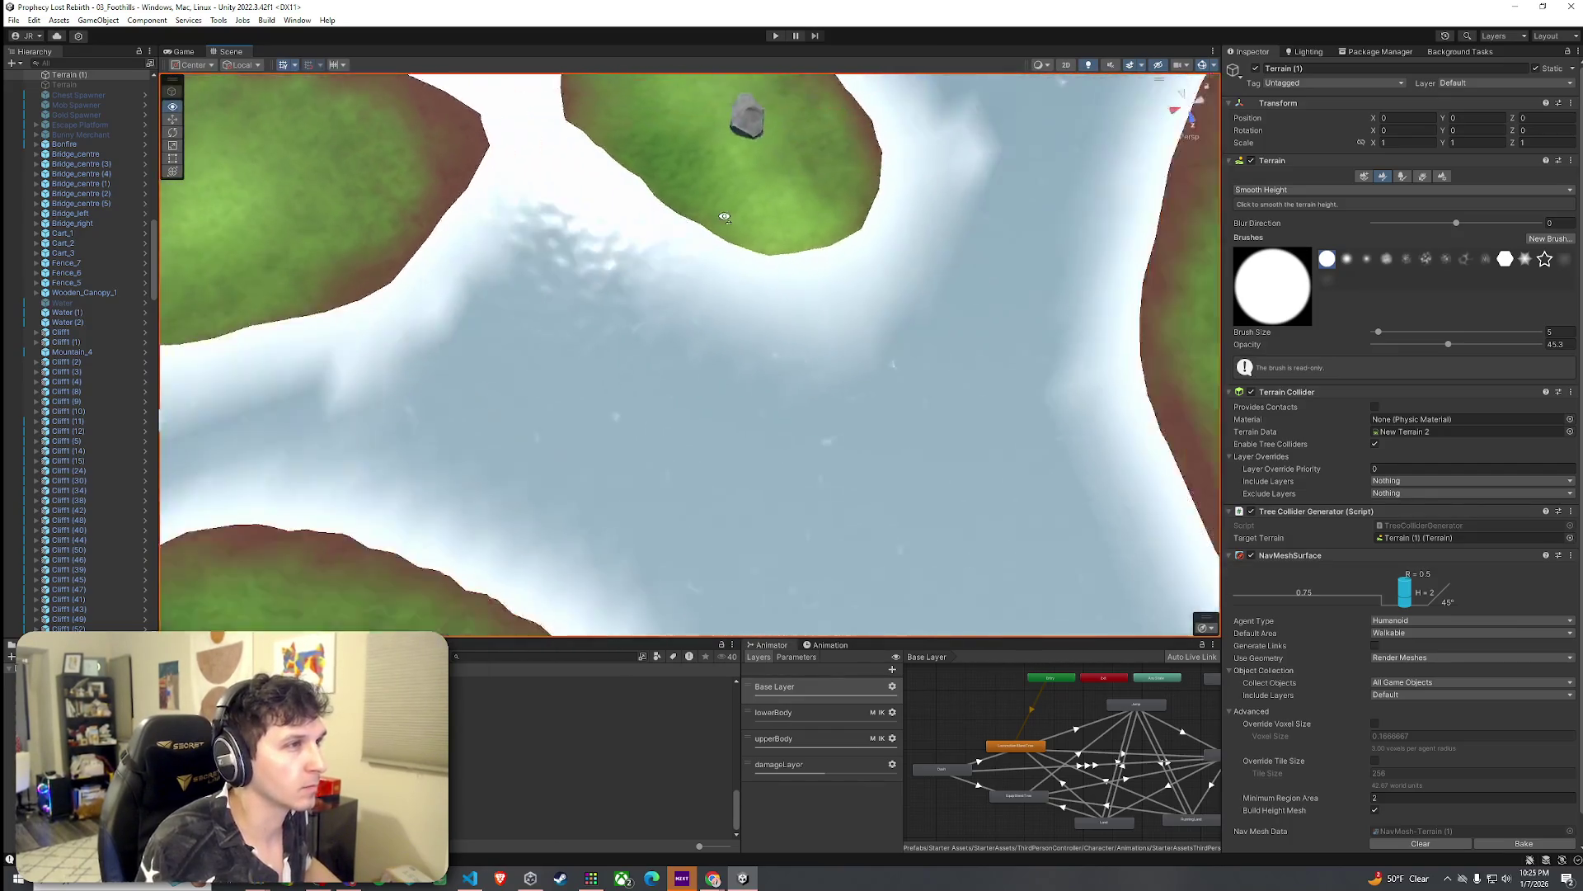
pyautogui.scroll(5, 778, 166)
pyautogui.moveTo(777, 165)
pyautogui.mouseDown()
pyautogui.moveTo(568, 84)
pyautogui.moveTo(775, 165)
pyautogui.mouseUp()
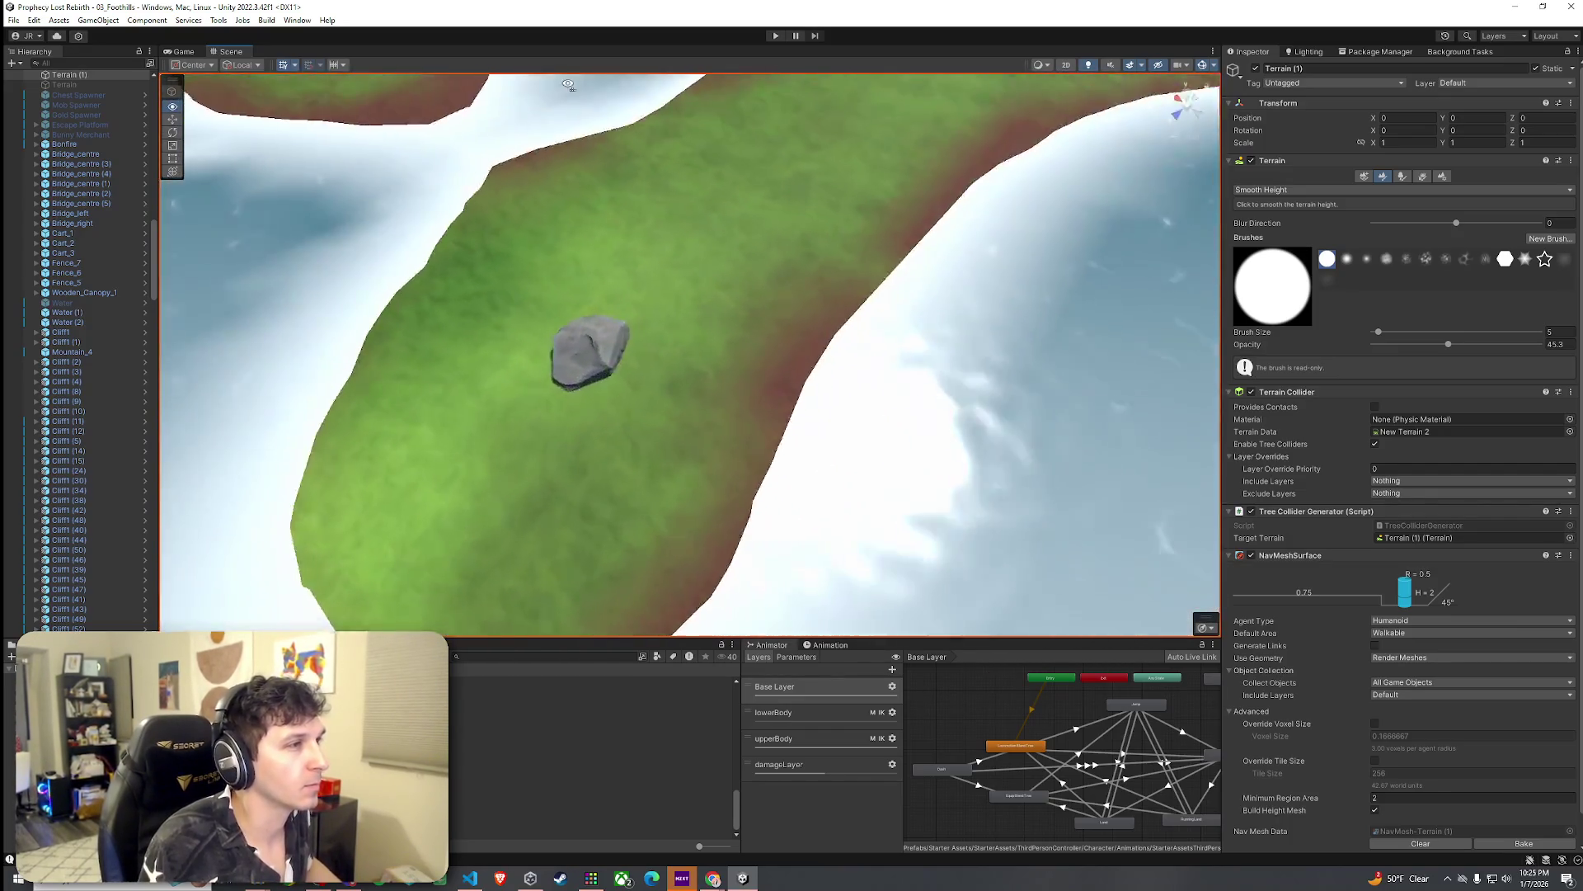
pyautogui.scroll(-5, 568, 84)
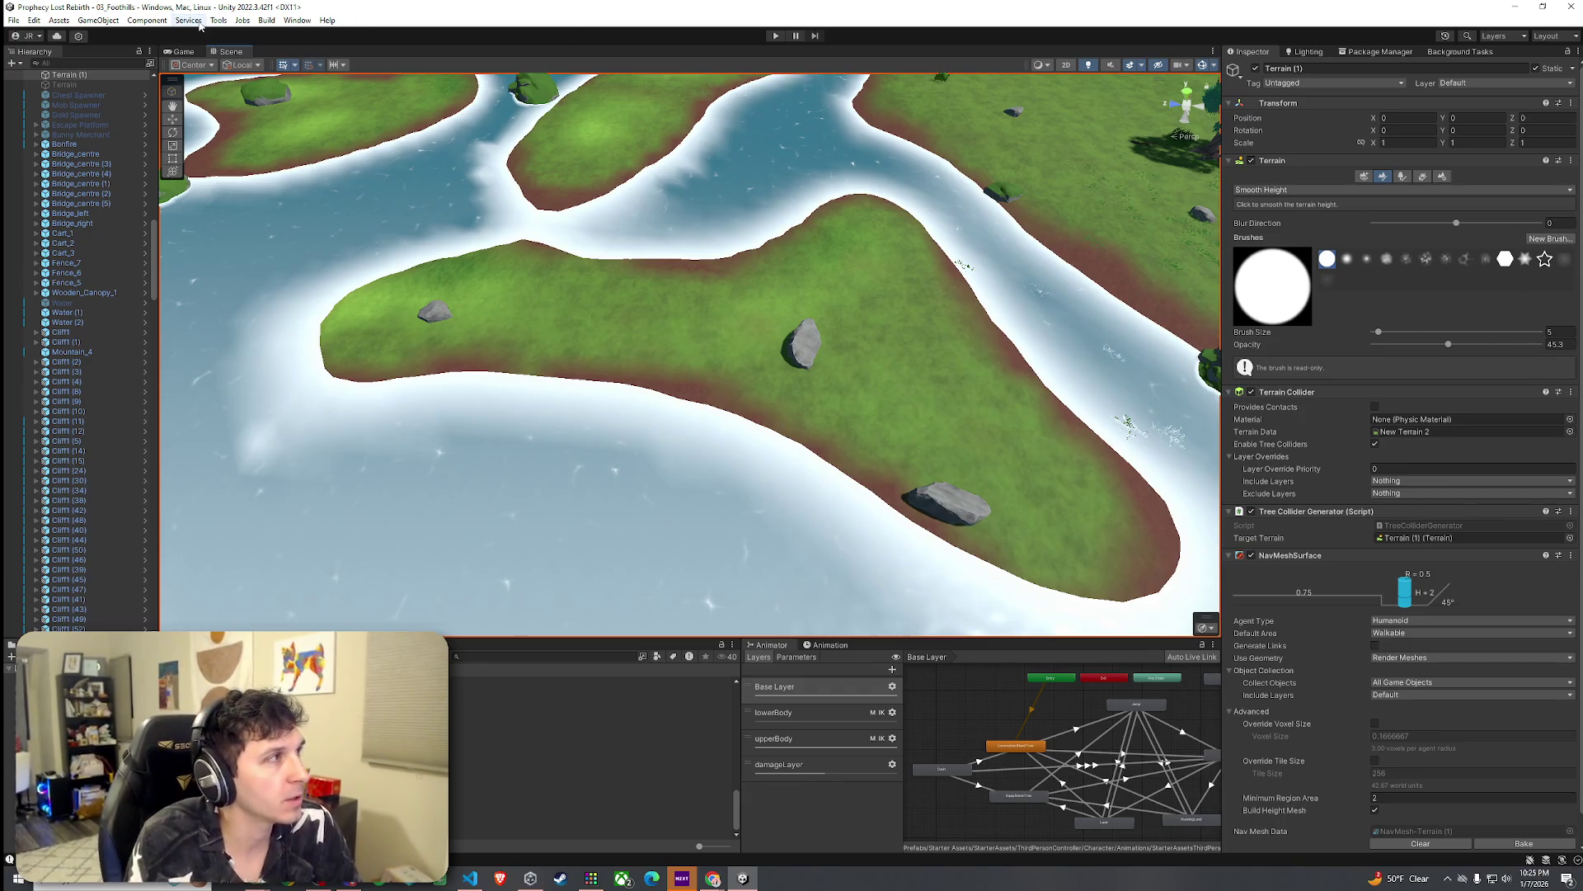
# Step: Save the scene and switch the terrain tool to Paint Texture
pyautogui.hotkey('ctrl', 's')
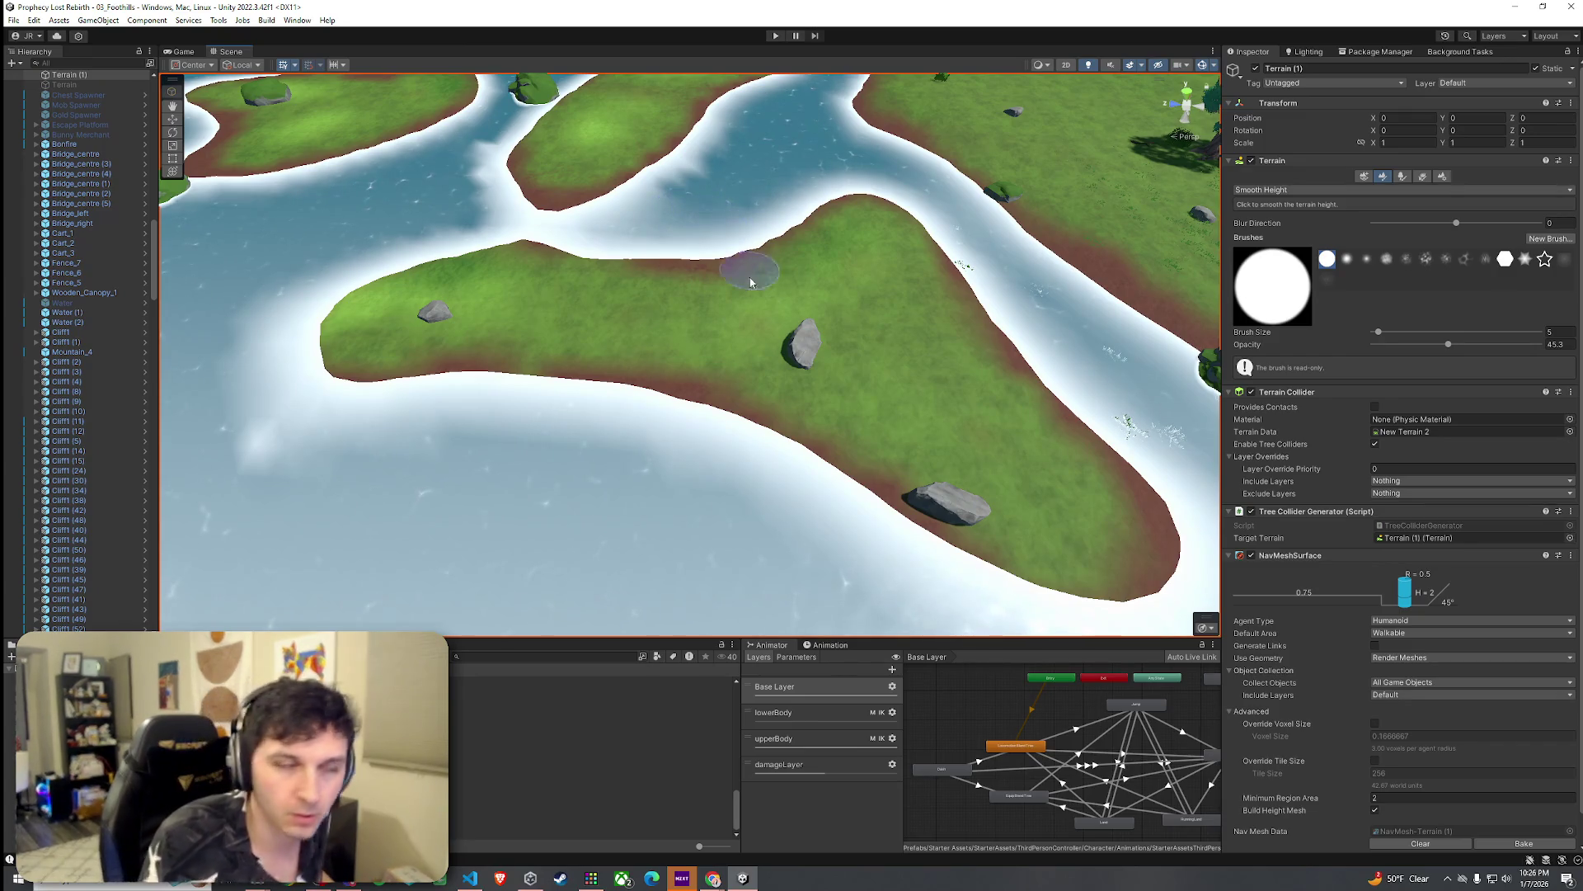
pyautogui.scroll(3, 751, 266)
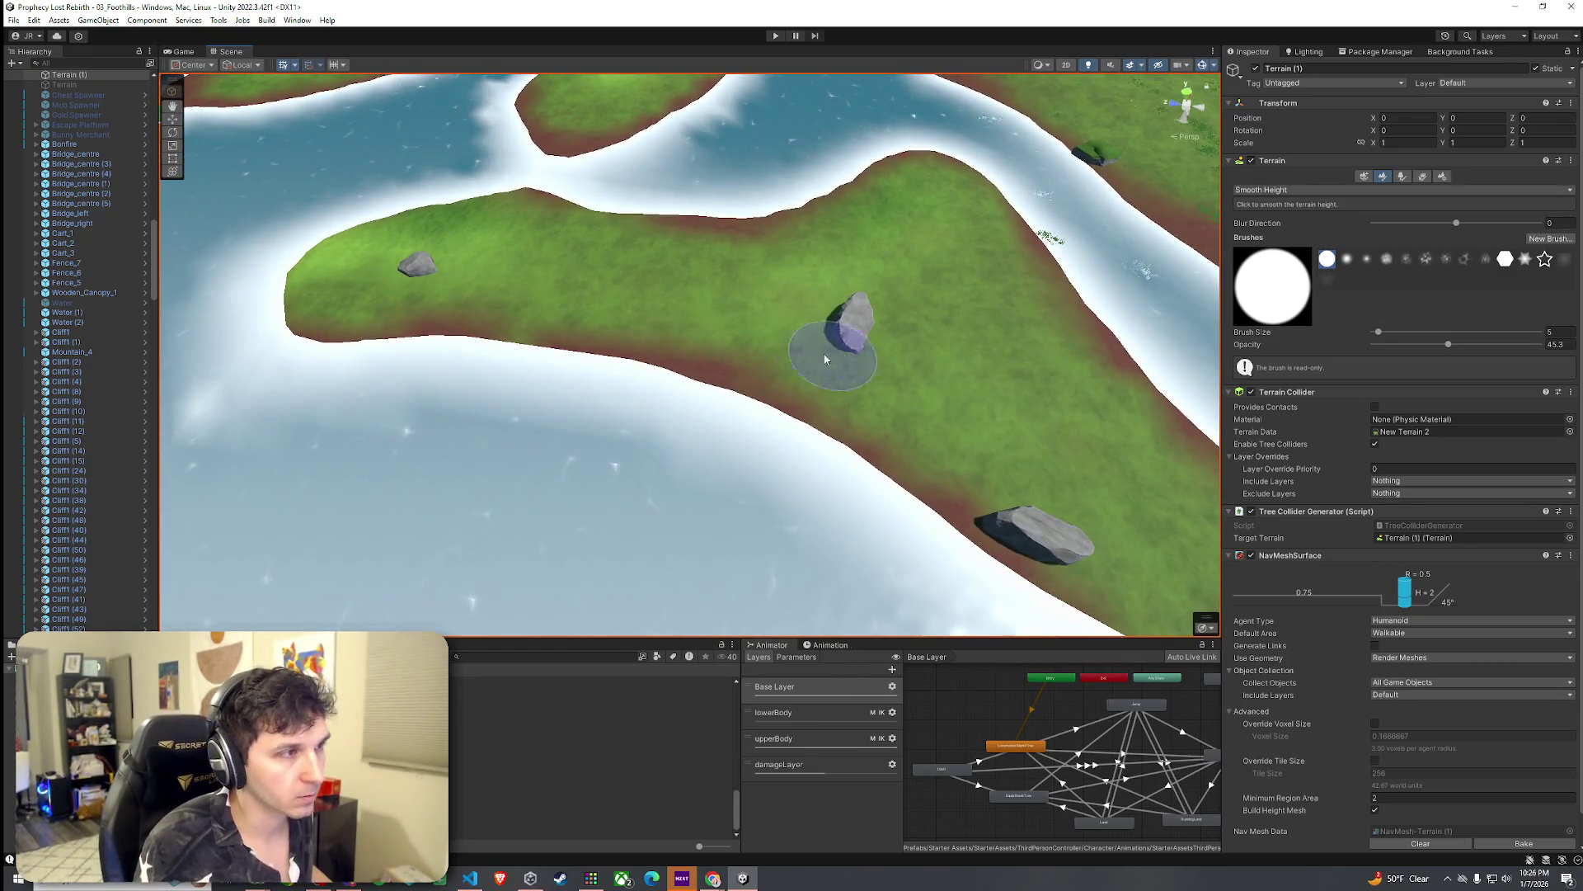
pyautogui.click(1319, 189)
pyautogui.click(1278, 234)
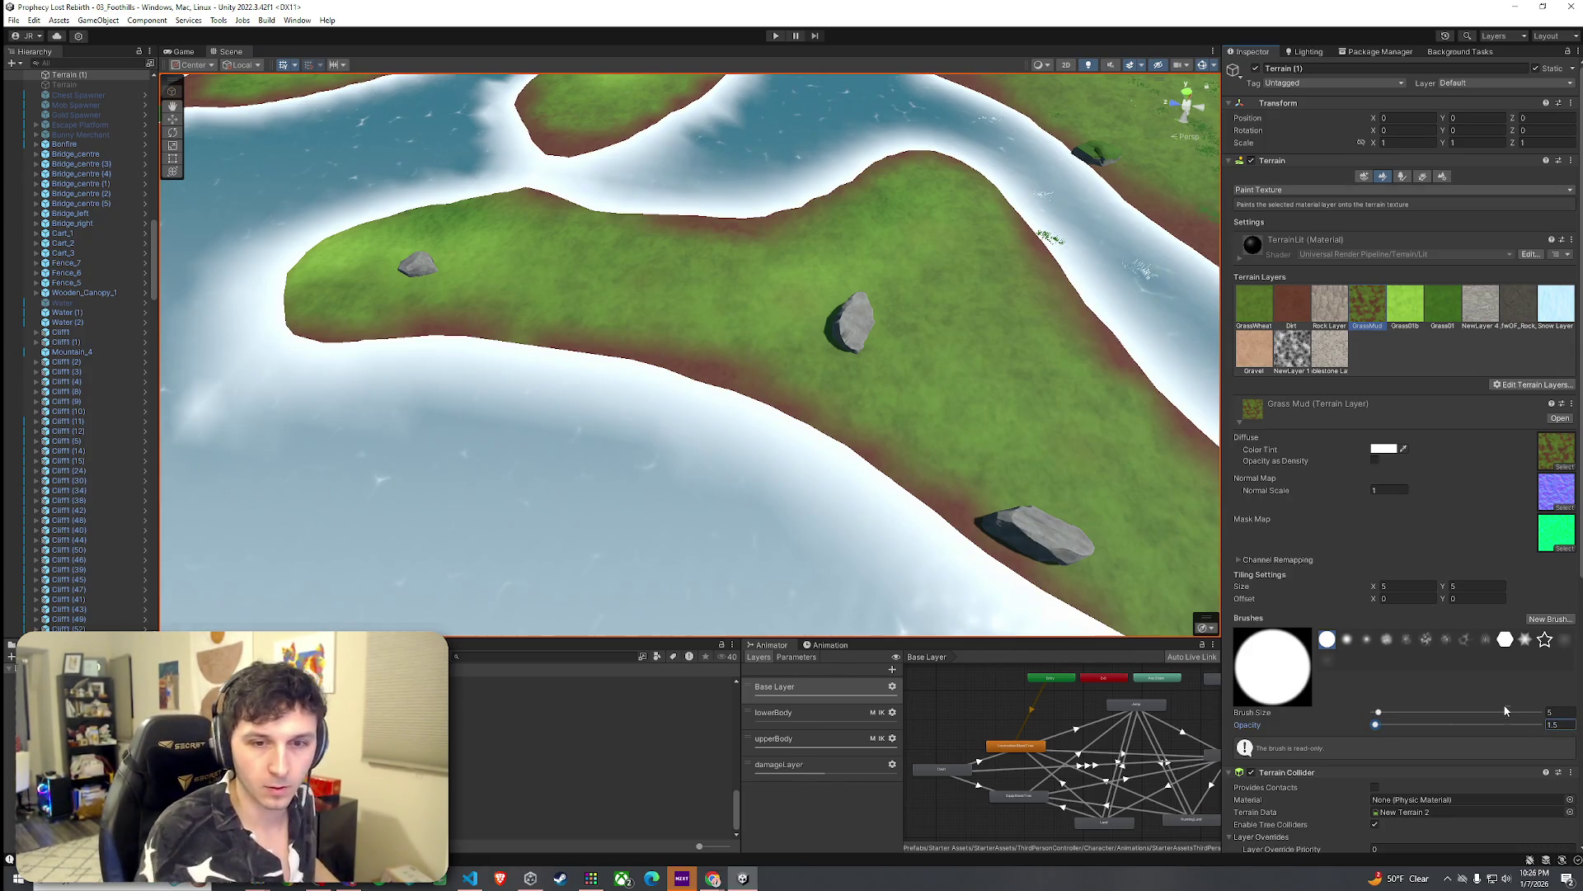
# Step: Commit the low brush opacity and try the Dirt and GrassMud layers
pyautogui.click(835, 419)
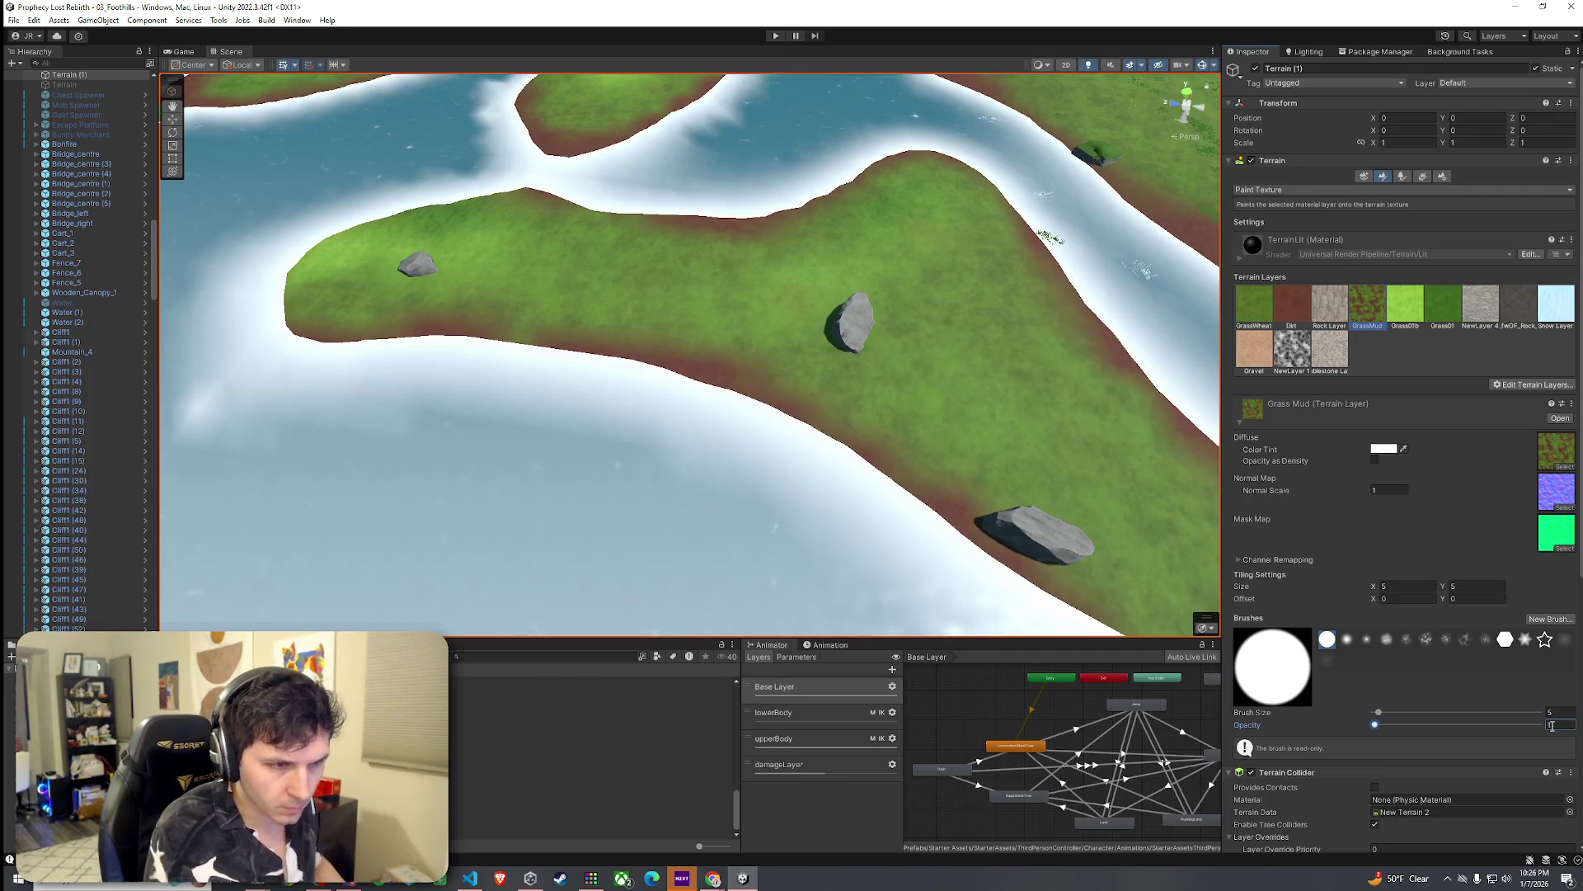
pyautogui.scroll(-1, 837, 400)
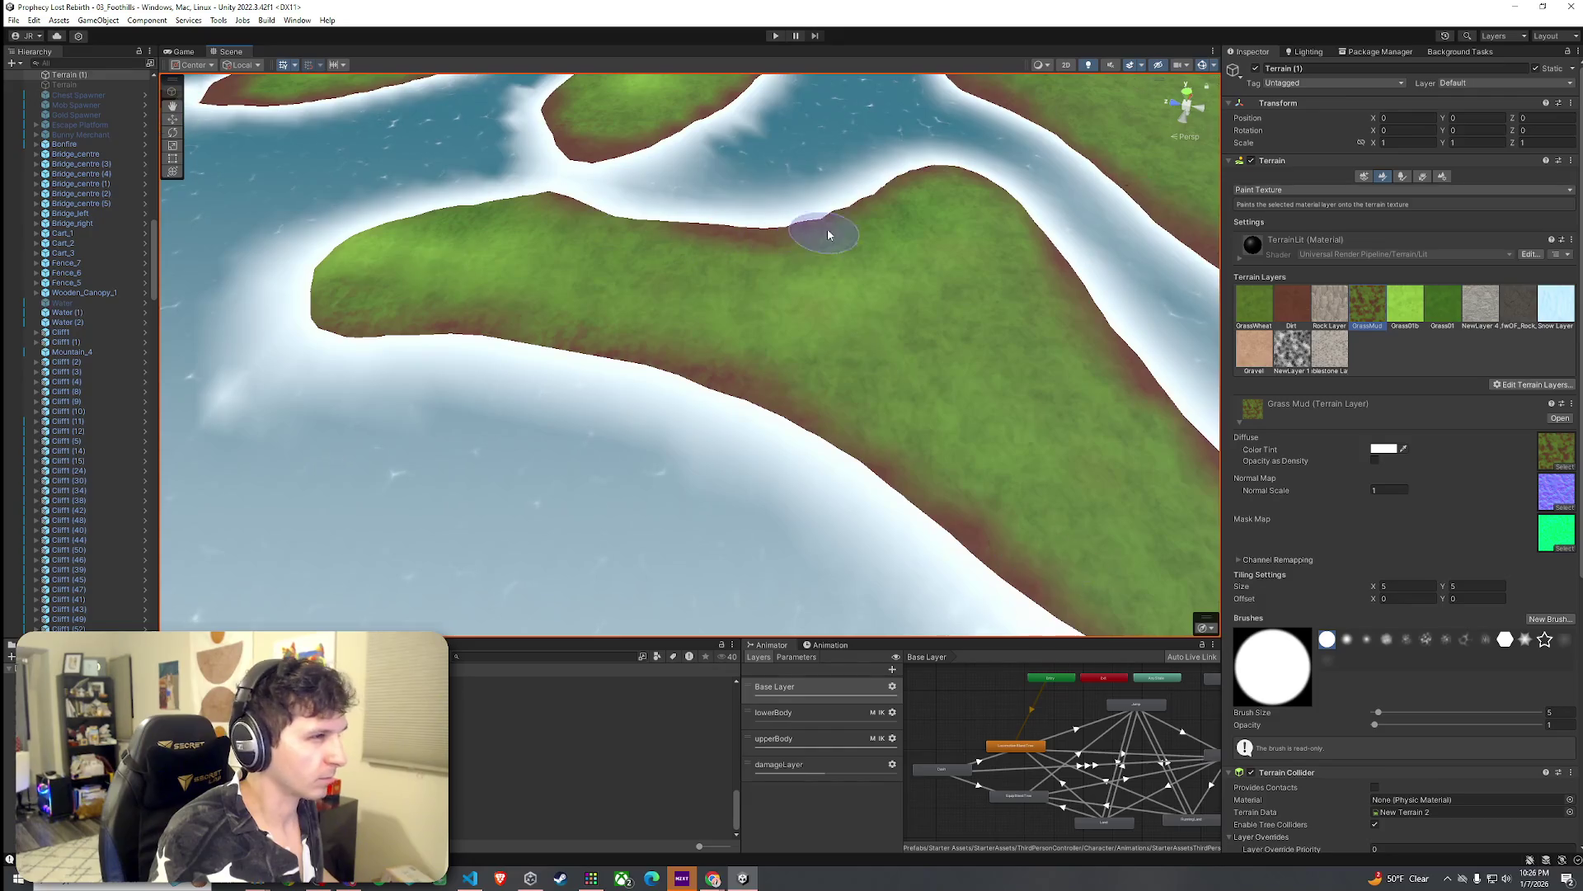
pyautogui.scroll(3, 1085, 317)
pyautogui.click(1291, 305)
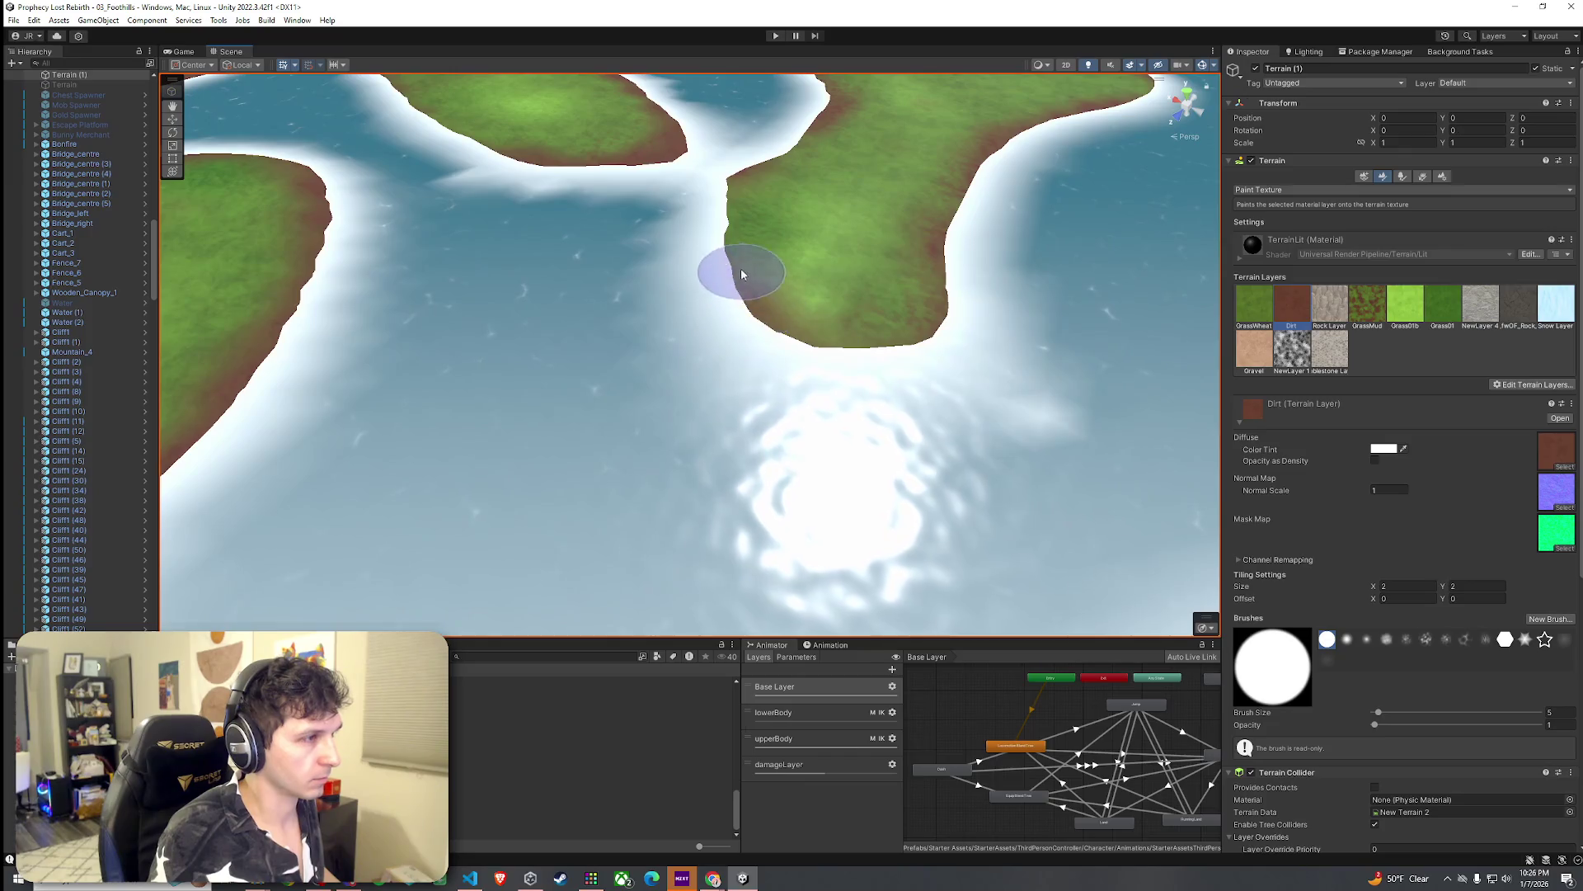
pyautogui.scroll(5, 724, 194)
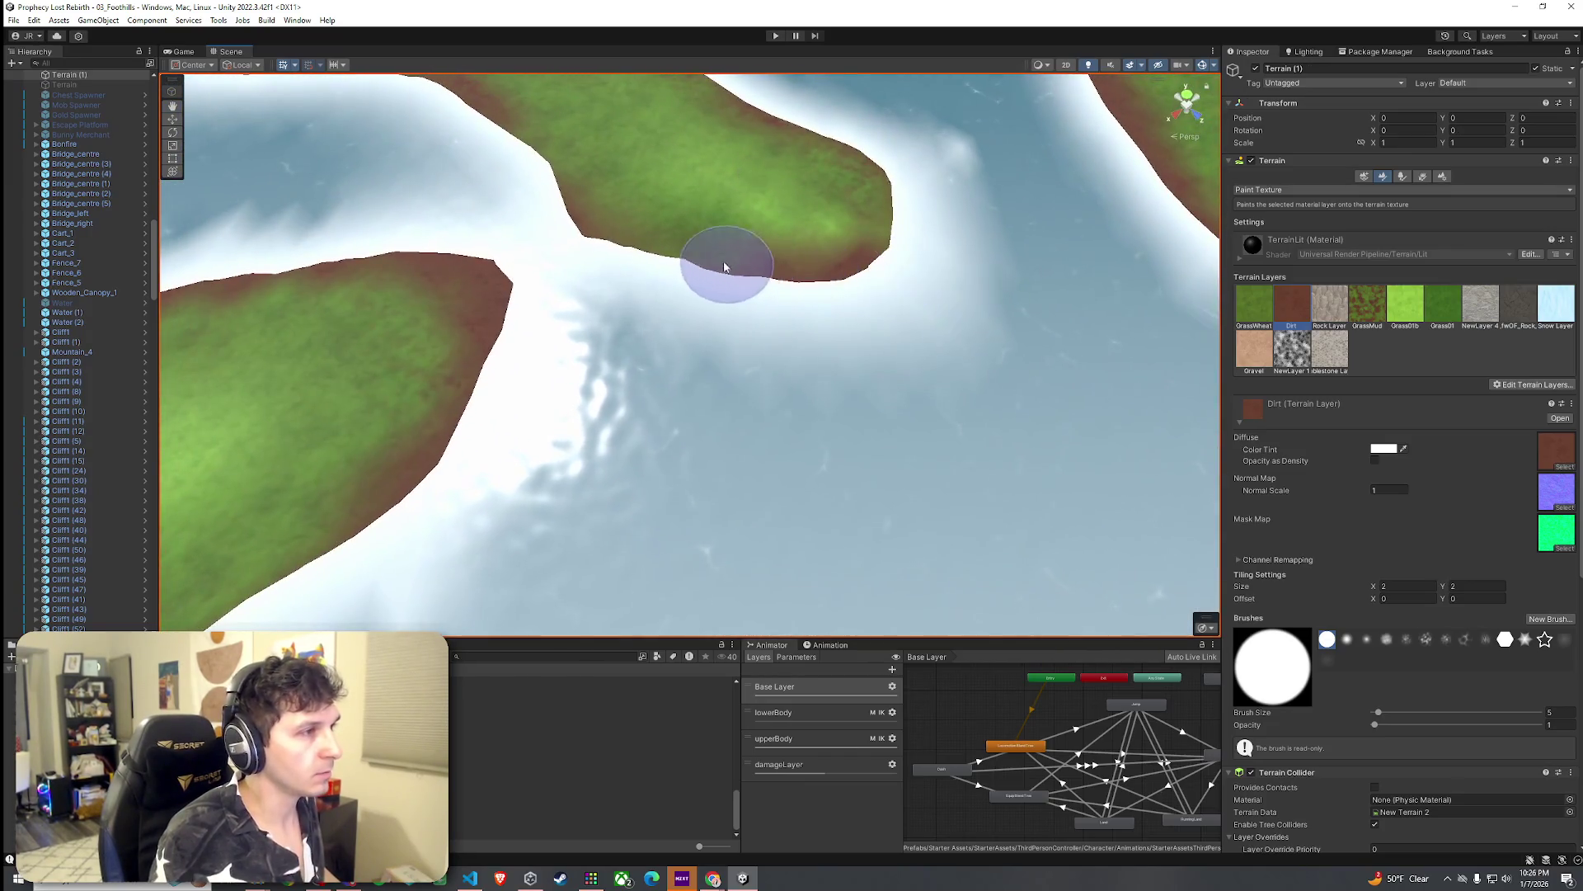
pyautogui.scroll(-3, 629, 223)
pyautogui.click(1367, 307)
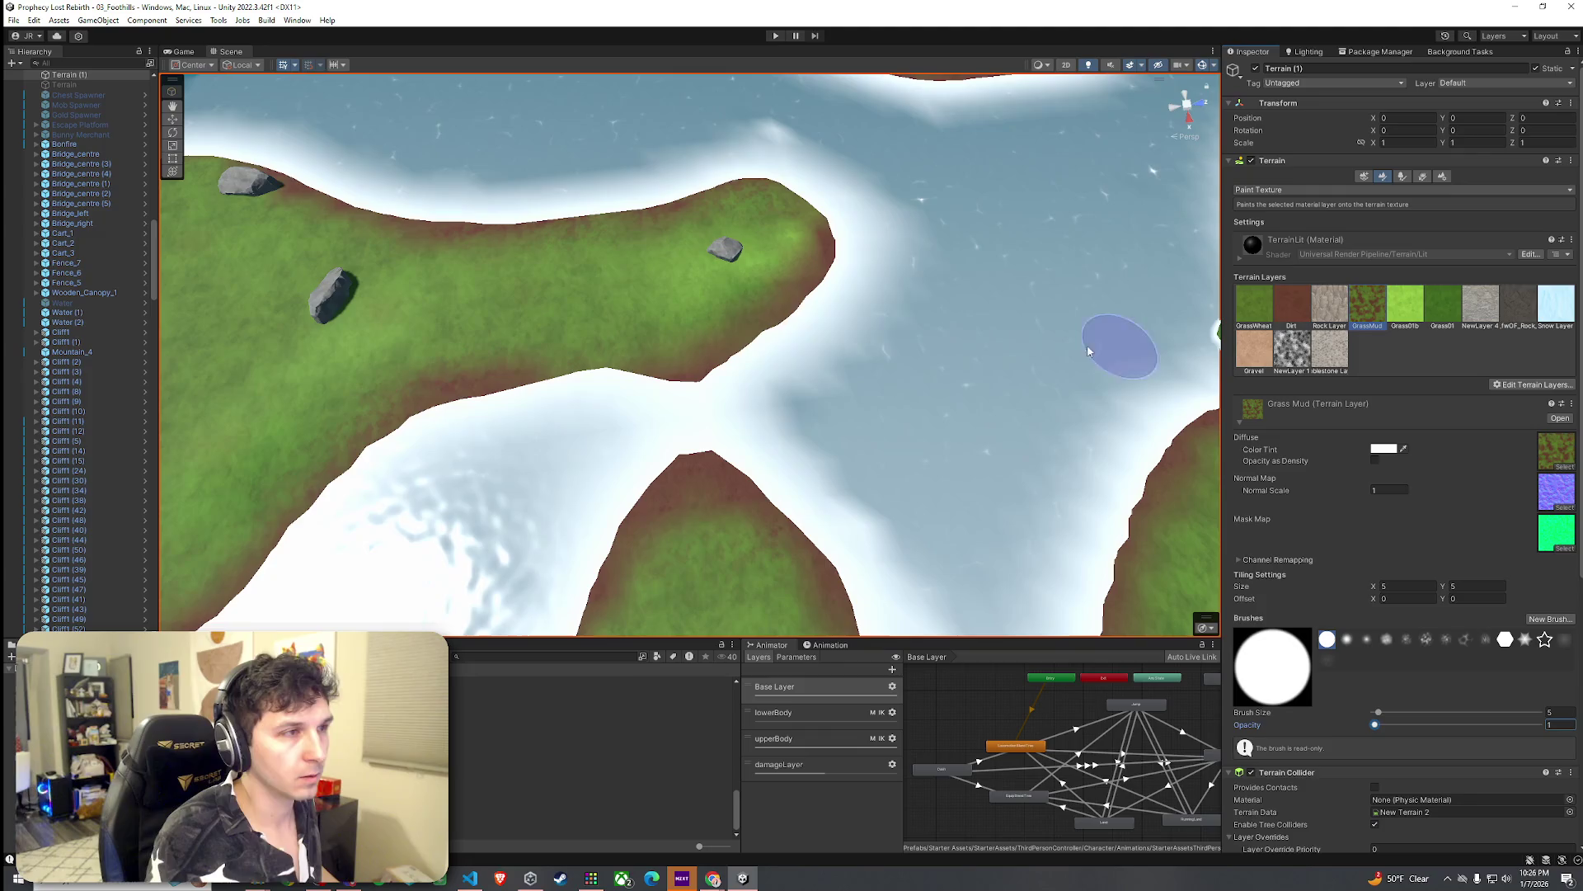
pyautogui.scroll(3, 683, 303)
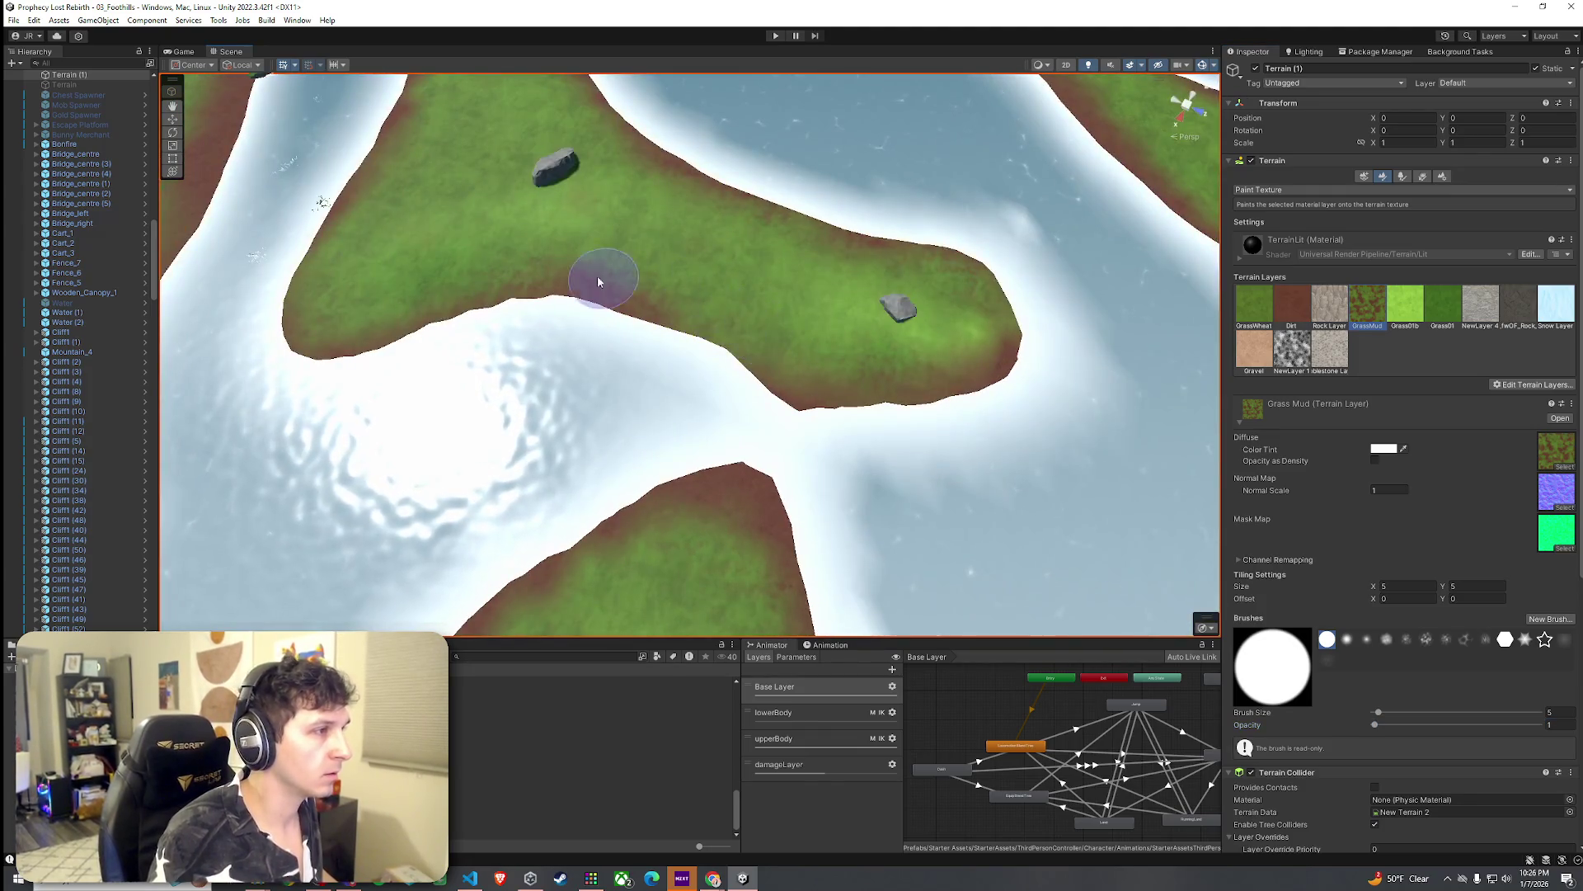
pyautogui.scroll(3, 705, 466)
pyautogui.scroll(-5, 705, 468)
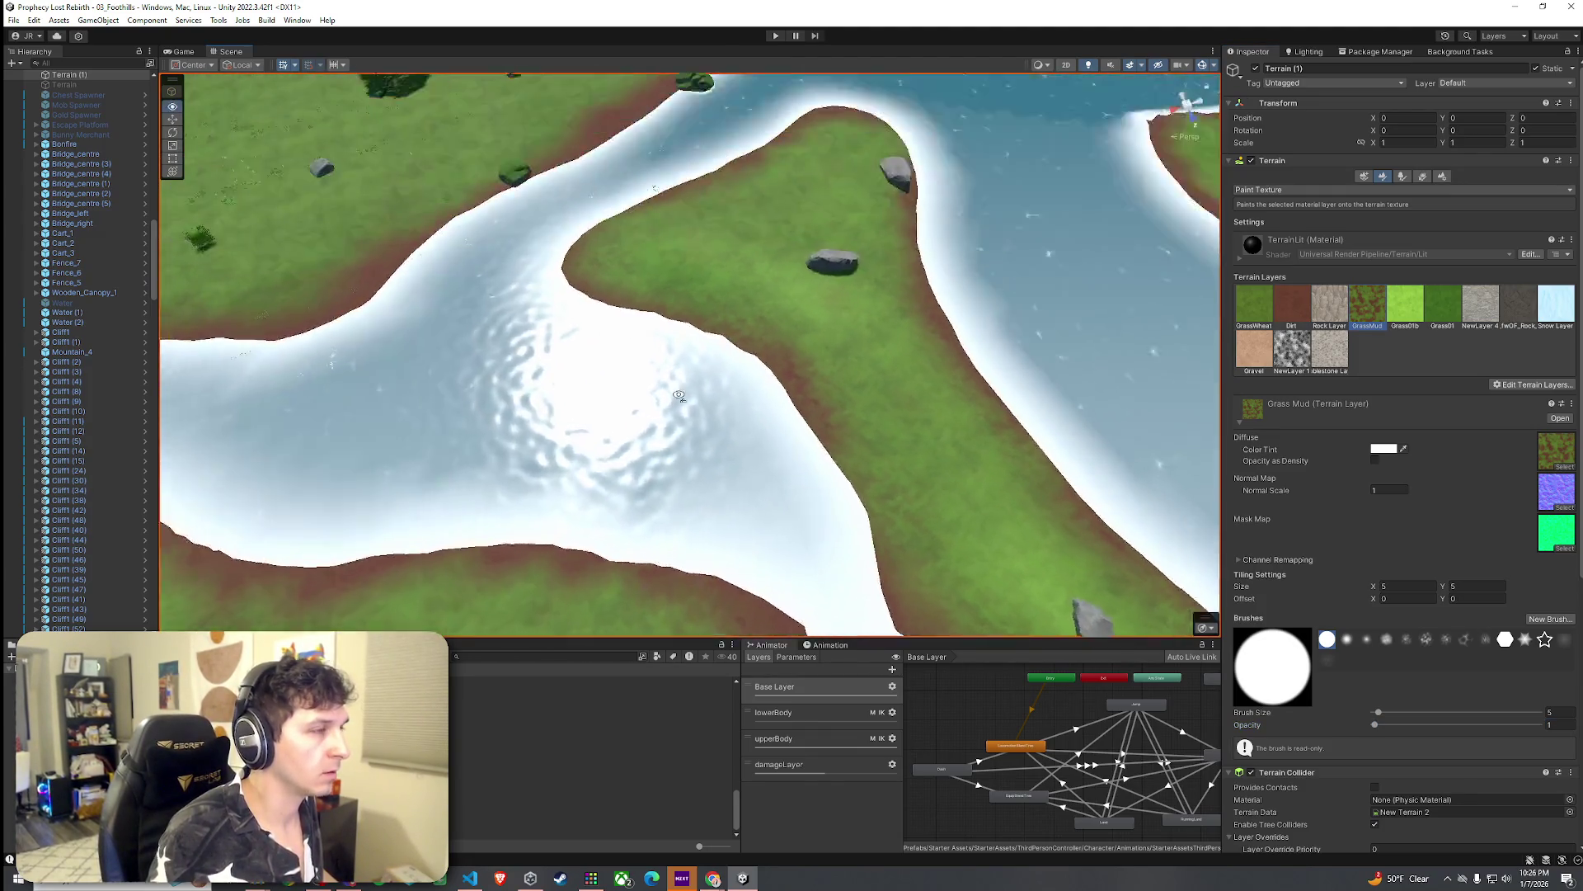
# Step: Frame the island and its rock, alternating between the Dirt and GrassMud layers
pyautogui.moveTo(705, 469); pyautogui.dragTo(677, 386)
pyautogui.scroll(3, 677, 386)
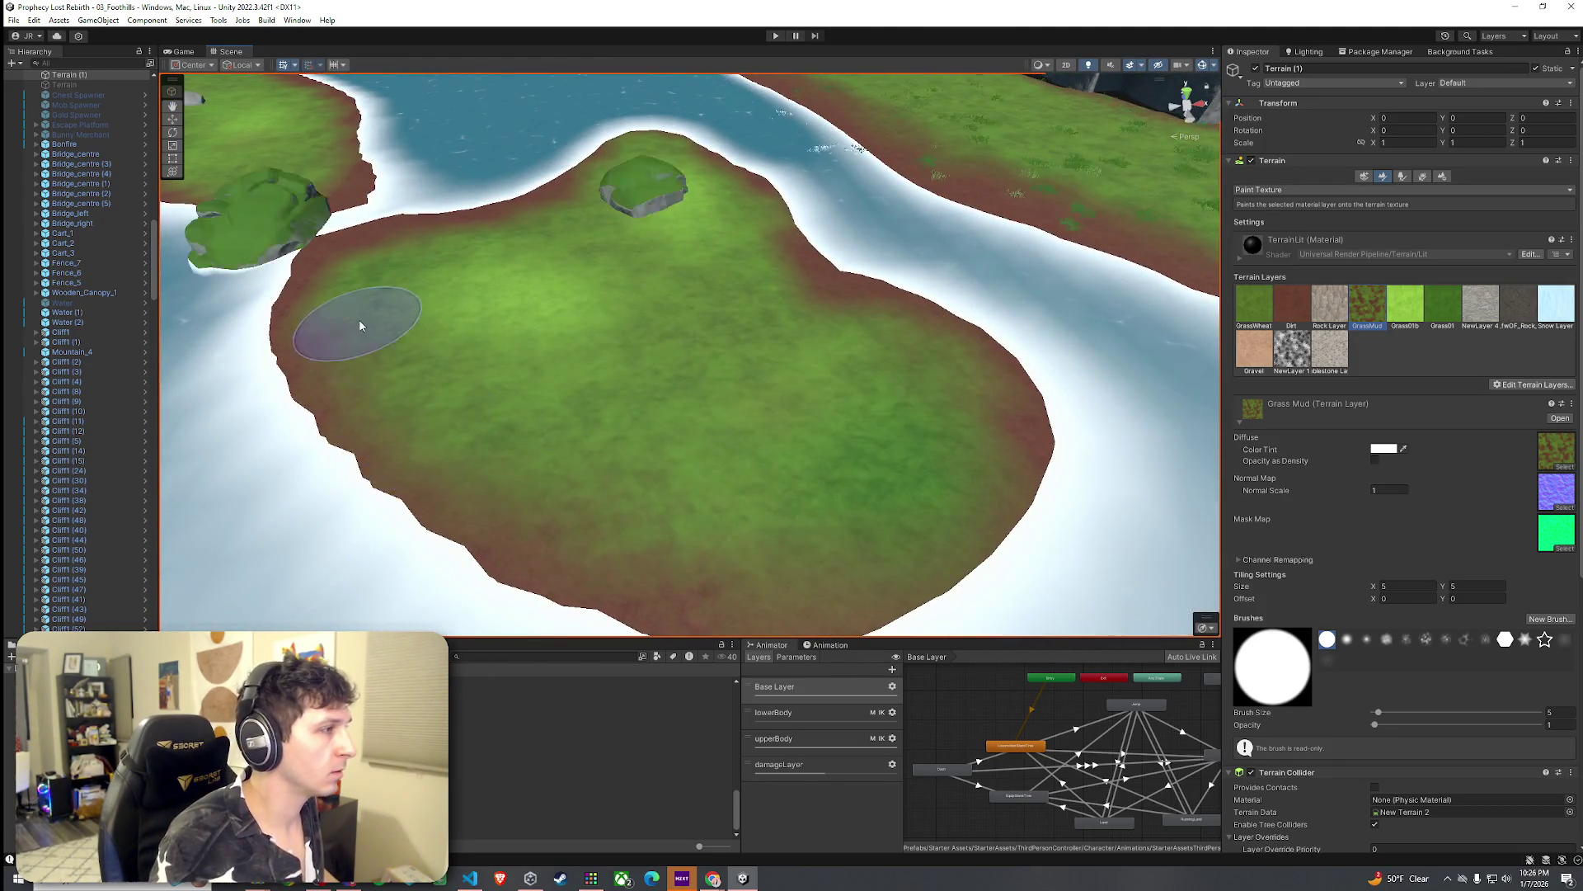
pyautogui.scroll(-4, 812, 316)
pyautogui.moveTo(812, 316)
pyautogui.mouseDown()
pyautogui.moveTo(666, 413)
pyautogui.moveTo(719, 404)
pyautogui.moveTo(629, 354)
pyautogui.moveTo(972, 448)
pyautogui.moveTo(932, 399)
pyautogui.mouseUp()
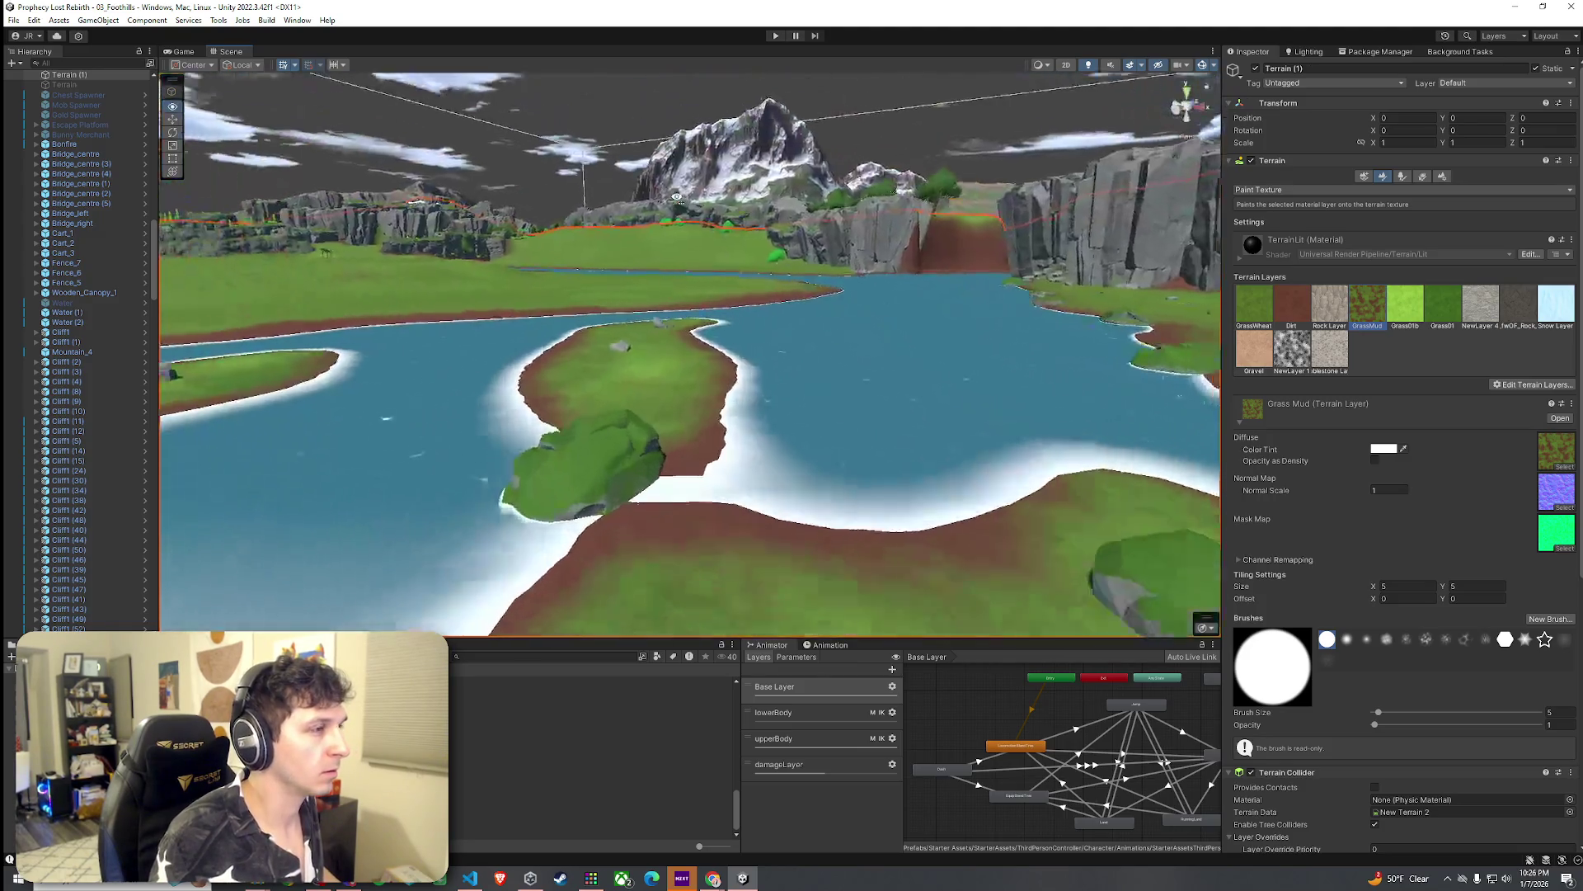
pyautogui.moveTo(460, 431)
pyautogui.mouseDown()
pyautogui.moveTo(622, 431)
pyautogui.moveTo(732, 382)
pyautogui.moveTo(626, 329)
pyautogui.moveTo(1317, 353)
pyautogui.mouseUp()
pyautogui.click(1293, 305)
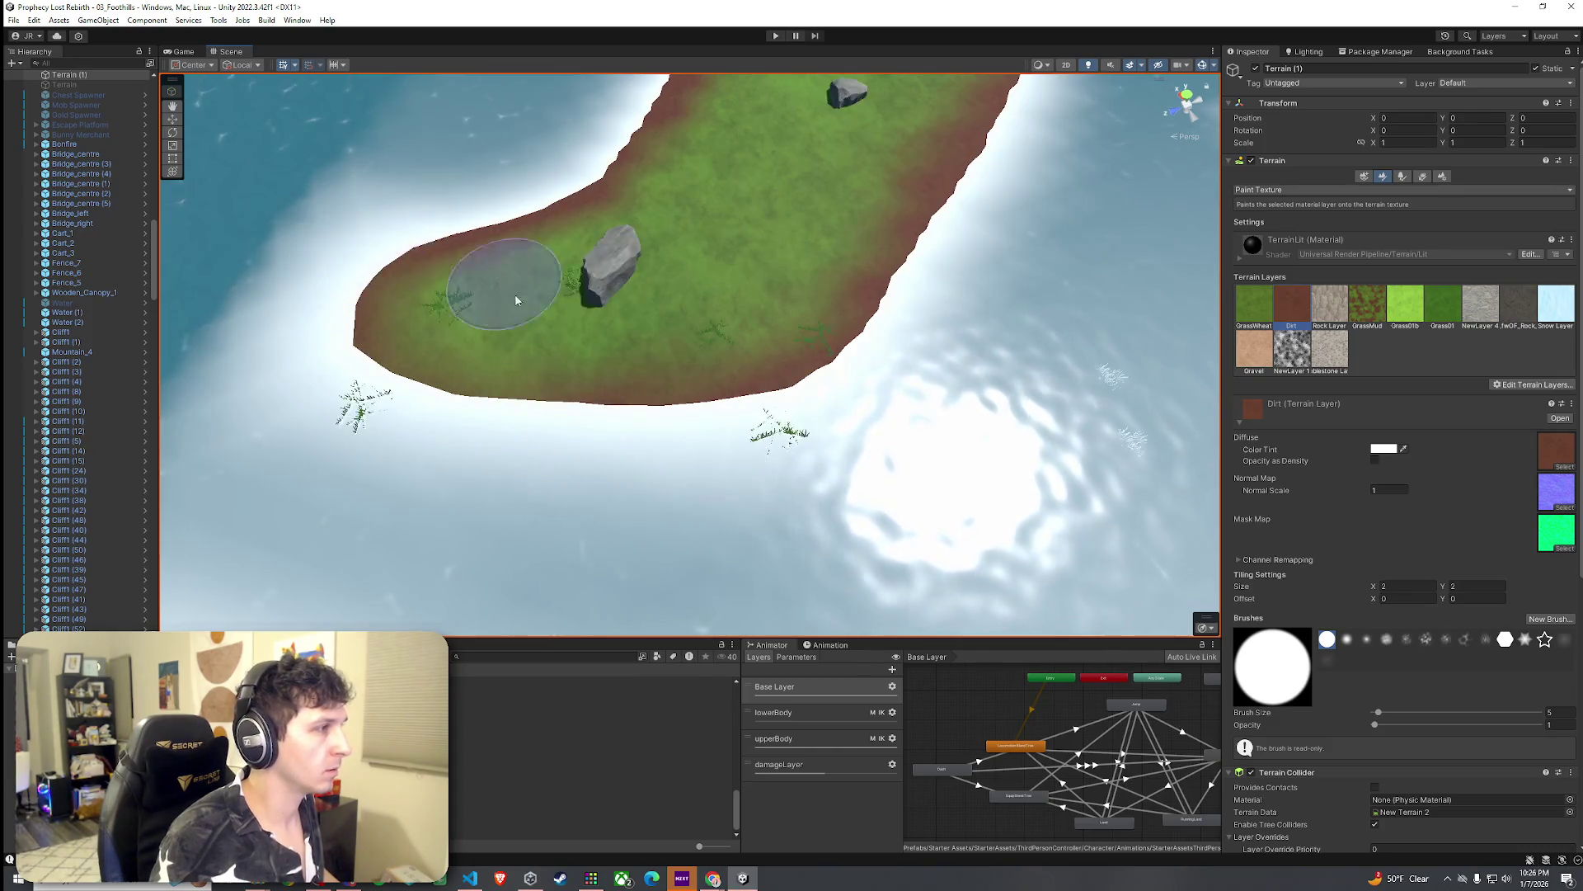
pyautogui.click(1366, 313)
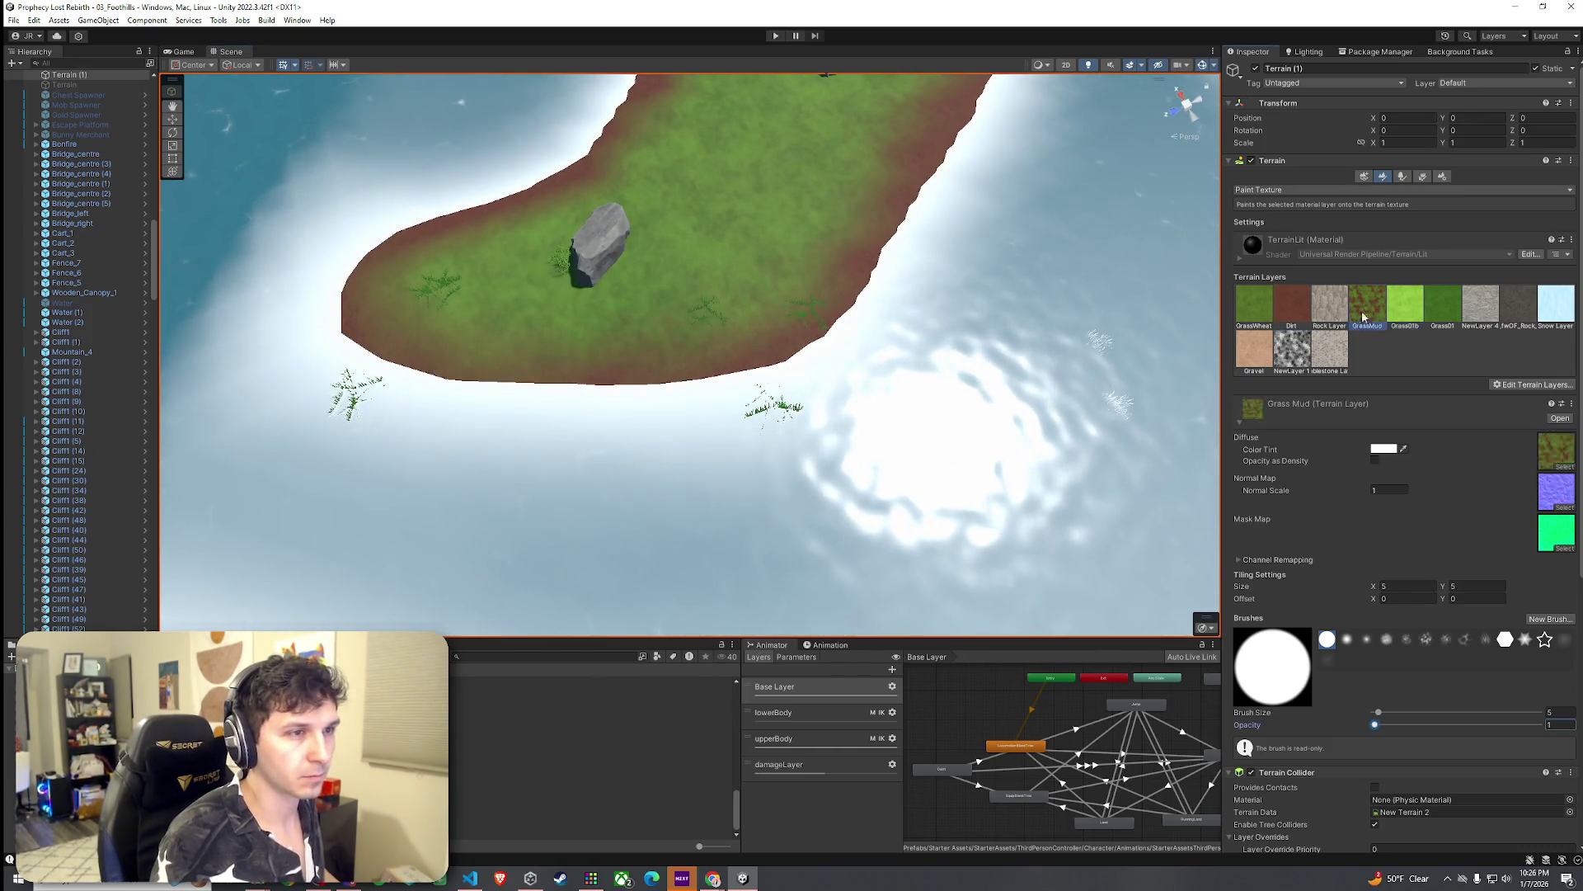
# Step: Work GrassMud at low opacity over the island's grassy strip, then look along the river
pyautogui.moveTo(463, 311)
pyautogui.mouseDown()
pyautogui.moveTo(721, 342)
pyautogui.moveTo(824, 328)
pyautogui.moveTo(743, 354)
pyautogui.mouseUp()
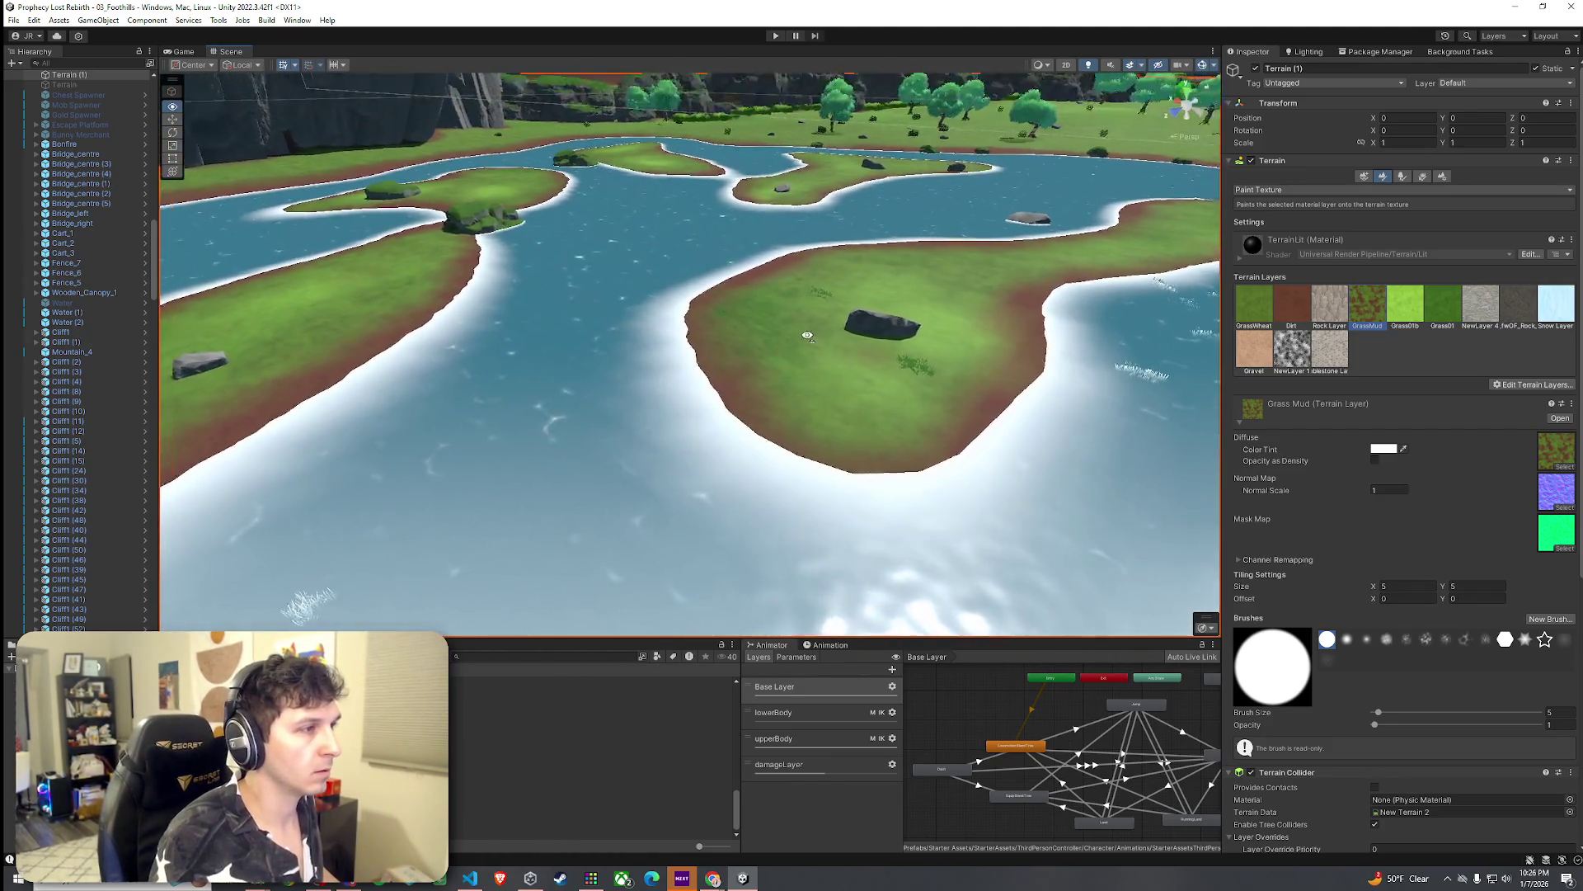
pyautogui.scroll(5, 682, 382)
pyautogui.moveTo(672, 301); pyautogui.dragTo(752, 283)
pyautogui.moveTo(707, 177)
pyautogui.mouseDown()
pyautogui.moveTo(967, 240)
pyautogui.moveTo(781, 205)
pyautogui.moveTo(933, 297)
pyautogui.moveTo(907, 303)
pyautogui.moveTo(899, 352)
pyautogui.moveTo(597, 275)
pyautogui.moveTo(667, 267)
pyautogui.moveTo(460, 233)
pyautogui.moveTo(396, 265)
pyautogui.mouseUp()
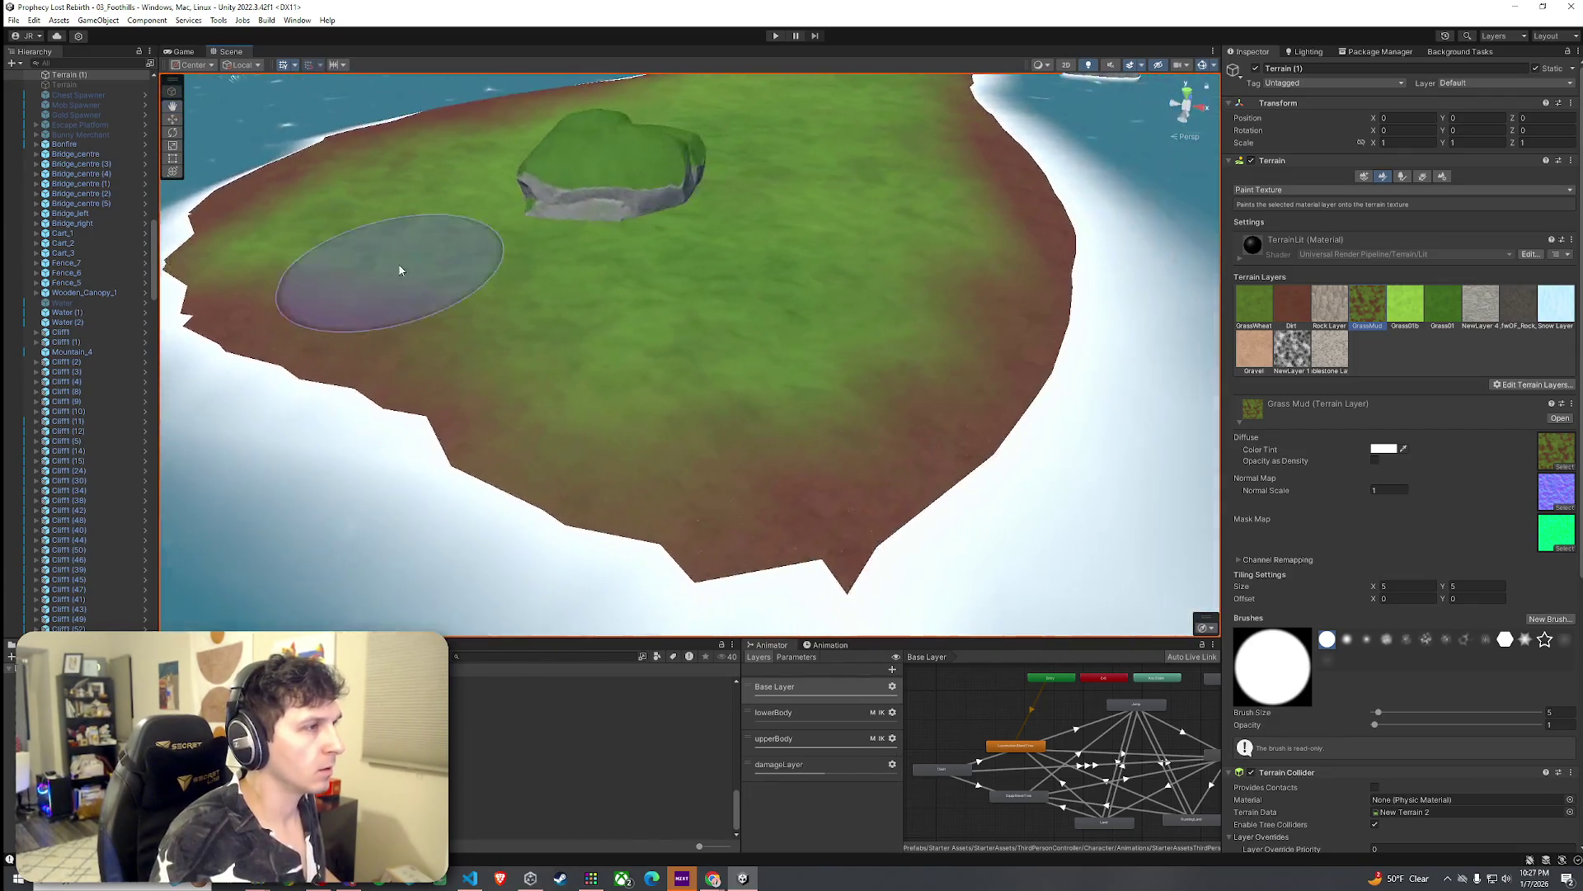
pyautogui.moveTo(728, 339)
pyautogui.mouseDown()
pyautogui.moveTo(530, 328)
pyautogui.moveTo(848, 449)
pyautogui.moveTo(463, 335)
pyautogui.moveTo(855, 343)
pyautogui.moveTo(901, 371)
pyautogui.moveTo(848, 298)
pyautogui.moveTo(964, 311)
pyautogui.moveTo(901, 290)
pyautogui.moveTo(854, 355)
pyautogui.mouseUp()
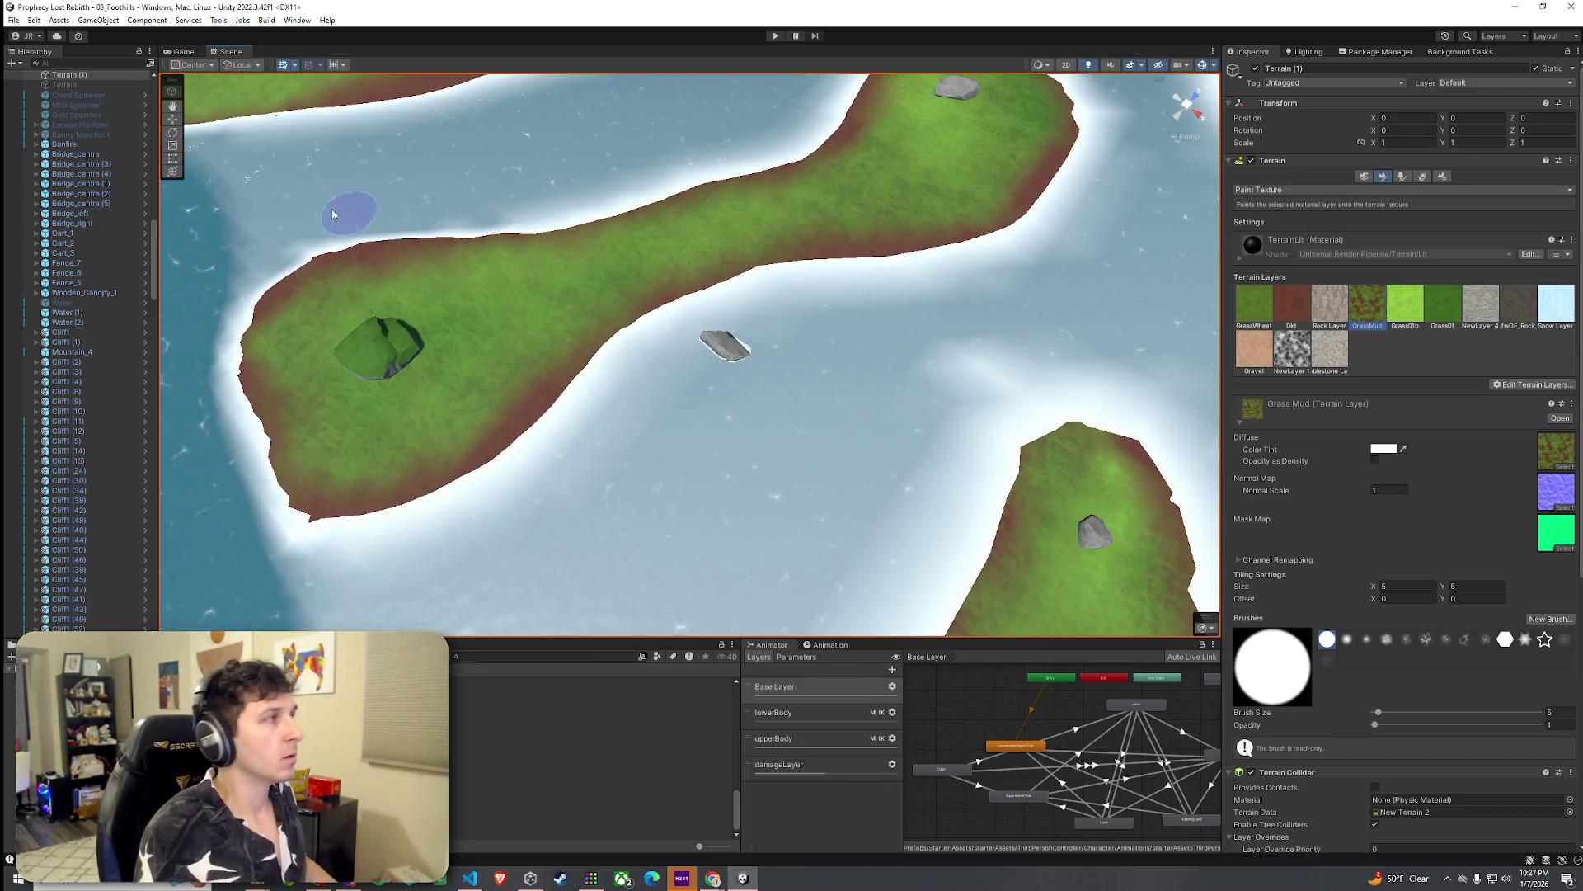
pyautogui.click(38, 39)
pyautogui.press('Escape')
pyautogui.moveTo(577, 264)
pyautogui.mouseDown()
pyautogui.moveTo(643, 215)
pyautogui.moveTo(996, 262)
pyautogui.moveTo(931, 250)
pyautogui.mouseUp()
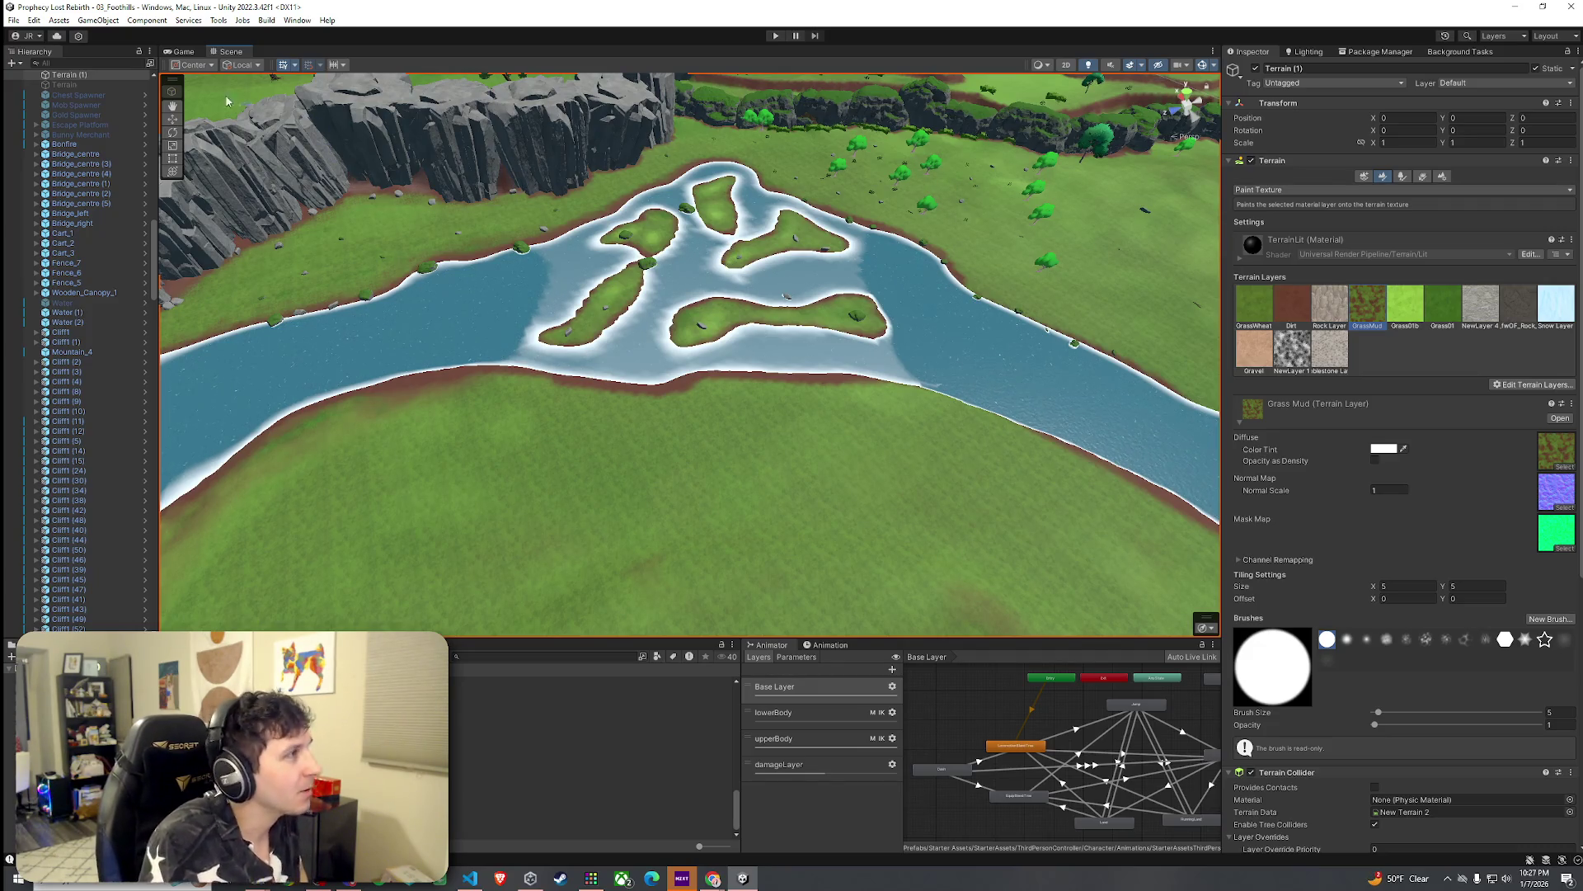
pyautogui.click(18, 21)
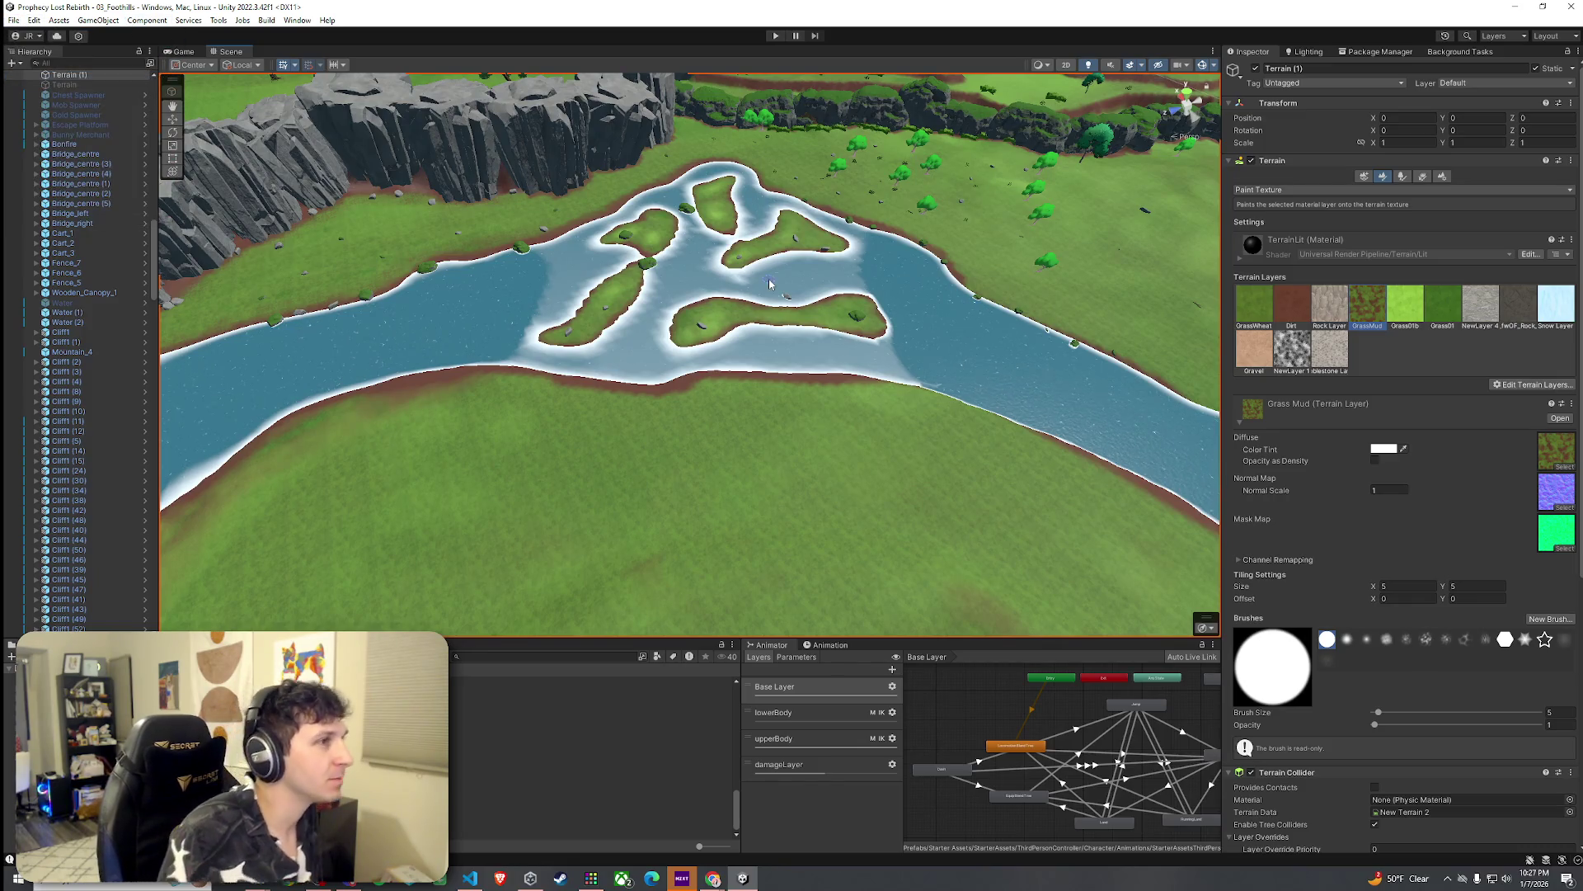
pyautogui.scroll(5, 769, 283)
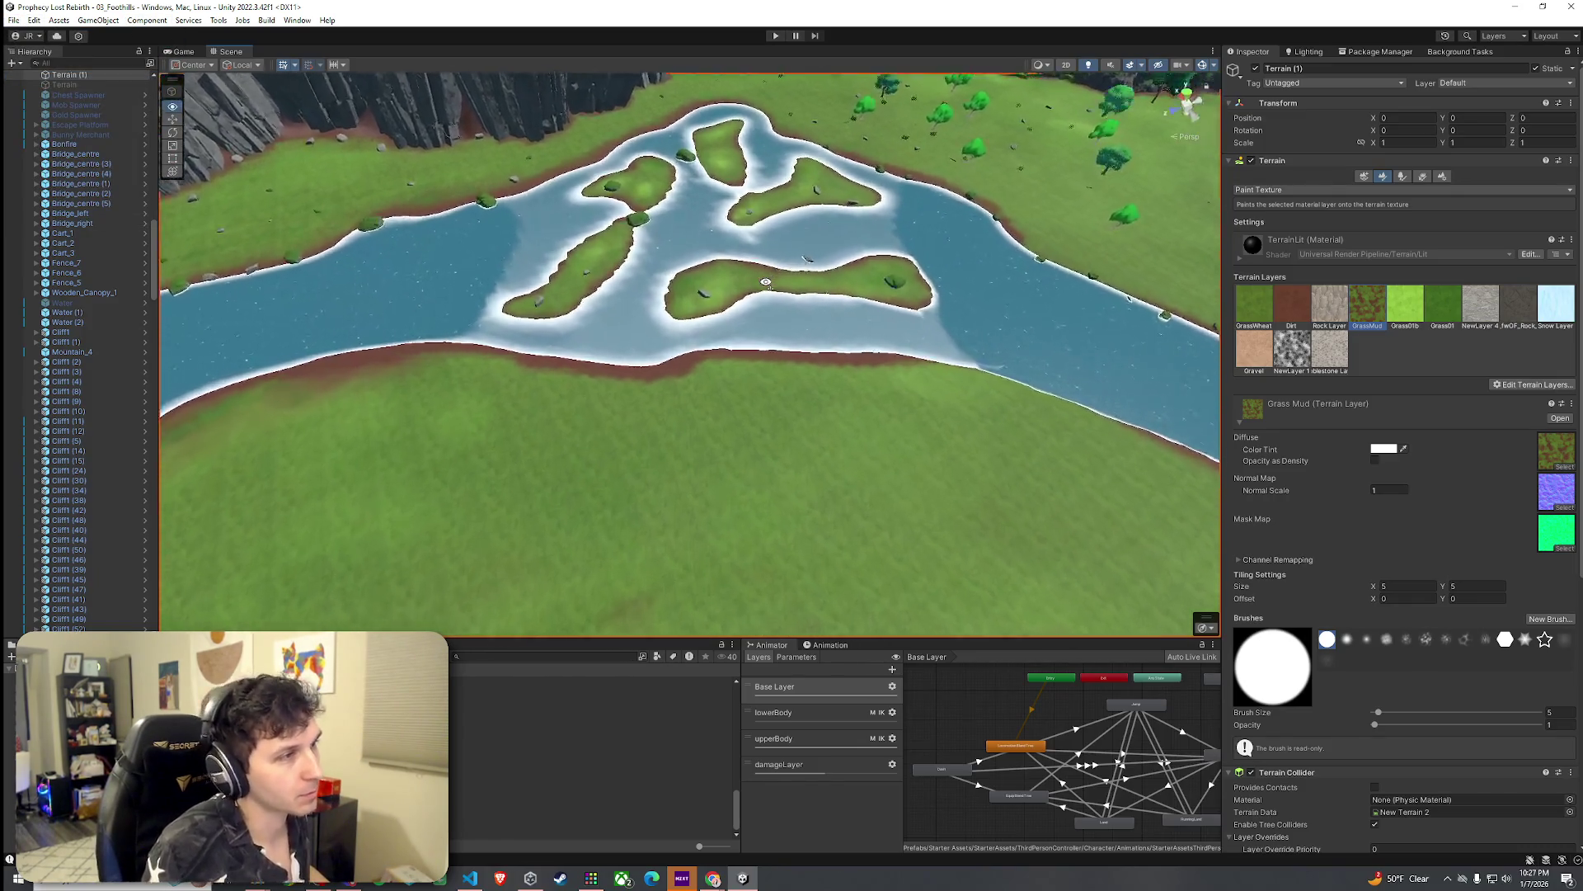
pyautogui.moveTo(764, 272)
pyautogui.mouseDown()
pyautogui.moveTo(640, 176)
pyautogui.moveTo(618, 233)
pyautogui.moveTo(952, 334)
pyautogui.mouseUp()
pyautogui.moveTo(1008, 281); pyautogui.dragTo(577, 275)
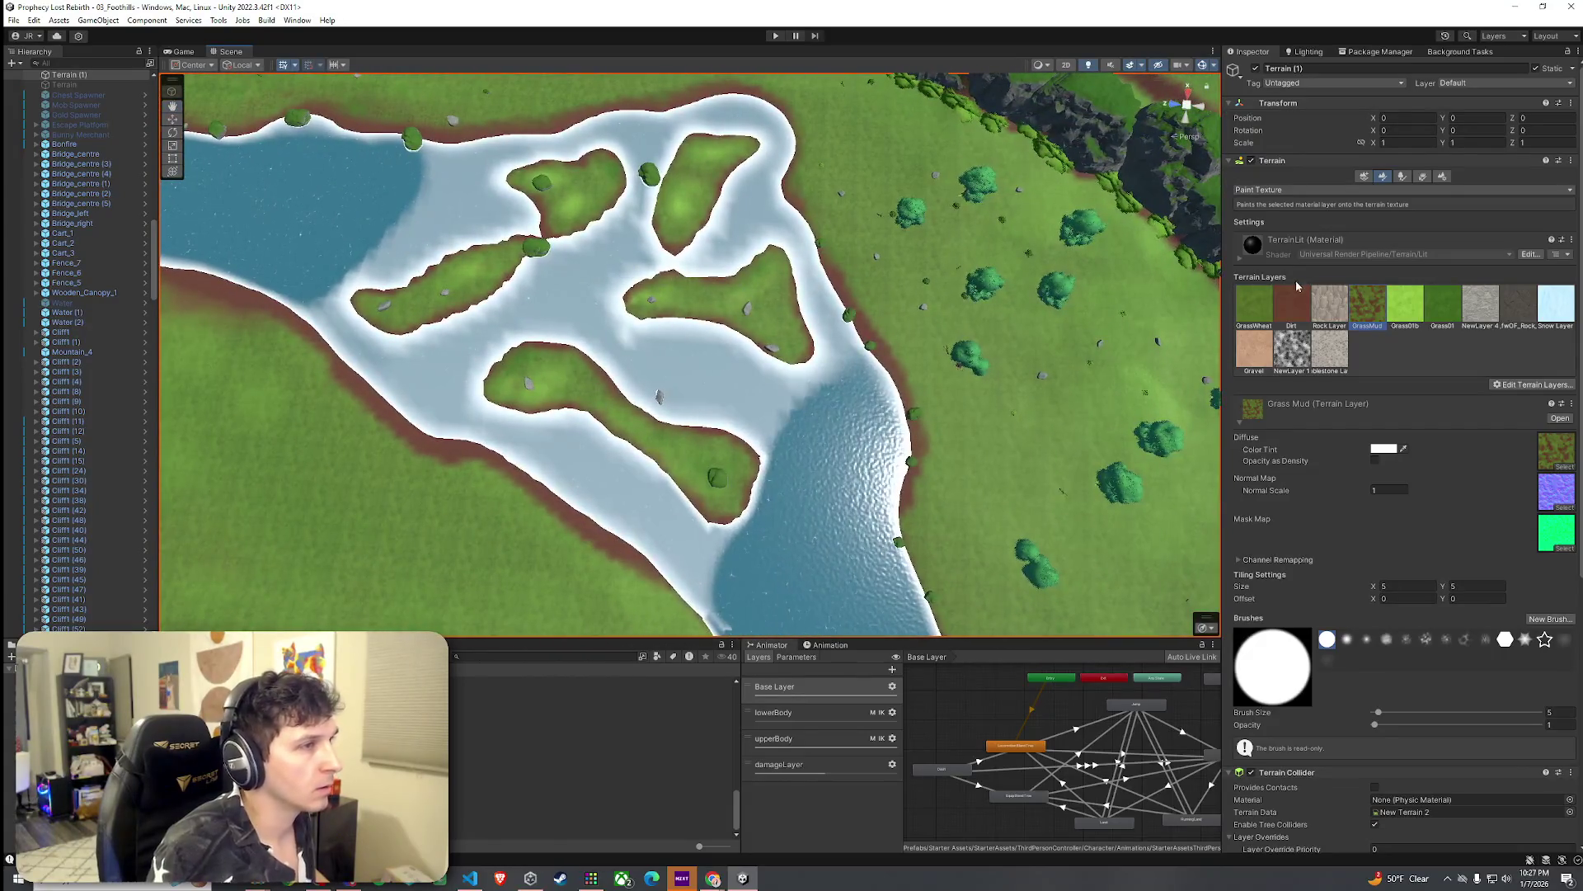
pyautogui.click(1403, 177)
pyautogui.click(1382, 178)
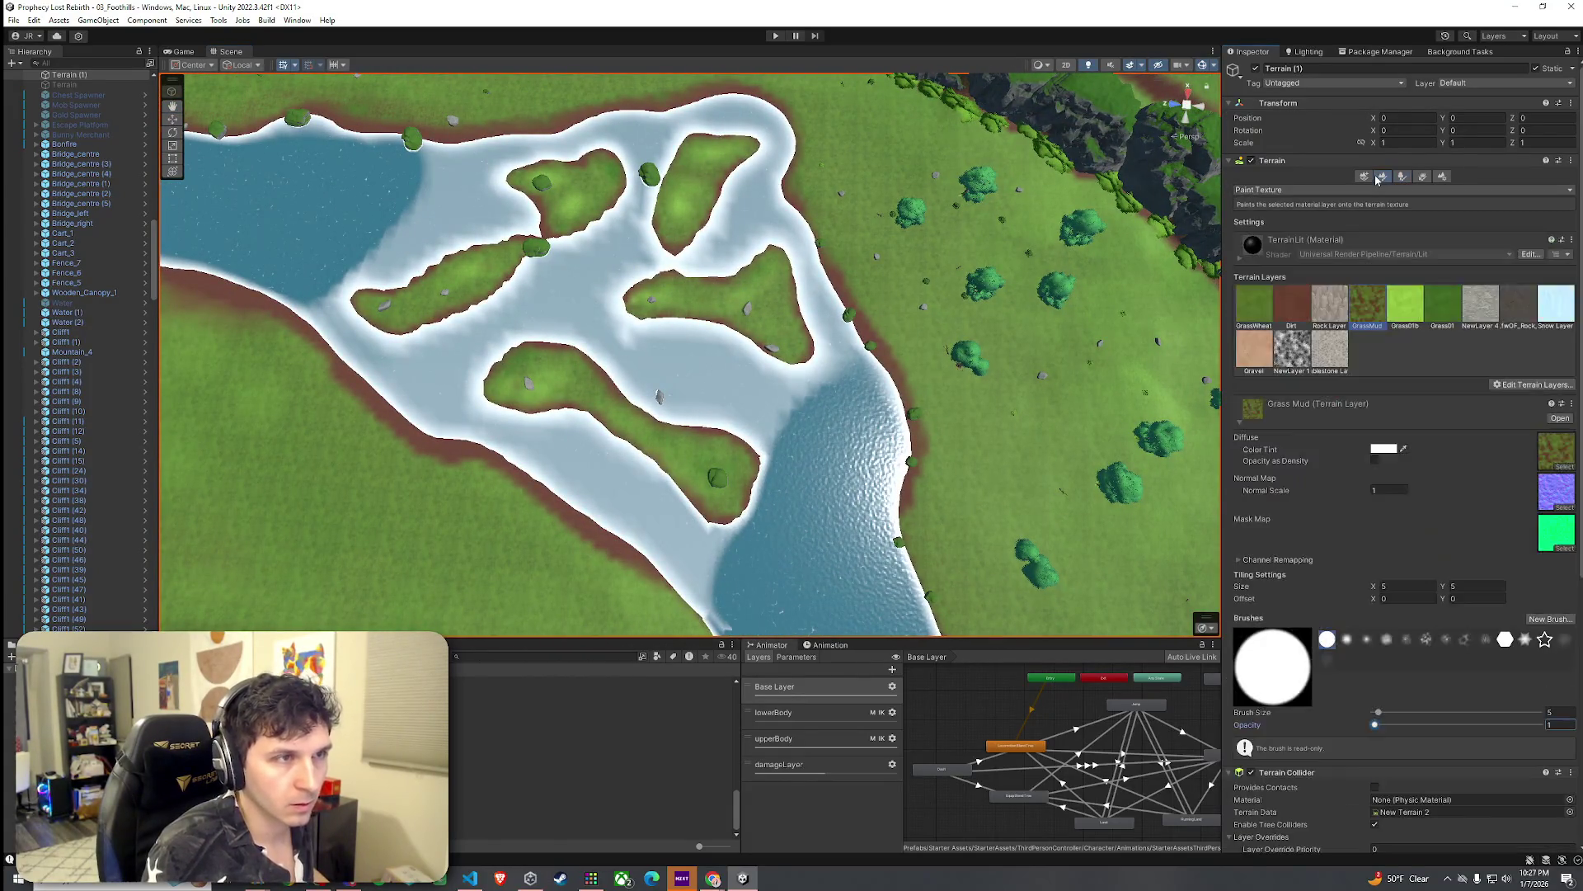
pyautogui.click(1365, 178)
# Step: Switch to tree painting, set the brush size, and place bushes on both river banks
pyautogui.click(1383, 176)
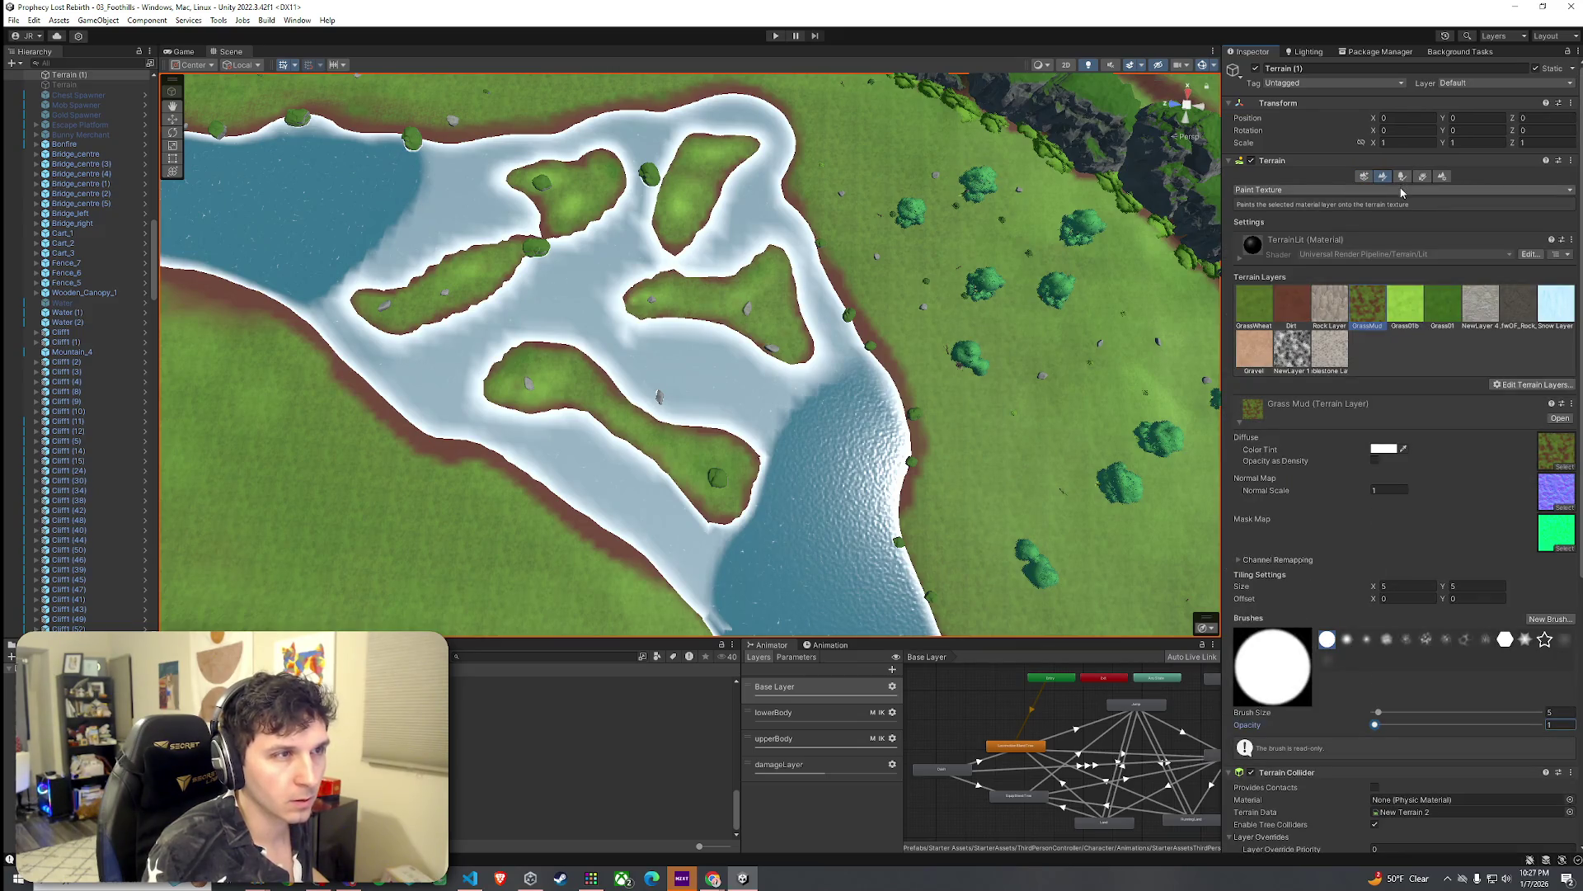
pyautogui.click(1402, 177)
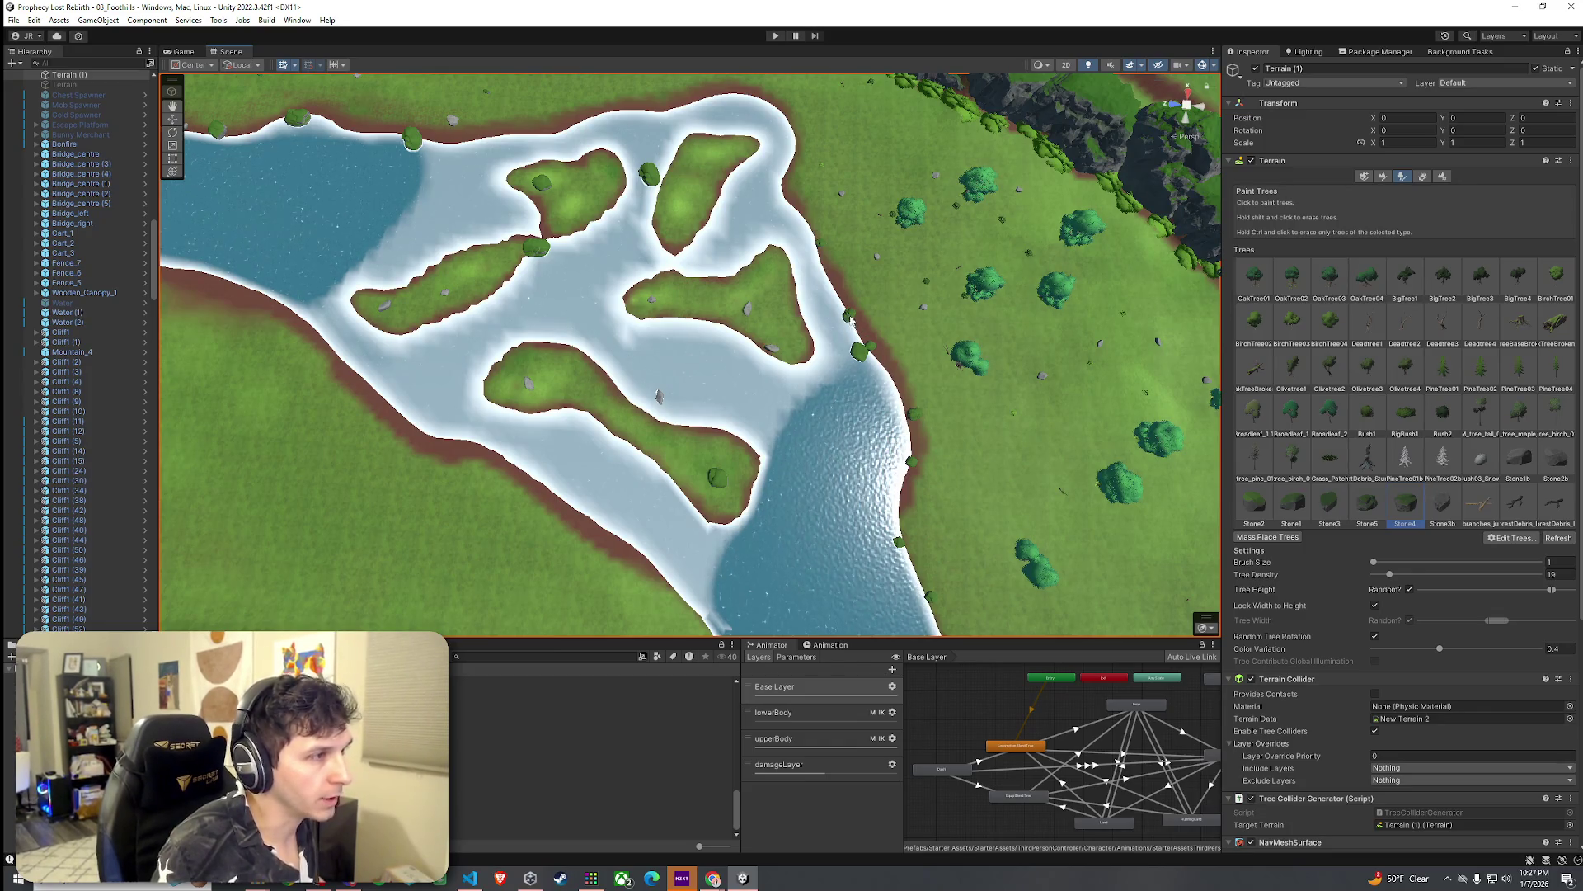
pyautogui.click(1378, 568)
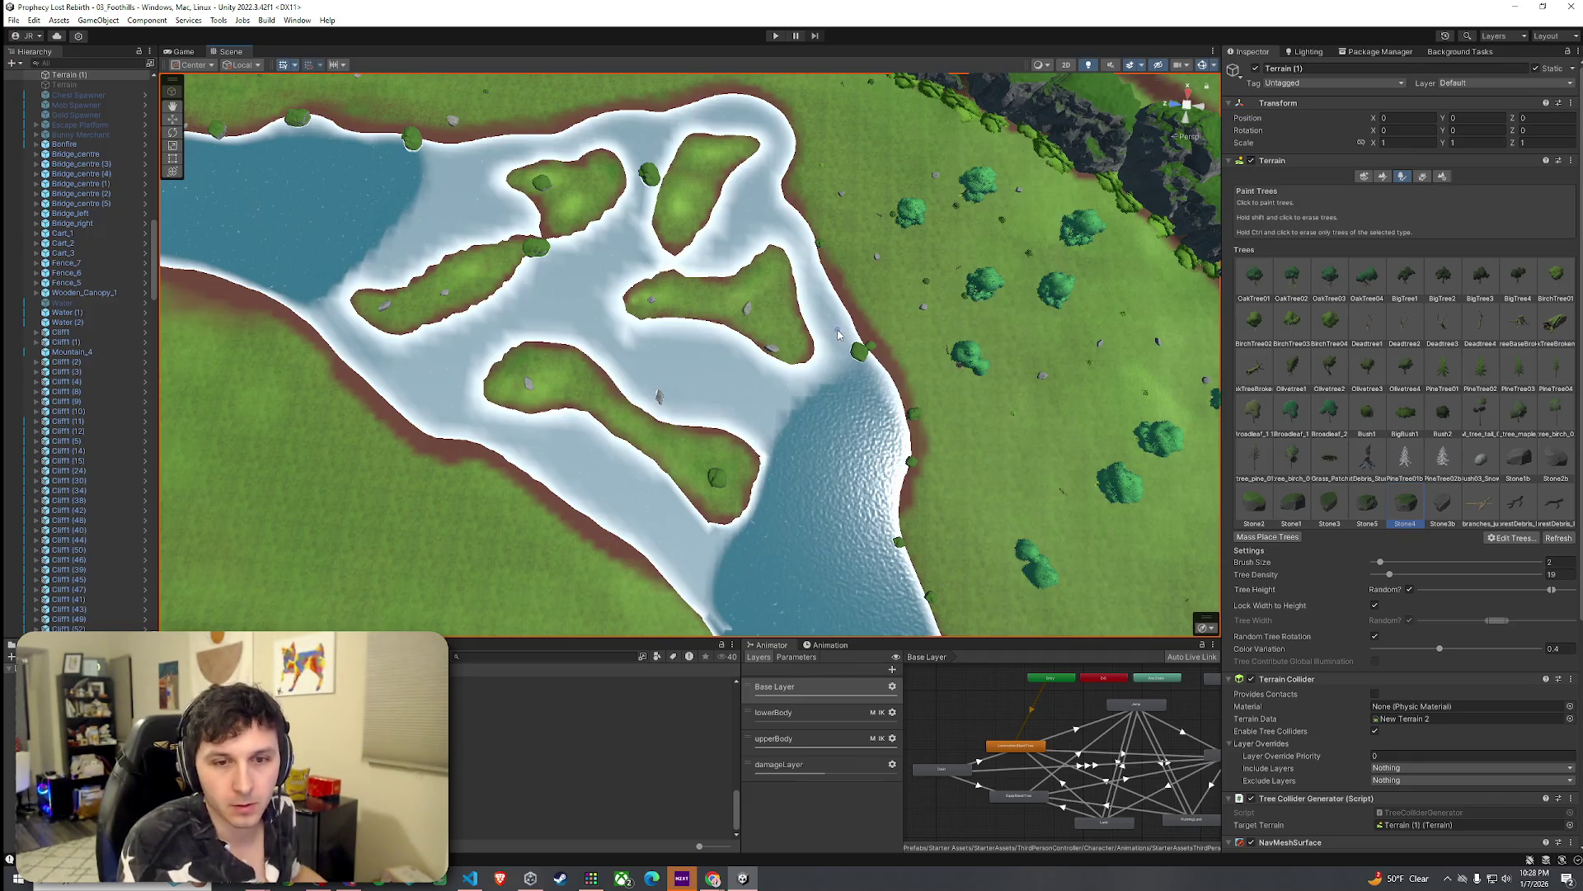
pyautogui.click(699, 597)
pyautogui.click(302, 312)
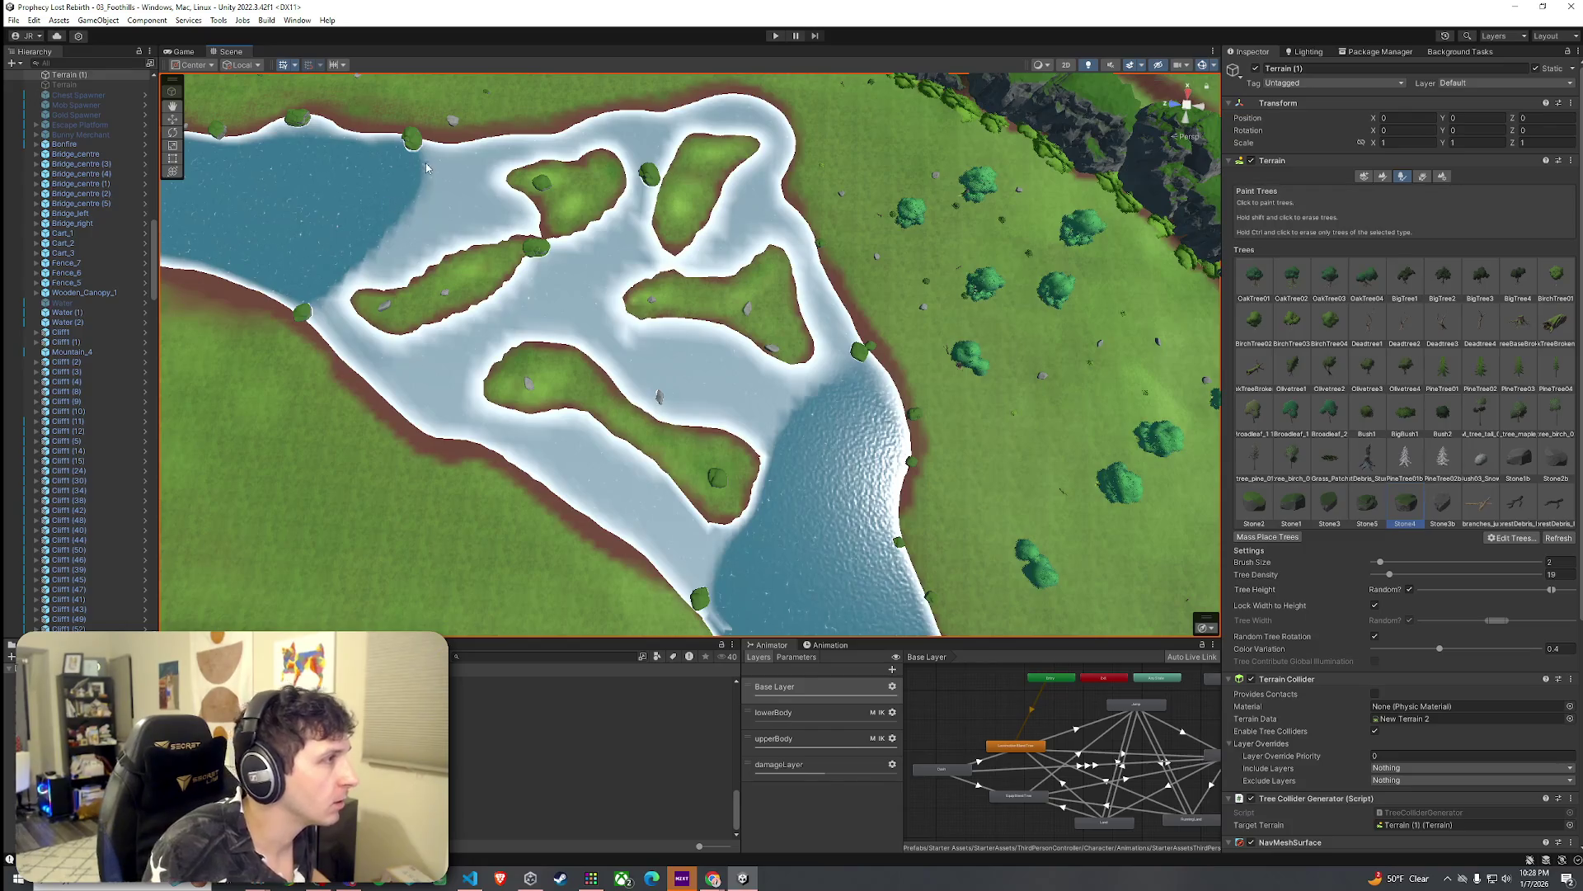
# Step: Pick a different stone and scatter it along the upper and lower shoreline
pyautogui.click(1375, 507)
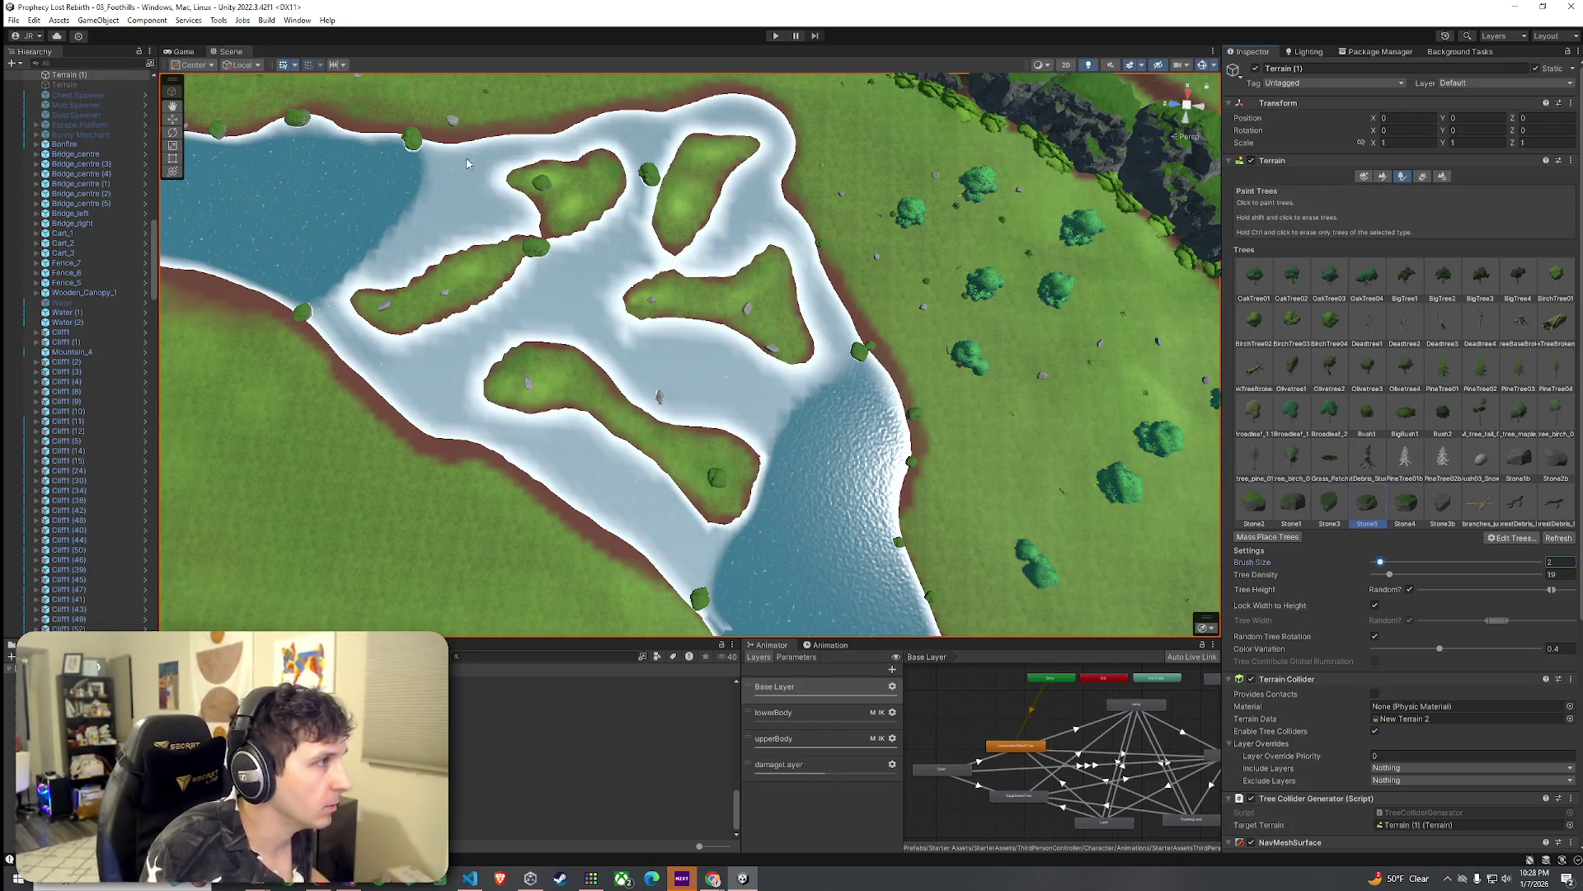
pyautogui.click(441, 144)
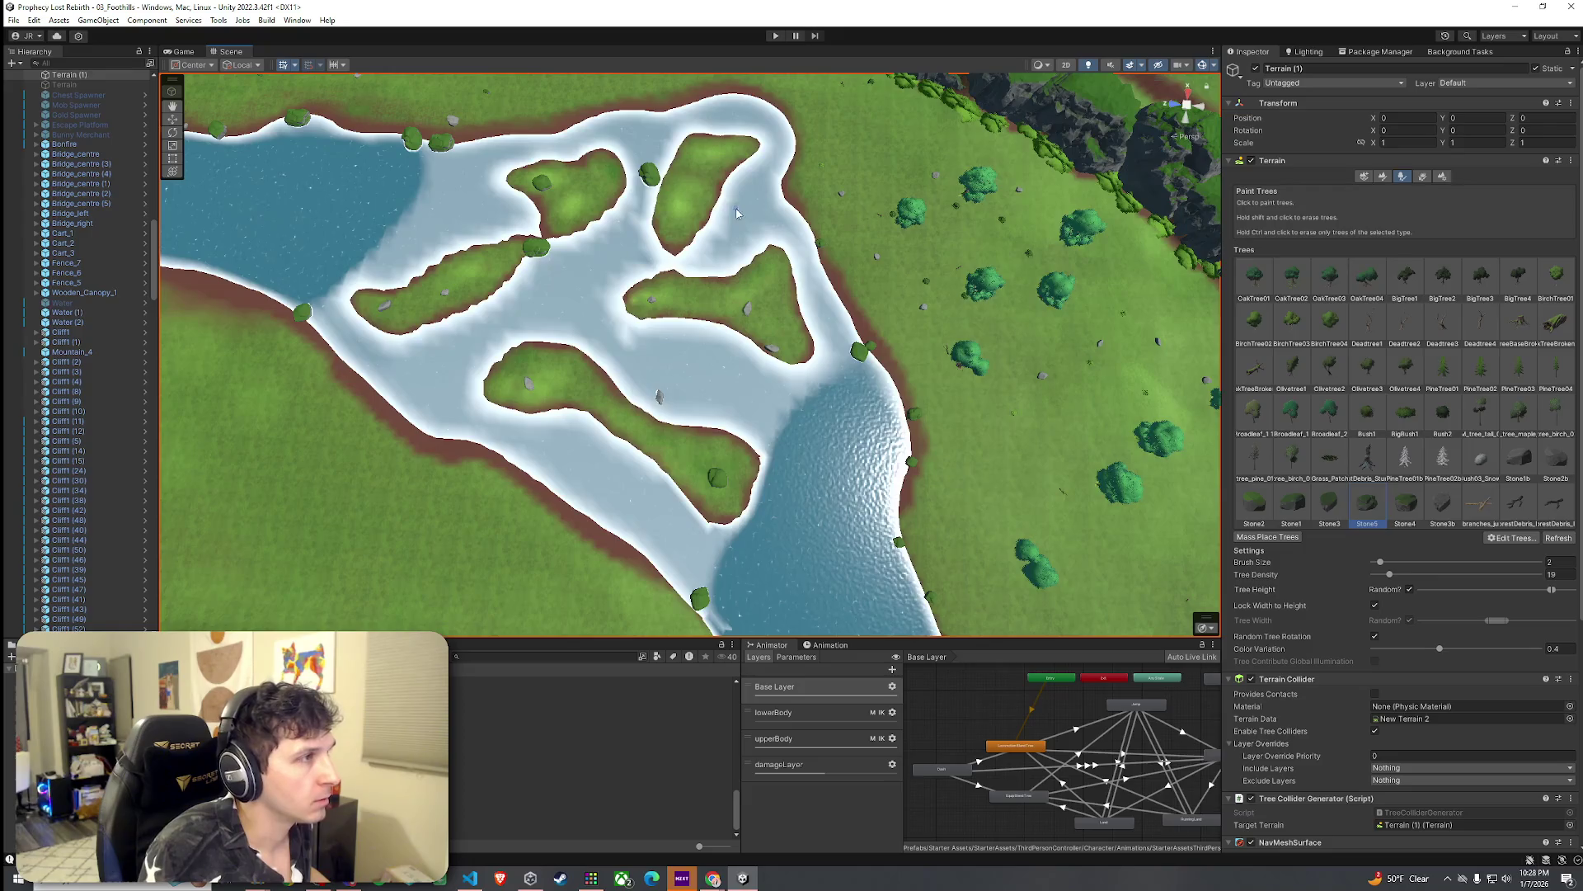
pyautogui.click(616, 112)
pyautogui.click(784, 183)
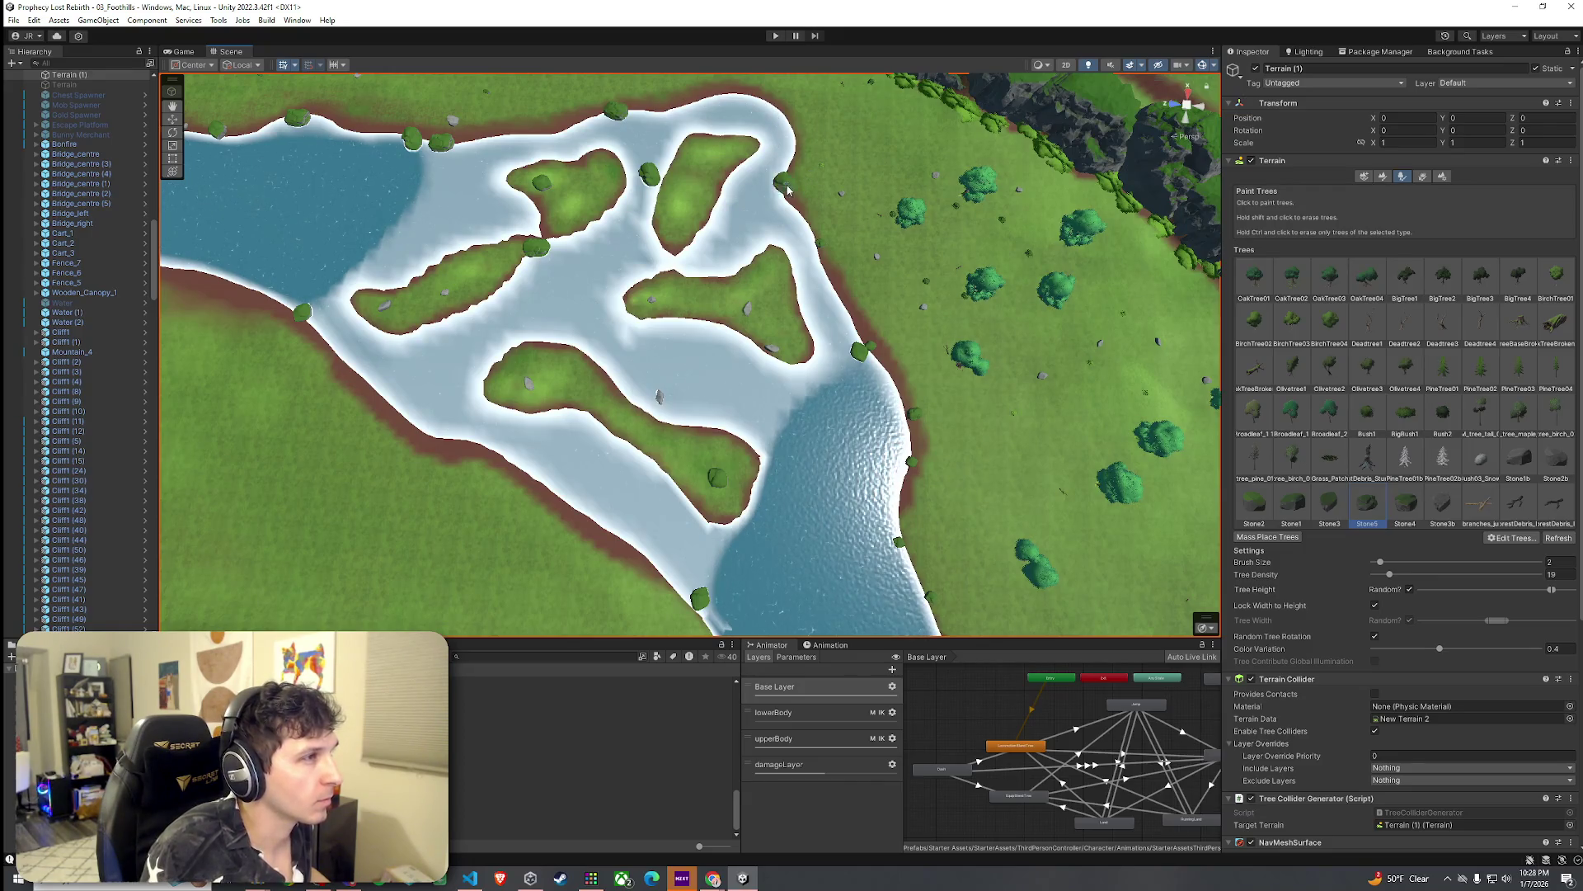
pyautogui.click(388, 408)
pyautogui.click(547, 501)
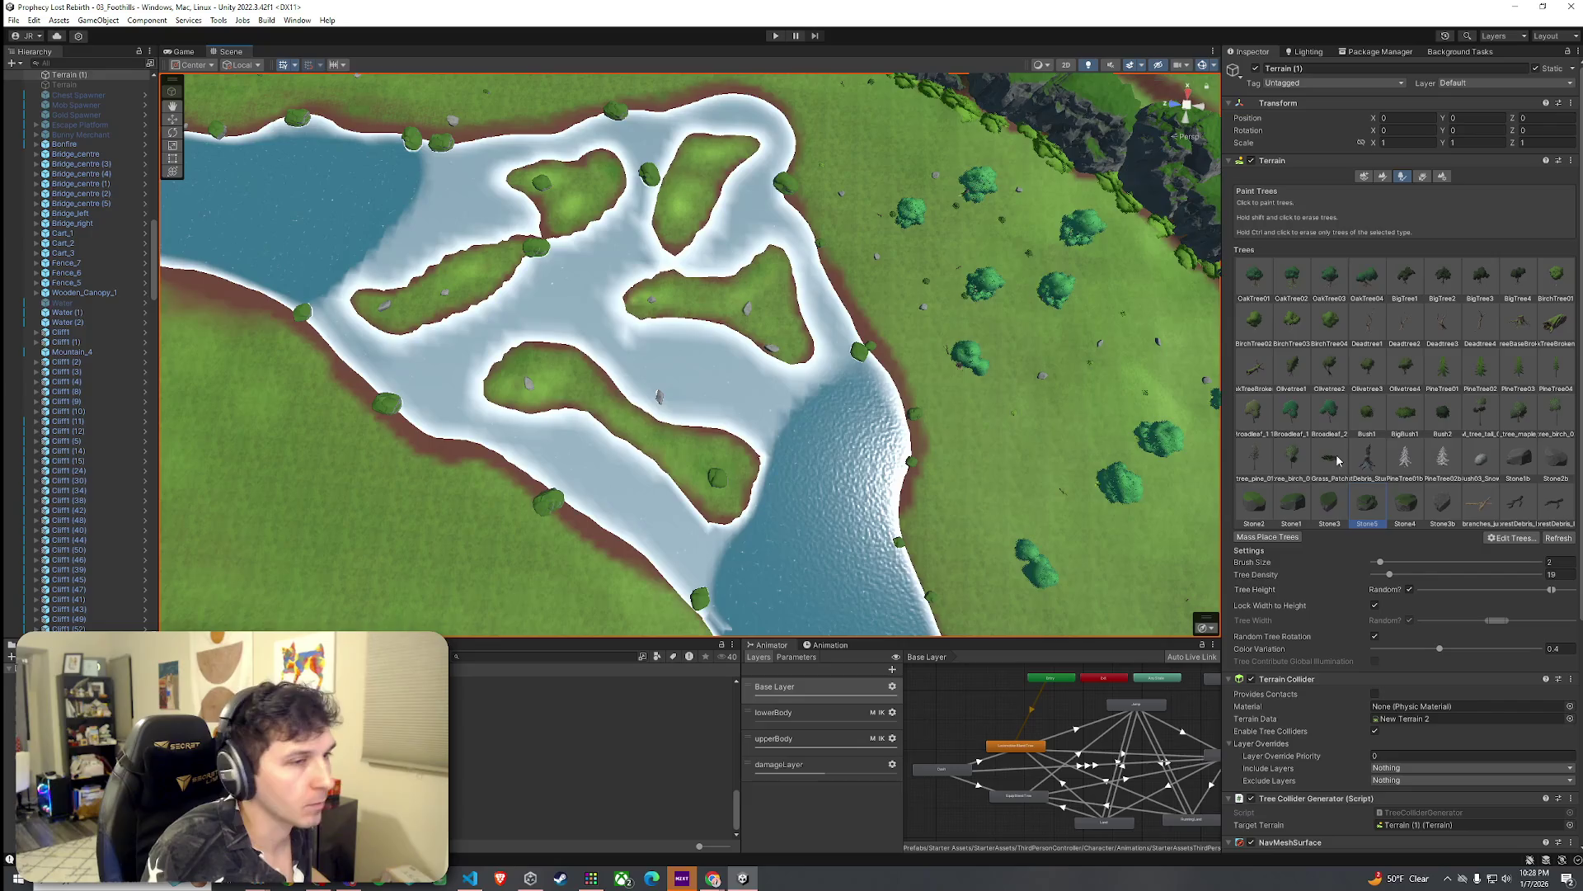
# Step: Place Stone4 and Stone1b stones along the right shoreline, then select Stone3b
pyautogui.click(1405, 504)
pyautogui.click(559, 499)
pyautogui.click(1518, 462)
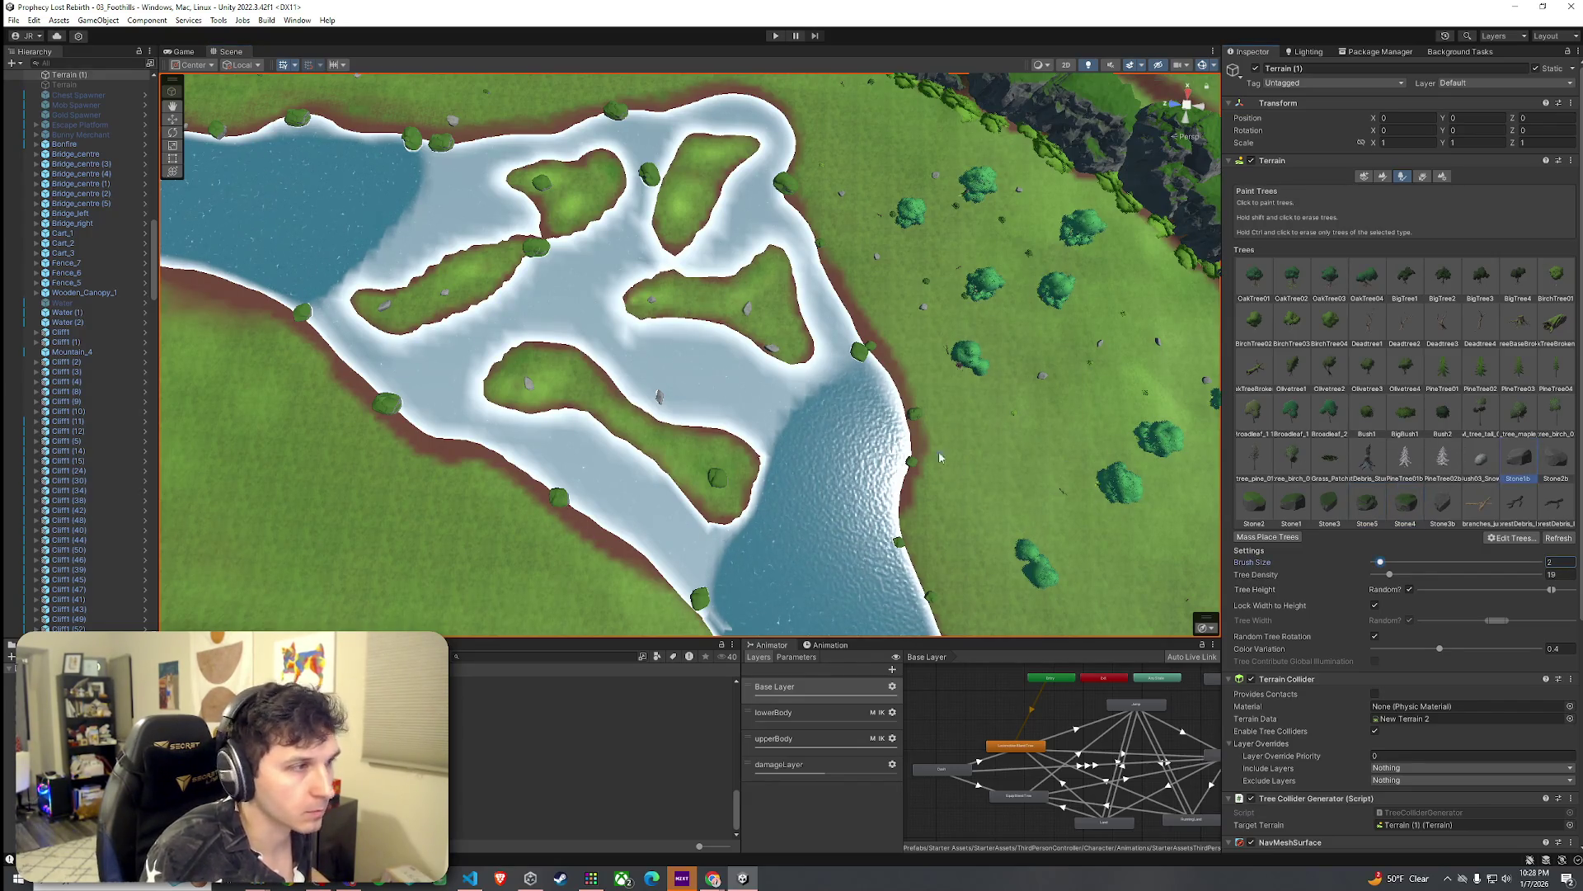
pyautogui.moveTo(836, 368); pyautogui.dragTo(810, 401)
pyautogui.click(1442, 503)
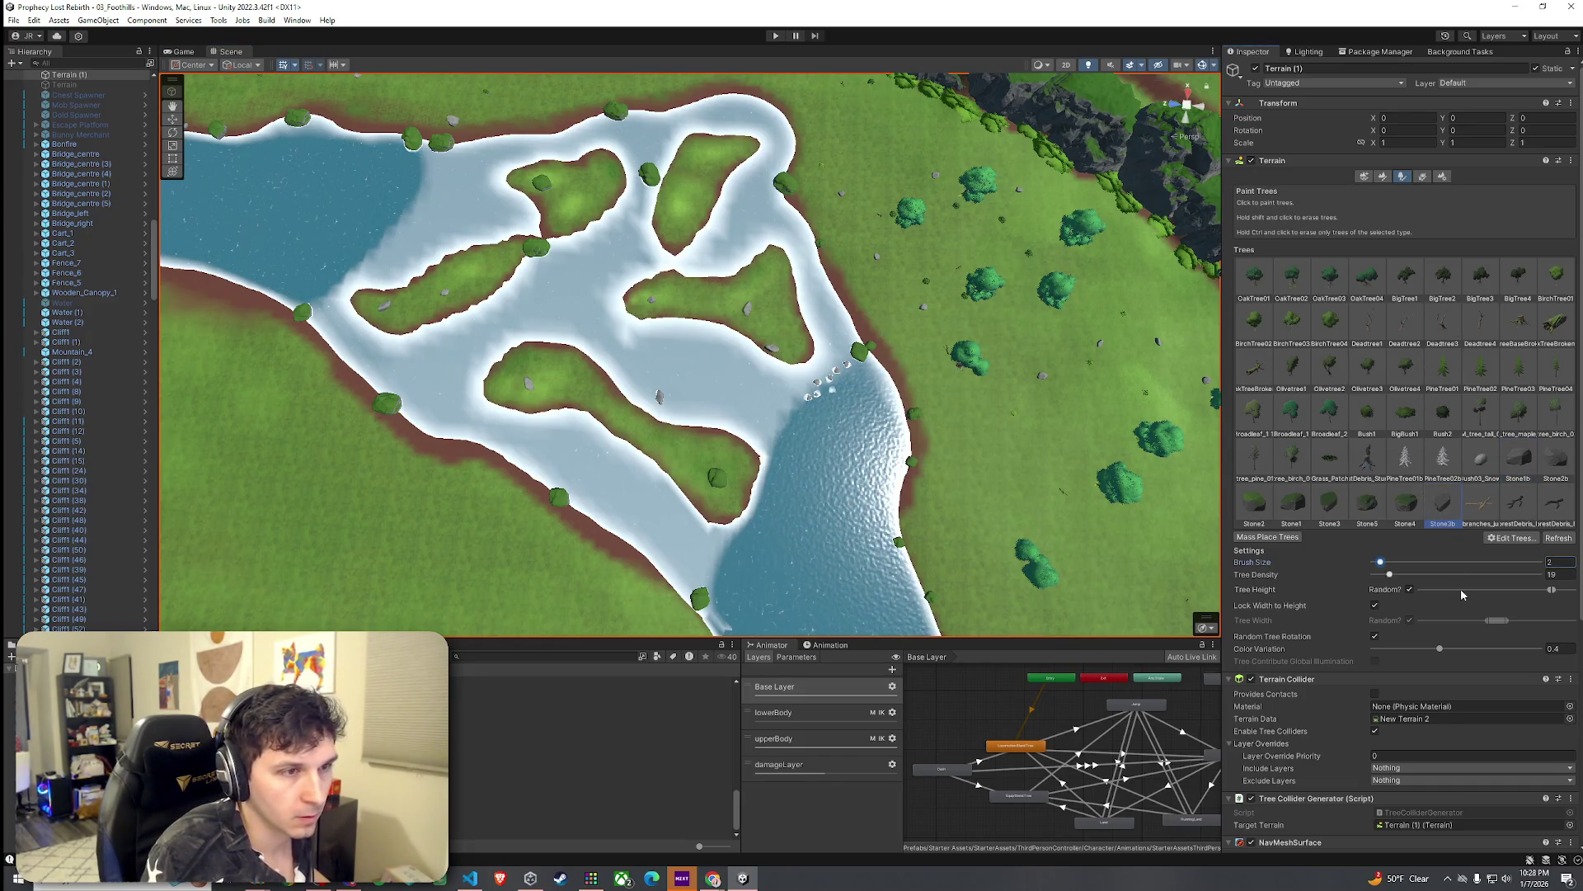
# Step: Set stone height to maximum and place Stone3b stones along the shoreline and upper-left water edge
pyautogui.moveTo(1552, 591); pyautogui.dragTo(1577, 591)
pyautogui.click(794, 407)
pyautogui.click(778, 428)
pyautogui.click(745, 526)
pyautogui.click(718, 549)
pyautogui.click(718, 586)
pyautogui.click(761, 483)
pyautogui.click(769, 468)
pyautogui.click(416, 192)
pyautogui.click(392, 223)
pyautogui.click(360, 267)
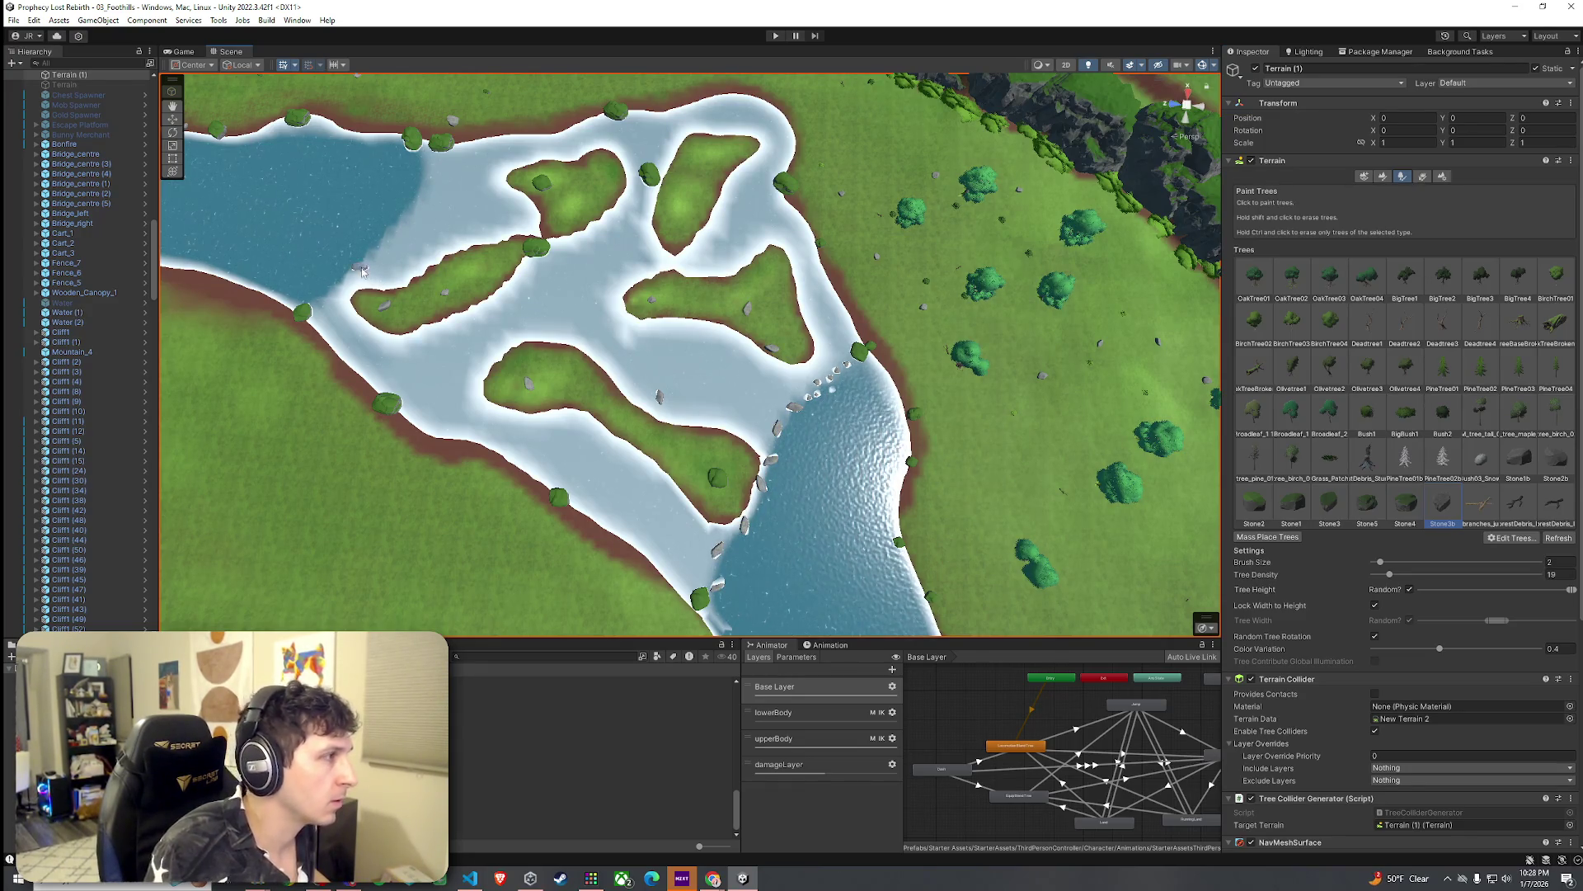
# Step: Add Stone1b stones near the upper water edge and a line of Stone2b down the shore
pyautogui.click(1519, 459)
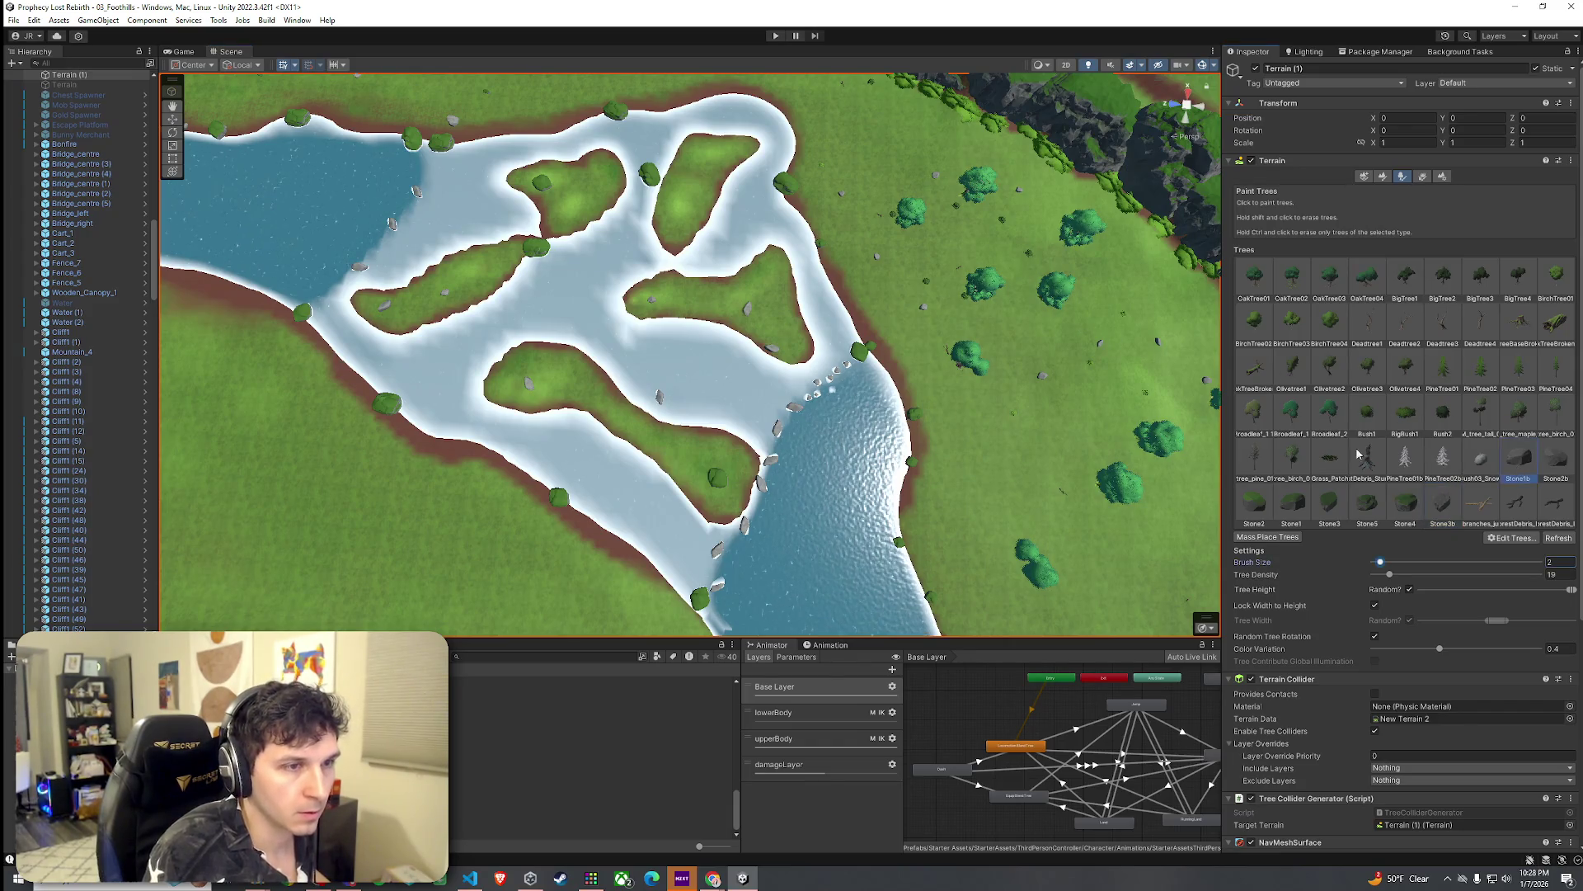
pyautogui.click(421, 167)
pyautogui.click(426, 179)
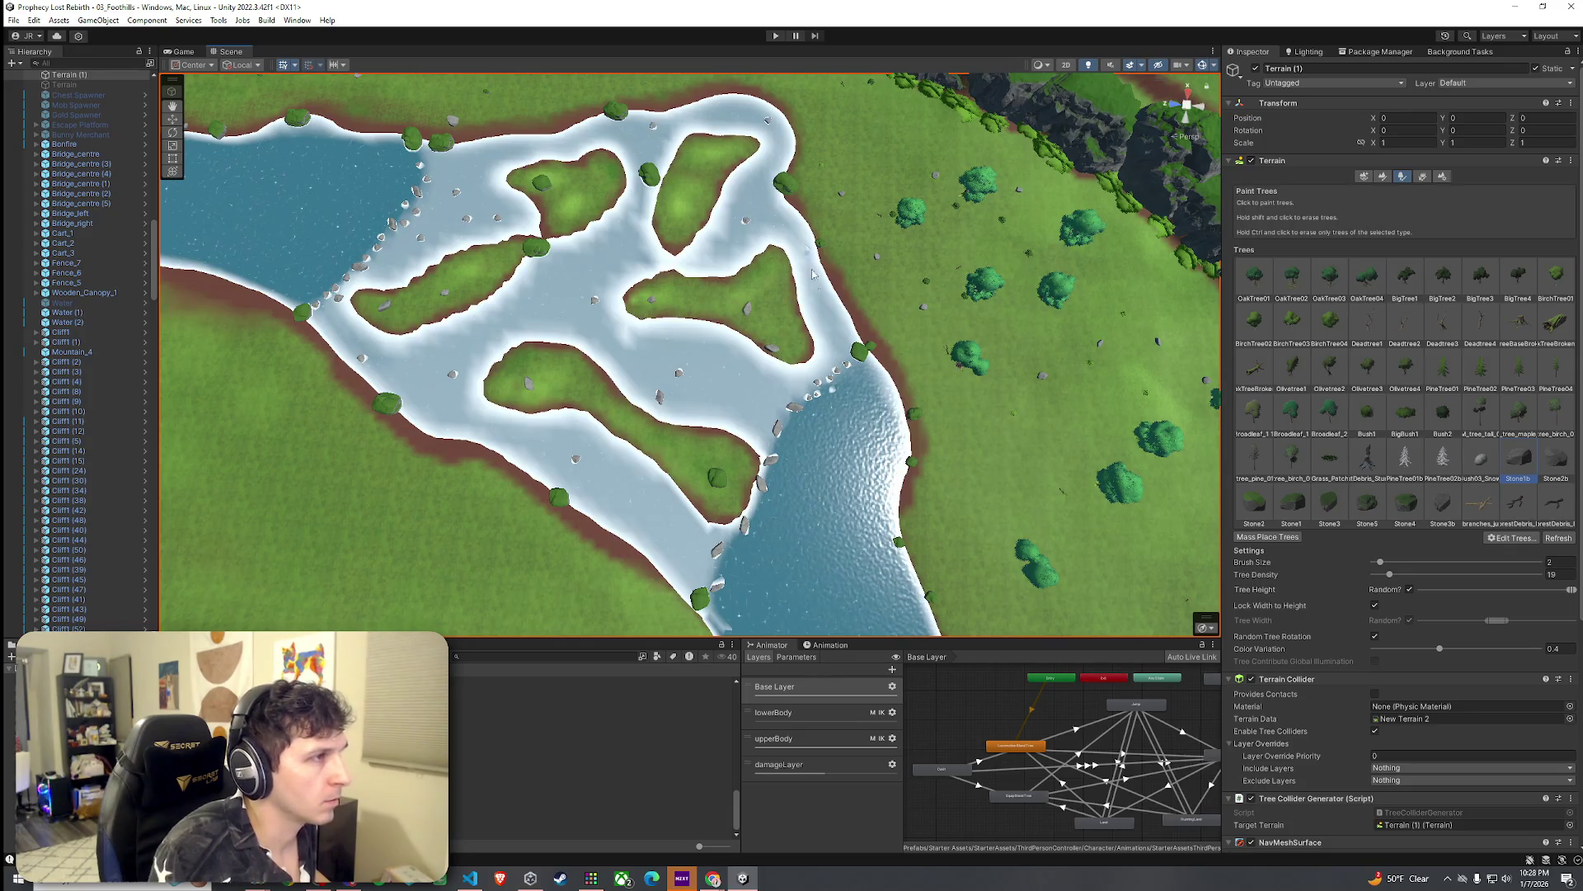
pyautogui.click(1554, 459)
pyautogui.click(732, 385)
pyautogui.click(777, 227)
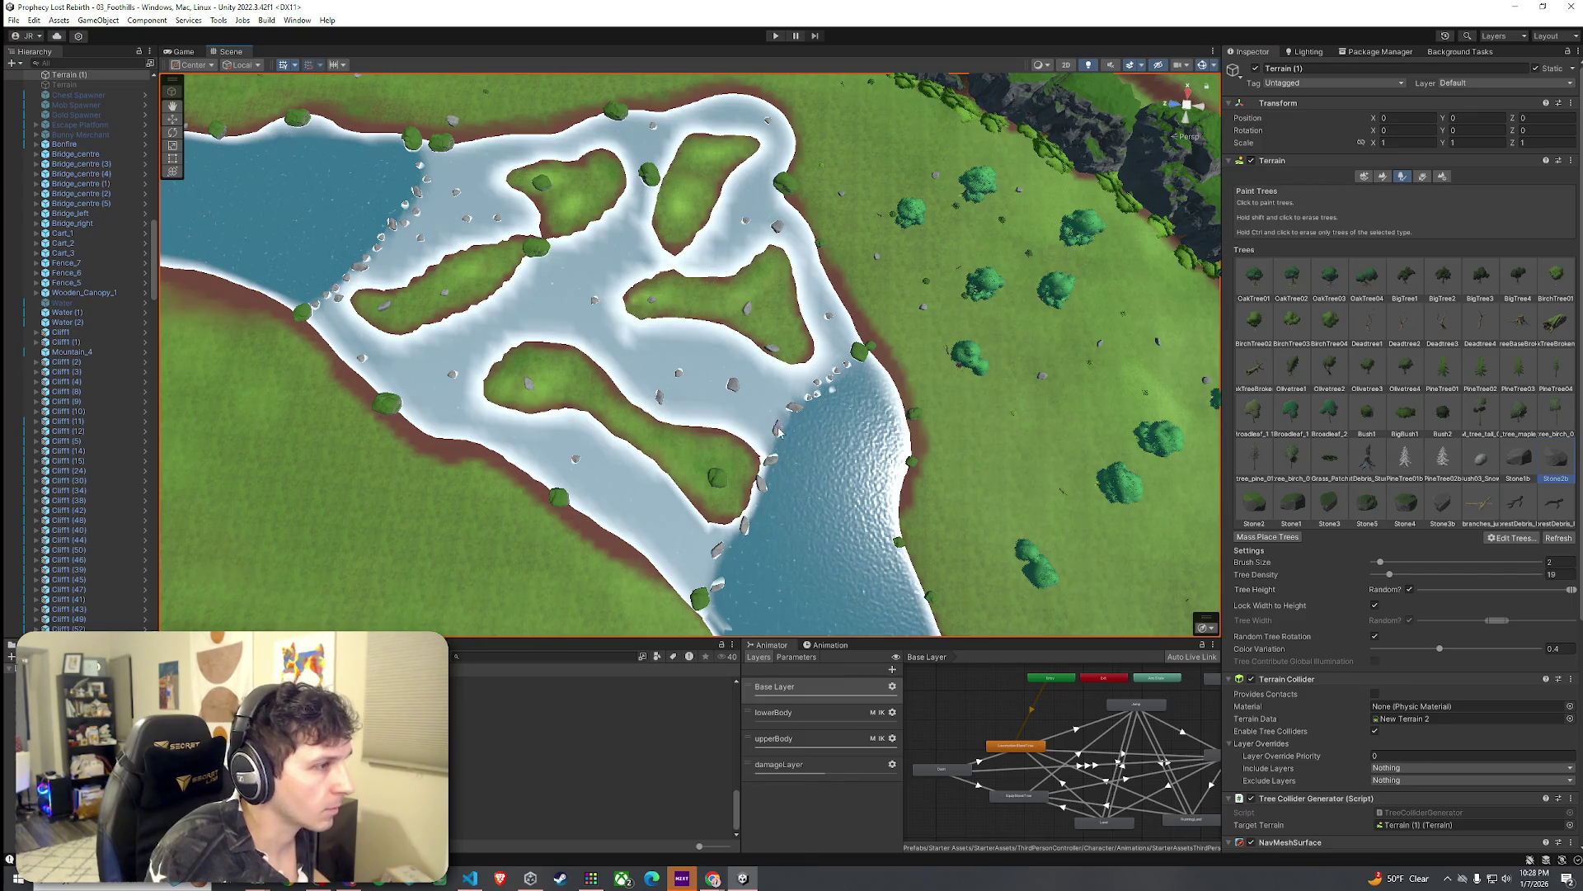
pyautogui.moveTo(763, 483)
pyautogui.mouseDown()
pyautogui.moveTo(714, 570)
pyautogui.moveTo(725, 536)
pyautogui.moveTo(703, 481)
pyautogui.mouseUp()
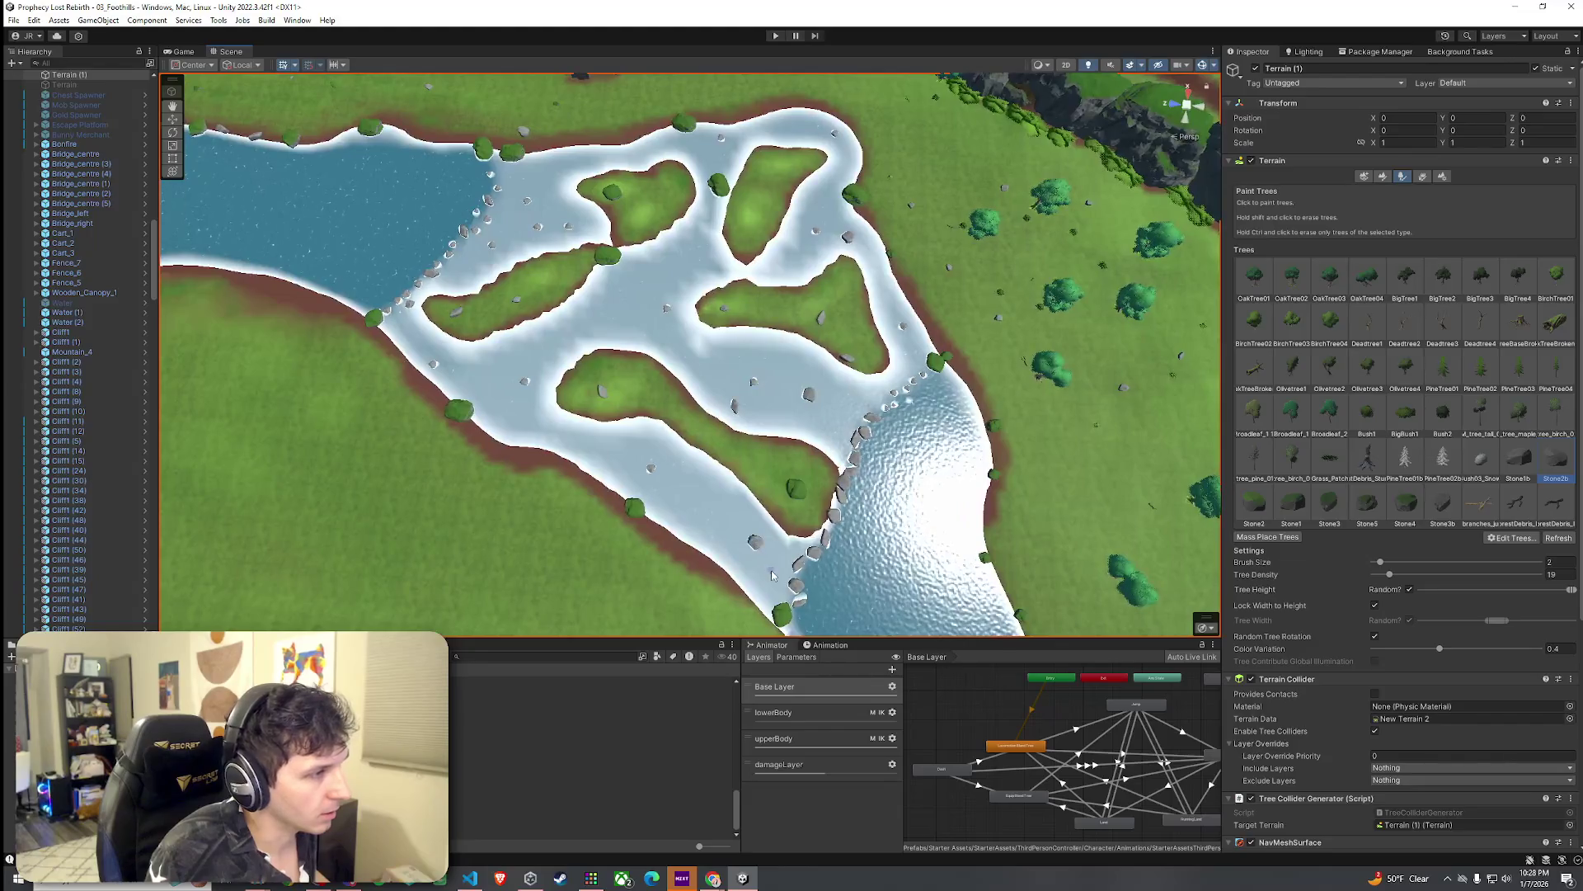
# Step: Paint stones along the right shoreline and reselect Stone1b
pyautogui.scroll(1, 578, 371)
pyautogui.scroll(1, 513, 291)
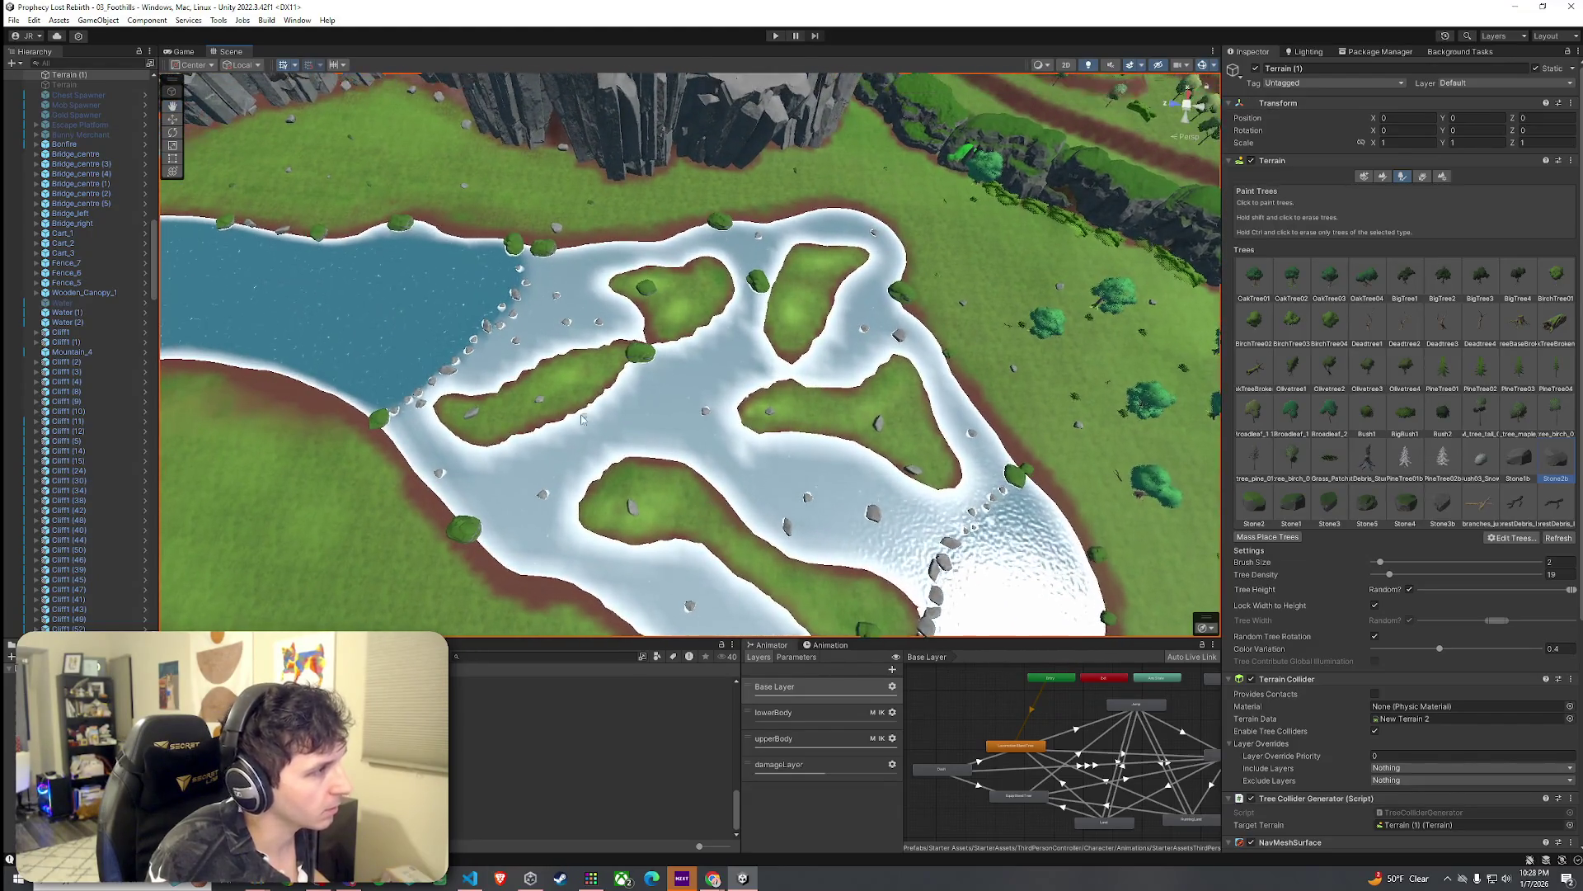
pyautogui.moveTo(513, 291); pyautogui.dragTo(386, 413)
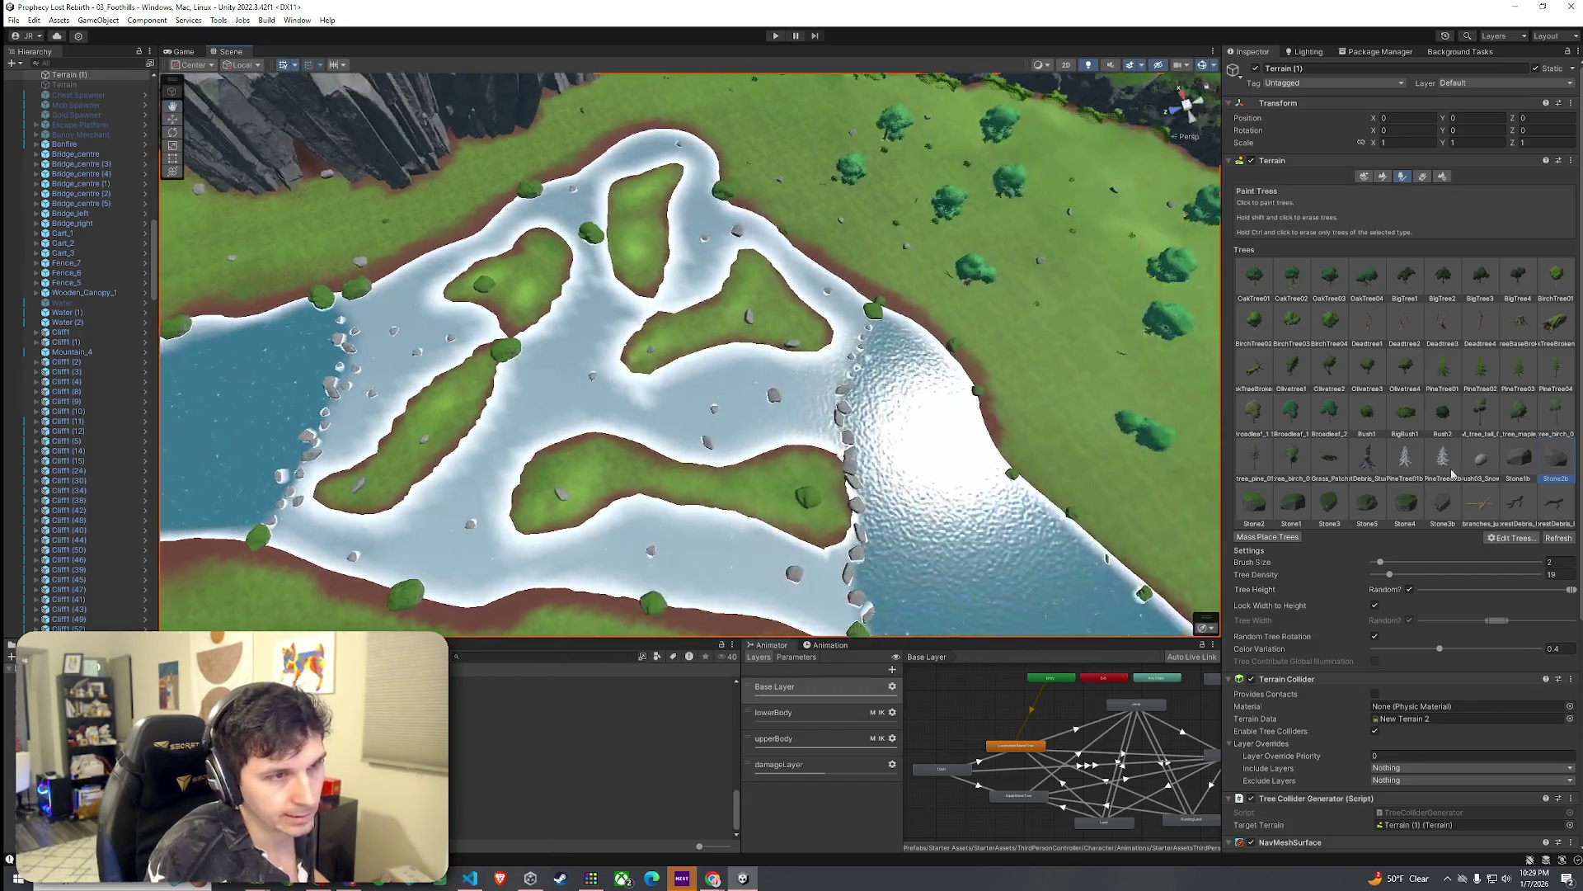
pyautogui.click(1518, 460)
# Step: Widen the random stone height range and reposition the view over the river valley
pyautogui.moveTo(1565, 592)
pyautogui.mouseDown()
pyautogui.moveTo(1482, 590)
pyautogui.moveTo(1534, 592)
pyautogui.moveTo(1497, 595)
pyautogui.mouseUp()
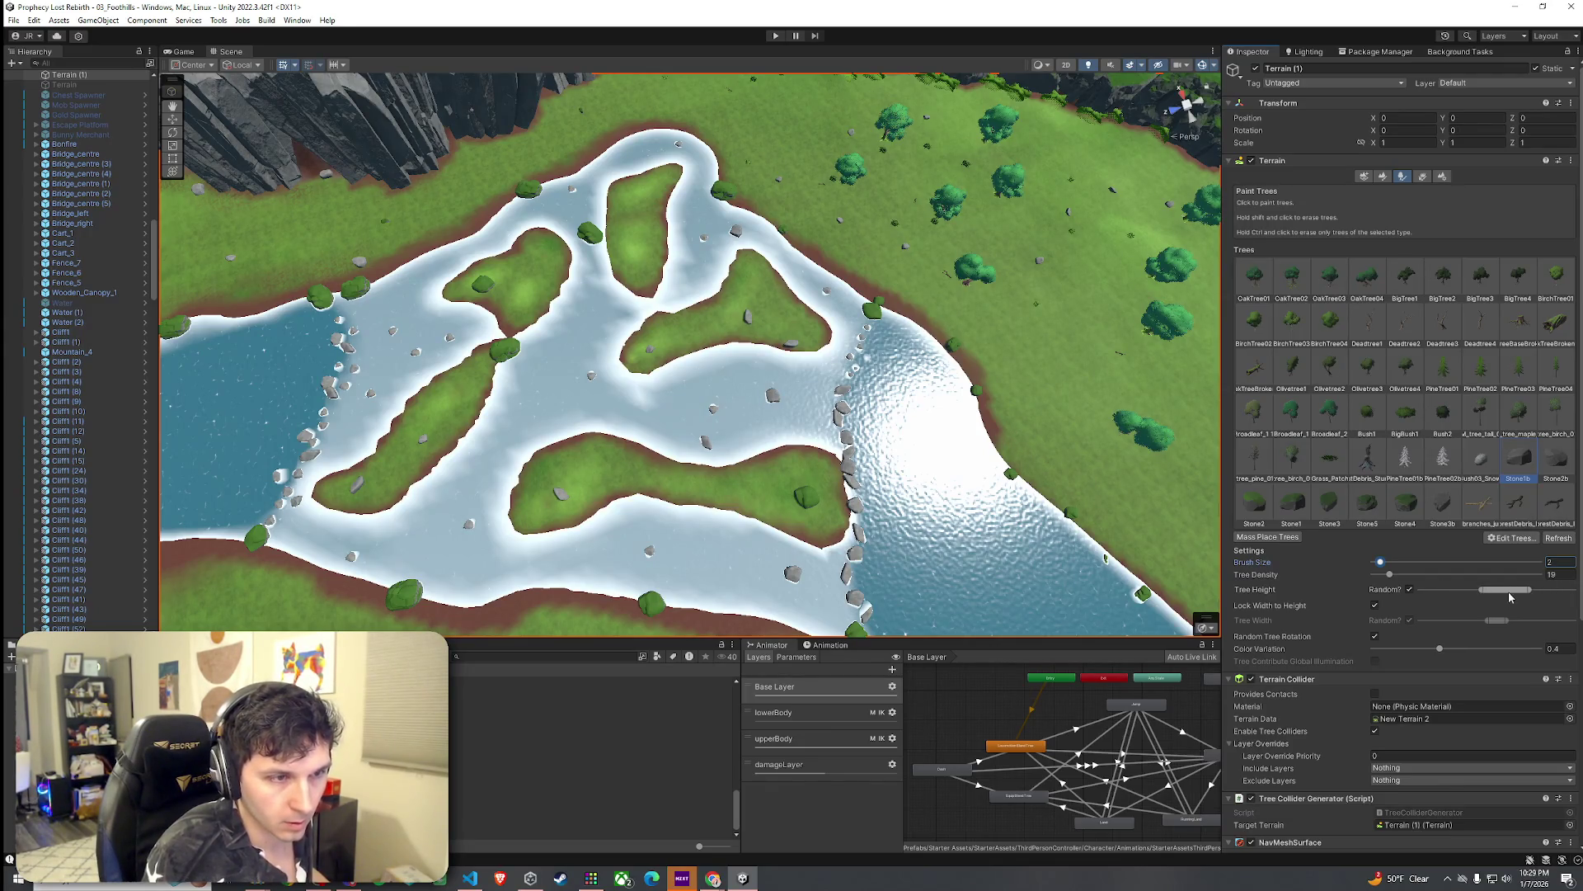
pyautogui.click(830, 425)
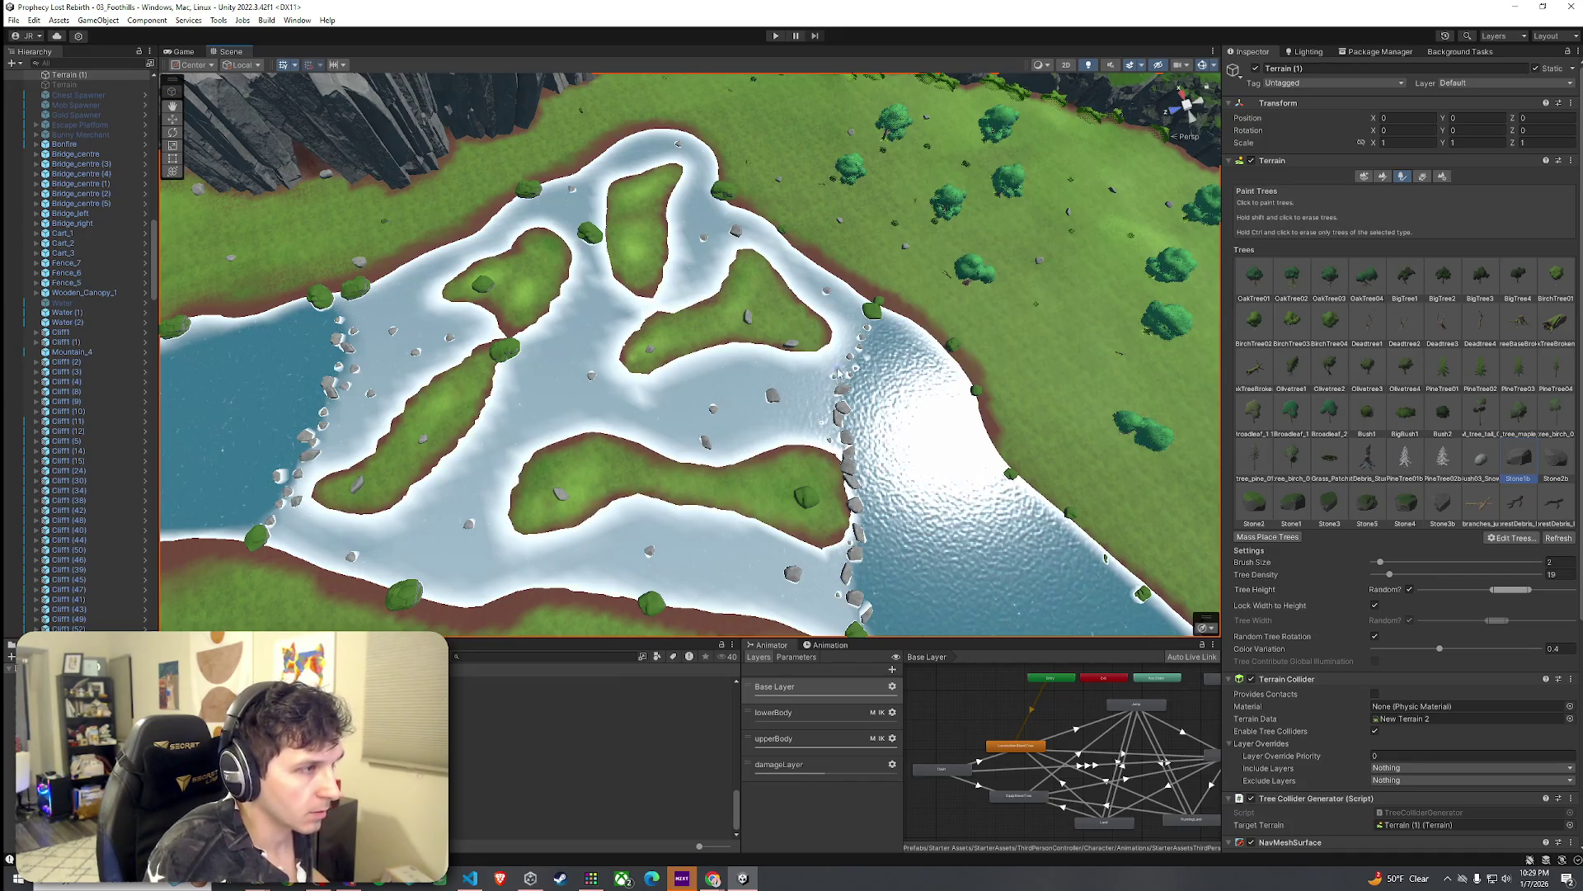
pyautogui.moveTo(1482, 593); pyautogui.dragTo(1491, 595)
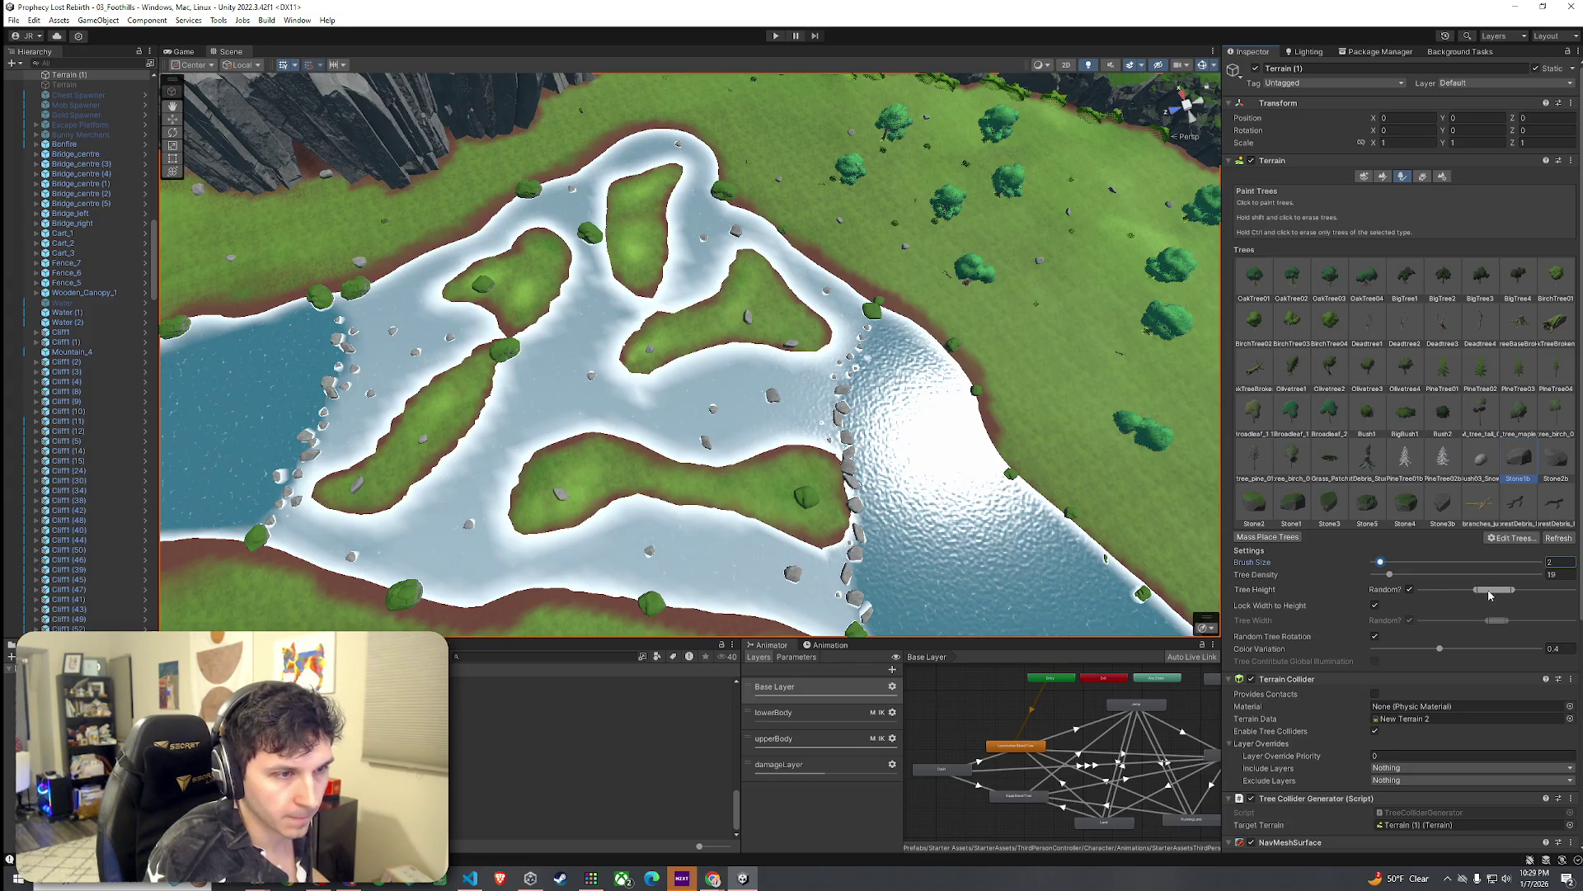
pyautogui.click(881, 361)
pyautogui.moveTo(918, 404)
pyautogui.mouseDown()
pyautogui.moveTo(410, 360)
pyautogui.moveTo(681, 396)
pyautogui.moveTo(617, 241)
pyautogui.moveTo(670, 186)
pyautogui.moveTo(674, 264)
pyautogui.moveTo(1082, 331)
pyautogui.moveTo(1084, 314)
pyautogui.mouseUp()
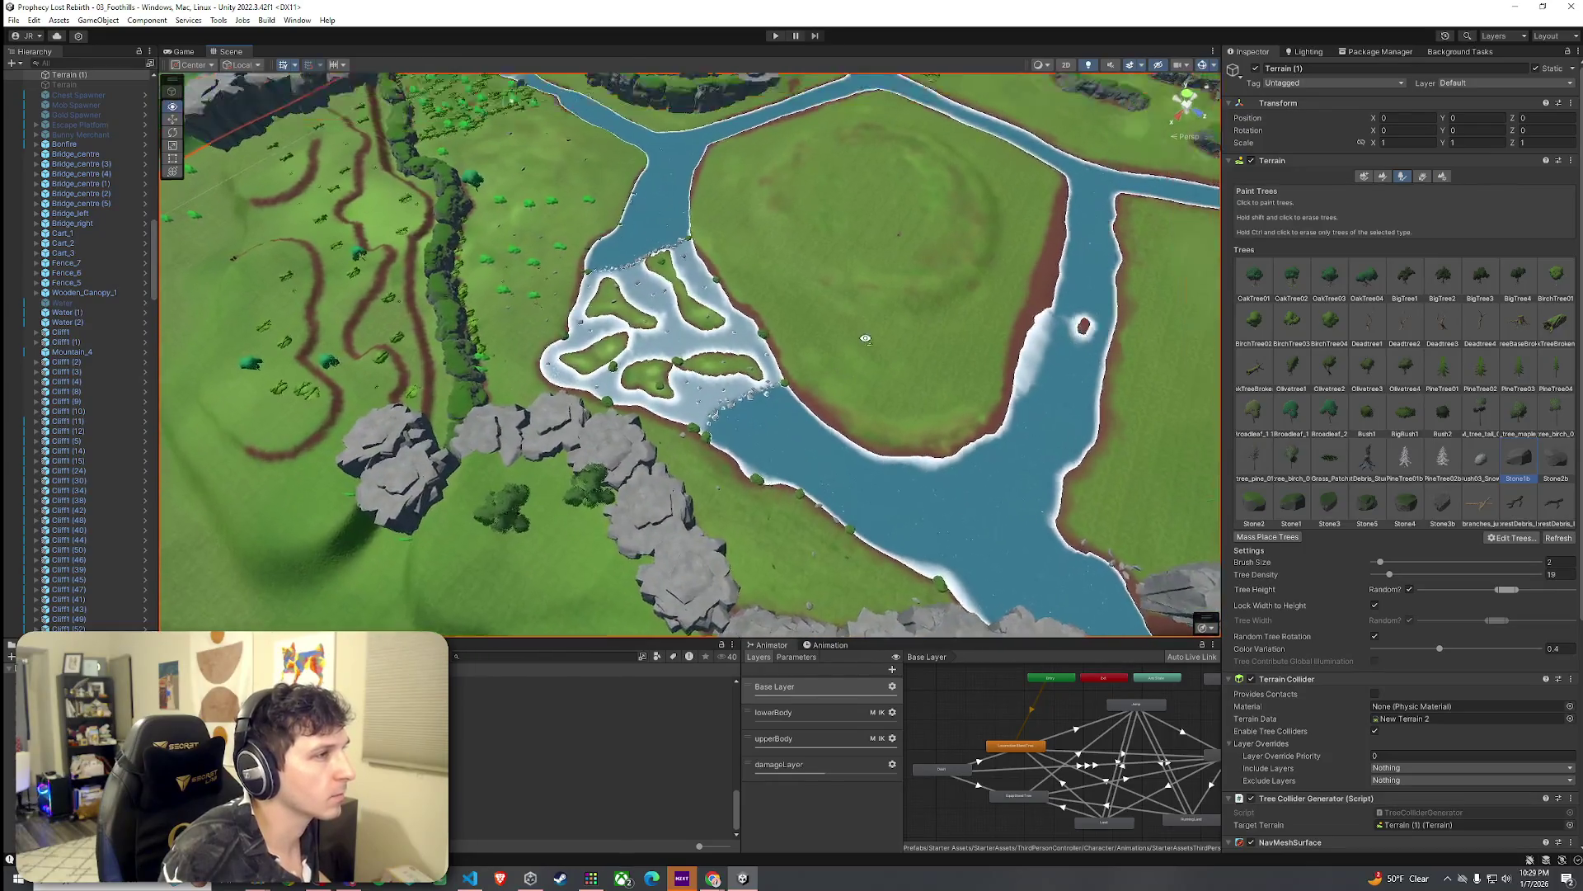
pyautogui.click(1384, 177)
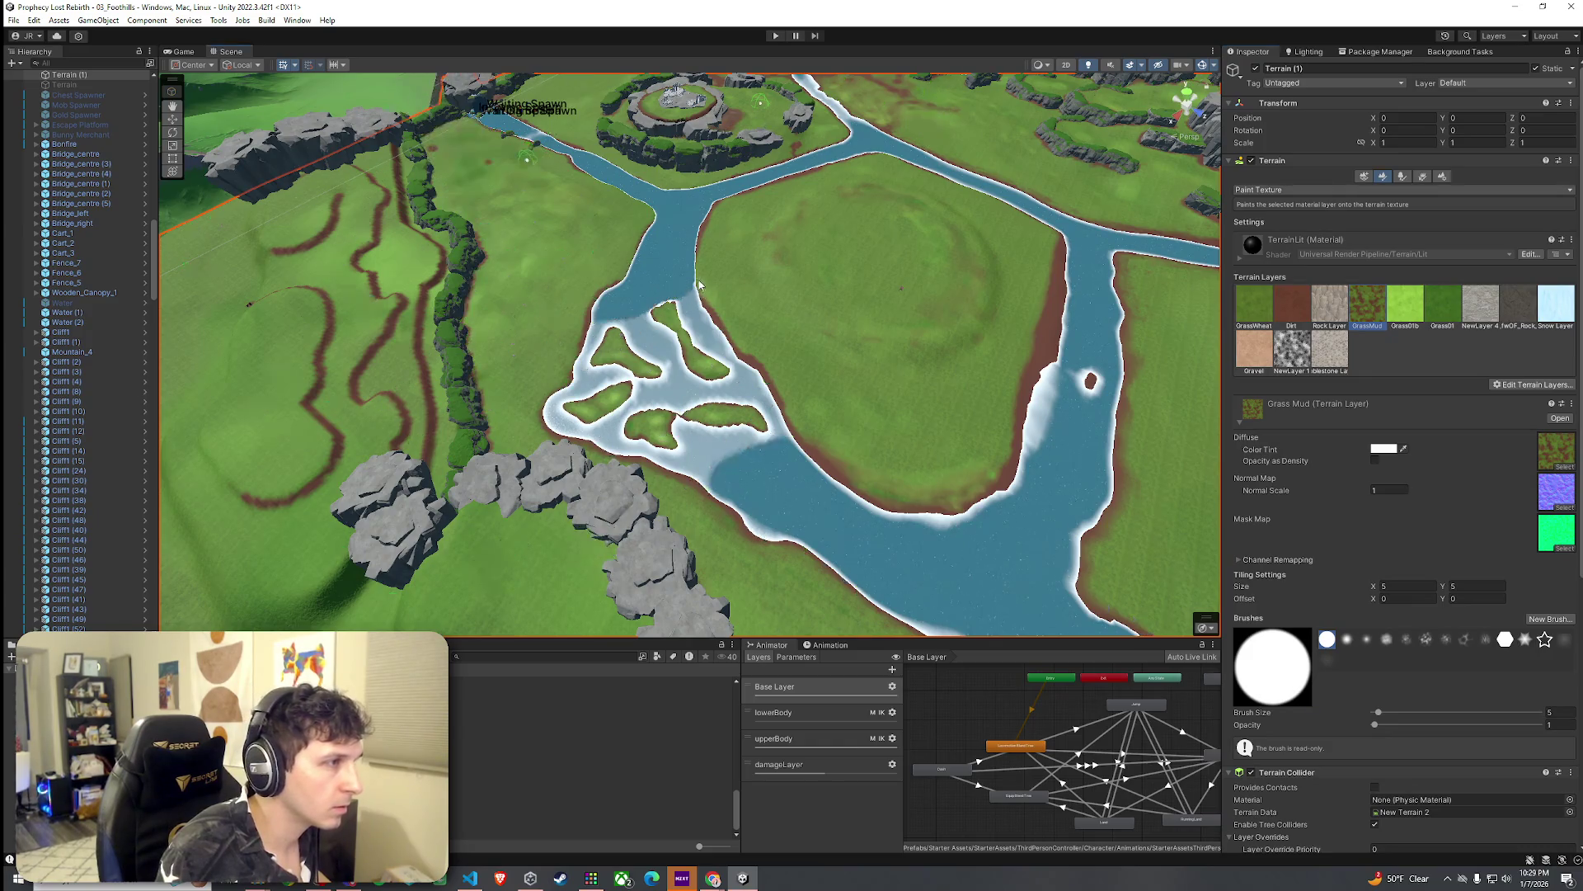
# Step: Select the Dirt layer, adjust brush opacity, and paint dirt along the river's right bank
pyautogui.click(1291, 305)
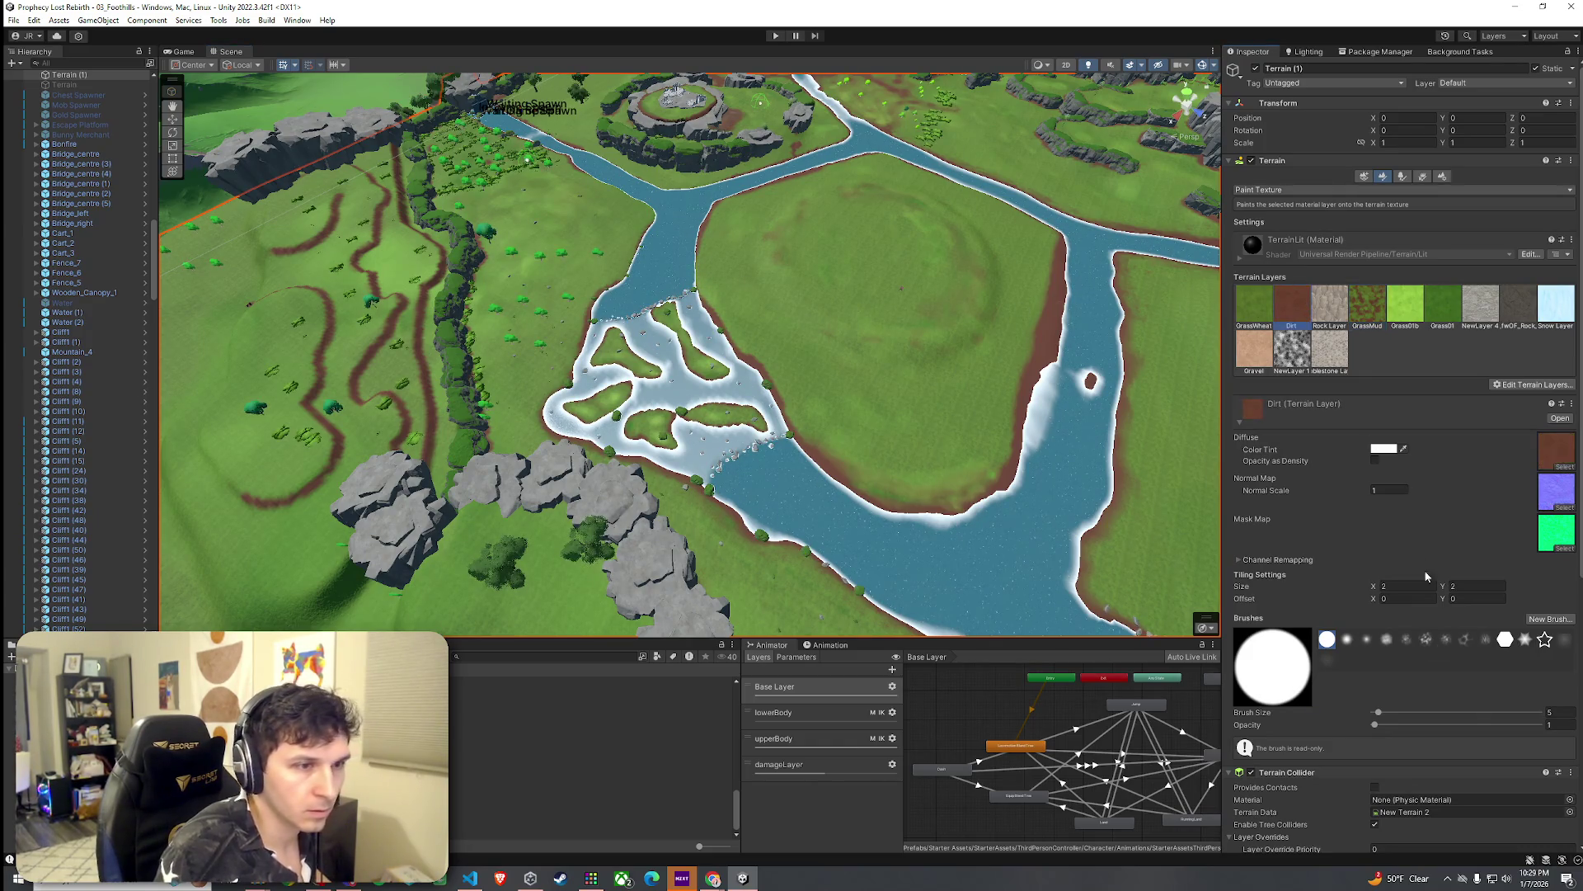
pyautogui.click(1561, 727)
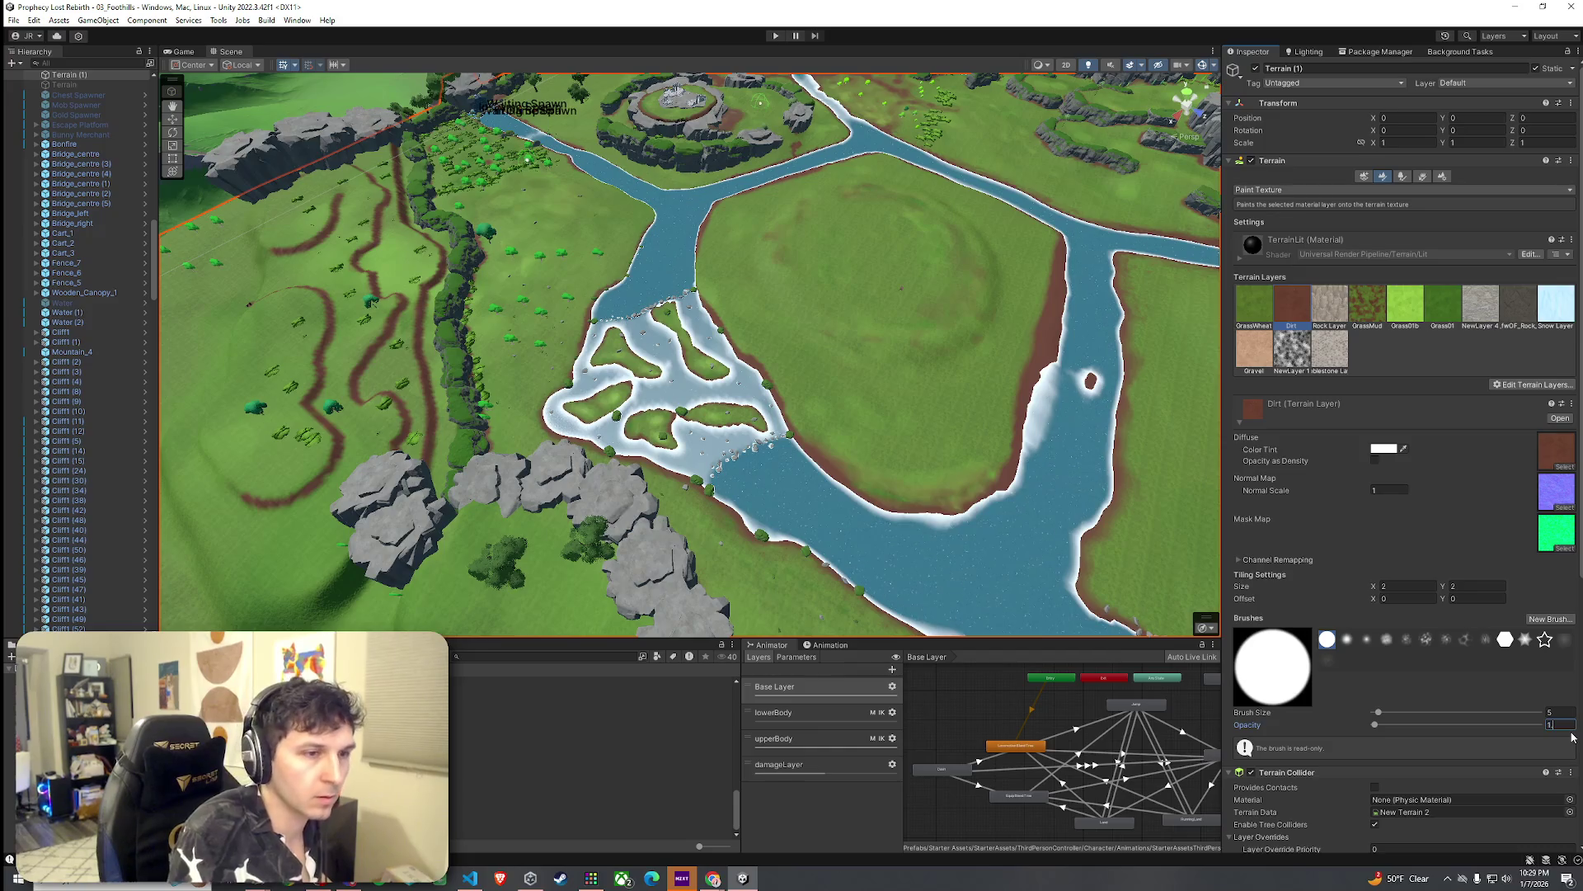
pyautogui.scroll(5, 877, 277)
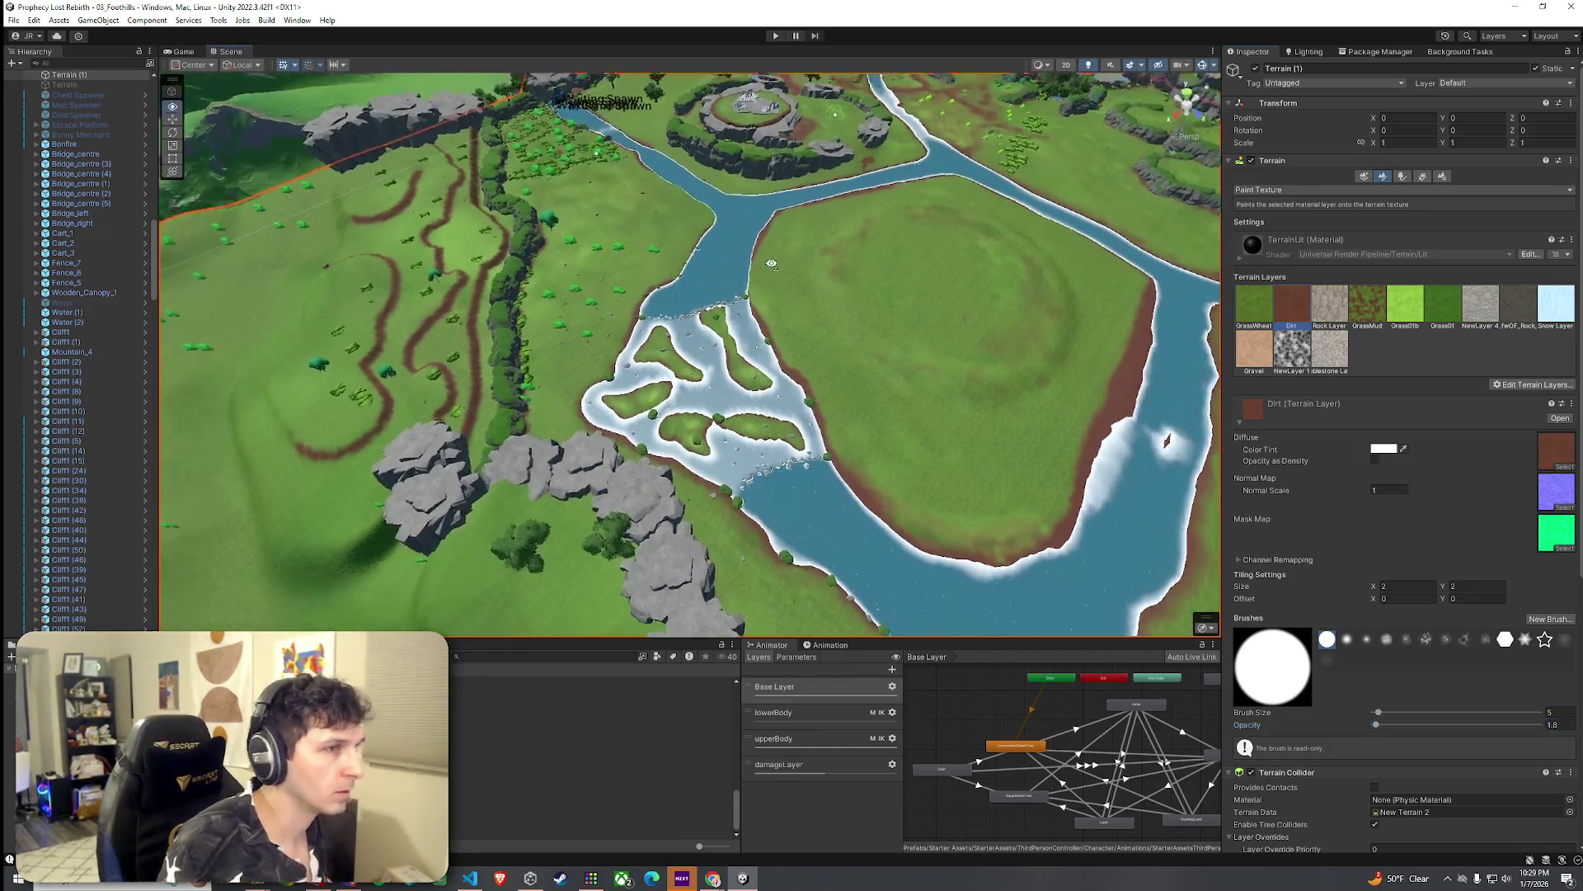
pyautogui.scroll(6, 790, 247)
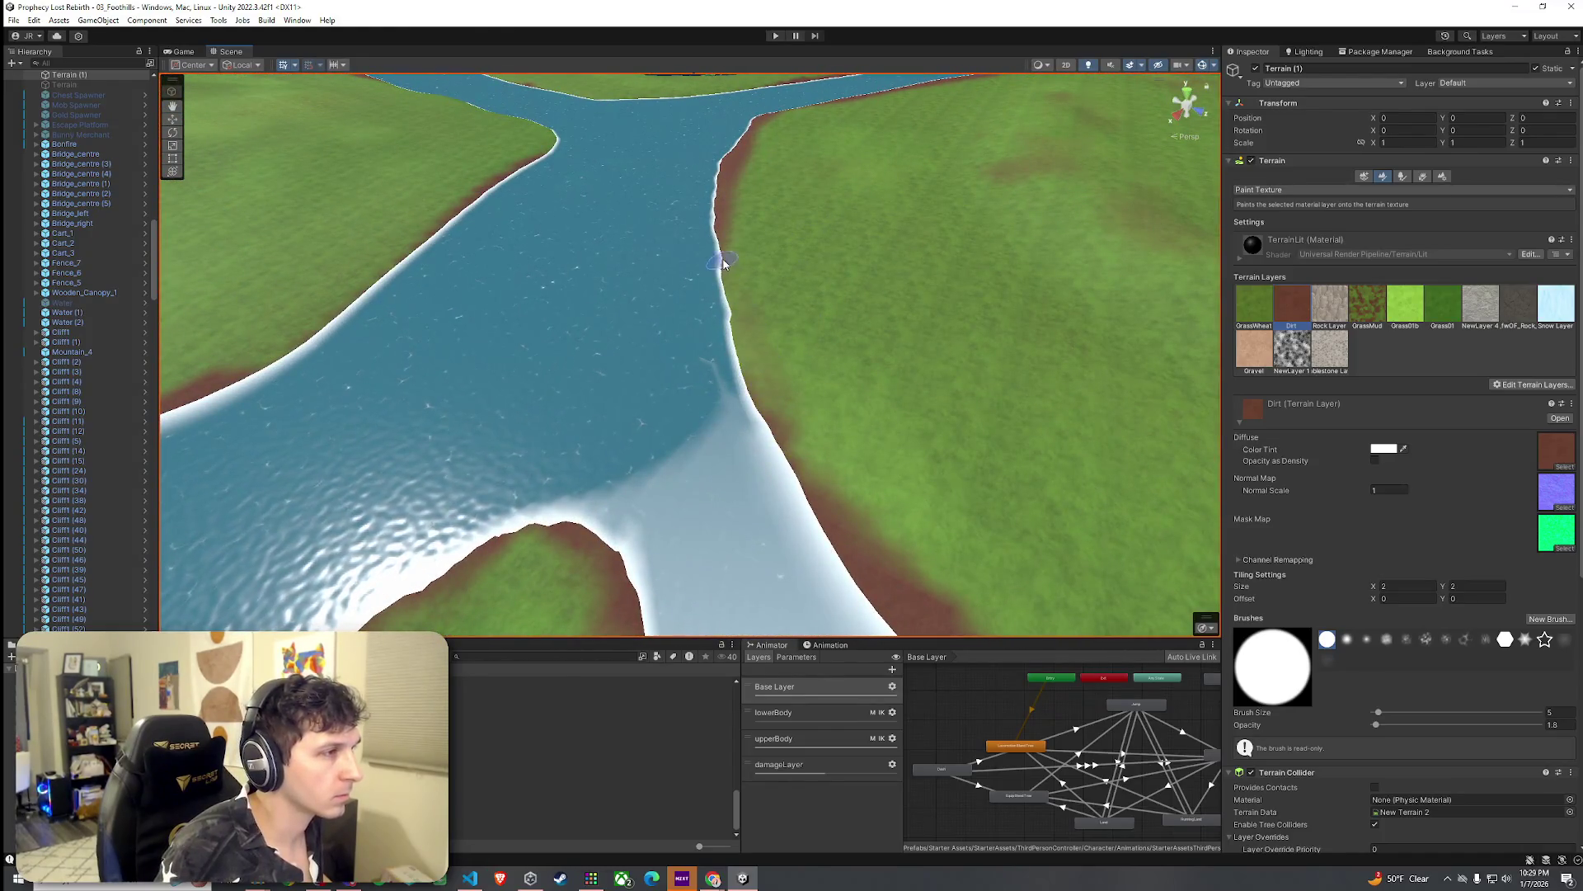
pyautogui.moveTo(739, 304); pyautogui.dragTo(744, 408)
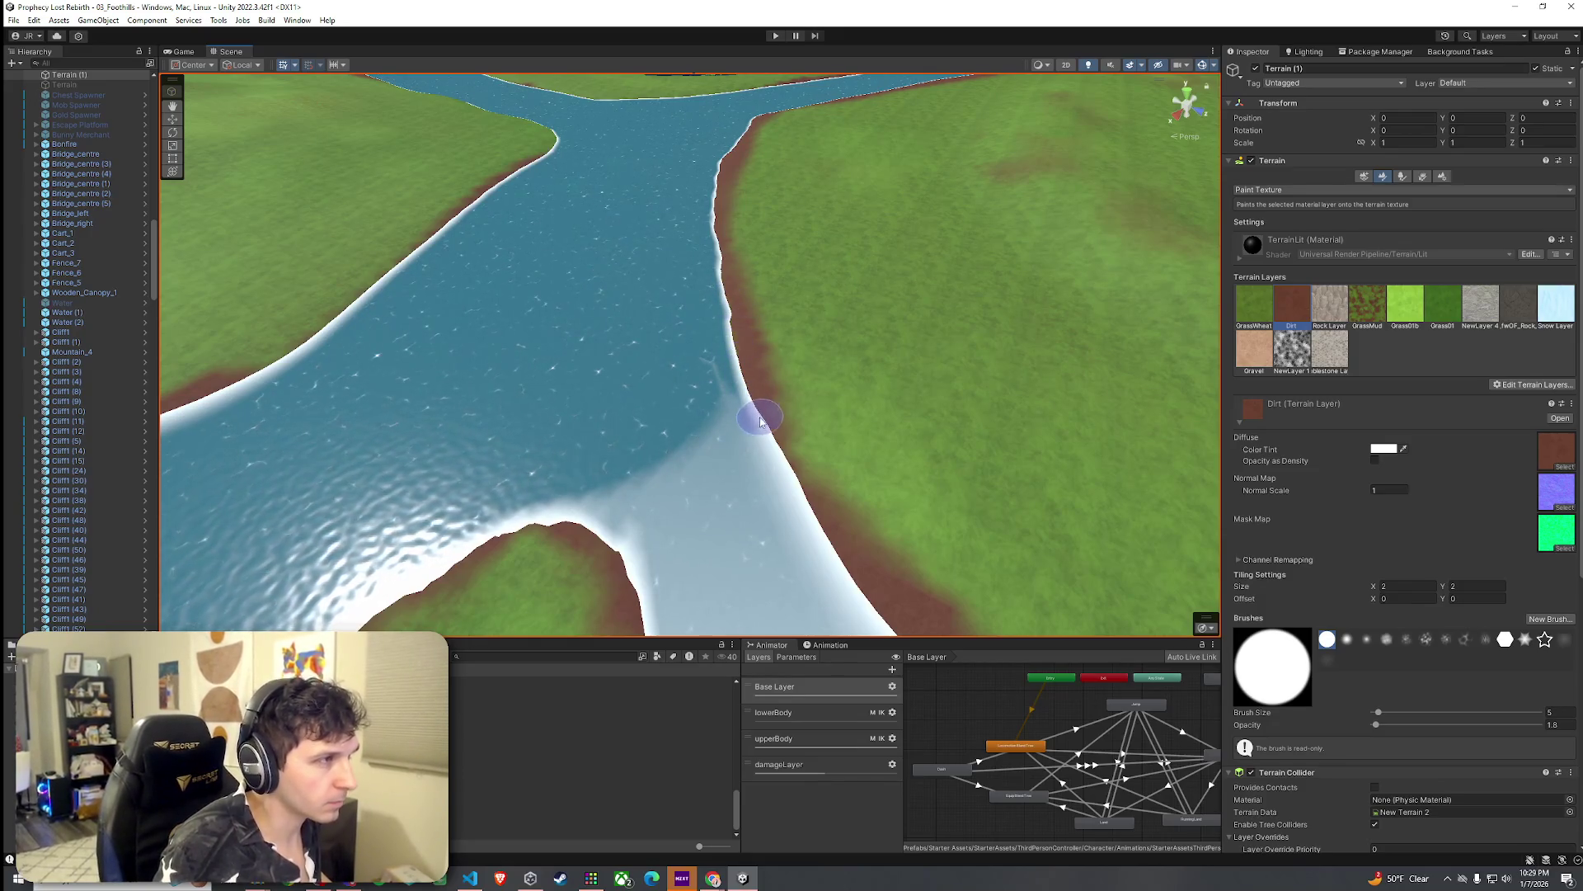
# Step: Paint Dirt along the left riverbank and fly the view toward the cliff ring
pyautogui.click(1367, 305)
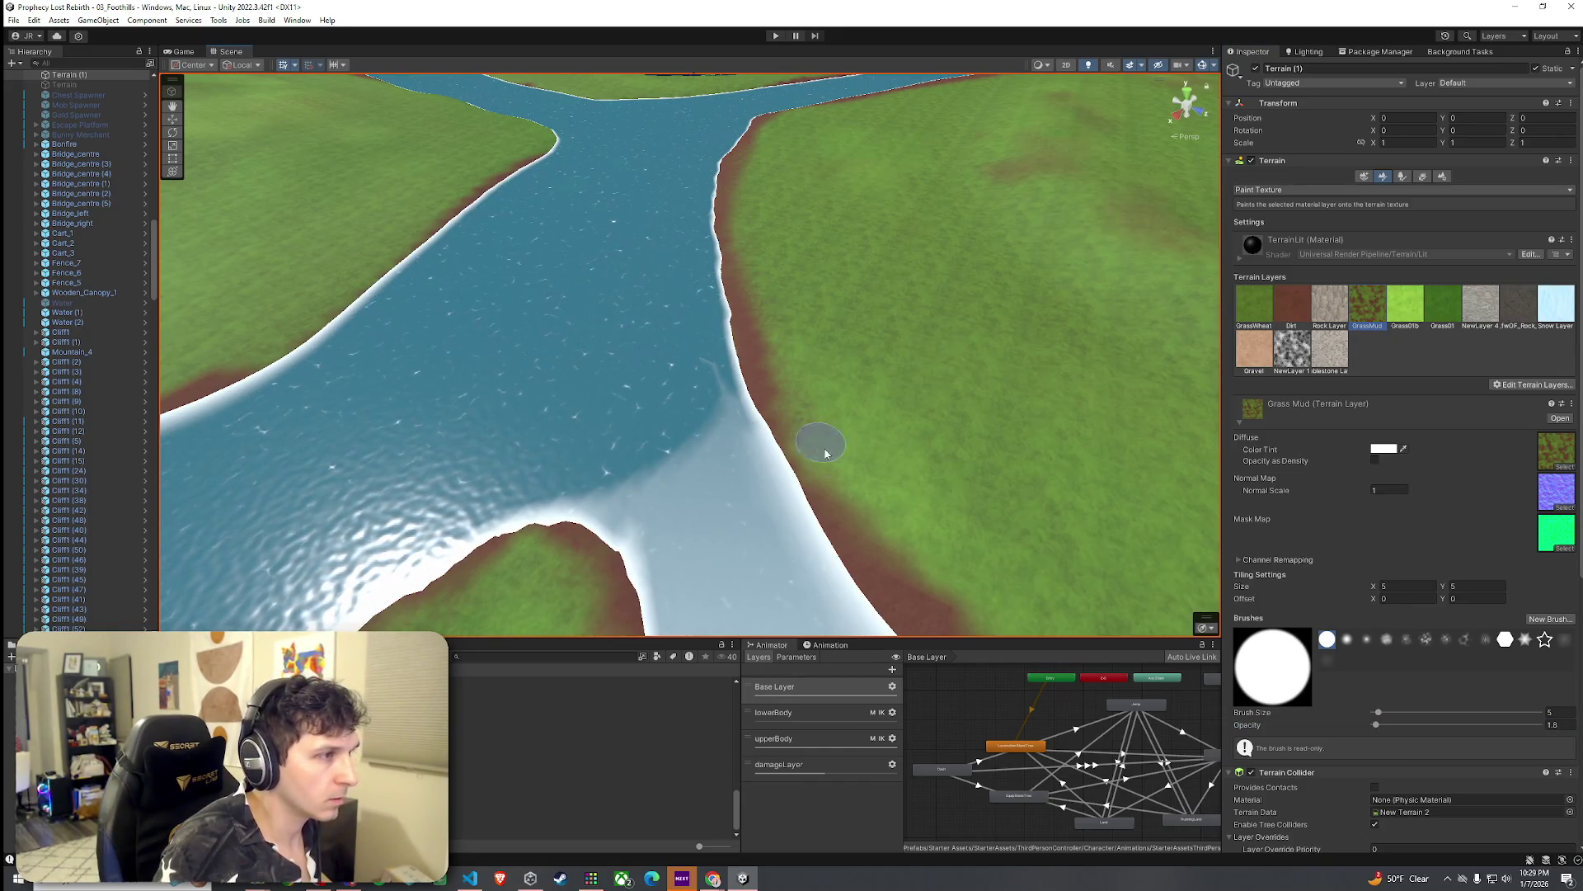
pyautogui.scroll(-5, 813, 442)
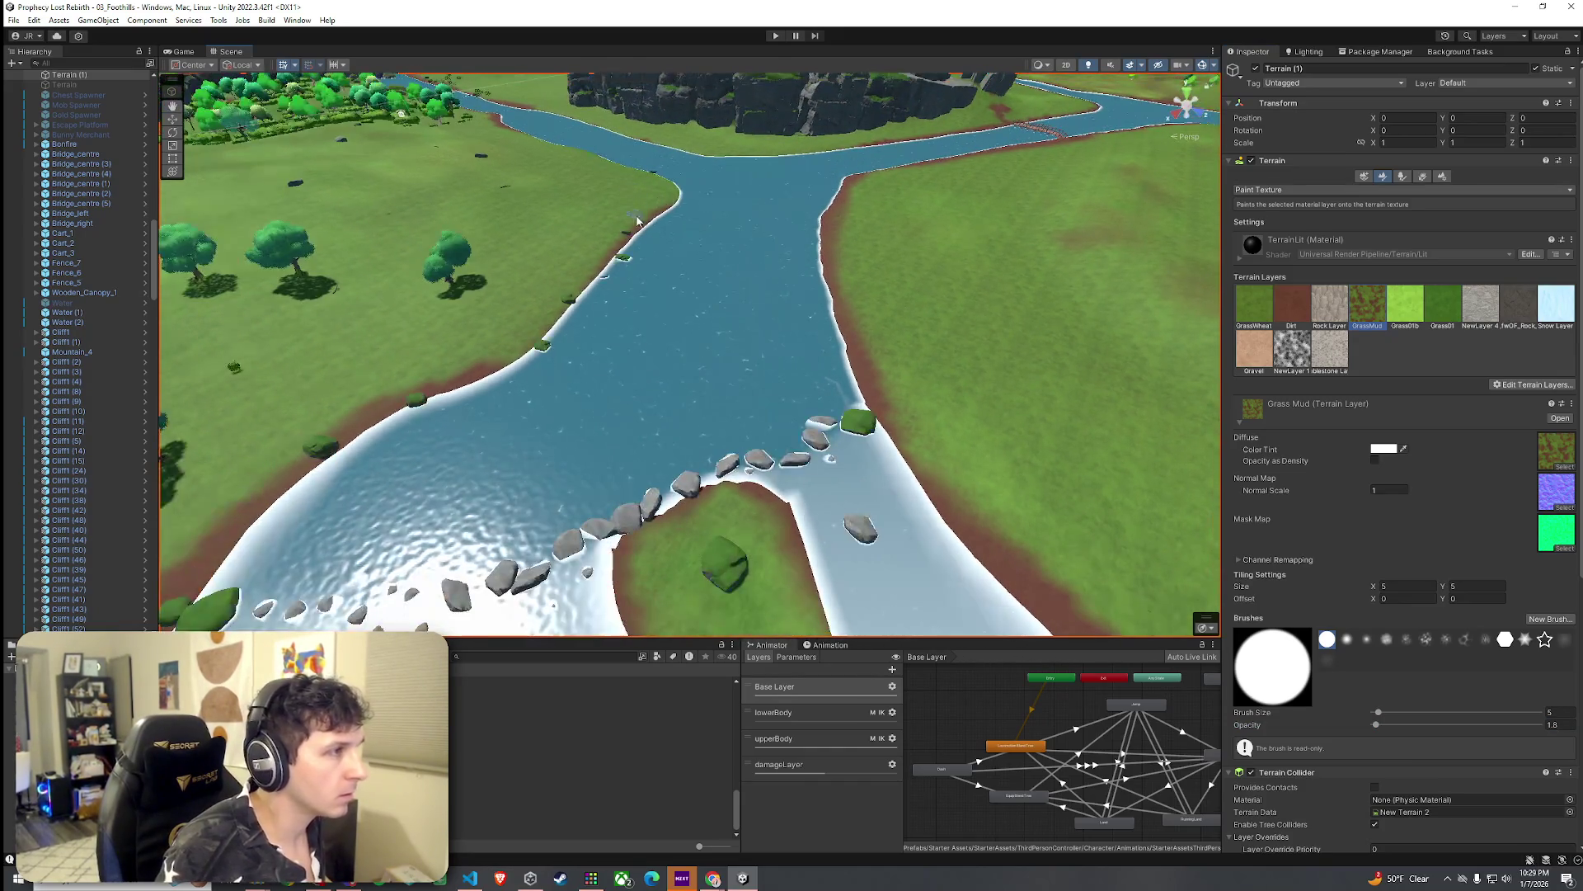
pyautogui.click(1292, 305)
pyautogui.moveTo(509, 360)
pyautogui.mouseDown()
pyautogui.moveTo(536, 338)
pyautogui.moveTo(493, 364)
pyautogui.moveTo(678, 202)
pyautogui.moveTo(973, 385)
pyautogui.mouseUp()
pyautogui.scroll(-5, 973, 386)
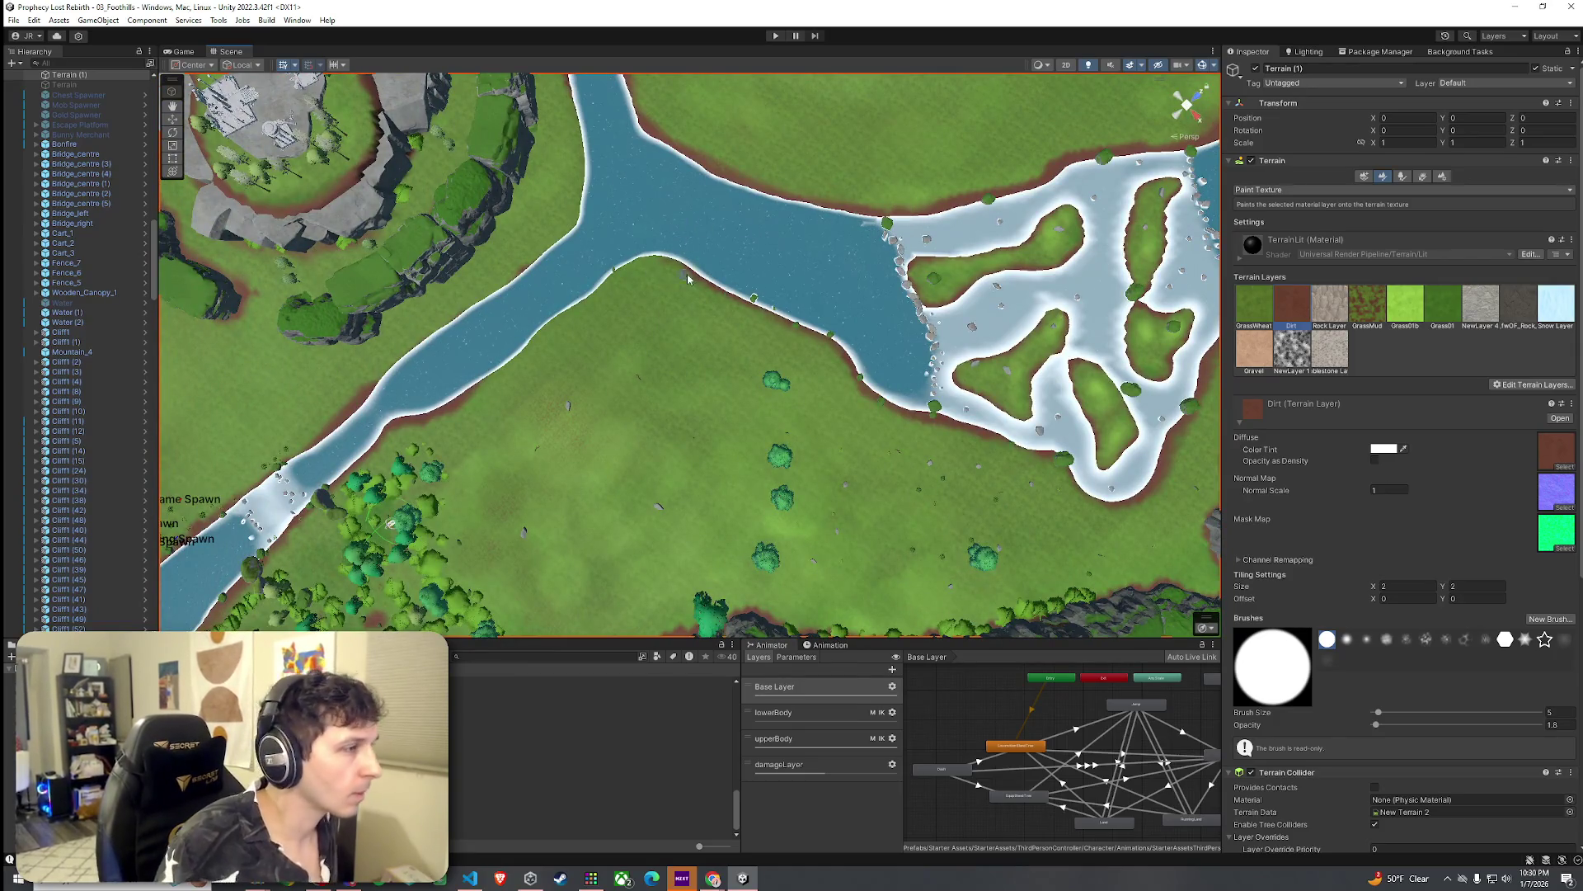
pyautogui.moveTo(725, 251); pyautogui.dragTo(674, 270)
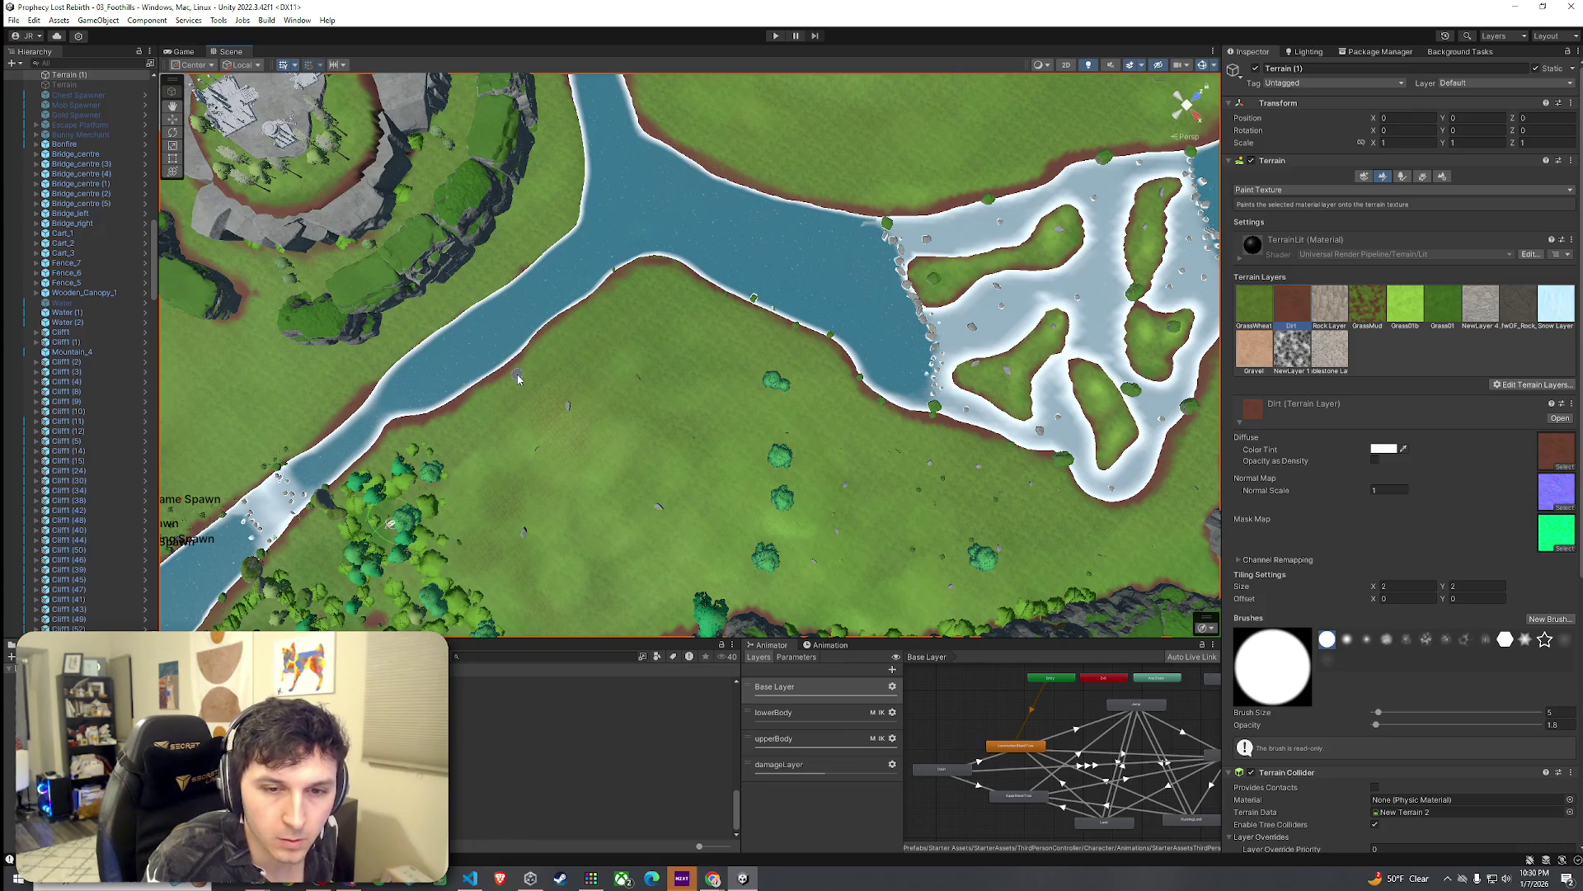
pyautogui.press('Up')
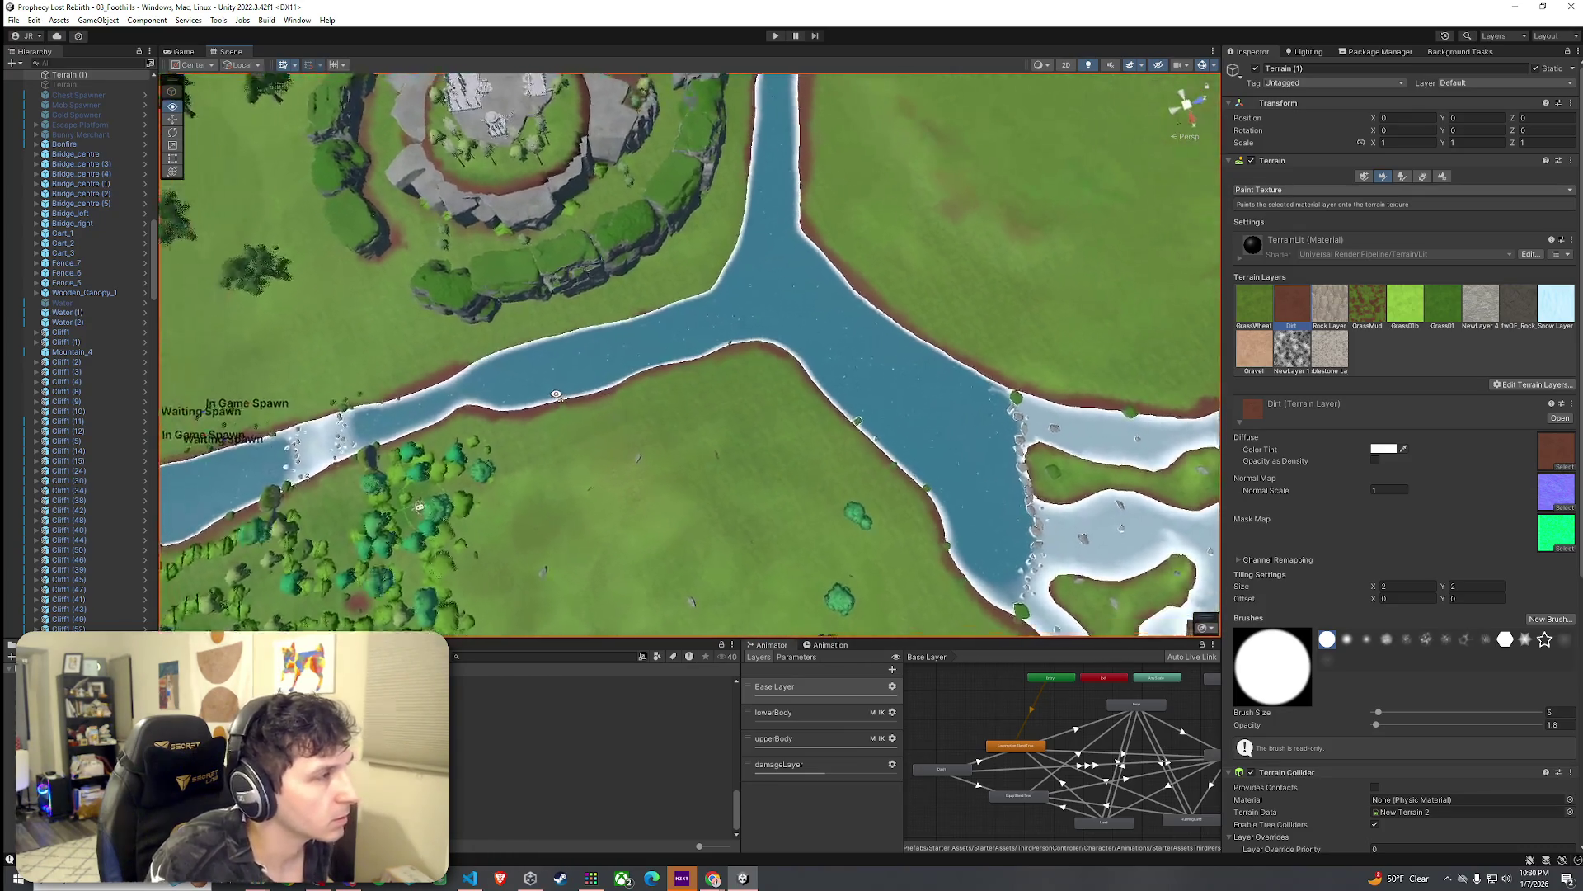
# Step: Raise the brush opacity to 2 and dab Dirt along the narrow stream's banks
pyautogui.click(1563, 725)
pyautogui.write('2.5')
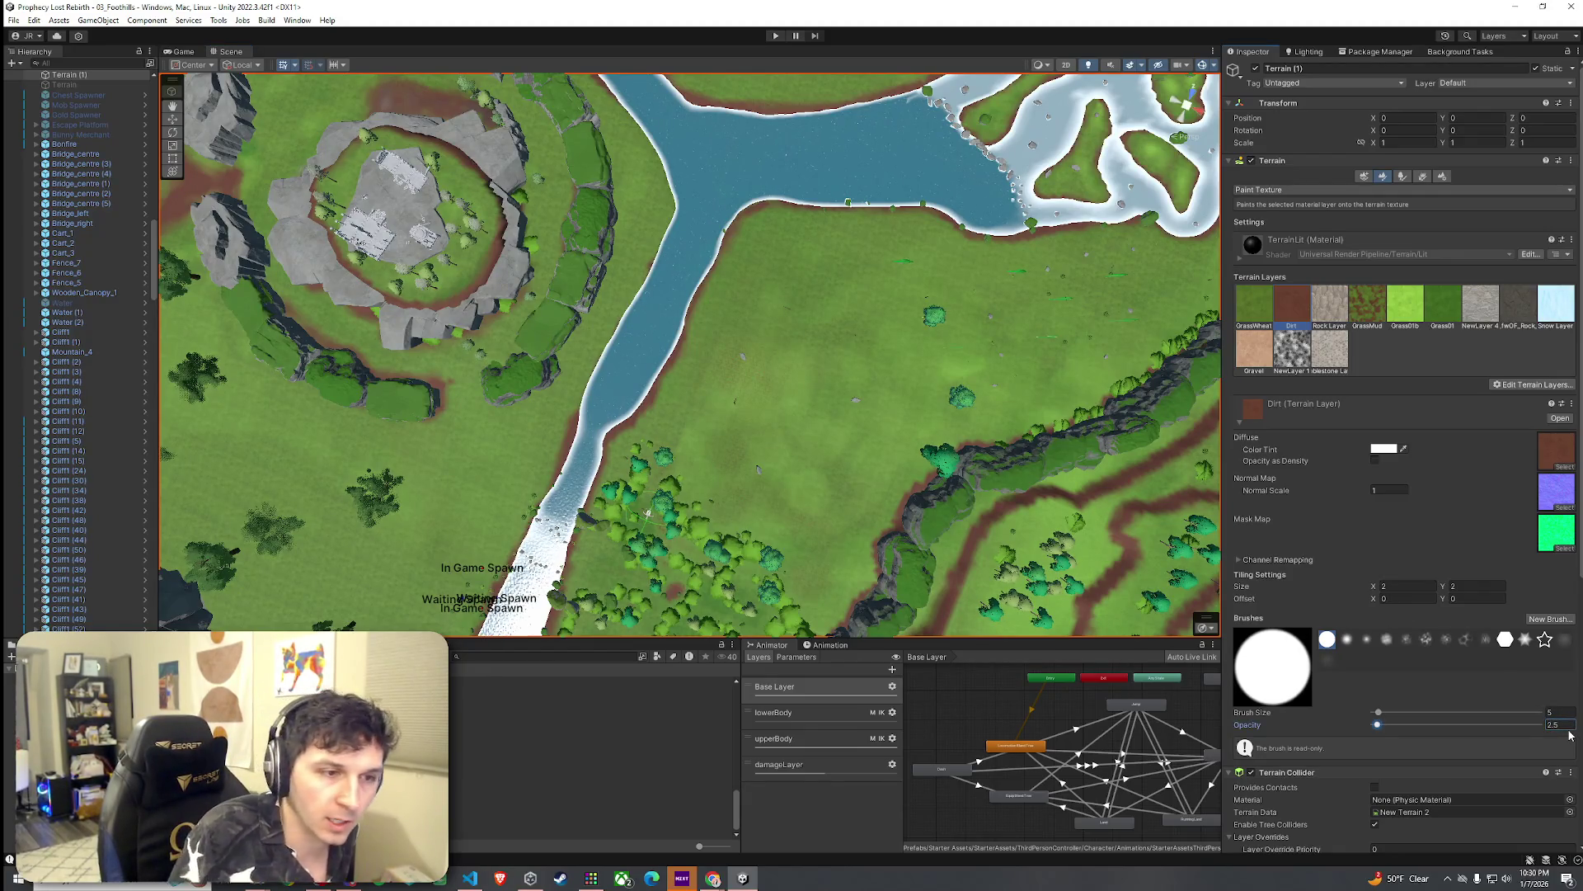
pyautogui.click(582, 412)
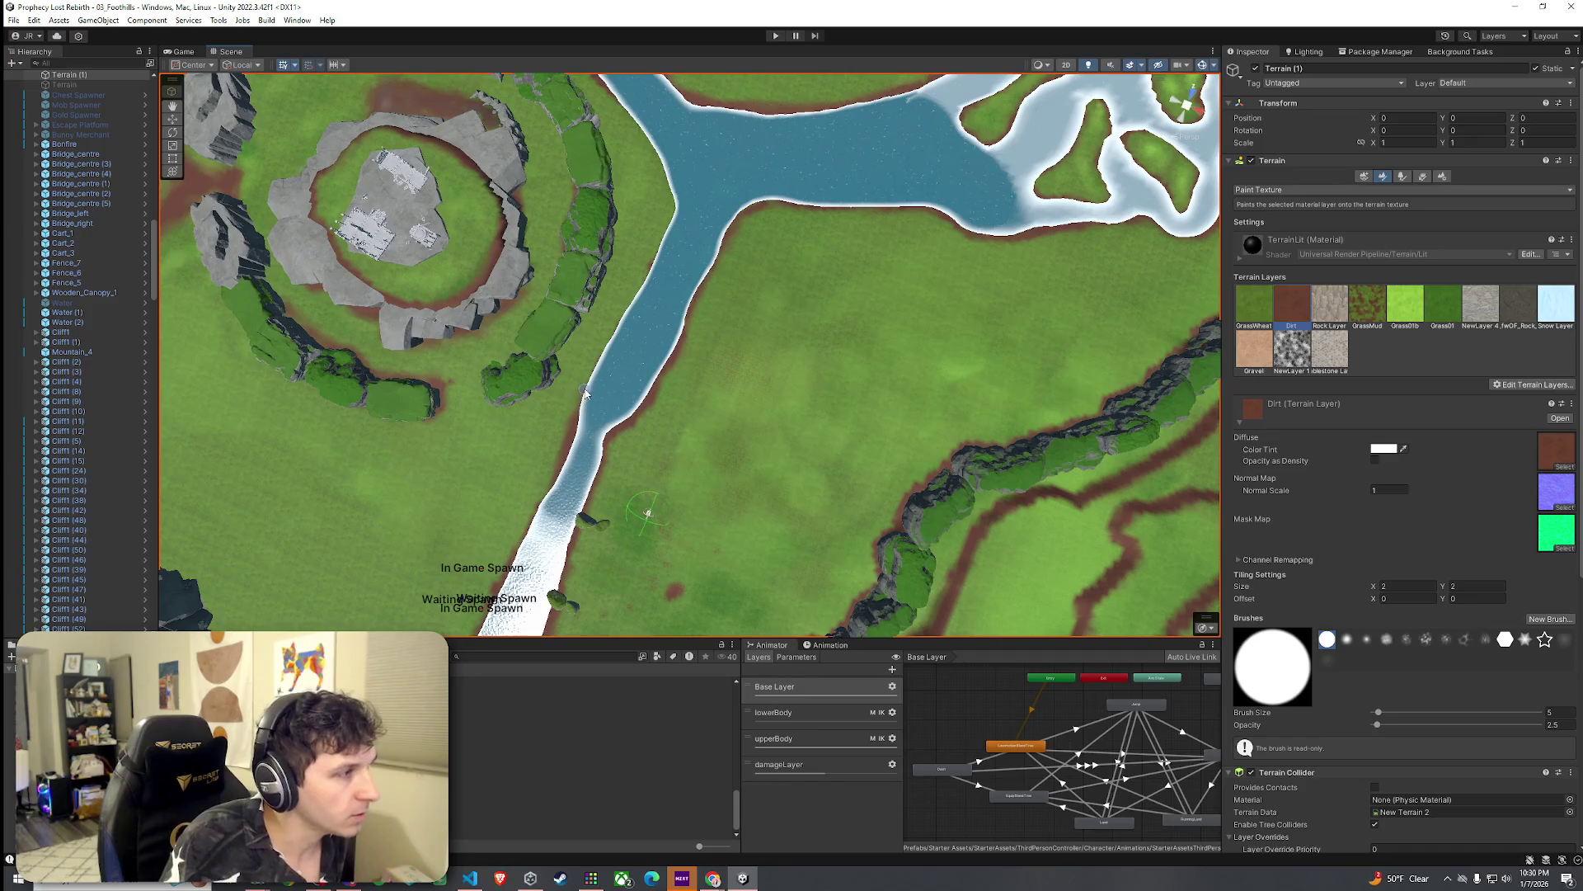
pyautogui.click(582, 408)
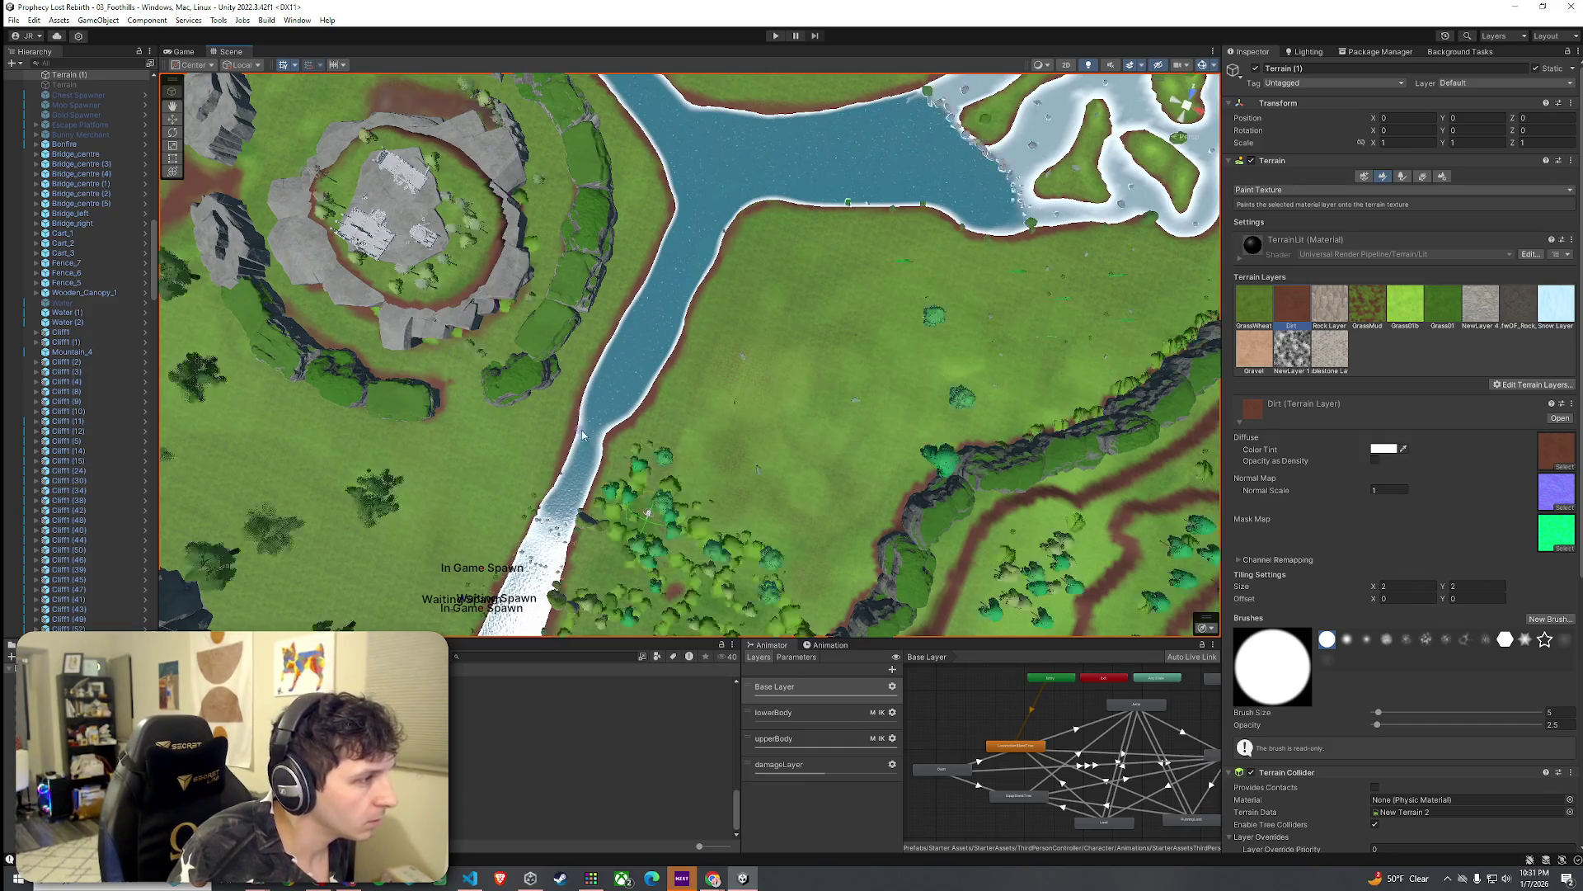
pyautogui.scroll(-2, 577, 420)
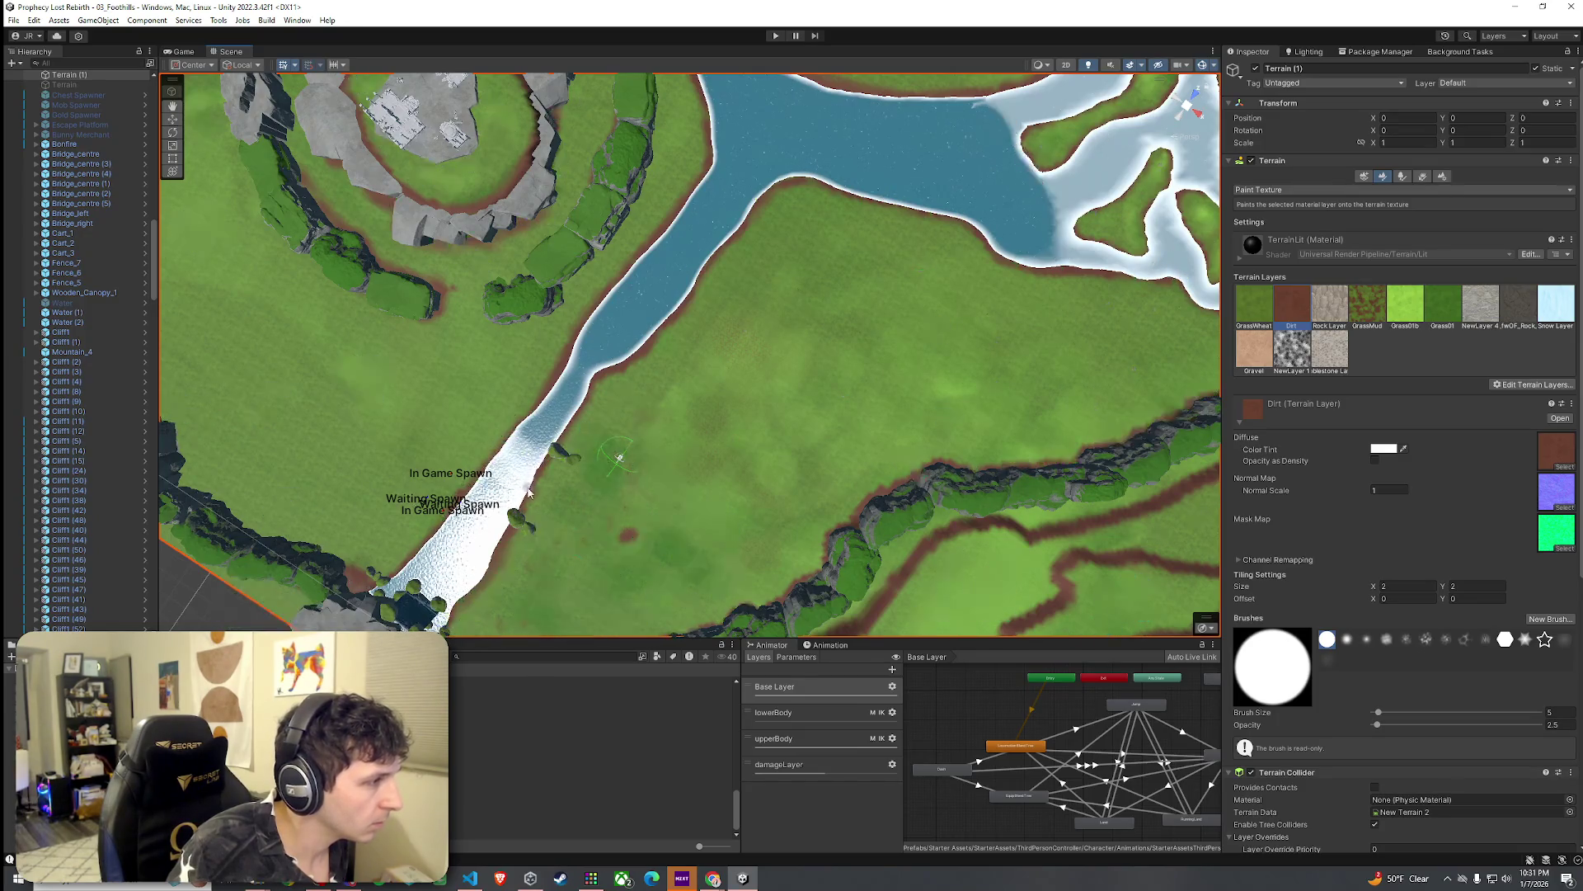
# Step: Switch from Grass Wheat to Grass Mud, fly down the river, and save with Ctrl+S
pyautogui.click(1253, 305)
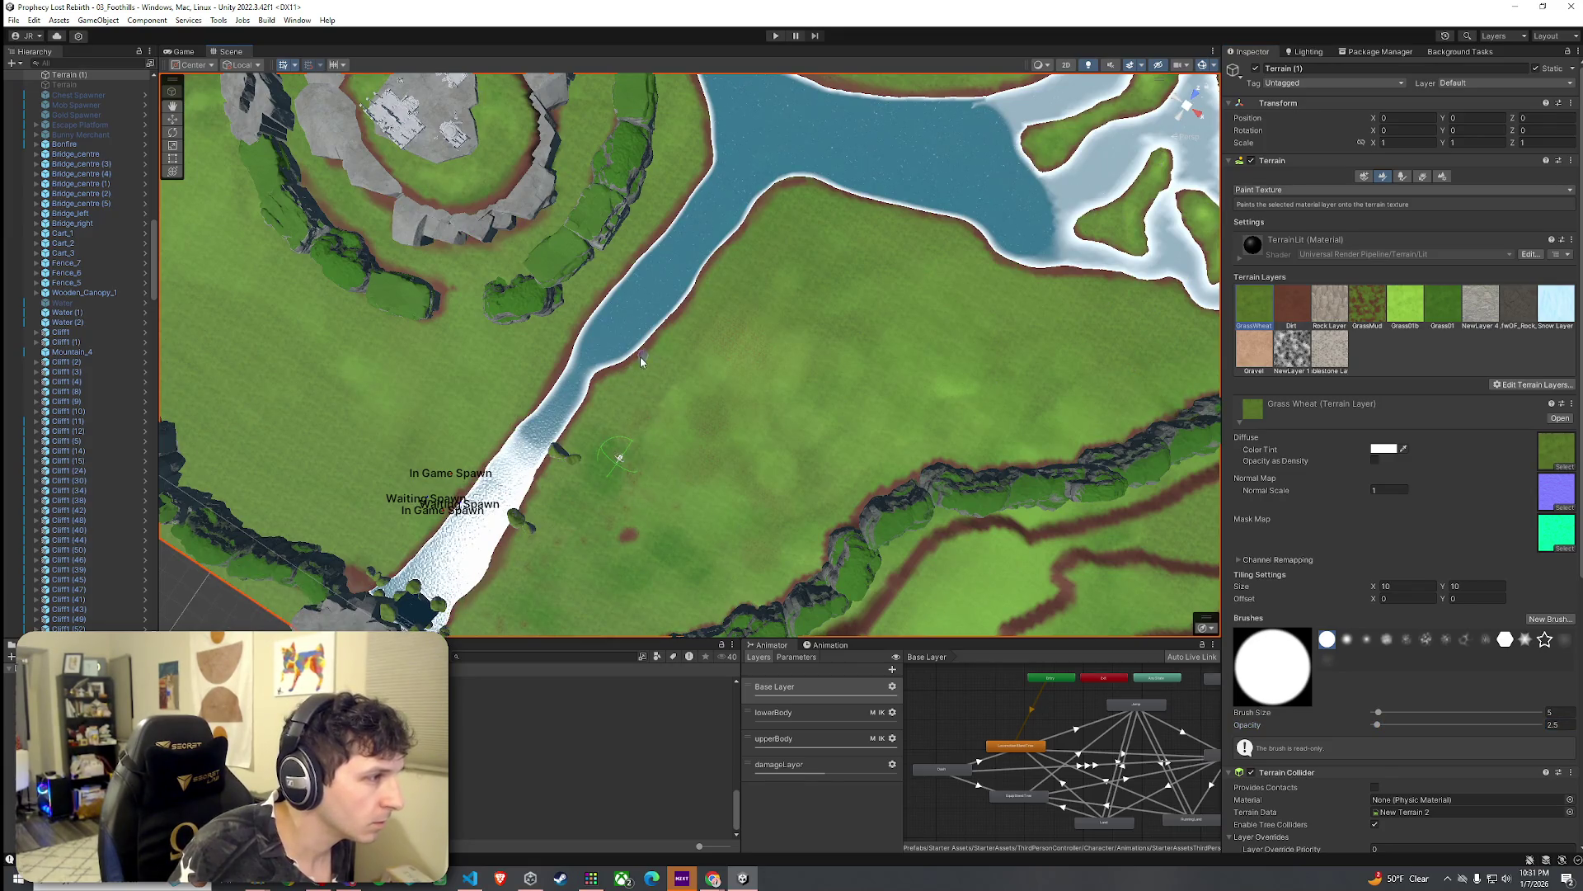
pyautogui.click(1367, 305)
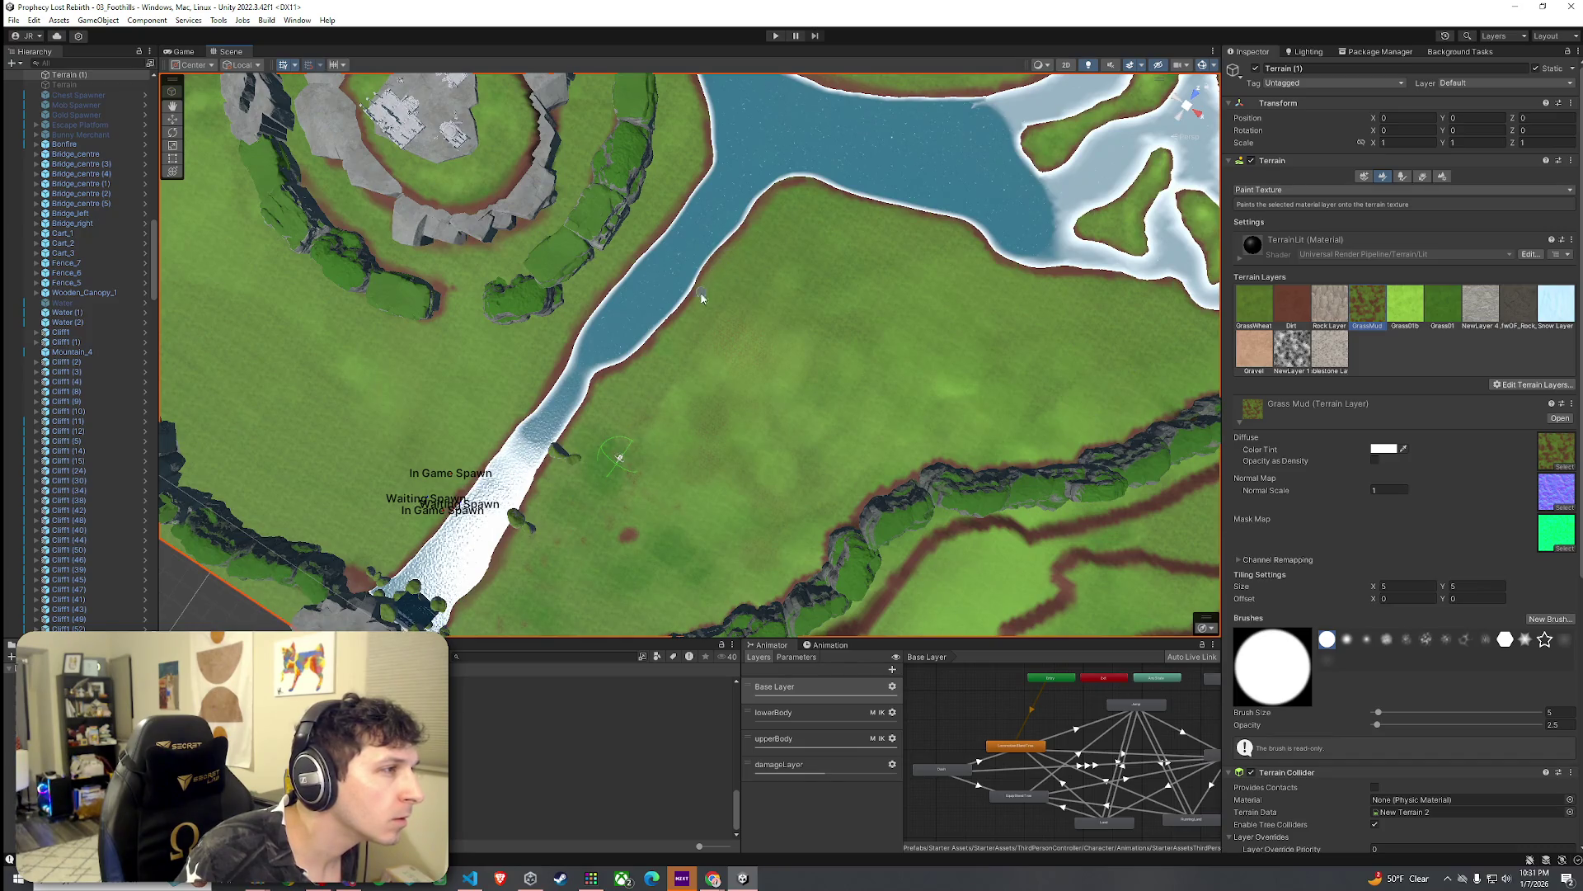
pyautogui.moveTo(664, 345)
pyautogui.mouseDown()
pyautogui.moveTo(724, 439)
pyautogui.moveTo(748, 332)
pyautogui.mouseUp()
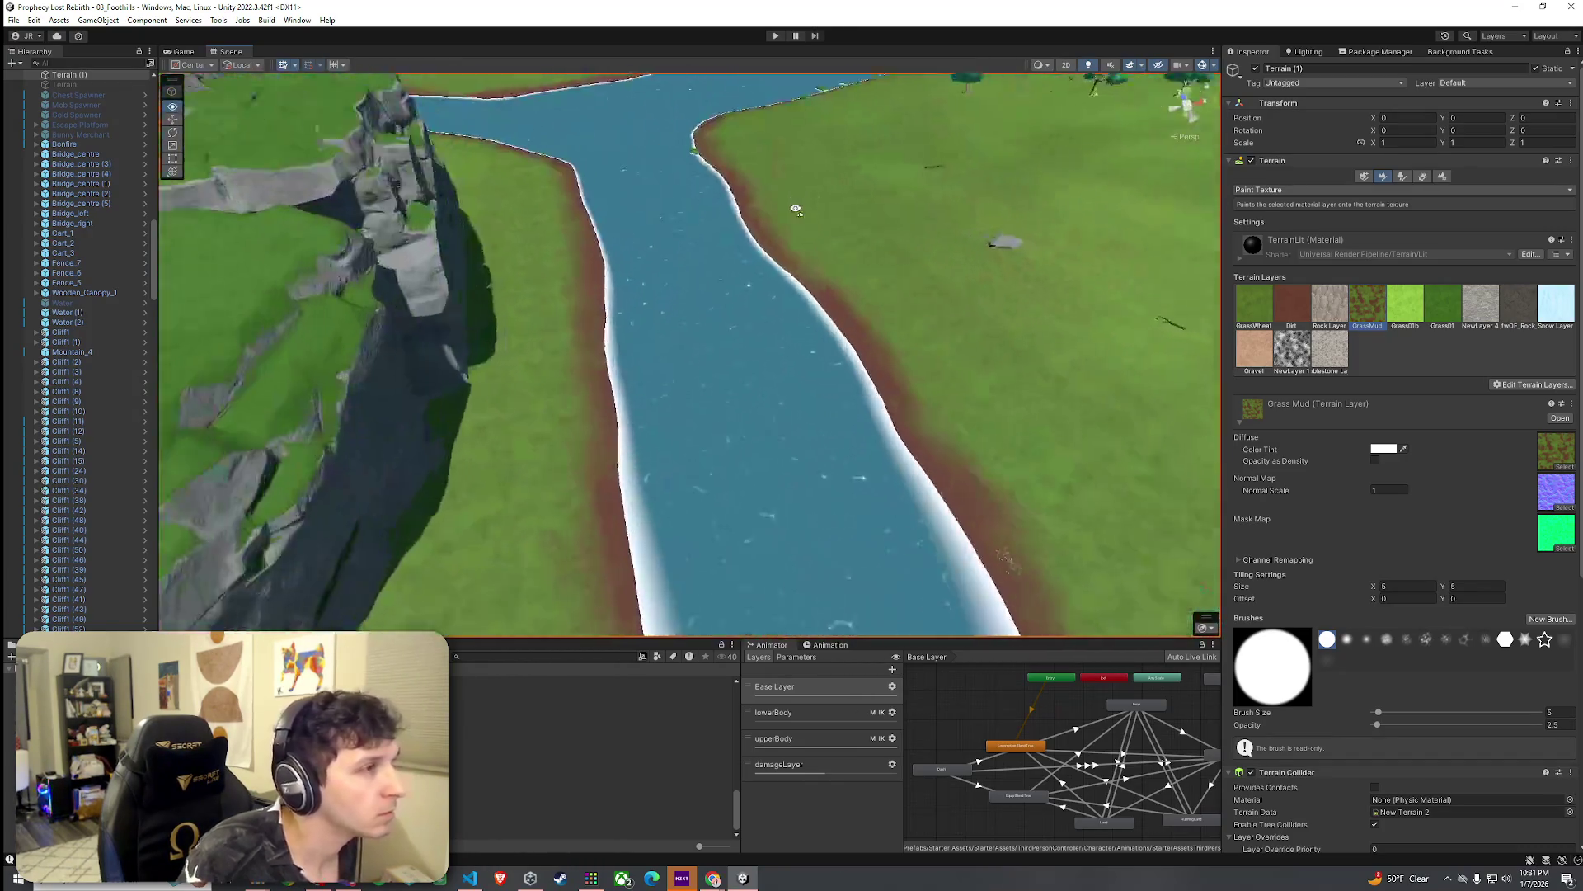
pyautogui.press('w')
pyautogui.moveTo(796, 209)
pyautogui.mouseDown()
pyautogui.moveTo(749, 188)
pyautogui.moveTo(165, 123)
pyautogui.mouseUp()
pyautogui.hotkey('ctrl', 's')
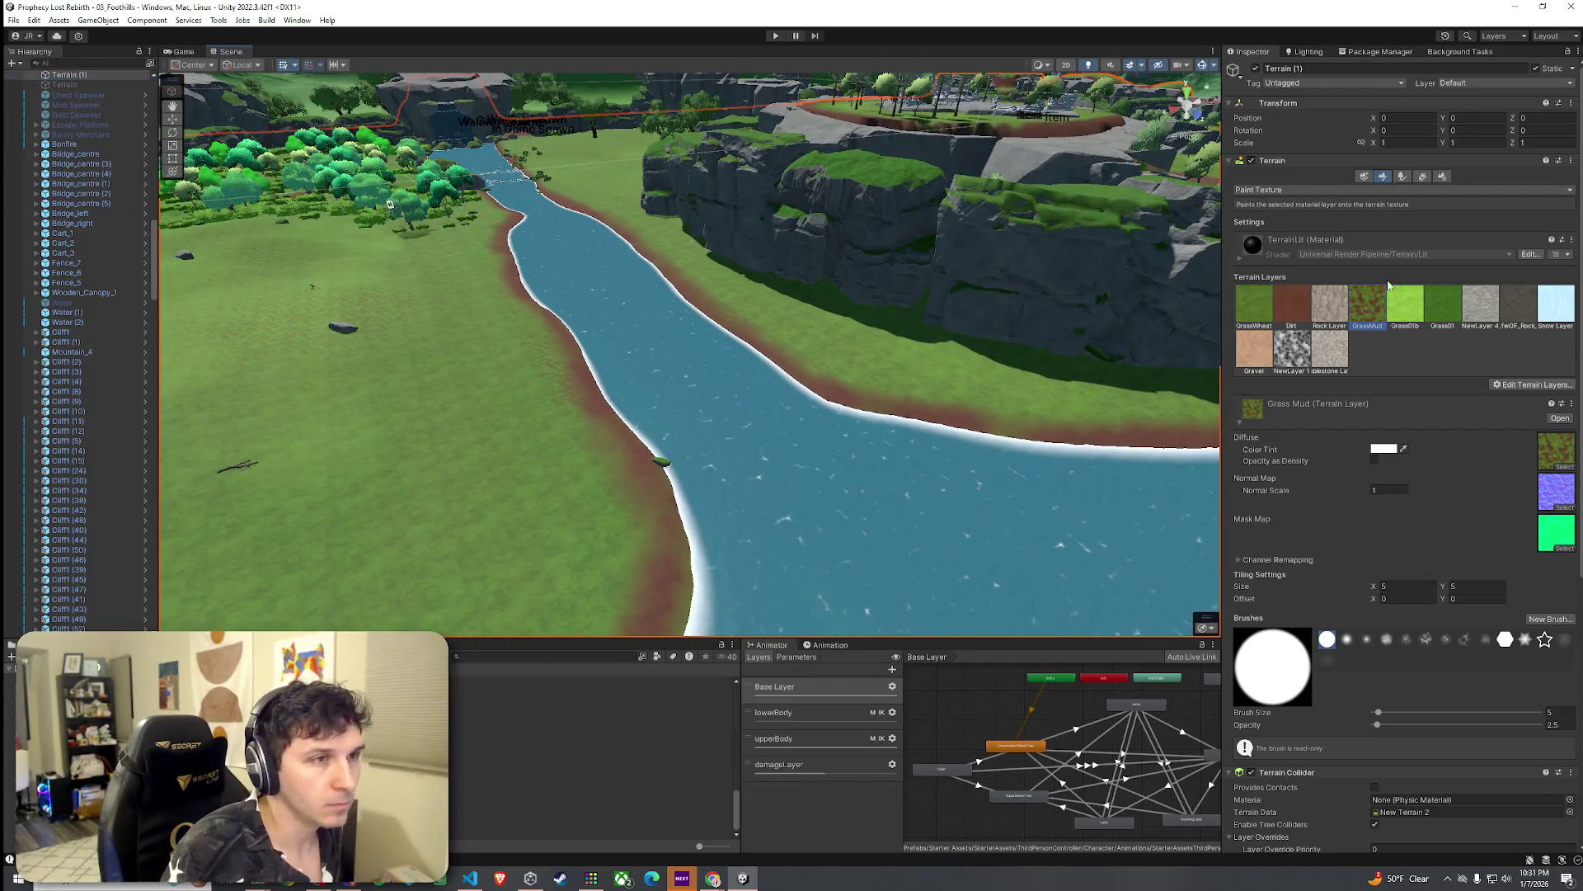
# Step: Return to tree painting, widen the random height range, and choose Stone2b
pyautogui.click(1401, 176)
pyautogui.moveTo(1495, 590); pyautogui.dragTo(1475, 589)
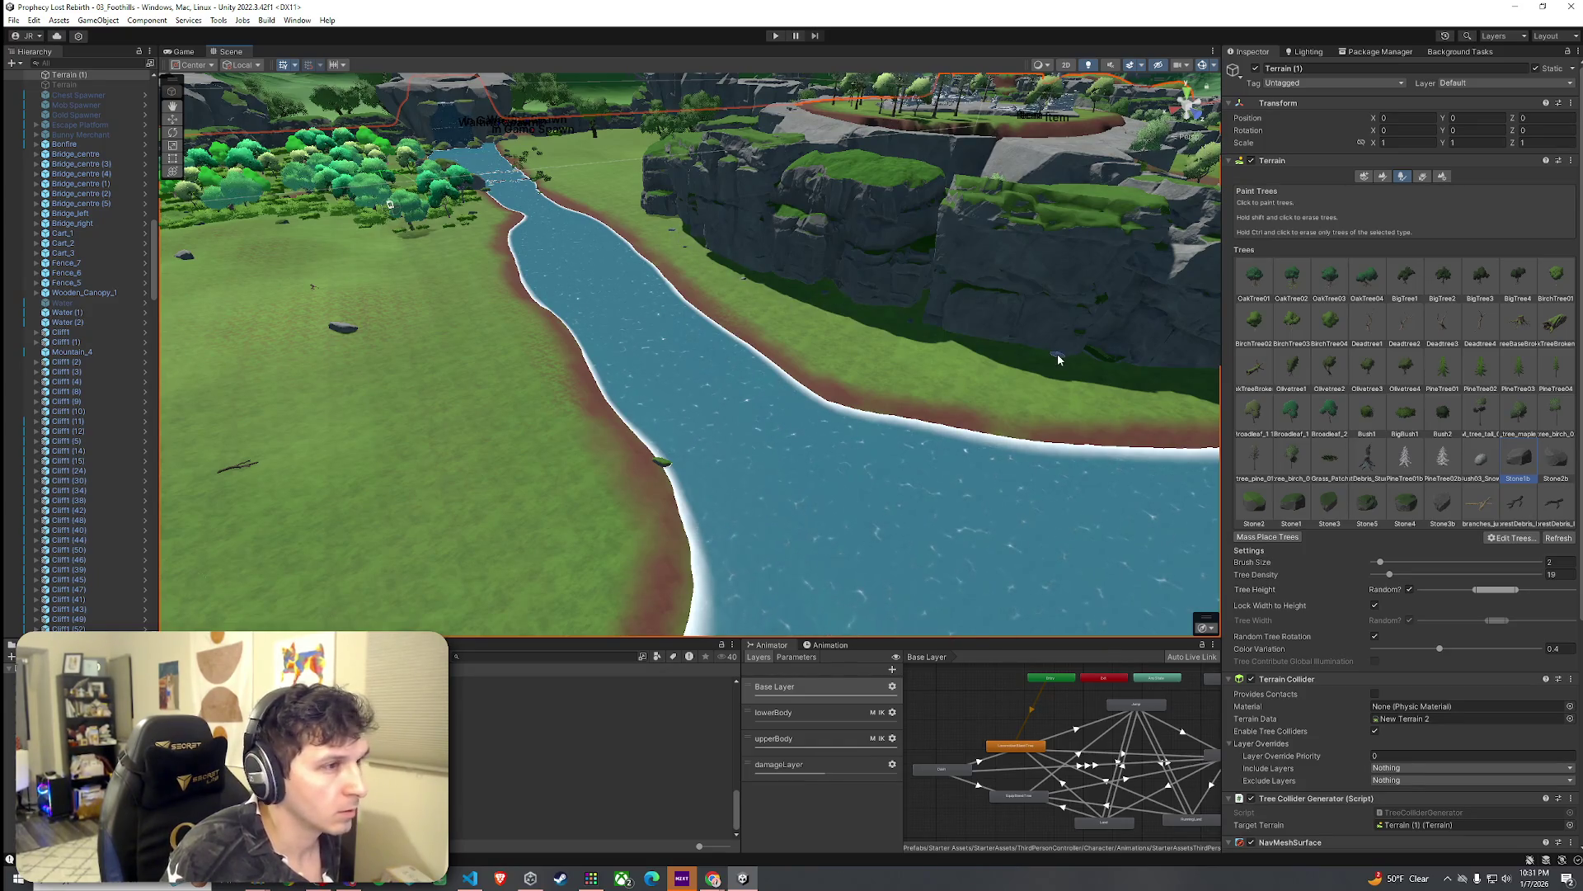
pyautogui.click(1556, 462)
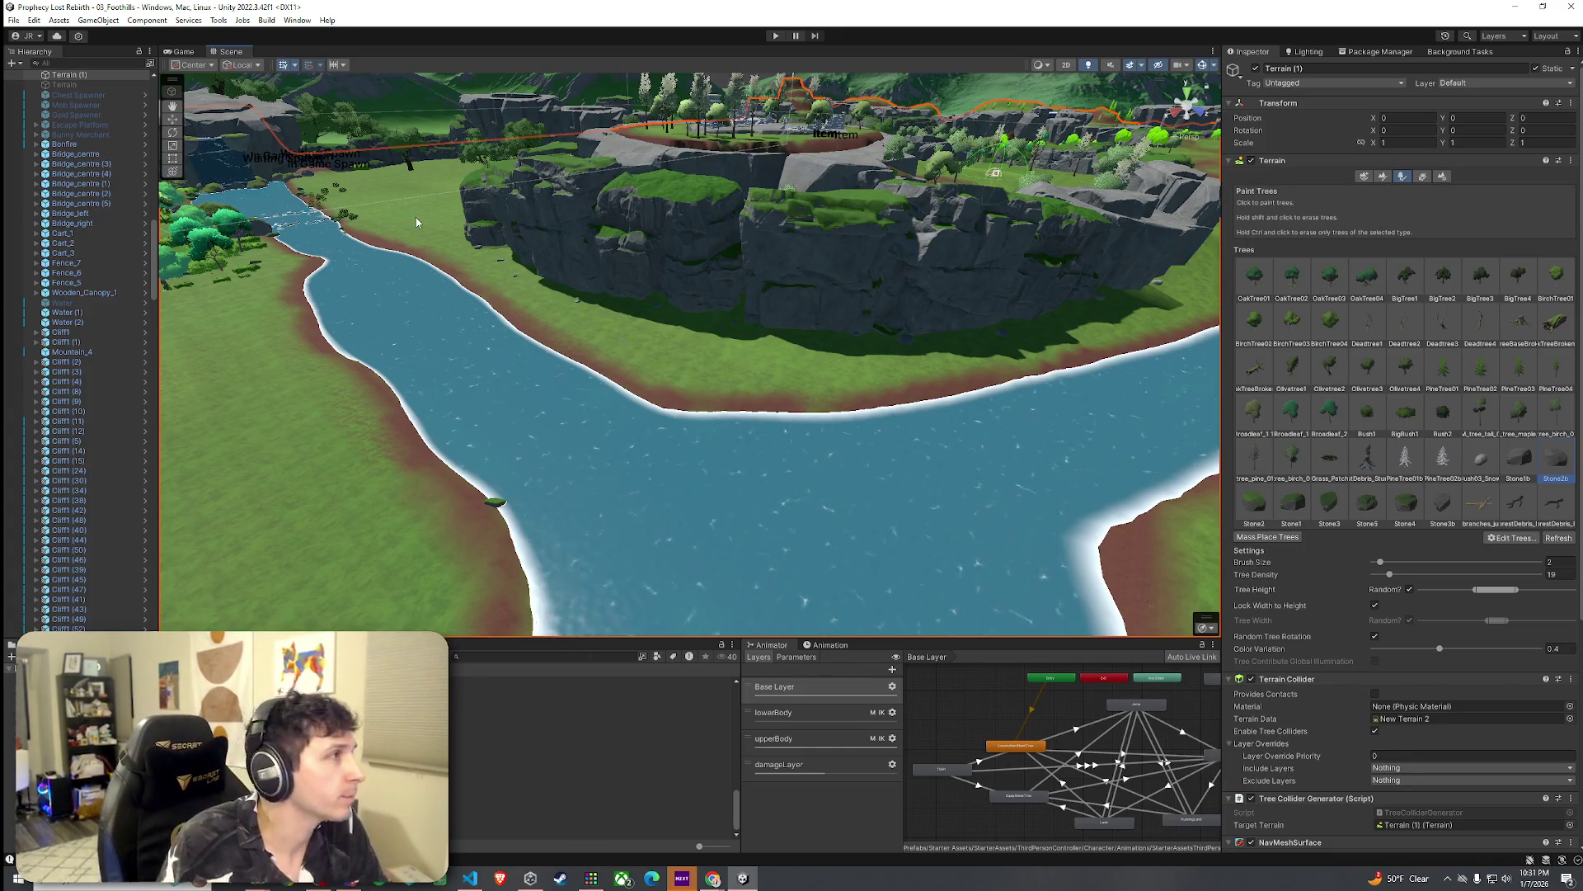
# Step: Save the scene from the File menu twice
pyautogui.click(13, 20)
pyautogui.click(37, 79)
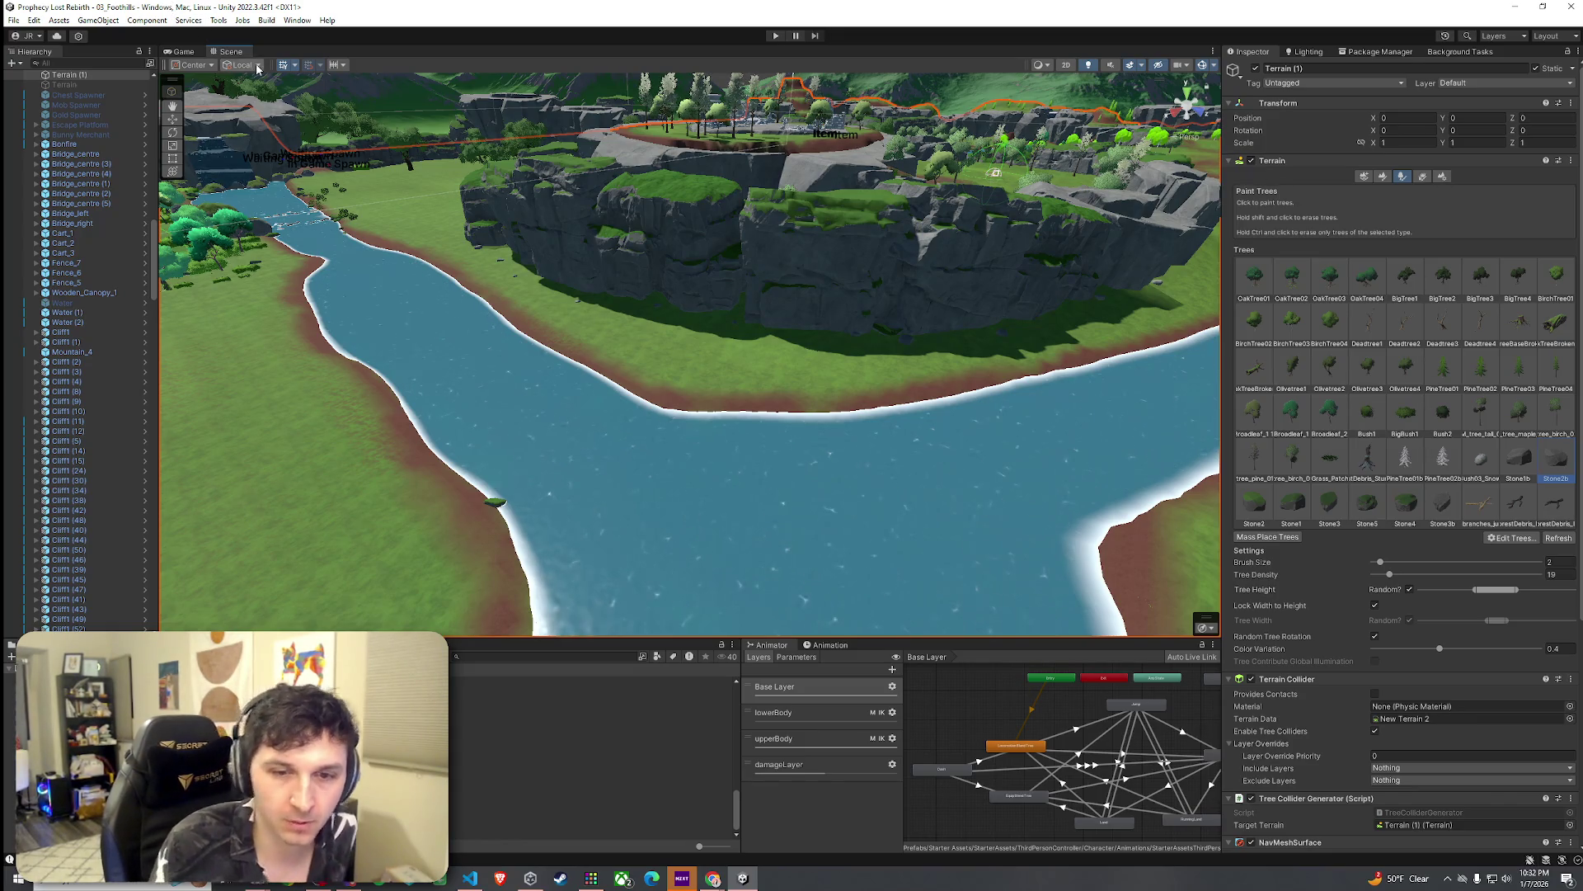
pyautogui.click(14, 20)
pyautogui.click(219, 163)
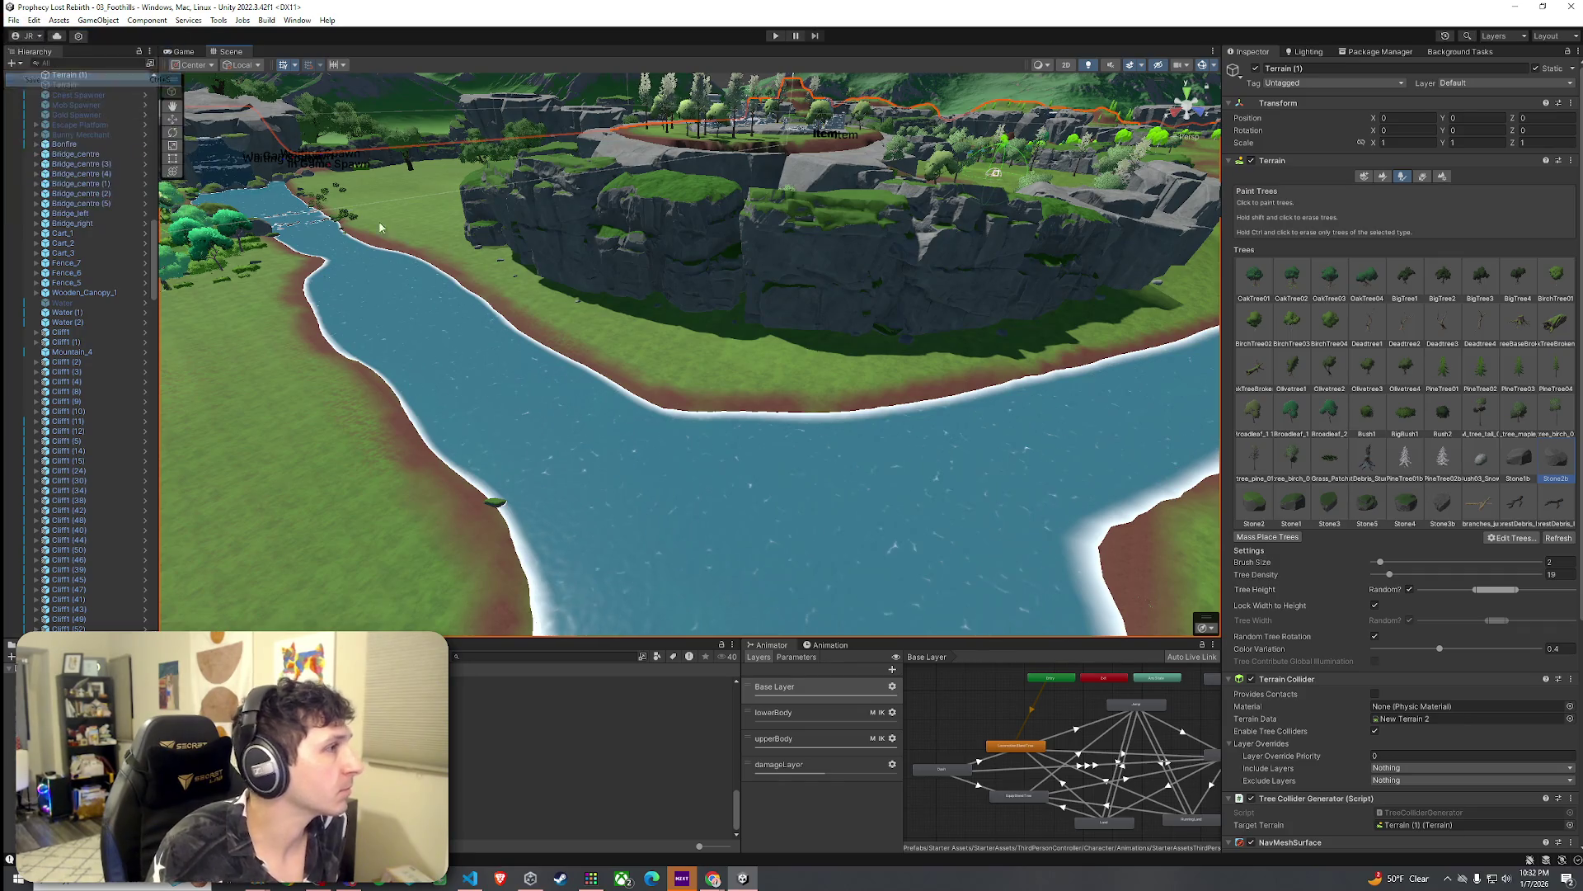
# Step: Switch the terrain to Paint Texture with the Dirt layer and frame the cliff base above the shoreline
pyautogui.moveTo(552, 287)
pyautogui.mouseDown()
pyautogui.moveTo(501, 232)
pyautogui.moveTo(943, 318)
pyautogui.moveTo(928, 377)
pyautogui.moveTo(882, 338)
pyautogui.mouseUp()
pyautogui.hotkey('shift', 'r')
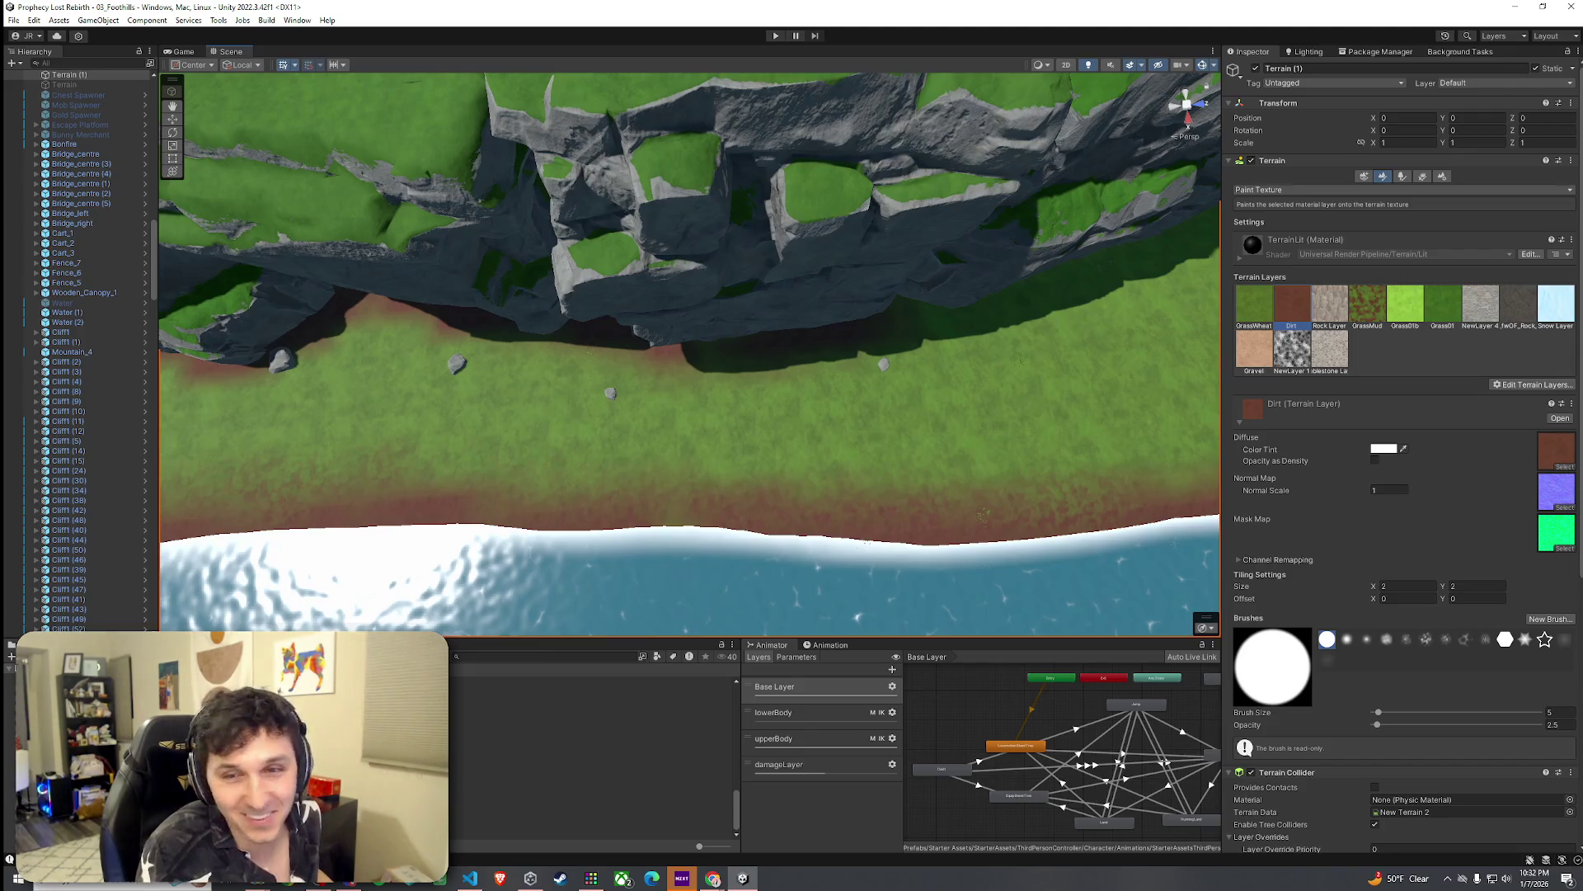
pyautogui.moveTo(912, 304)
pyautogui.mouseDown()
pyautogui.moveTo(1075, 283)
pyautogui.moveTo(611, 272)
pyautogui.mouseUp()
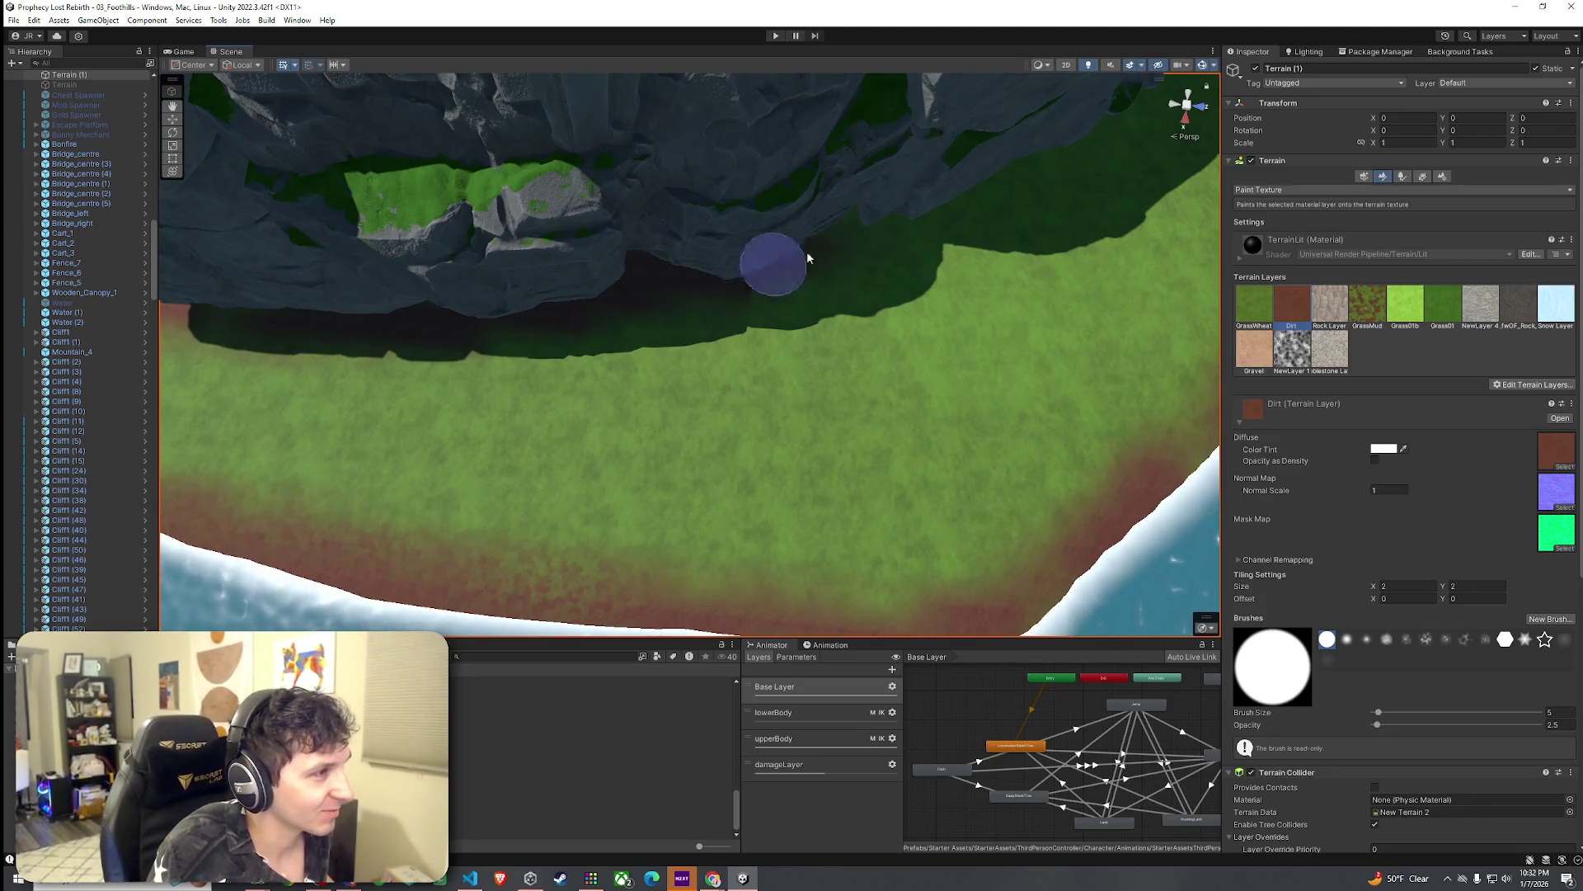
pyautogui.moveTo(799, 249)
pyautogui.mouseDown()
pyautogui.moveTo(903, 191)
pyautogui.moveTo(636, 236)
pyautogui.mouseUp()
pyautogui.moveTo(487, 195)
pyautogui.mouseDown()
pyautogui.moveTo(484, 163)
pyautogui.moveTo(538, 146)
pyautogui.moveTo(659, 214)
pyautogui.moveTo(892, 303)
pyautogui.mouseUp()
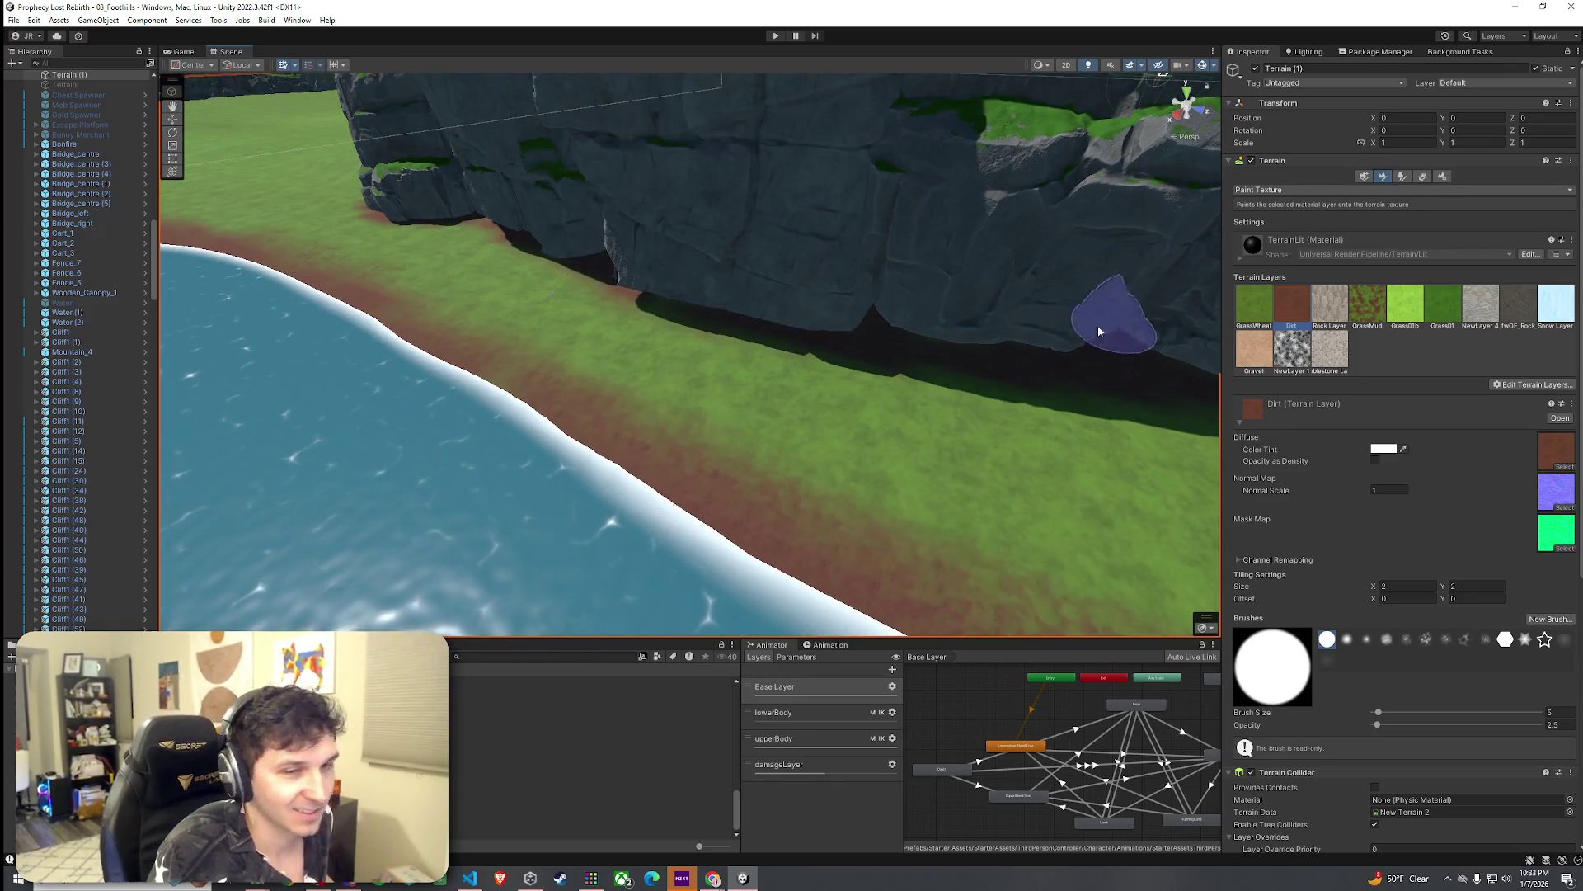
pyautogui.moveTo(1118, 326); pyautogui.dragTo(1079, 318)
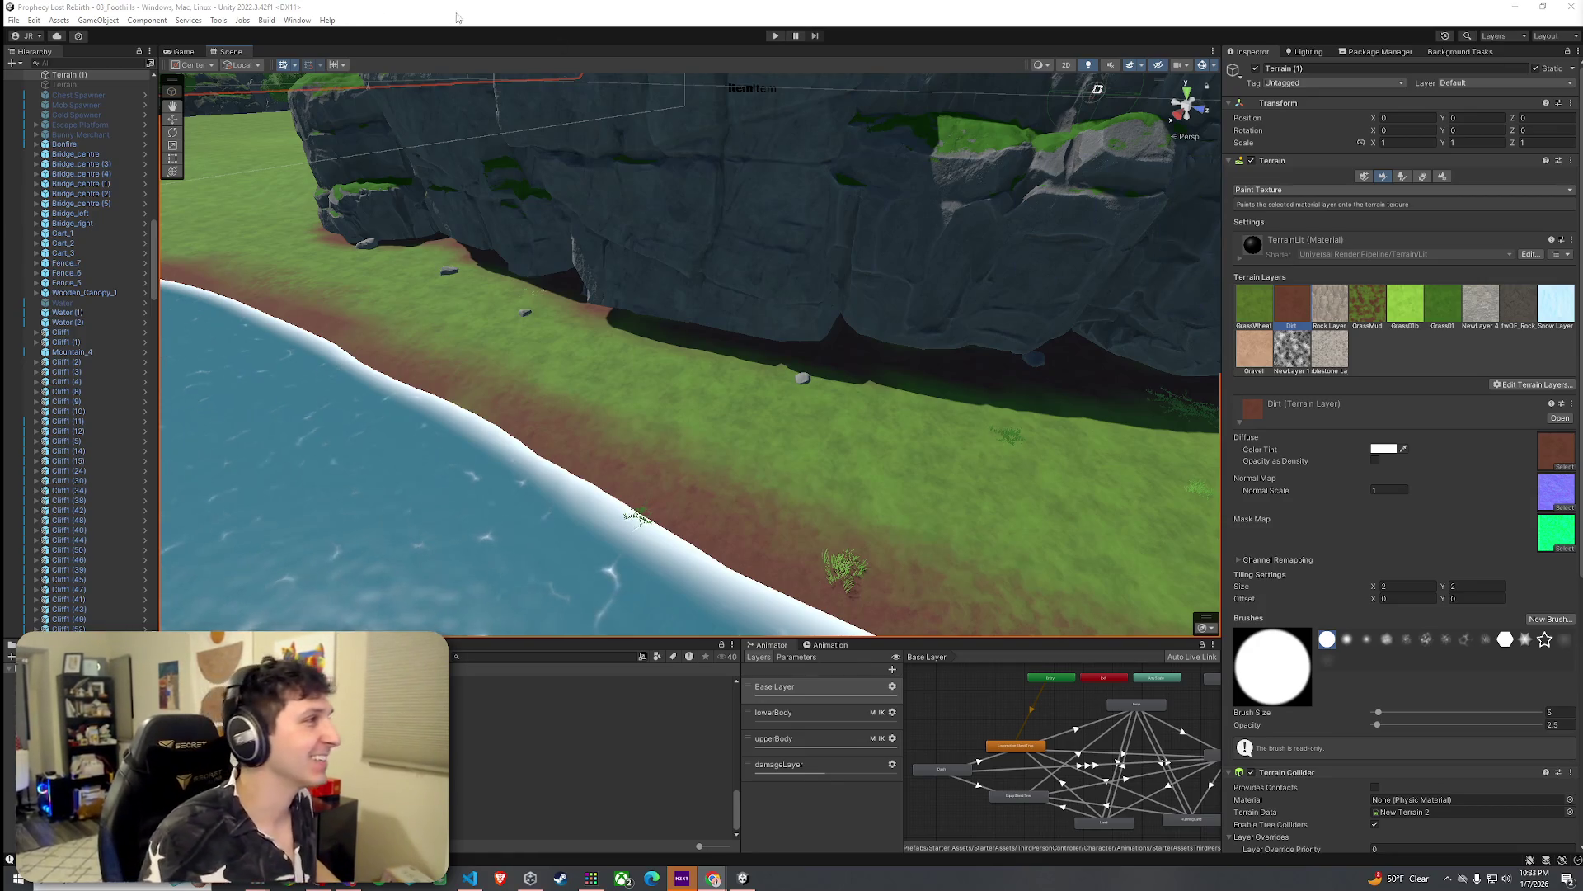
# Step: Save the scene and paint dirt around the right rock formation
pyautogui.click(14, 19)
pyautogui.click(39, 80)
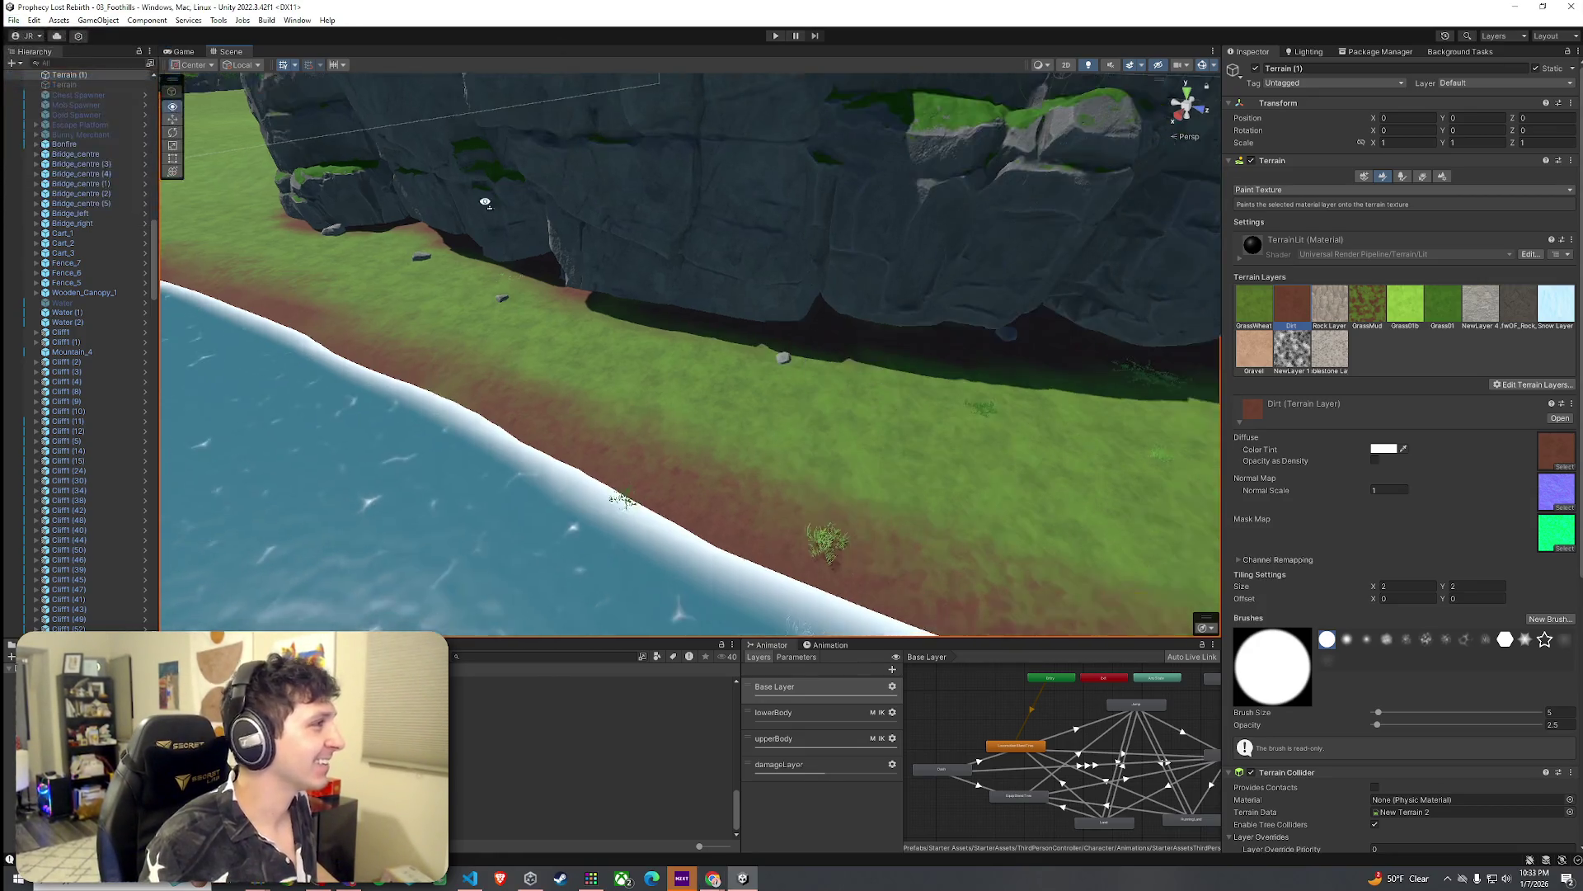
pyautogui.press('w')
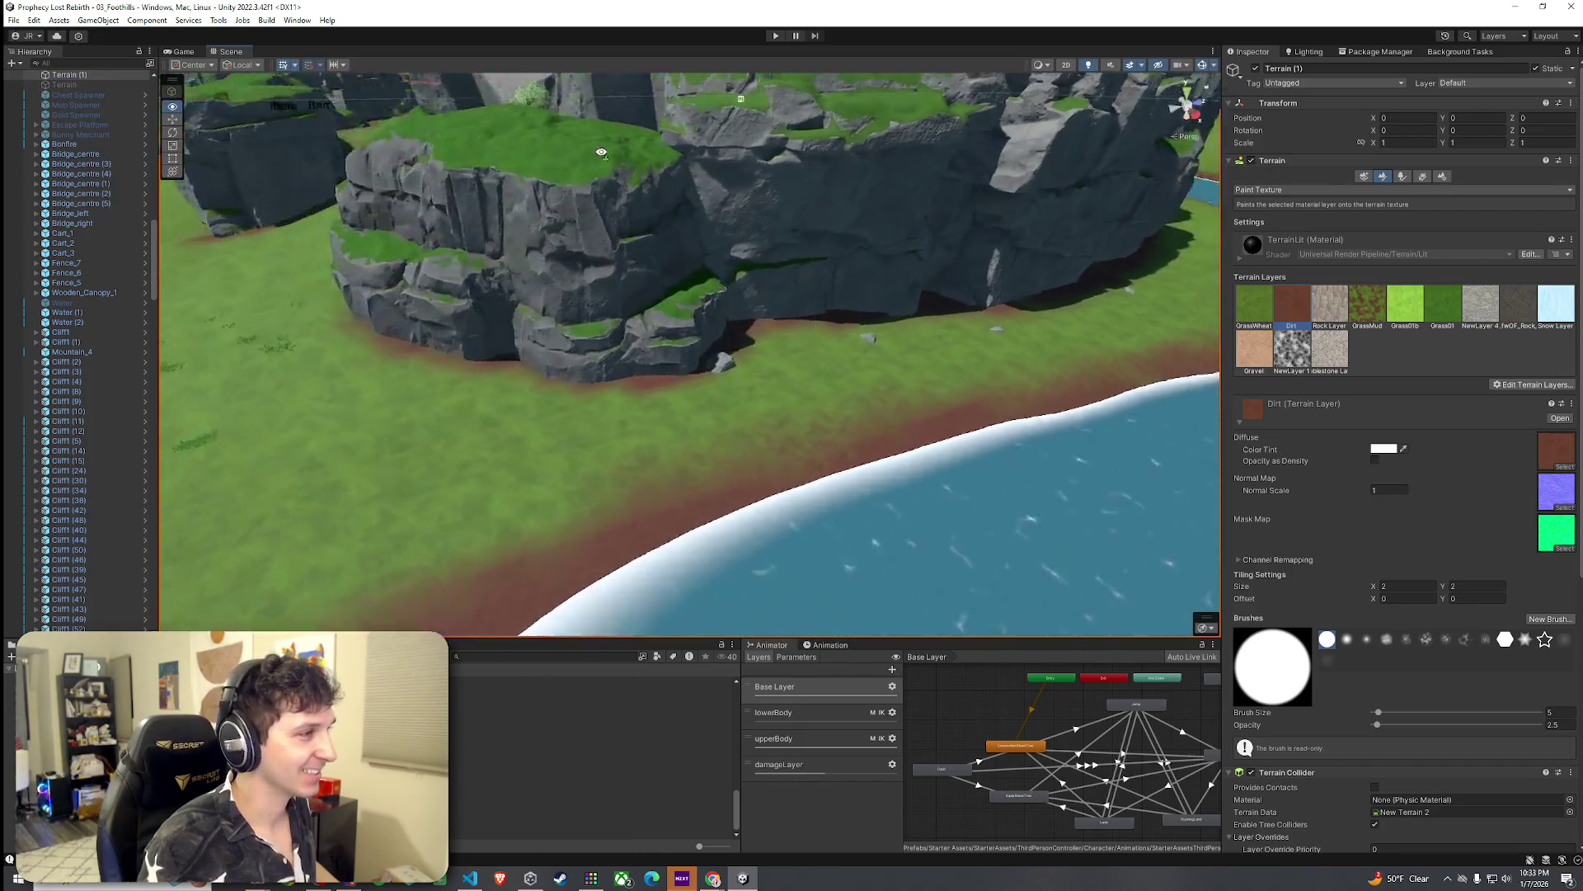
pyautogui.moveTo(824, 270)
pyautogui.mouseDown()
pyautogui.moveTo(781, 265)
pyautogui.moveTo(823, 311)
pyautogui.moveTo(789, 215)
pyautogui.mouseUp()
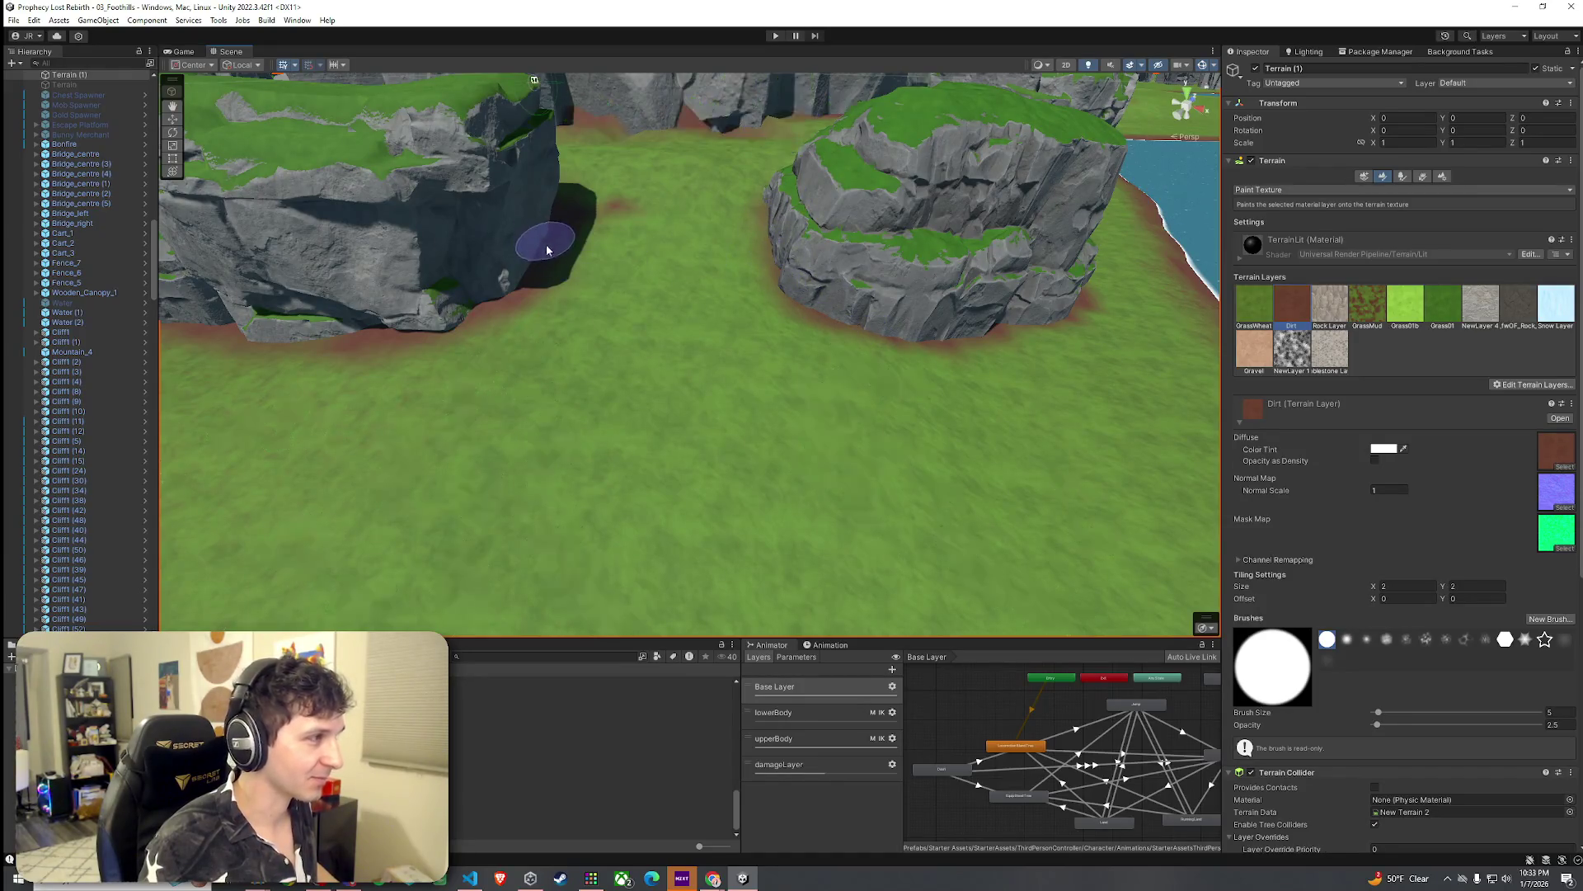
# Step: Paint a thin dirt band along the base of the long rock ridge
pyautogui.press('w')
pyautogui.press('w')
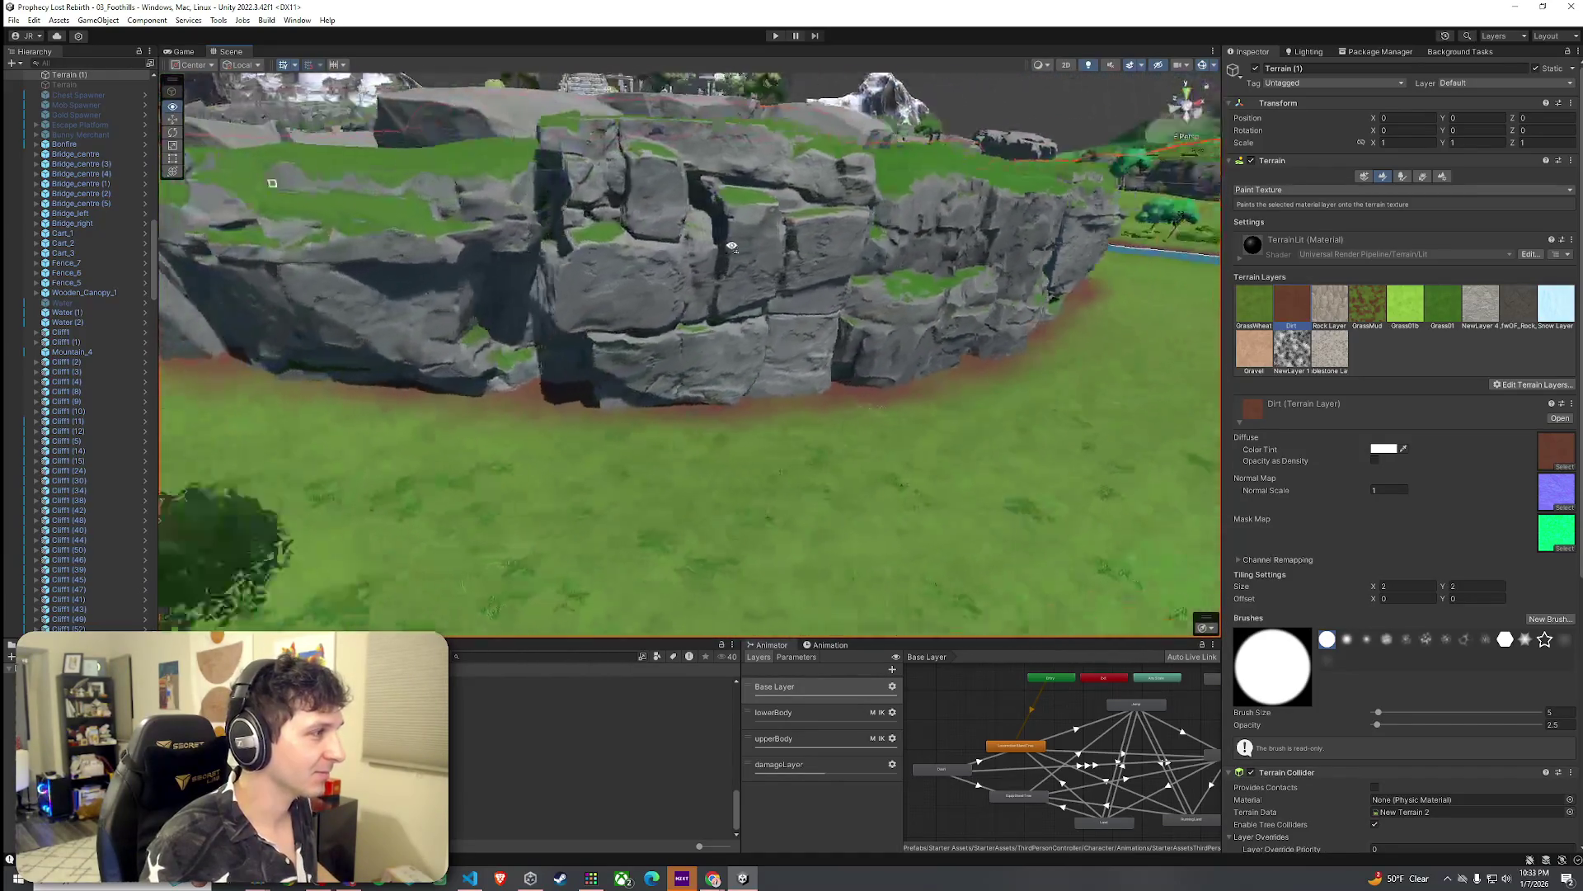
pyautogui.press('s')
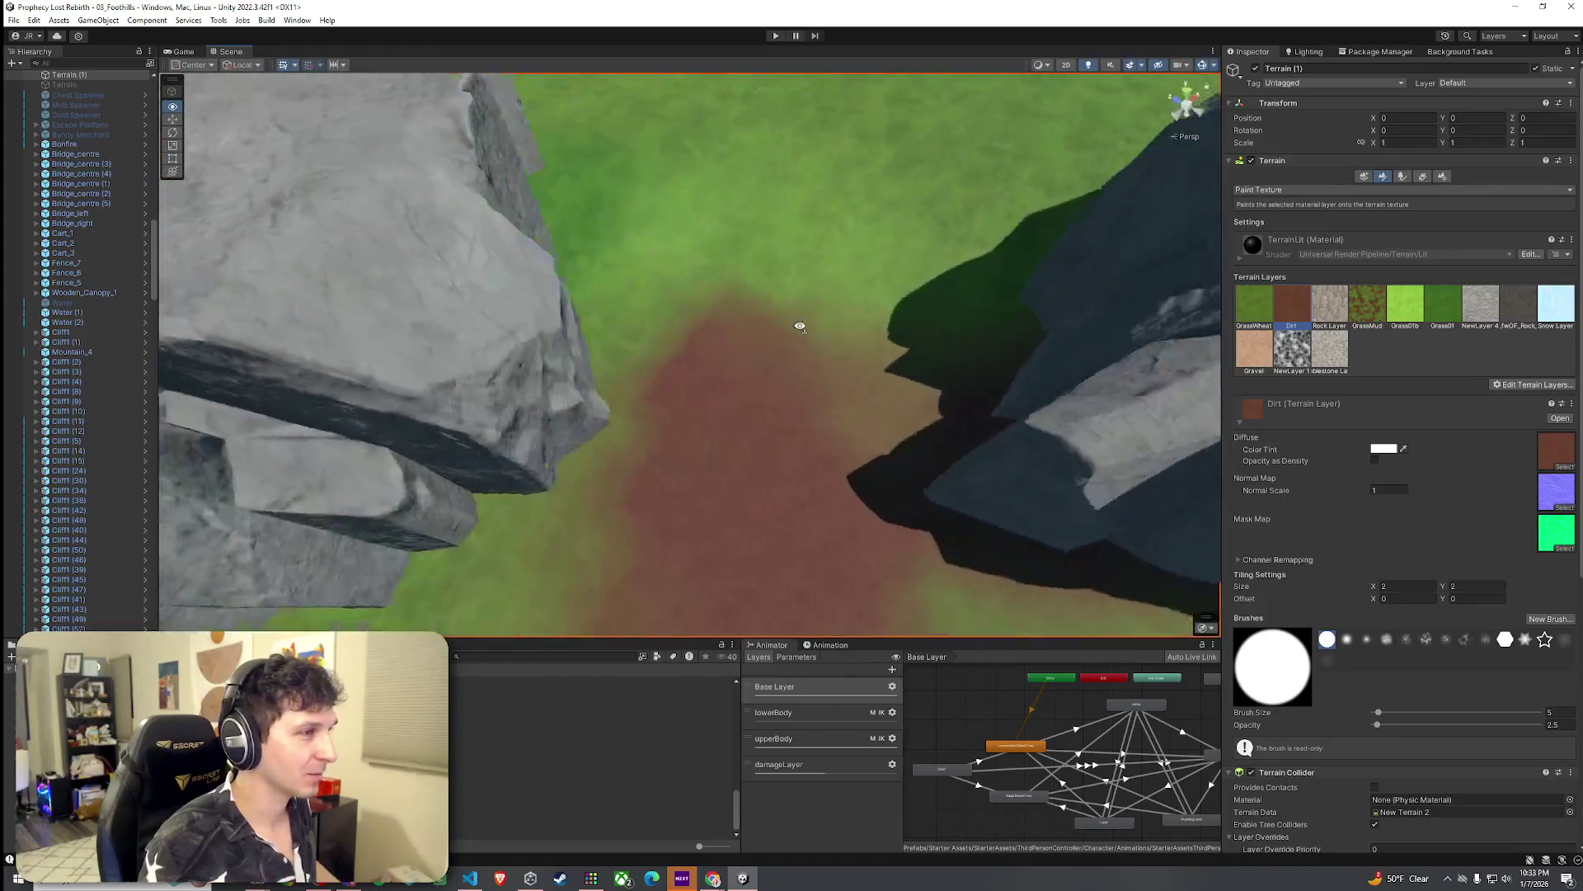
pyautogui.press('w')
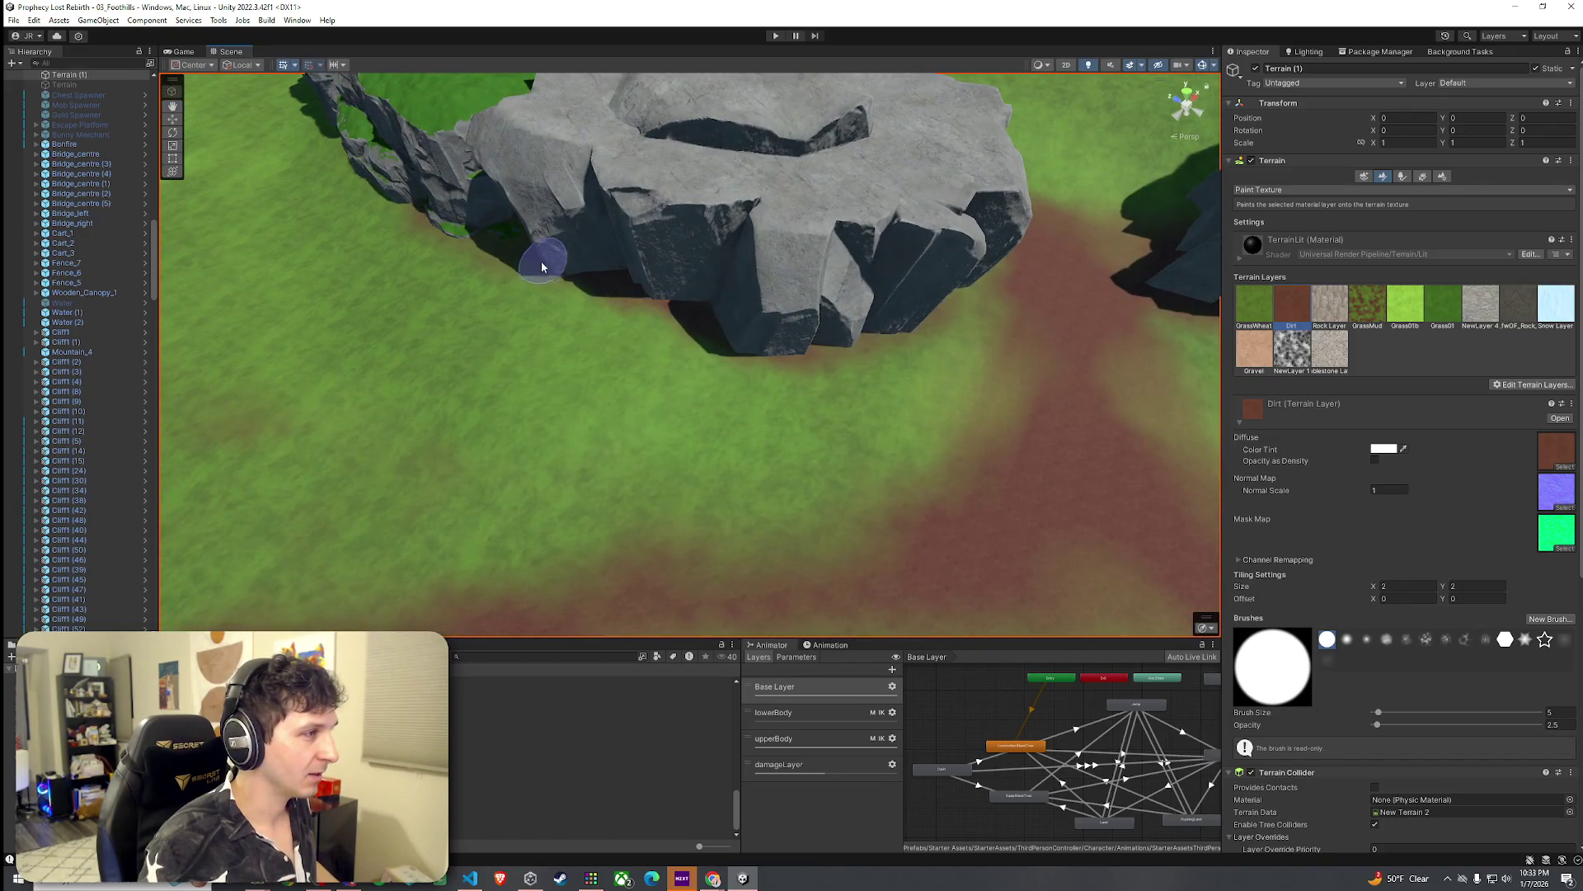
pyautogui.press('s')
pyautogui.press('s')
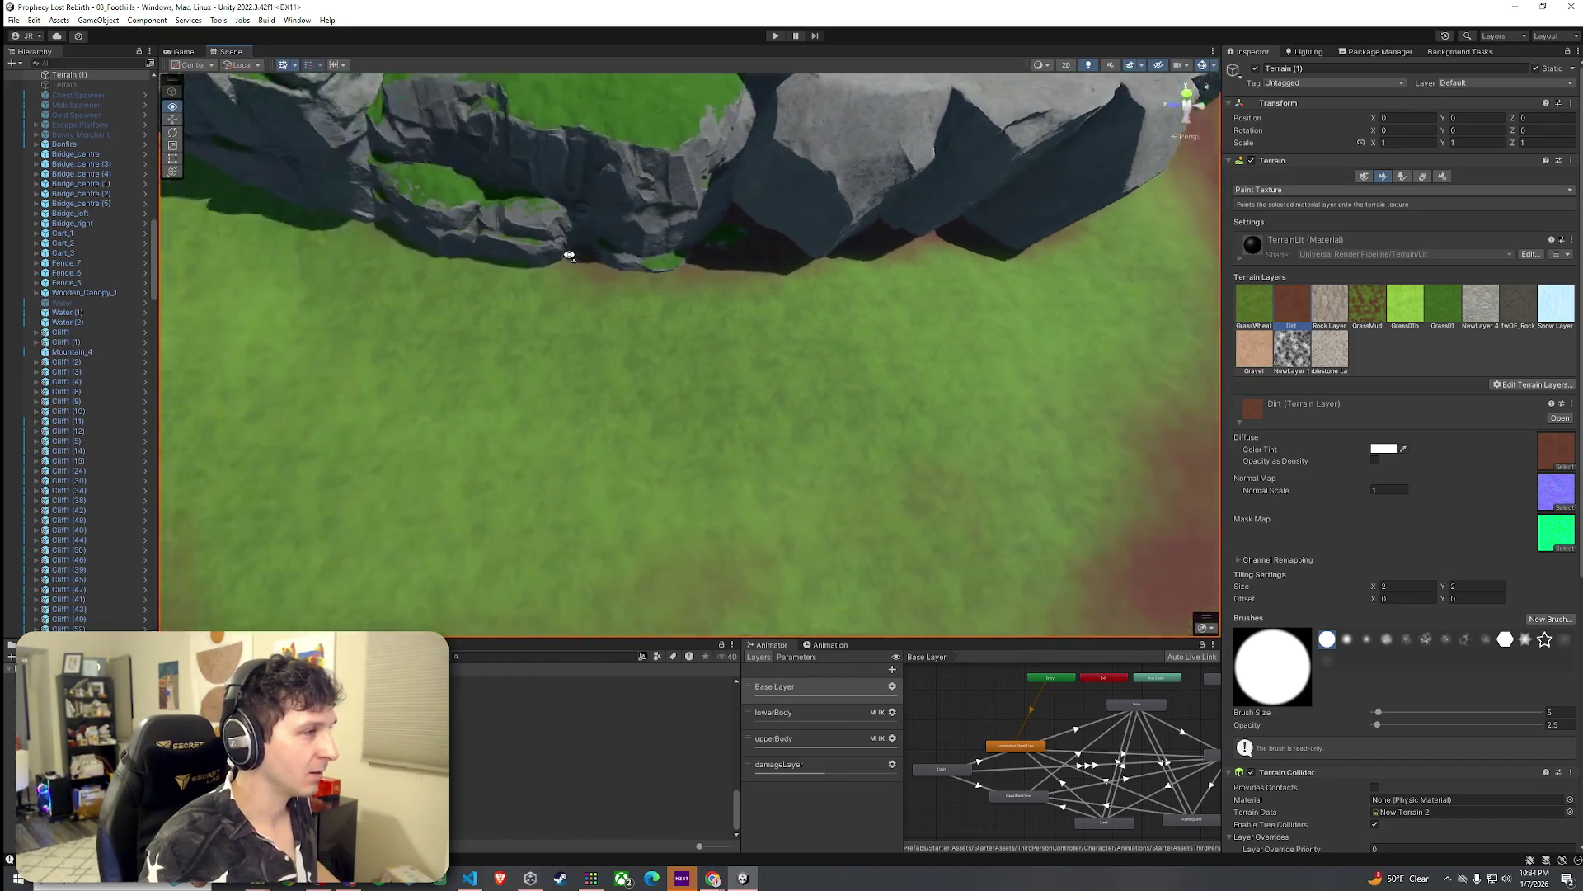
pyautogui.moveTo(775, 290)
pyautogui.mouseDown()
pyautogui.moveTo(679, 265)
pyautogui.moveTo(804, 307)
pyautogui.mouseUp()
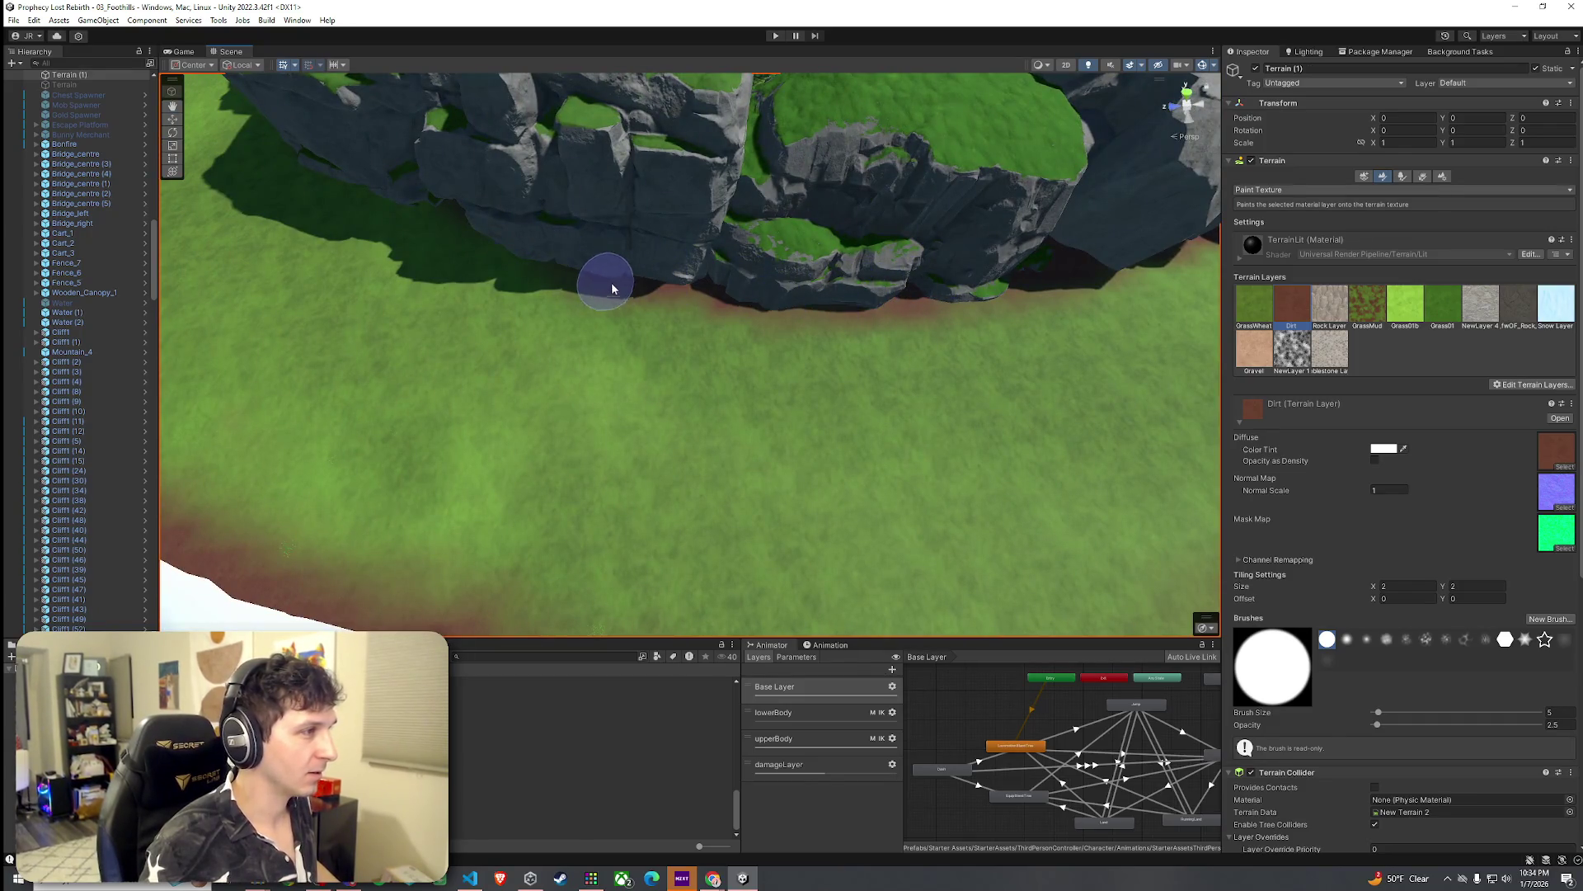
pyautogui.press('w')
pyautogui.press('a')
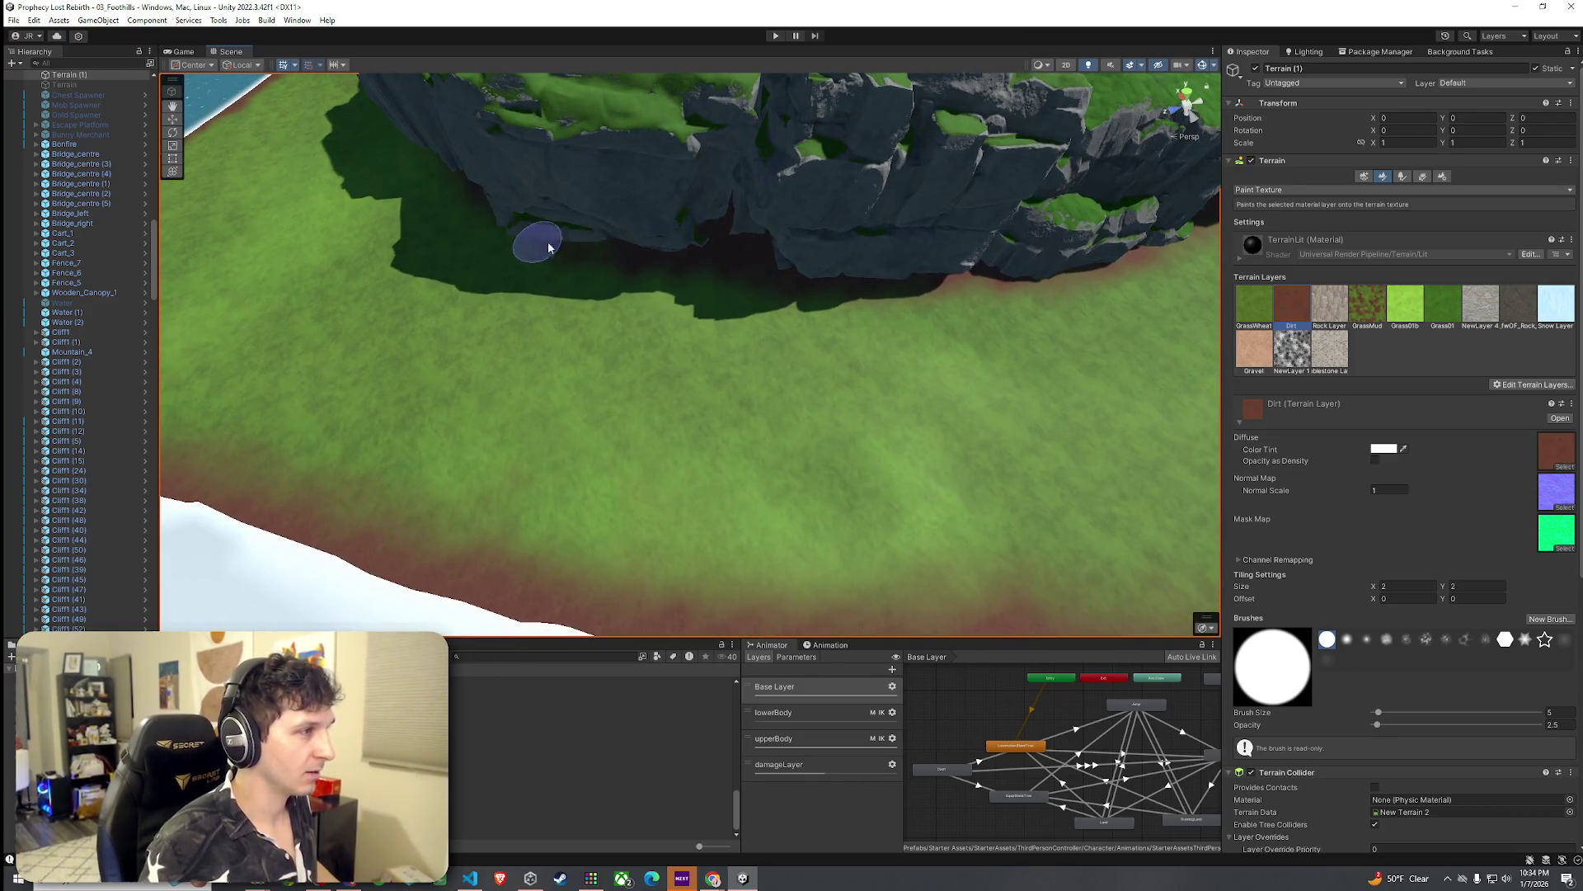
pyautogui.press('w')
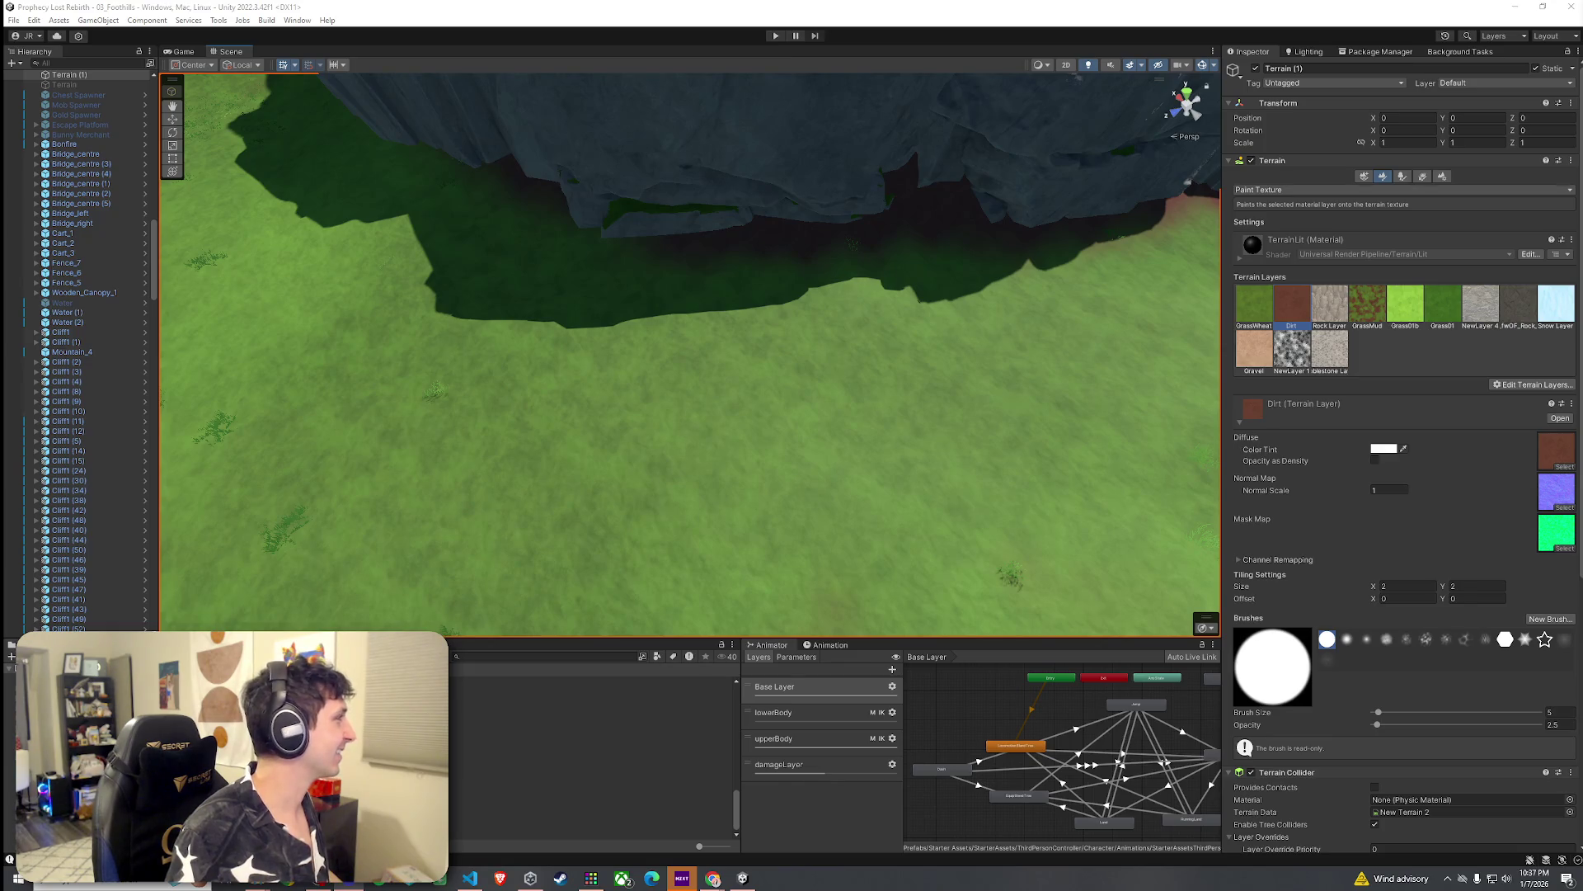
# Step: Bring the Discord direct message with the shared video to the front with Alt+Tab
pyautogui.hotkey('alt', 'Tab')
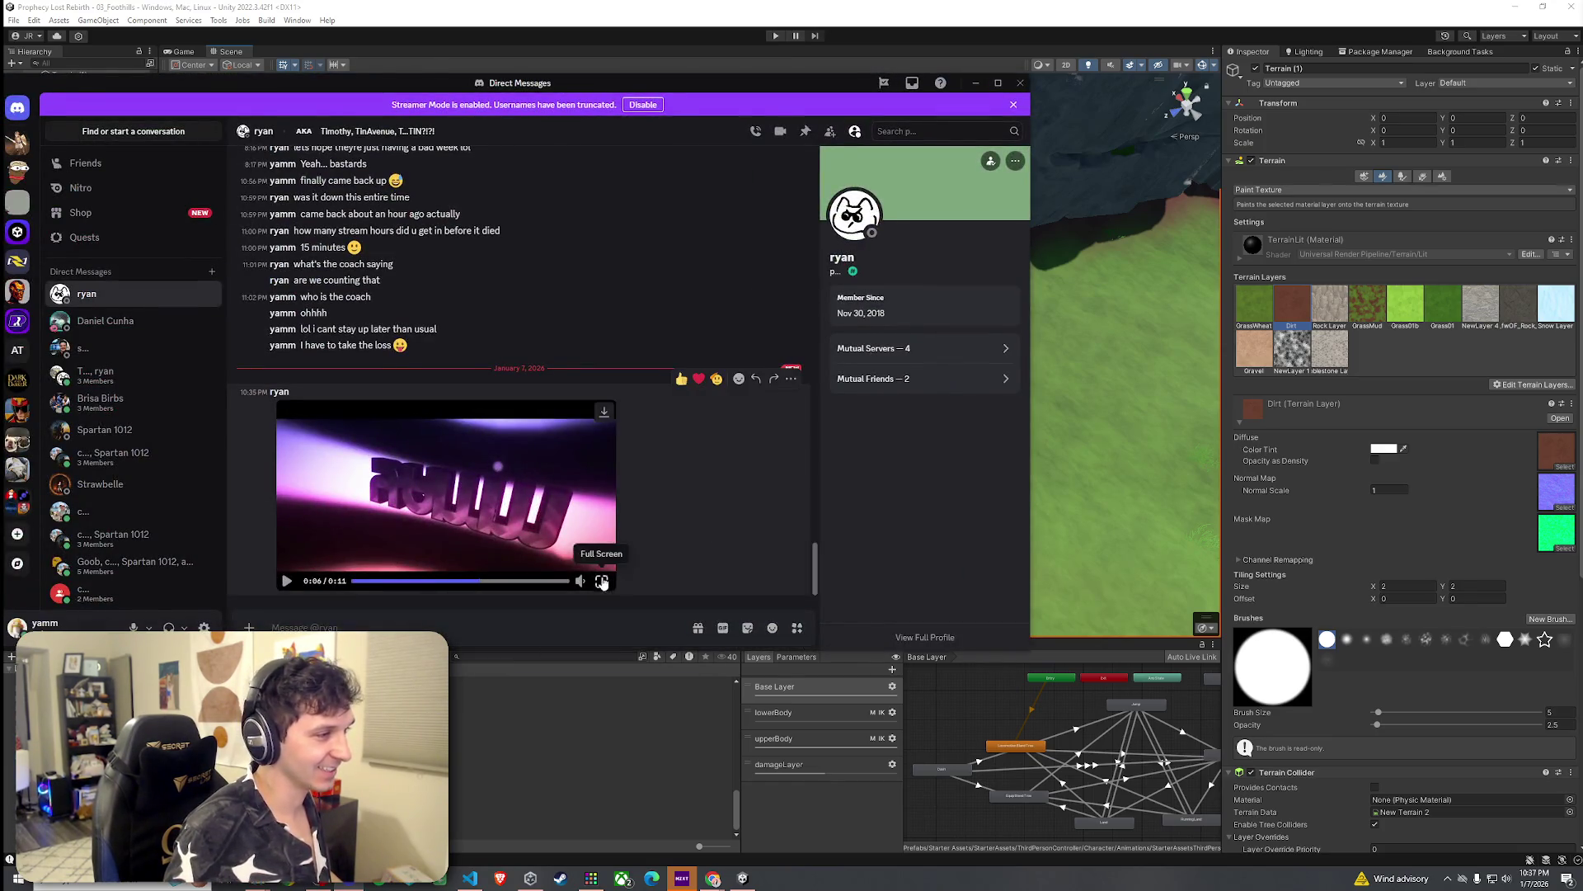
# Step: Watch the shared video full screen in Discord, exit it, and return to Unity
pyautogui.click(602, 581)
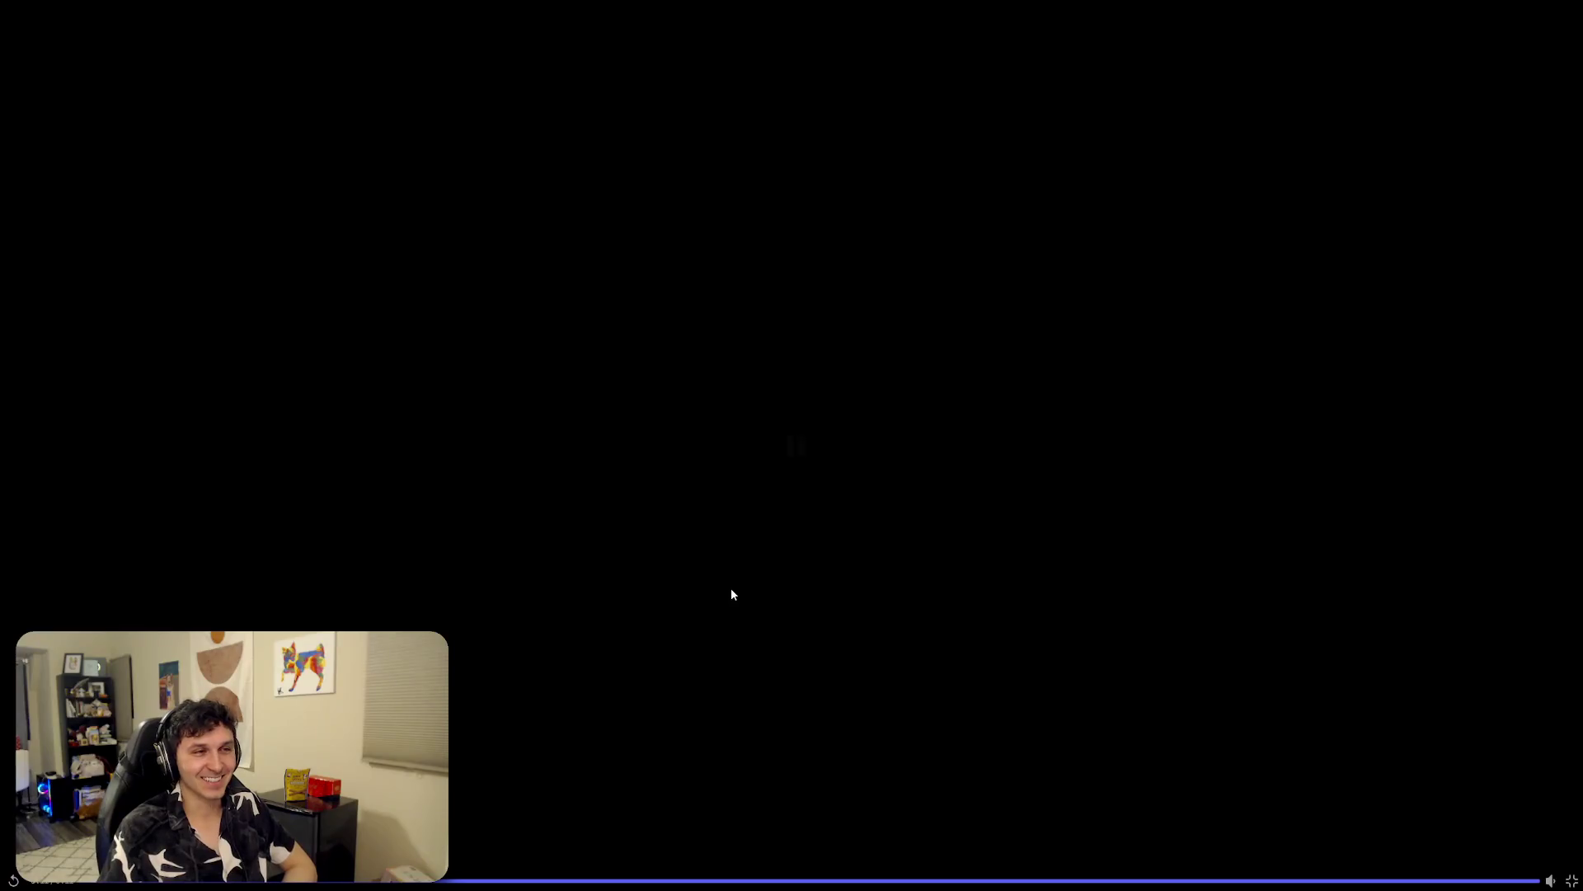
pyautogui.press('Escape')
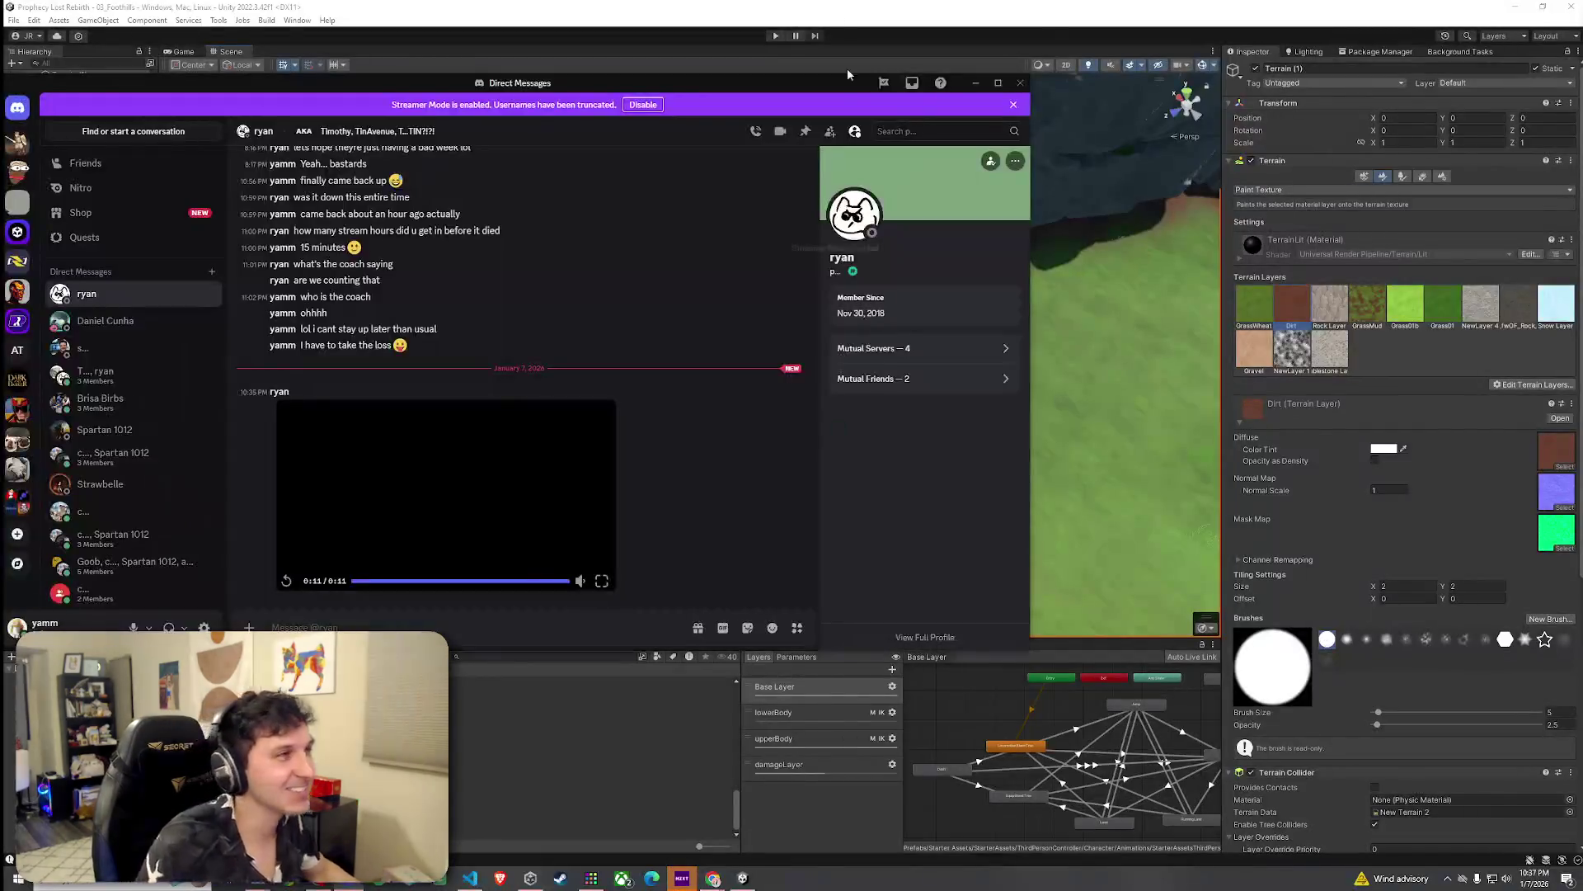
pyautogui.hotkey('alt', 'Tab')
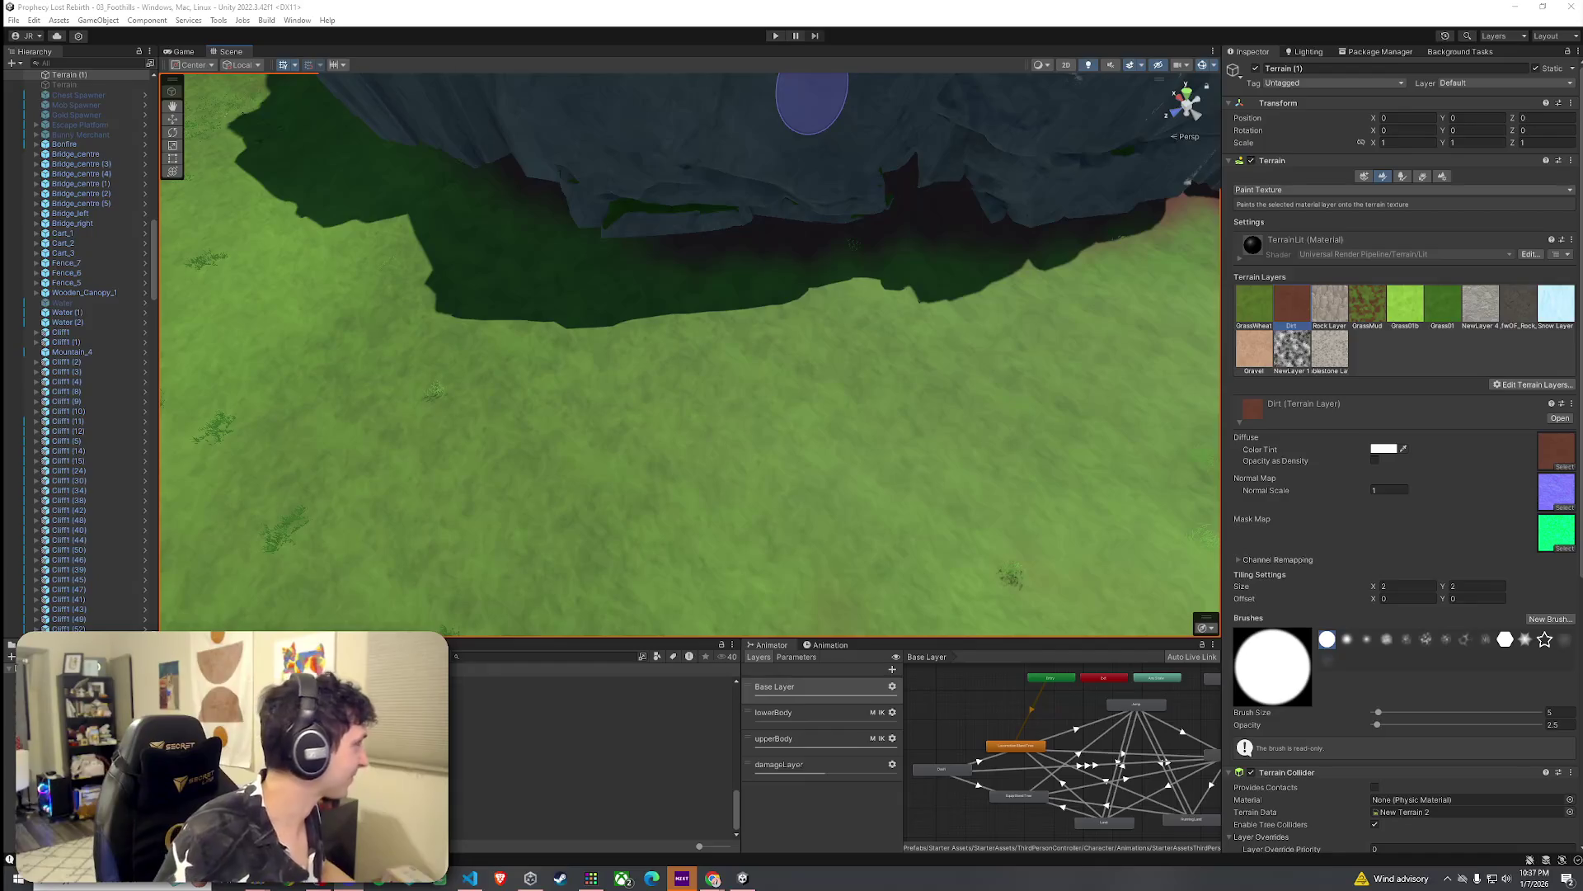
# Step: Clear the selection, save the scene, then play Discord's shared video full screen
pyautogui.click(34, 20)
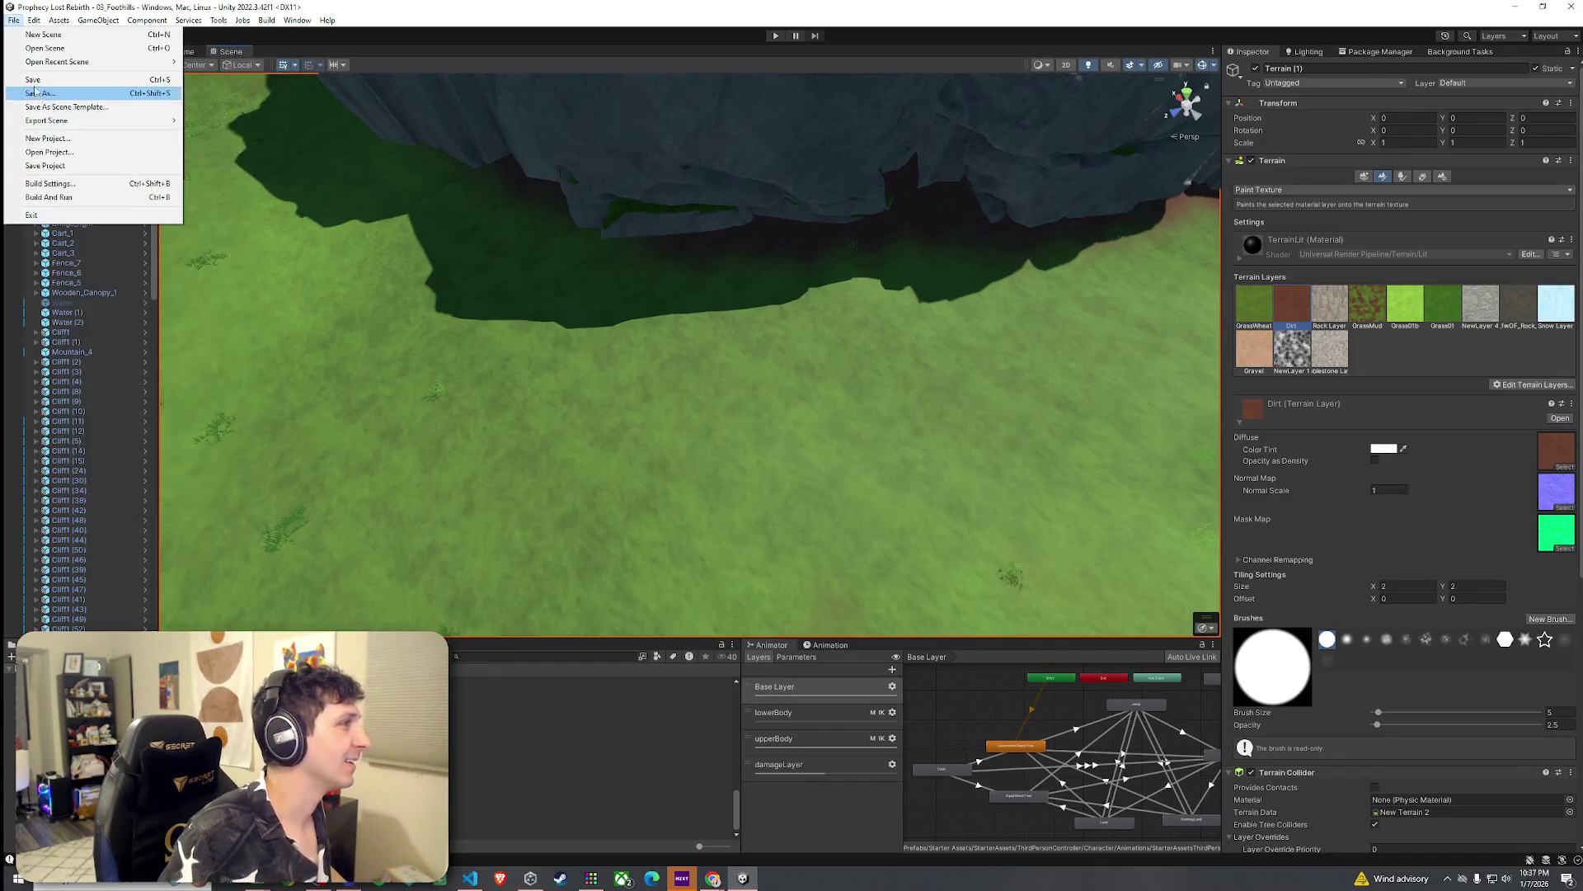
pyautogui.press('Escape')
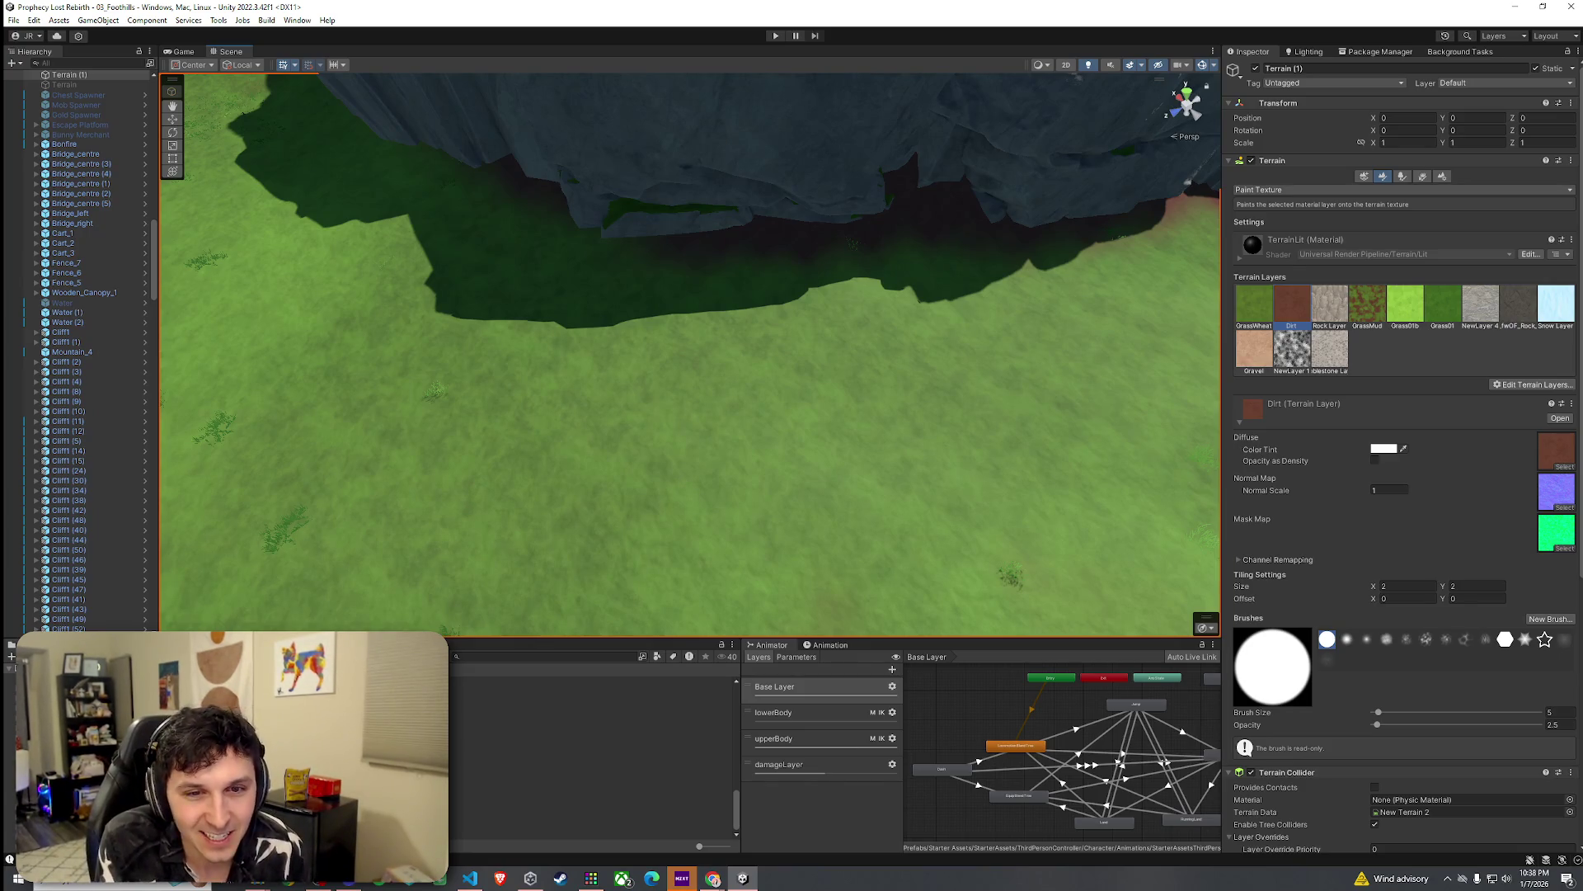
pyautogui.click(13, 20)
pyautogui.click(33, 79)
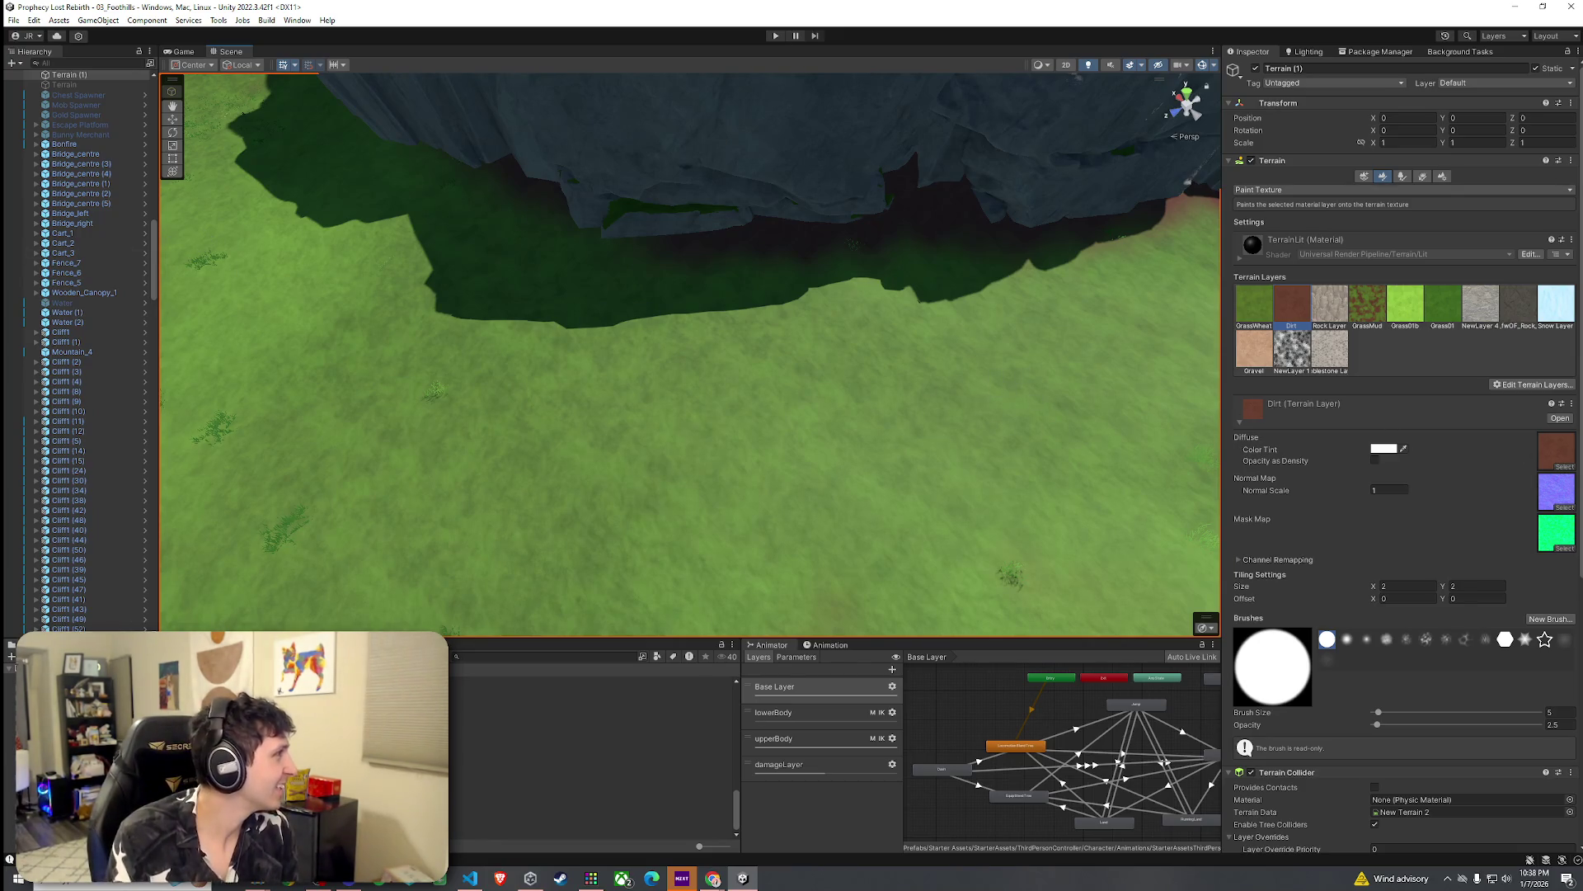
pyautogui.click(742, 877)
pyautogui.click(741, 583)
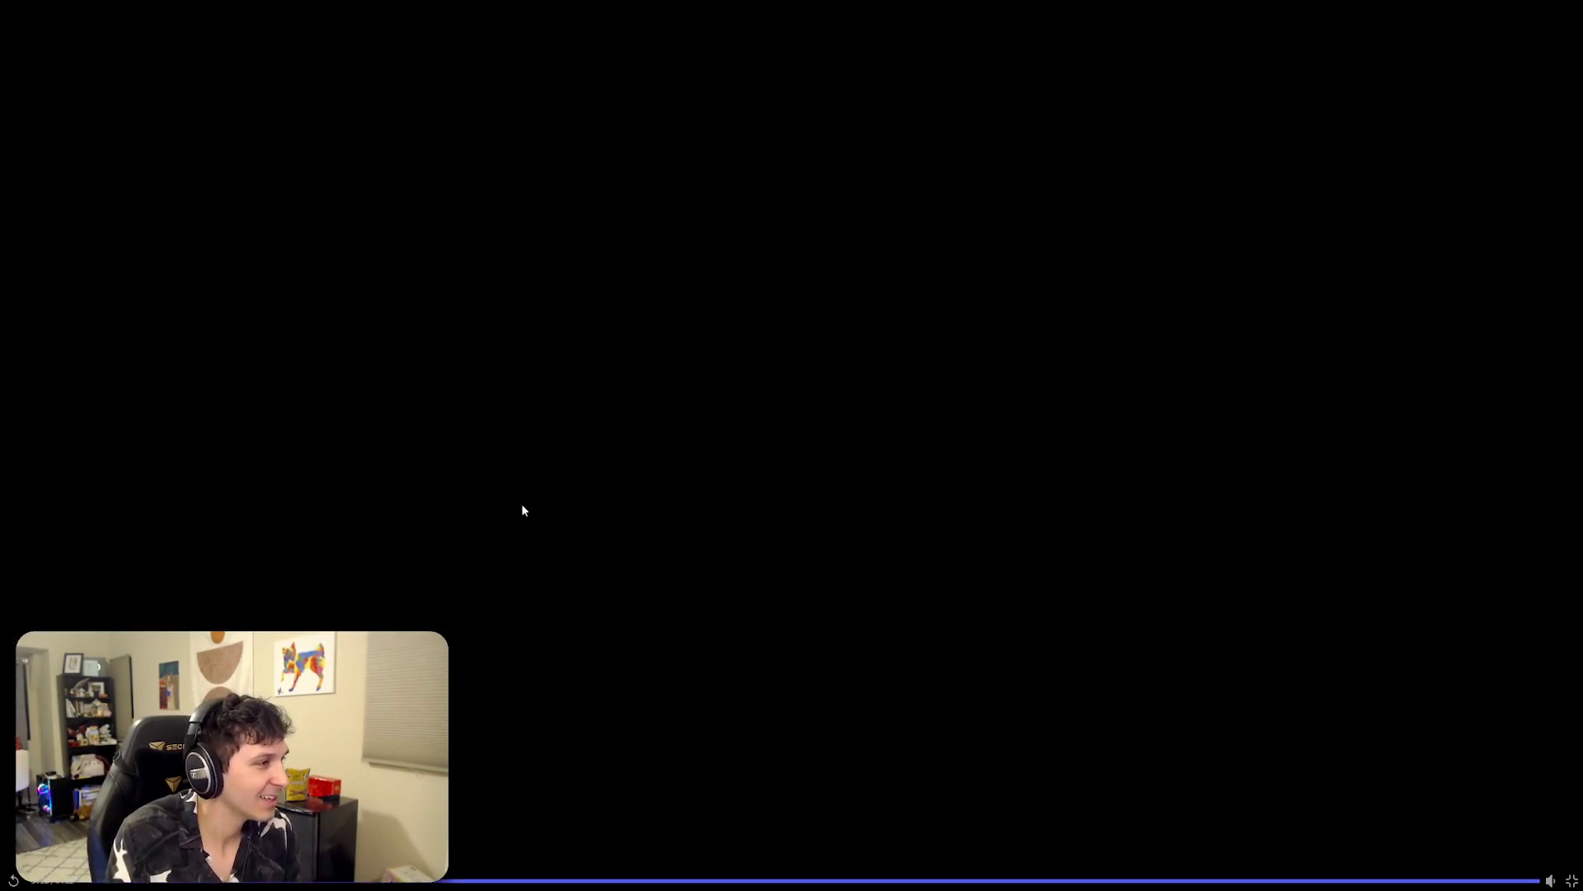
# Step: Replay the video, move the Discord window aside, and switch back to Unity
pyautogui.click(806, 484)
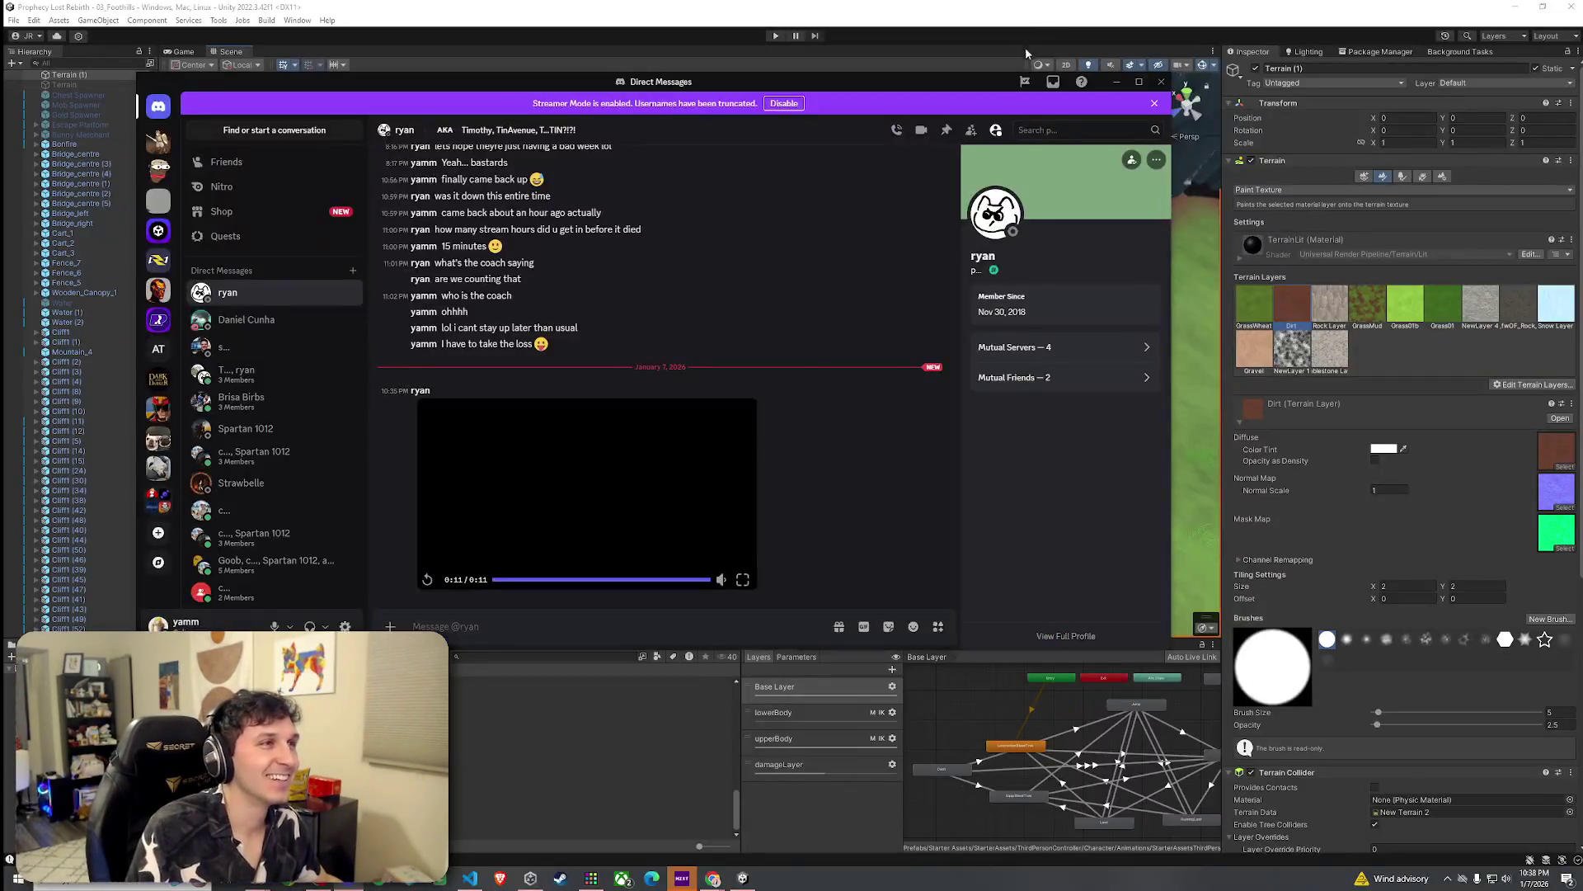
pyautogui.moveTo(974, 73); pyautogui.dragTo(506, 98)
pyautogui.hotkey('alt', 'Tab')
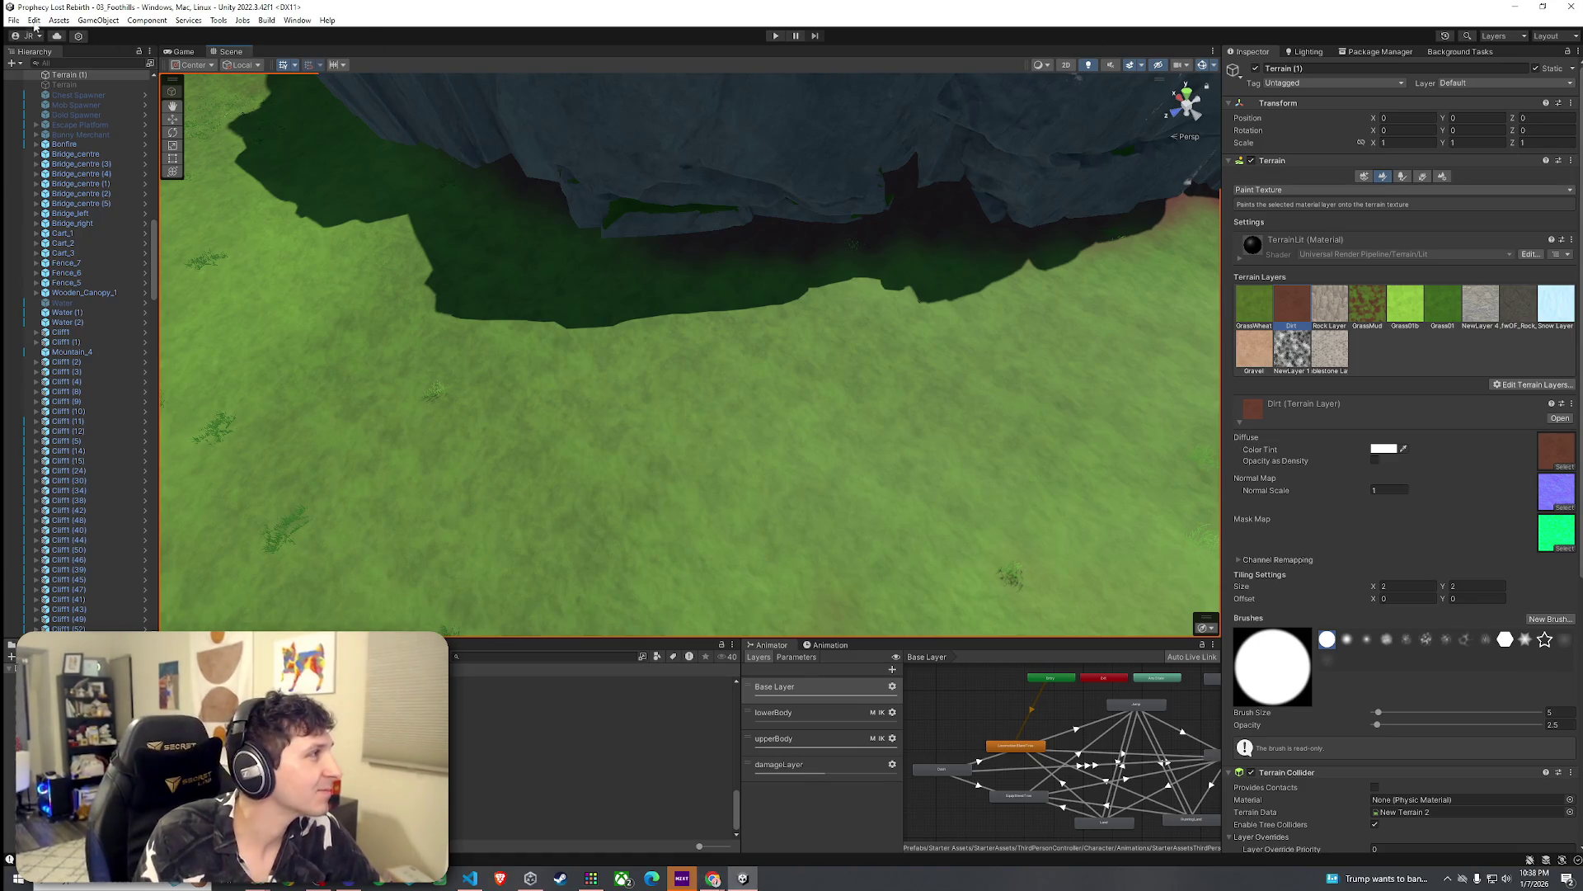
pyautogui.click(14, 20)
pyautogui.click(33, 77)
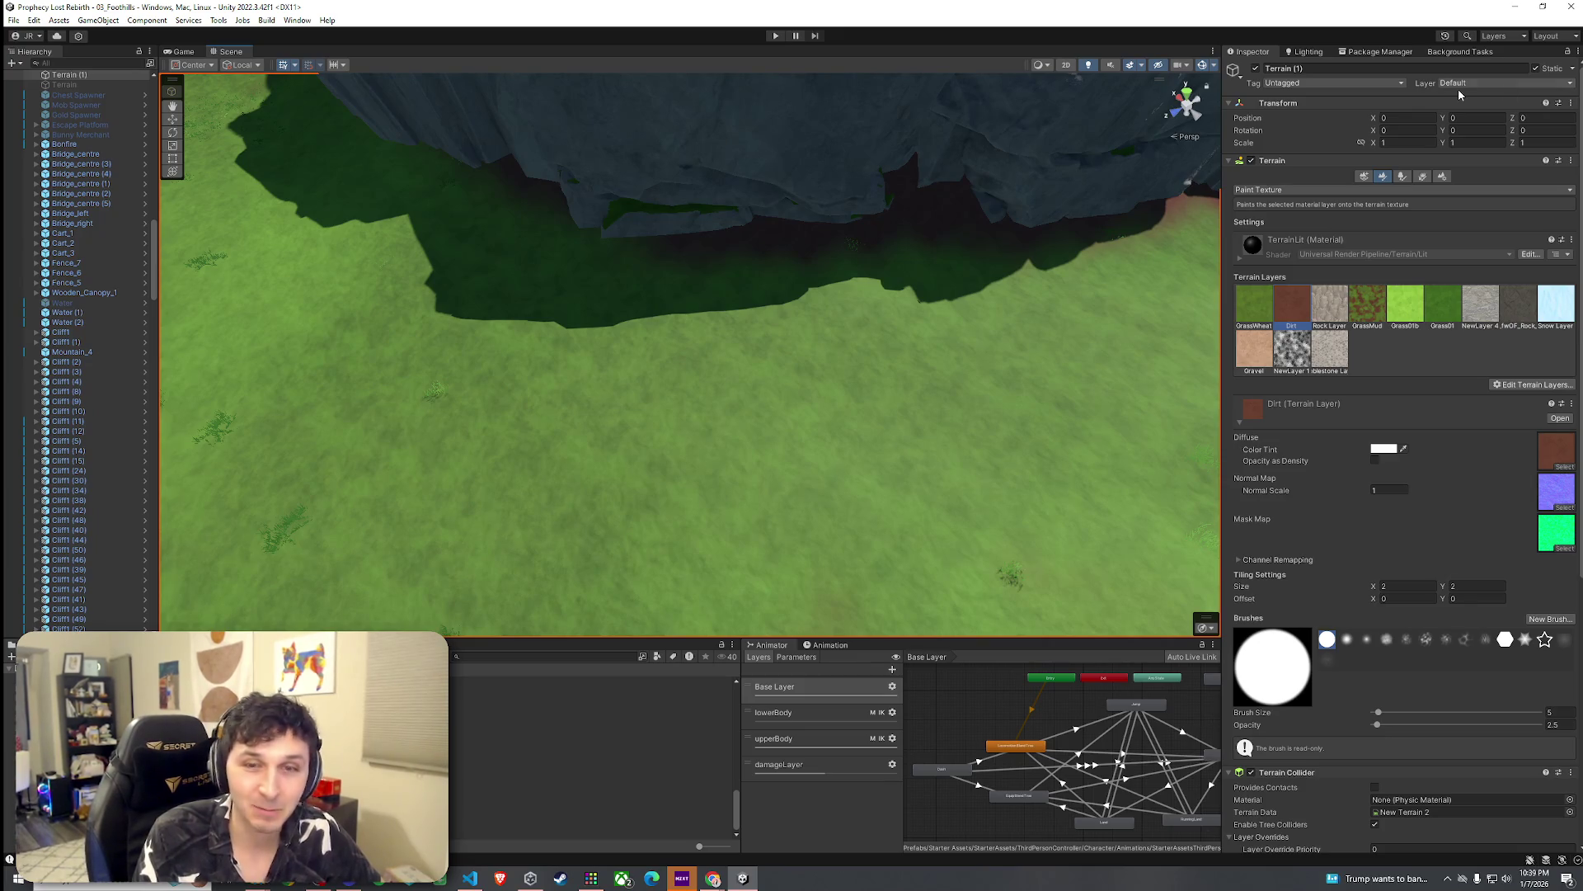
pyautogui.click(14, 20)
pyautogui.click(33, 78)
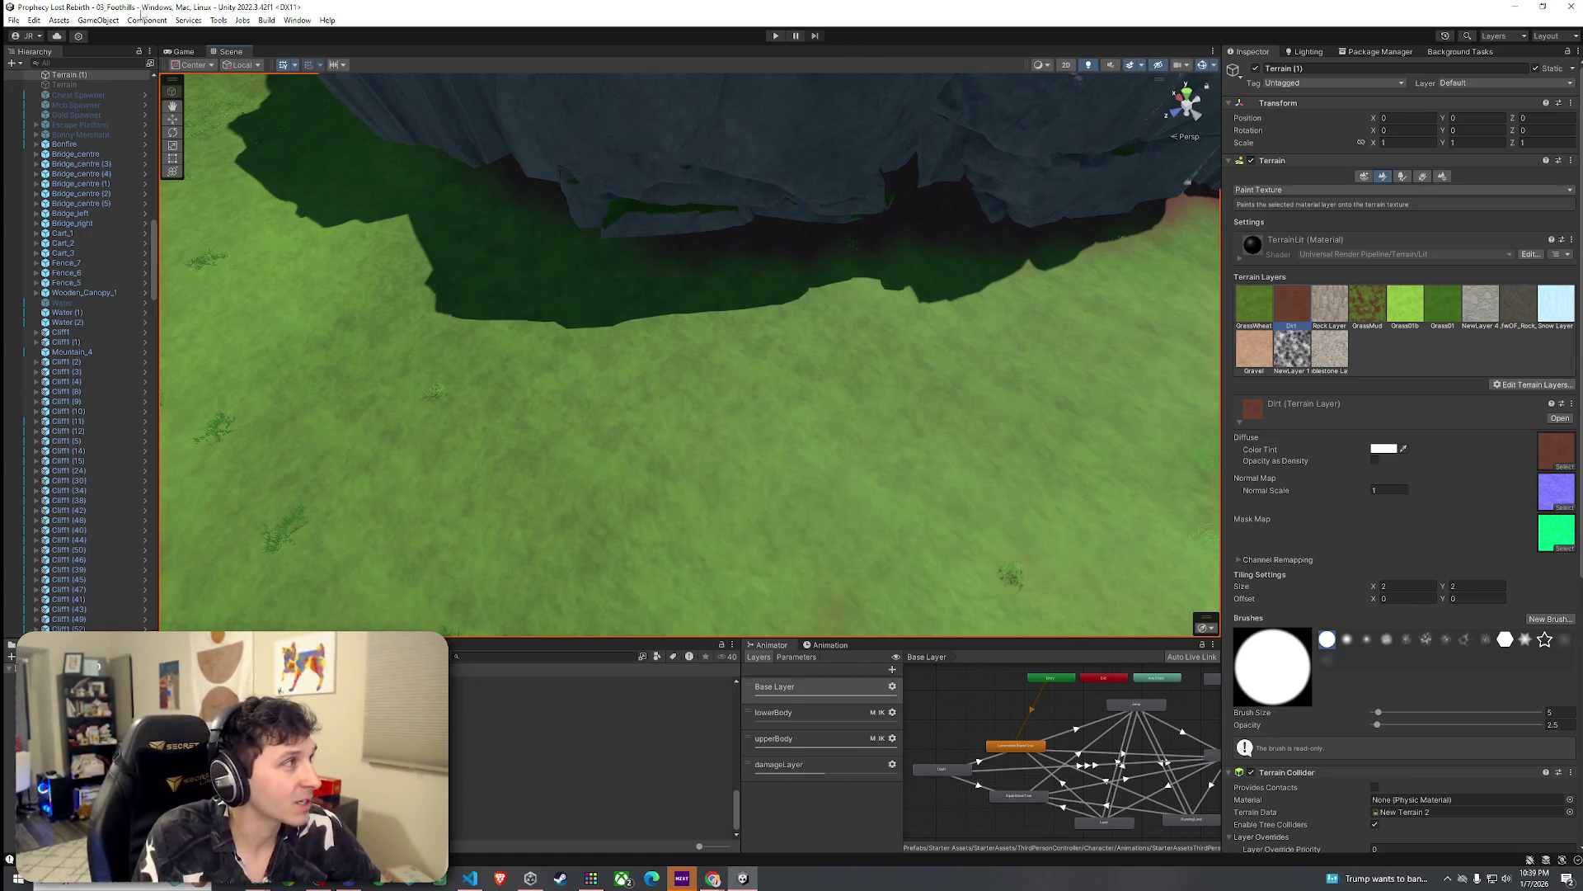
pyautogui.click(35, 19)
pyautogui.press('Escape')
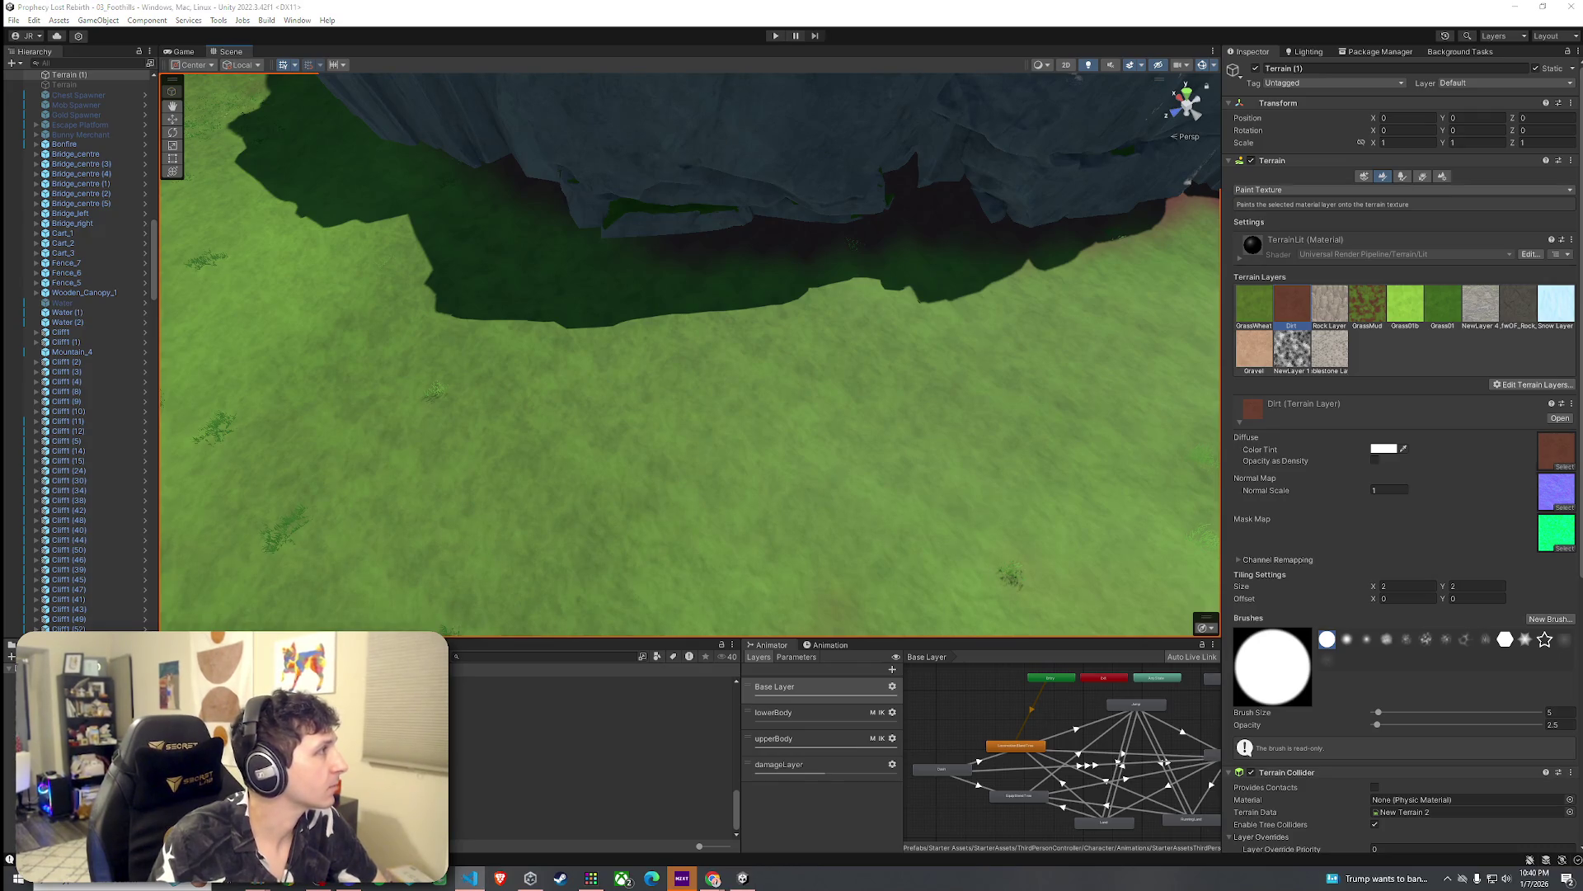
pyautogui.scroll(-5, 740, 363)
# Step: Fly the scene camera toward the cliff wall, then show the Game view's Prophecy Lost title screen
pyautogui.scroll(-3, 741, 368)
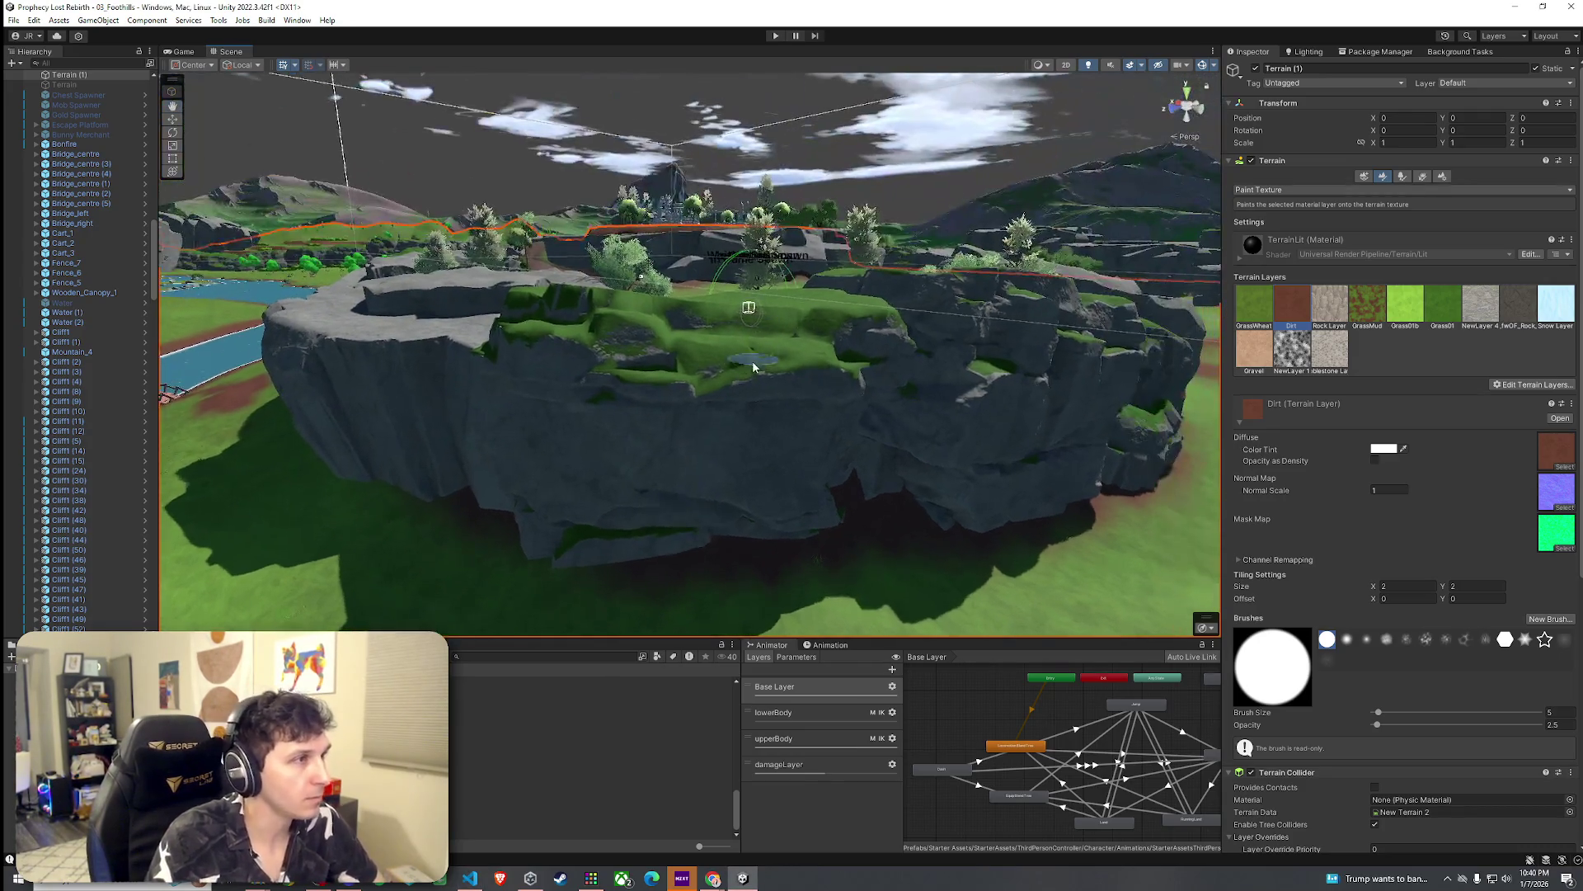
pyautogui.moveTo(526, 368)
pyautogui.mouseDown()
pyautogui.moveTo(564, 347)
pyautogui.moveTo(322, 390)
pyautogui.moveTo(542, 304)
pyautogui.mouseUp()
pyautogui.click(14, 20)
pyautogui.click(37, 80)
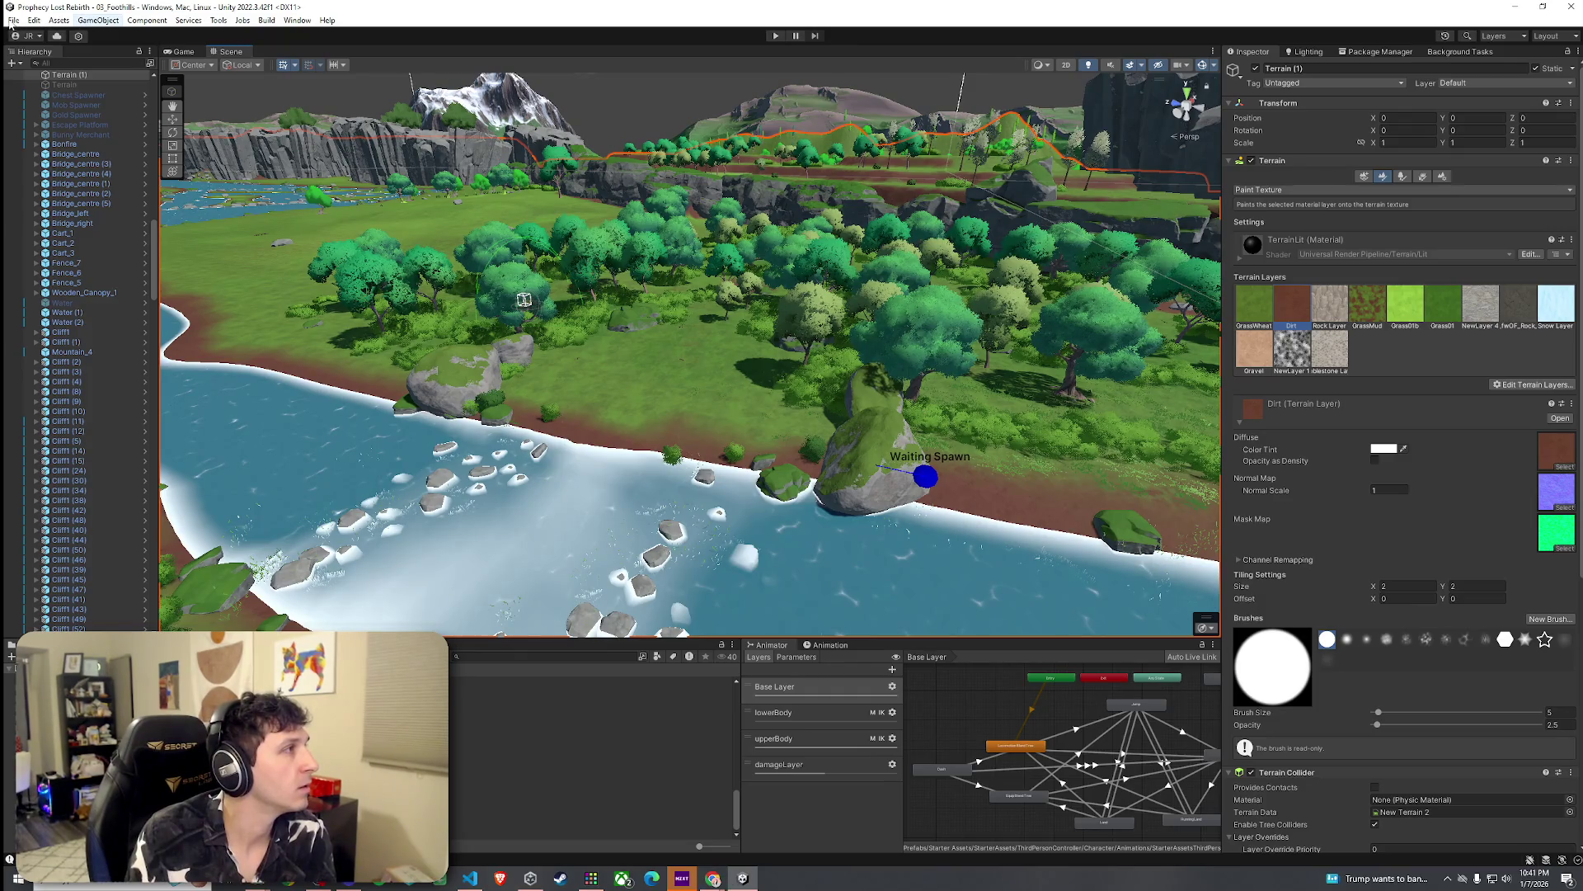
pyautogui.click(14, 19)
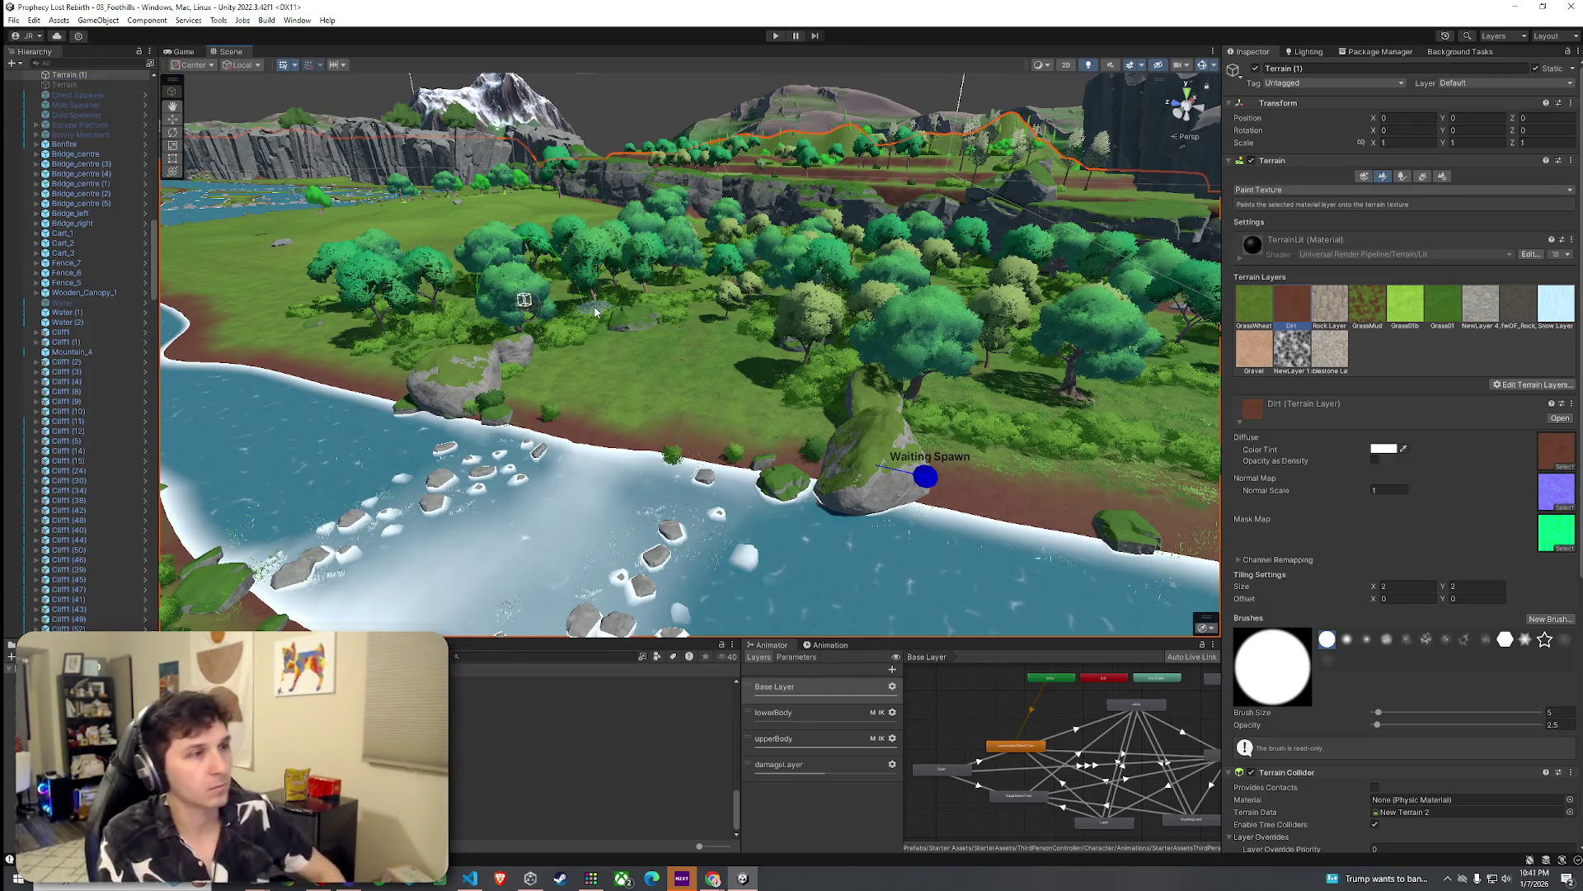
pyautogui.click(183, 51)
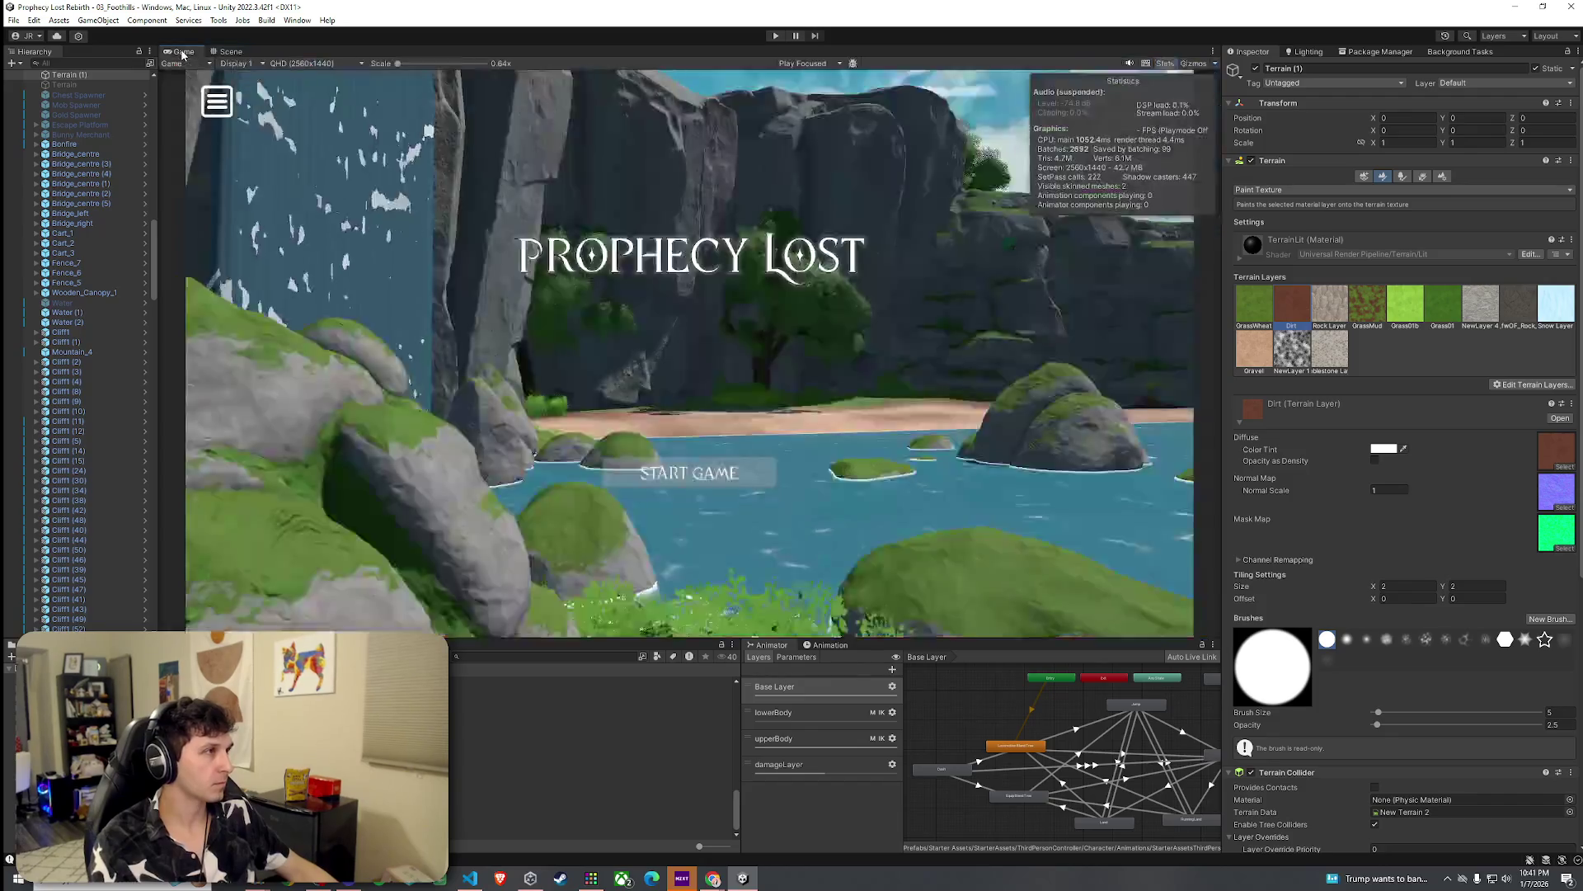
# Step: Maximize the Game view, enter Play mode, and choose START GAME on the title screen
pyautogui.hotkey('shift', 'space')
pyautogui.click(776, 35)
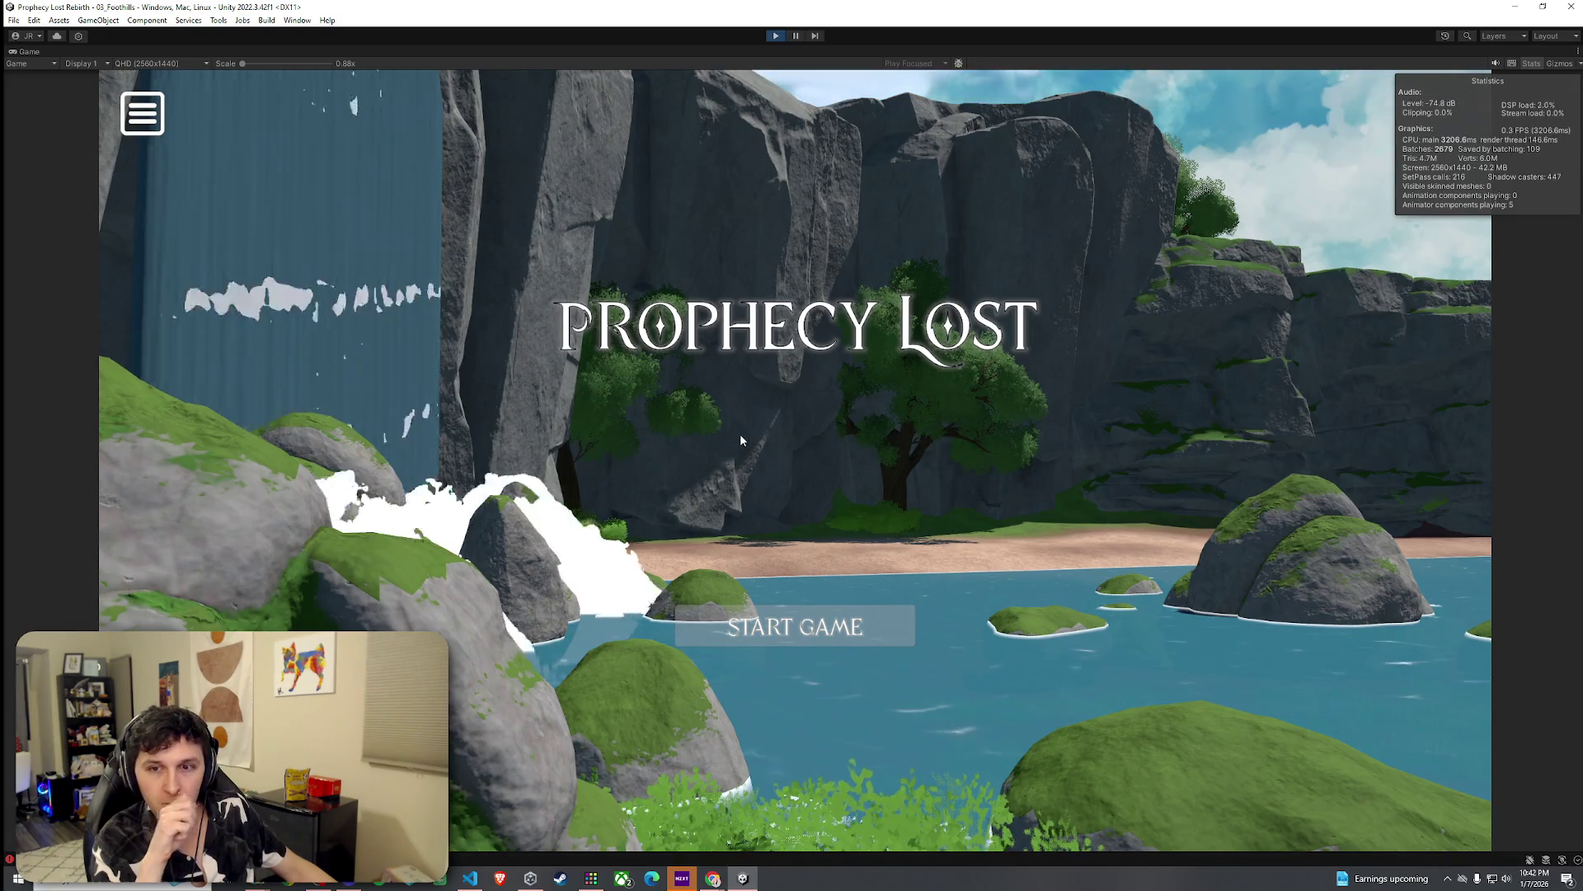
pyautogui.click(874, 625)
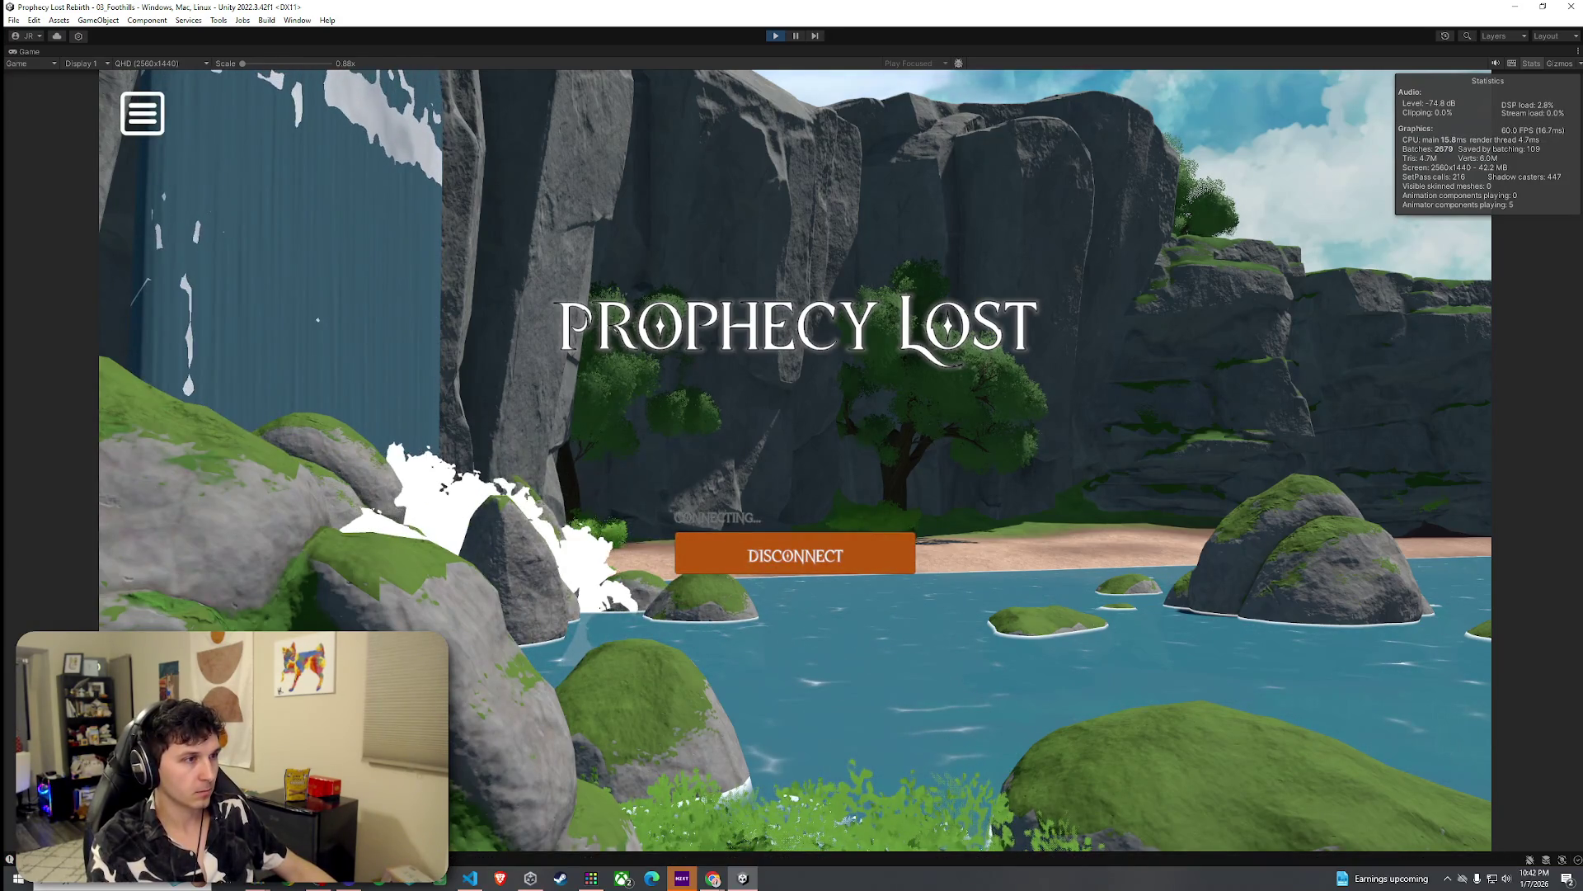
# Step: Run the character across the river, jump, and continue along the grassy path into the forest
pyautogui.press('w')
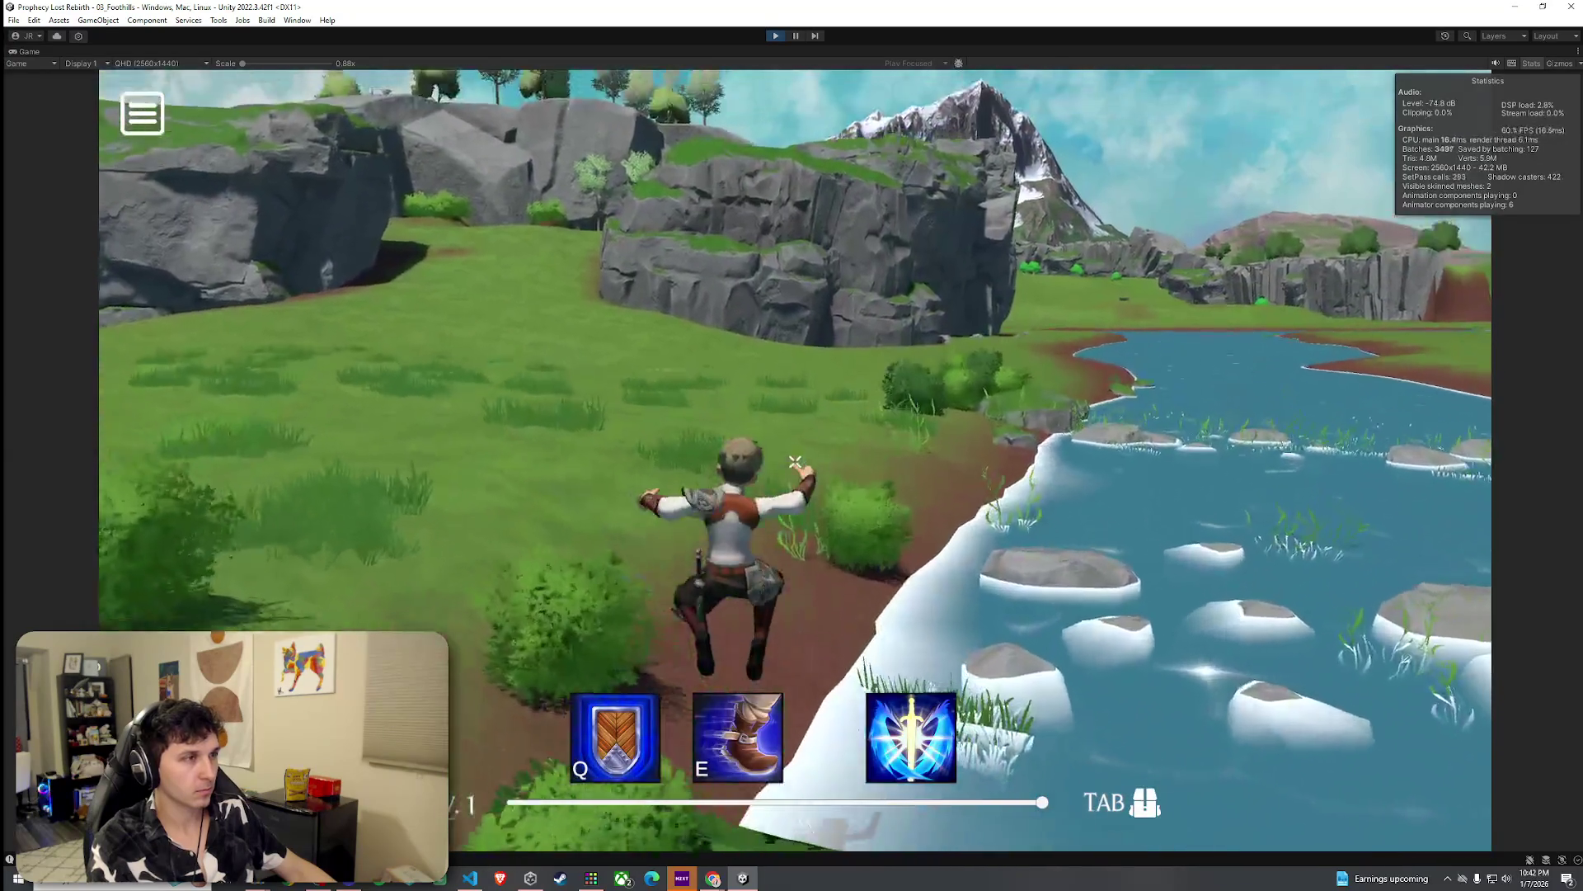
pyautogui.press('w')
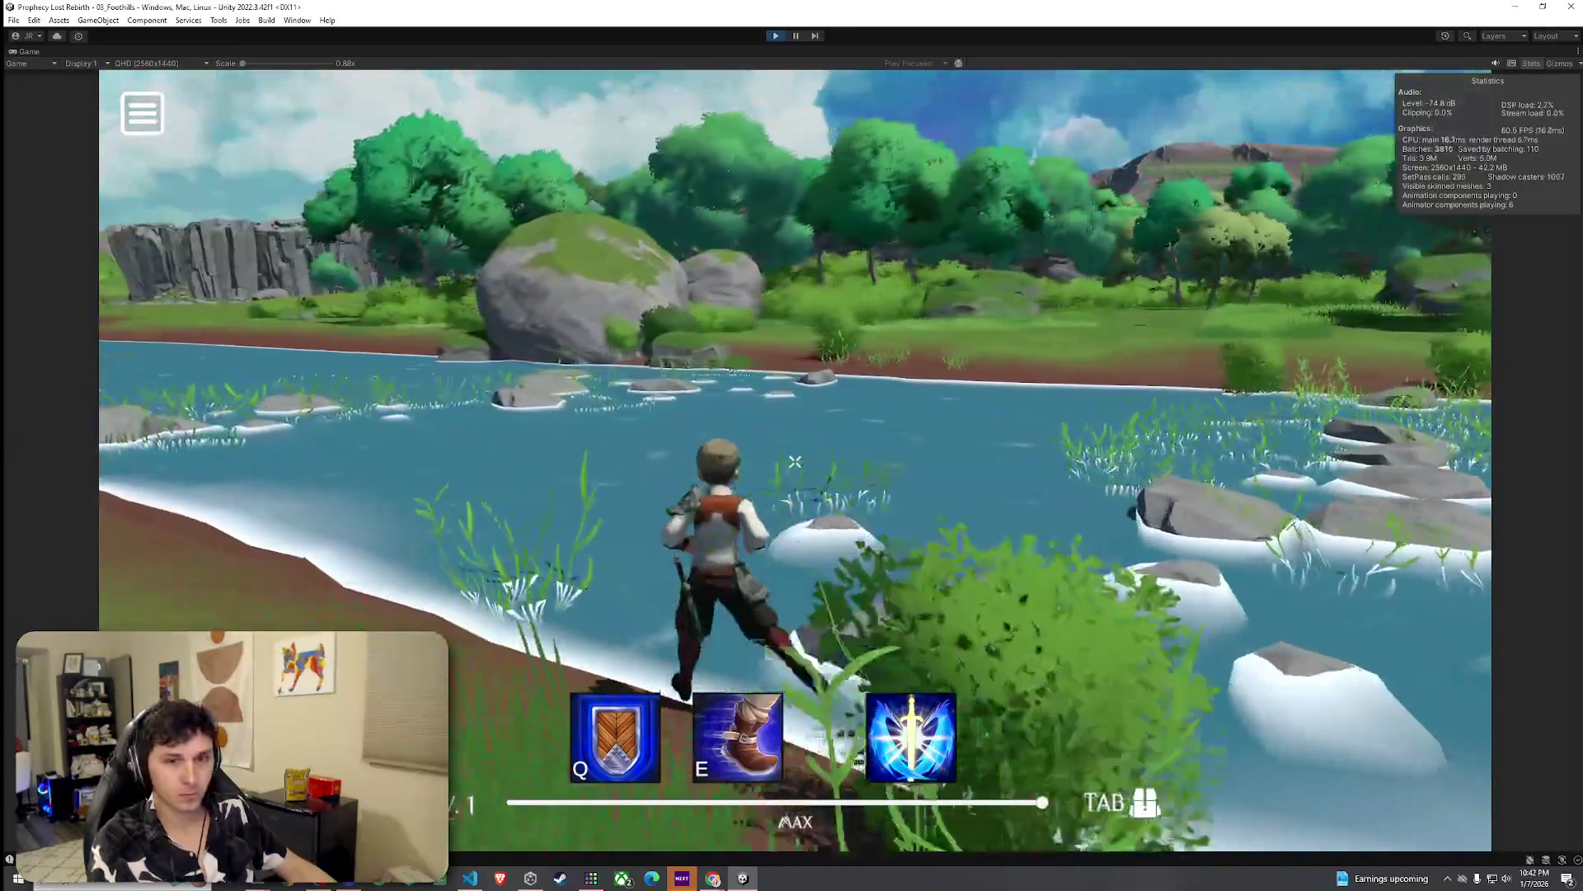
pyautogui.press('w')
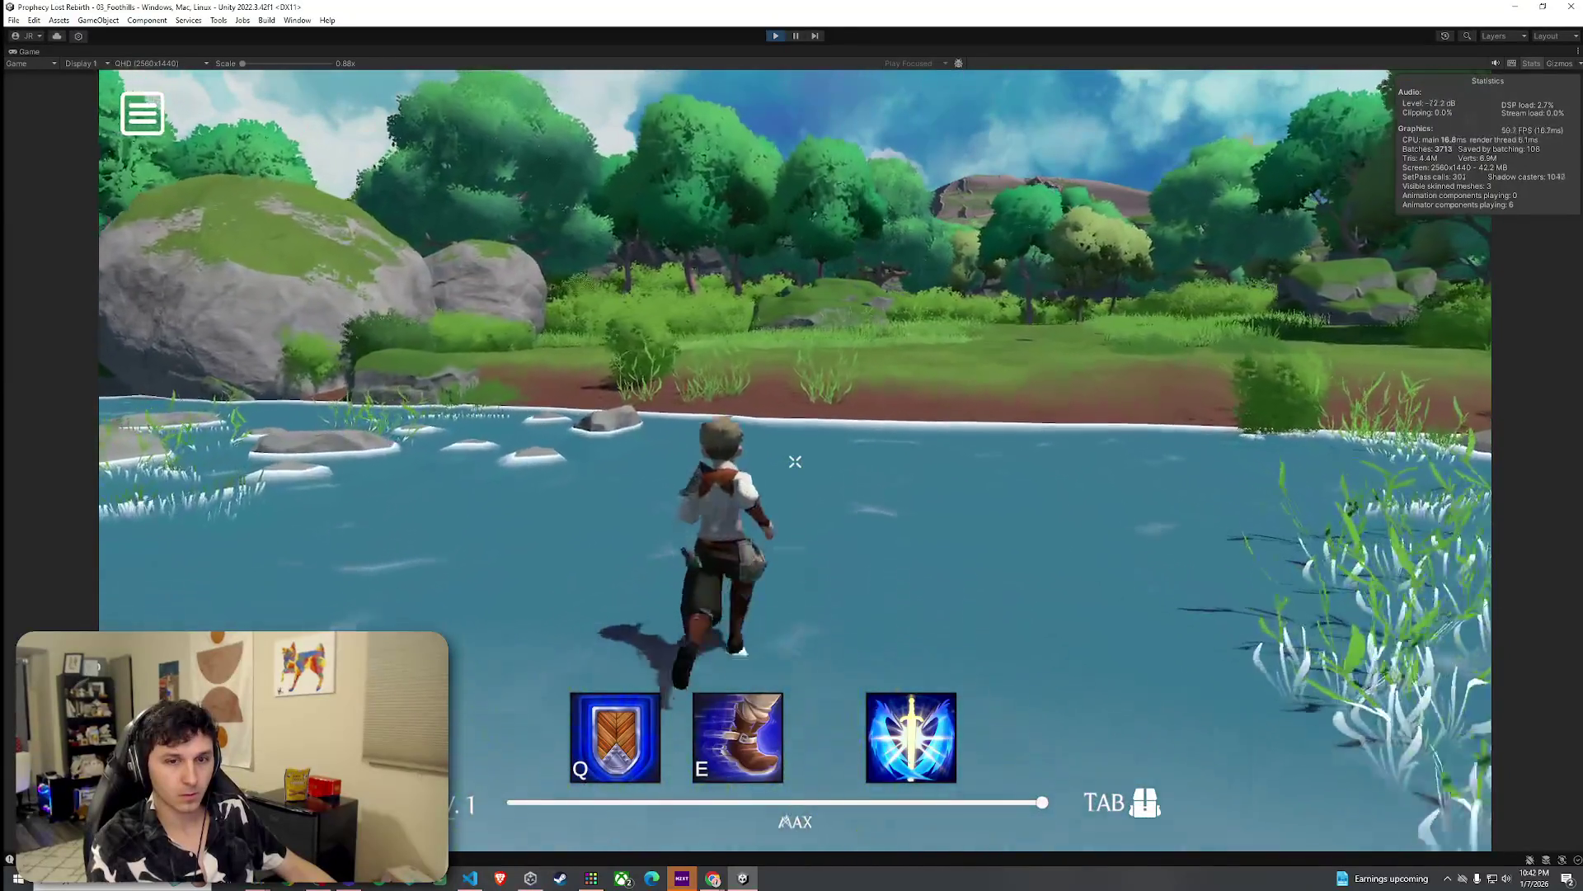
pyautogui.press('w')
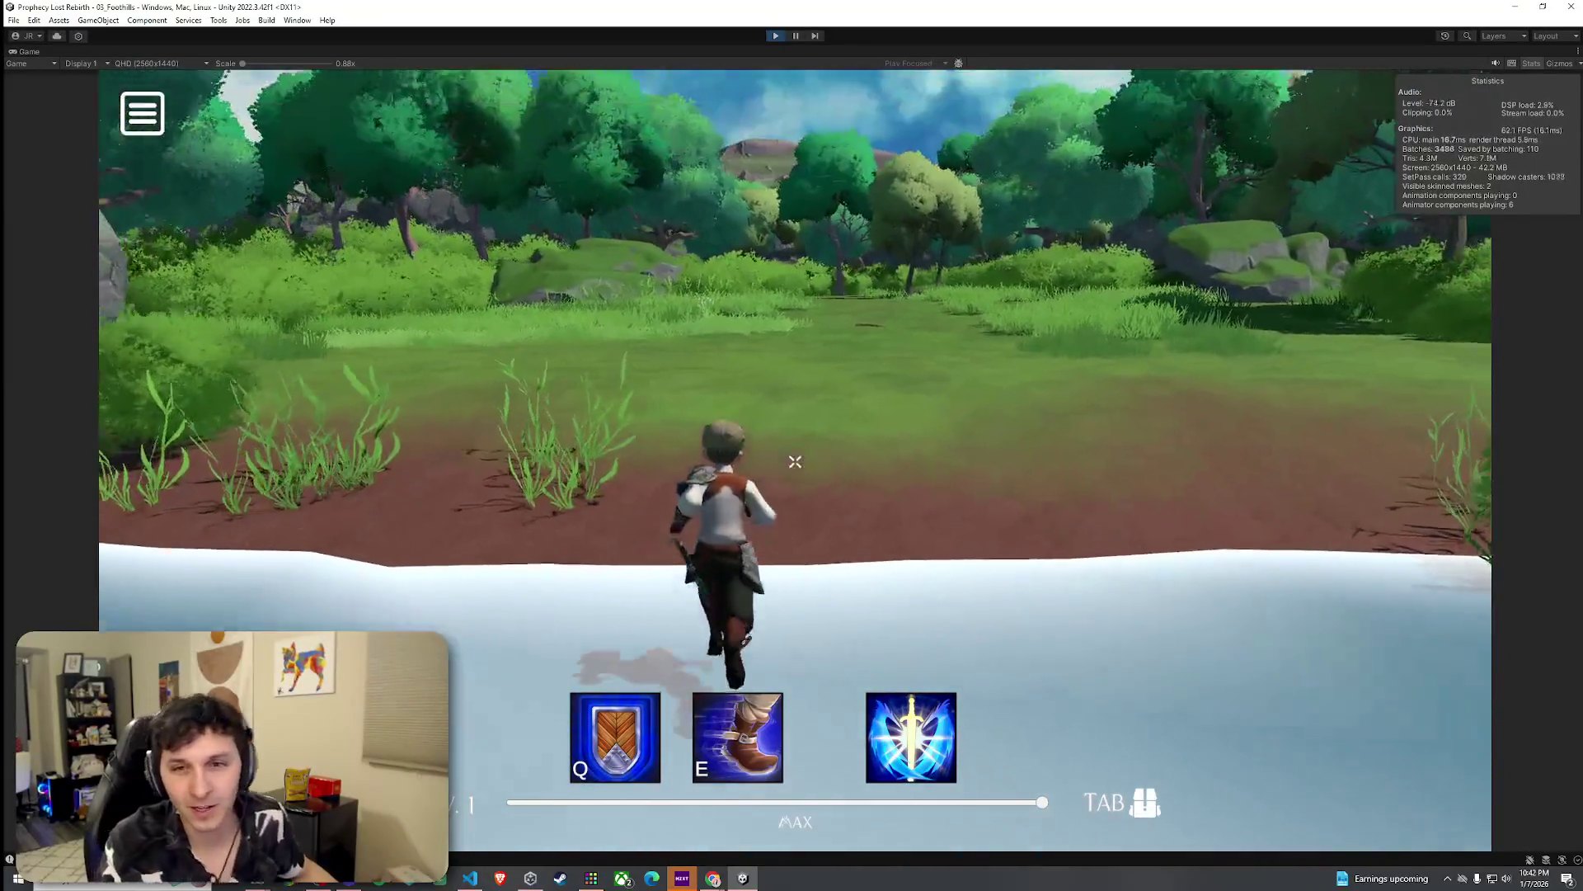
pyautogui.press('w')
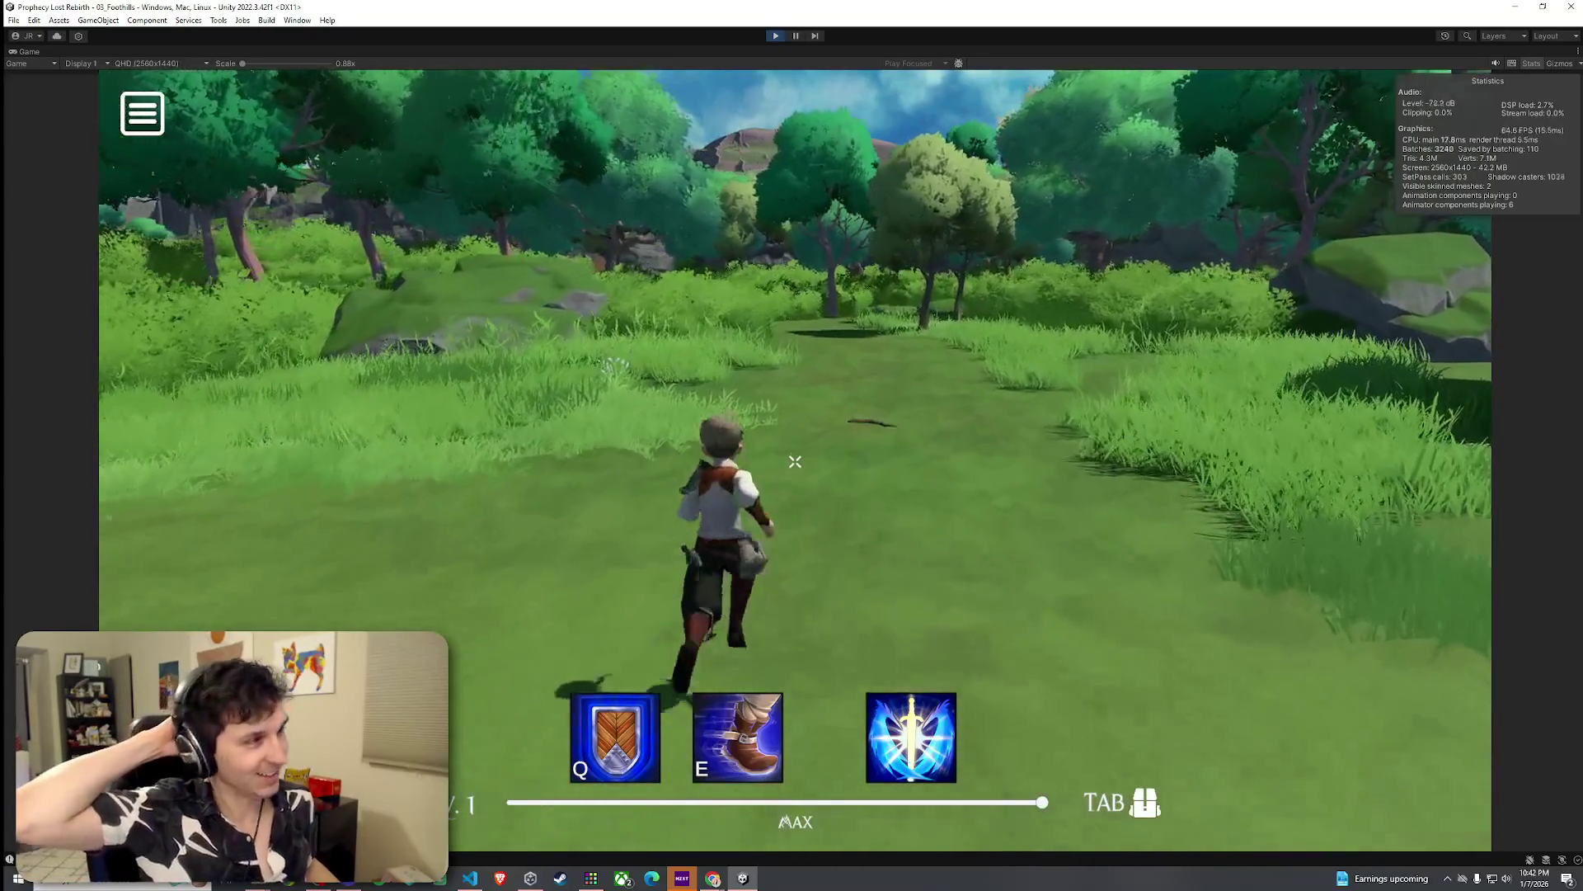
pyautogui.press('w')
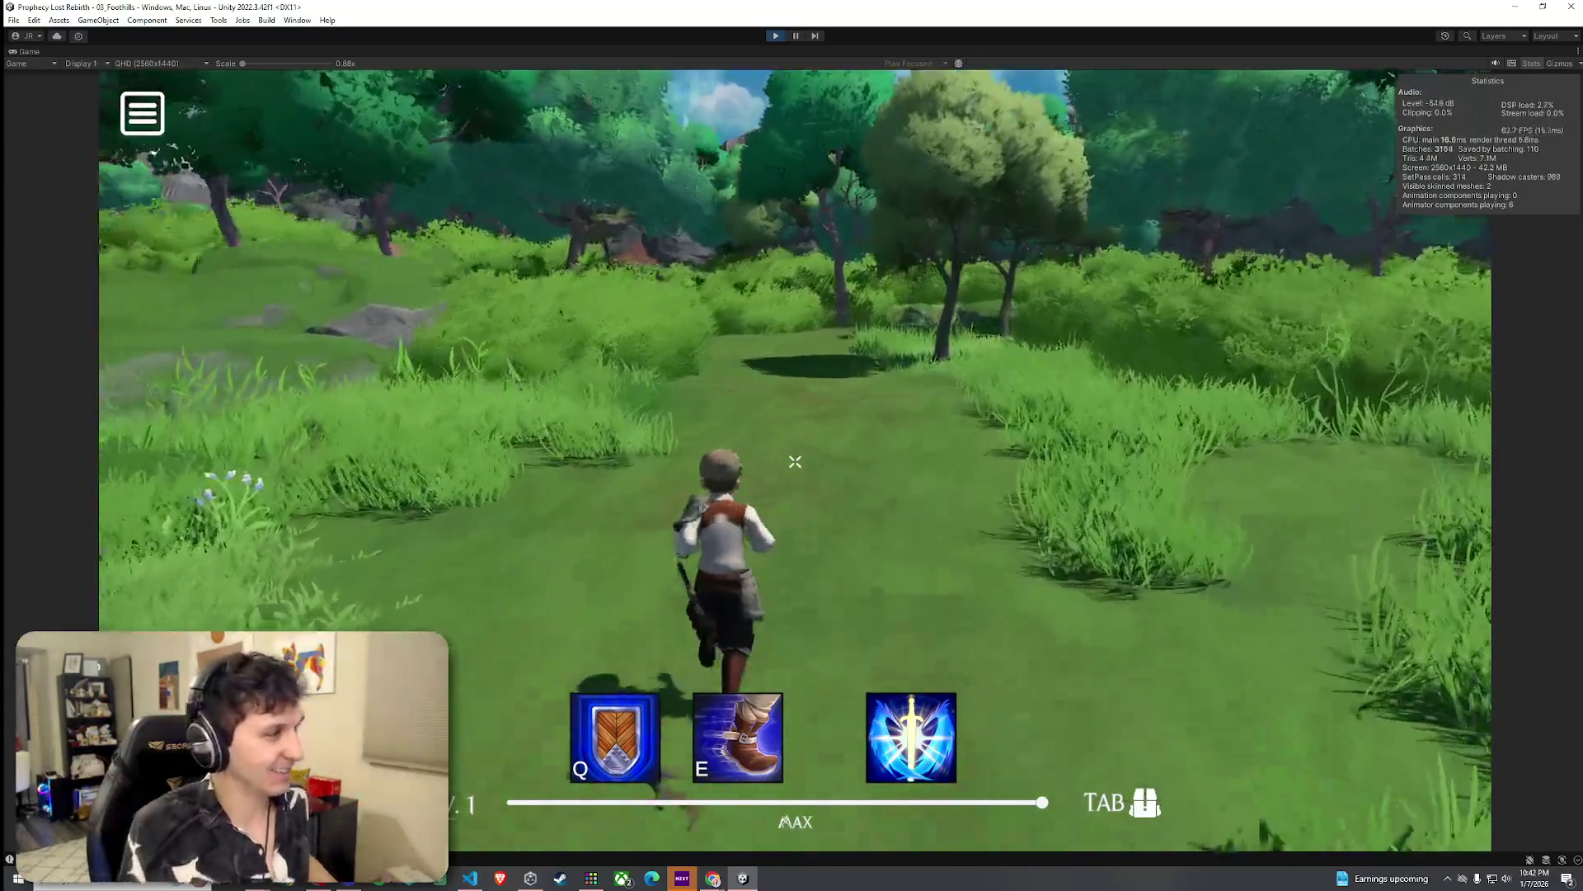
pyautogui.press('space')
pyautogui.press('w')
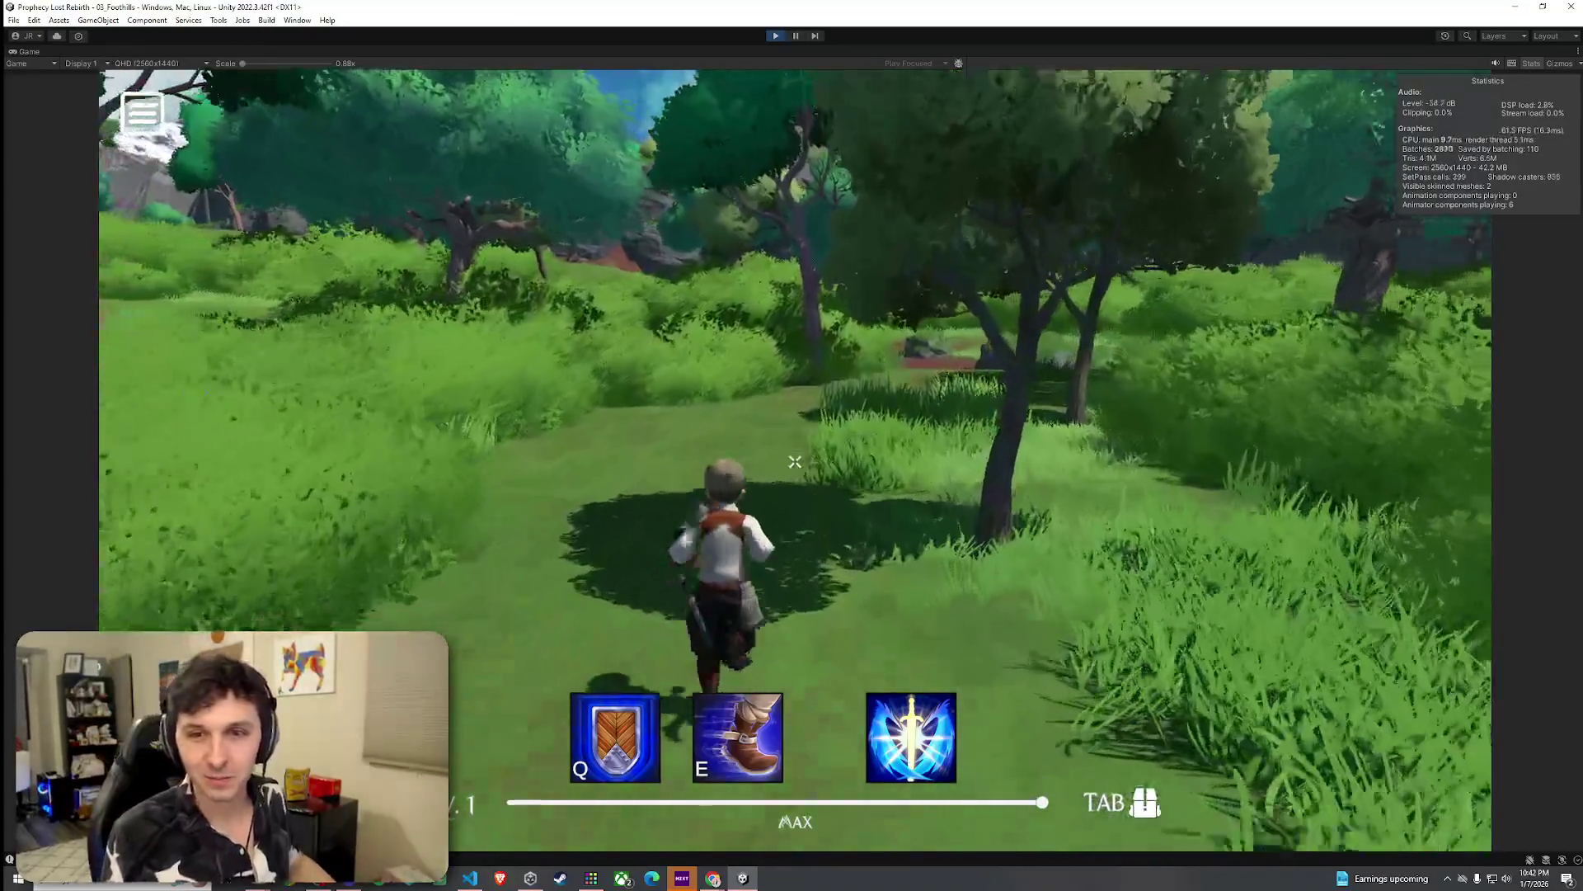
pyautogui.press('w')
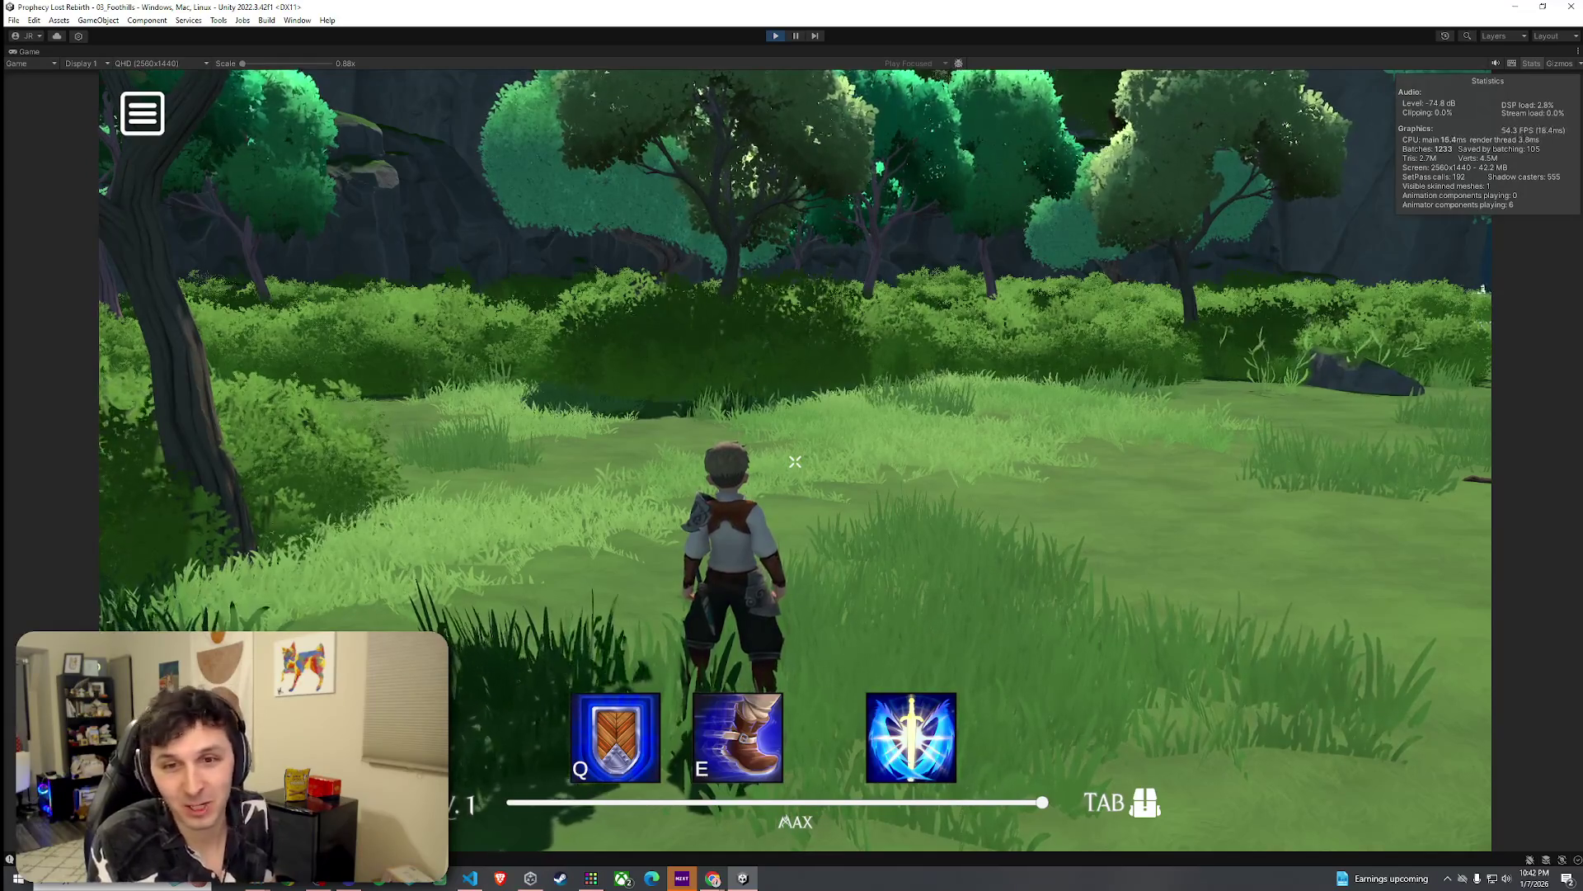
pyautogui.moveTo(795, 462)
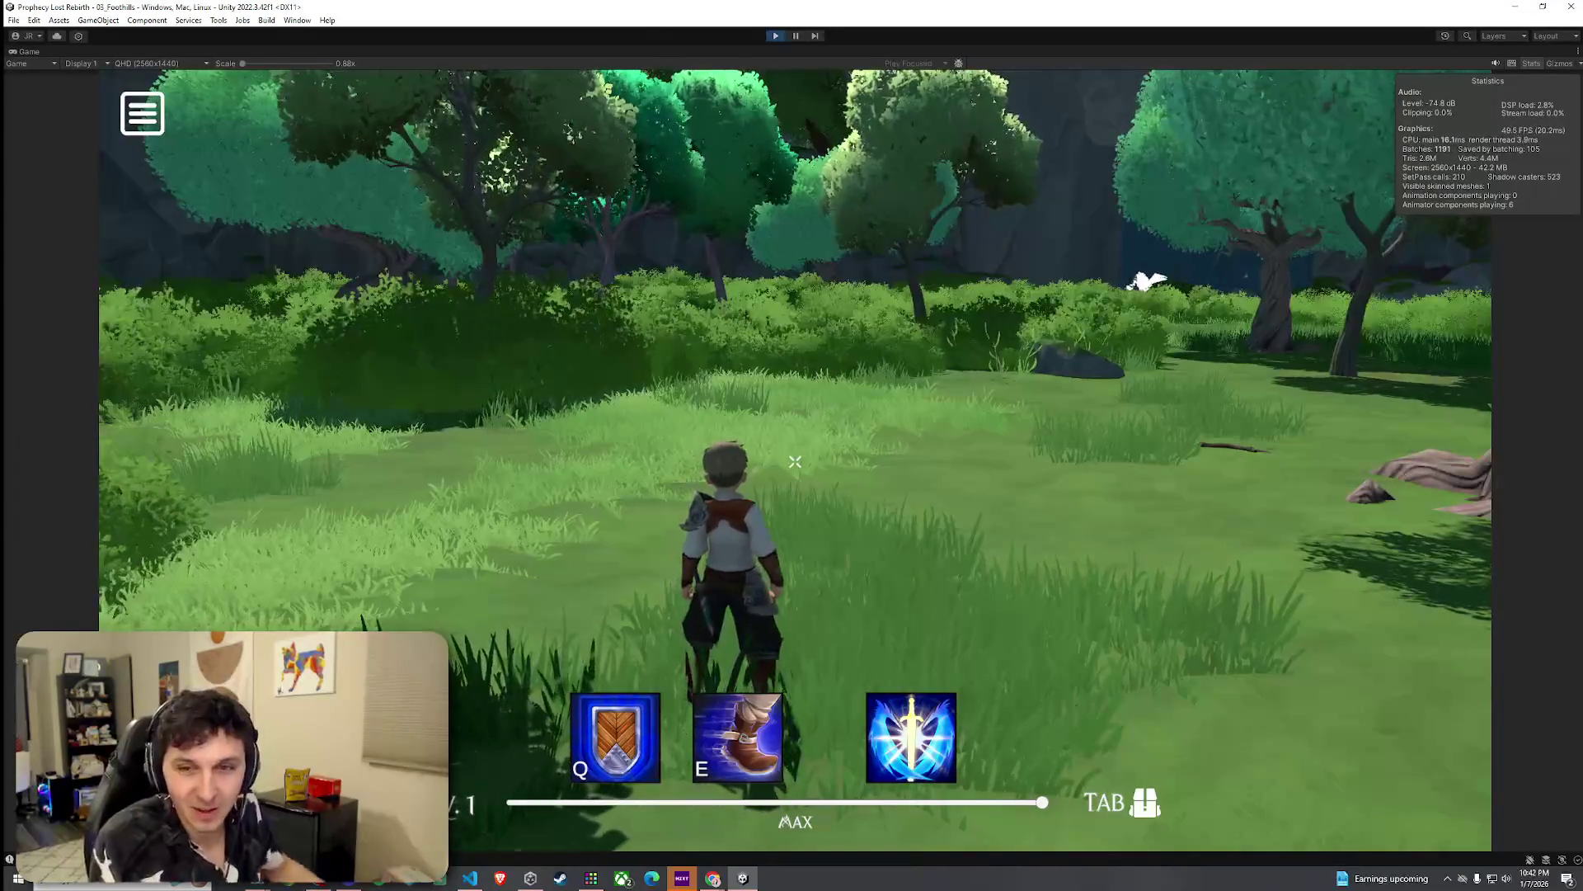
pyautogui.press('super')
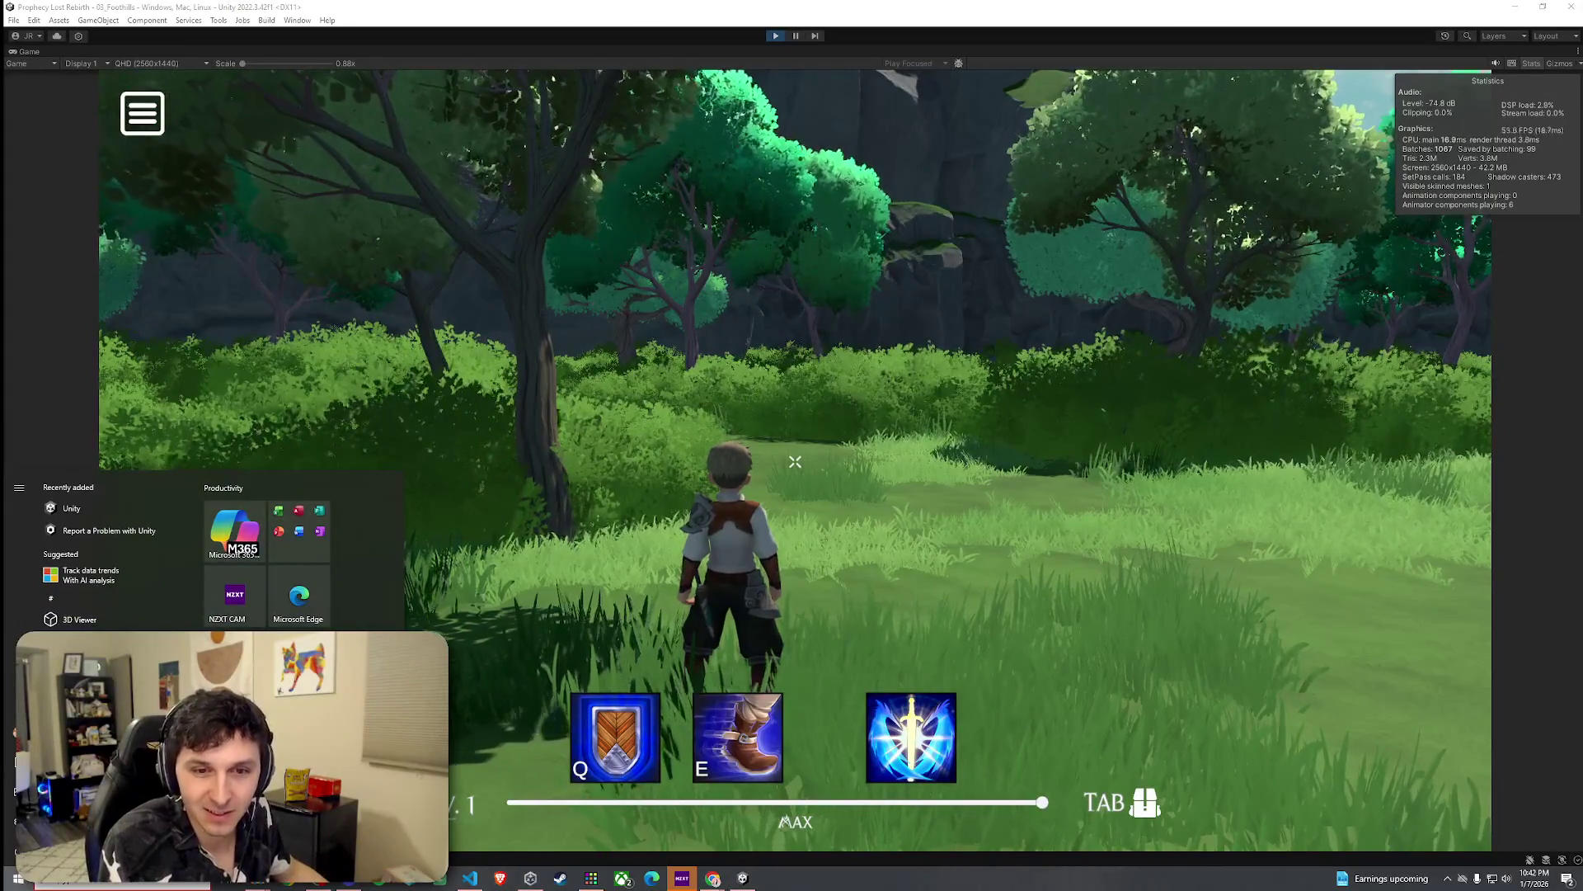
# Step: Close the Start menu and bring Discord's direct messages up over the running game
pyautogui.press('super')
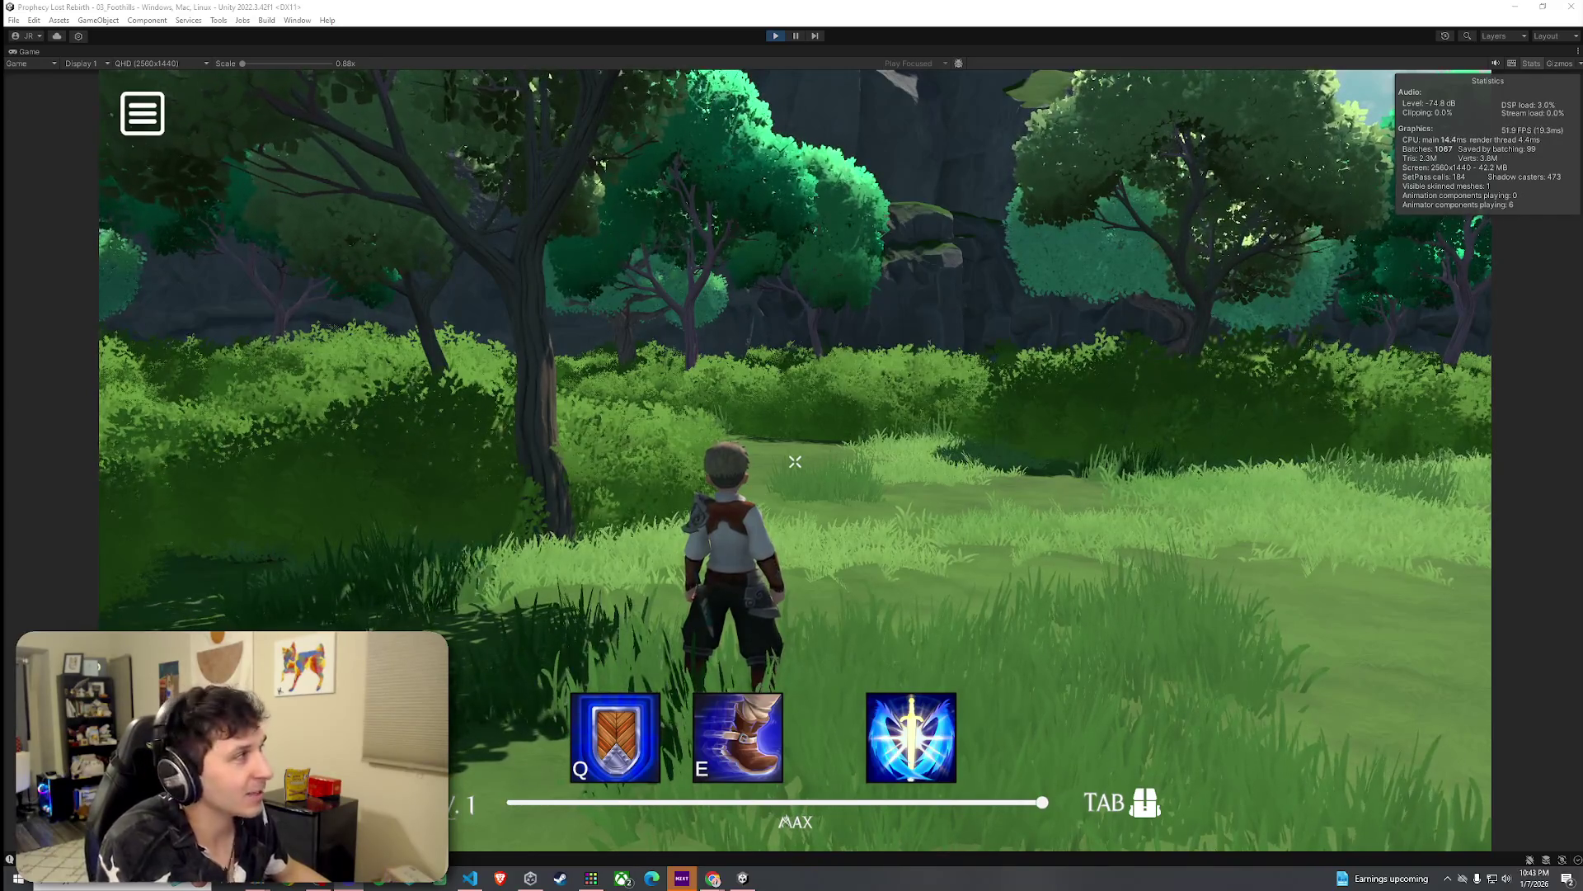
pyautogui.hotkey('alt', 'Tab')
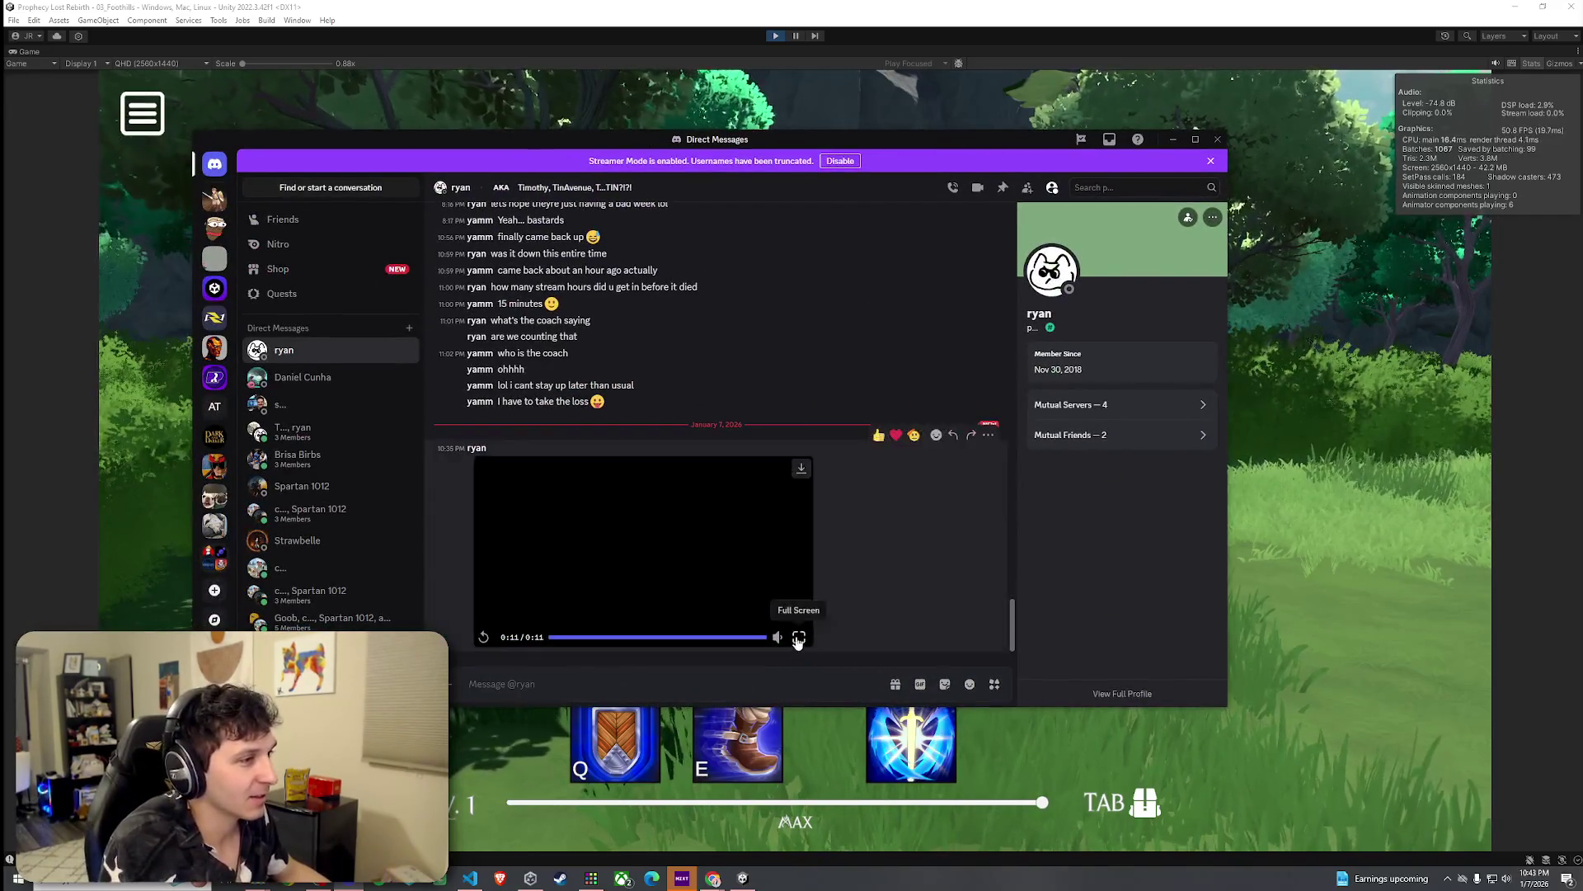
# Step: Watch the shared Discord video full screen, then switch back to the running Unity game
pyautogui.click(798, 638)
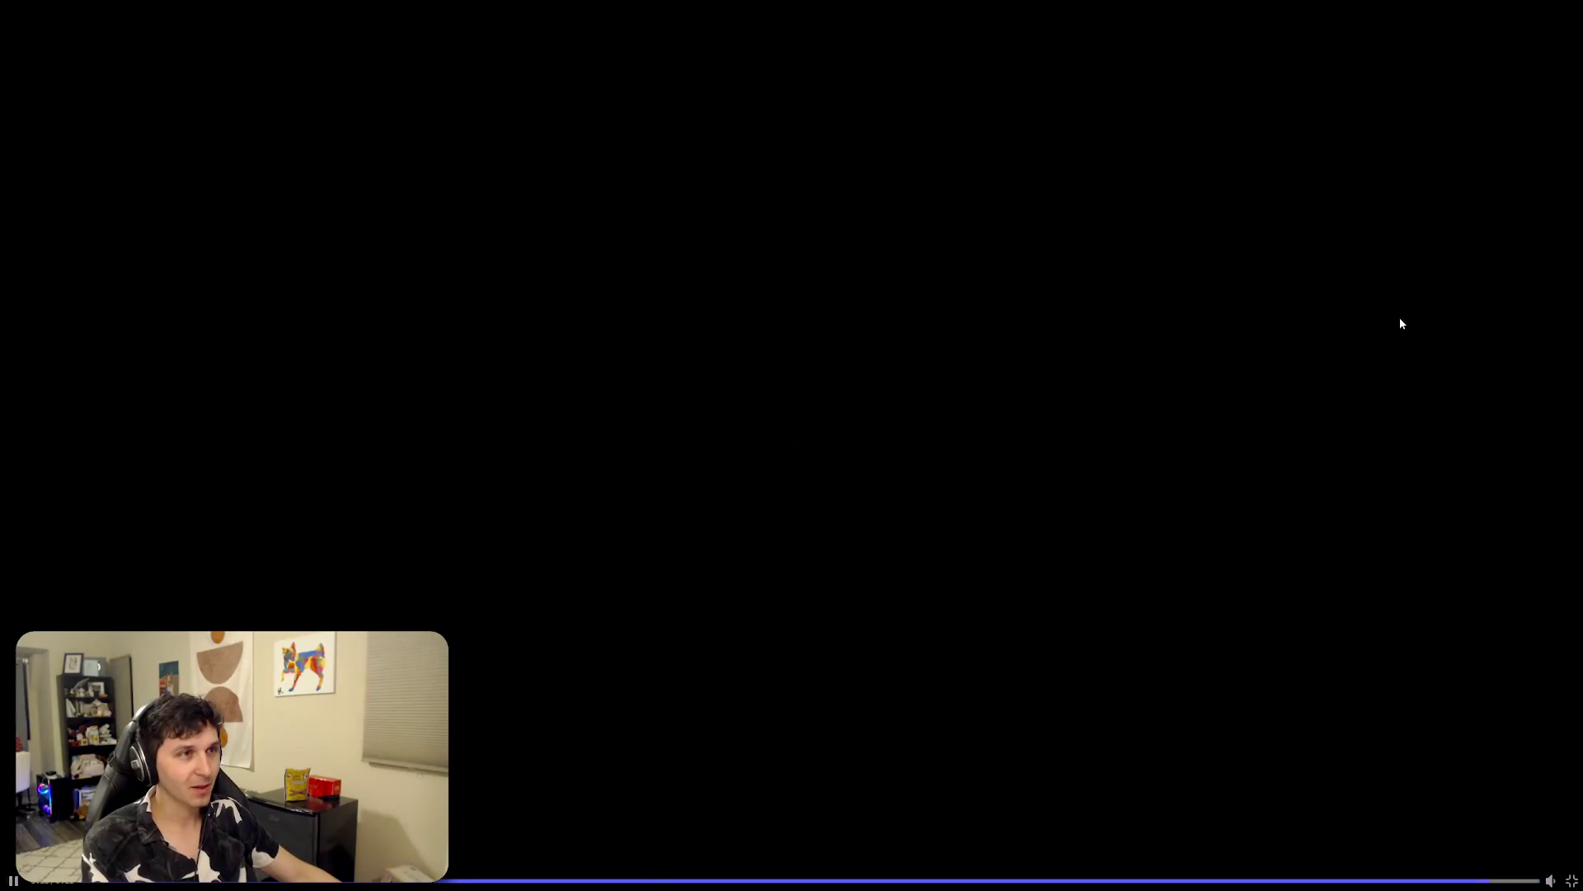
pyautogui.hotkey('alt', 'Tab')
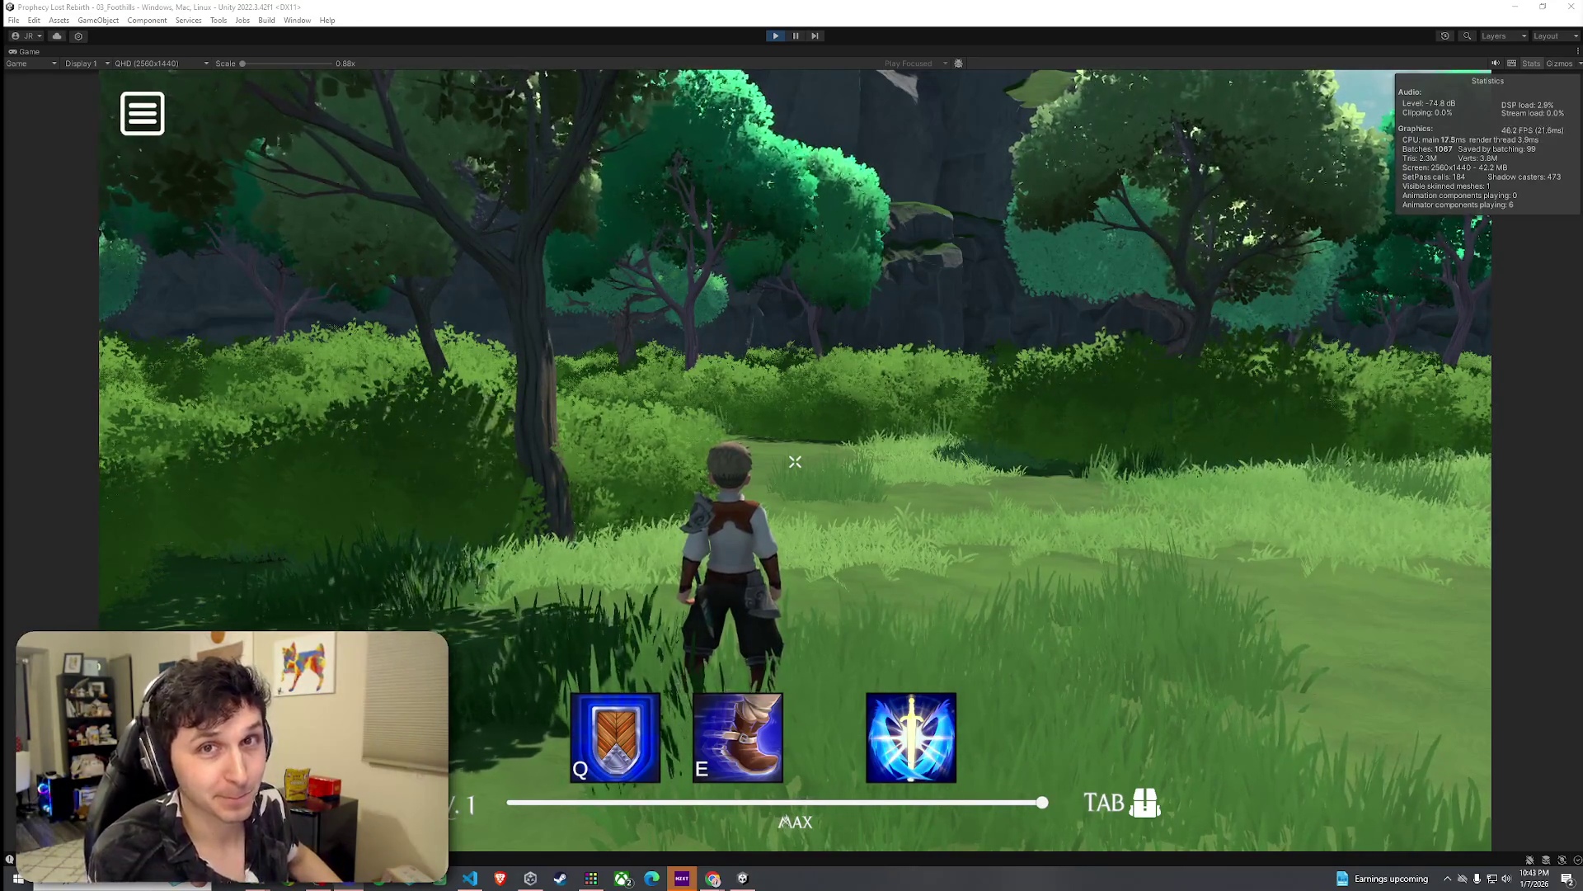
# Step: Run the character through the tall forest grass toward the grey rock outcrop
pyautogui.press('w')
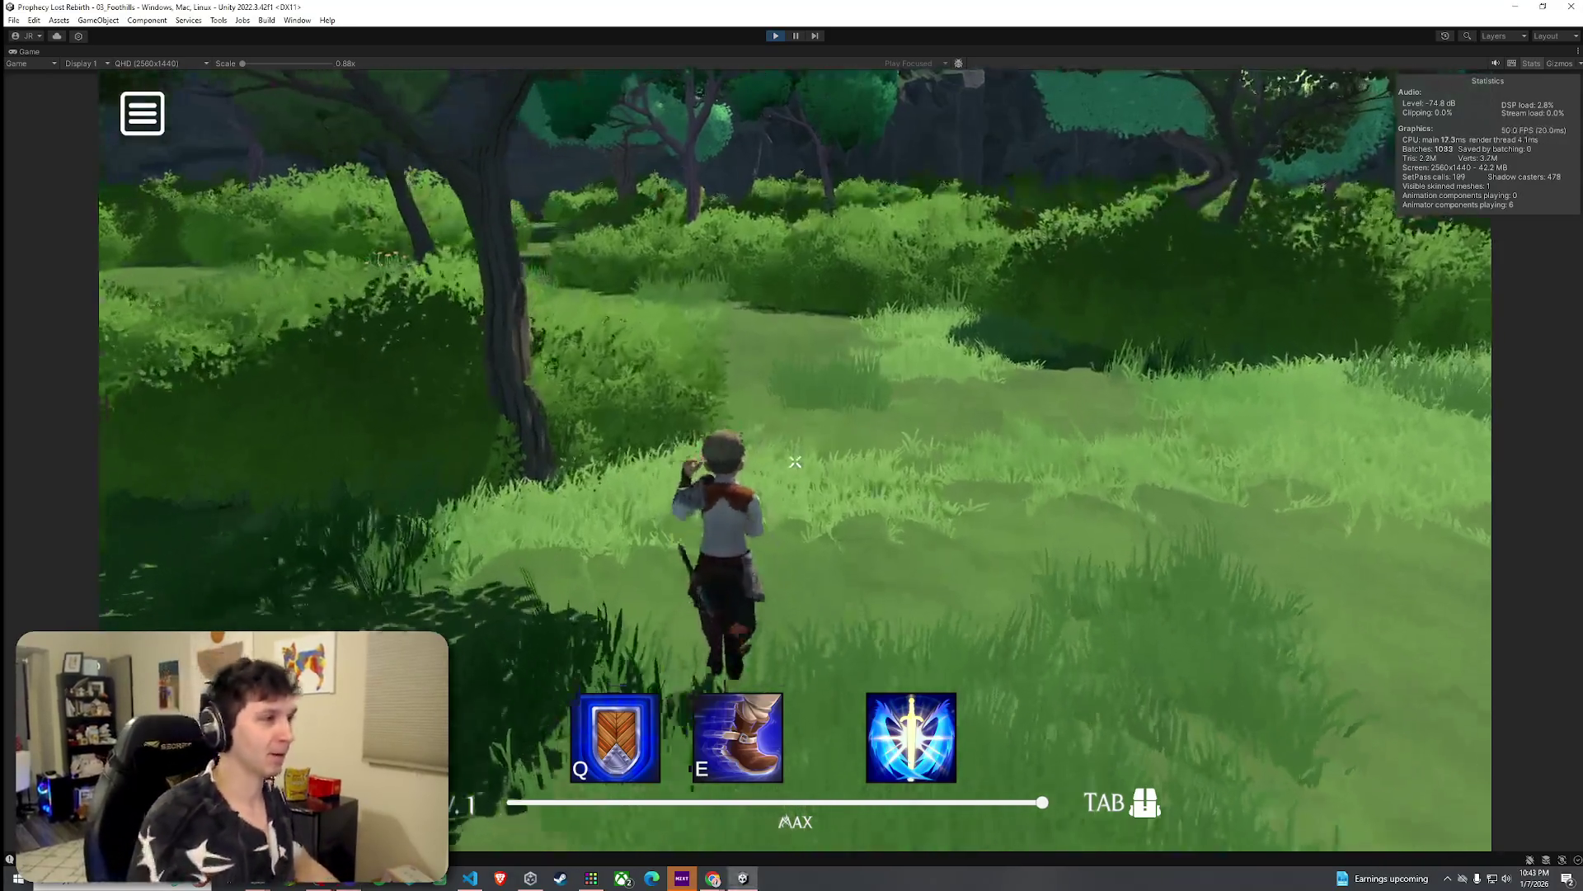
pyautogui.press('w')
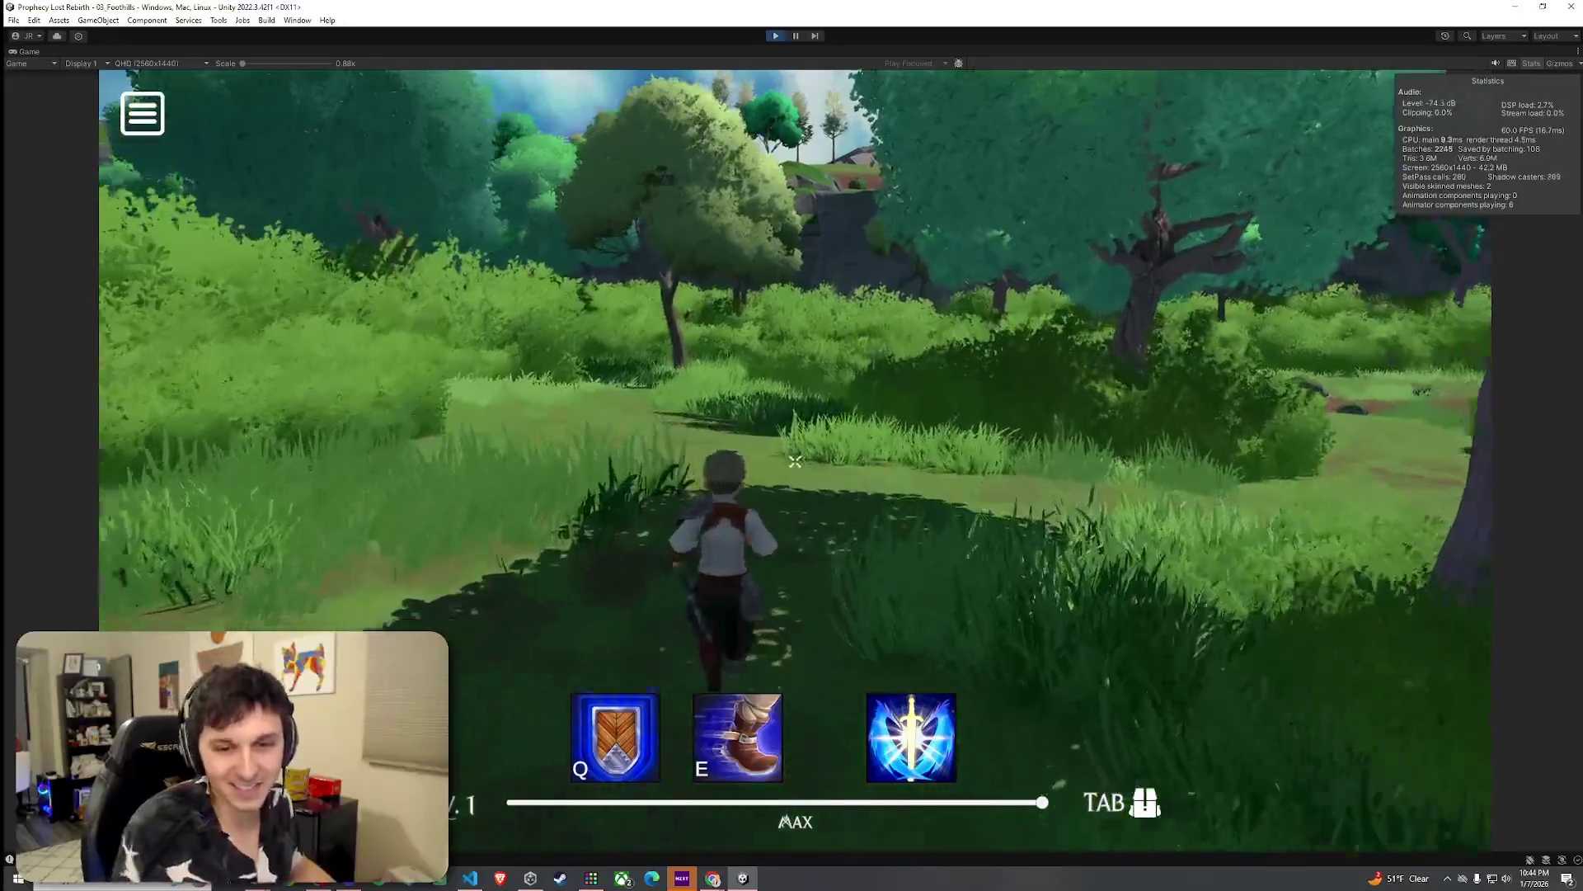
pyautogui.press('w')
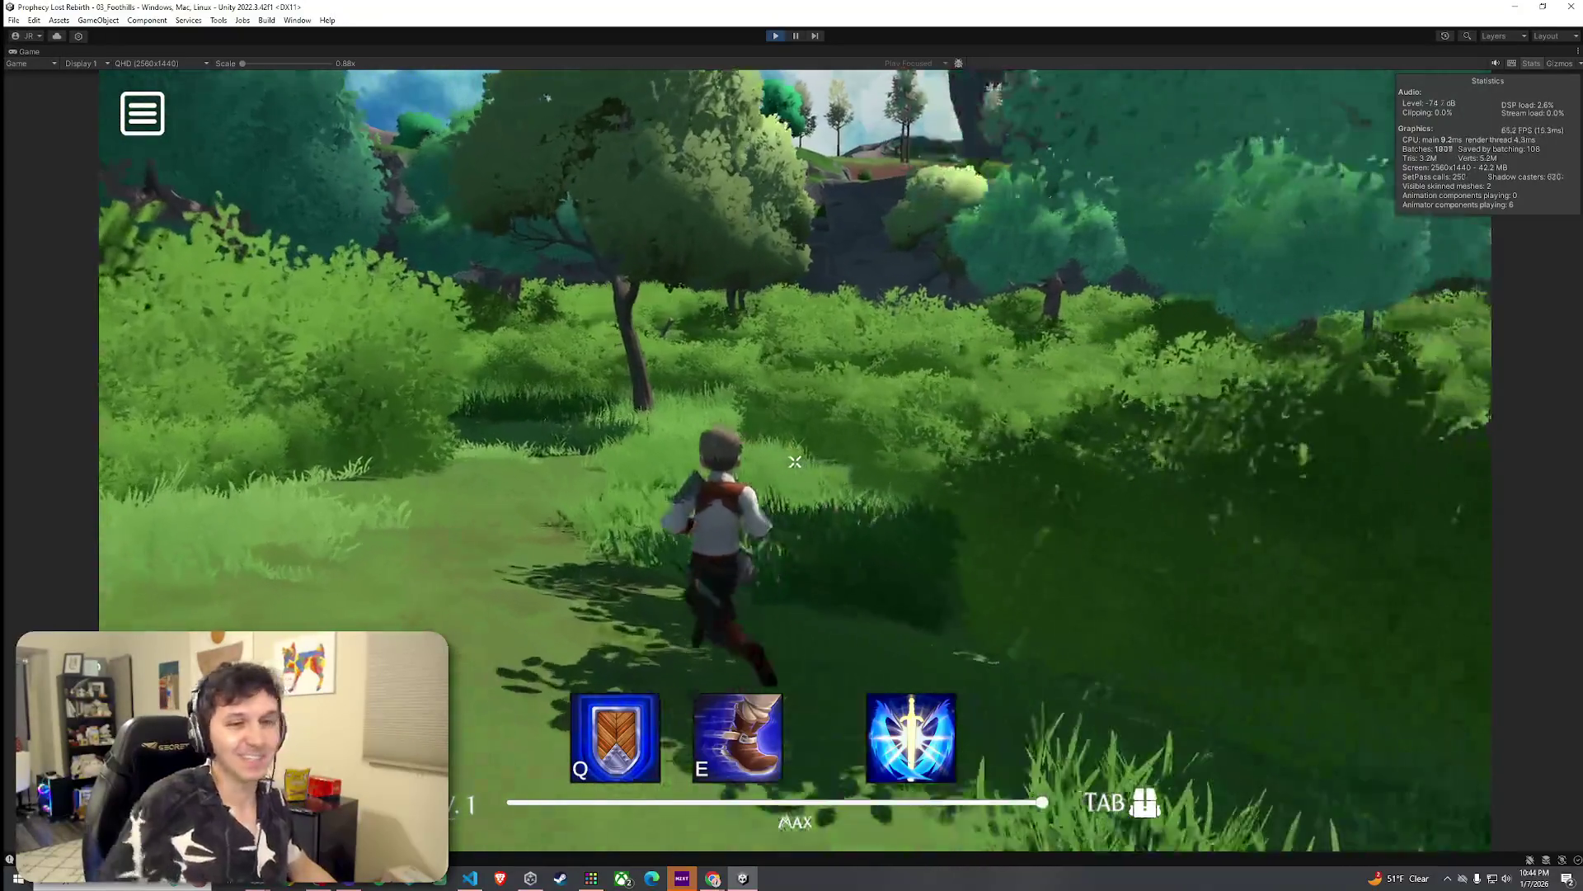
pyautogui.press('w')
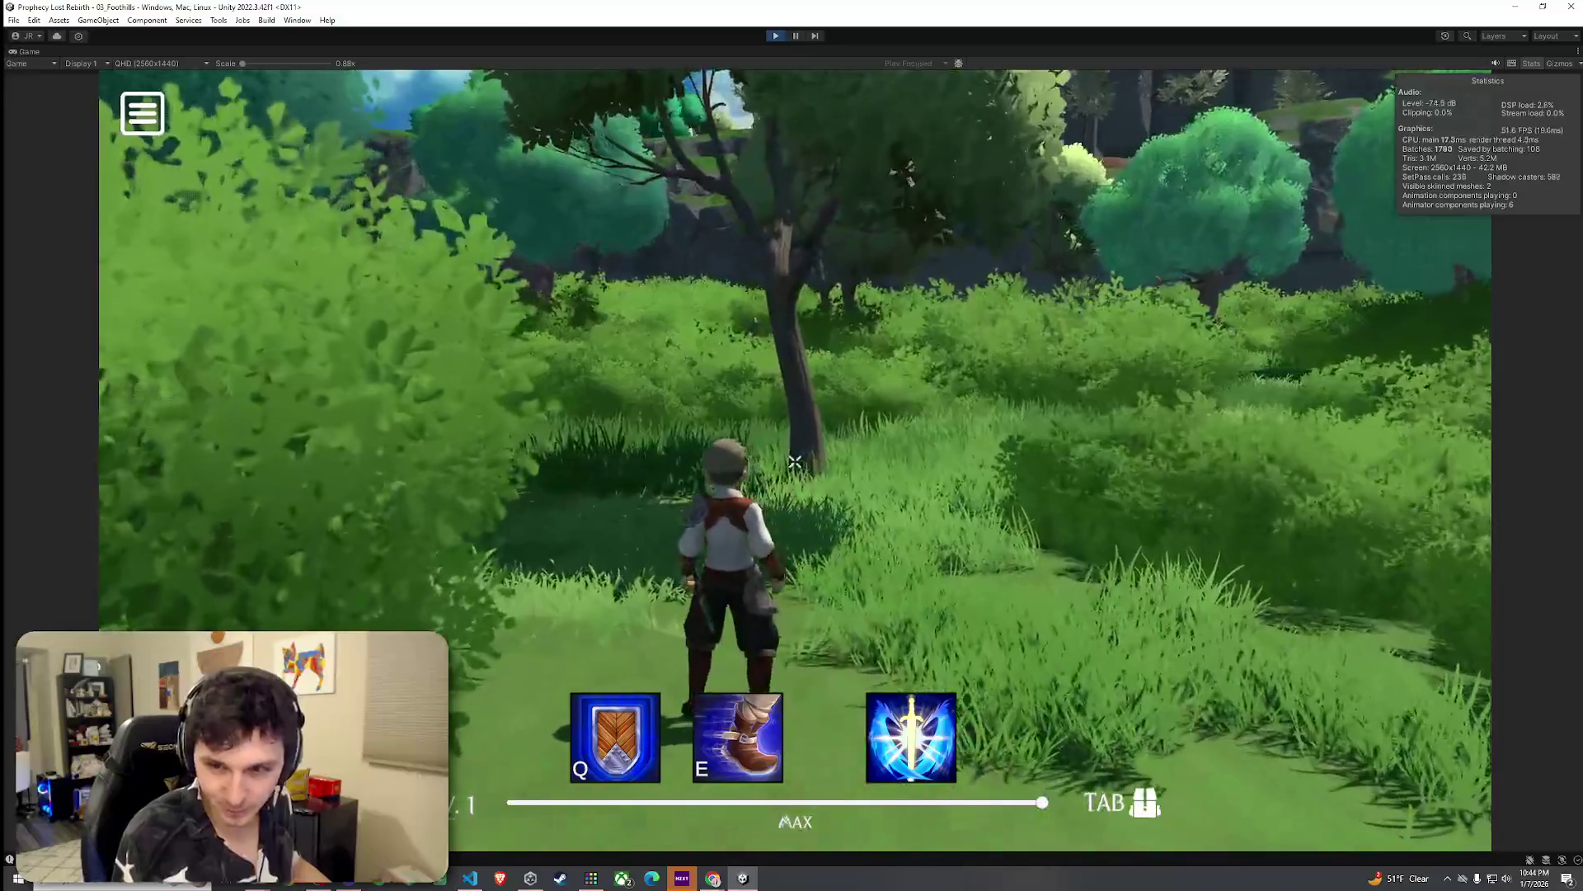
pyautogui.press('w')
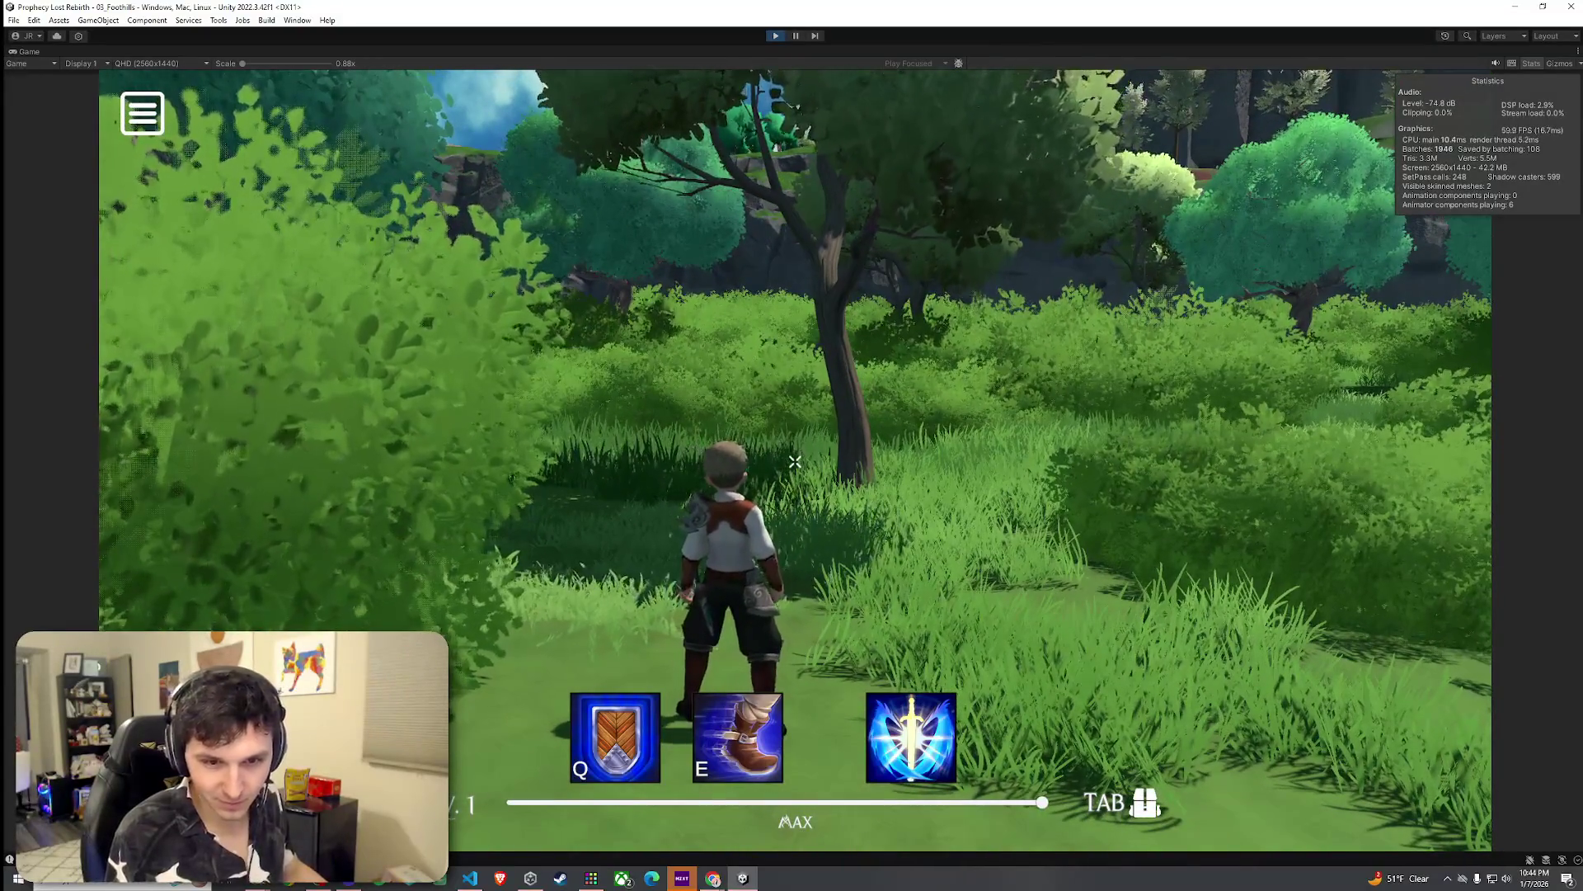
pyautogui.press('w')
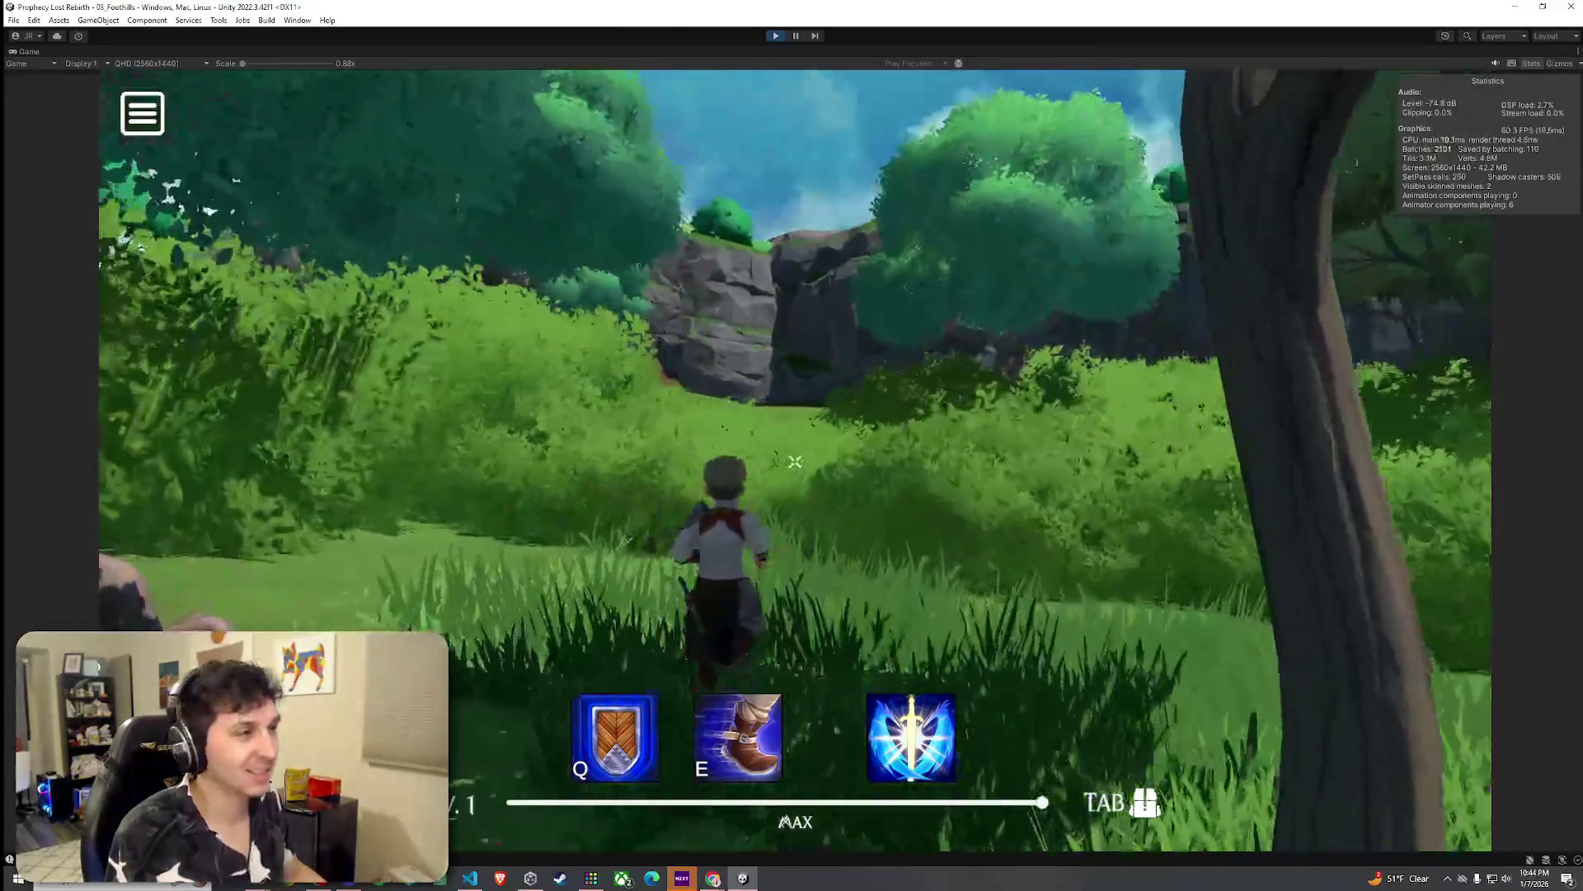
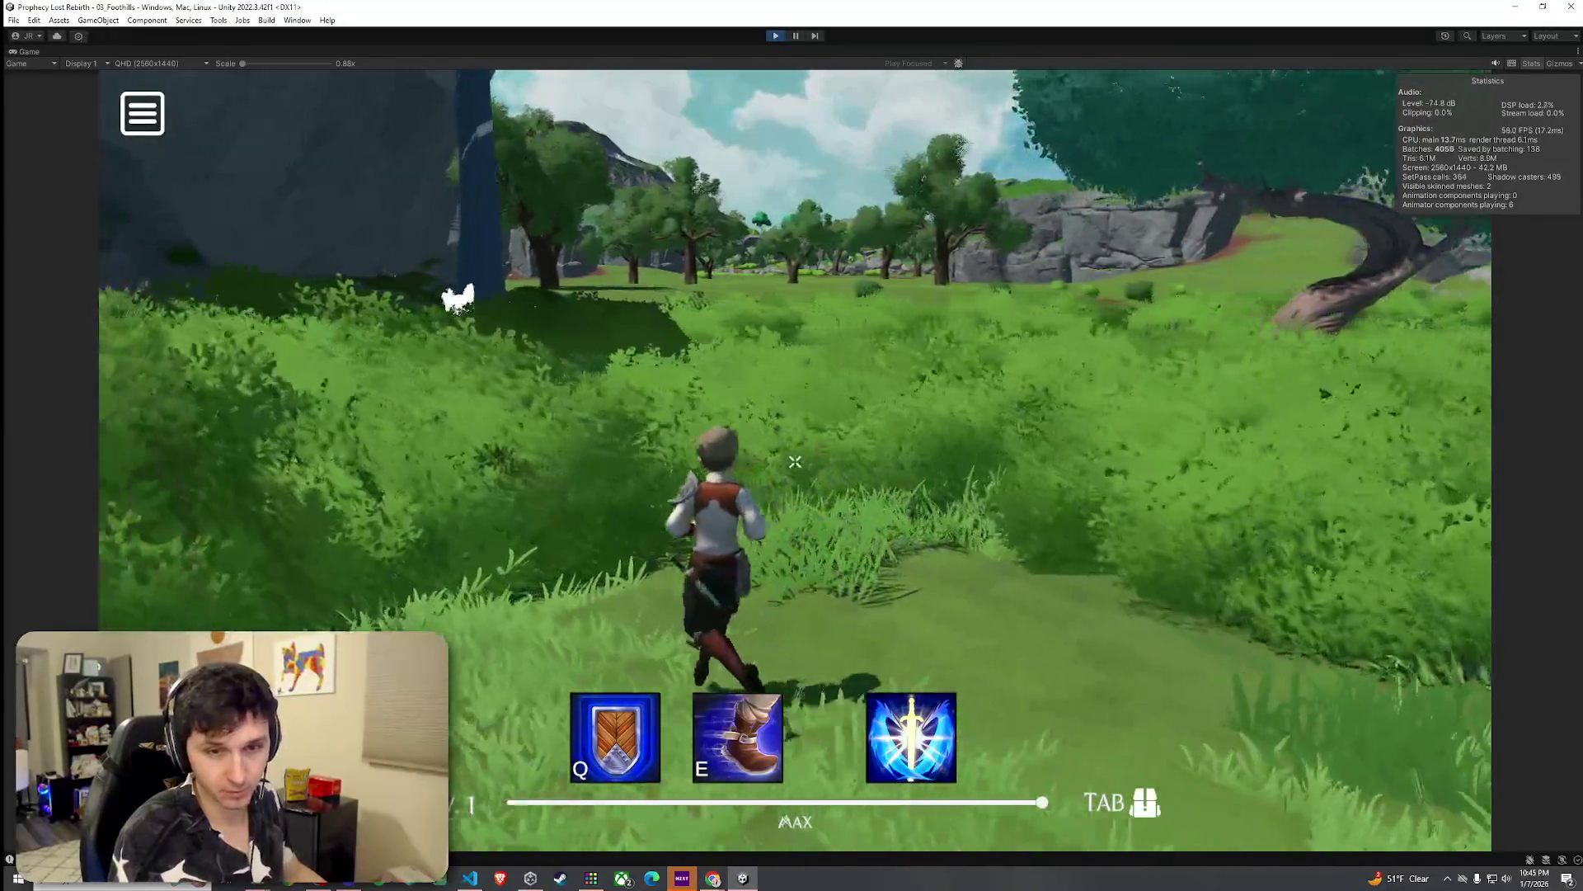
# Step: Turn the character and run it along the forest grass path toward the trees
pyautogui.press('d')
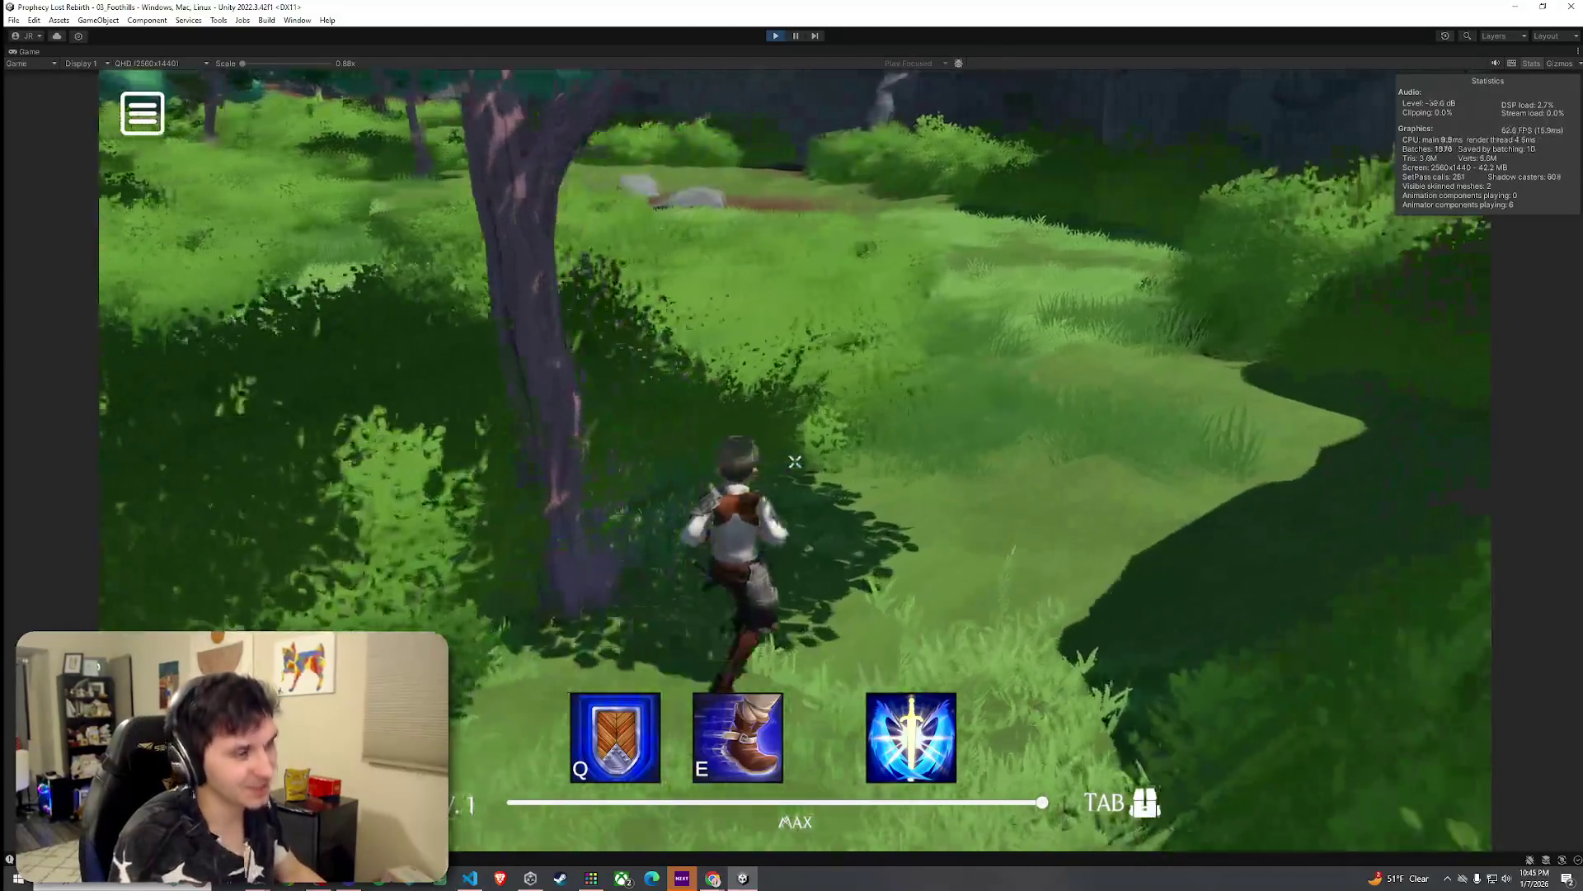
pyautogui.press('w')
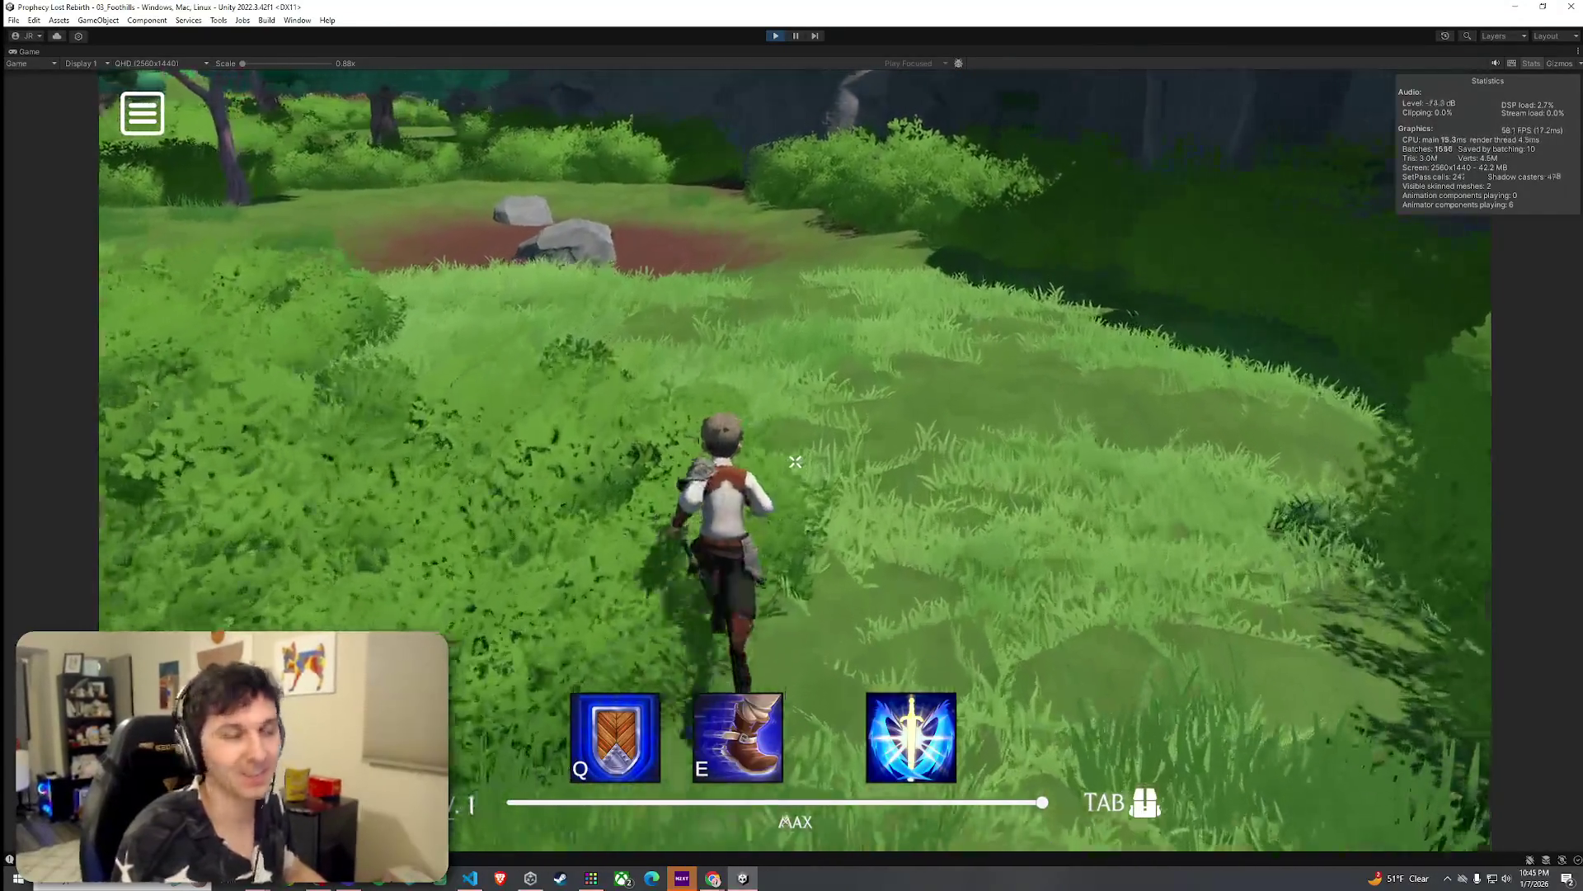
pyautogui.press('w')
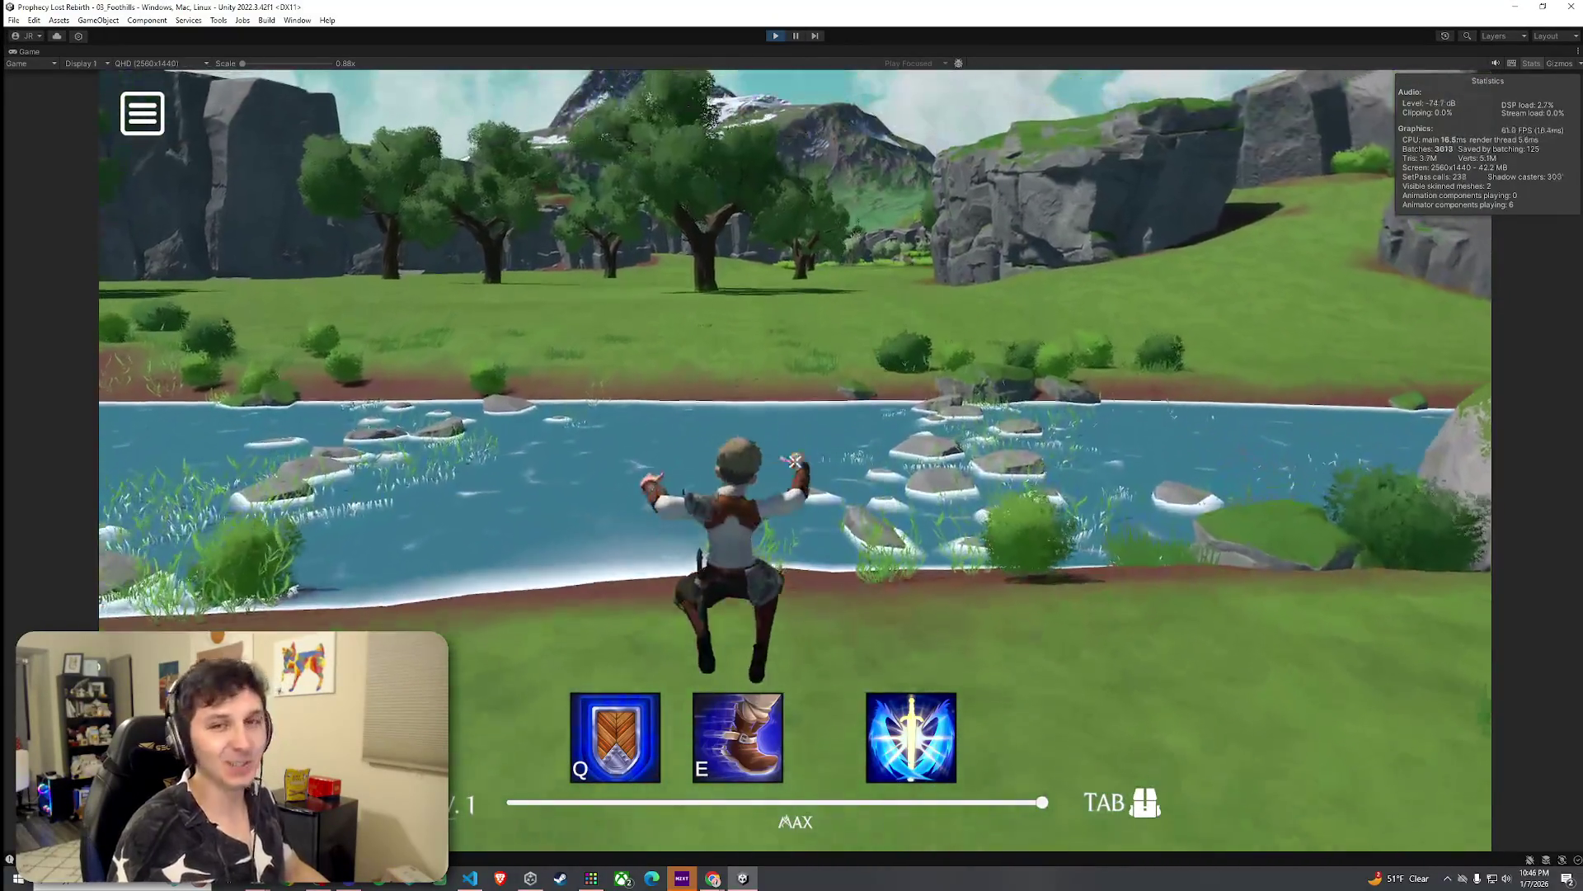
# Step: Run the character through the river shallows to the far bank
pyautogui.press('w')
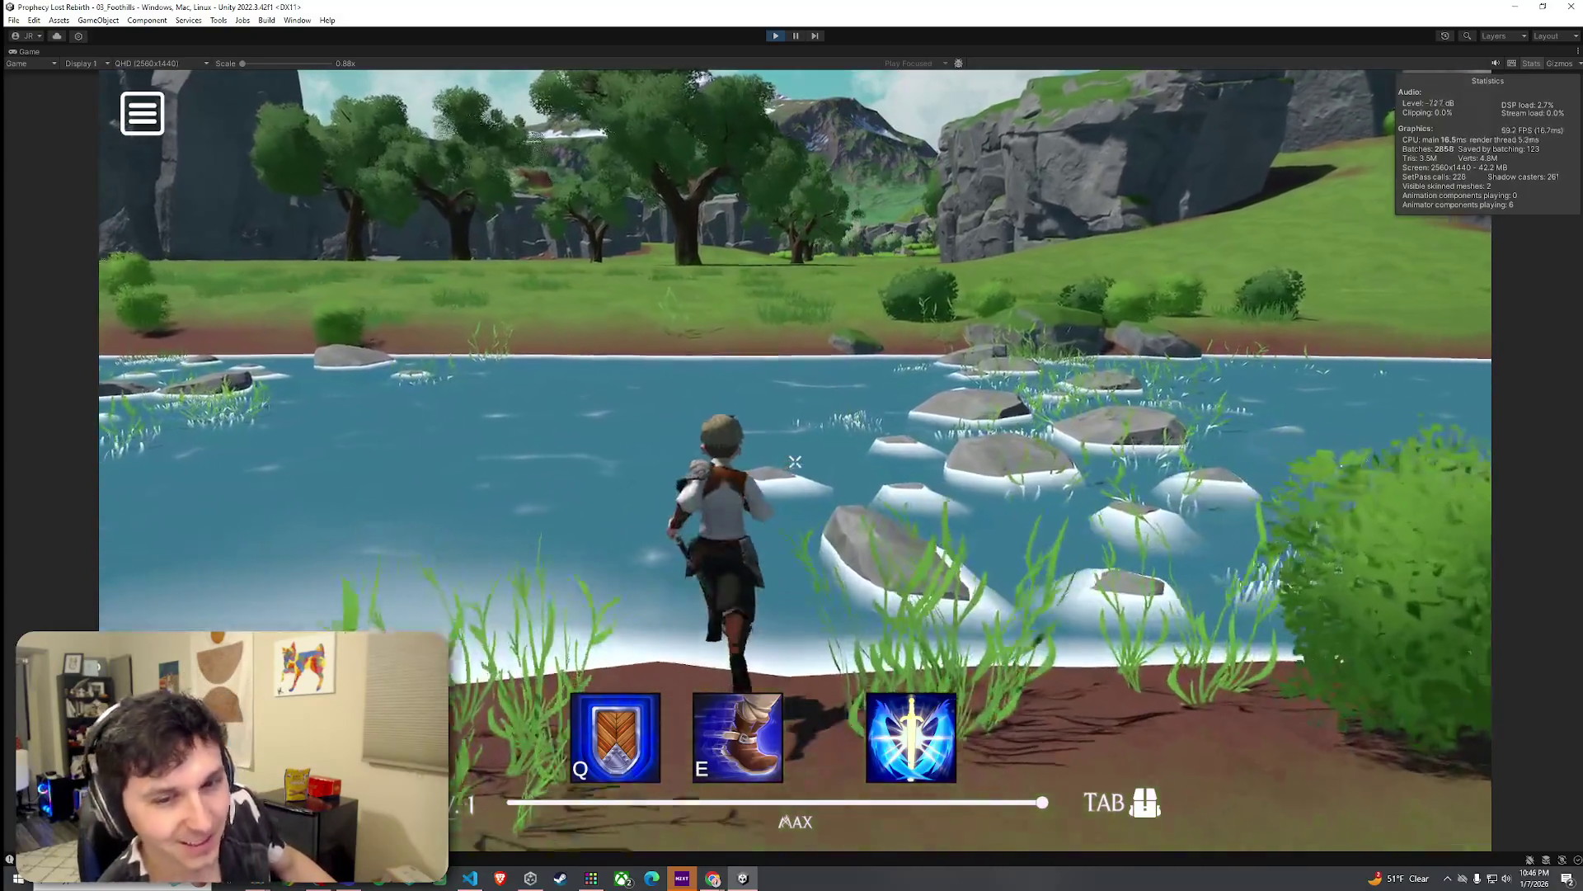
pyautogui.press('w')
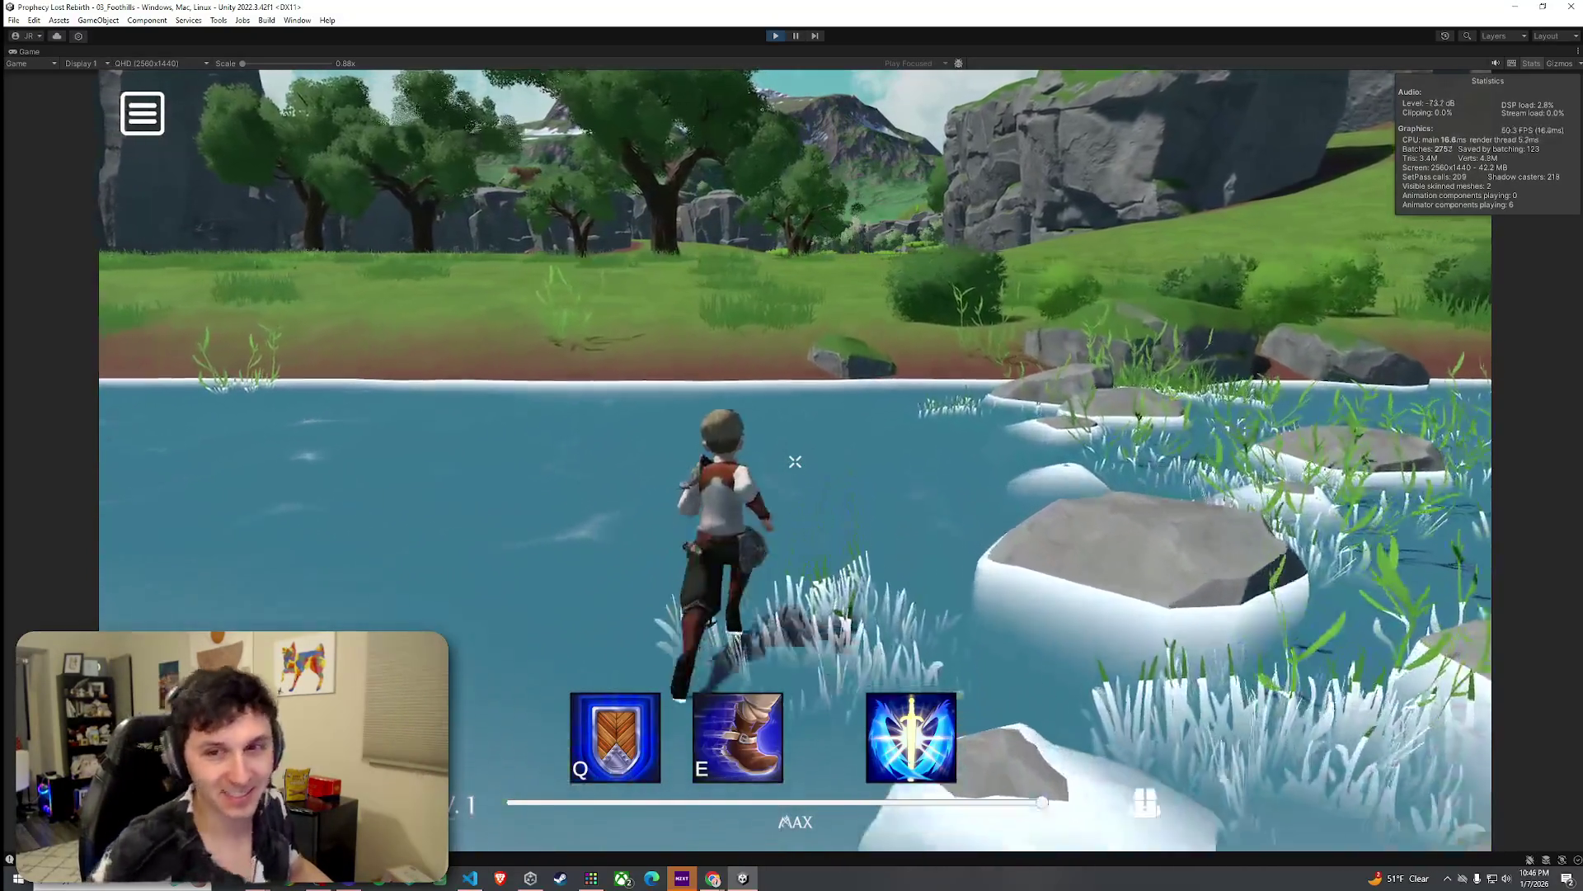
pyautogui.press('w')
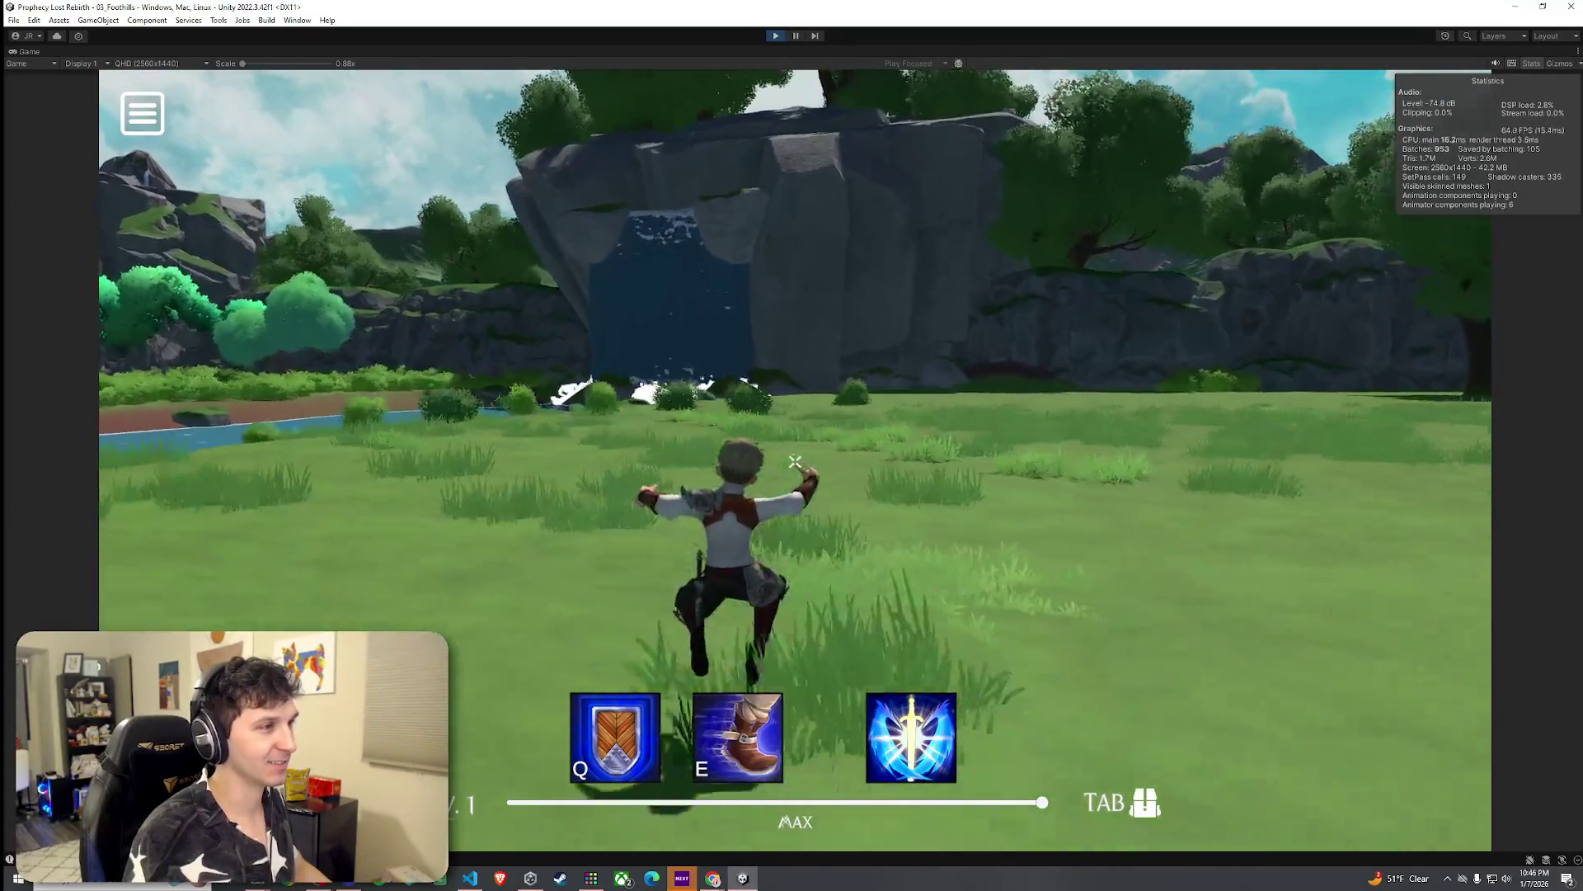
# Step: Run across the open meadow toward the distant trees and cliffs
pyautogui.press('w')
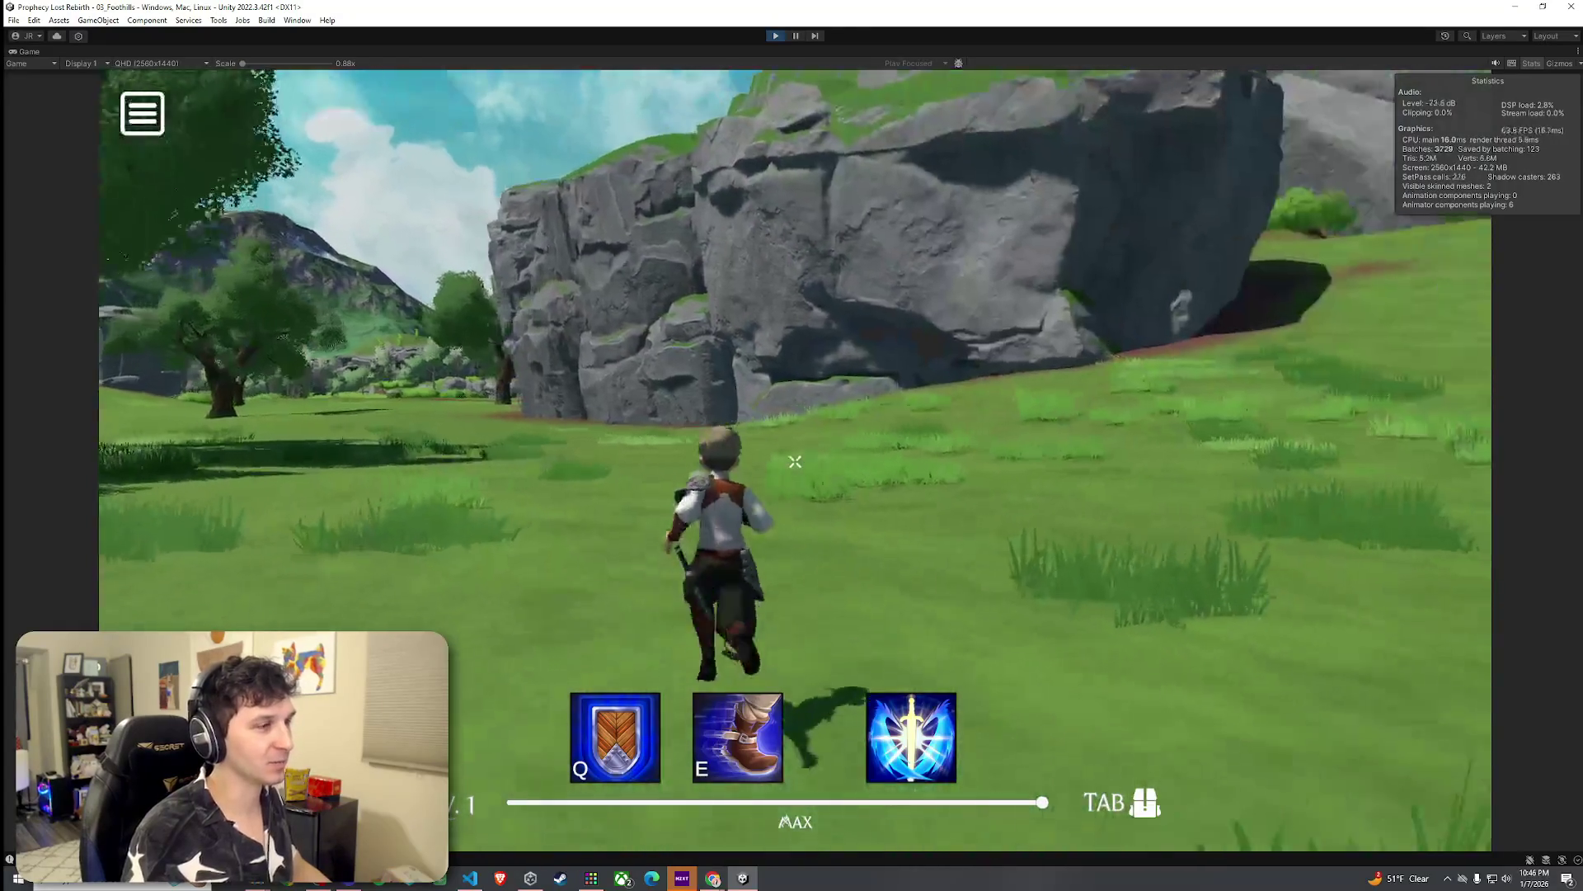
pyautogui.press('w')
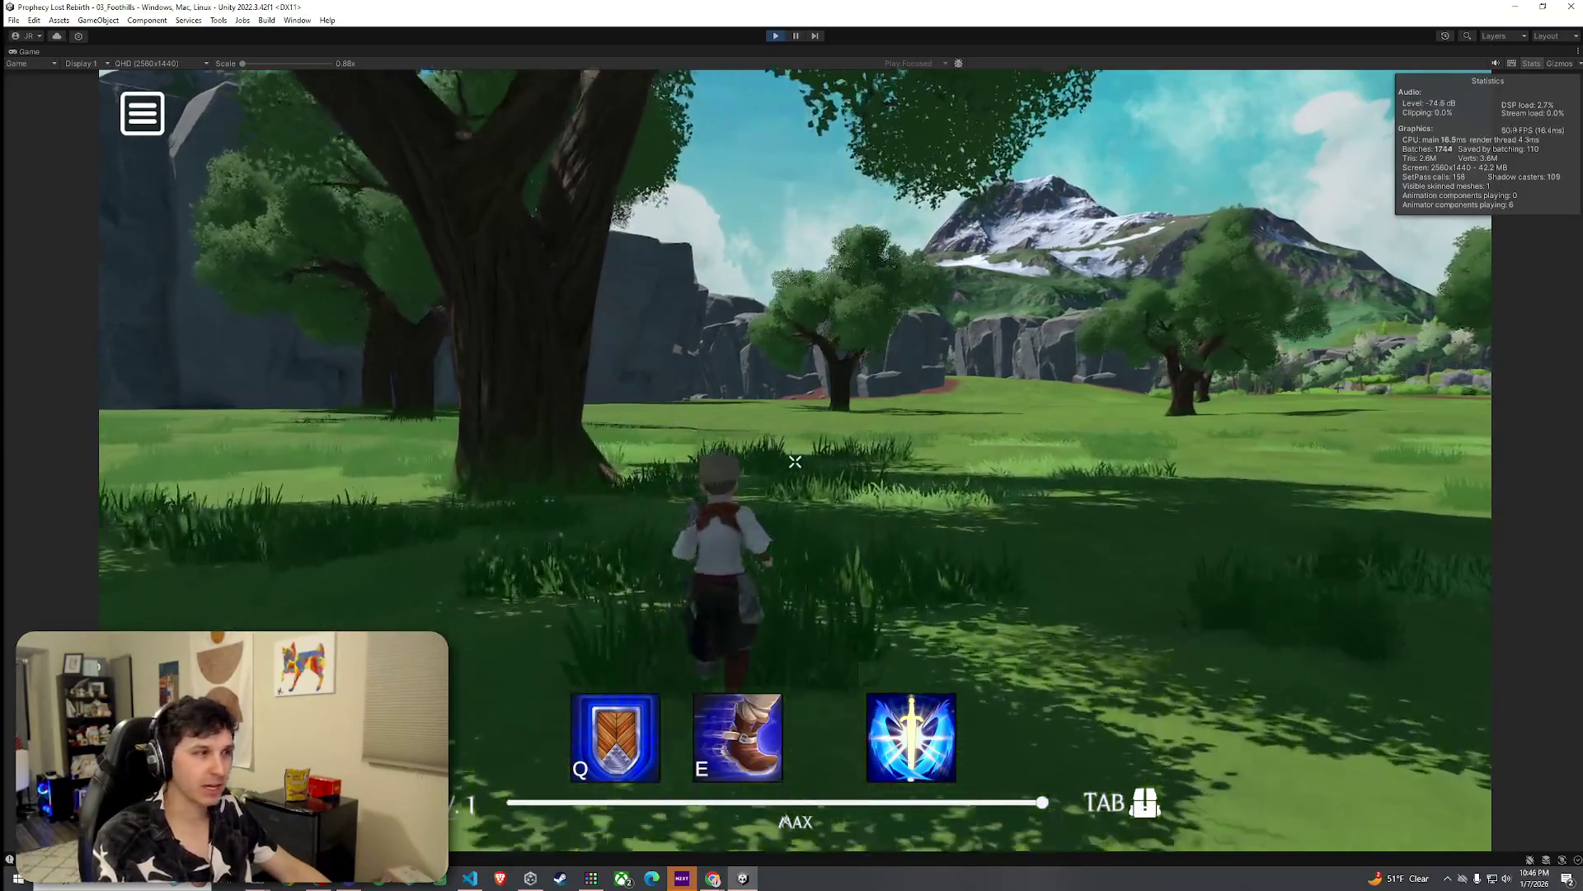
pyautogui.press('w')
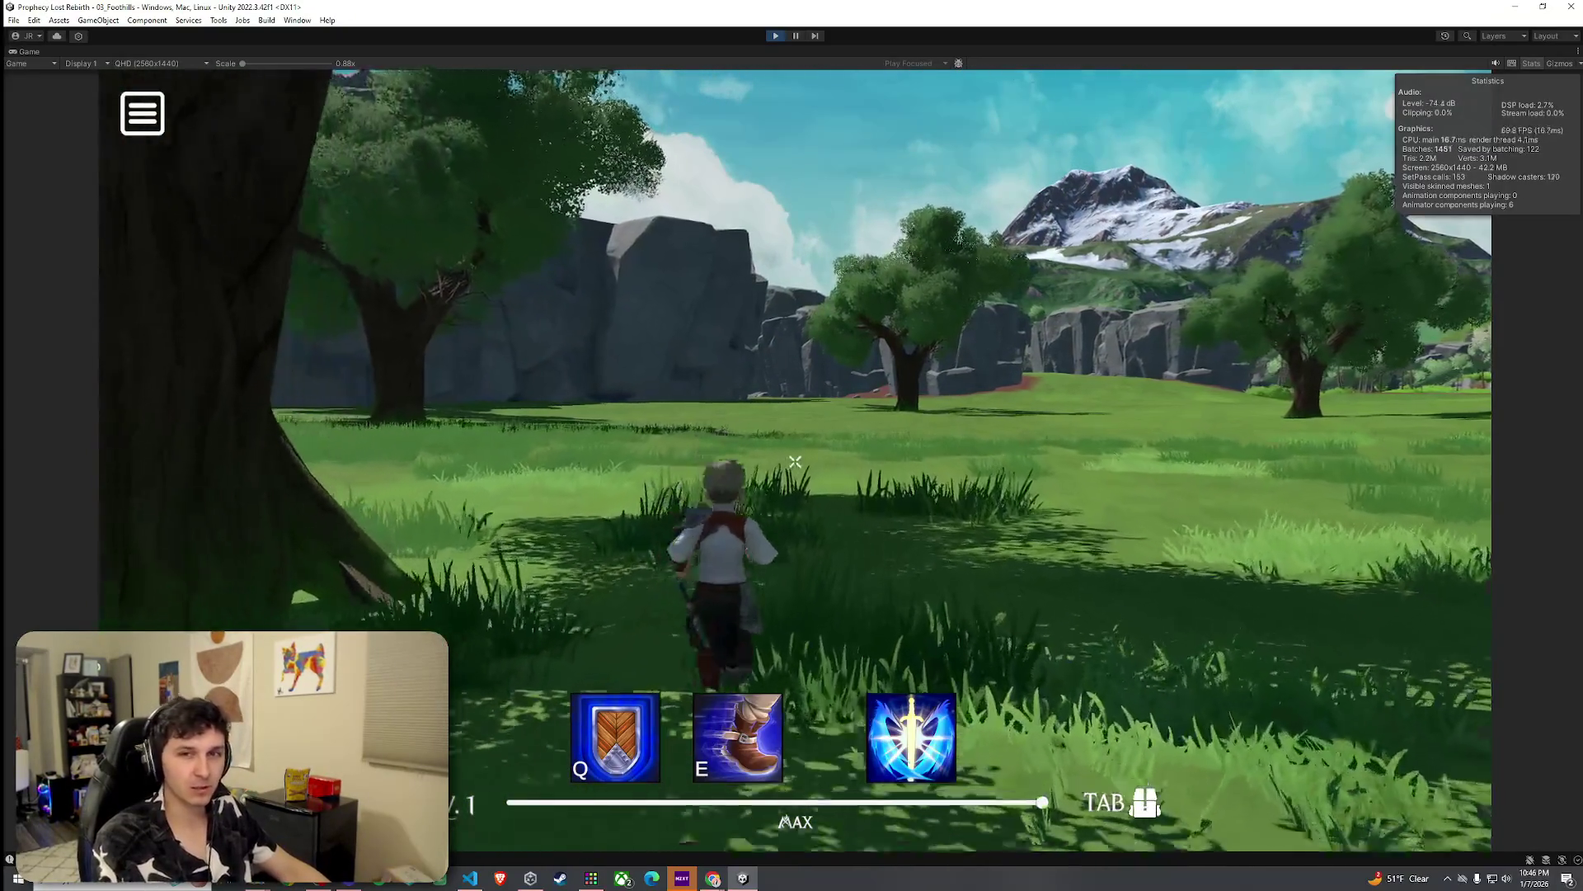
pyautogui.press('w')
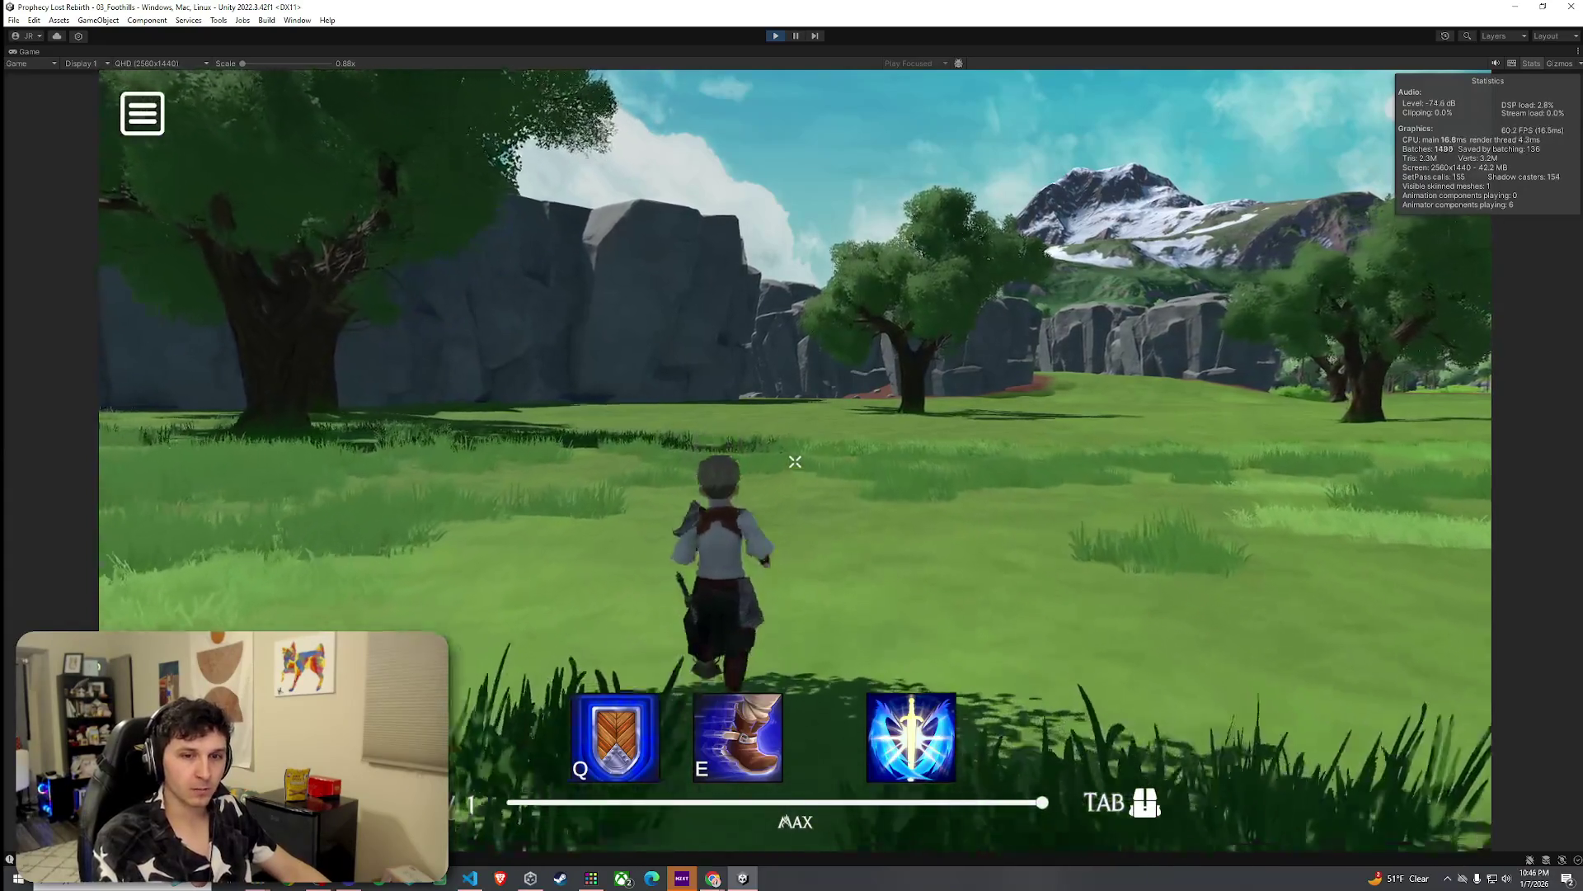
pyautogui.press('w')
pyautogui.press('w')
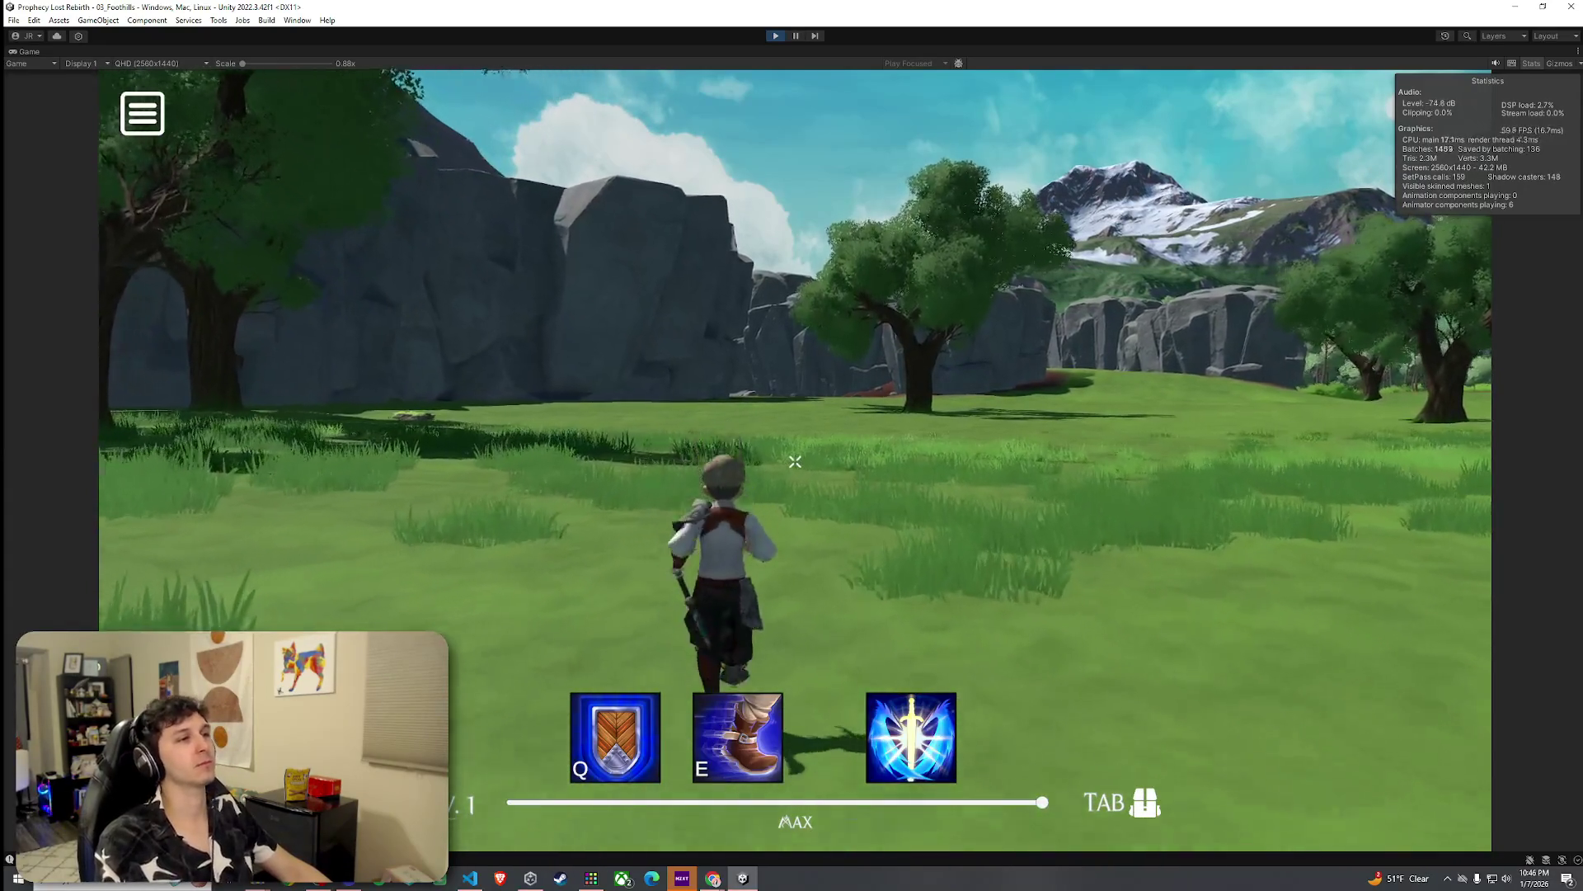
pyautogui.press('w')
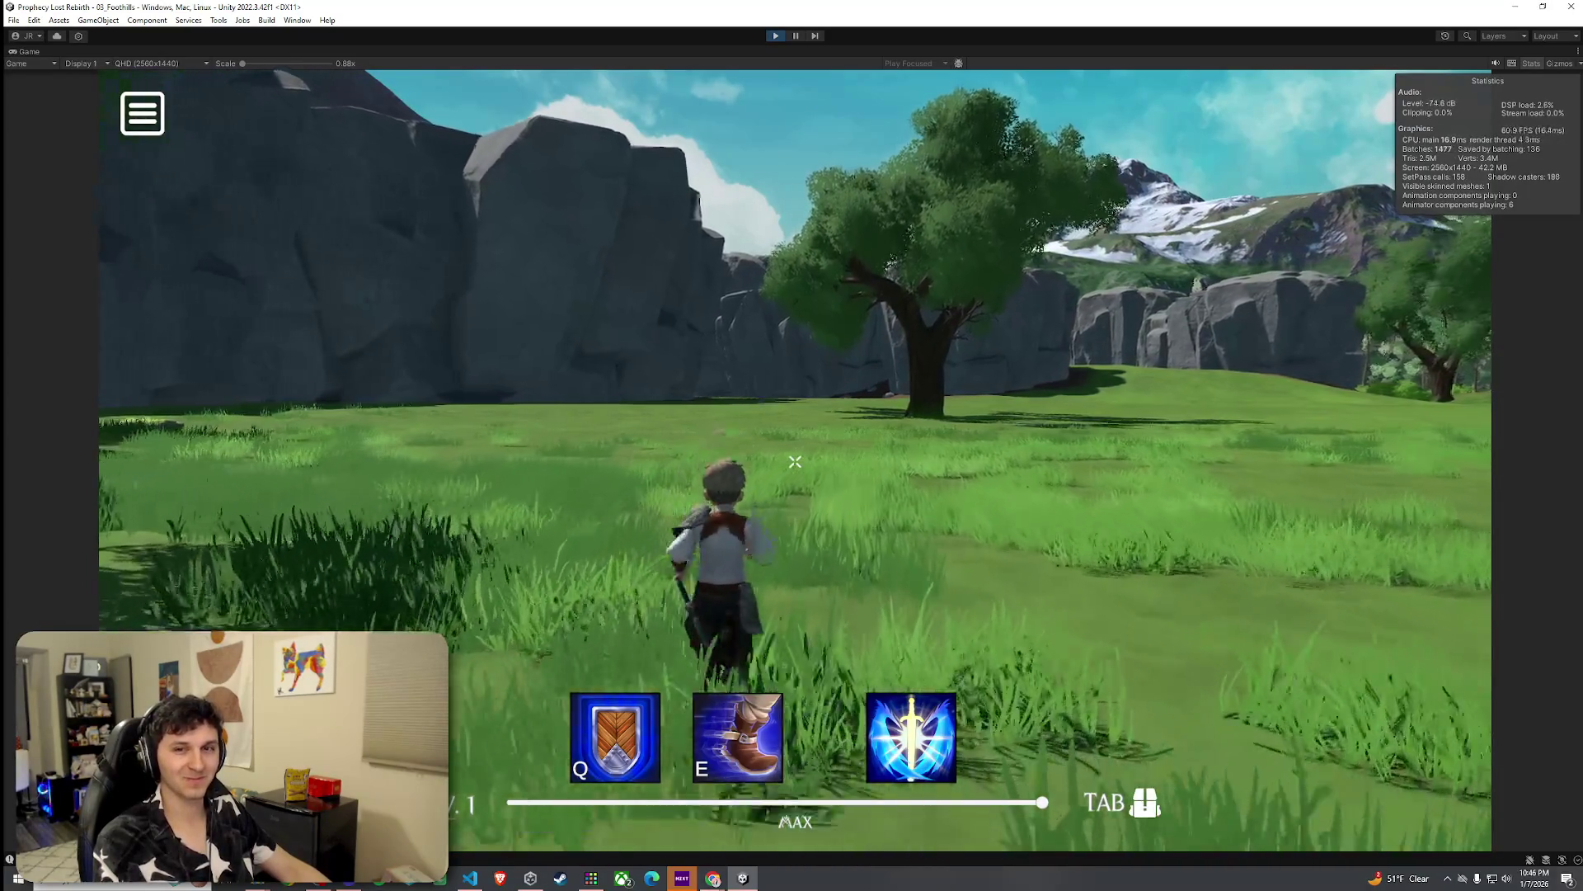
# Step: Run past the large tree, along the cliff wall and stop on the shaded grassy path
pyautogui.press('w')
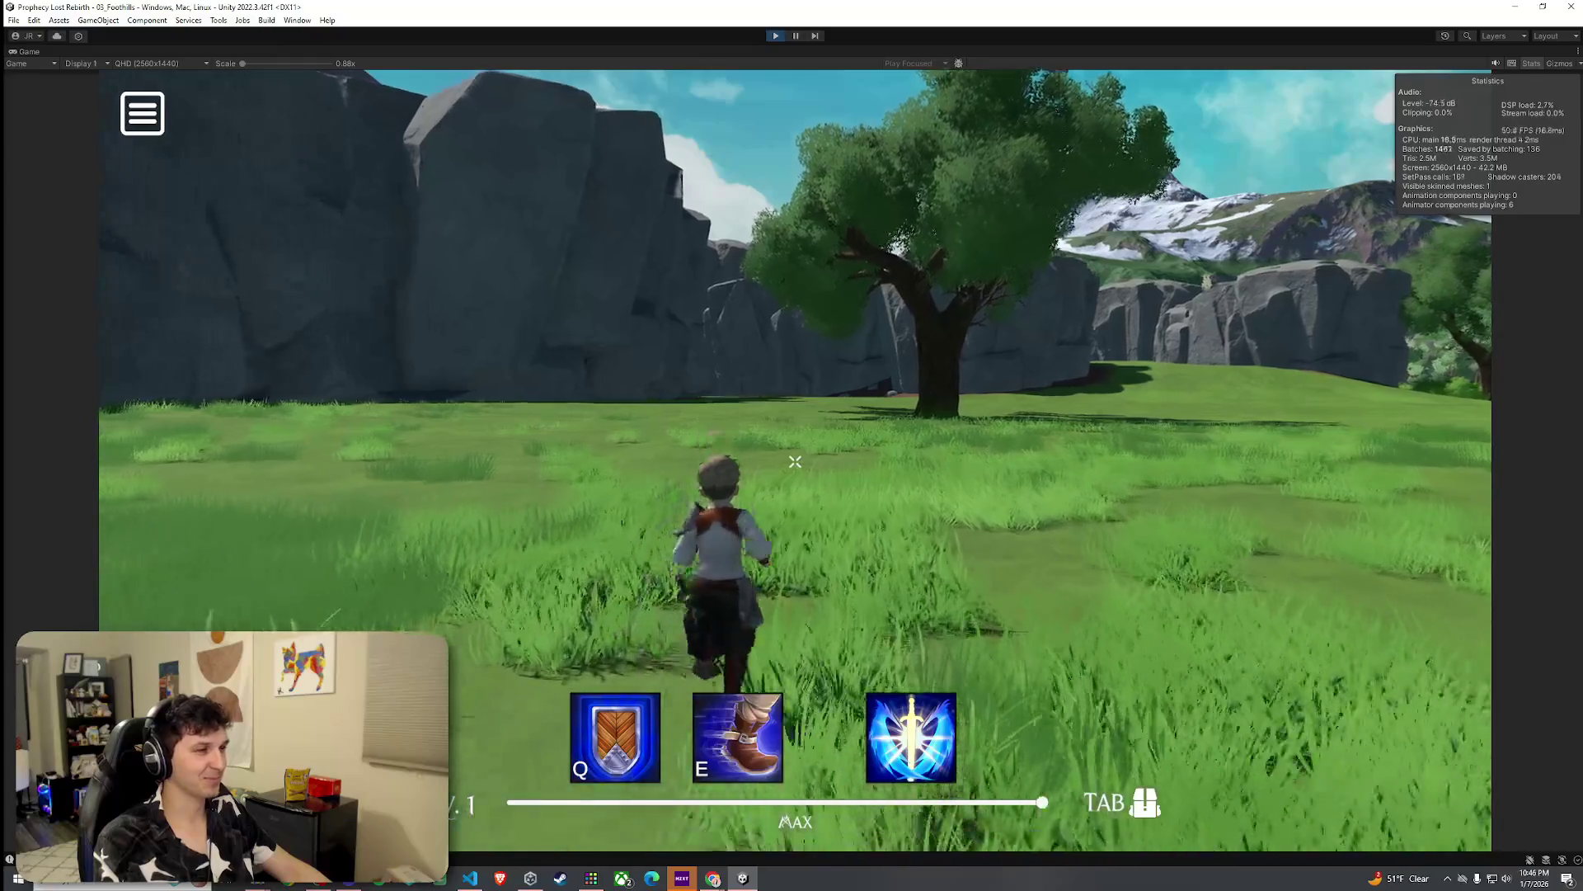
pyautogui.press('w')
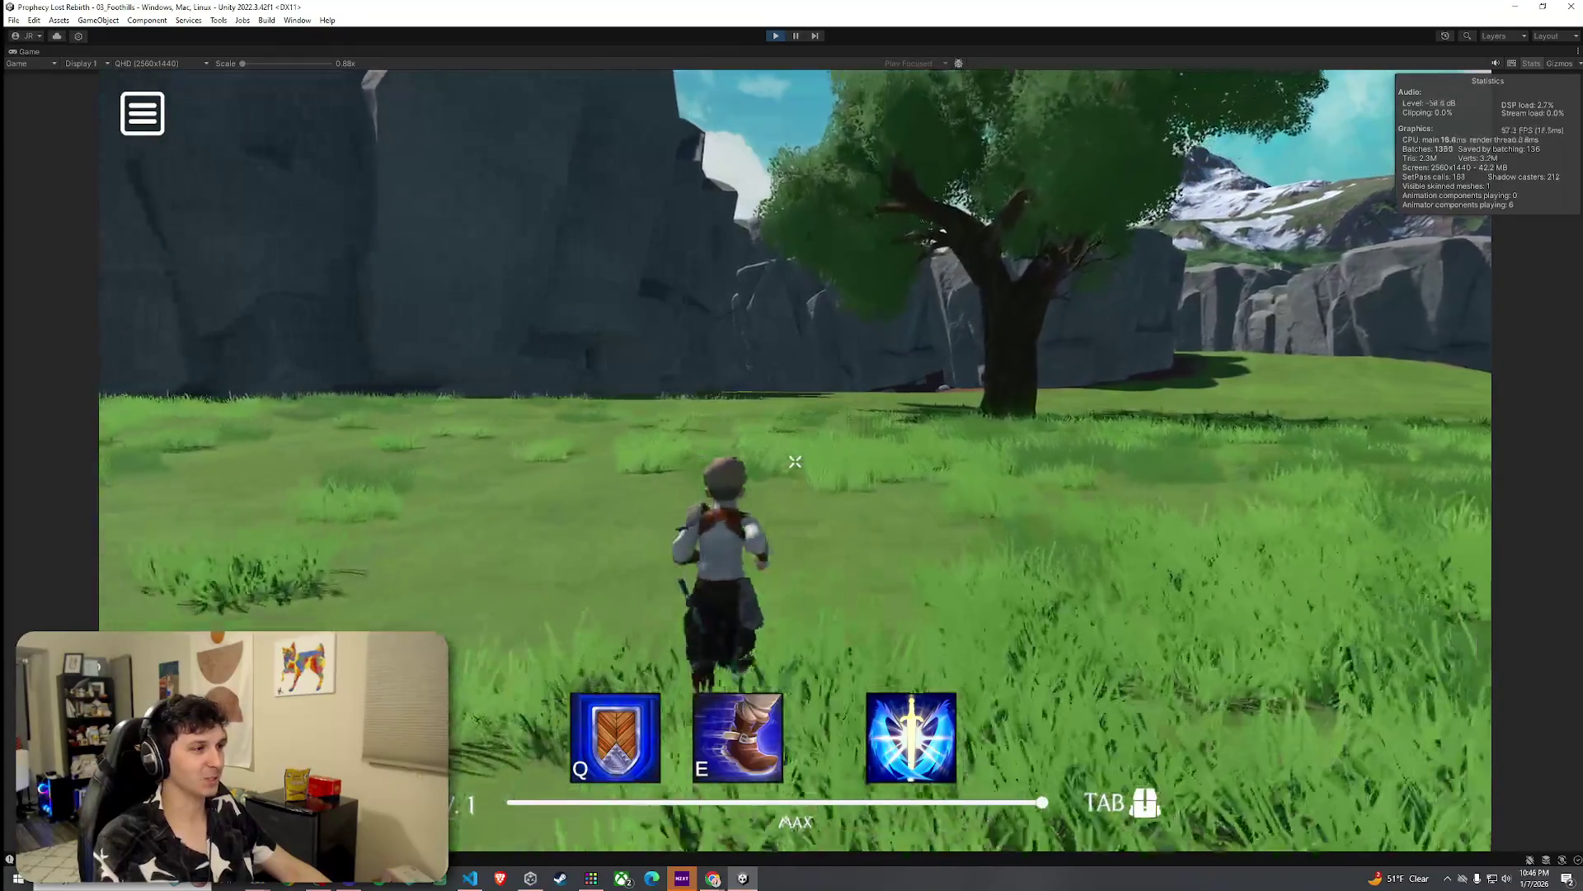
pyautogui.press('w')
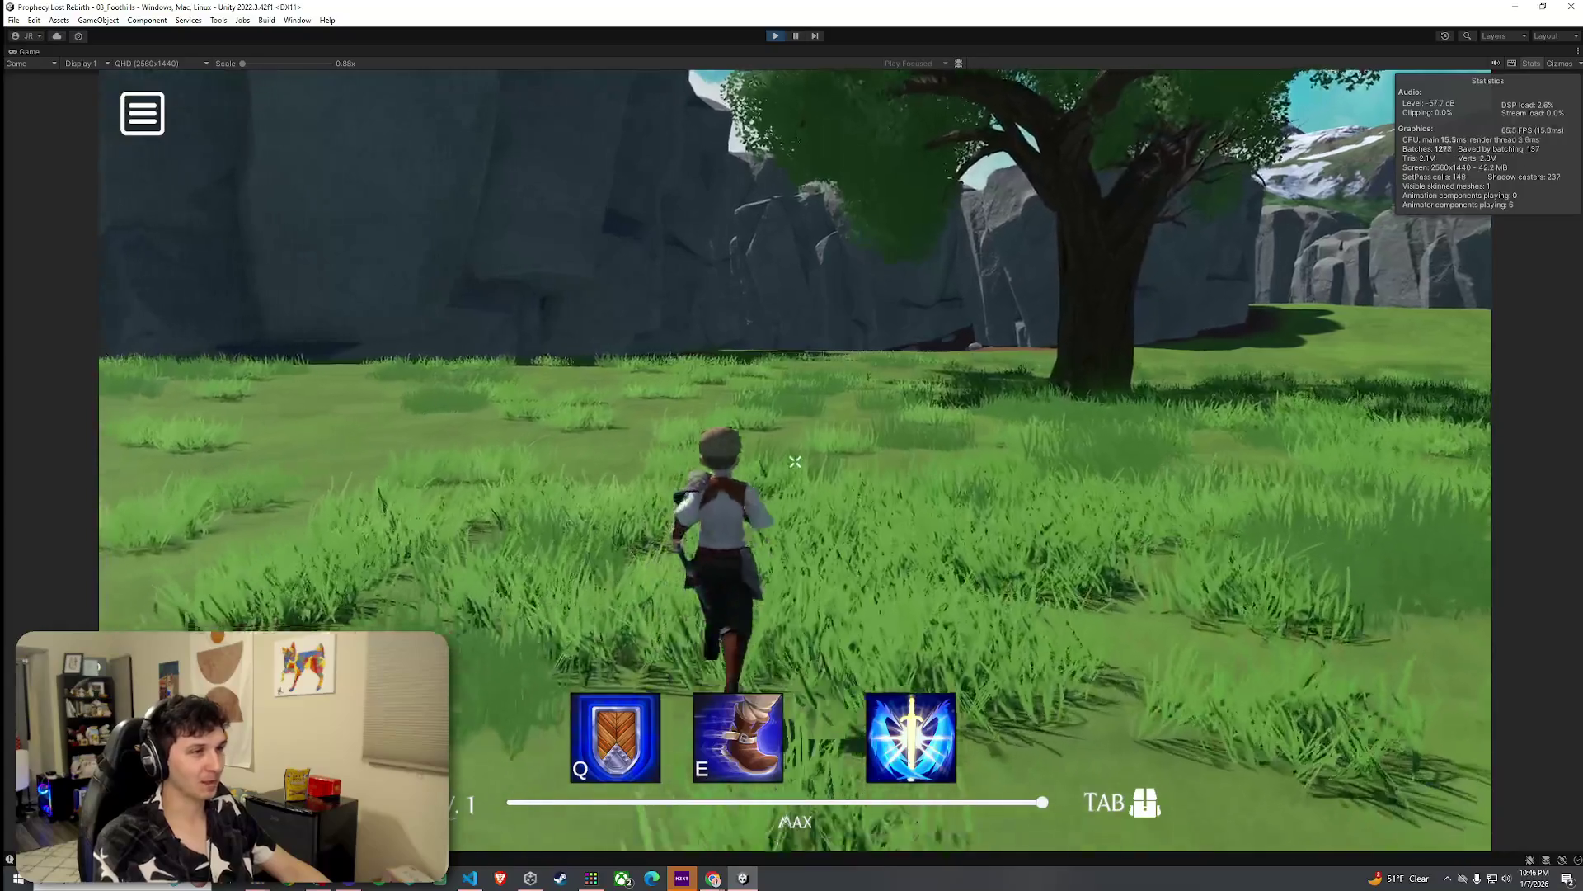
pyautogui.press('w')
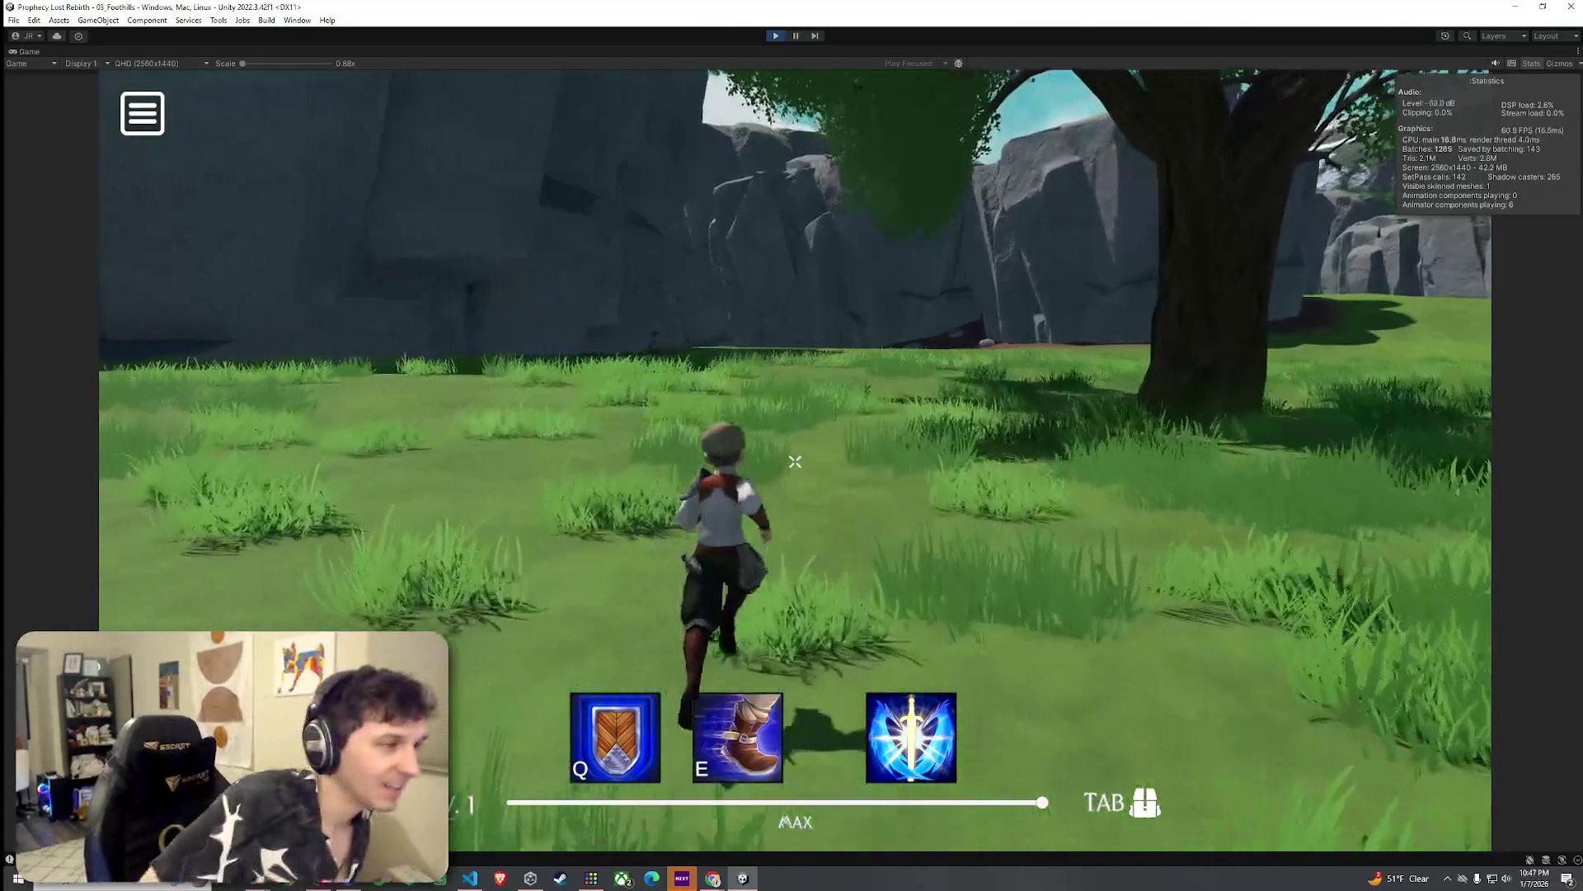
pyautogui.press('w')
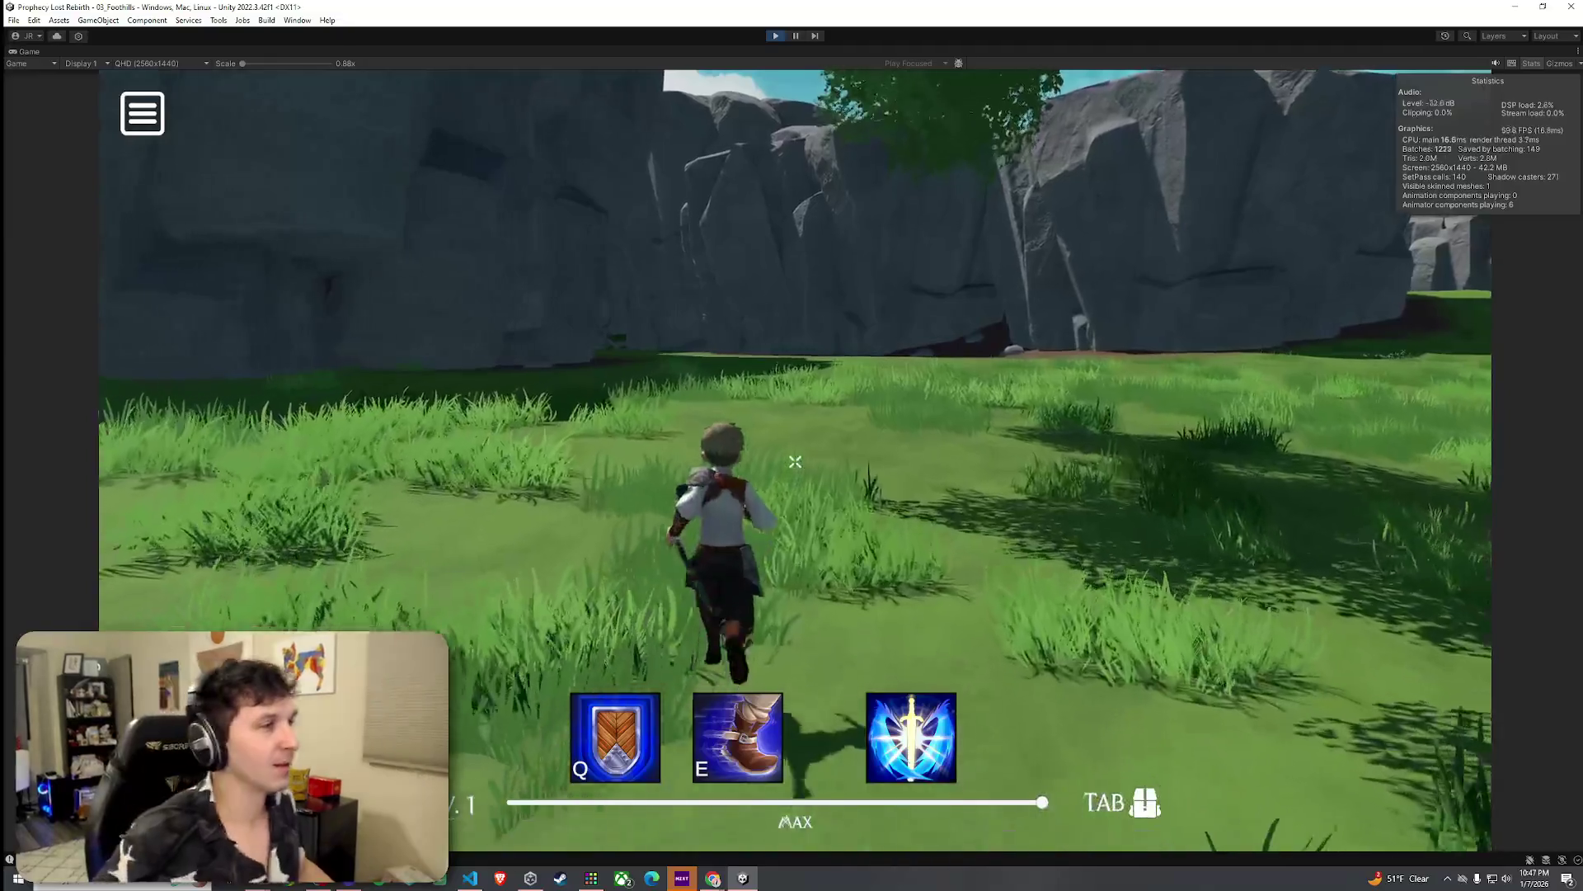
pyautogui.press('w')
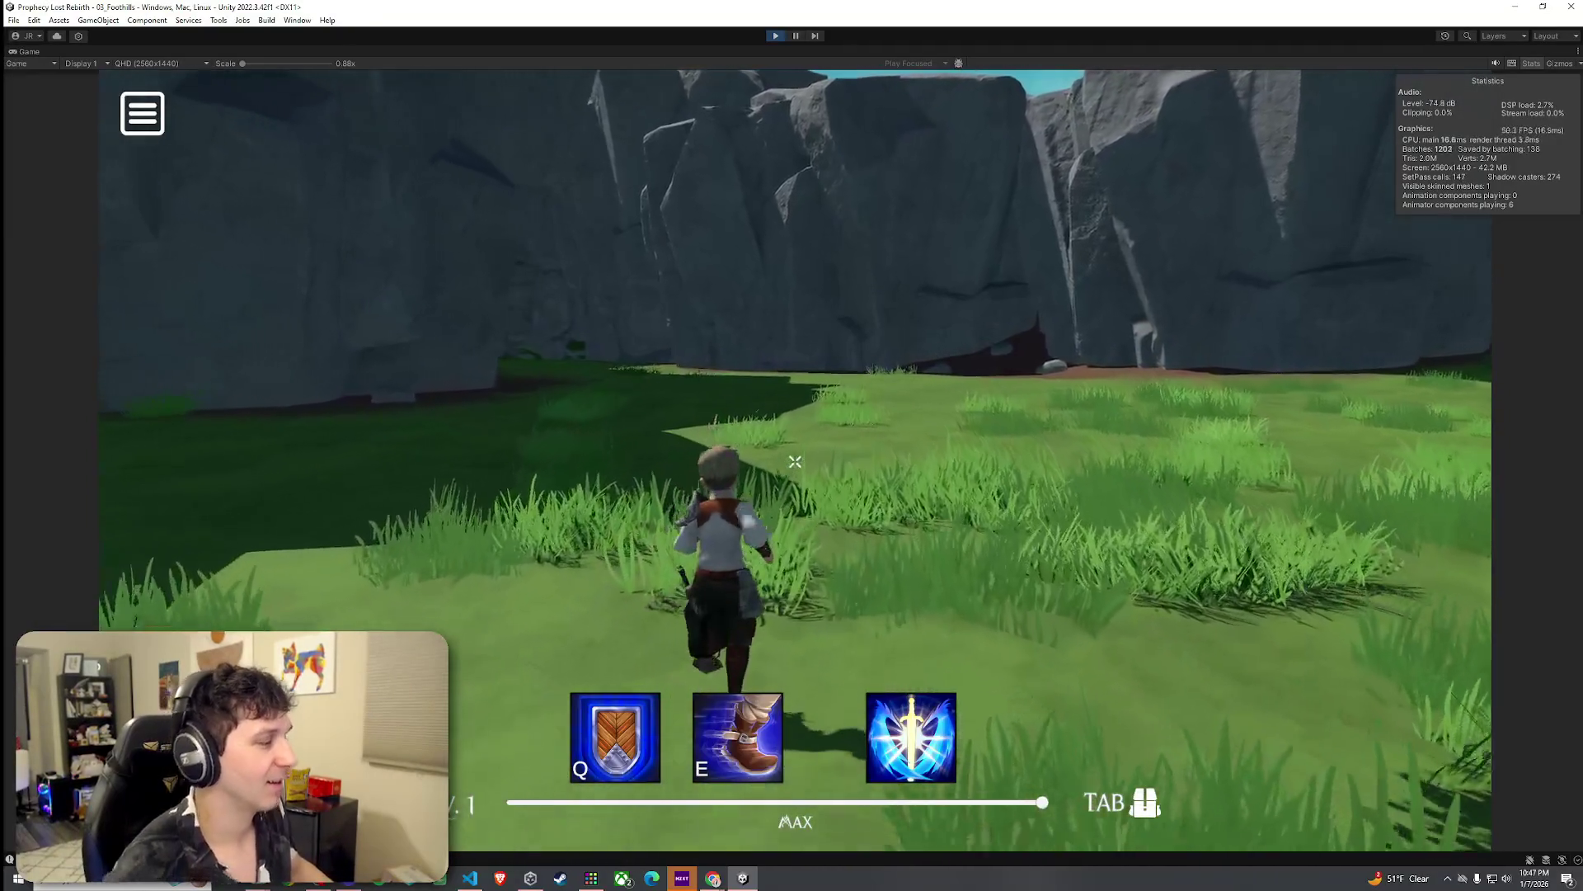
pyautogui.press('w')
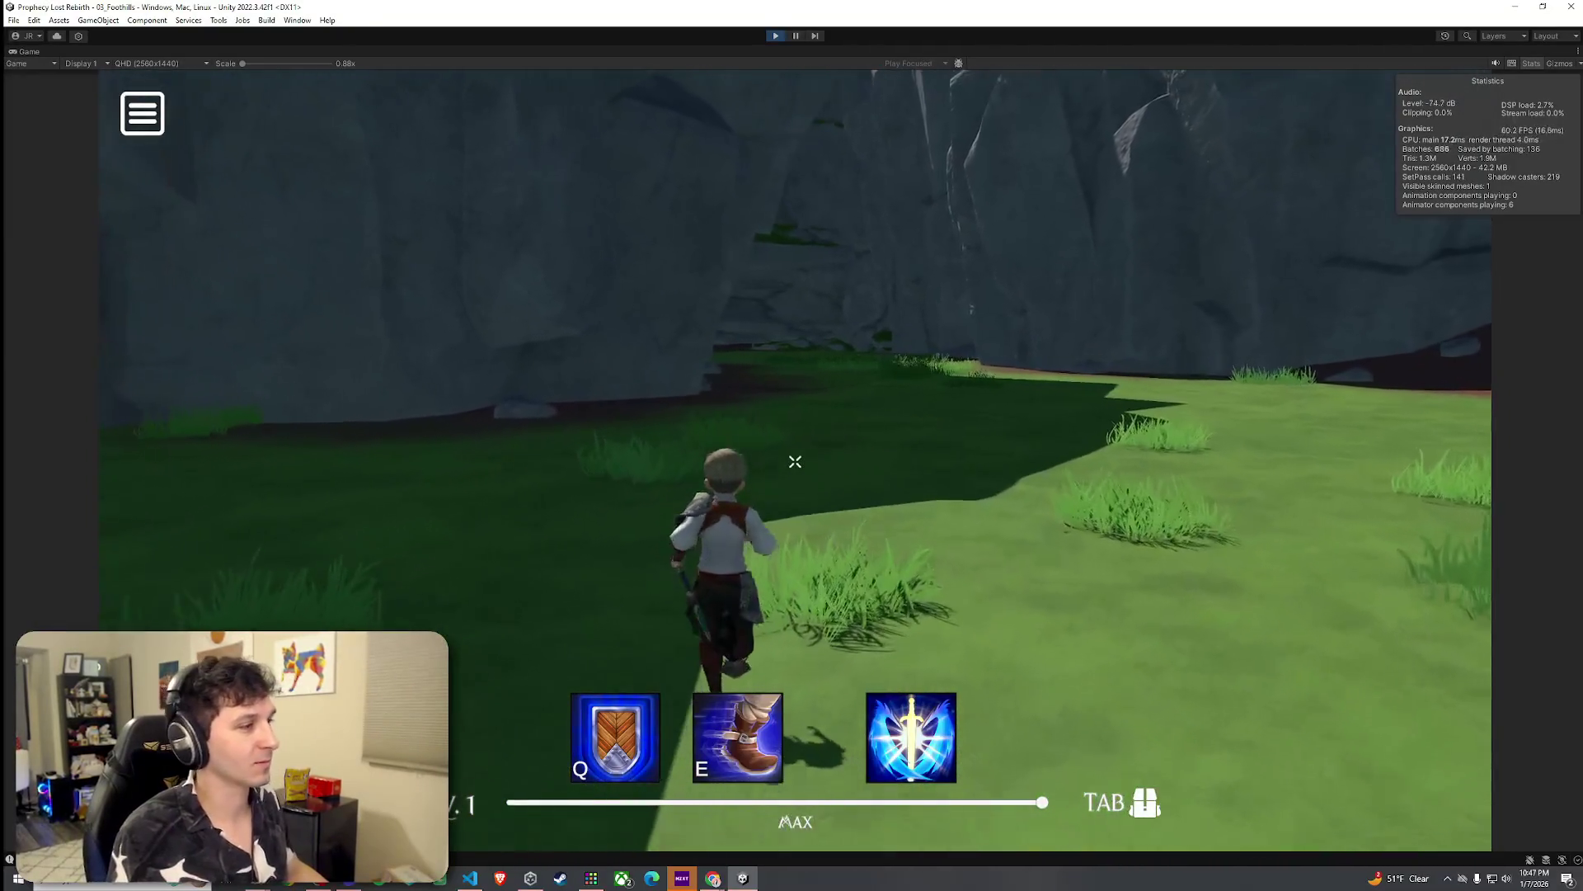
pyautogui.press('w')
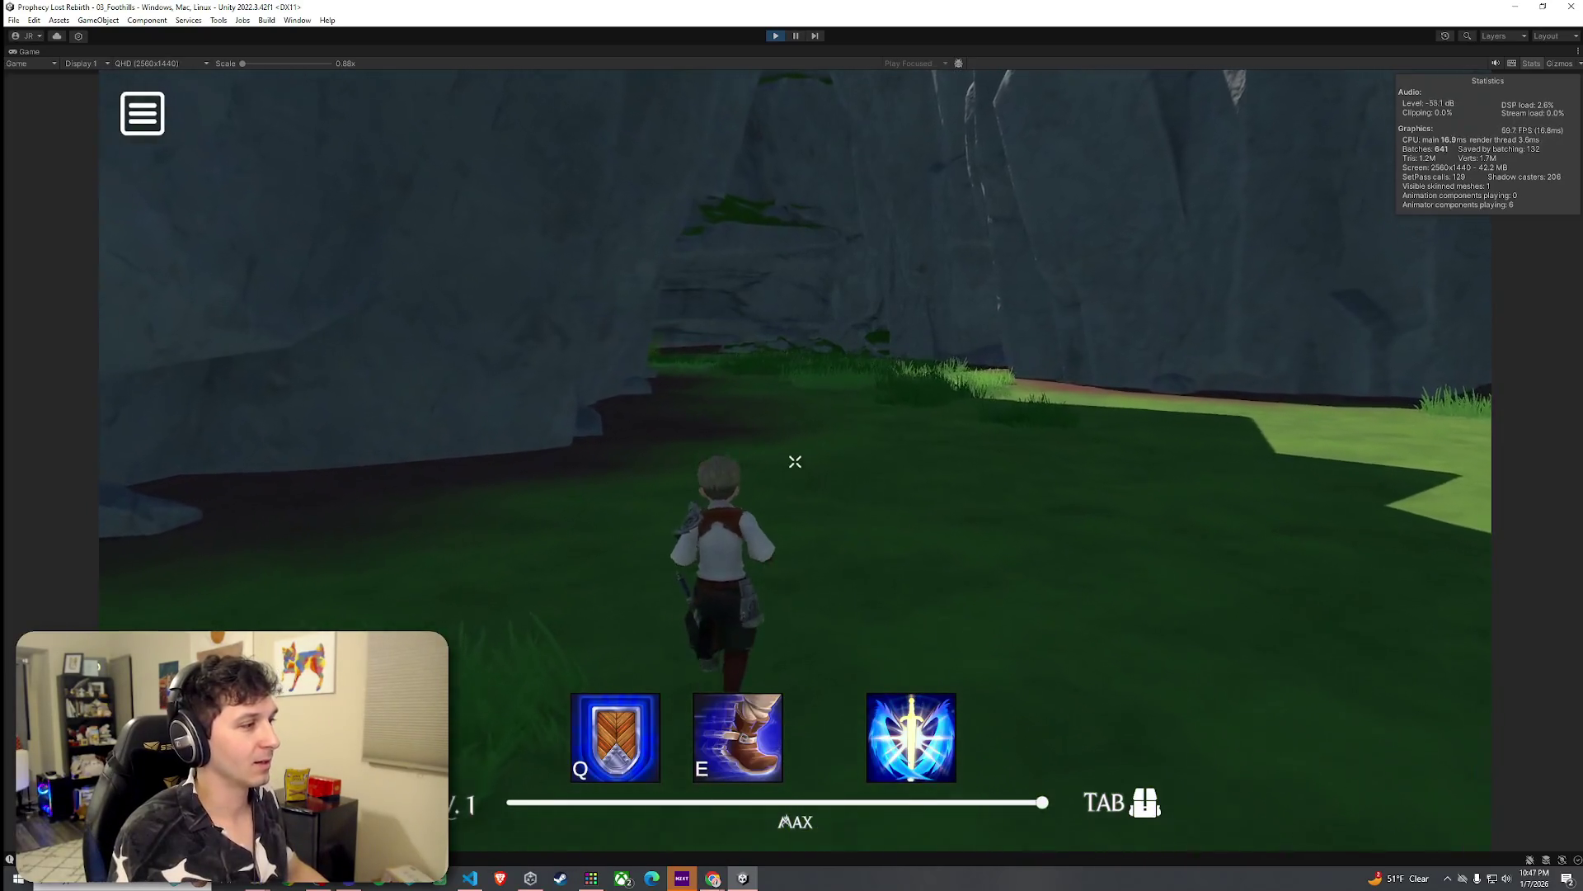
pyautogui.press('w')
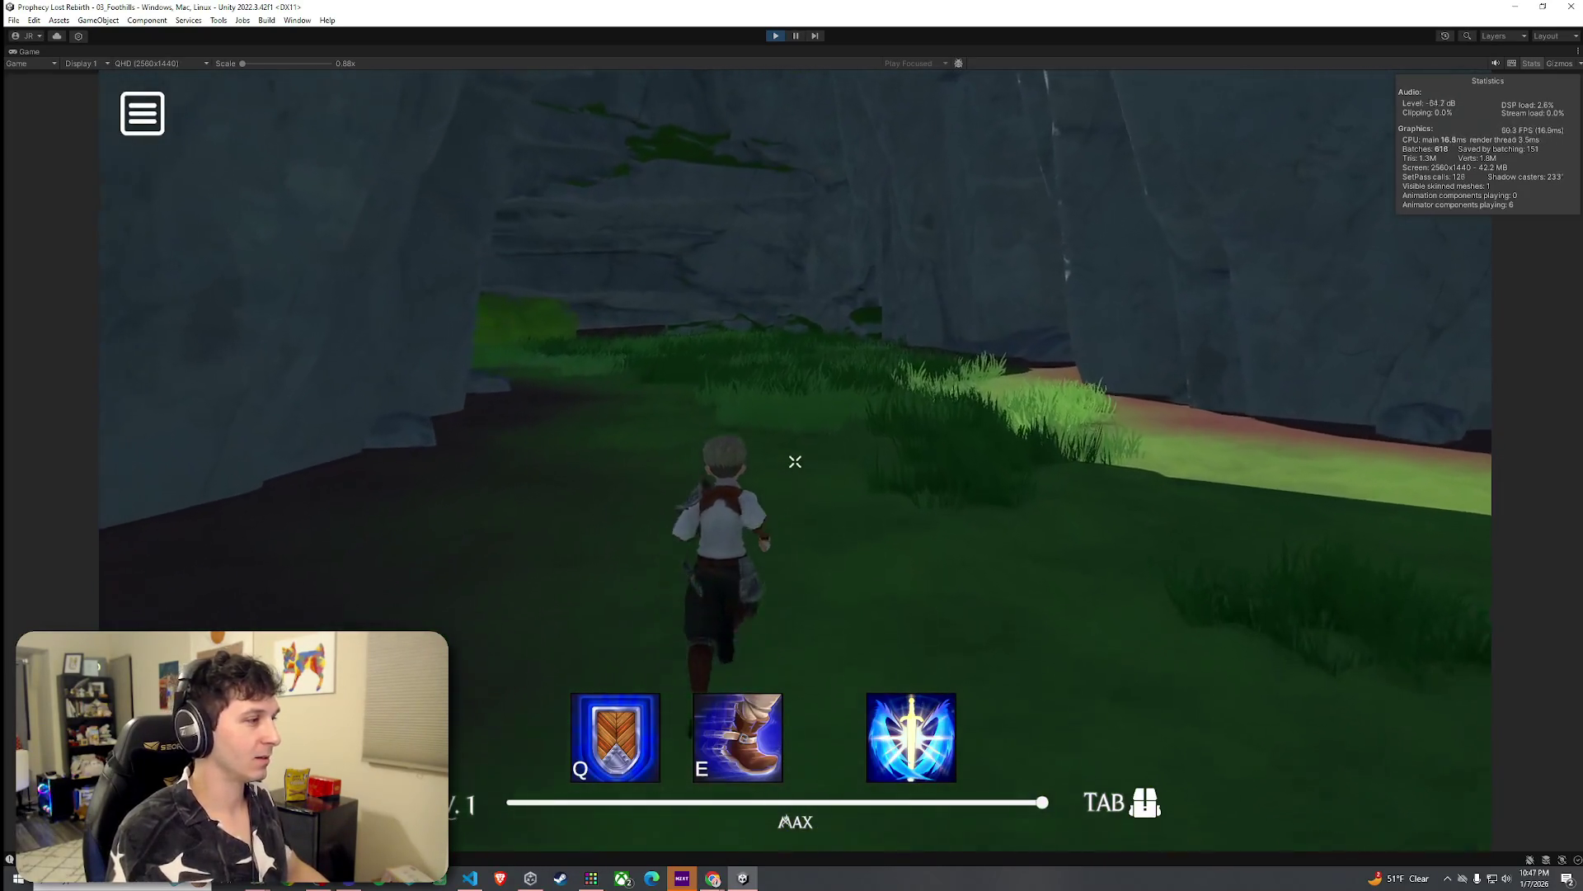
pyautogui.press('w')
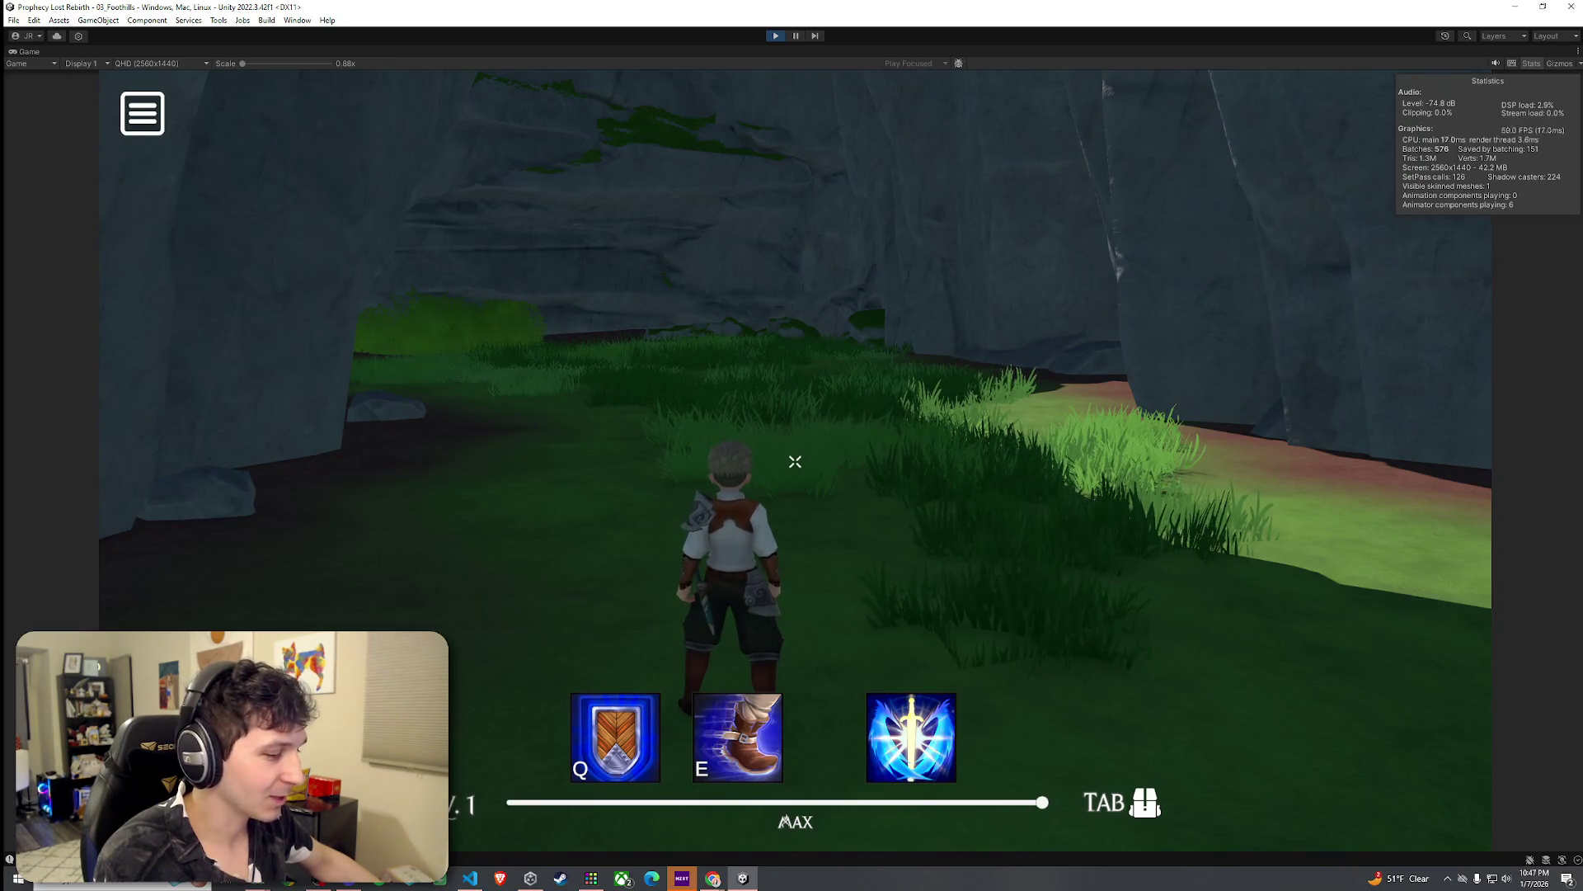
# Step: Run past the stone building below the cliff and jump onto the mossy ledge
pyautogui.press('w')
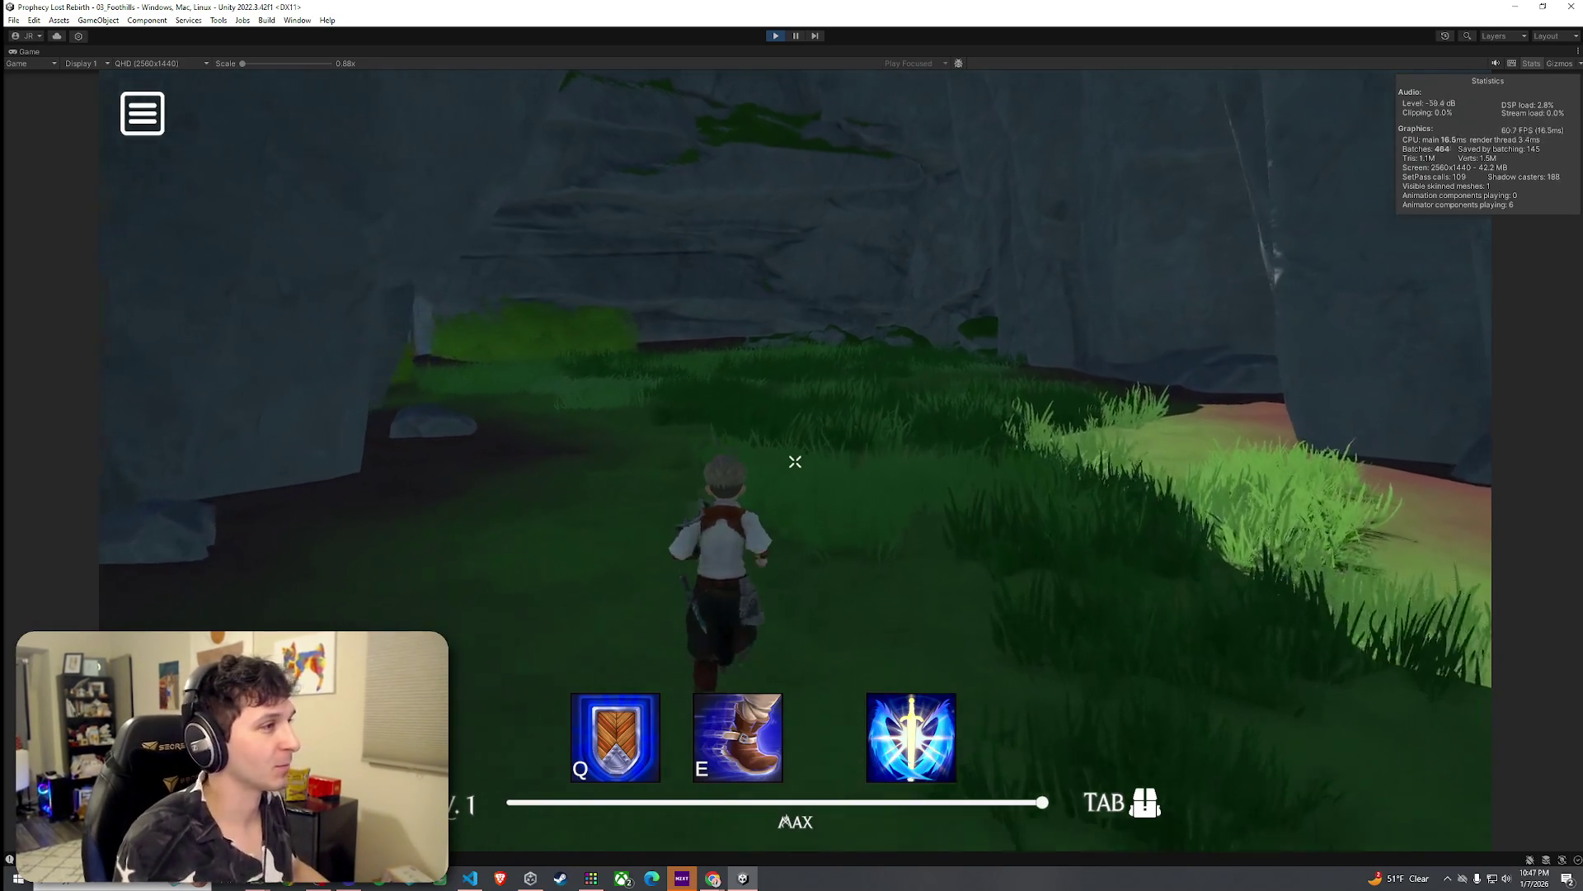
pyautogui.press('w')
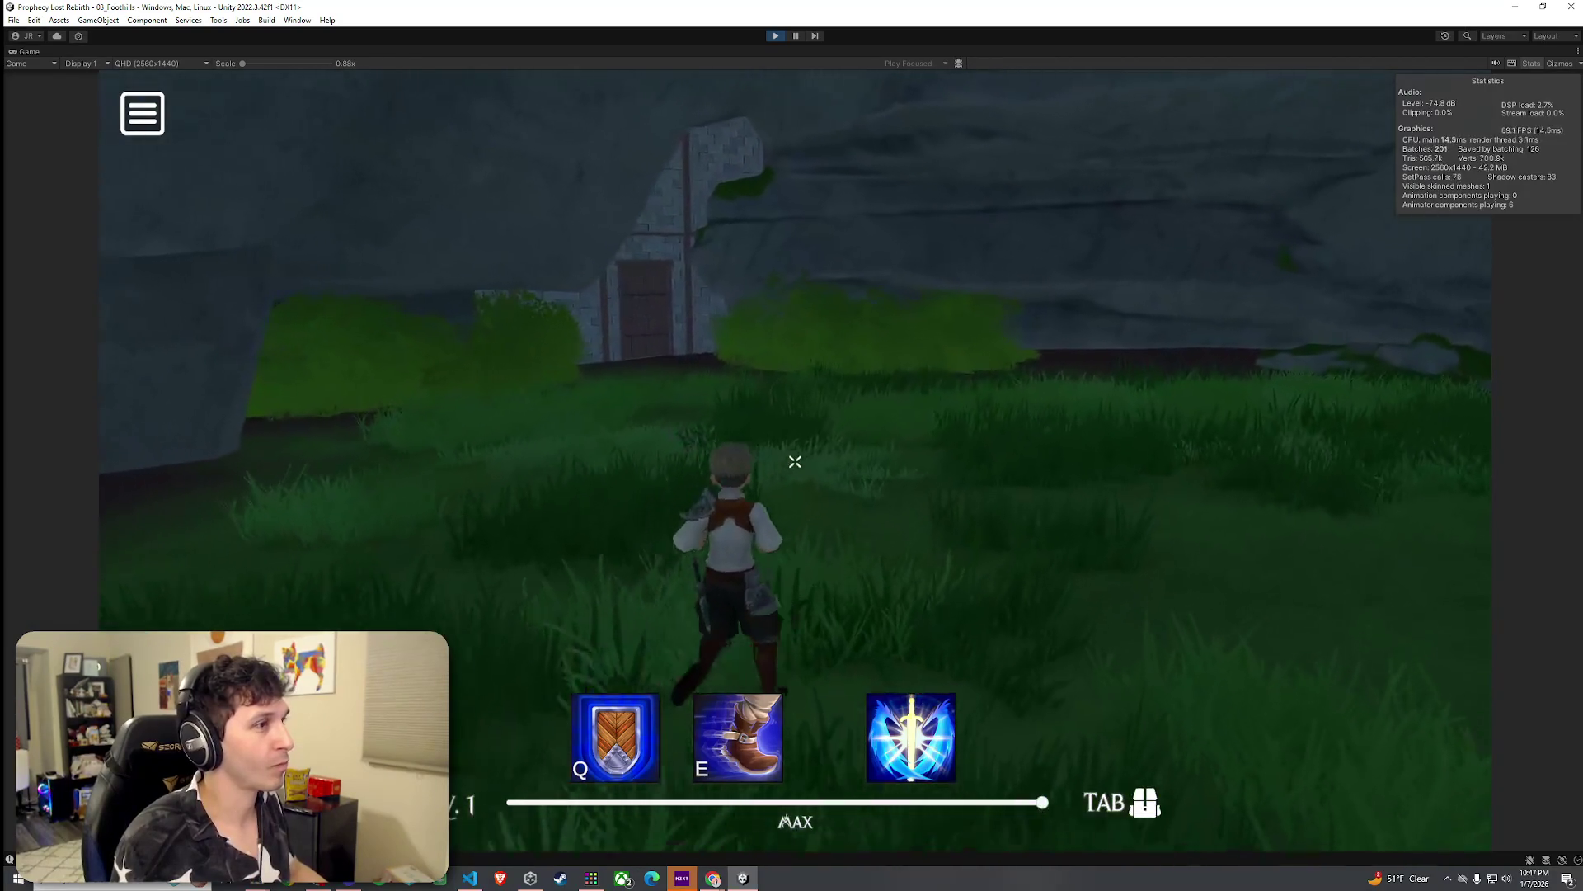
pyautogui.press('w')
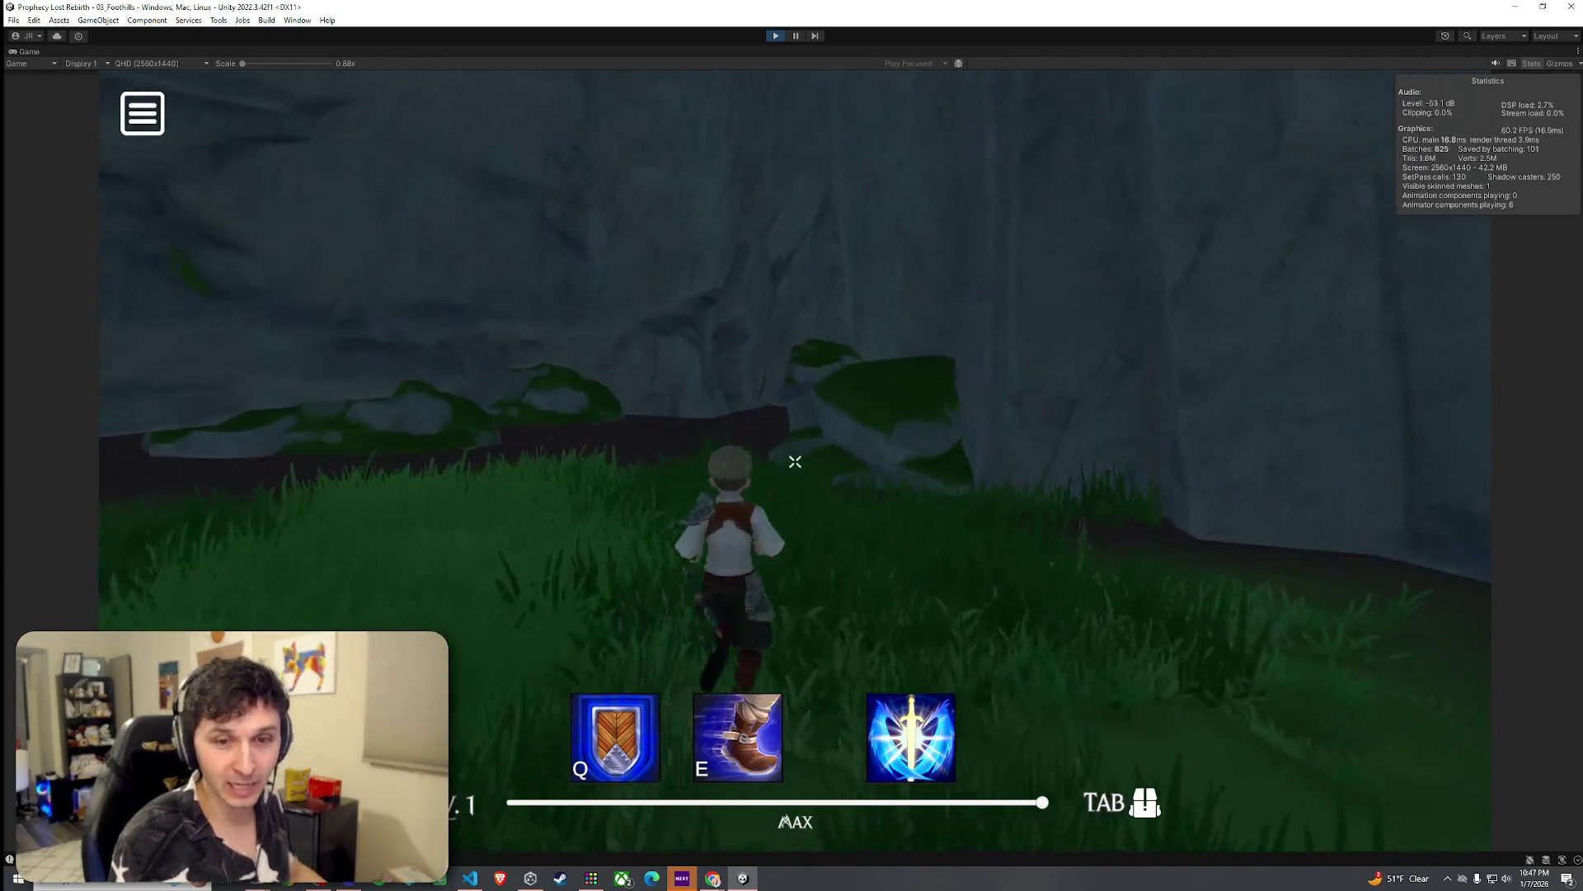
pyautogui.press('w')
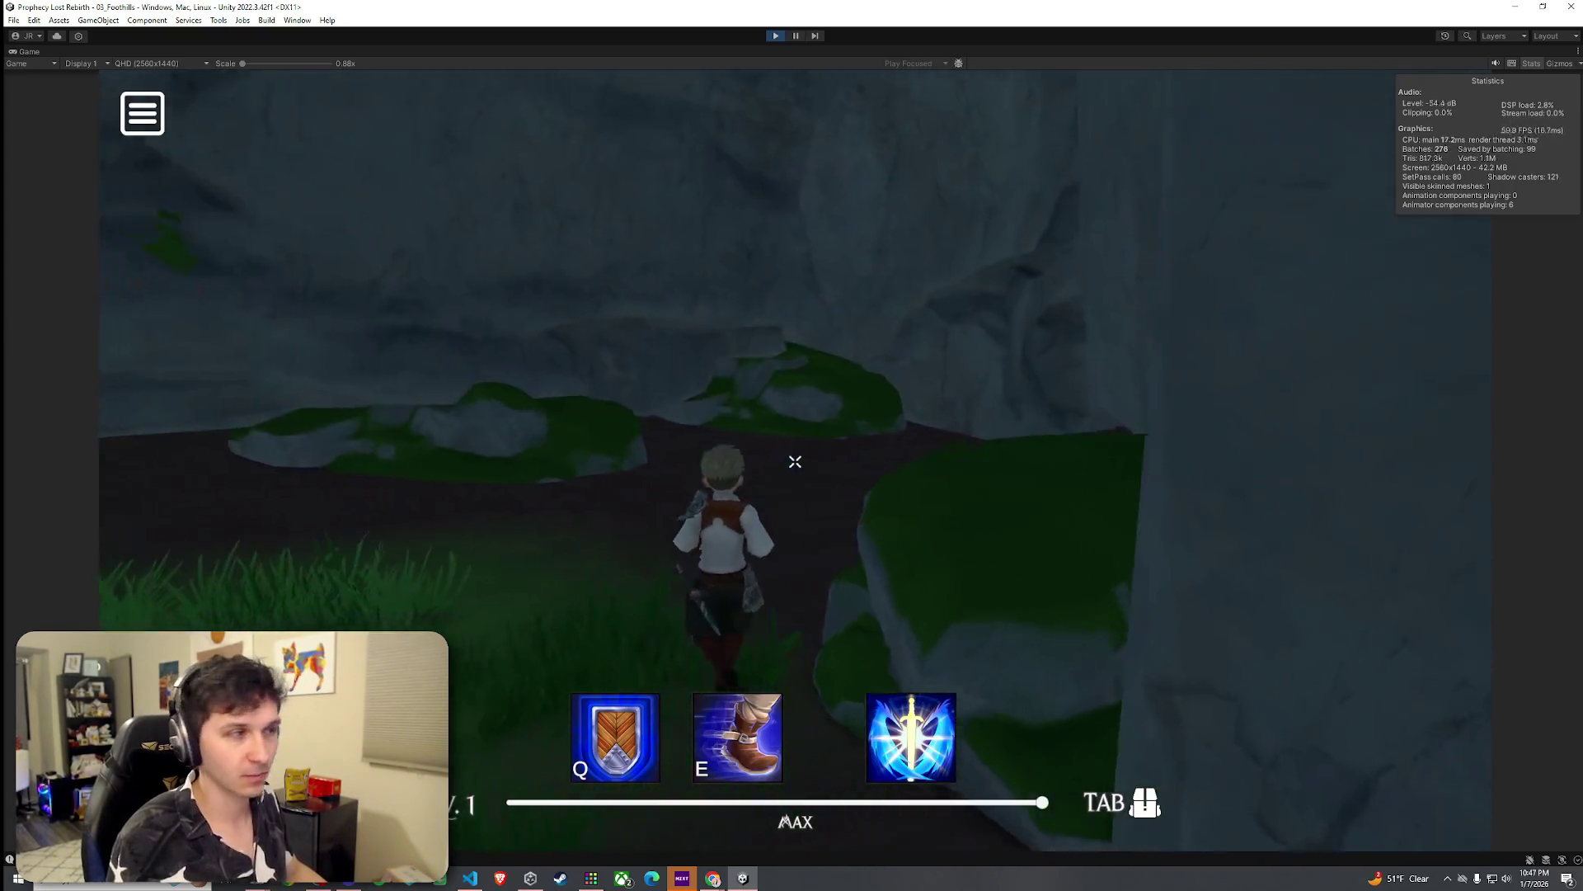
pyautogui.press('w')
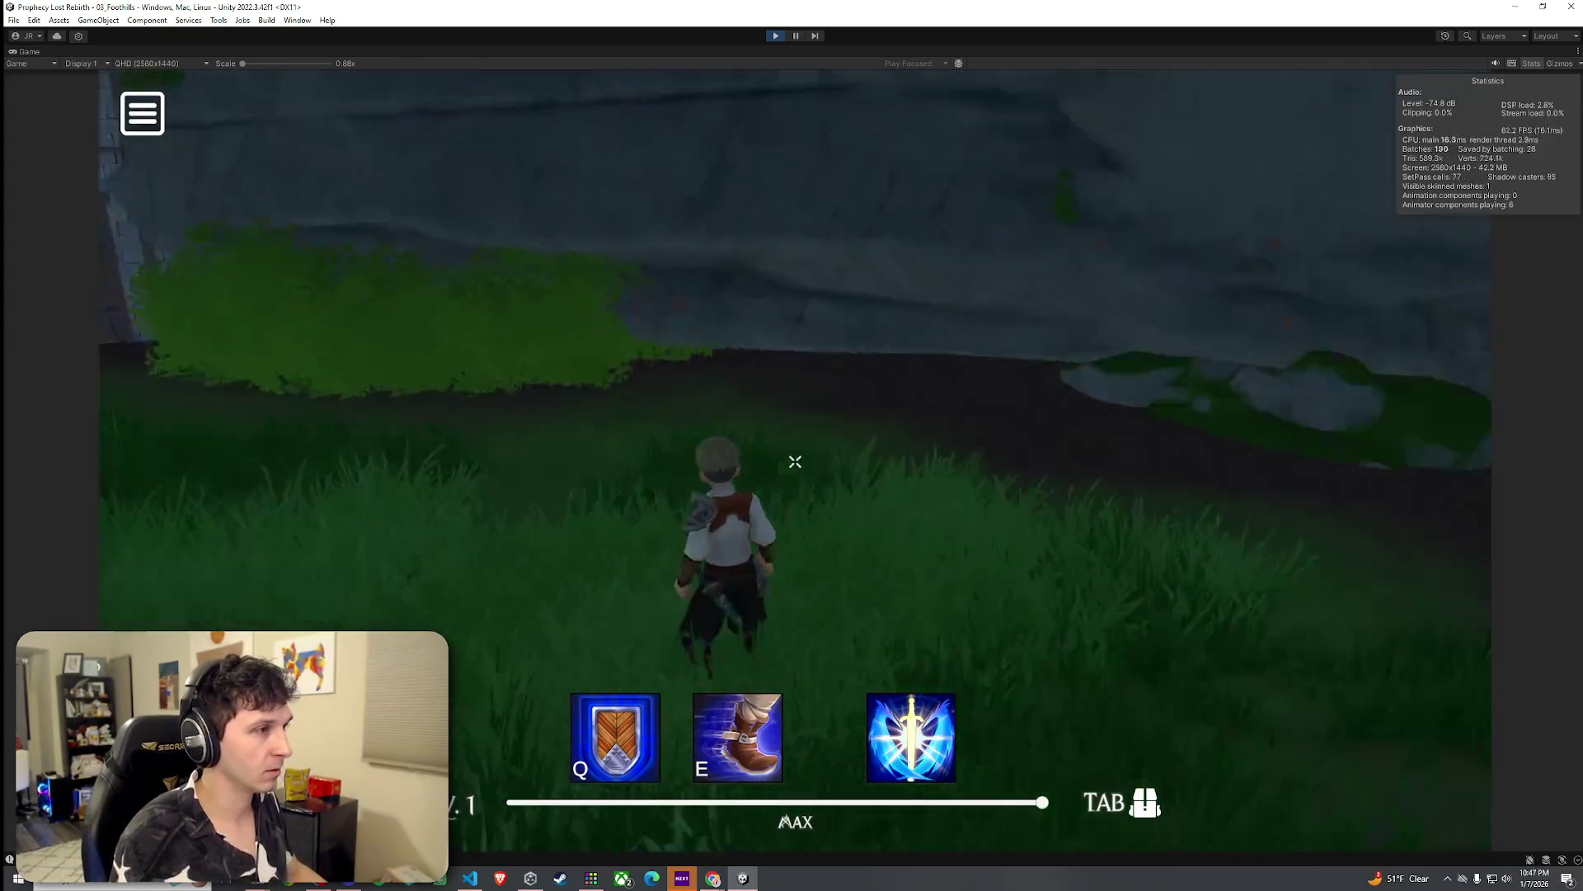
pyautogui.press('w')
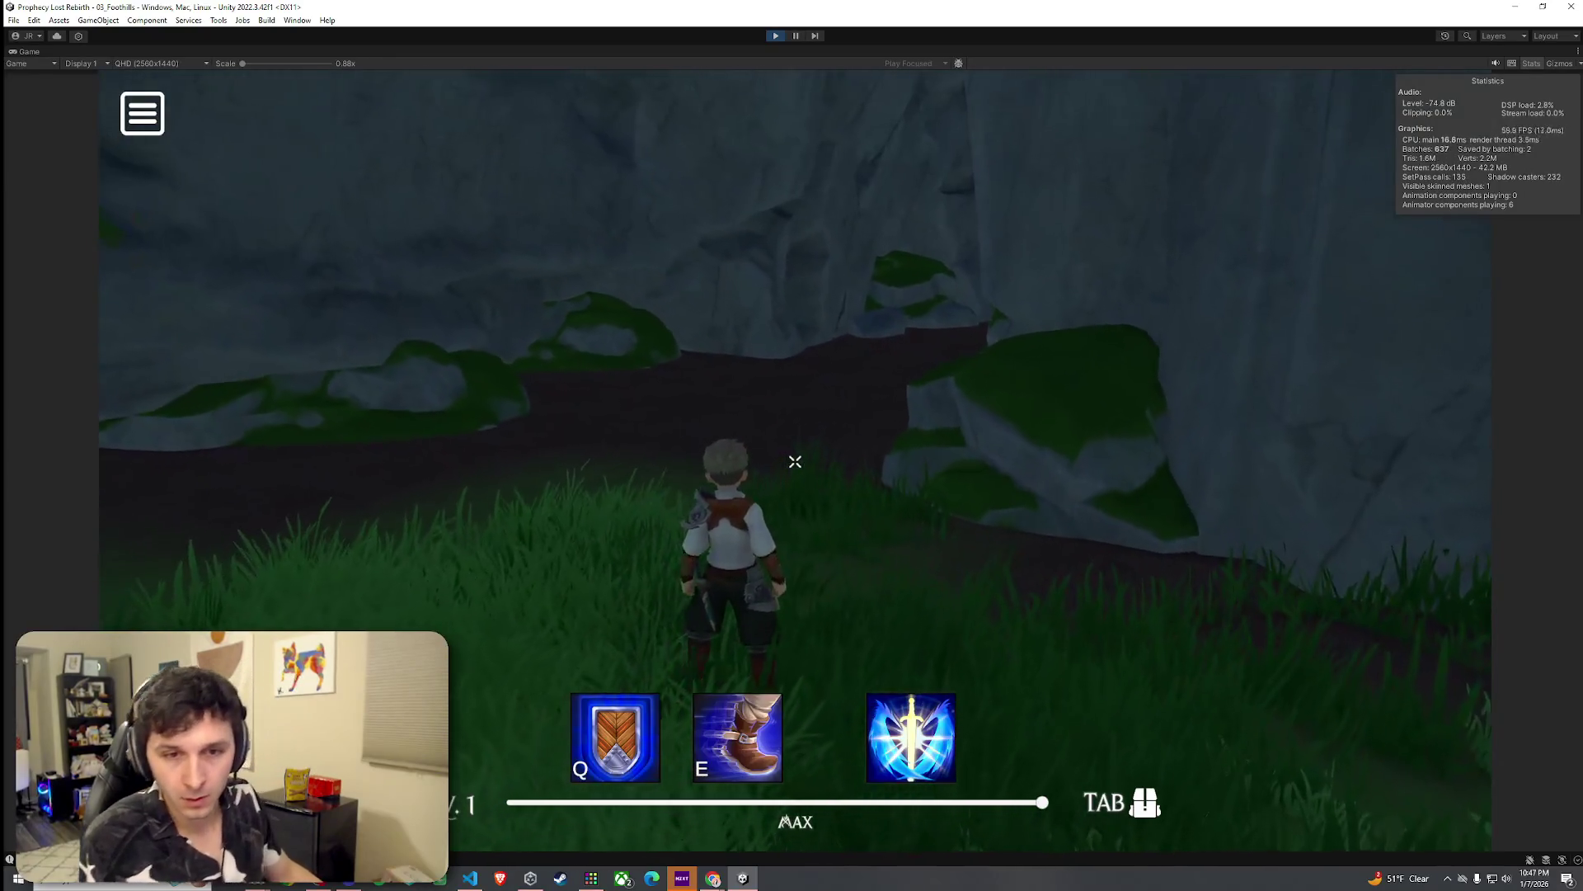
pyautogui.press('w')
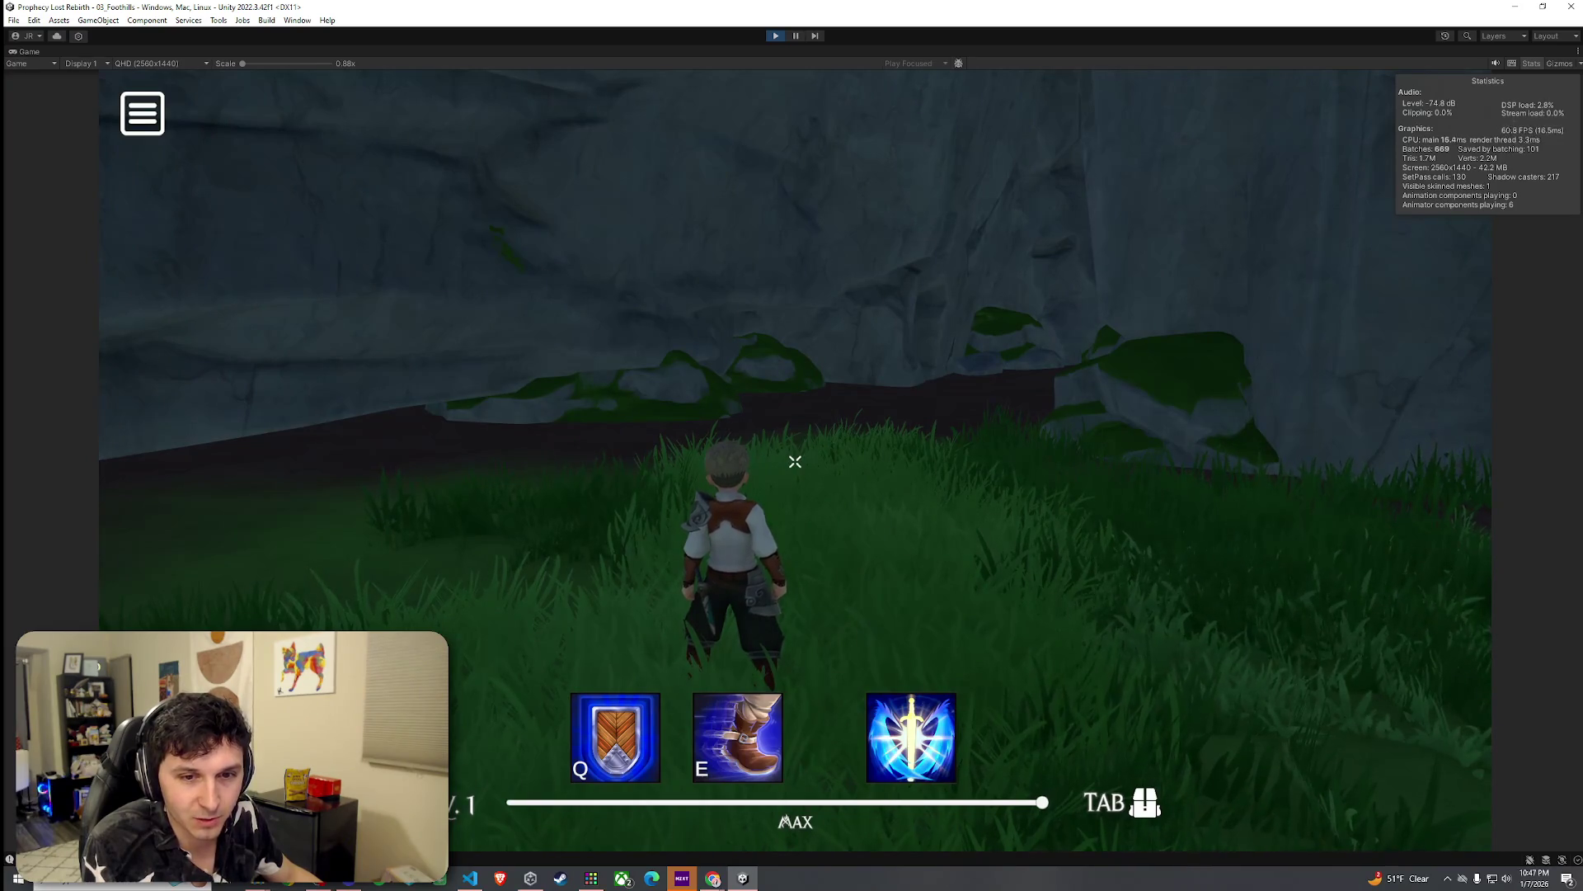
# Step: Run across the grass to face the rock wall, then free the mouse from the game
pyautogui.press('w')
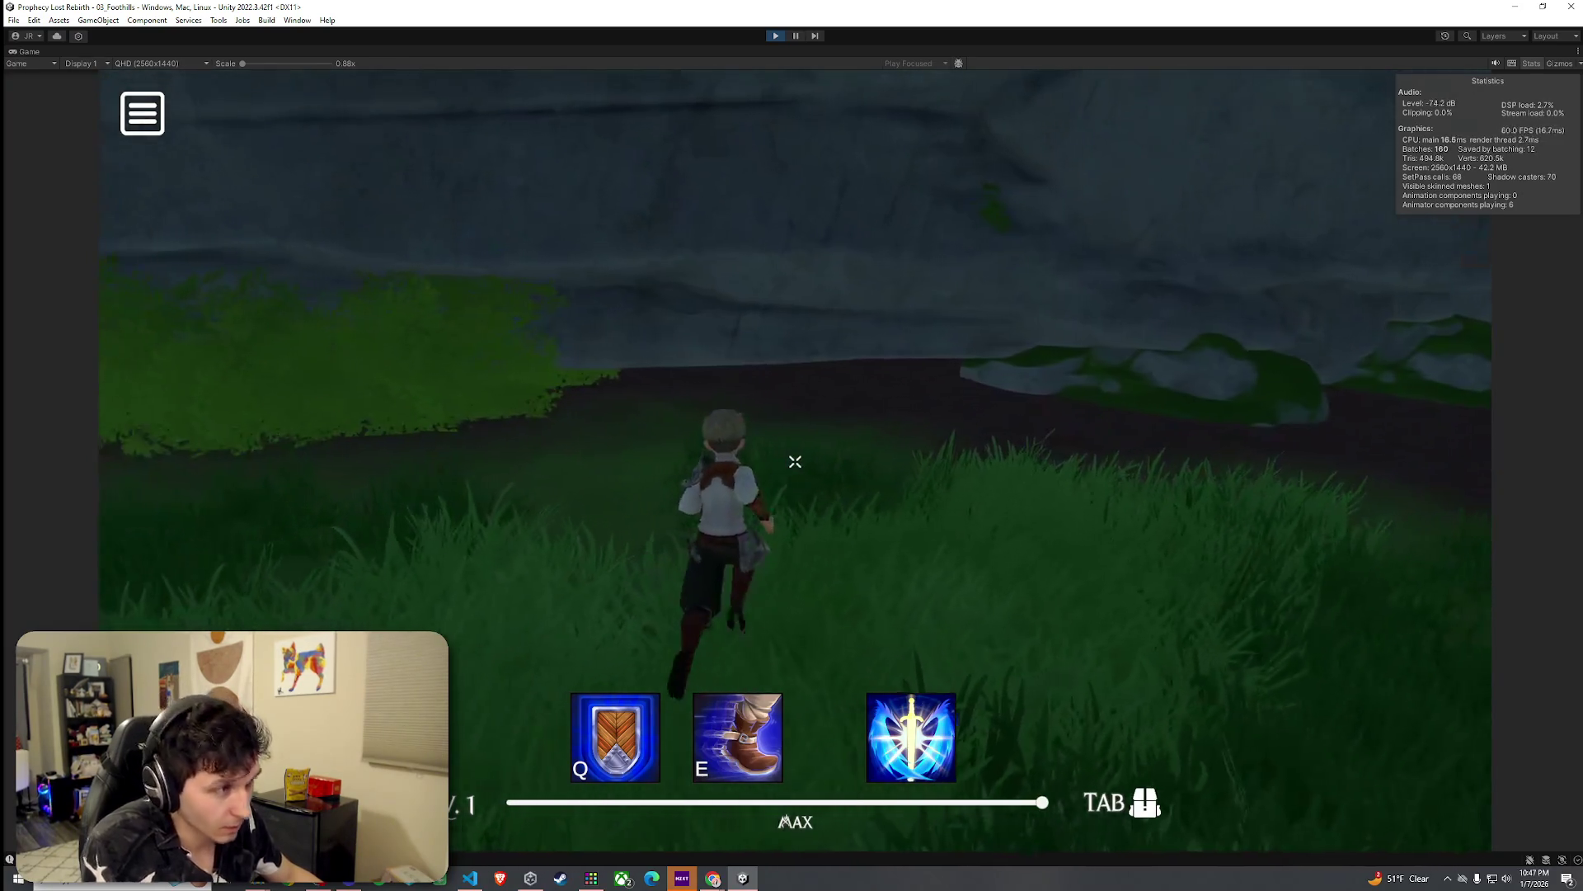
pyautogui.press('w')
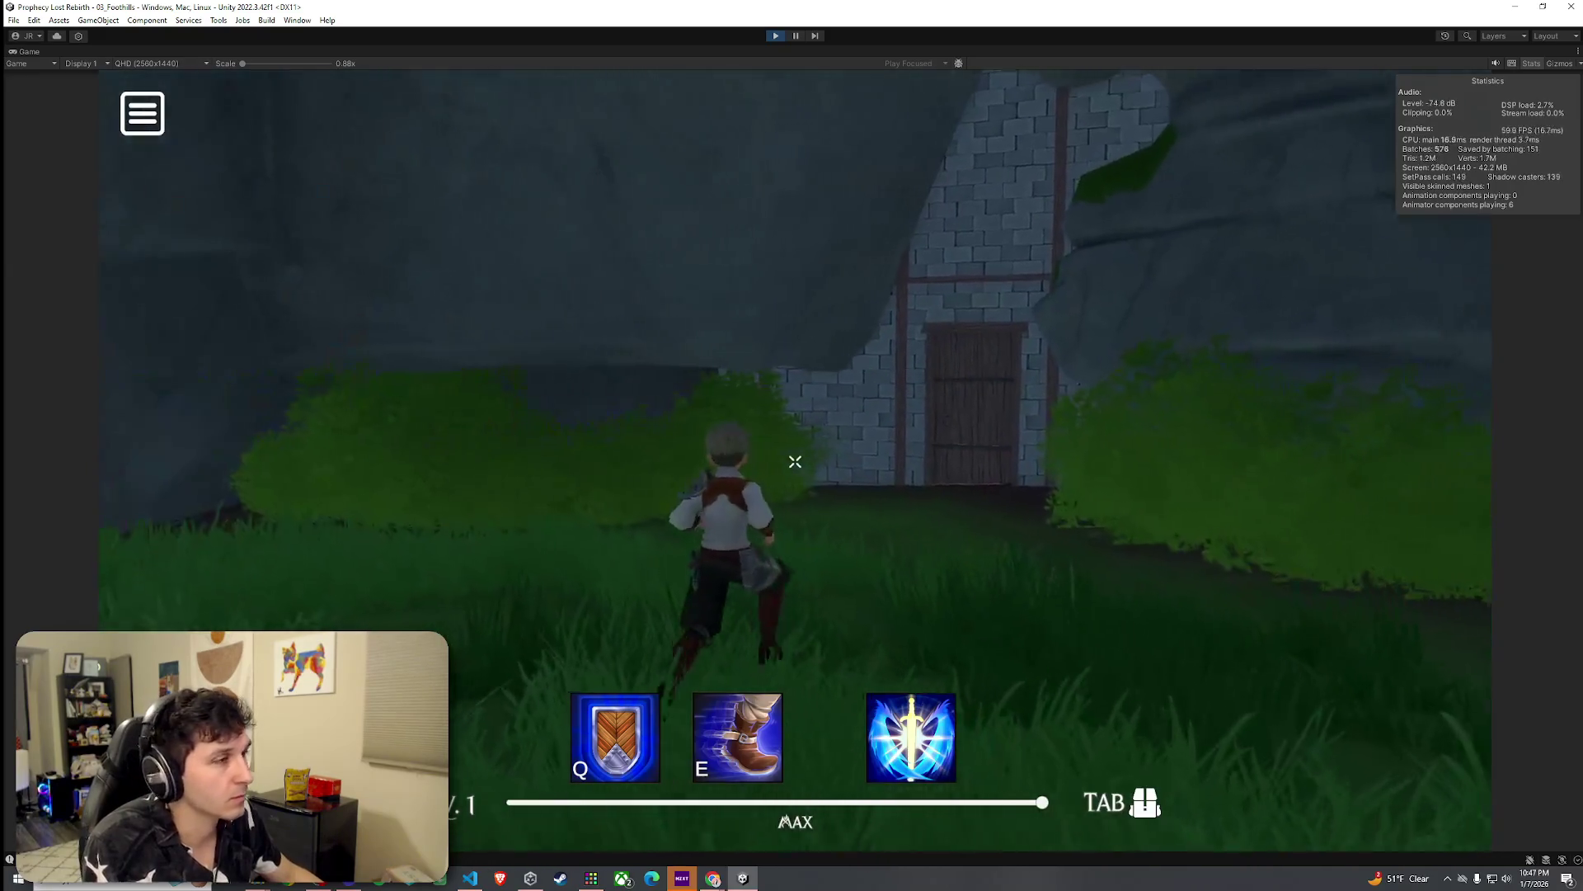
pyautogui.press('w')
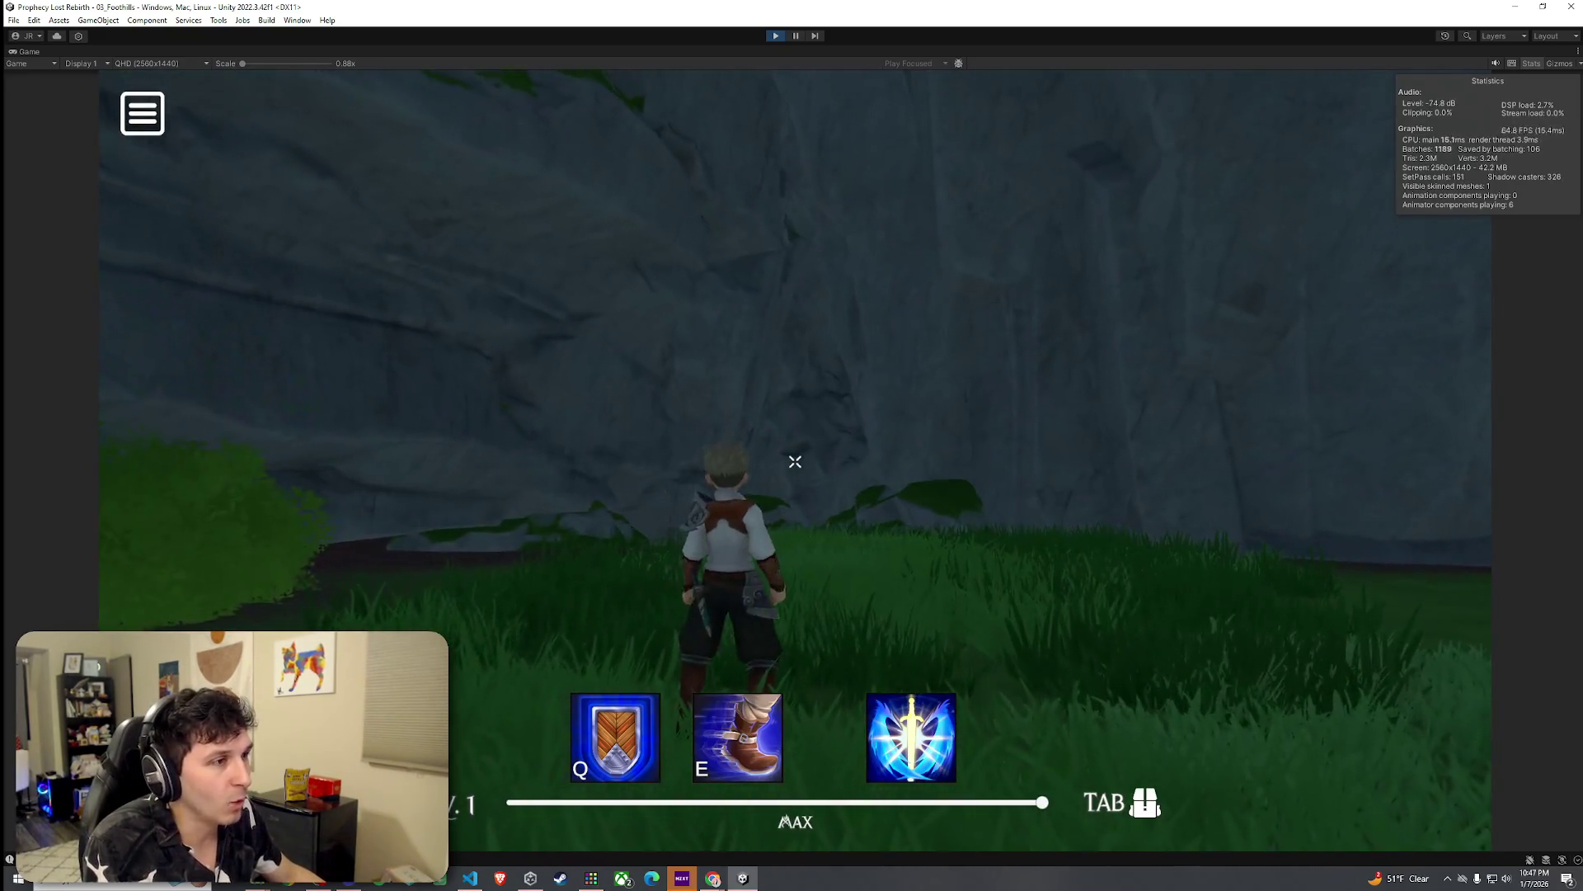
pyautogui.press('super')
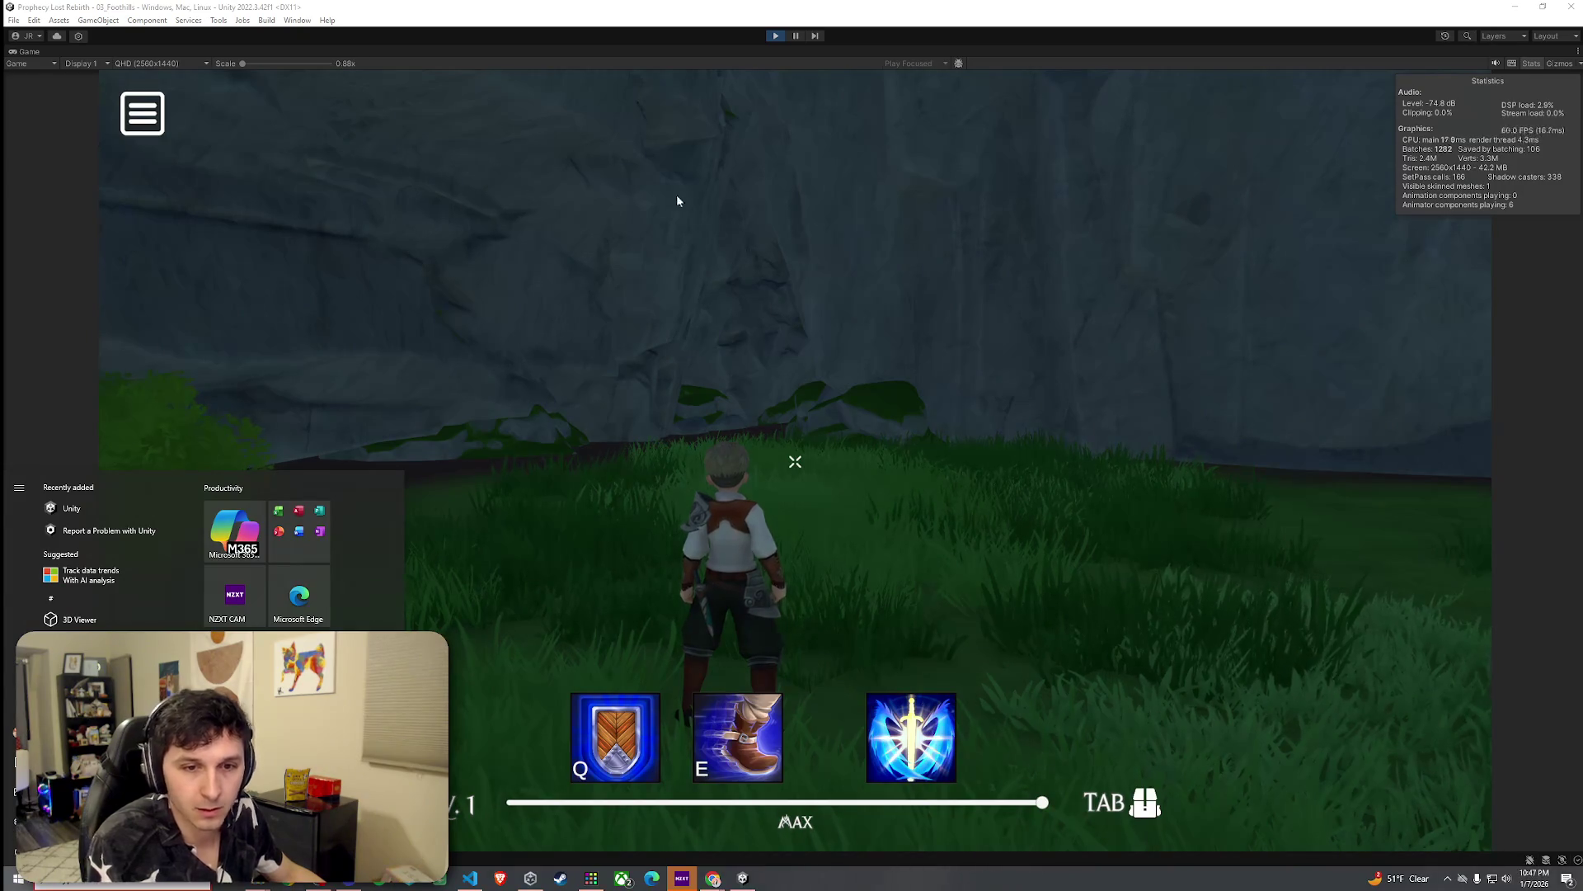
# Step: Exit Play mode, restore the full editor layout, and orbit the Scene view over the terrain
pyautogui.click(775, 36)
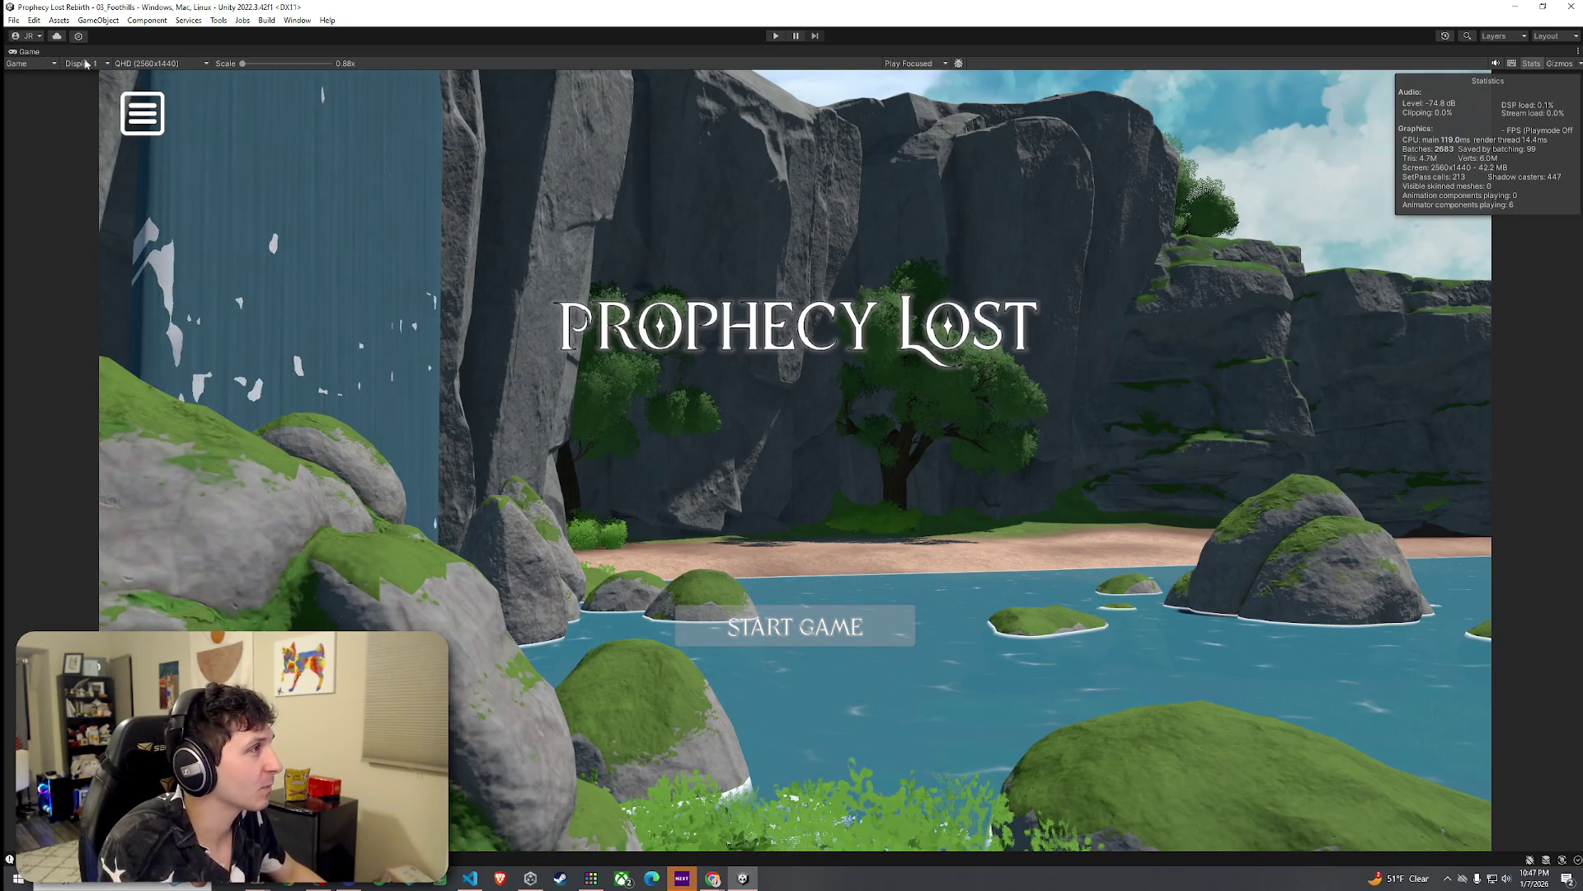
pyautogui.moveTo(33, 55); pyautogui.dragTo(95, 59)
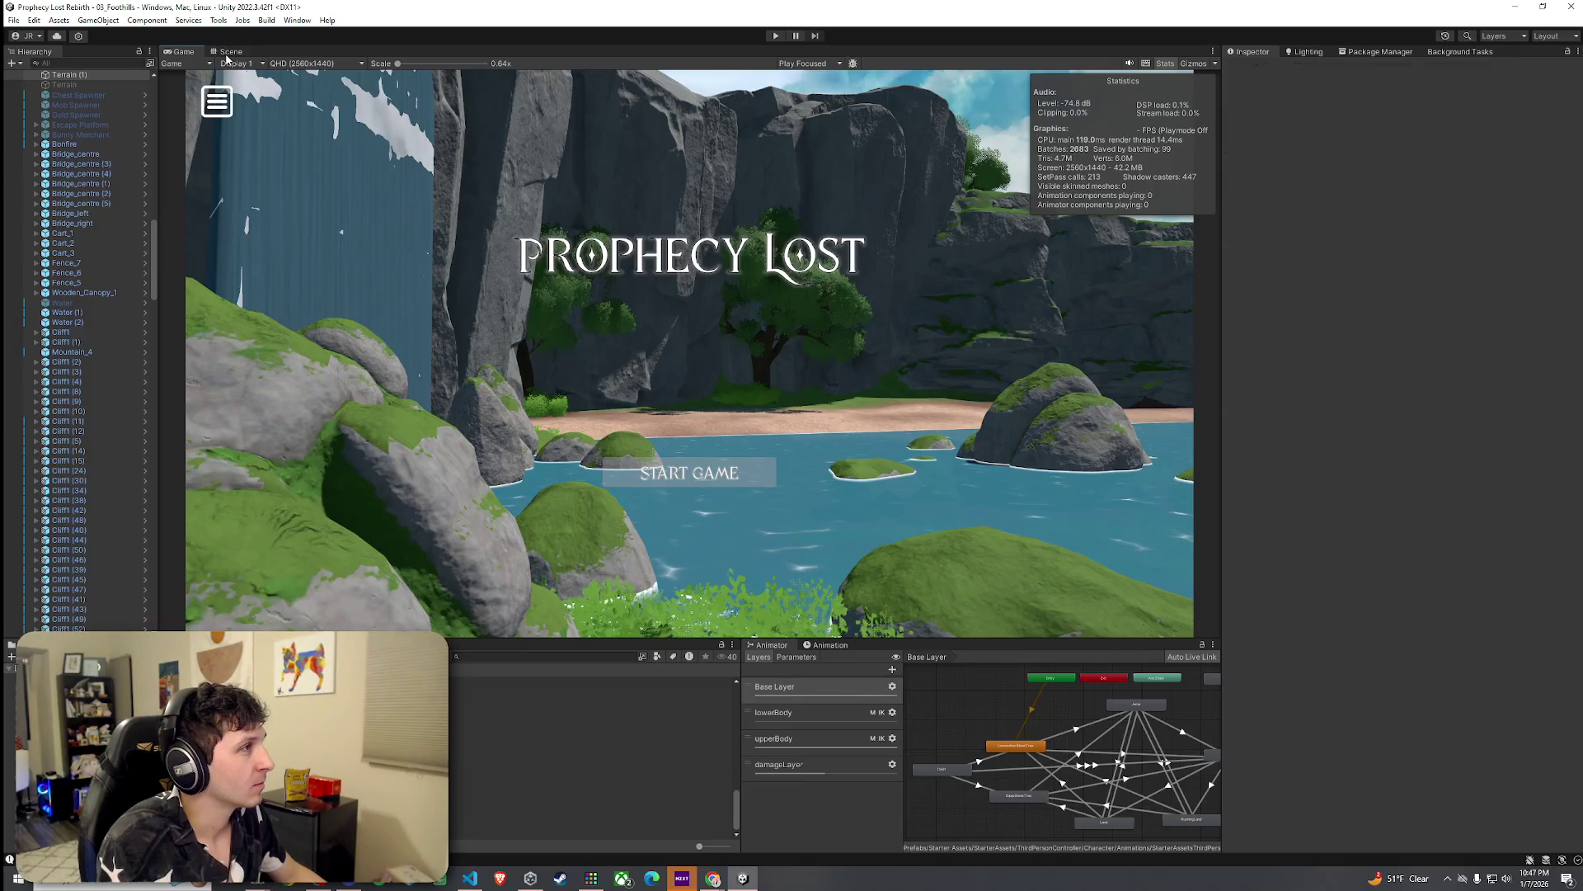
pyautogui.click(230, 53)
pyautogui.moveTo(348, 188)
pyautogui.mouseDown()
pyautogui.moveTo(700, 195)
pyautogui.moveTo(1171, 420)
pyautogui.mouseUp()
pyautogui.scroll(8, 122, 260)
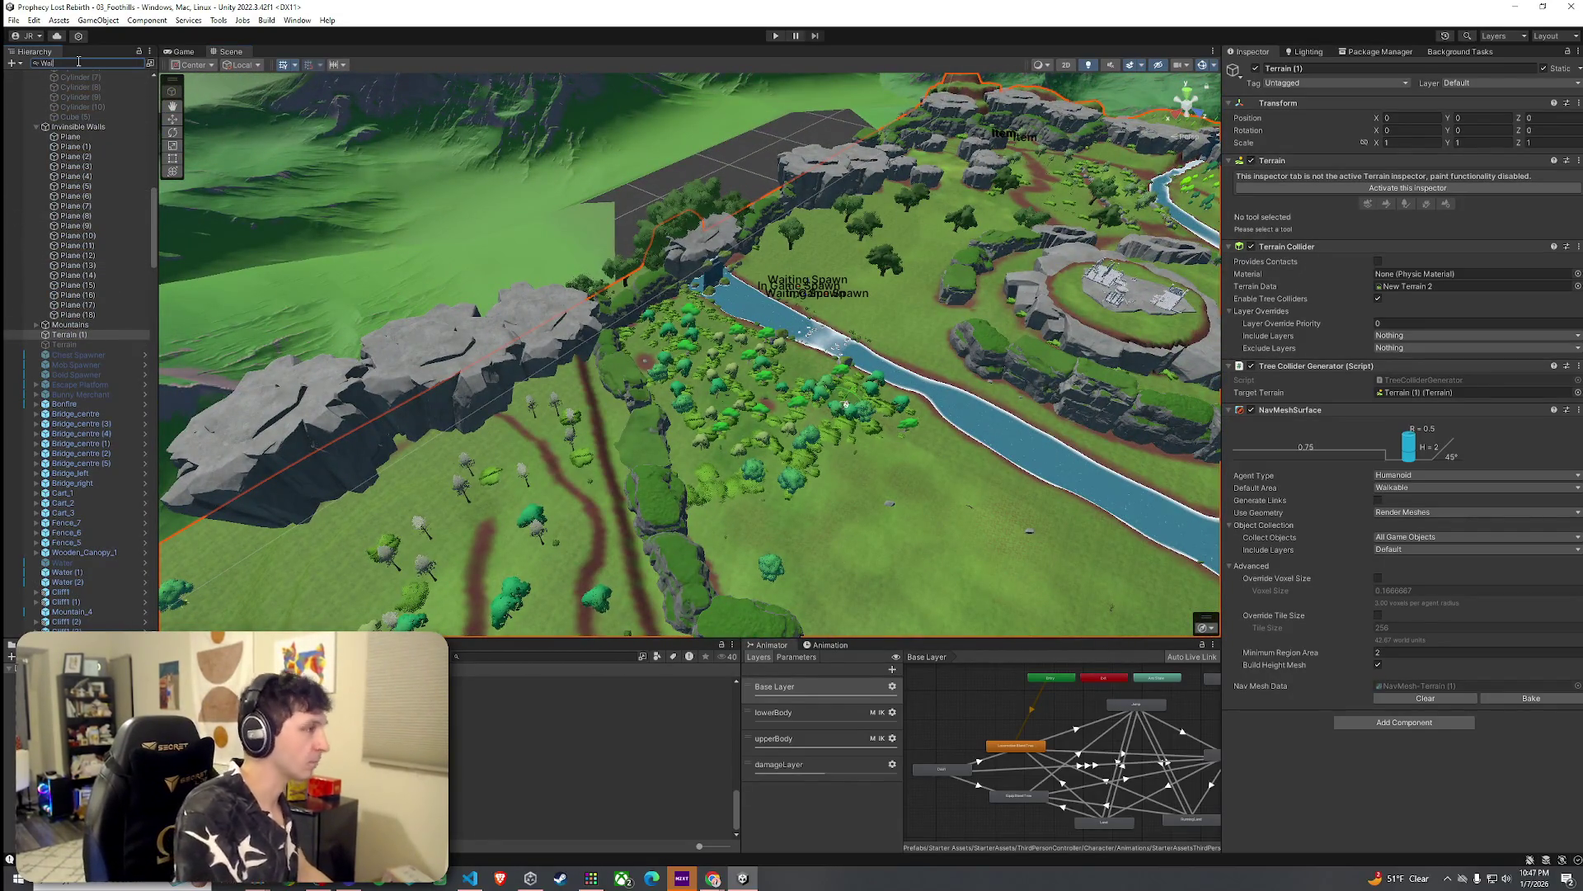
# Step: Find and frame the Invisible Walls group via a 'Wall' Hierarchy search, then fly toward the walls
pyautogui.write('l')
pyautogui.doubleClick(92, 96)
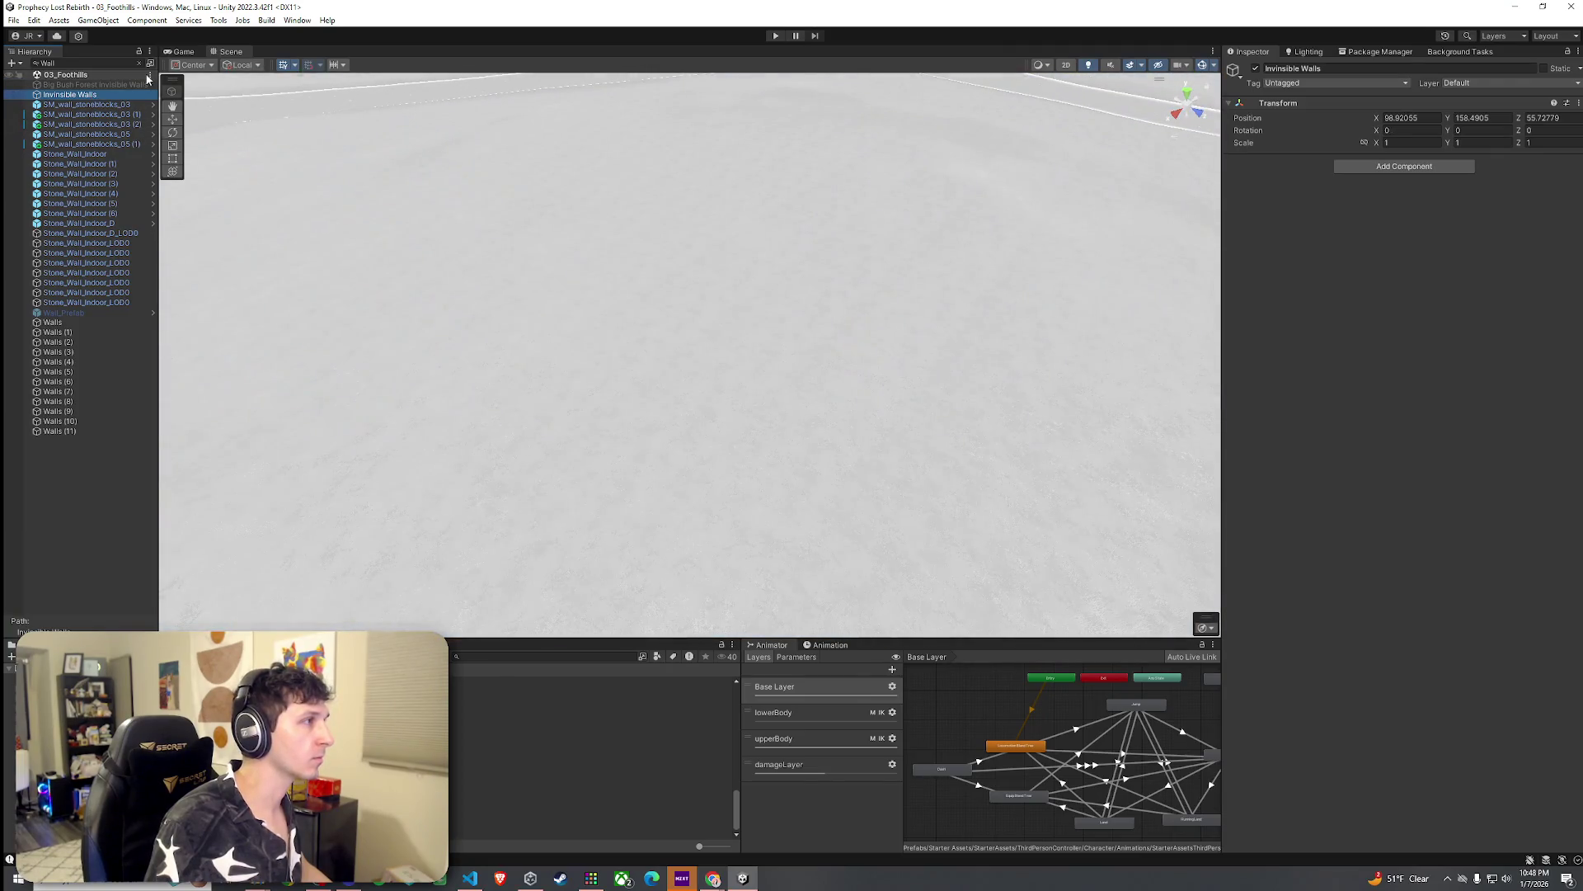
pyautogui.click(139, 63)
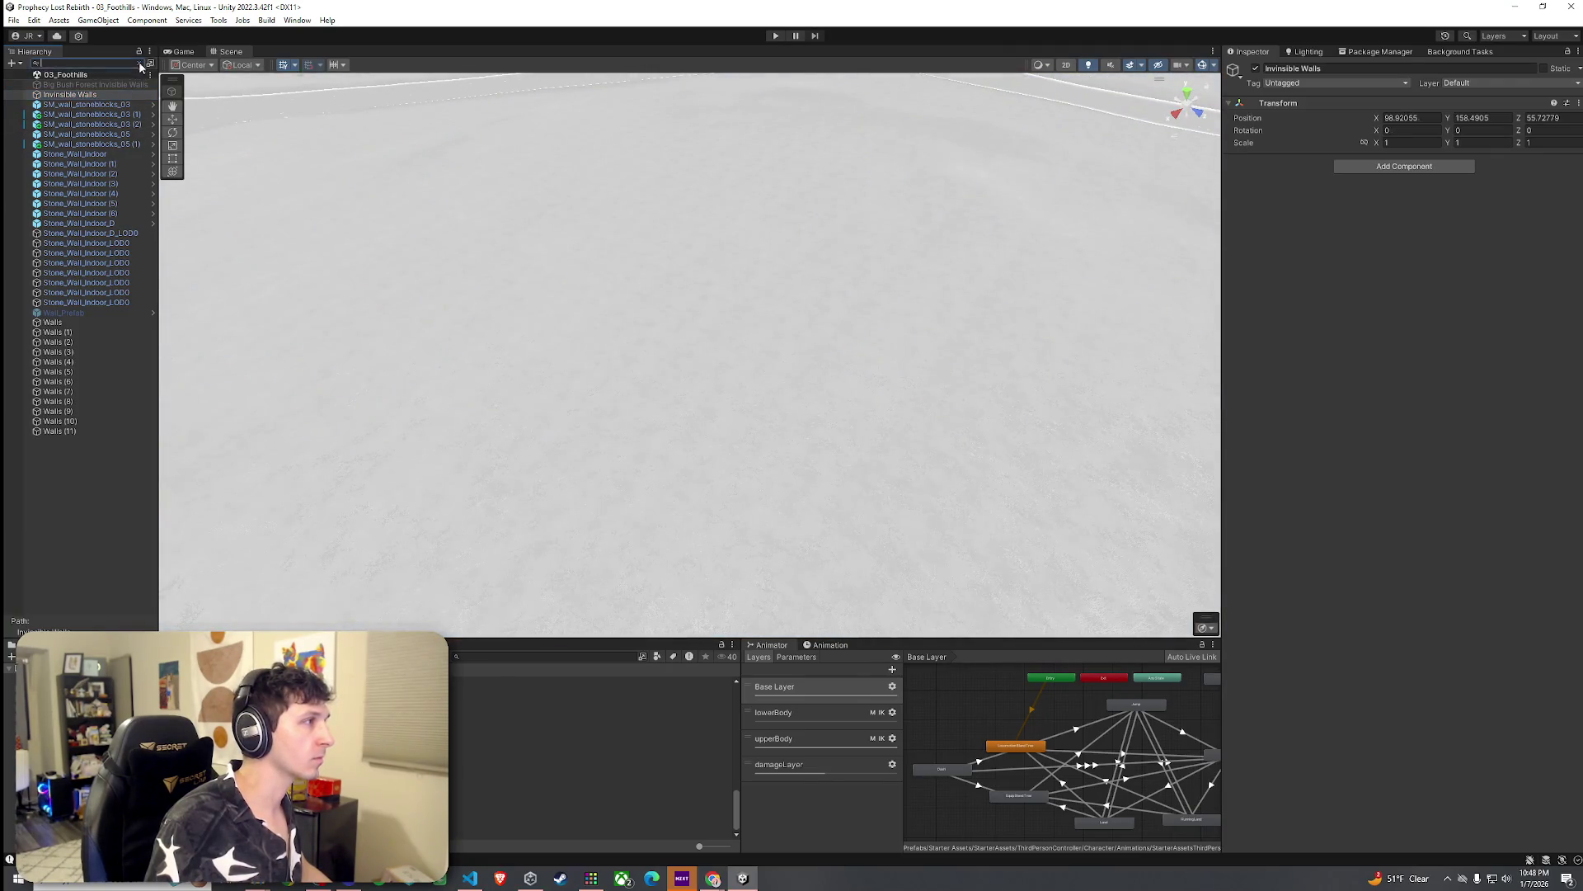
pyautogui.moveTo(301, 491)
pyautogui.mouseDown()
pyautogui.moveTo(336, 255)
pyautogui.moveTo(265, 262)
pyautogui.moveTo(263, 292)
pyautogui.moveTo(311, 327)
pyautogui.mouseUp()
pyautogui.press('w')
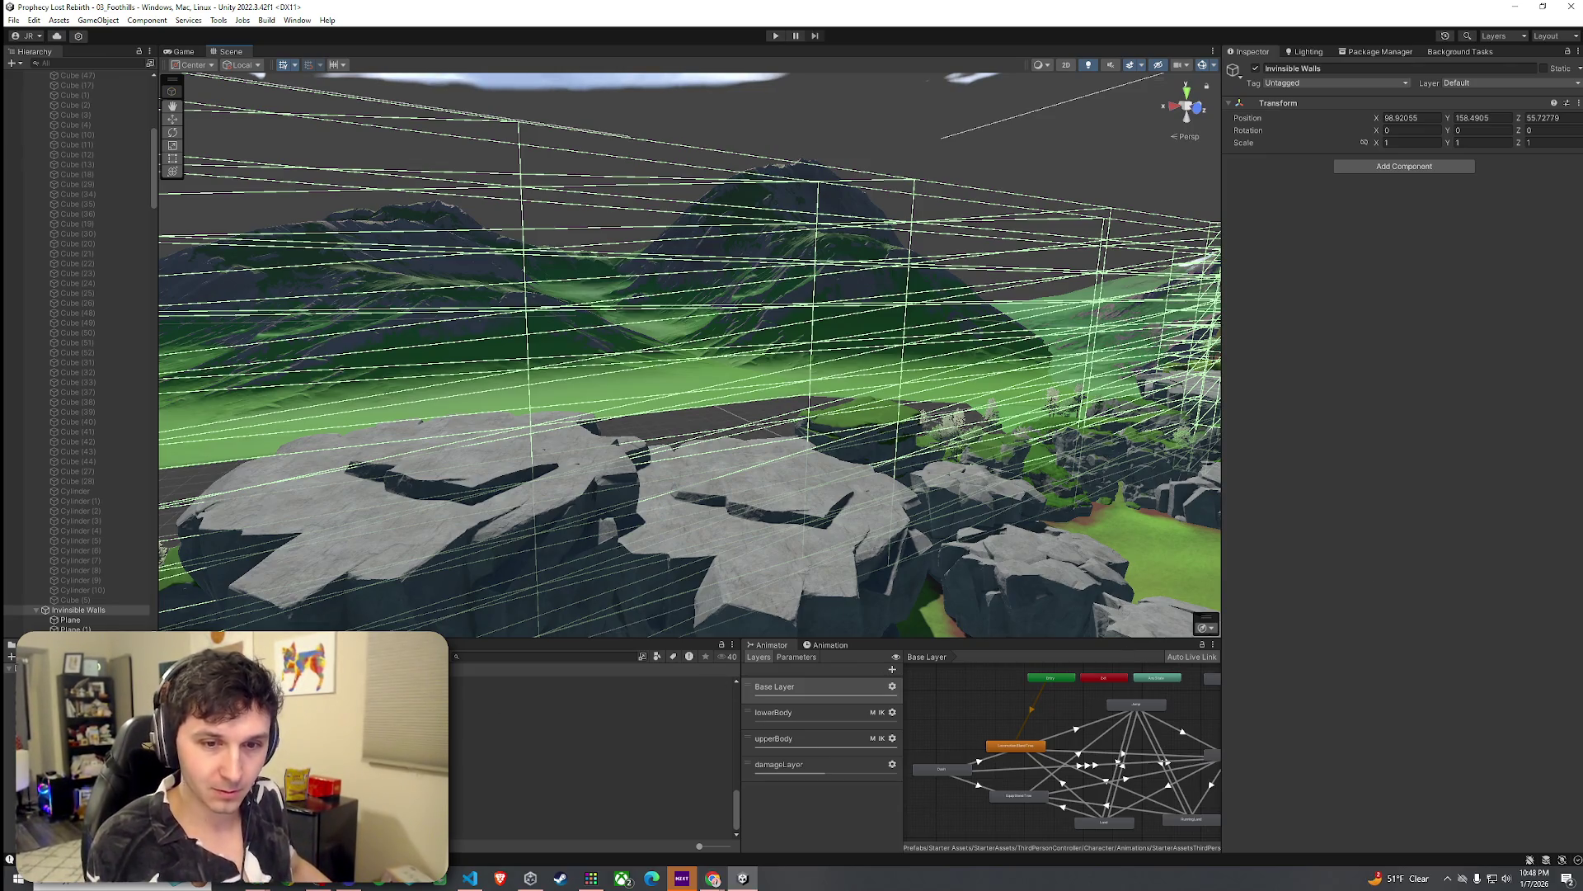
pyautogui.moveTo(825, 313)
pyautogui.mouseDown()
pyautogui.moveTo(863, 428)
pyautogui.moveTo(577, 396)
pyautogui.mouseUp()
# Step: Inspect the wall planes Plane (3) and Plane (4), ending with Plane (4) selected alone
pyautogui.click(108, 400)
pyautogui.press('Down')
pyautogui.press('Down')
pyautogui.press('Down')
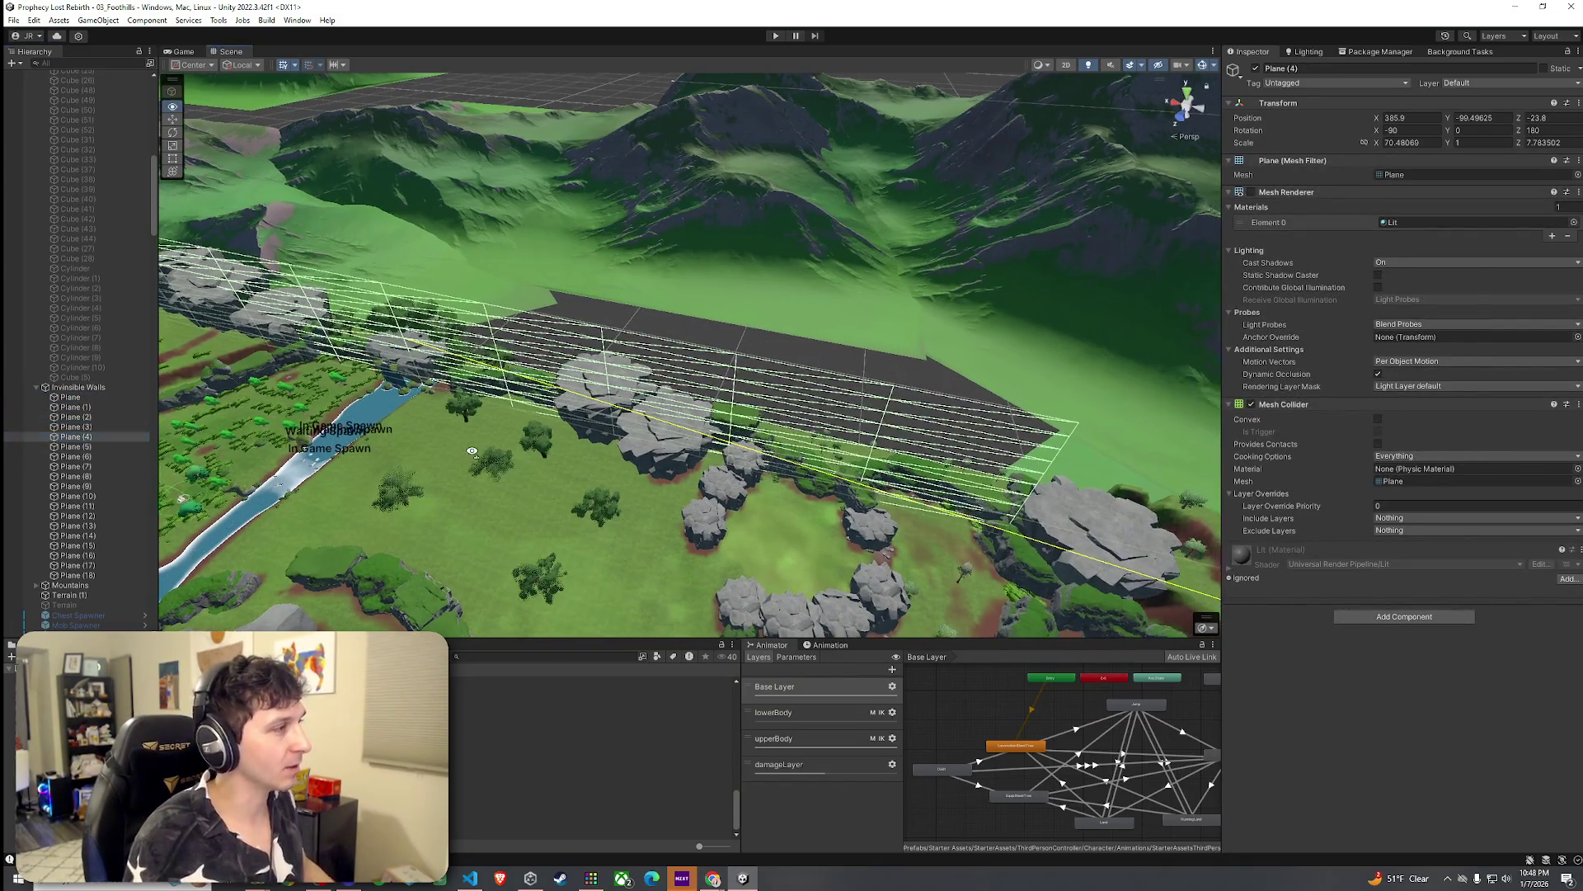
pyautogui.moveTo(272, 437)
pyautogui.mouseDown()
pyautogui.moveTo(422, 450)
pyautogui.moveTo(194, 442)
pyautogui.mouseUp()
pyautogui.click(87, 426)
pyautogui.keyDown('shift'); pyautogui.click(86, 436); pyautogui.keyUp('shift')
pyautogui.moveTo(346, 445); pyautogui.dragTo(560, 450)
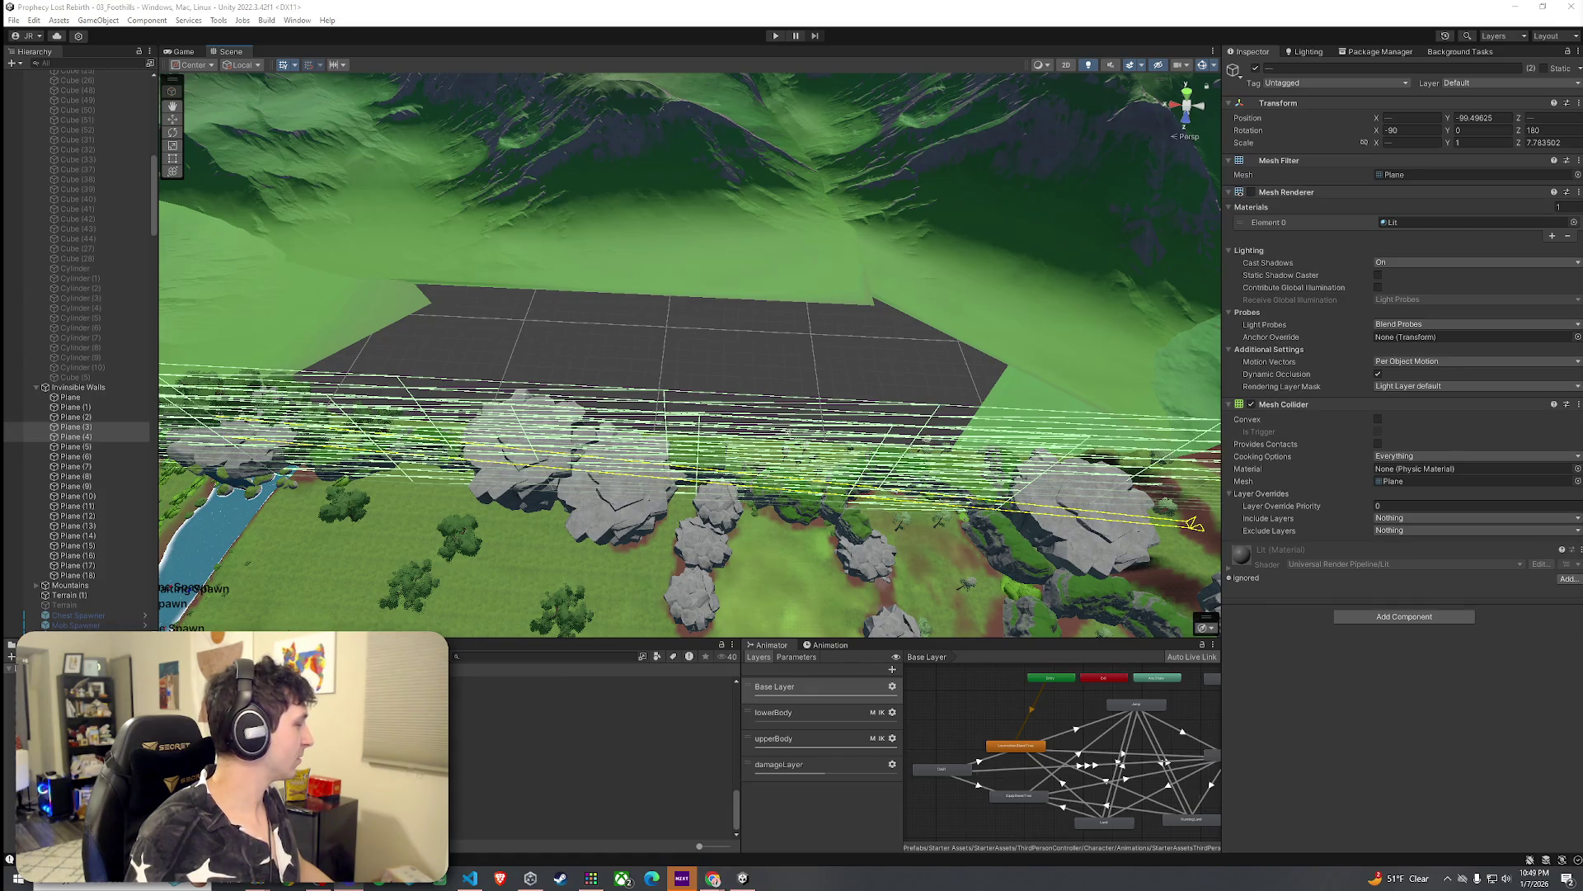
pyautogui.moveTo(801, 337)
pyautogui.mouseDown()
pyautogui.moveTo(815, 342)
pyautogui.moveTo(718, 332)
pyautogui.moveTo(651, 349)
pyautogui.moveTo(615, 362)
pyautogui.moveTo(598, 397)
pyautogui.moveTo(915, 467)
pyautogui.mouseUp()
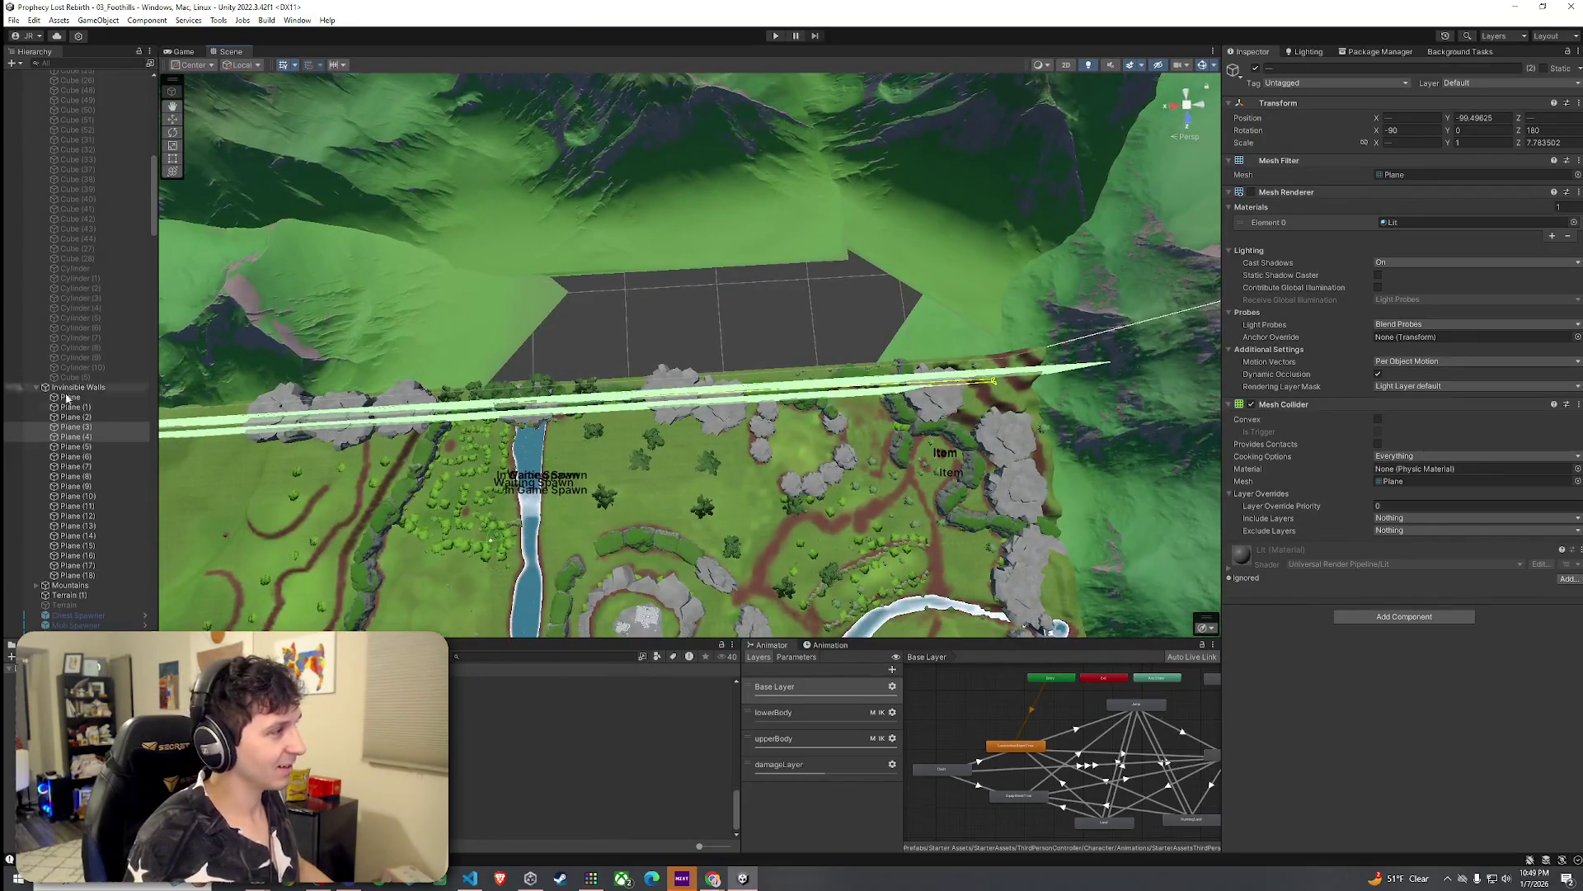
pyautogui.click(93, 438)
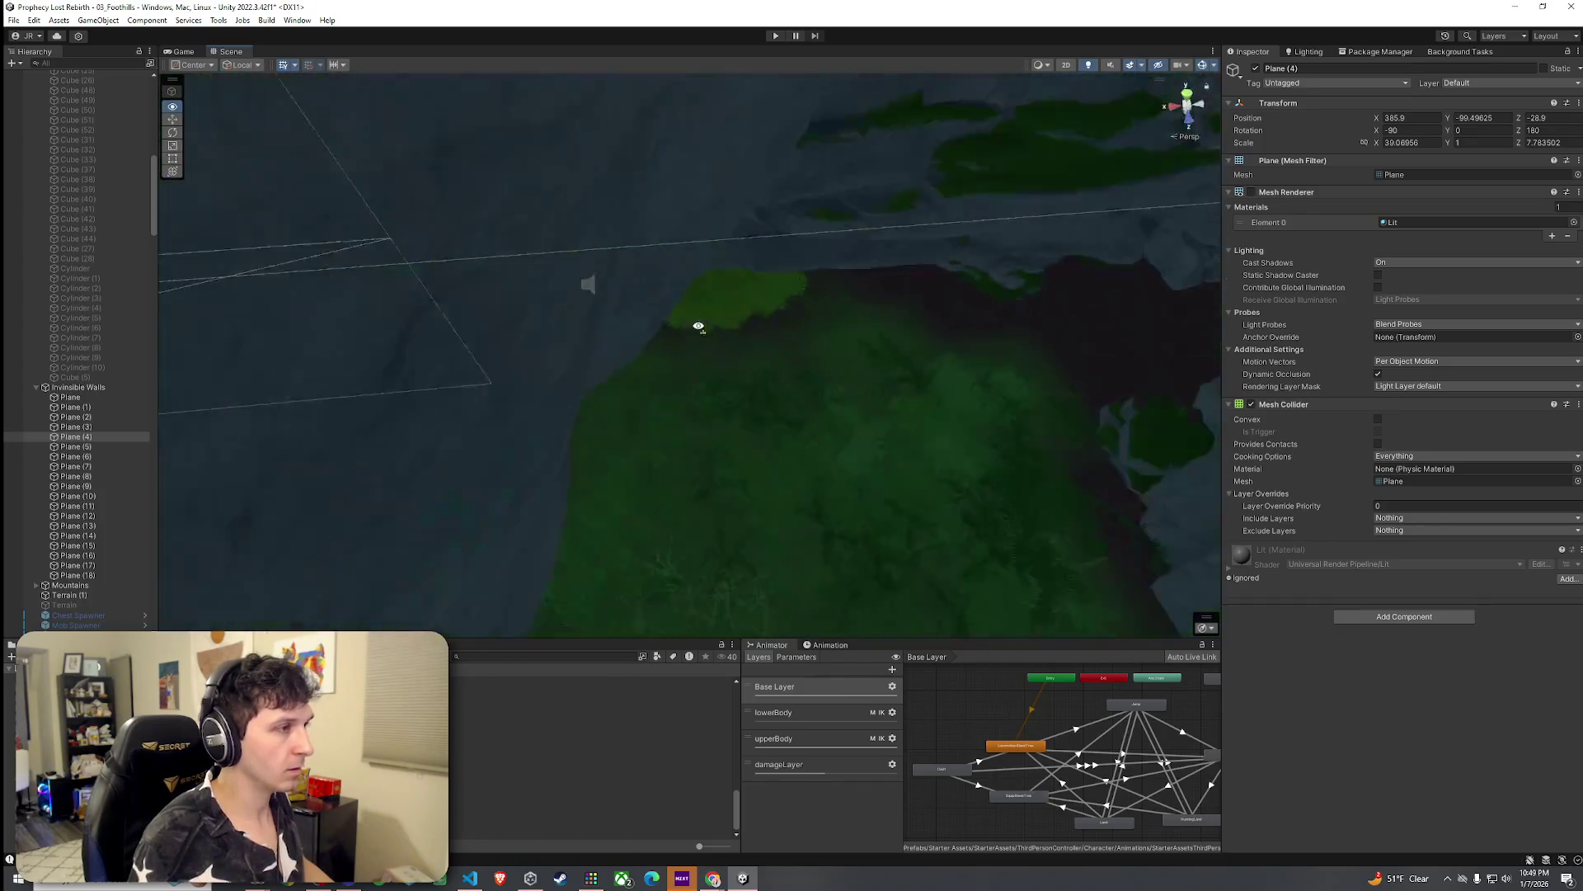
# Step: Duplicate Plane (4) as Plane (19) and move it to X -38.7, Z -35.1 along the cliff
pyautogui.scroll(-10, 698, 326)
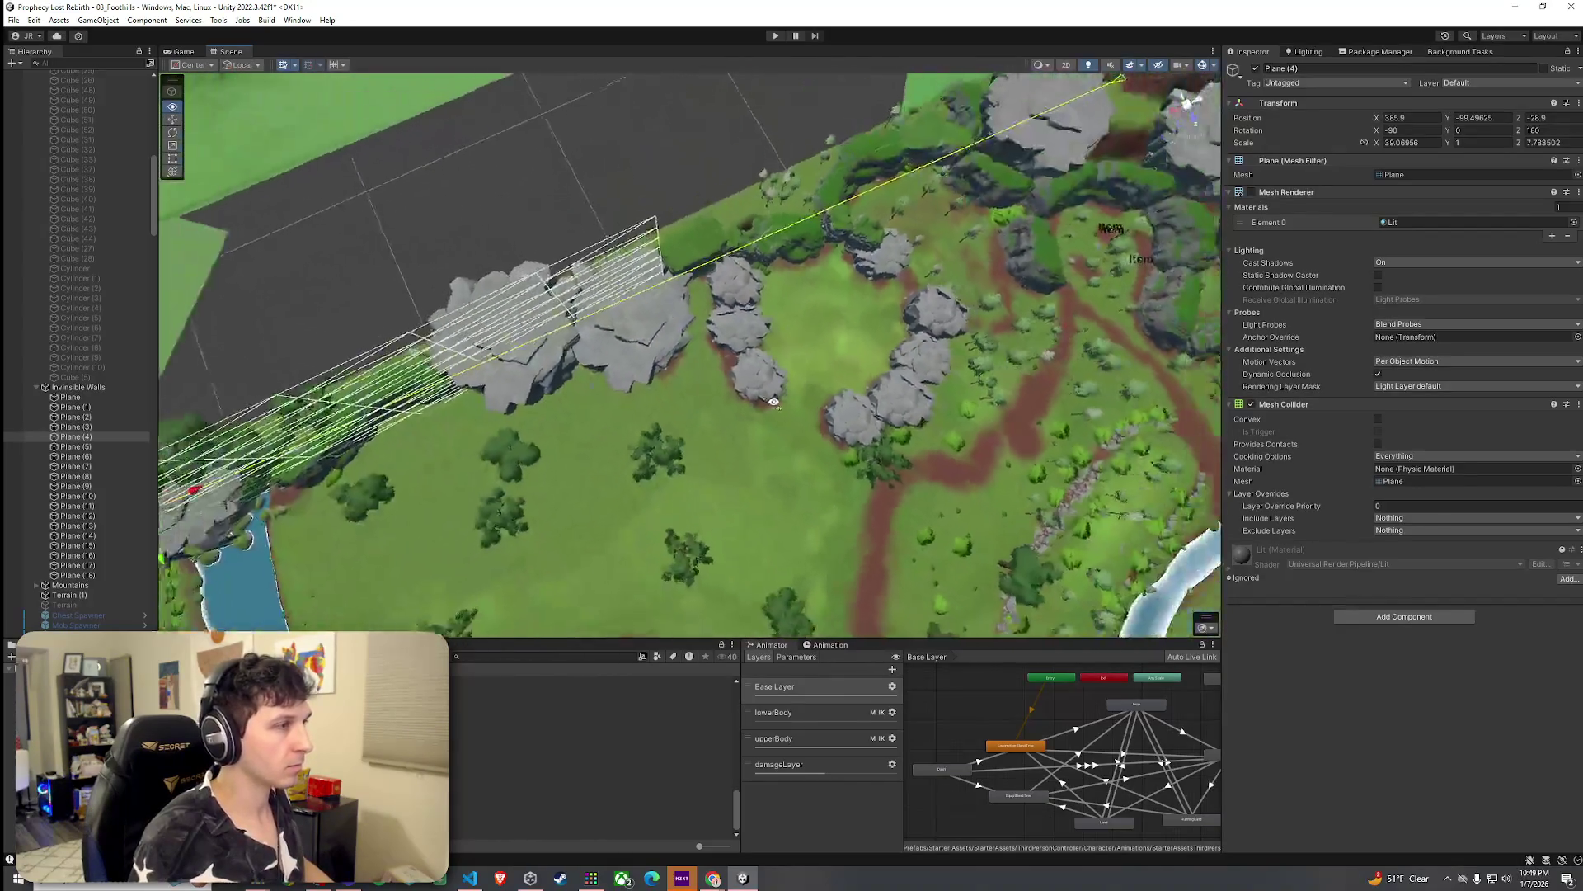
pyautogui.scroll(-5, 773, 402)
pyautogui.keyDown('ctrl'); pyautogui.click(107, 429); pyautogui.keyUp('ctrl')
pyautogui.moveTo(560, 350); pyautogui.dragTo(680, 349)
pyautogui.click(99, 437)
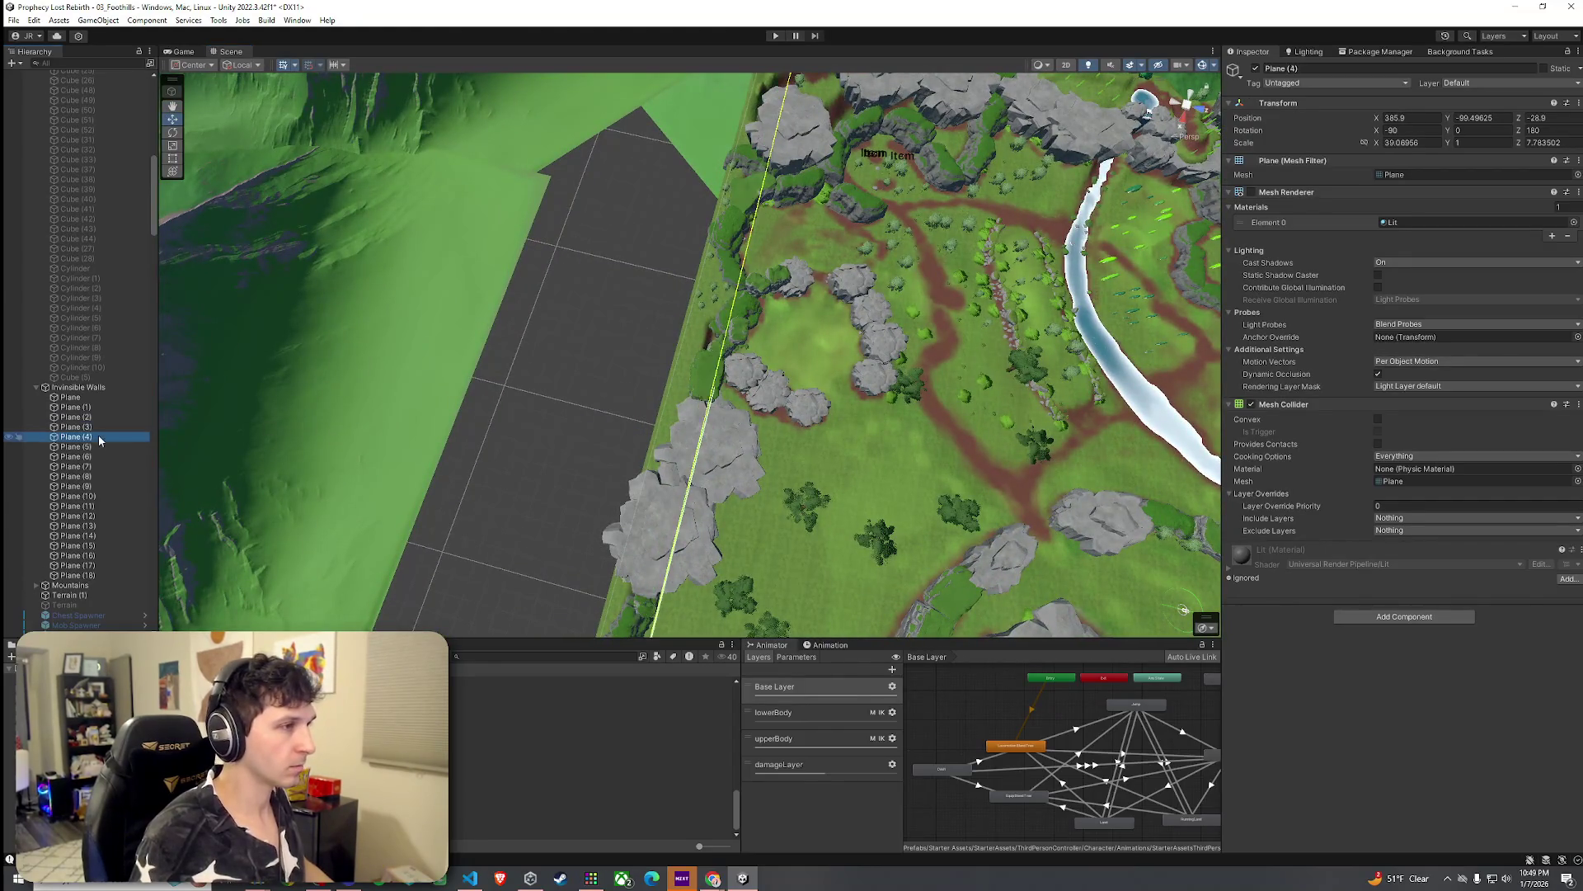
pyautogui.hotkey('ctrl', 'd')
pyautogui.moveTo(366, 454)
pyautogui.mouseDown()
pyautogui.moveTo(438, 471)
pyautogui.moveTo(1056, 438)
pyautogui.mouseUp()
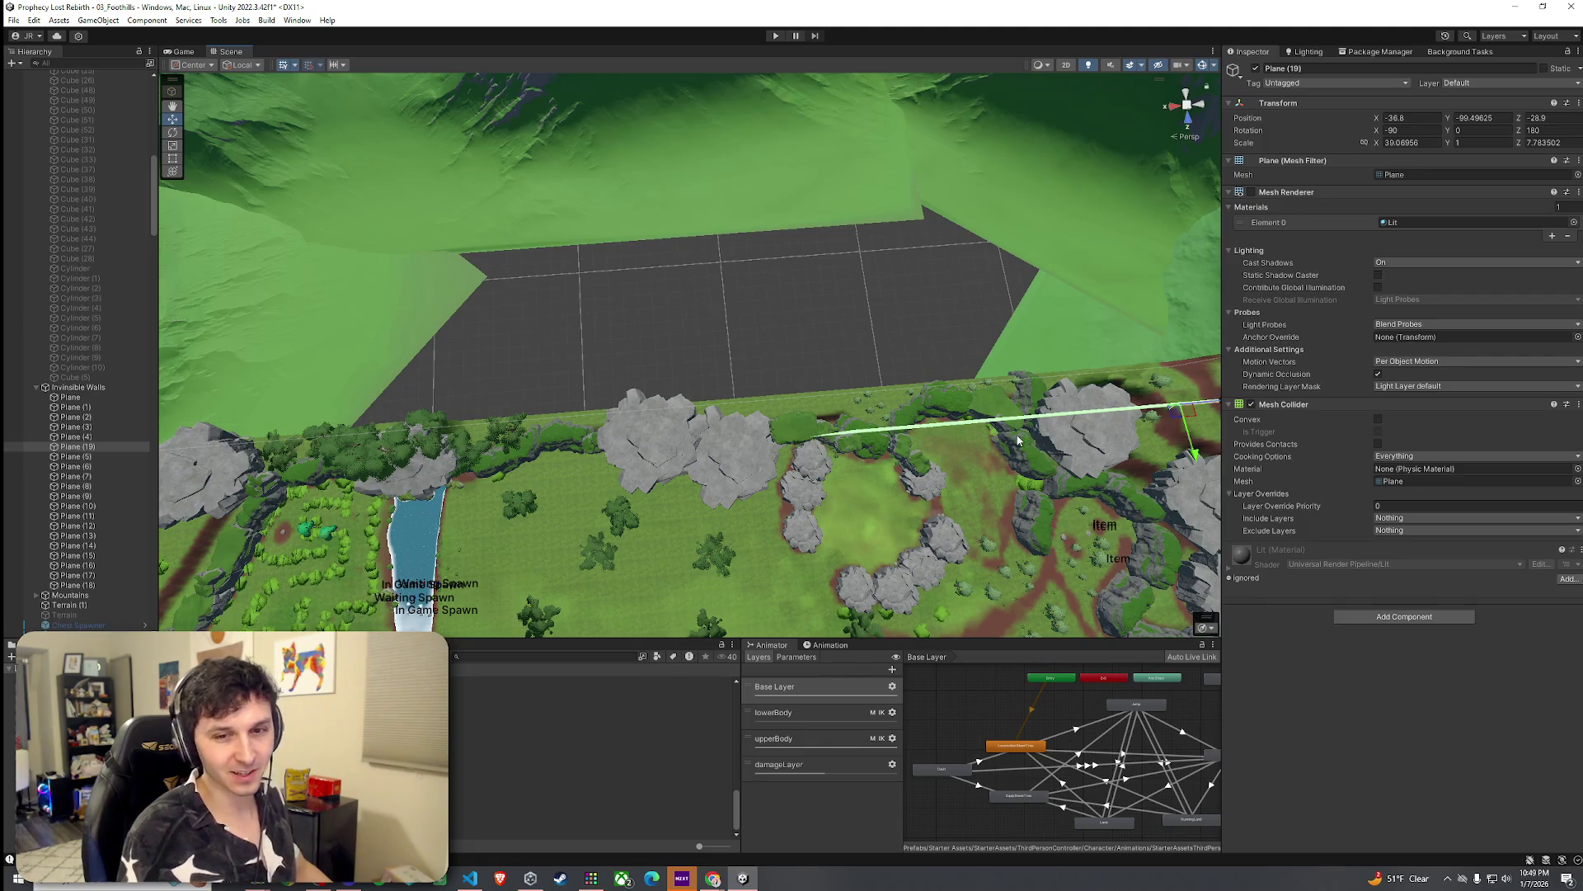
pyautogui.moveTo(1013, 450)
pyautogui.mouseDown()
pyautogui.moveTo(1071, 403)
pyautogui.moveTo(869, 458)
pyautogui.moveTo(668, 442)
pyautogui.moveTo(784, 458)
pyautogui.moveTo(948, 401)
pyautogui.moveTo(965, 413)
pyautogui.moveTo(899, 400)
pyautogui.mouseUp()
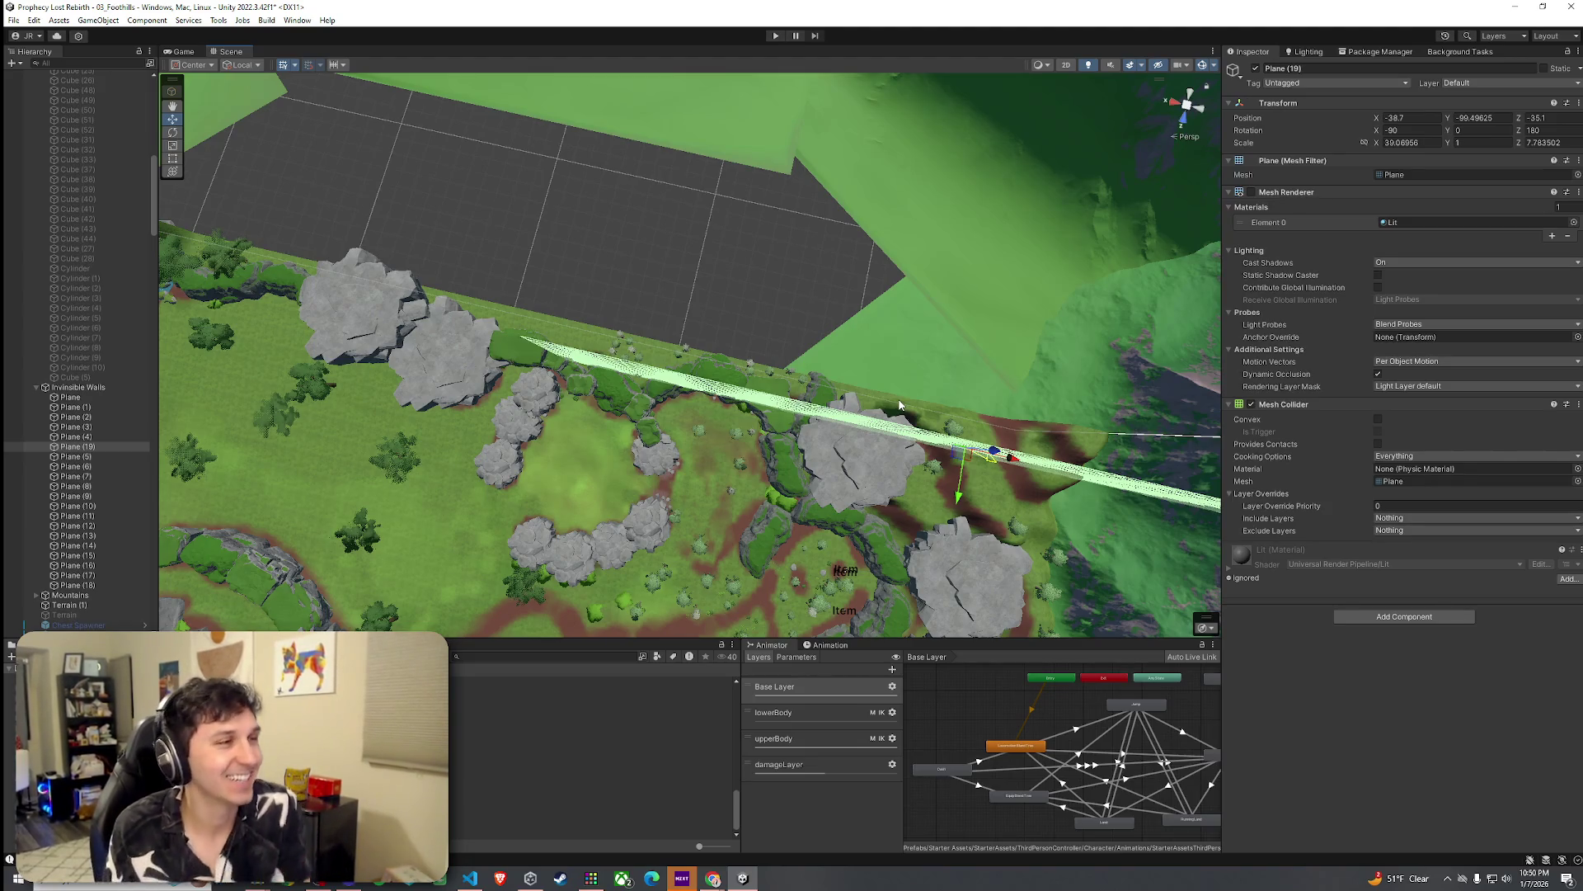
# Step: Shorten Plane (19) along its X axis with the Scale tool
pyautogui.keyDown('shift'); pyautogui.click(742, 401); pyautogui.keyUp('shift')
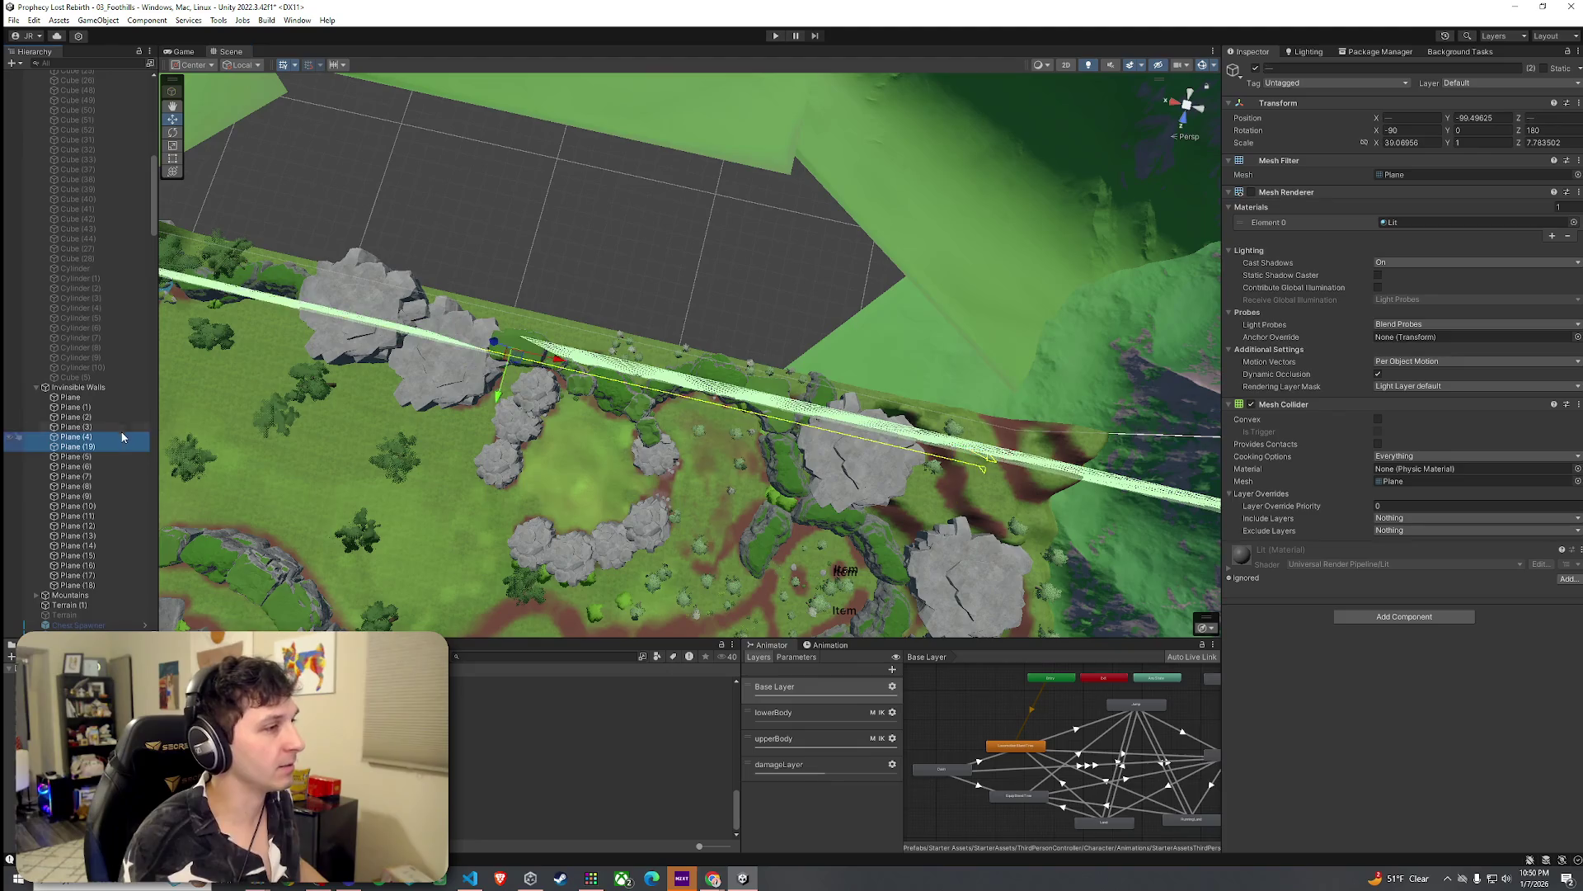
pyautogui.moveTo(742, 402); pyautogui.dragTo(513, 390)
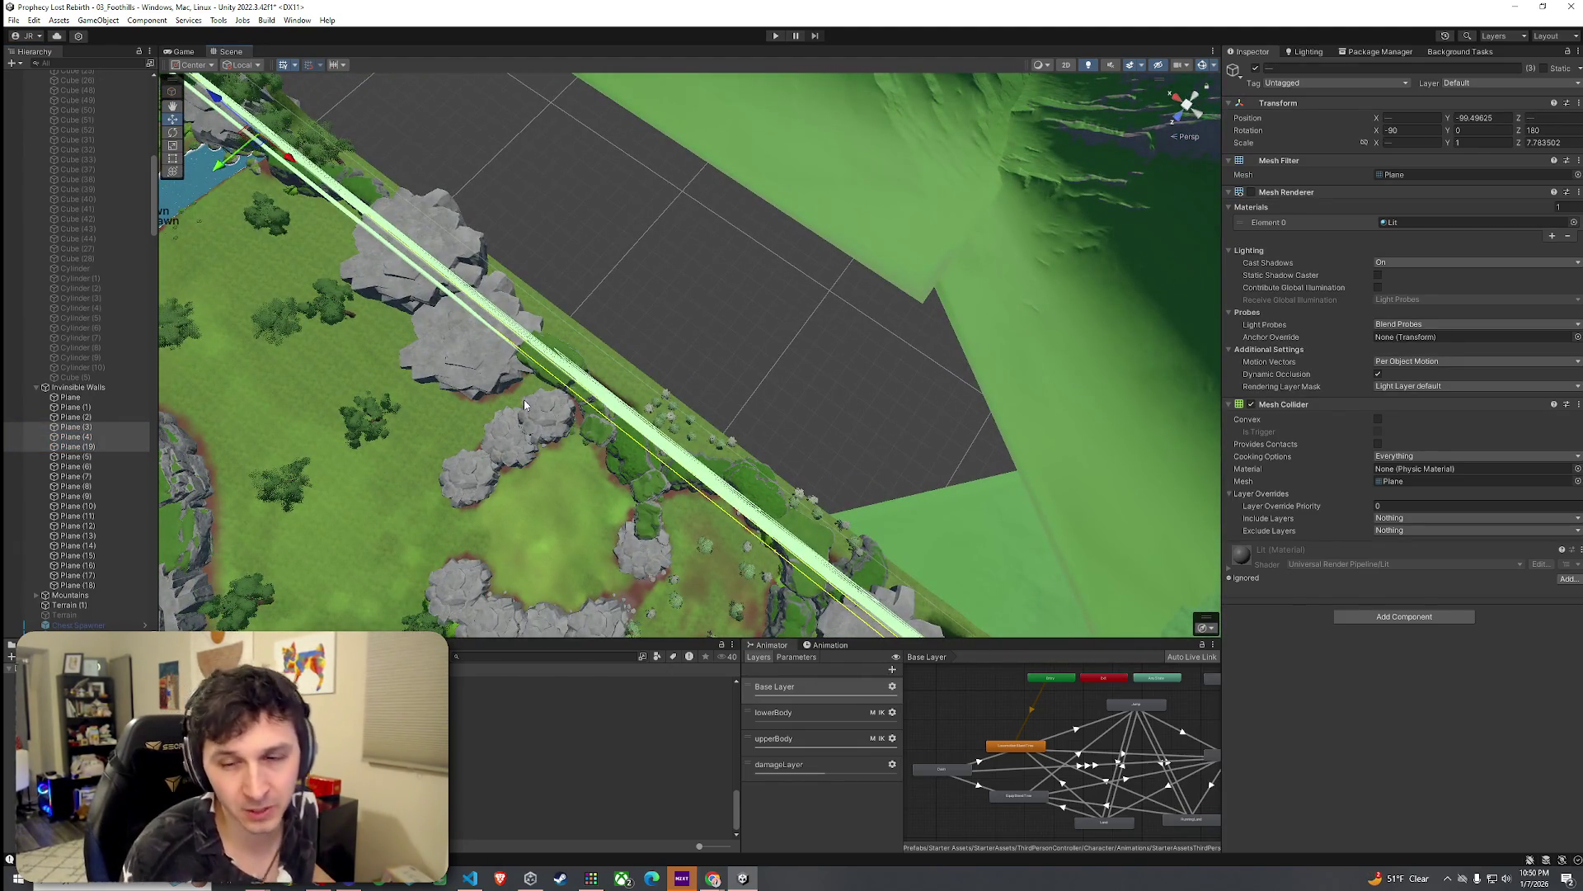
pyautogui.moveTo(582, 395)
pyautogui.mouseDown()
pyautogui.moveTo(456, 351)
pyautogui.moveTo(373, 435)
pyautogui.mouseUp()
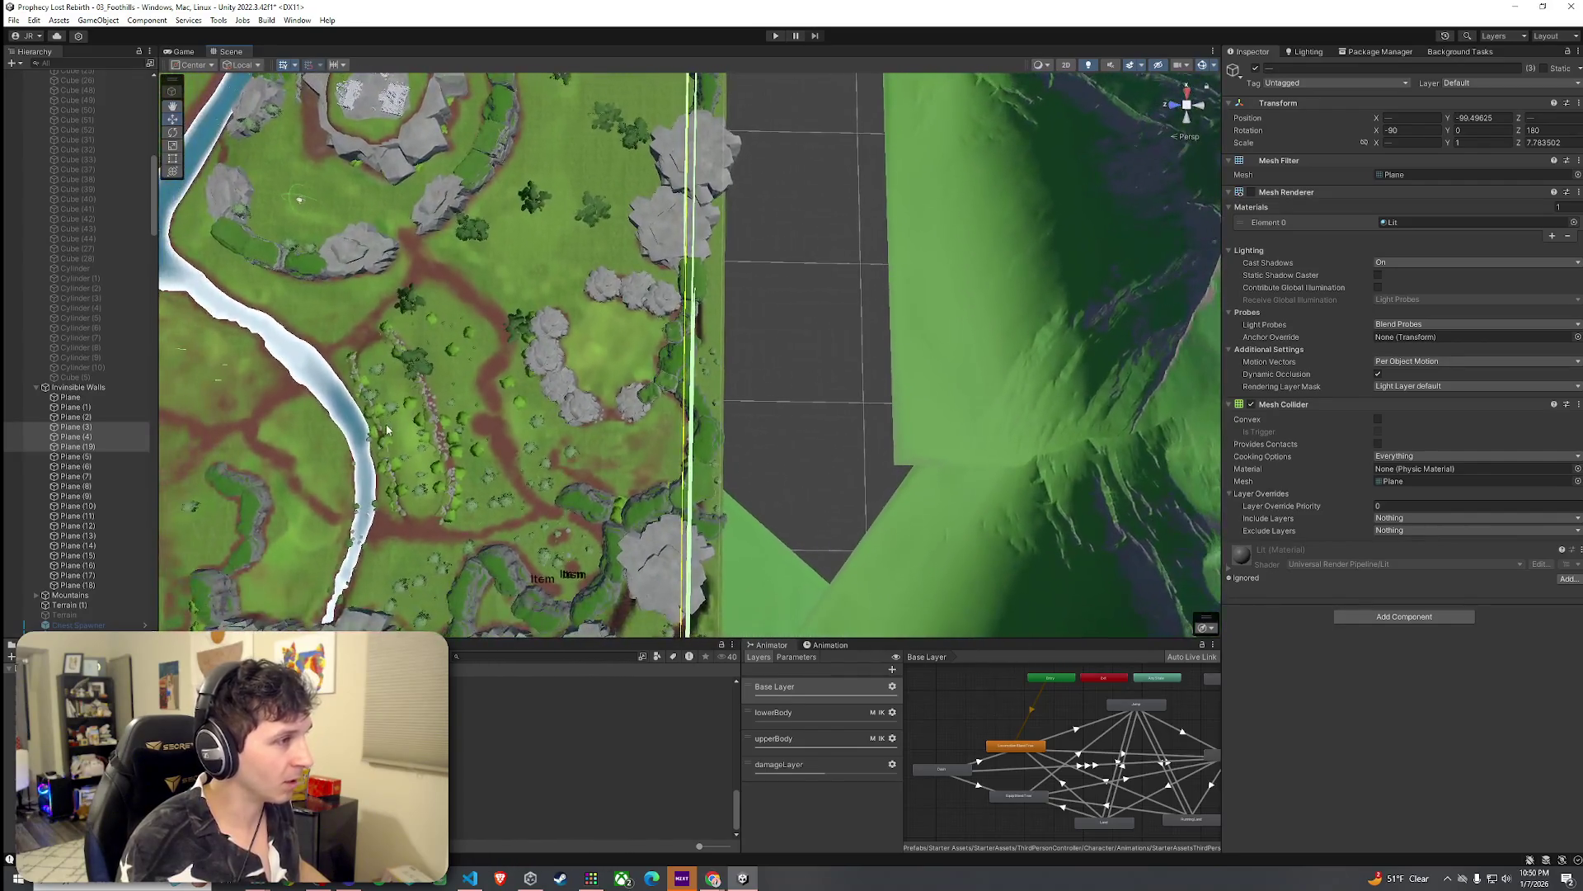
pyautogui.click(141, 446)
pyautogui.moveTo(659, 495); pyautogui.dragTo(902, 458)
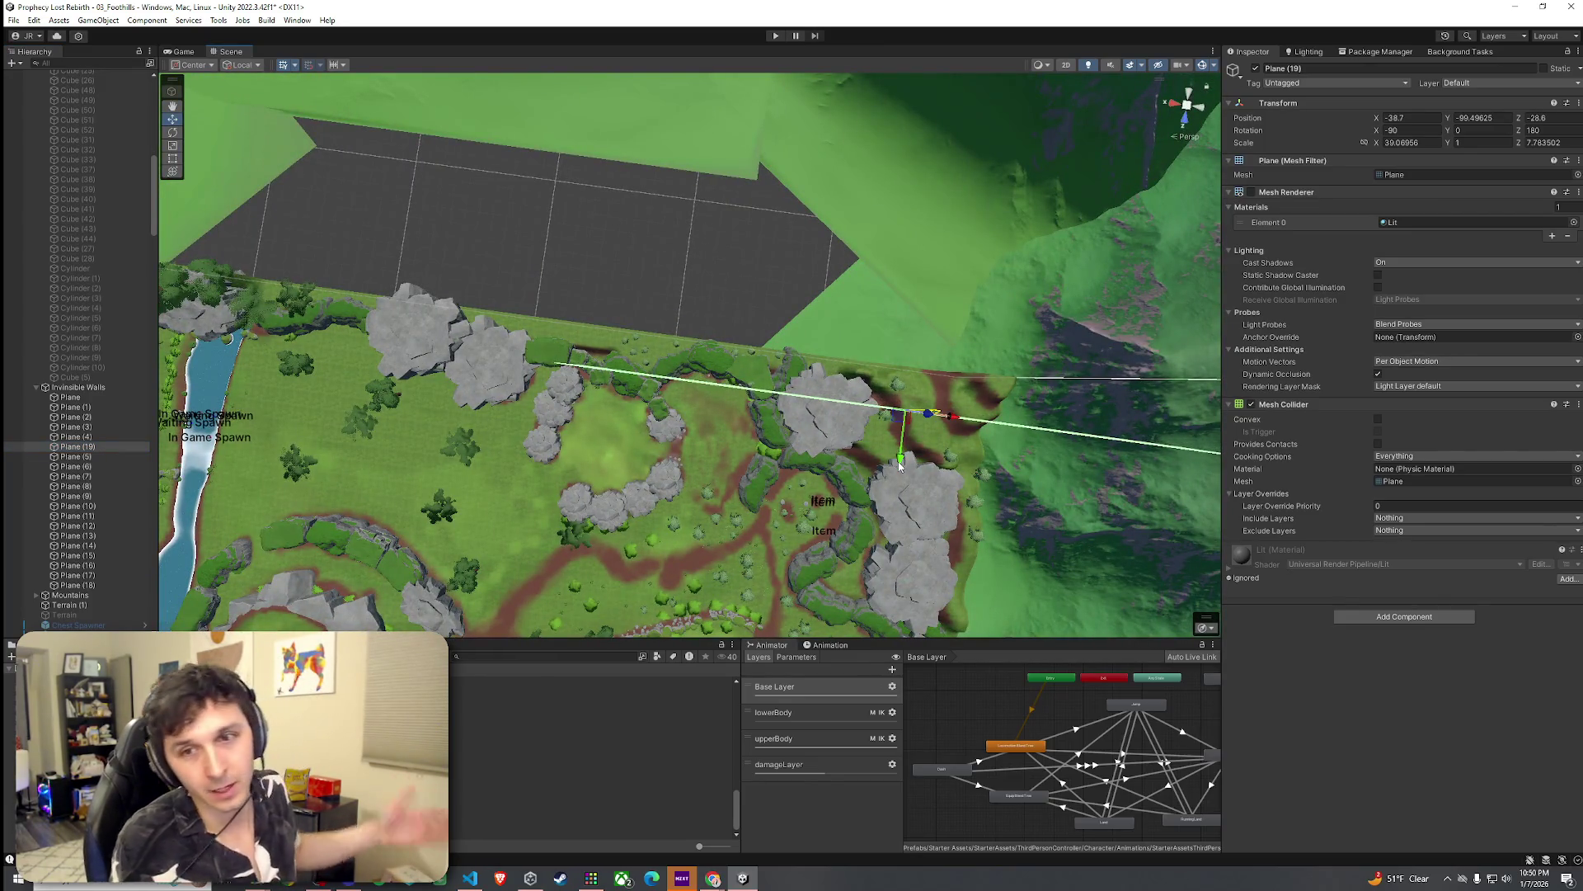
pyautogui.press('r')
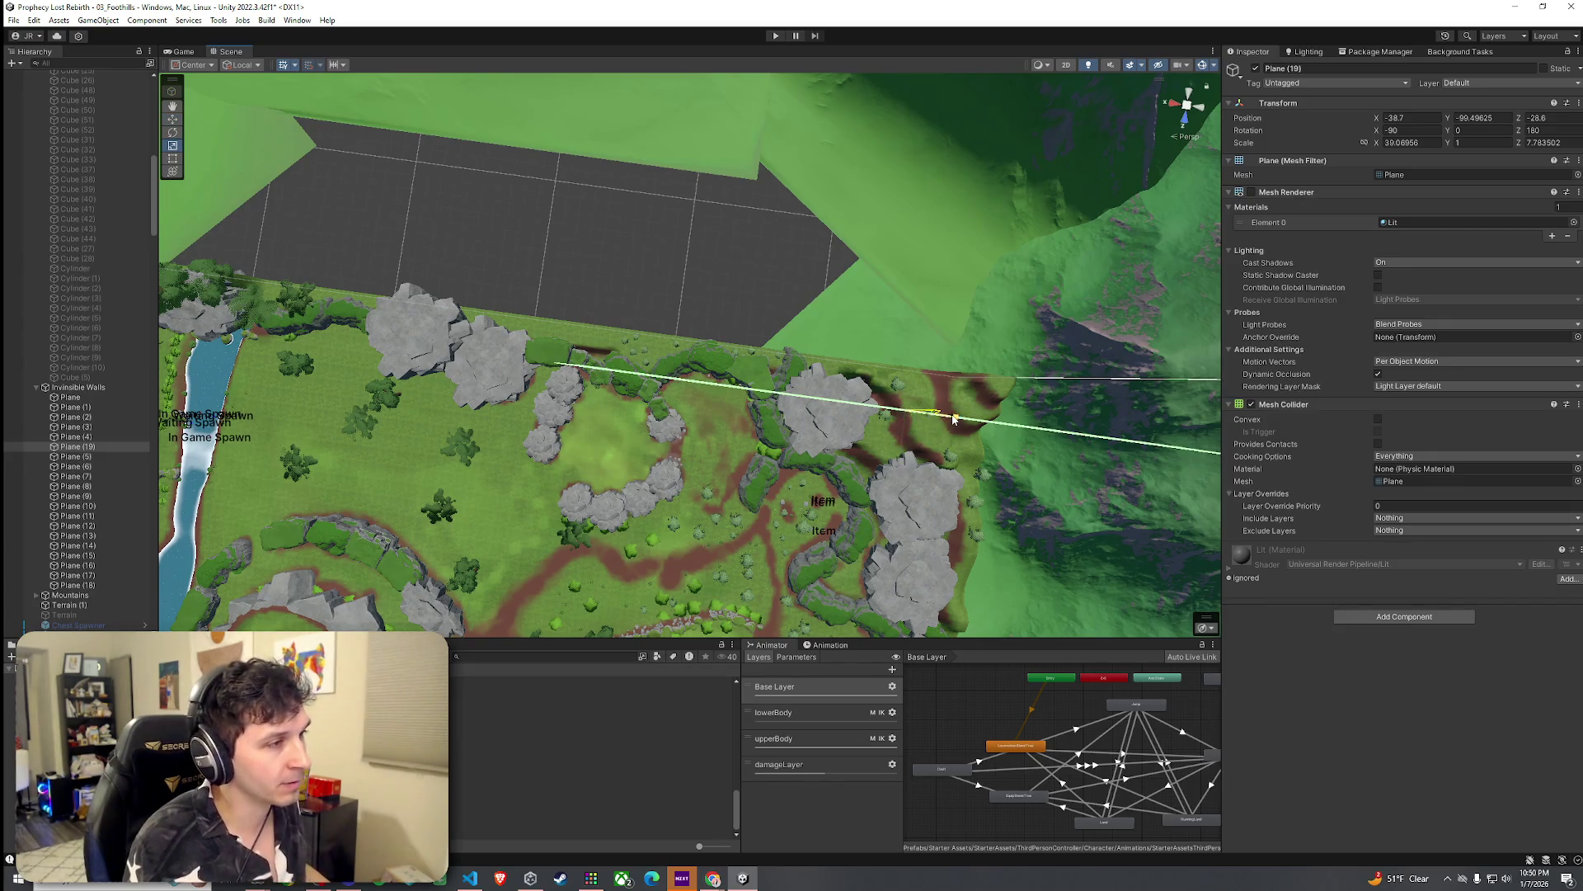
pyautogui.moveTo(949, 419); pyautogui.dragTo(142, 438)
# Step: Compare Plane (19) with Plane (3) and Plane (4), then delete Plane (19)
pyautogui.keyDown('shift'); pyautogui.click(142, 427); pyautogui.keyUp('shift')
pyautogui.moveTo(396, 422)
pyautogui.mouseDown()
pyautogui.moveTo(976, 383)
pyautogui.moveTo(278, 495)
pyautogui.mouseUp()
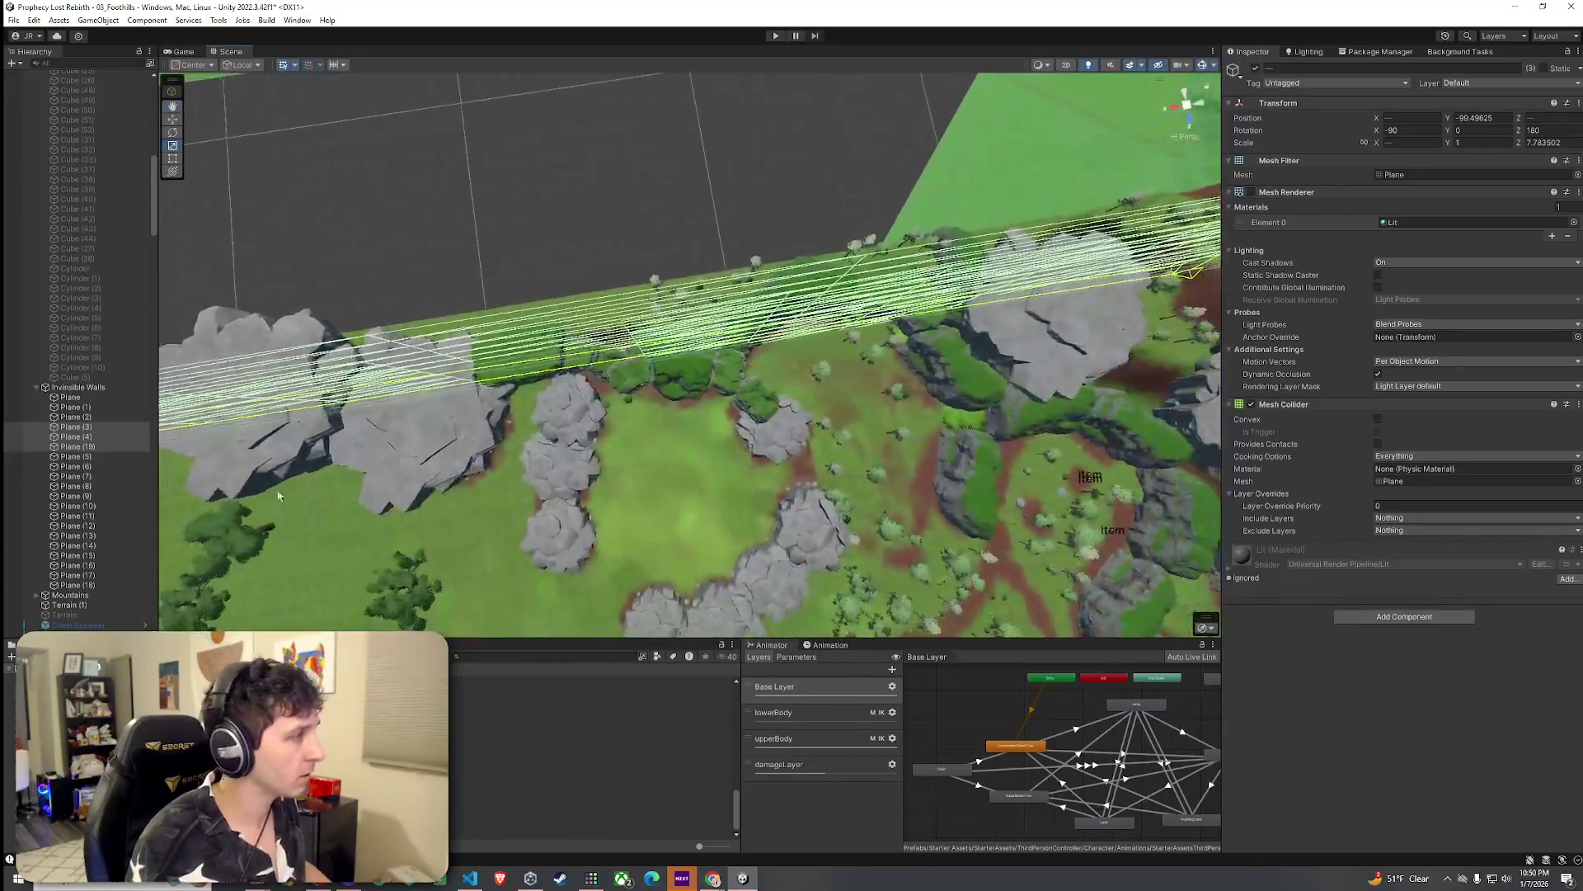
pyautogui.click(108, 440)
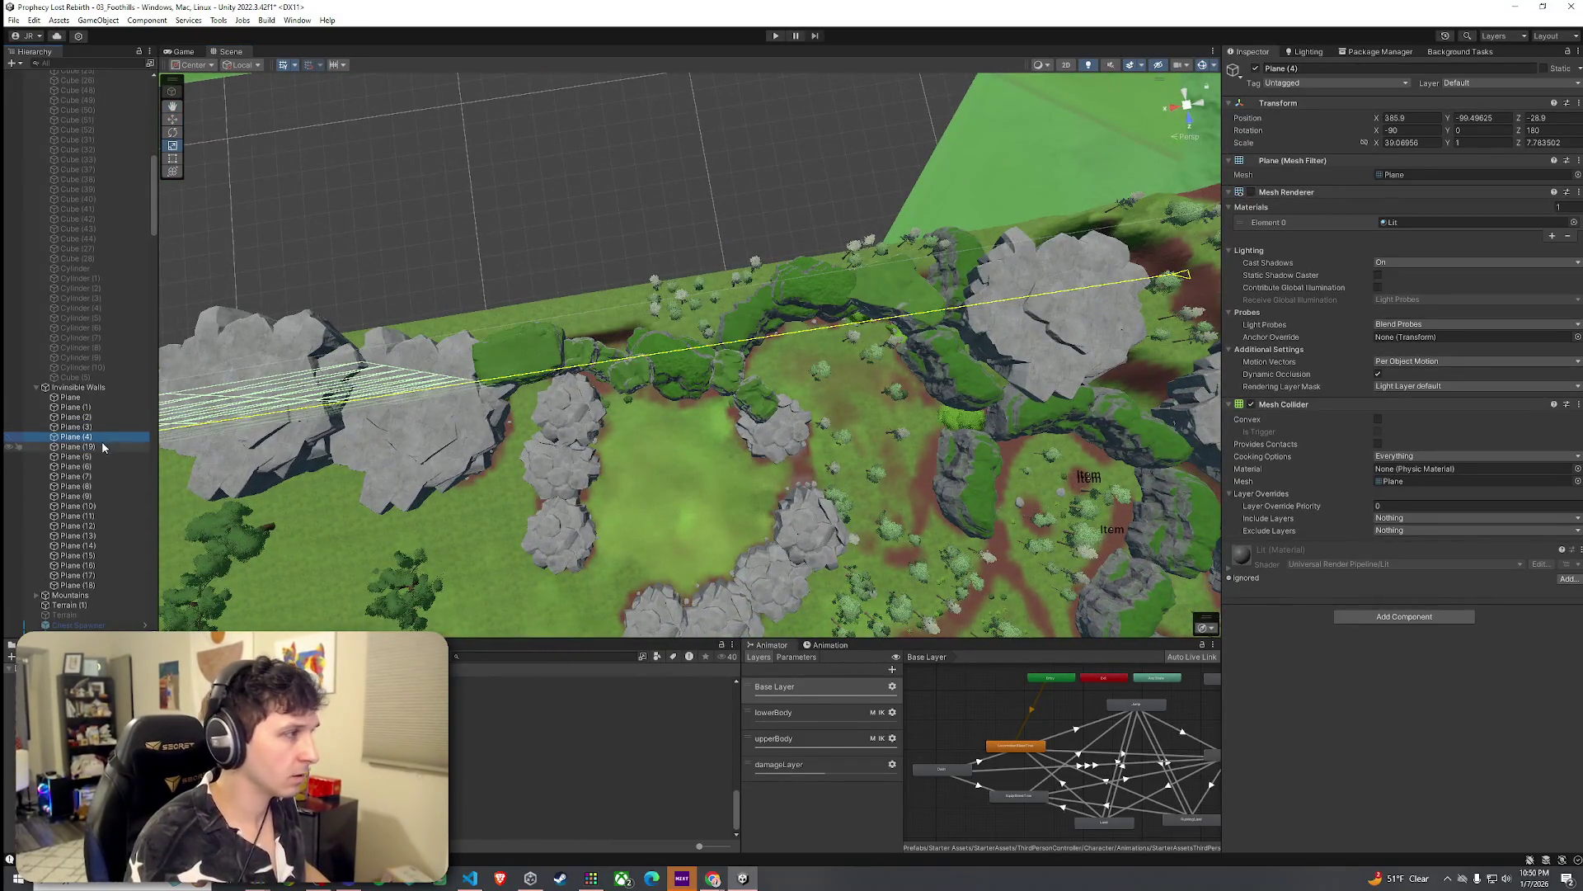
pyautogui.moveTo(614, 396); pyautogui.dragTo(742, 372)
pyautogui.click(96, 446)
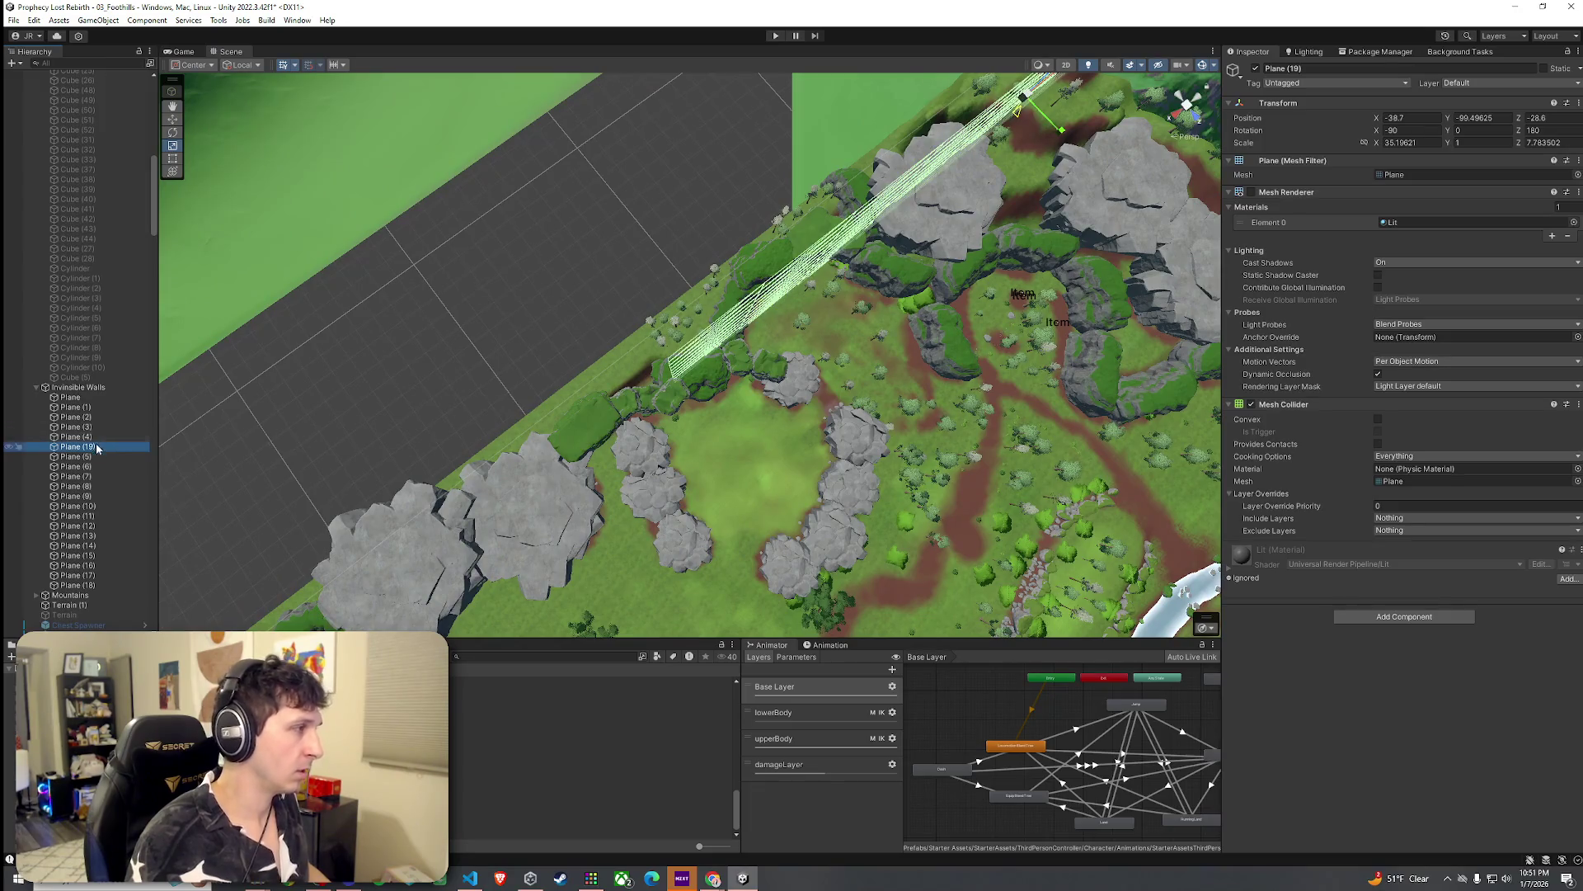
pyautogui.keyDown('ctrl'); pyautogui.click(76, 436); pyautogui.keyUp('ctrl')
pyautogui.keyDown('ctrl'); pyautogui.click(76, 427); pyautogui.keyUp('ctrl')
pyautogui.press('f')
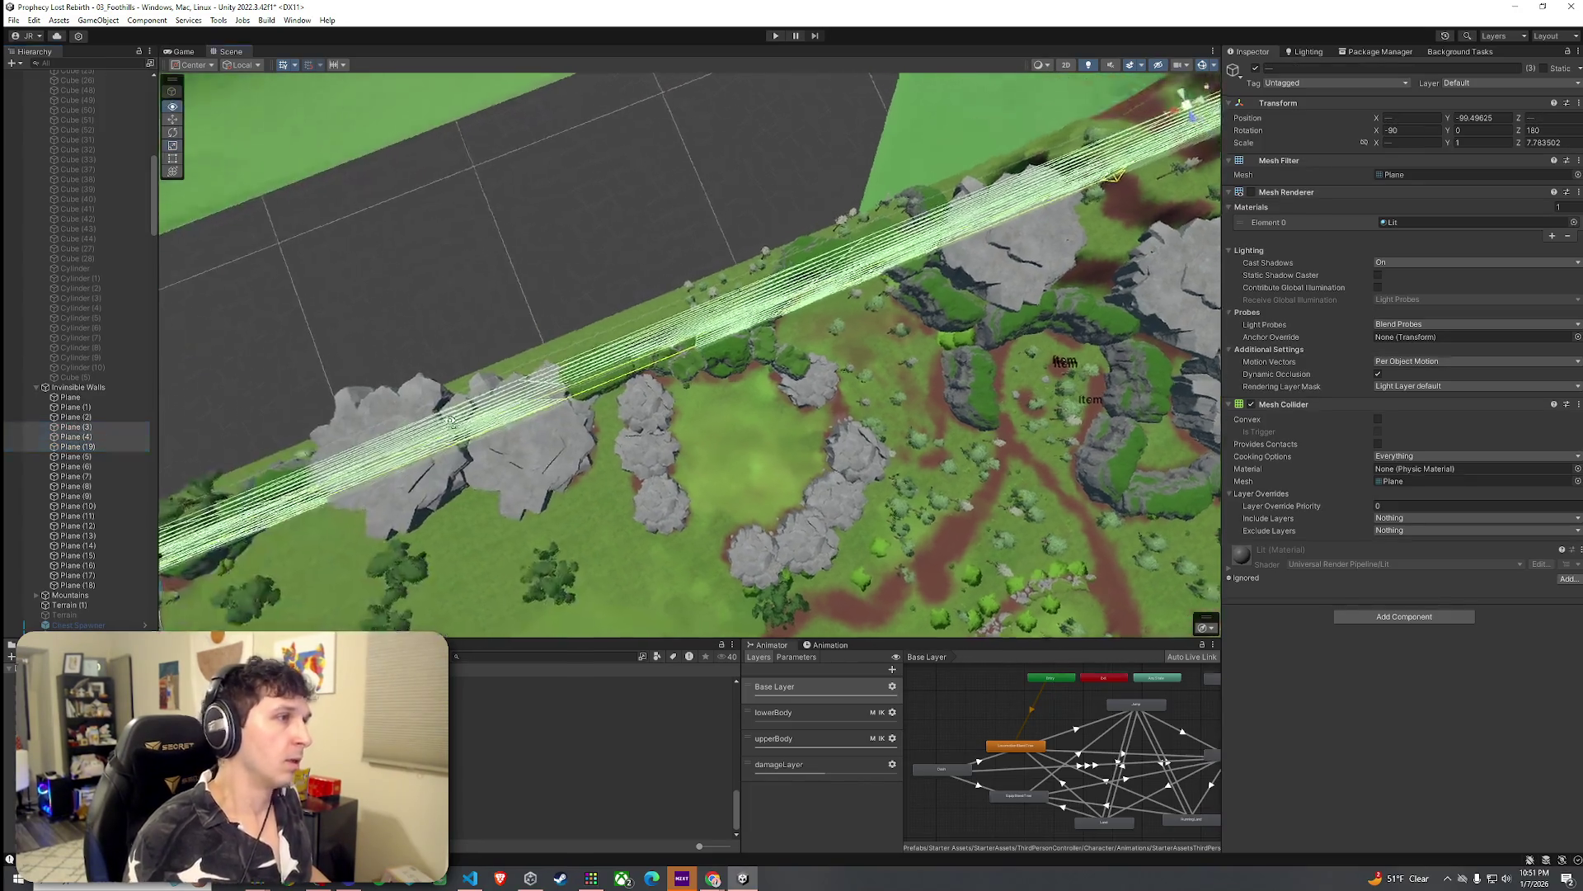
pyautogui.click(97, 456)
pyautogui.press('Up')
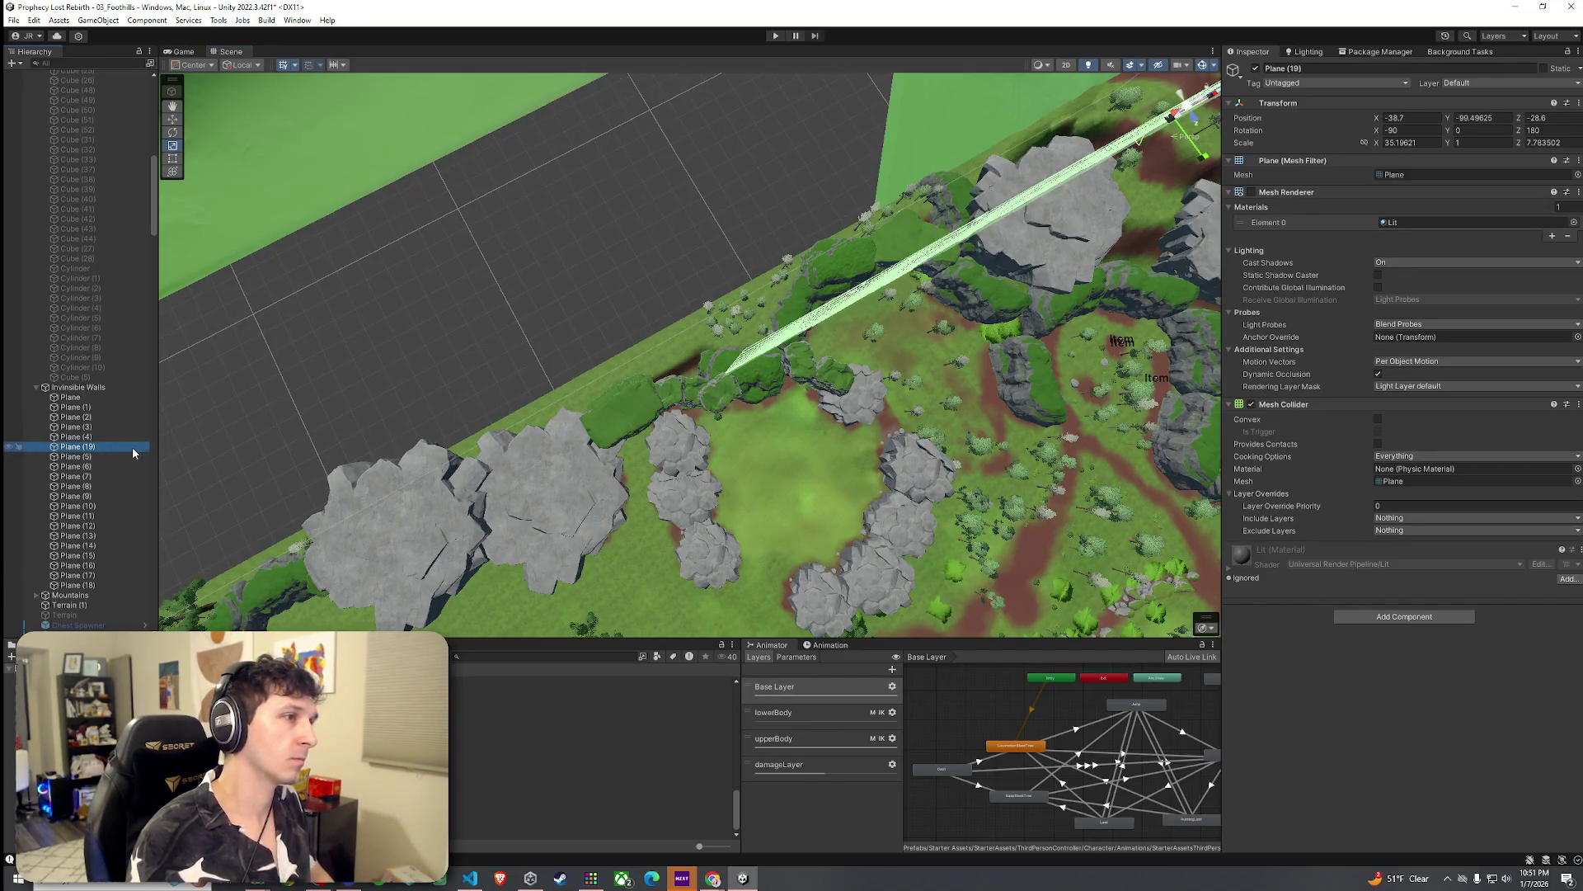
pyautogui.press('Delete')
pyautogui.click(14, 20)
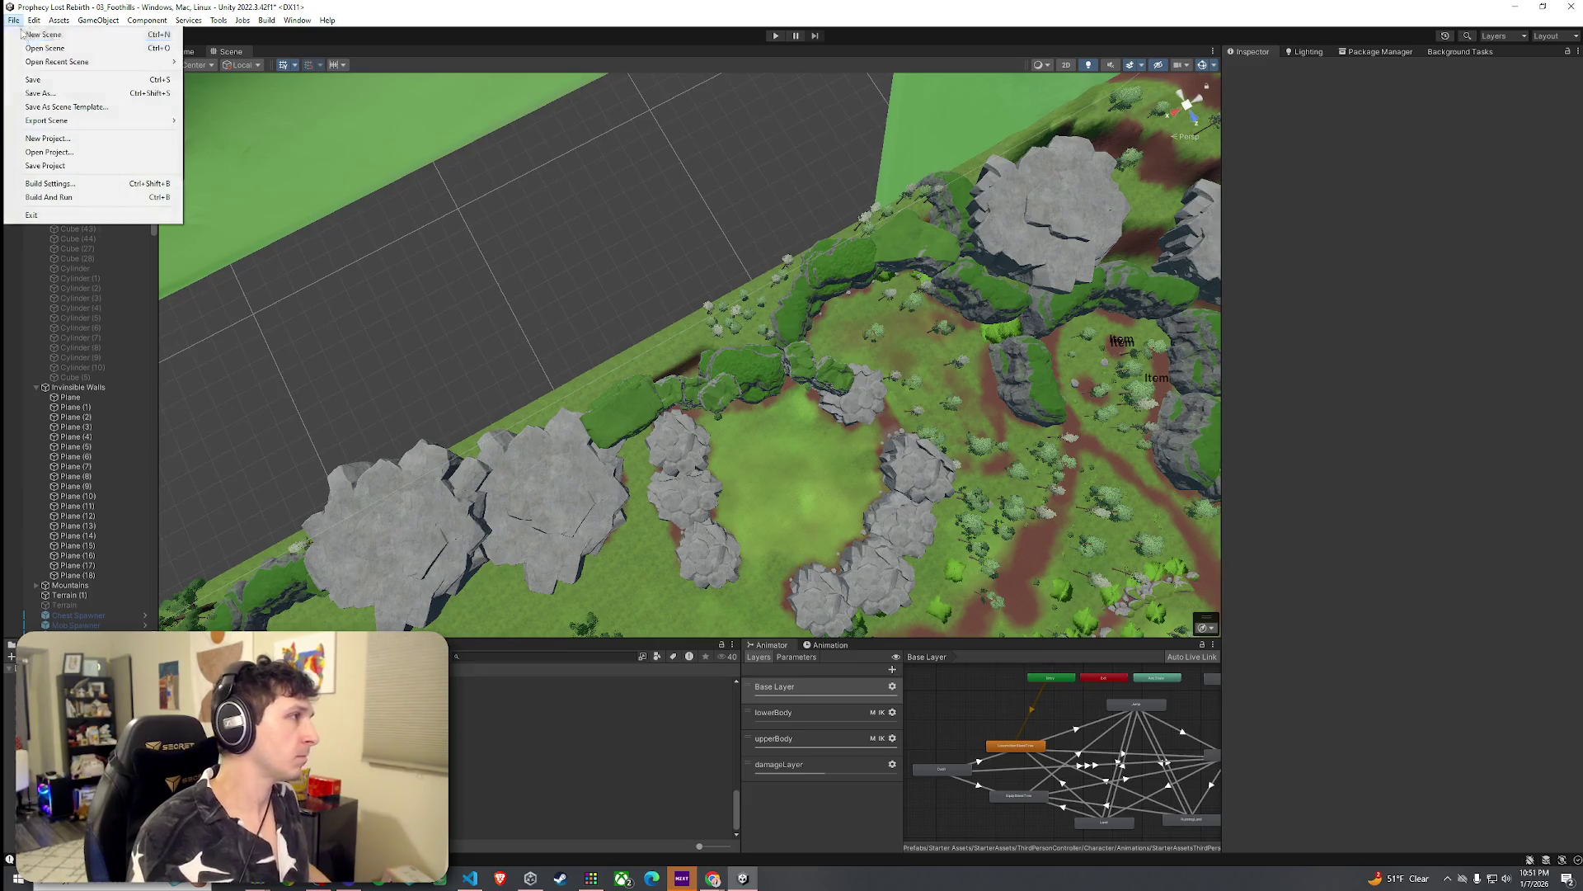
# Step: Select GameManager's four spawn points and move them from the riverbank to beside the rocks
pyautogui.click(132, 204)
pyautogui.scroll(6, 149, 213)
pyautogui.scroll(10, 150, 214)
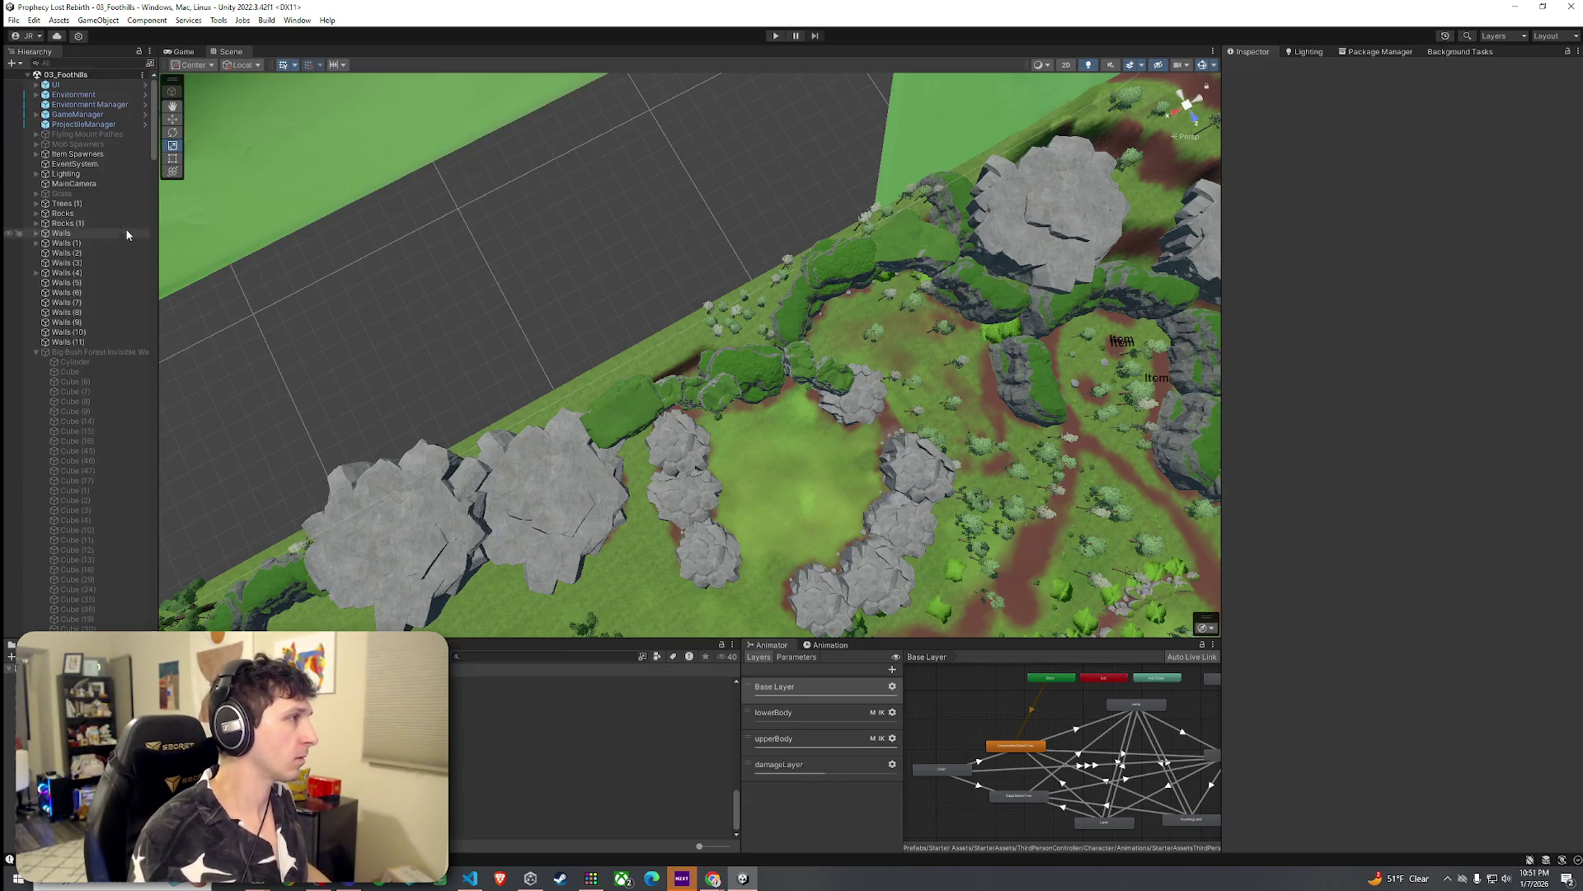
pyautogui.click(36, 115)
pyautogui.doubleClick(96, 123)
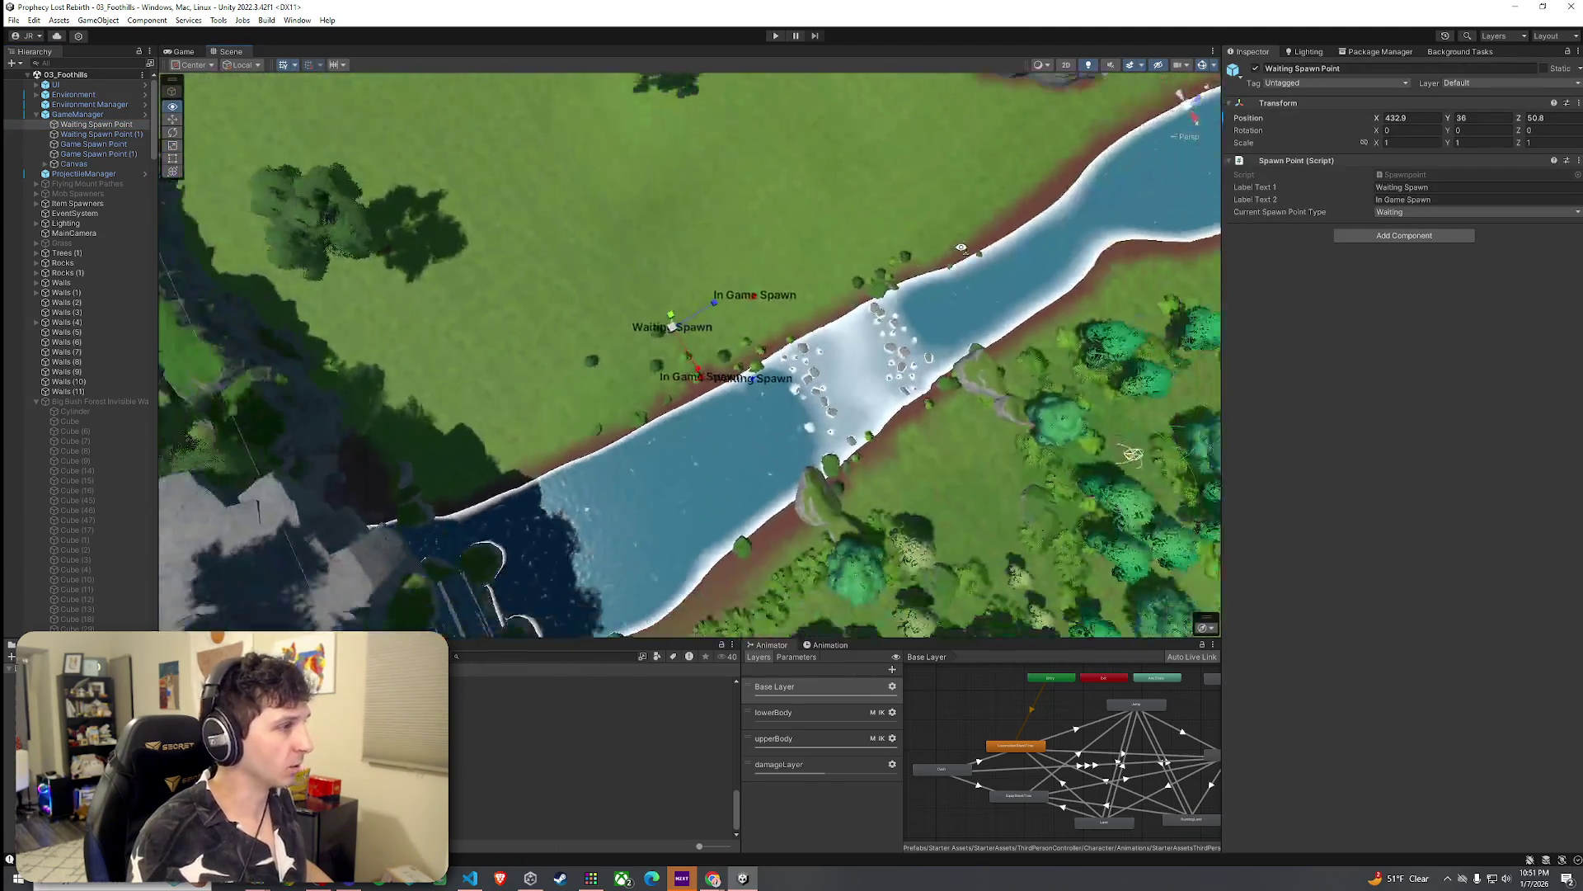
pyautogui.keyDown('shift'); pyautogui.click(103, 155); pyautogui.keyUp('shift')
pyautogui.moveTo(606, 169); pyautogui.dragTo(620, 289)
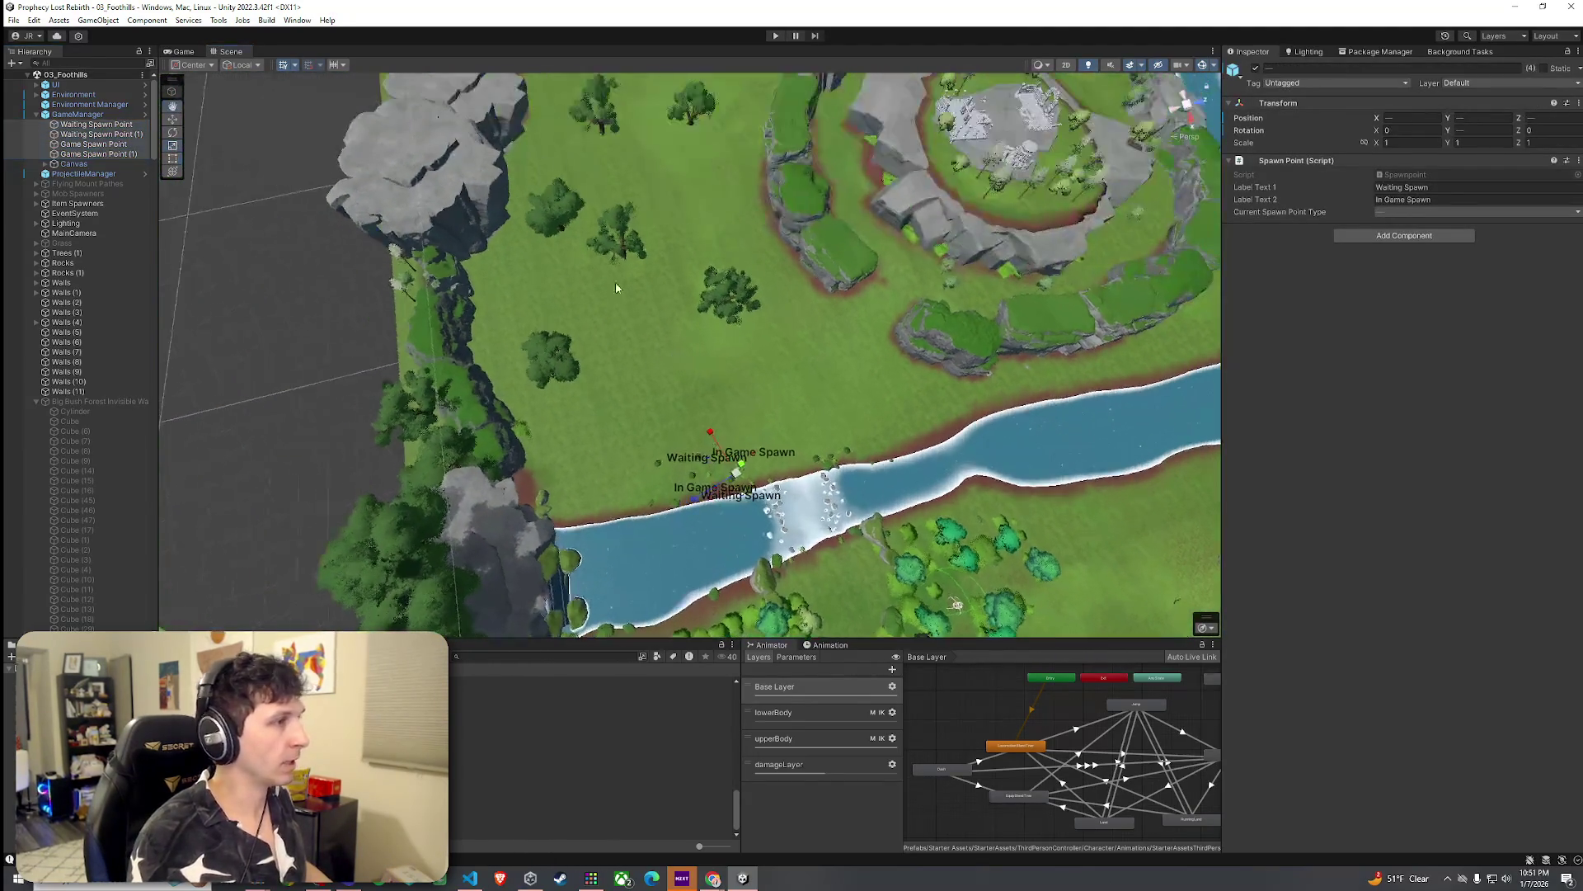
pyautogui.moveTo(736, 480)
pyautogui.mouseDown()
pyautogui.moveTo(625, 216)
pyautogui.moveTo(613, 256)
pyautogui.mouseUp()
# Step: Raise the four spawn points above the ground
pyautogui.doubleClick(115, 144)
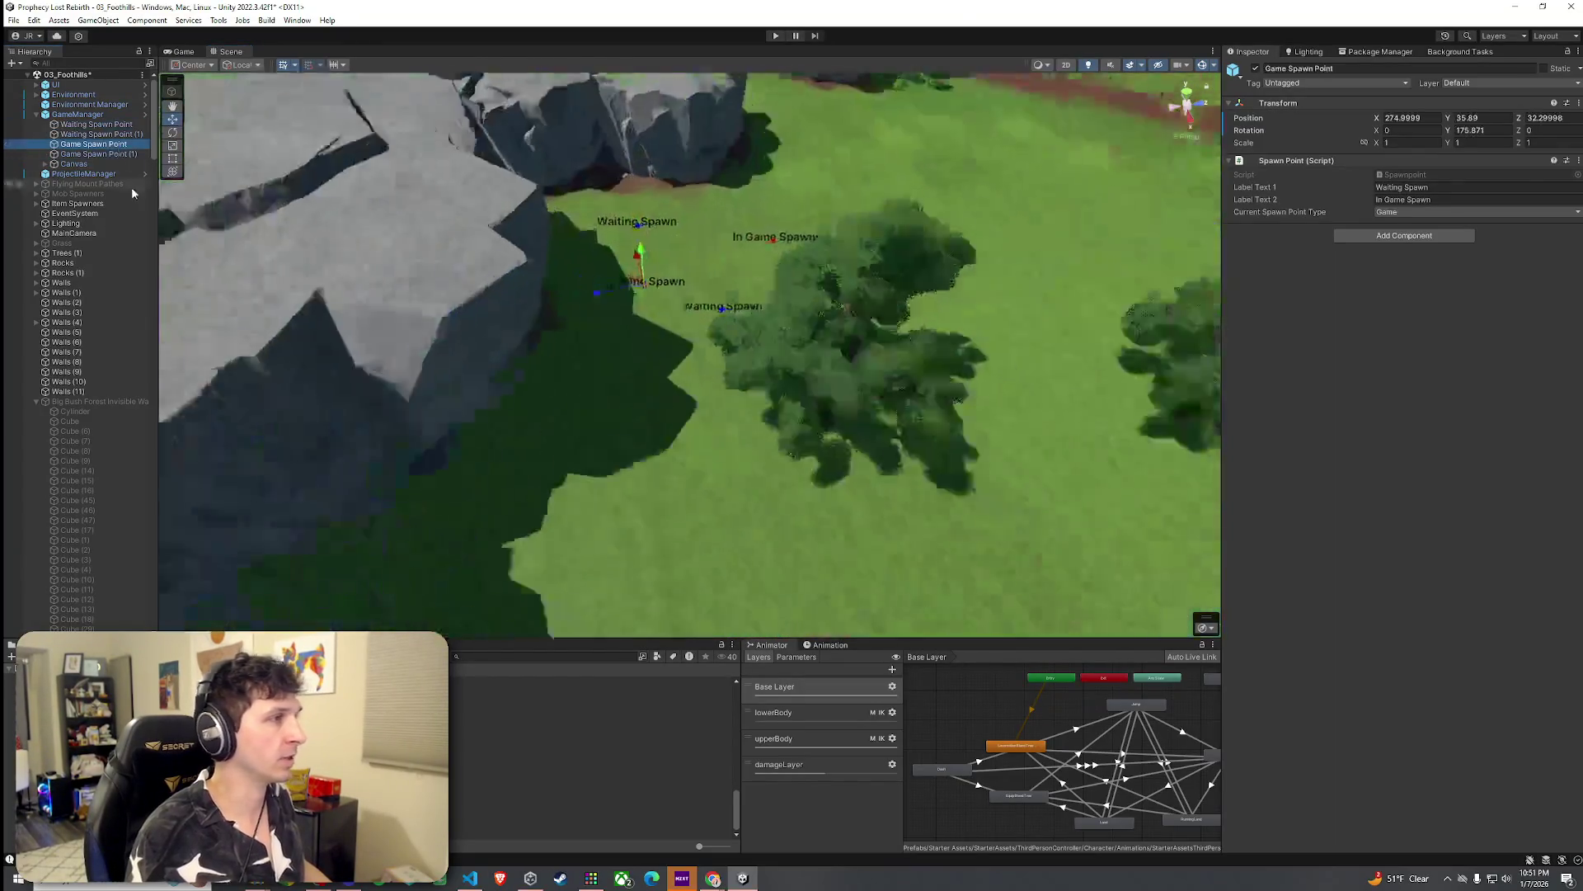
pyautogui.hotkey('ctrl', 'z')
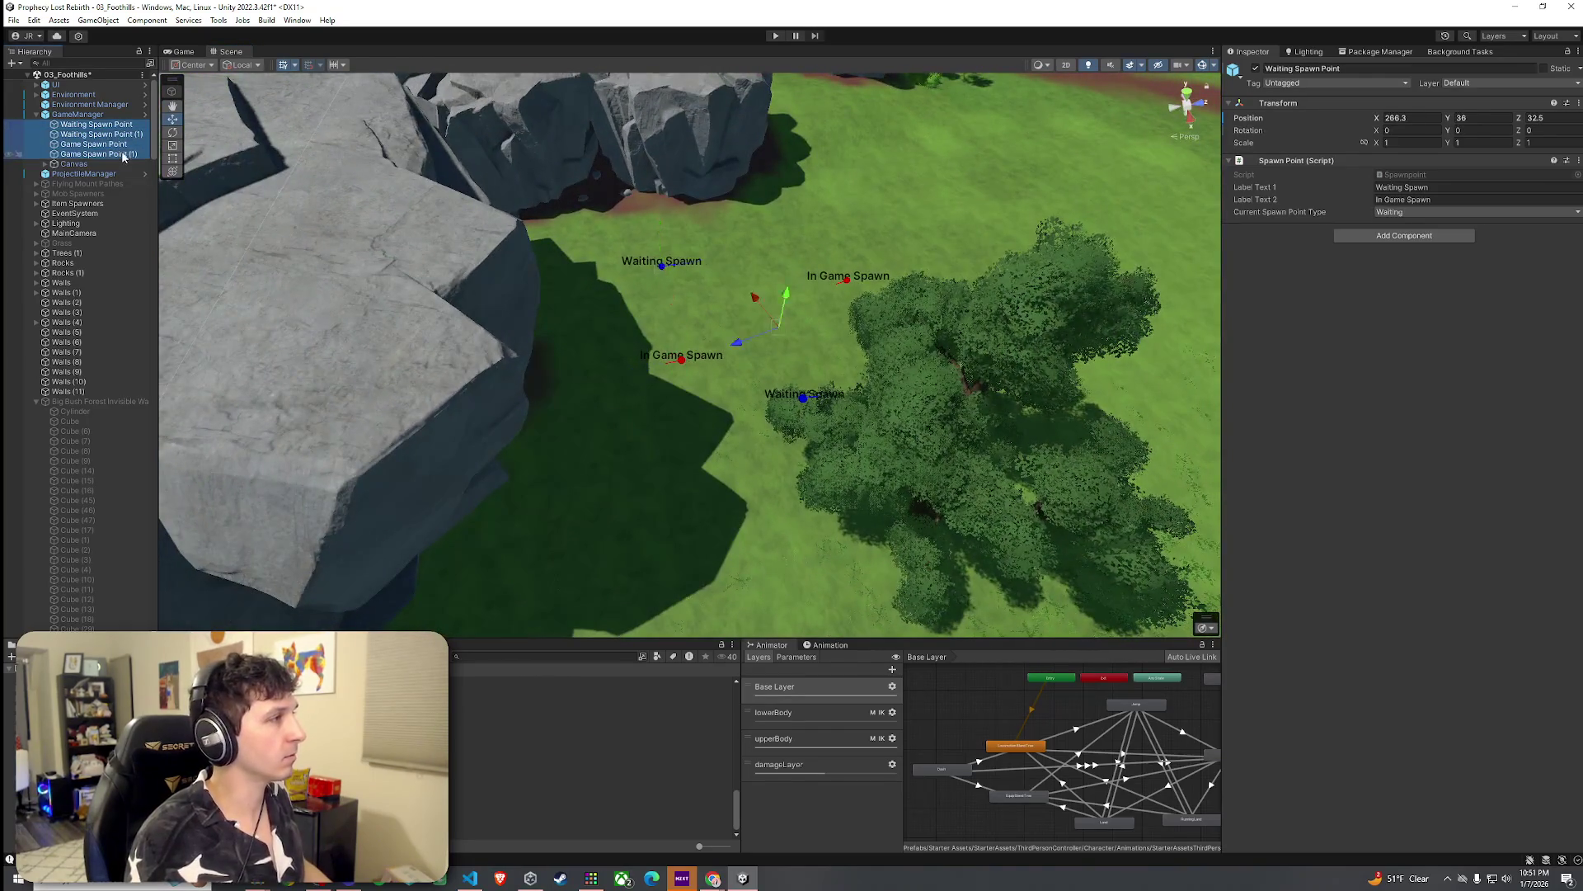
pyautogui.moveTo(775, 340)
pyautogui.mouseDown()
pyautogui.moveTo(779, 169)
pyautogui.moveTo(760, 275)
pyautogui.mouseUp()
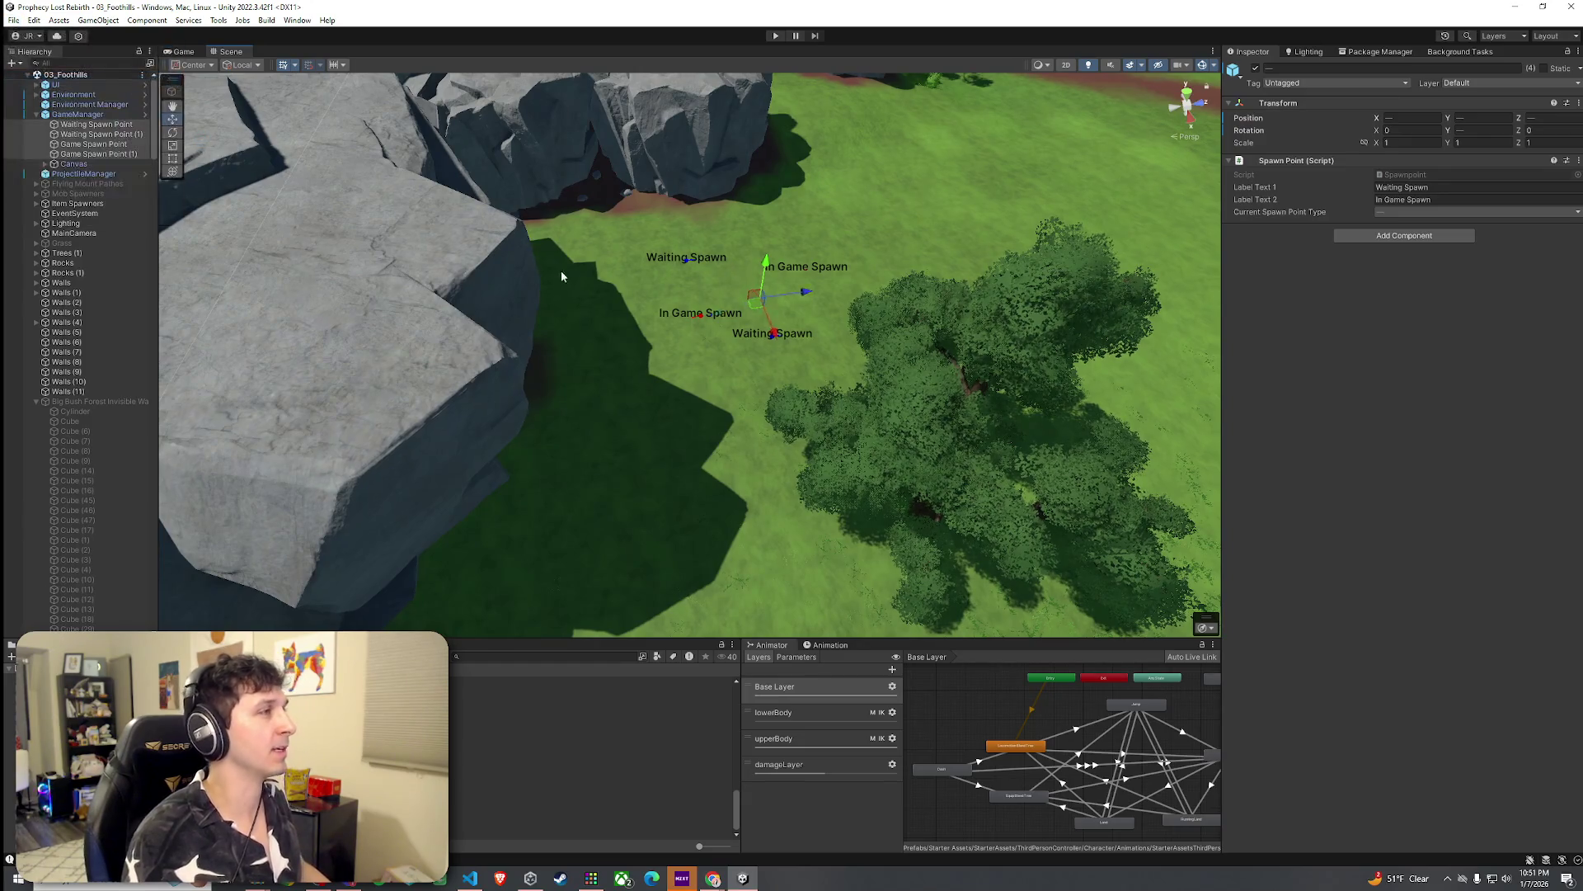
pyautogui.scroll(-3, 559, 276)
pyautogui.scroll(8, 330, 280)
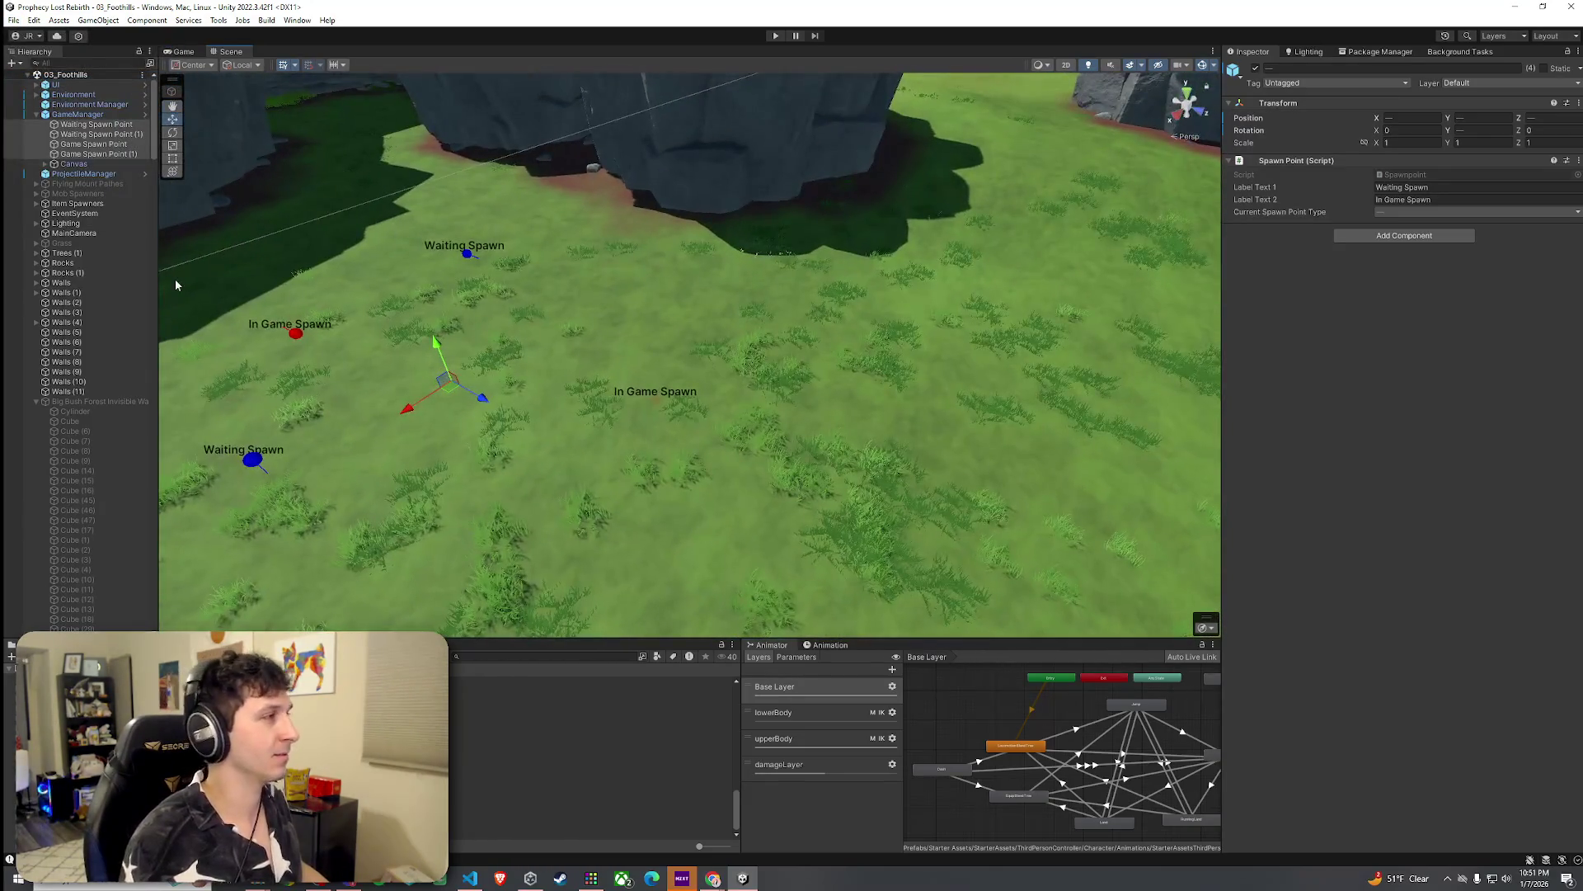
# Step: Lift Game Spawn Point (1) alone to Y 22.19
pyautogui.click(97, 155)
pyautogui.click(93, 145)
pyautogui.click(97, 154)
pyautogui.moveTo(653, 369); pyautogui.dragTo(581, 333)
# Step: Save the scene
pyautogui.click(14, 20)
pyautogui.click(31, 80)
pyautogui.hotkey('alt', 'Tab')
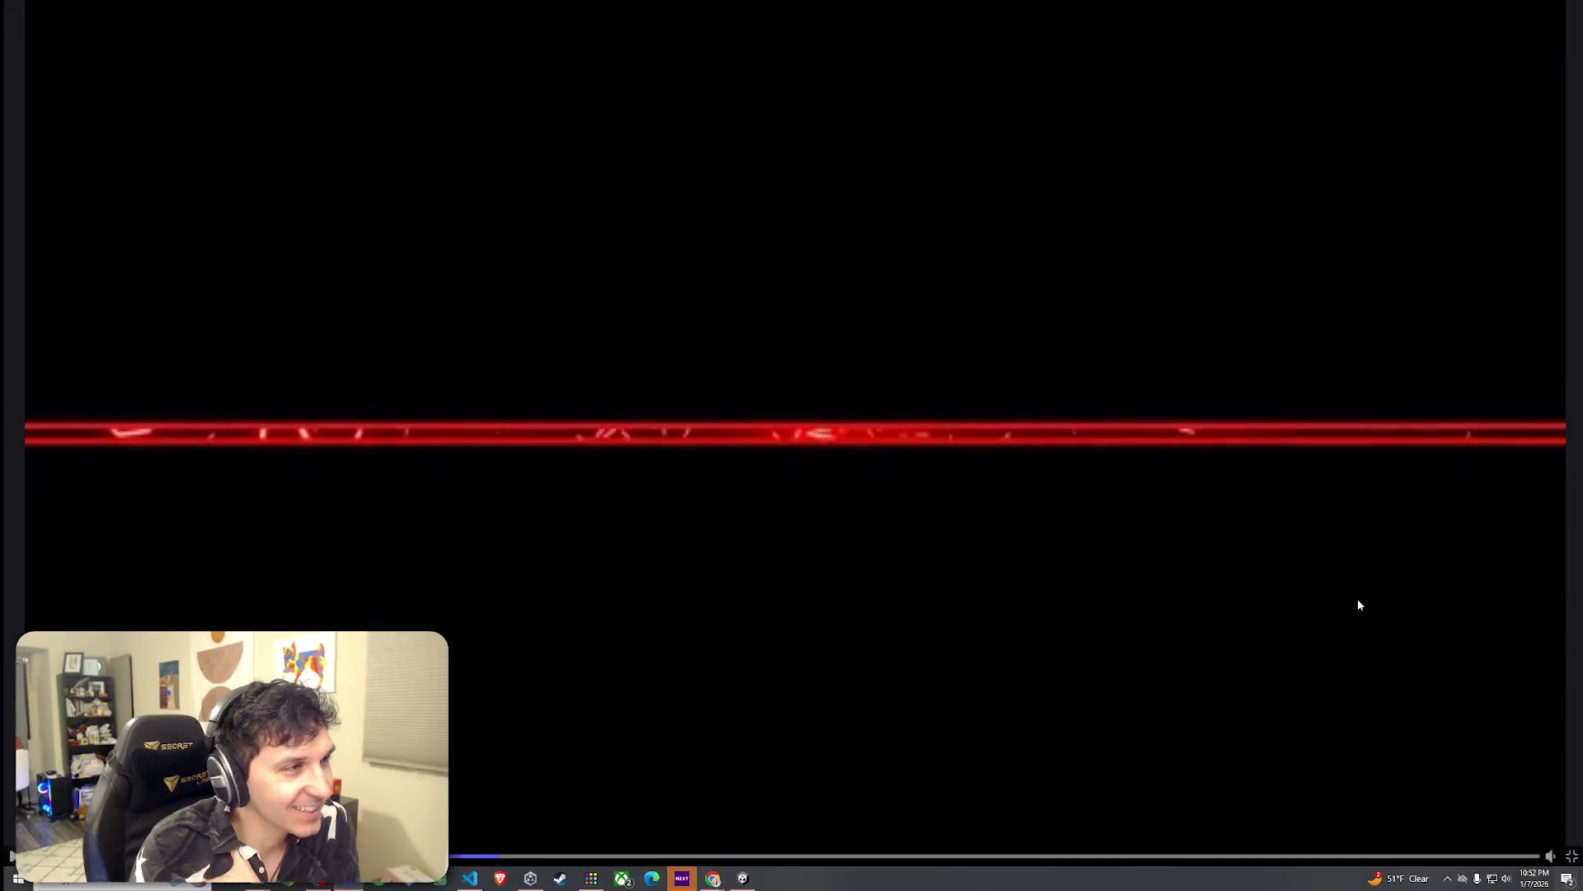
# Step: Dismiss the chat window that came up over the editor
pyautogui.hotkey('alt', 'Tab')
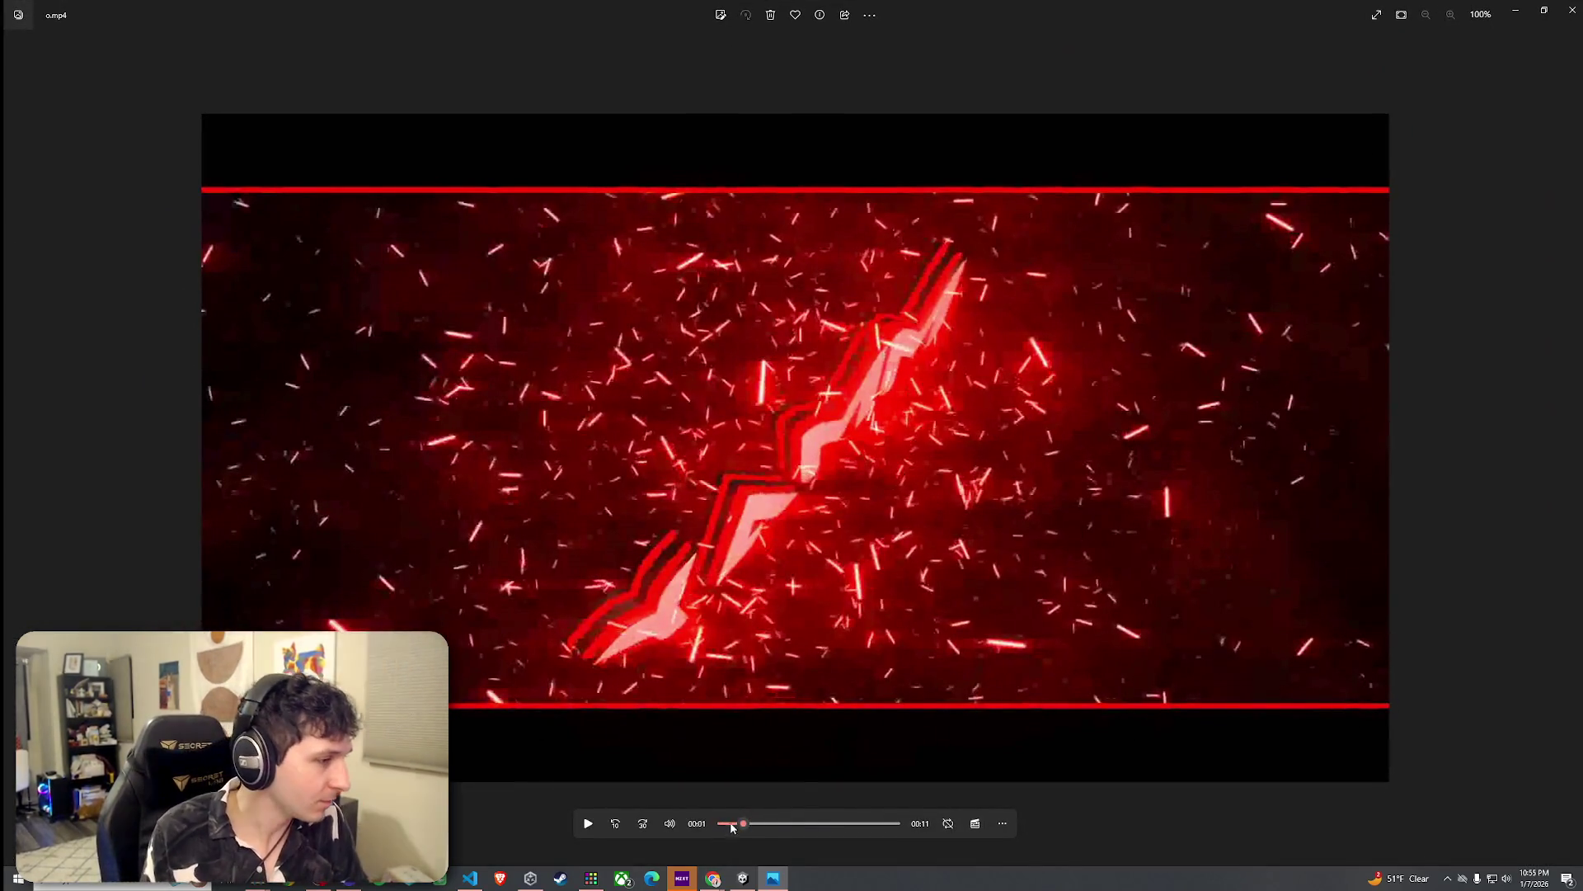
# Step: Rewind the red intro video to 00:00, adjust the volume, play it, then close Photos
pyautogui.click(714, 823)
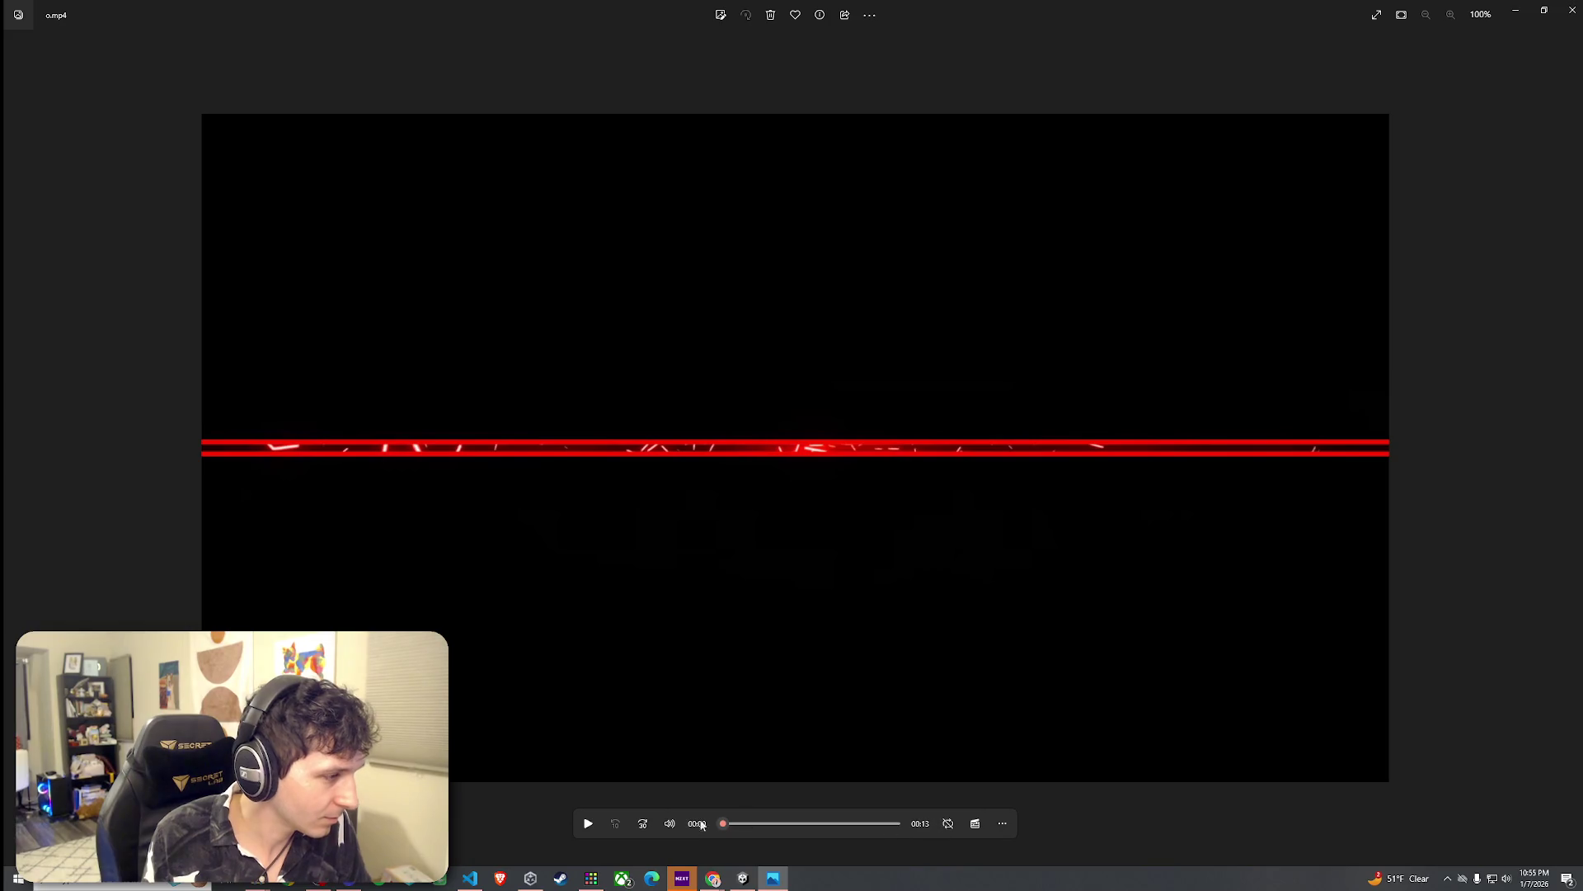
pyautogui.click(669, 823)
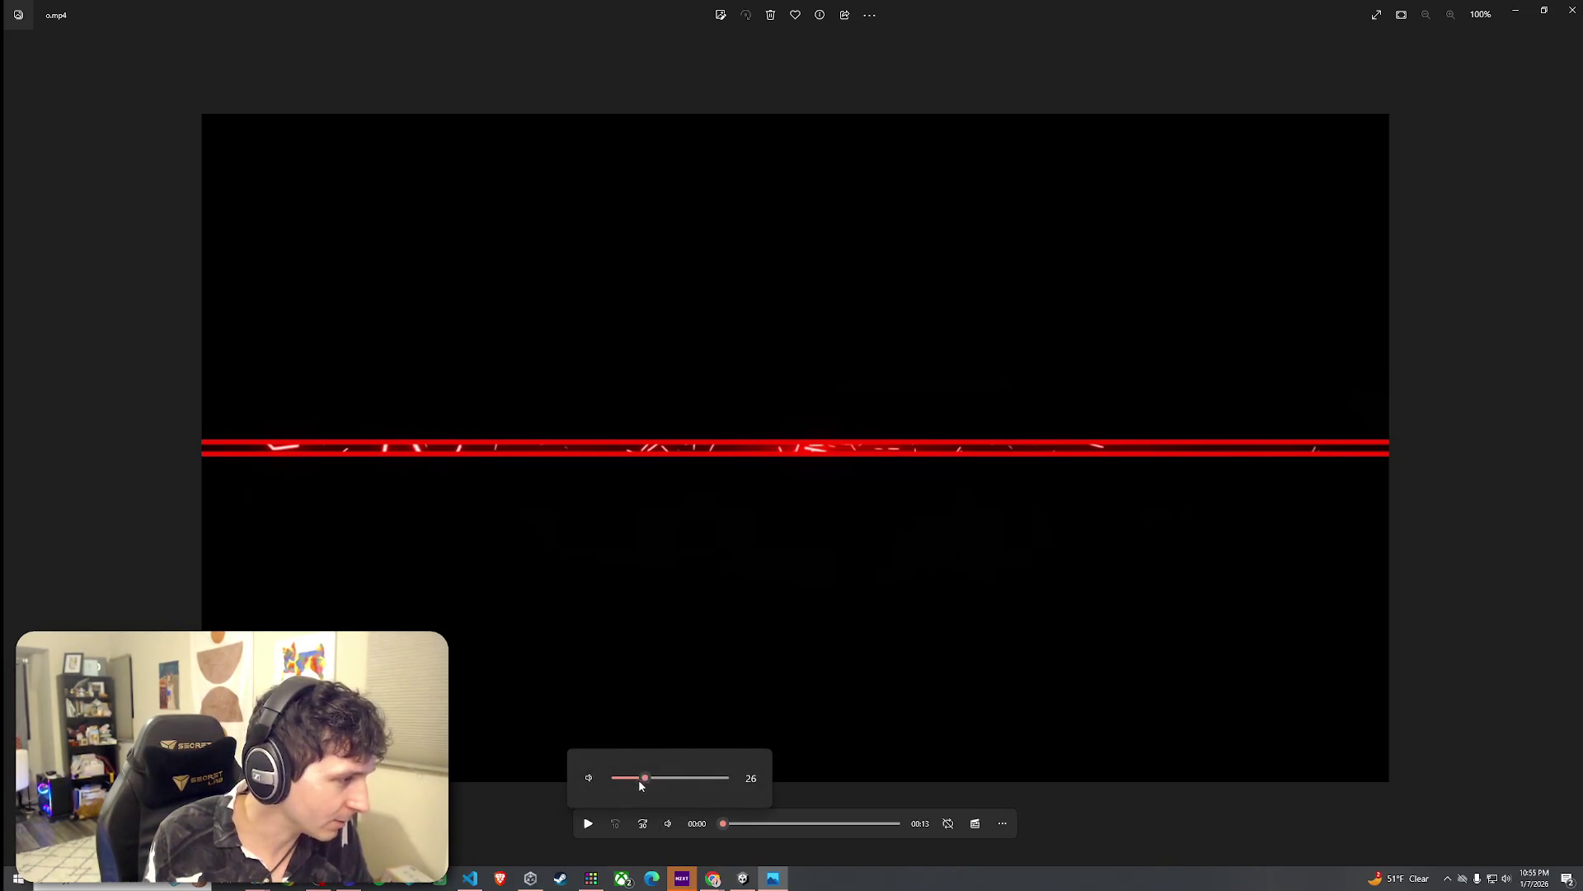
pyautogui.click(591, 823)
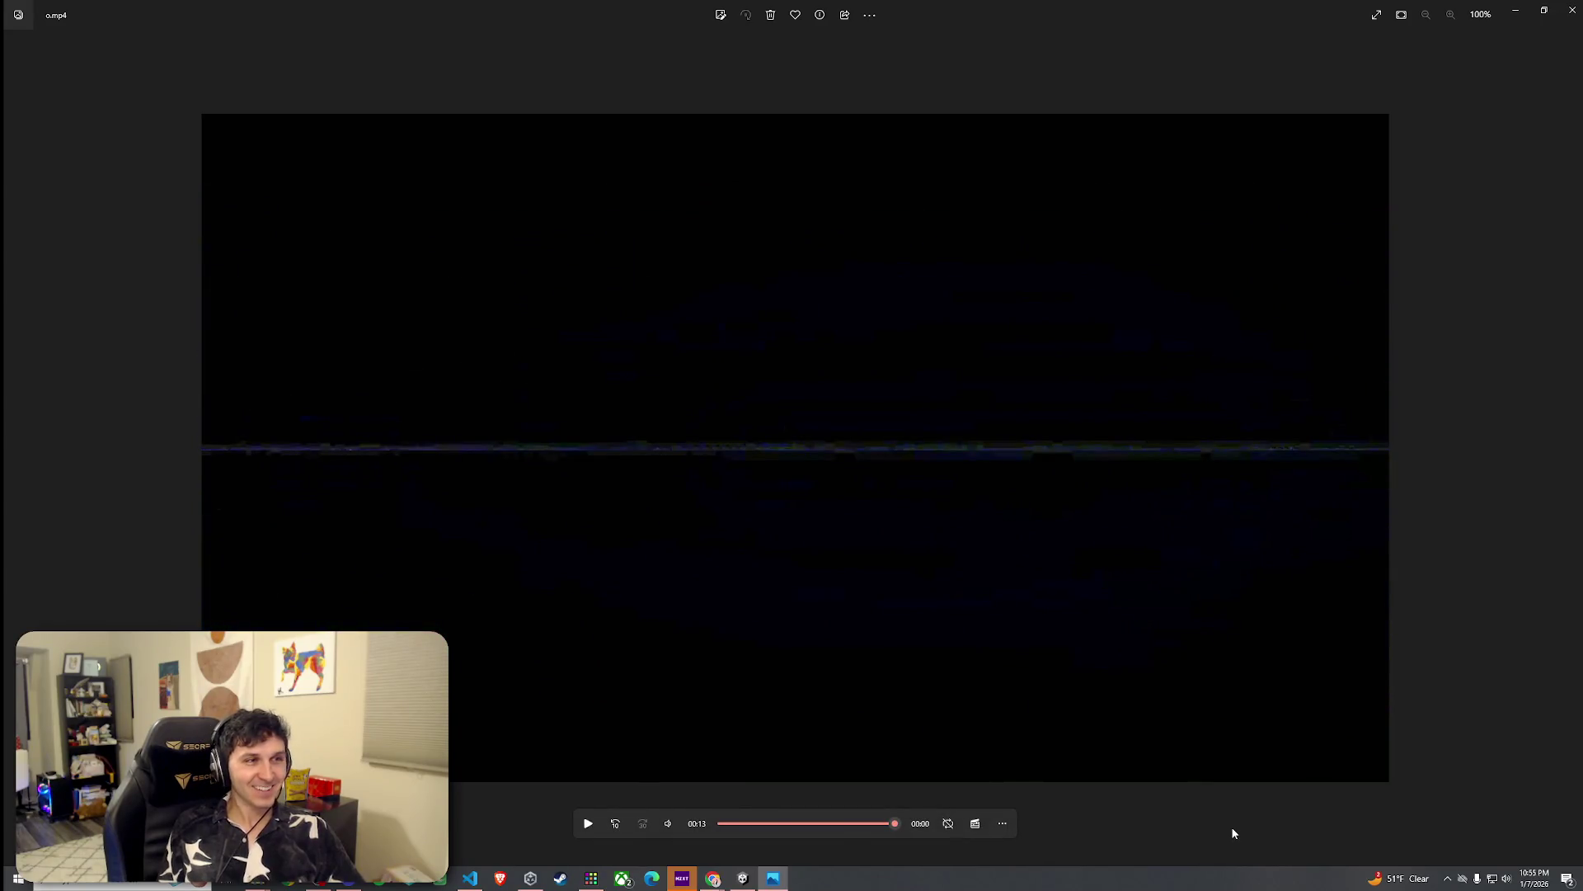
pyautogui.click(1571, 10)
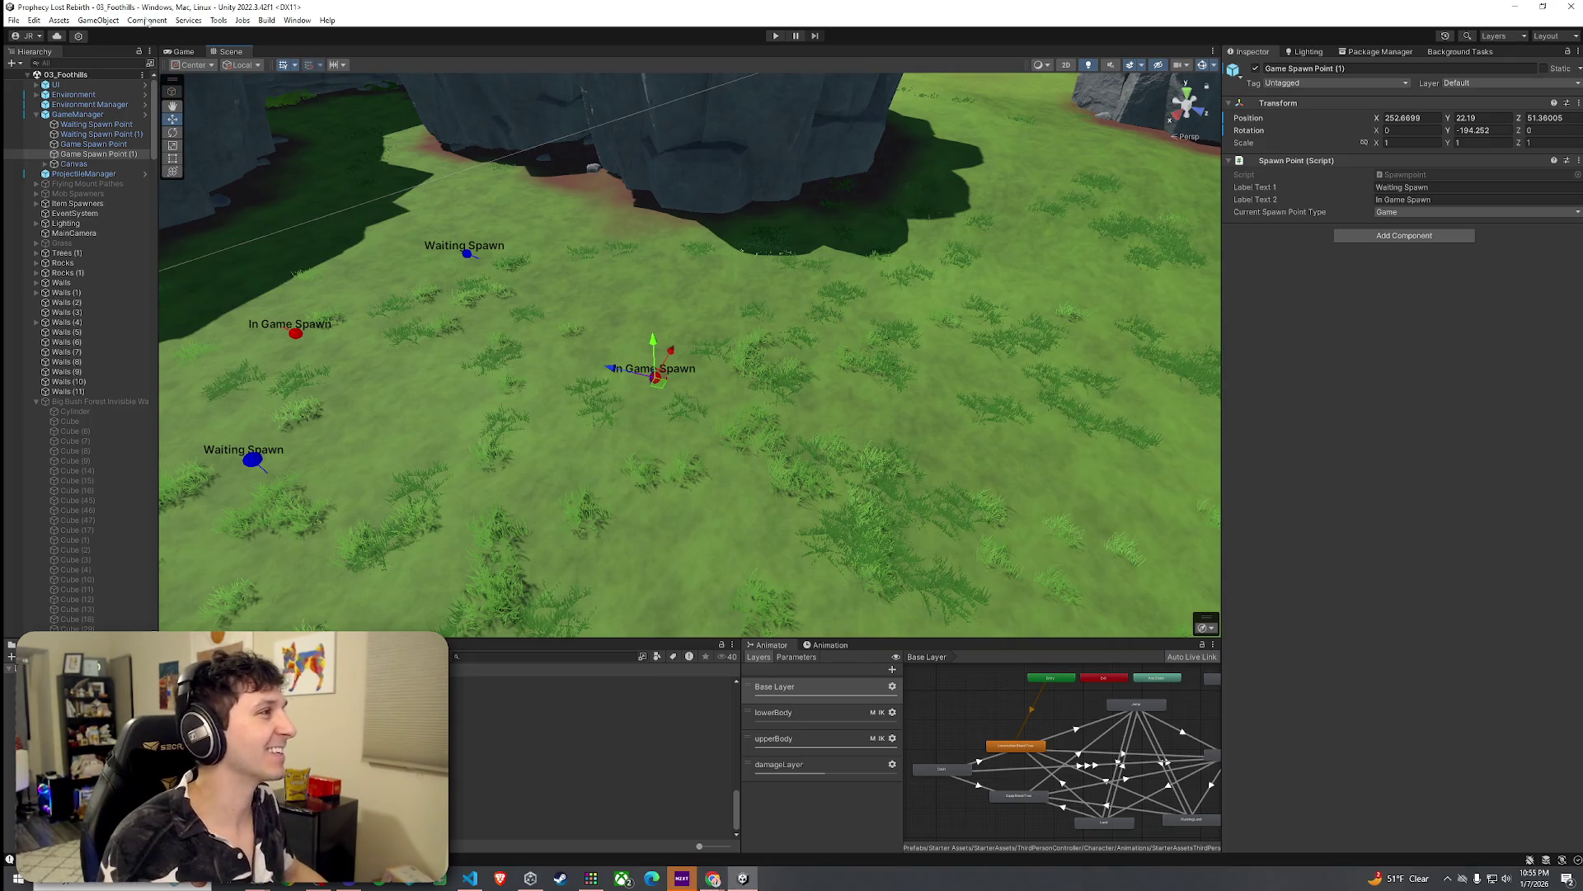
# Step: Save the 03_Foothills scene from the File menu
pyautogui.click(14, 19)
pyautogui.click(51, 79)
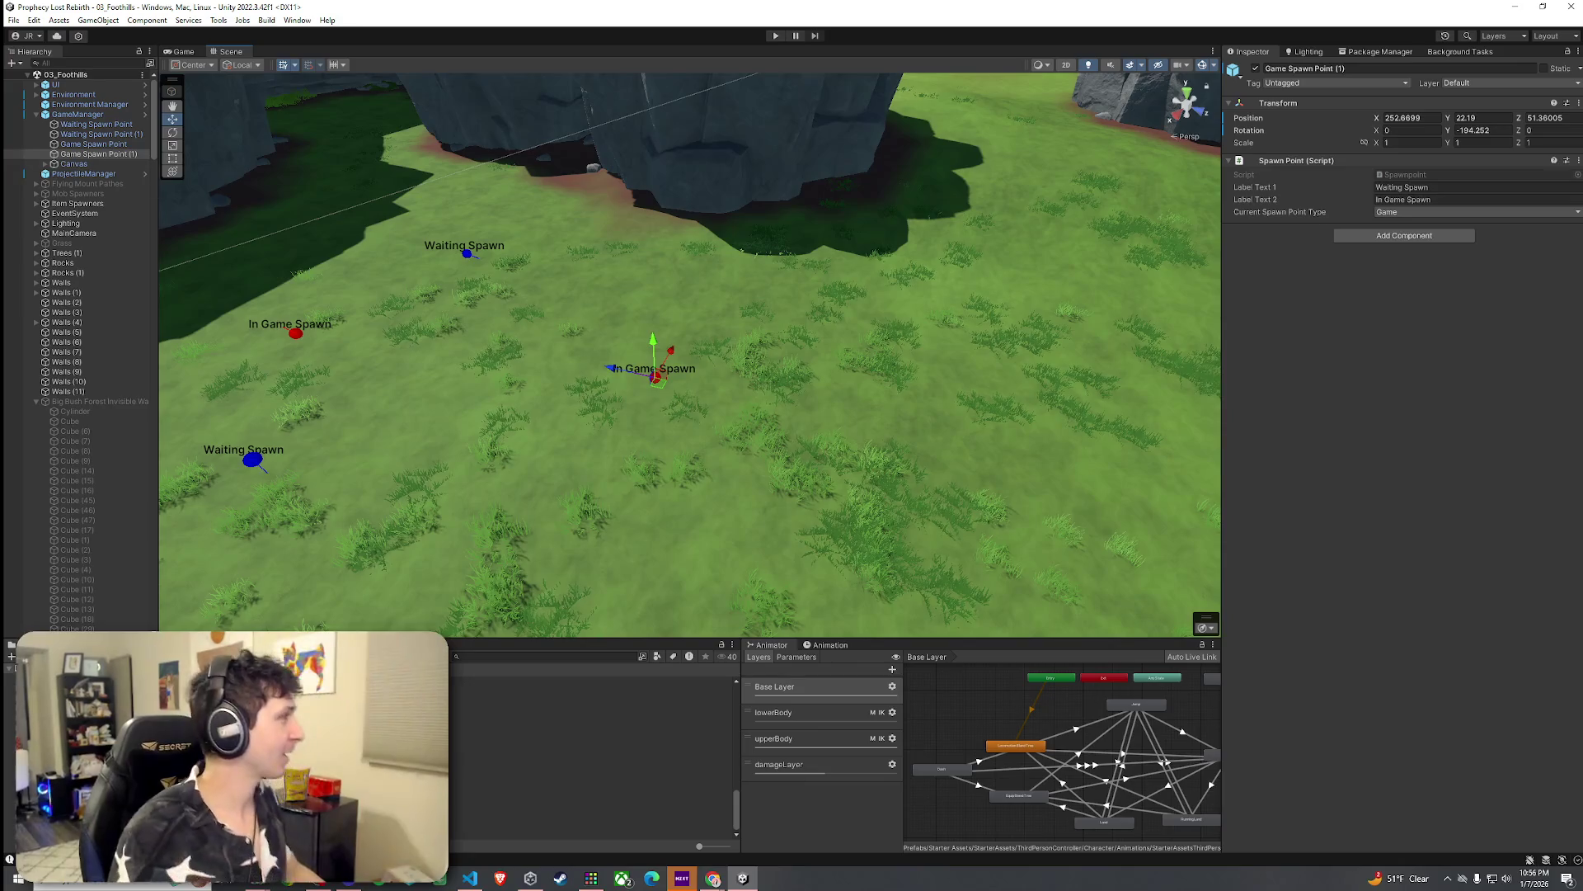
# Step: Save the scene again and check the File menu's save options
pyautogui.click(14, 20)
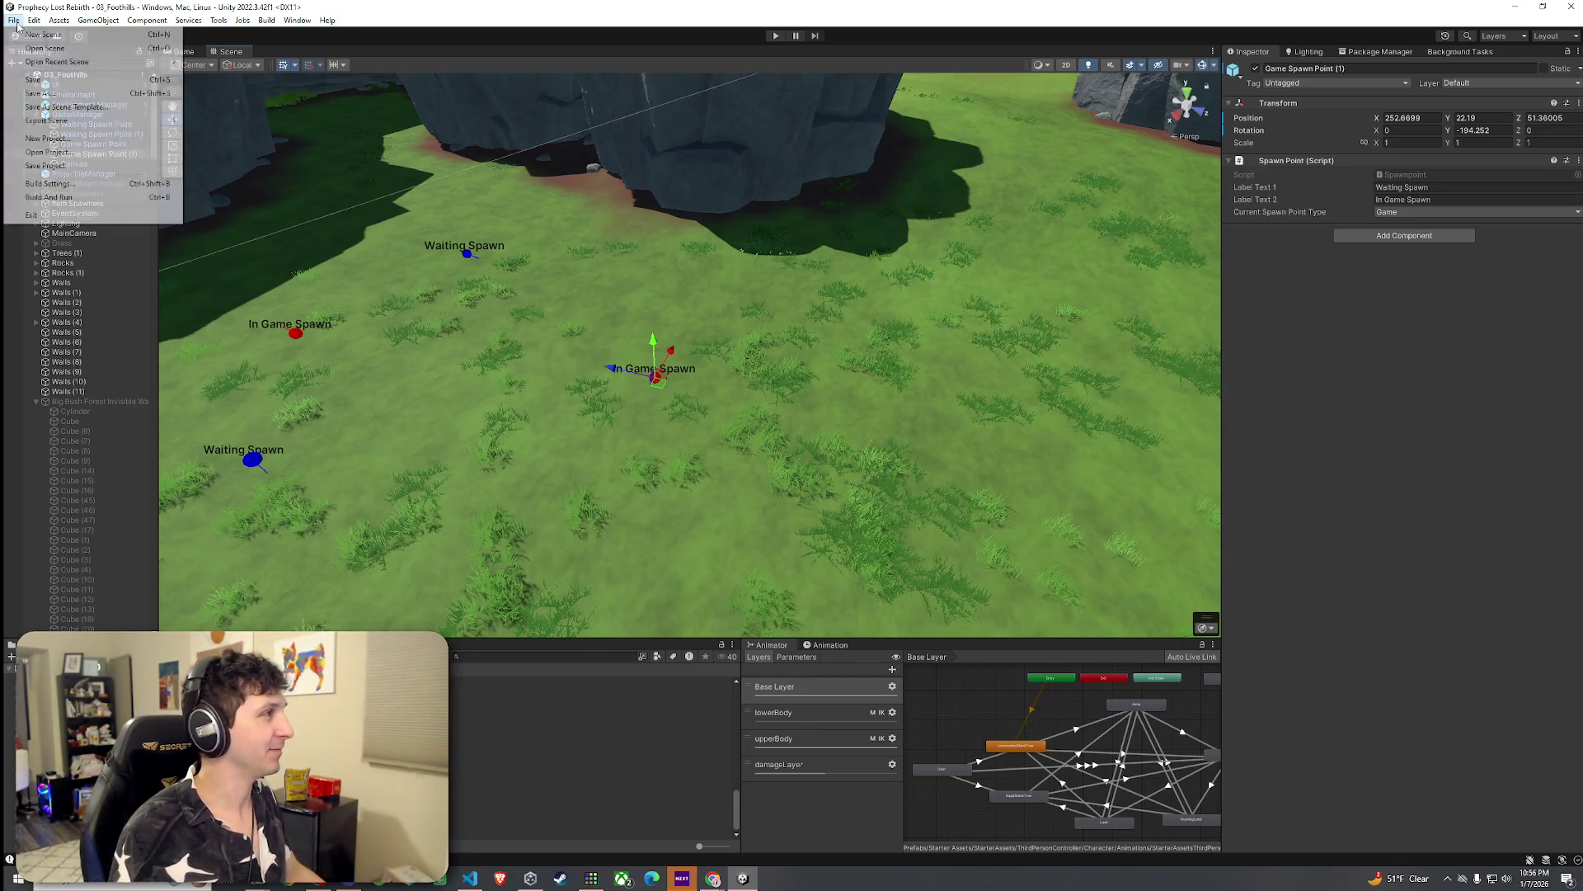
pyautogui.click(51, 80)
pyautogui.hotkey('alt', 'Tab')
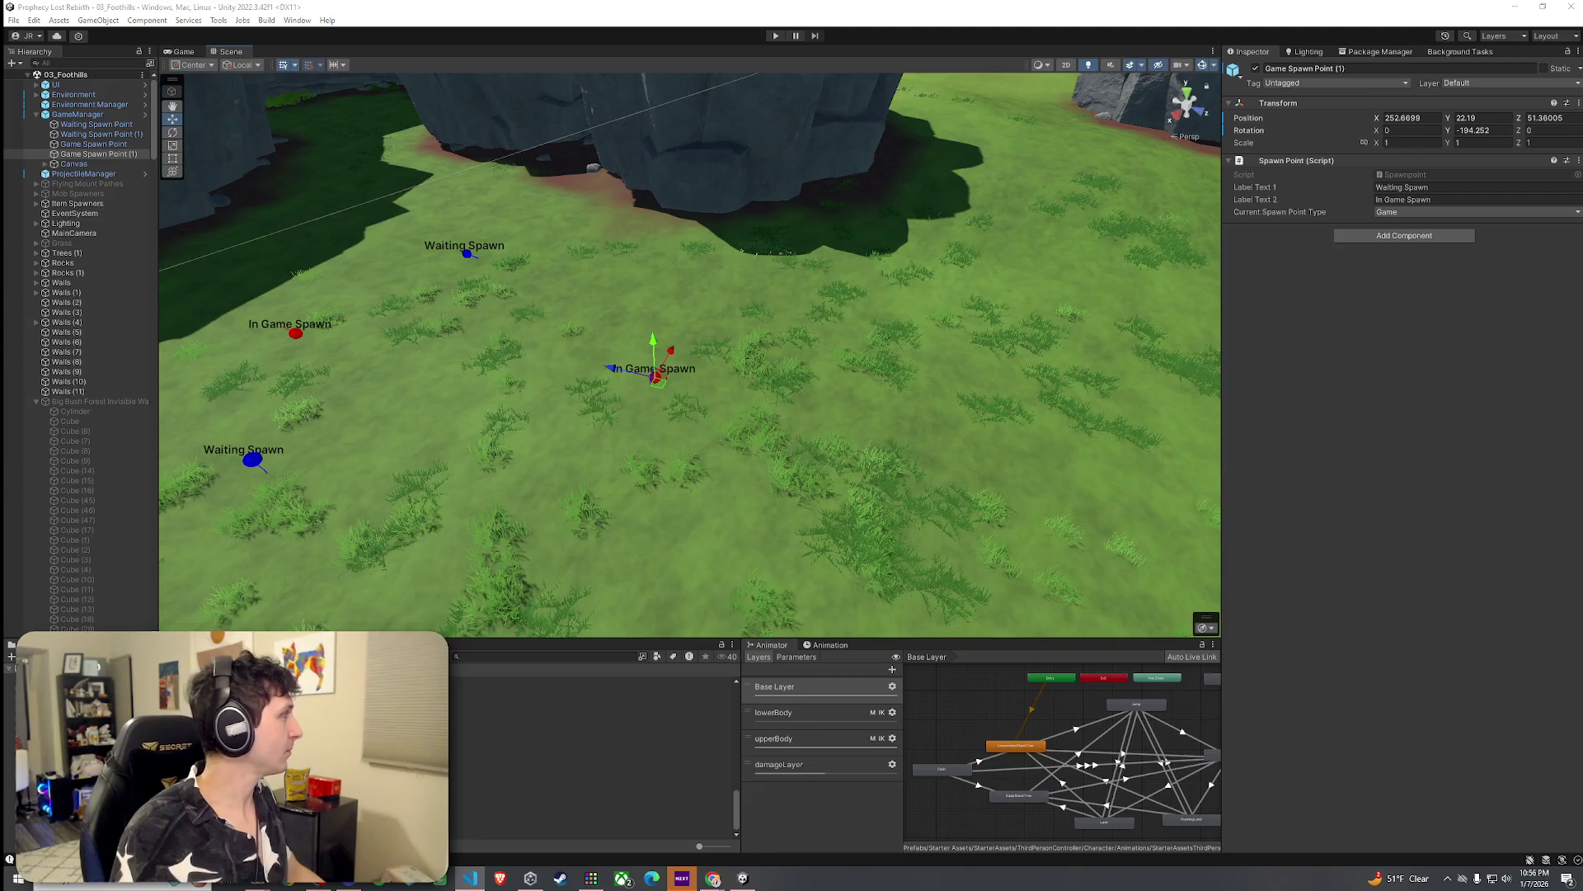
pyautogui.click(10, 21)
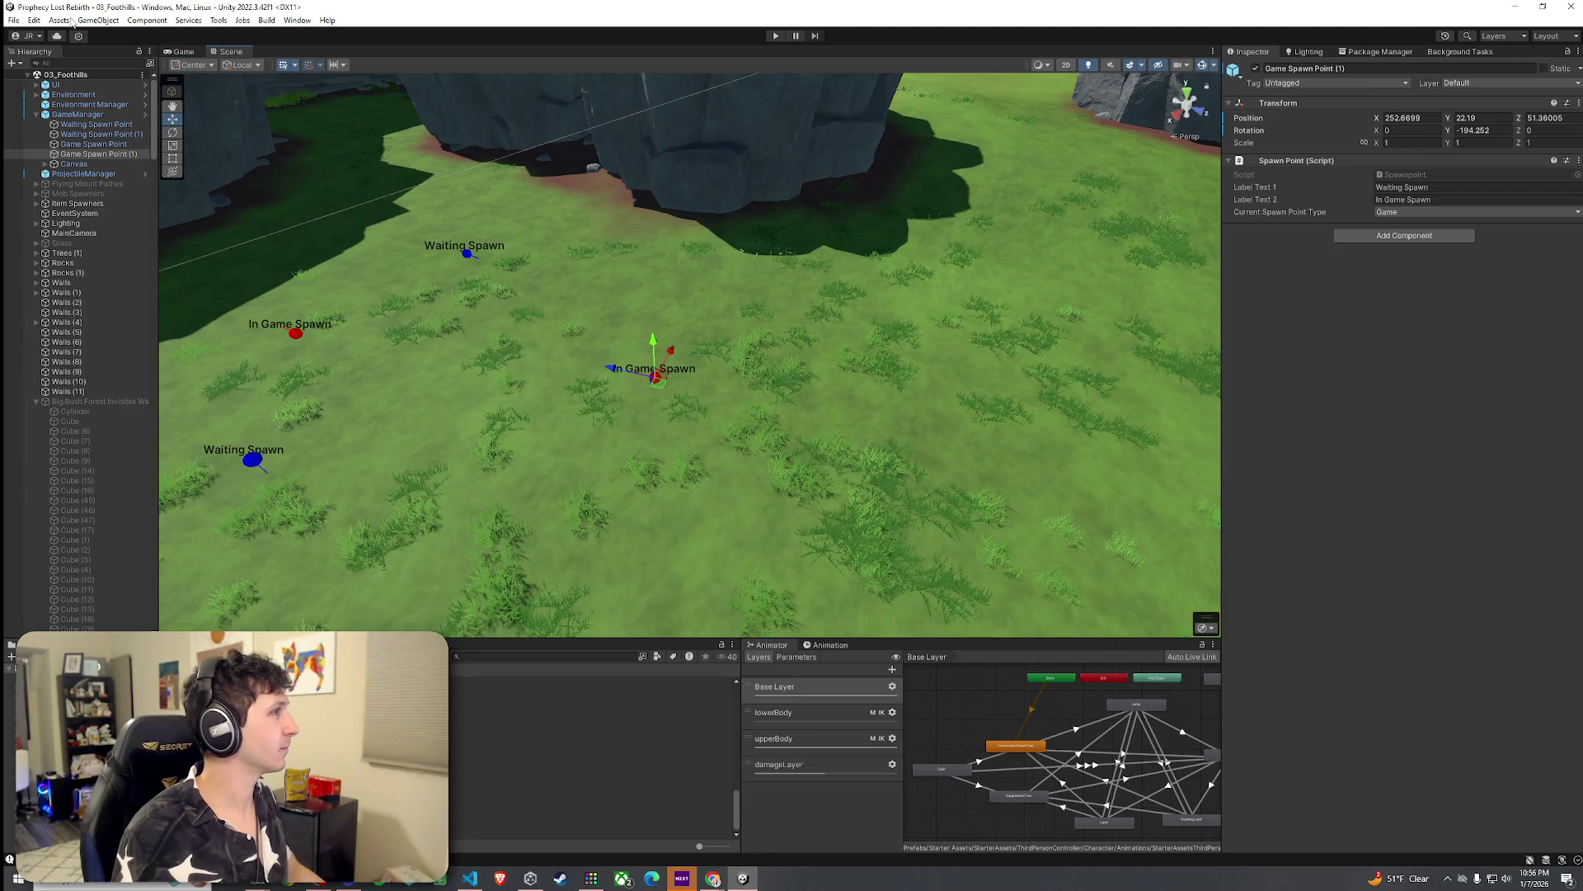
pyautogui.click(12, 22)
pyautogui.press('Escape')
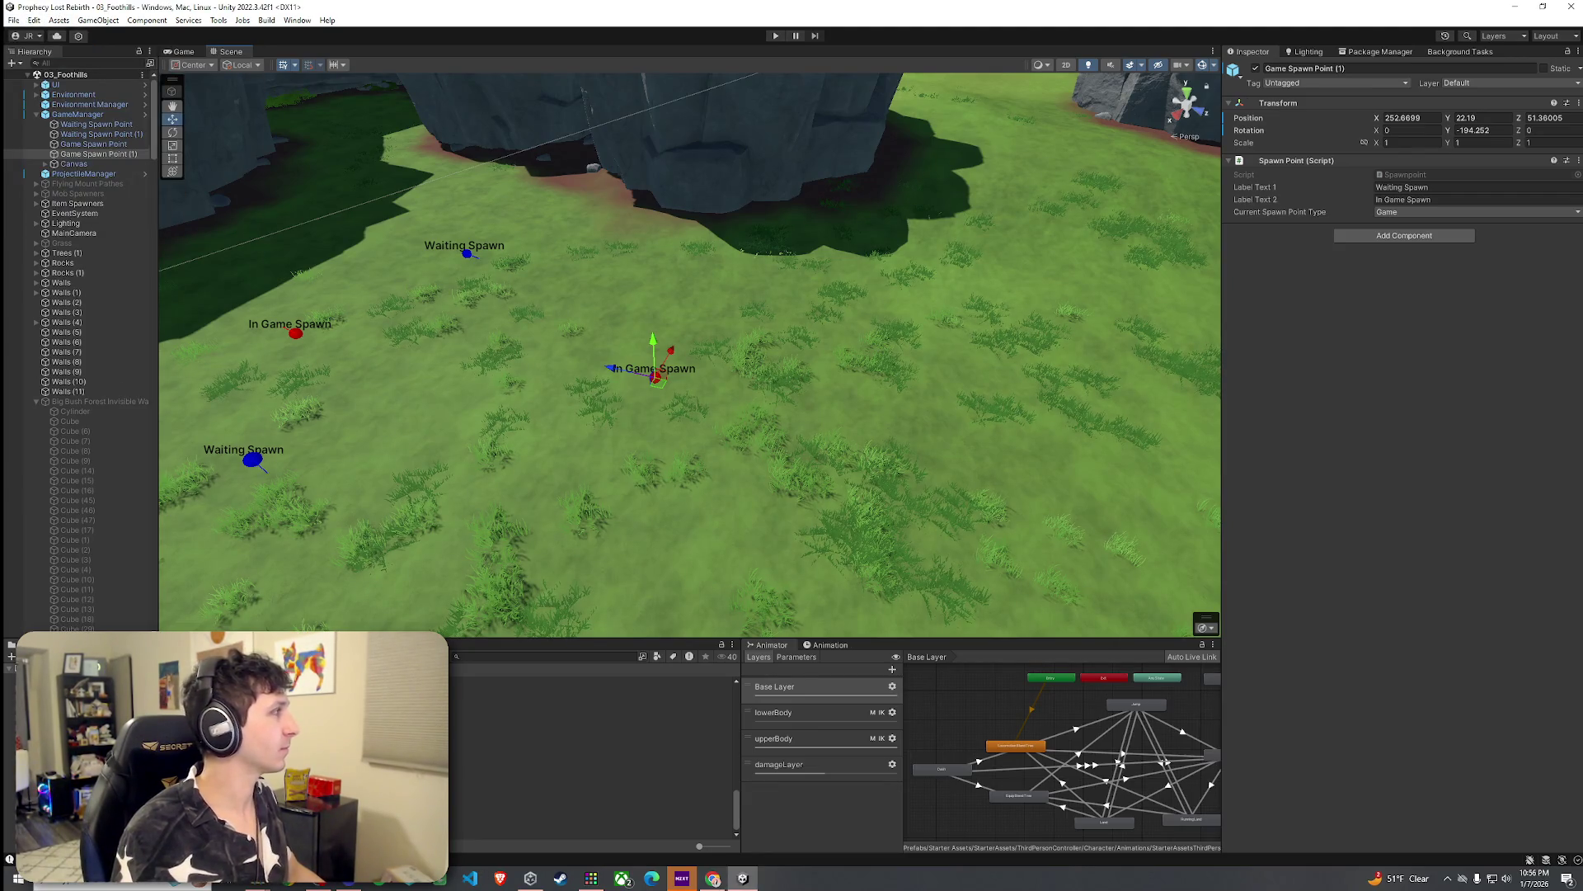
pyautogui.click(13, 20)
pyautogui.press('Escape')
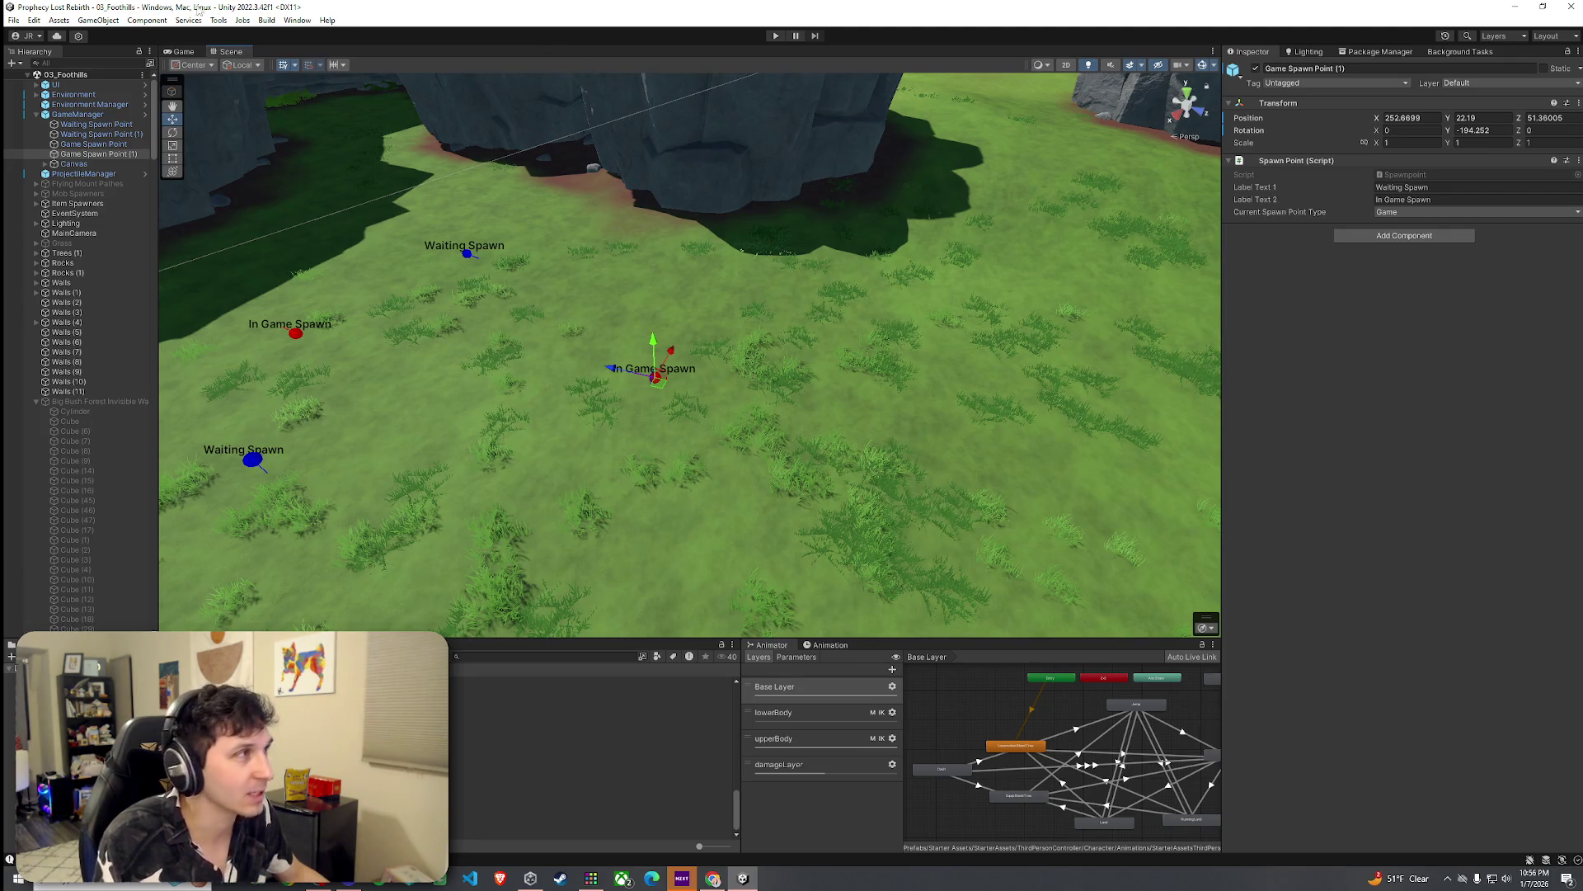
pyautogui.click(14, 20)
pyautogui.click(197, 10)
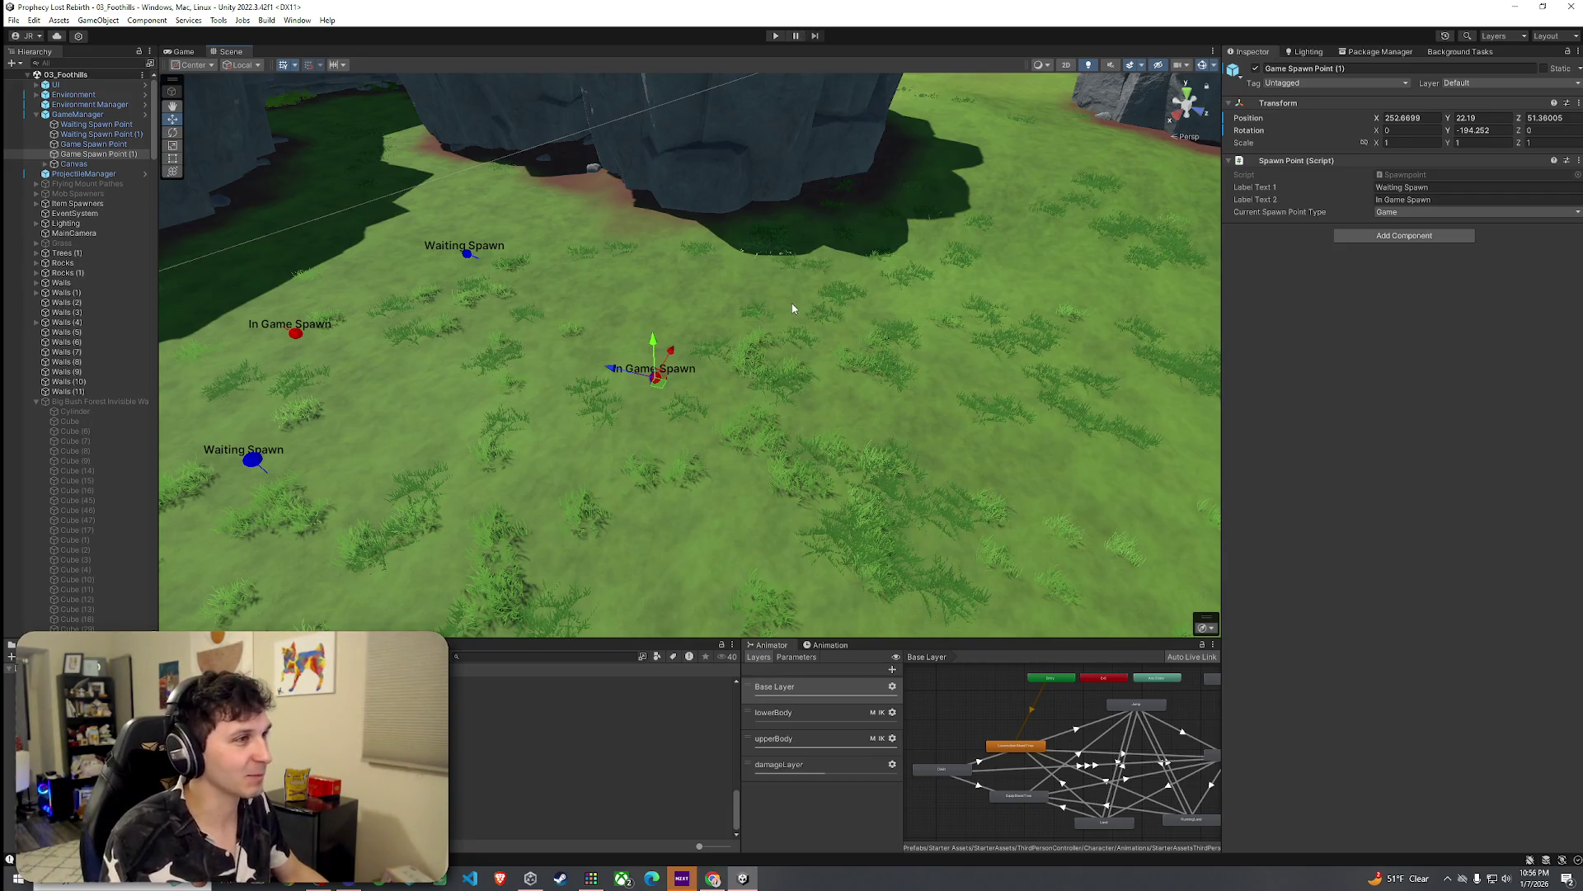
# Step: Orbit the Scene view into the canyon and frame Game Spawn Point (1)
pyautogui.moveTo(837, 272); pyautogui.dragTo(773, 212)
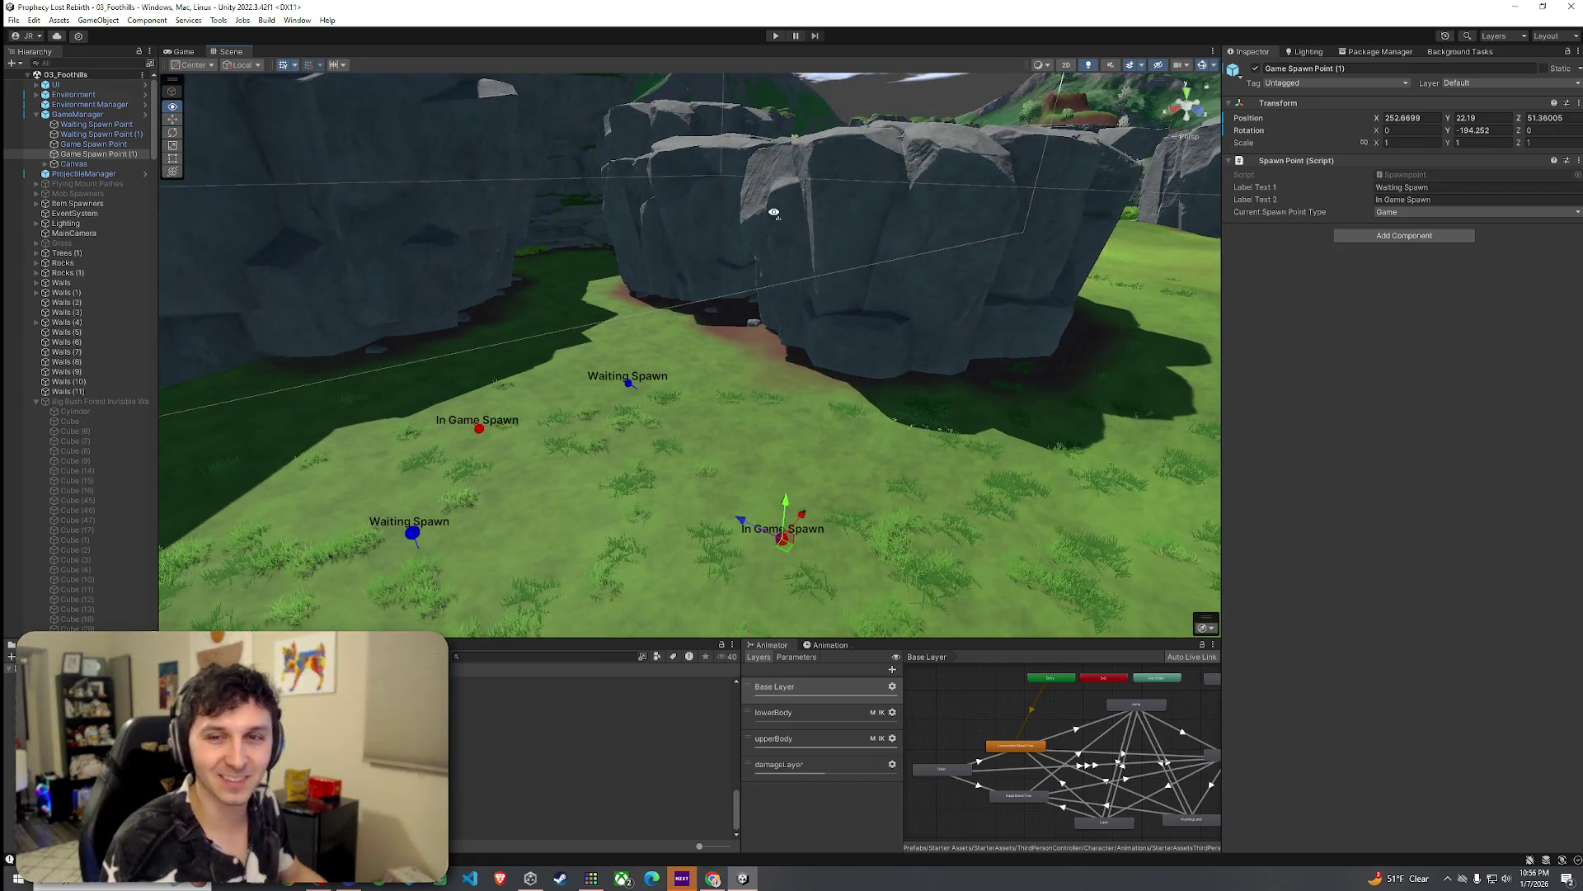
pyautogui.scroll(5, 784, 272)
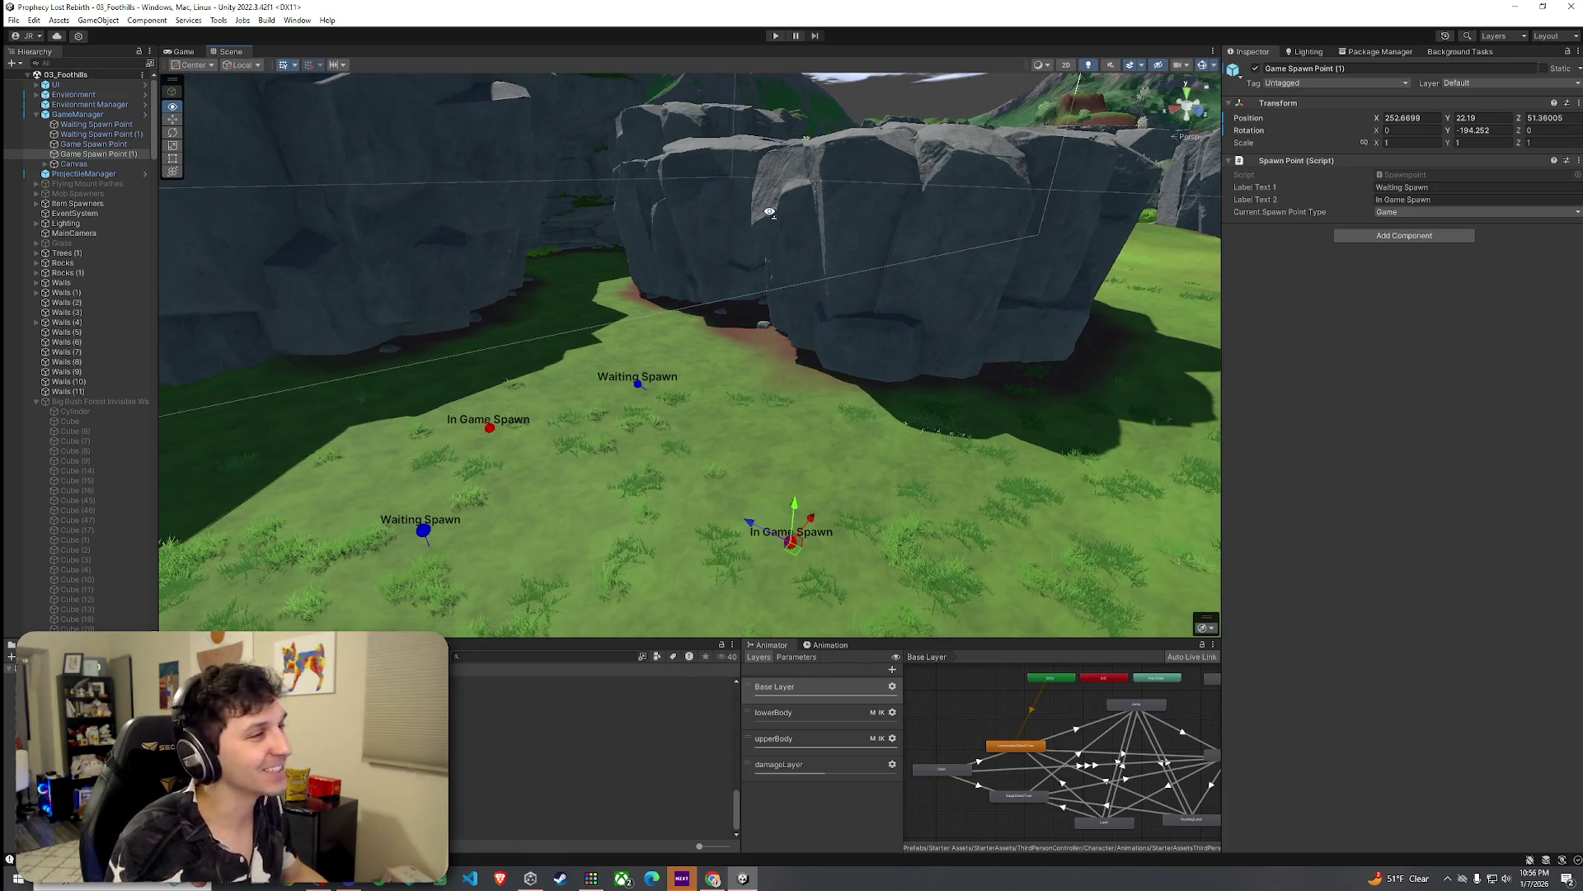
pyautogui.moveTo(792, 316)
pyautogui.mouseDown()
pyautogui.moveTo(809, 343)
pyautogui.moveTo(813, 283)
pyautogui.moveTo(725, 272)
pyautogui.moveTo(749, 311)
pyautogui.moveTo(745, 416)
pyautogui.mouseUp()
pyautogui.press('f')
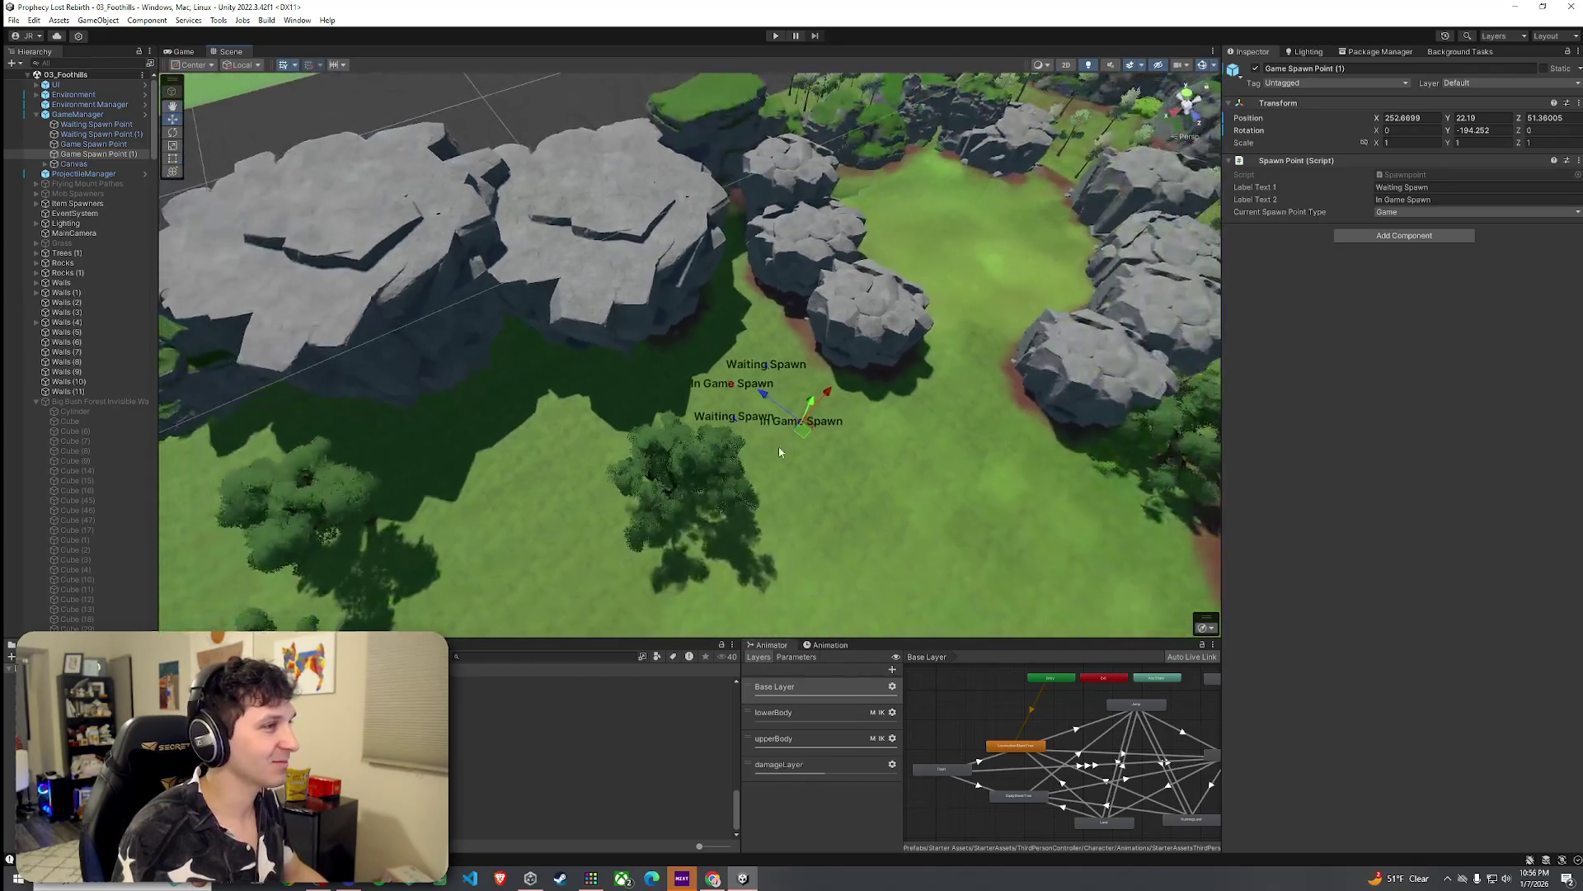
# Step: Enter Play mode and display the Prophecy Lost title screen in the Game view
pyautogui.click(59, 20)
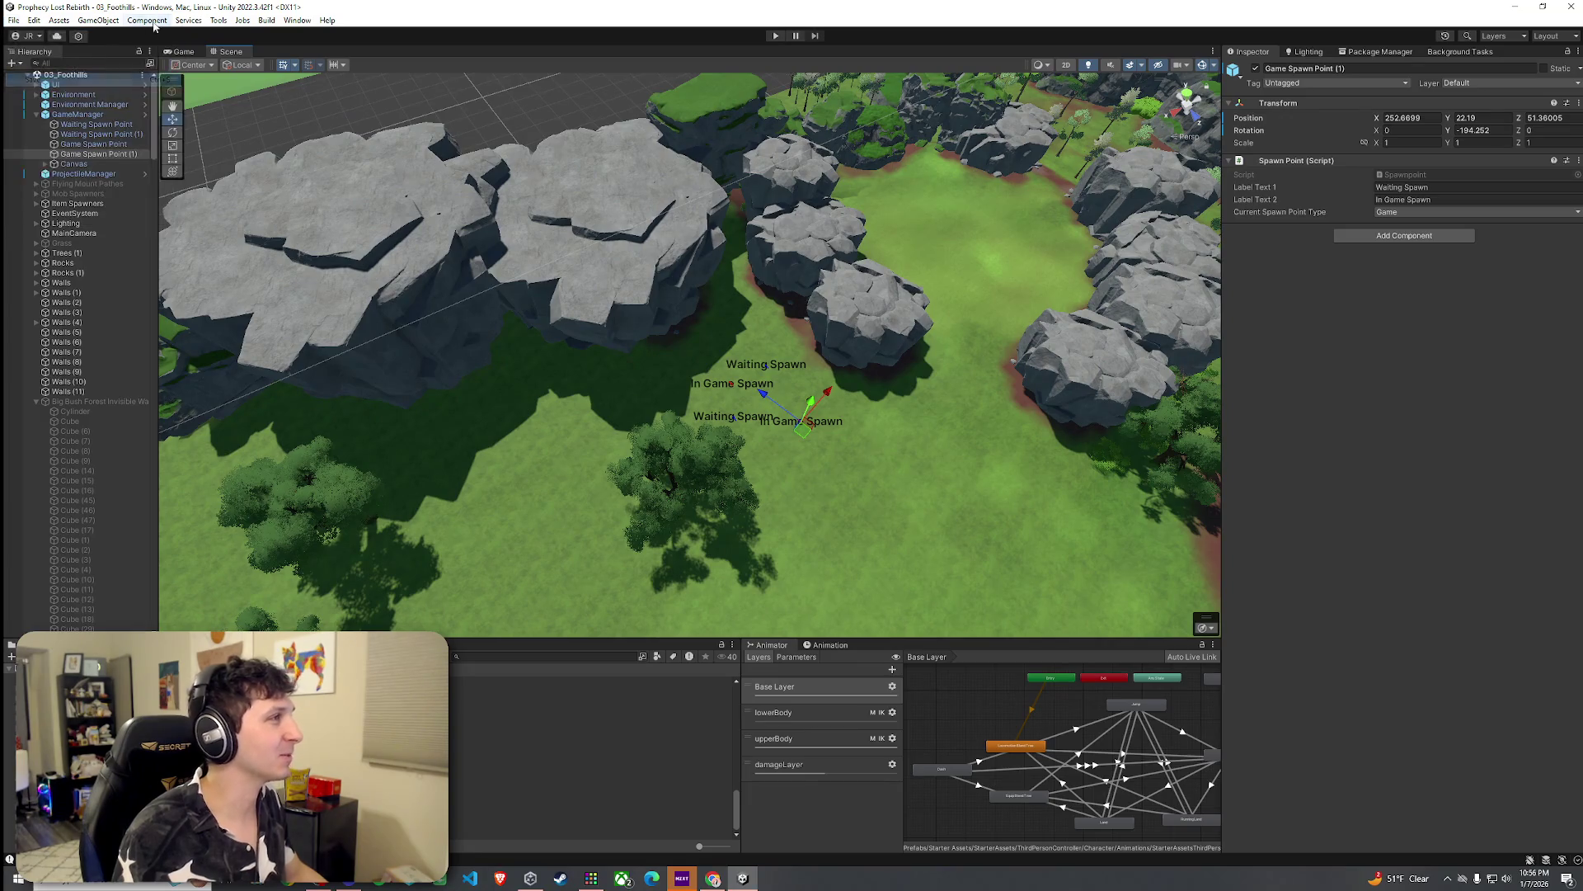
pyautogui.doubleClick(241, 52)
pyautogui.click(774, 37)
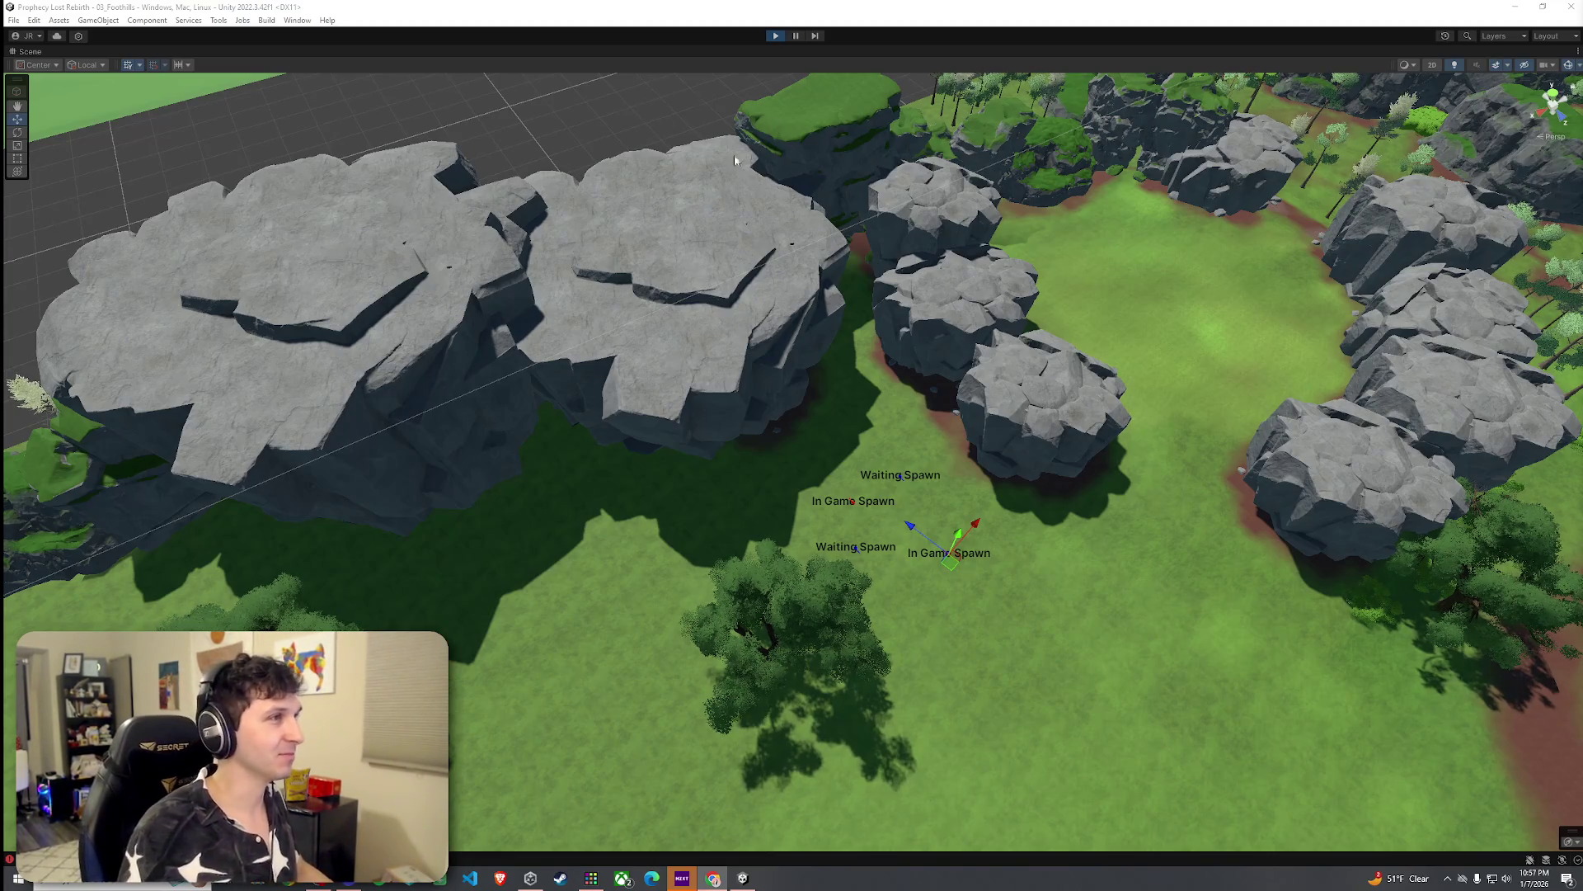
pyautogui.doubleClick(30, 52)
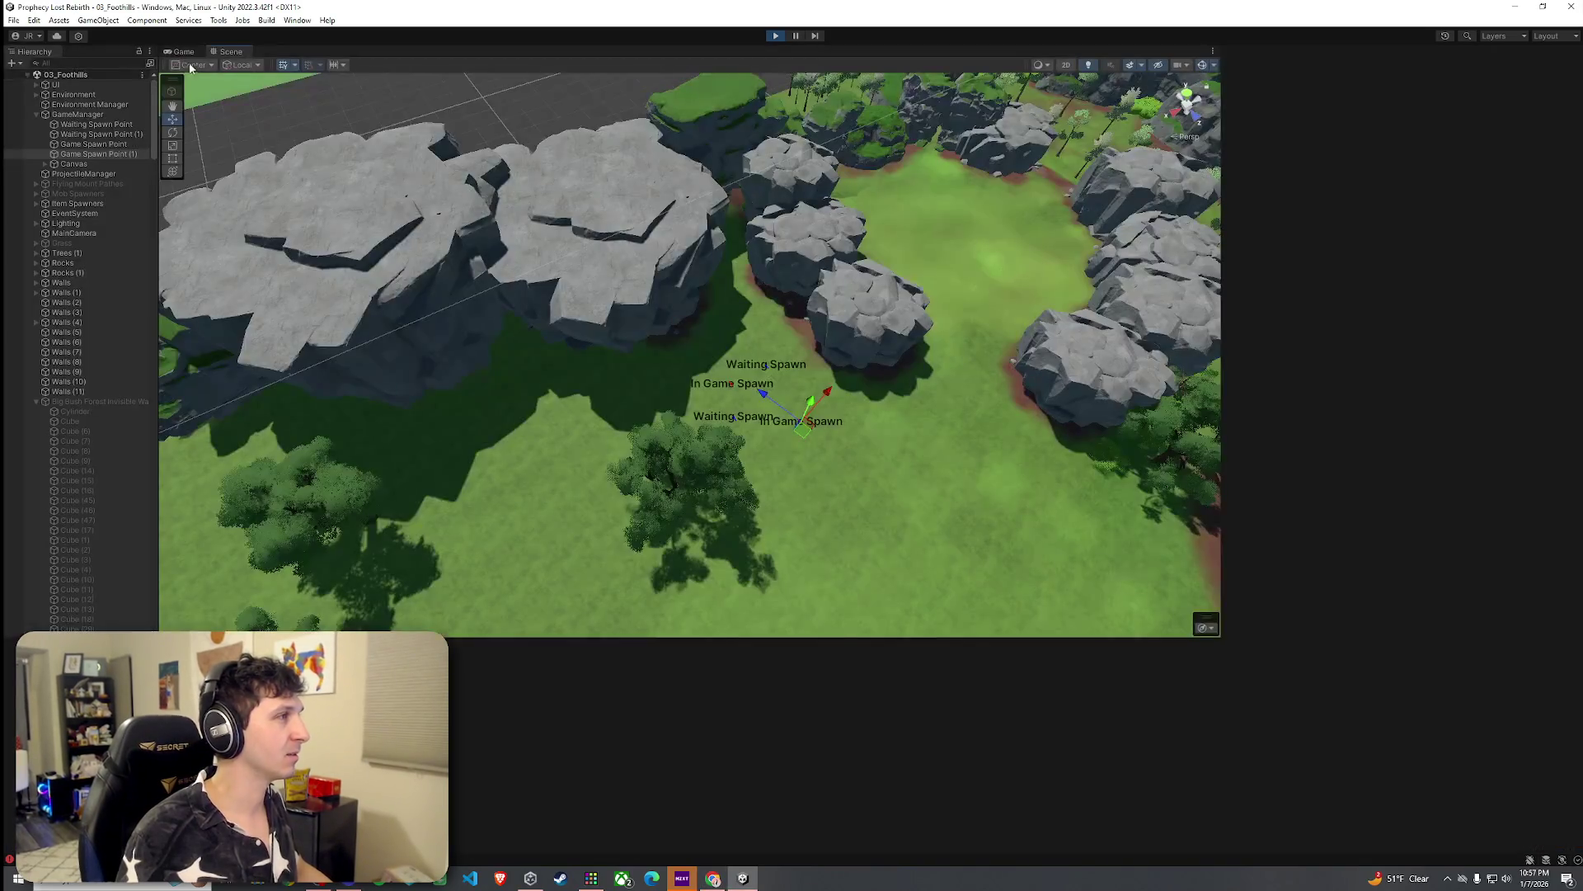
pyautogui.click(181, 51)
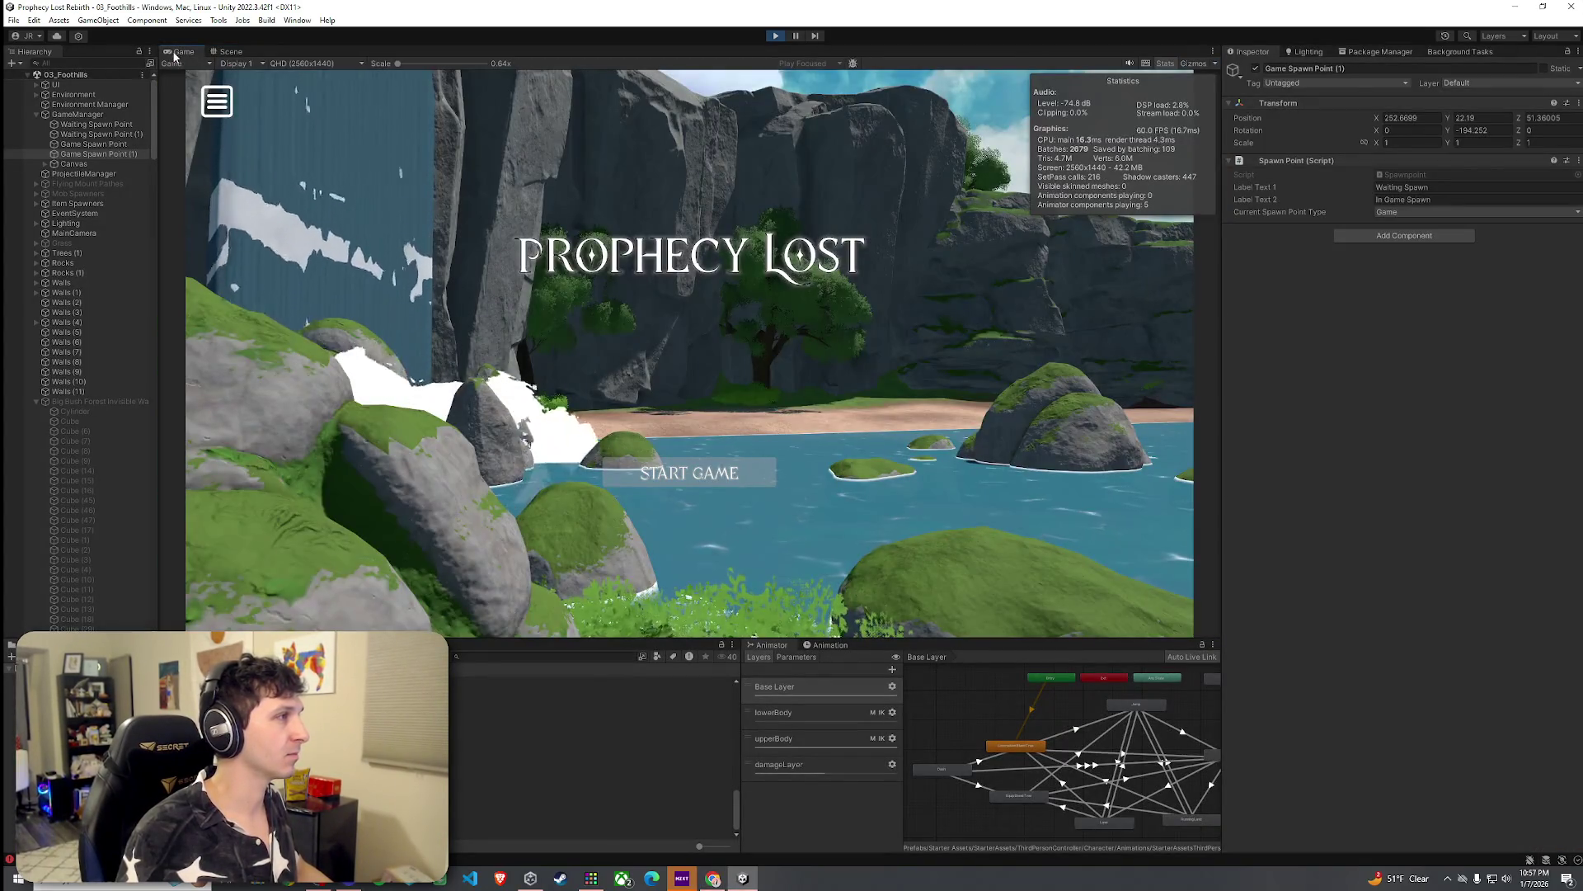
# Step: Maximize the Game view, start the game, and run across the meadow toward the cliff
pyautogui.doubleClick(175, 52)
pyautogui.click(795, 626)
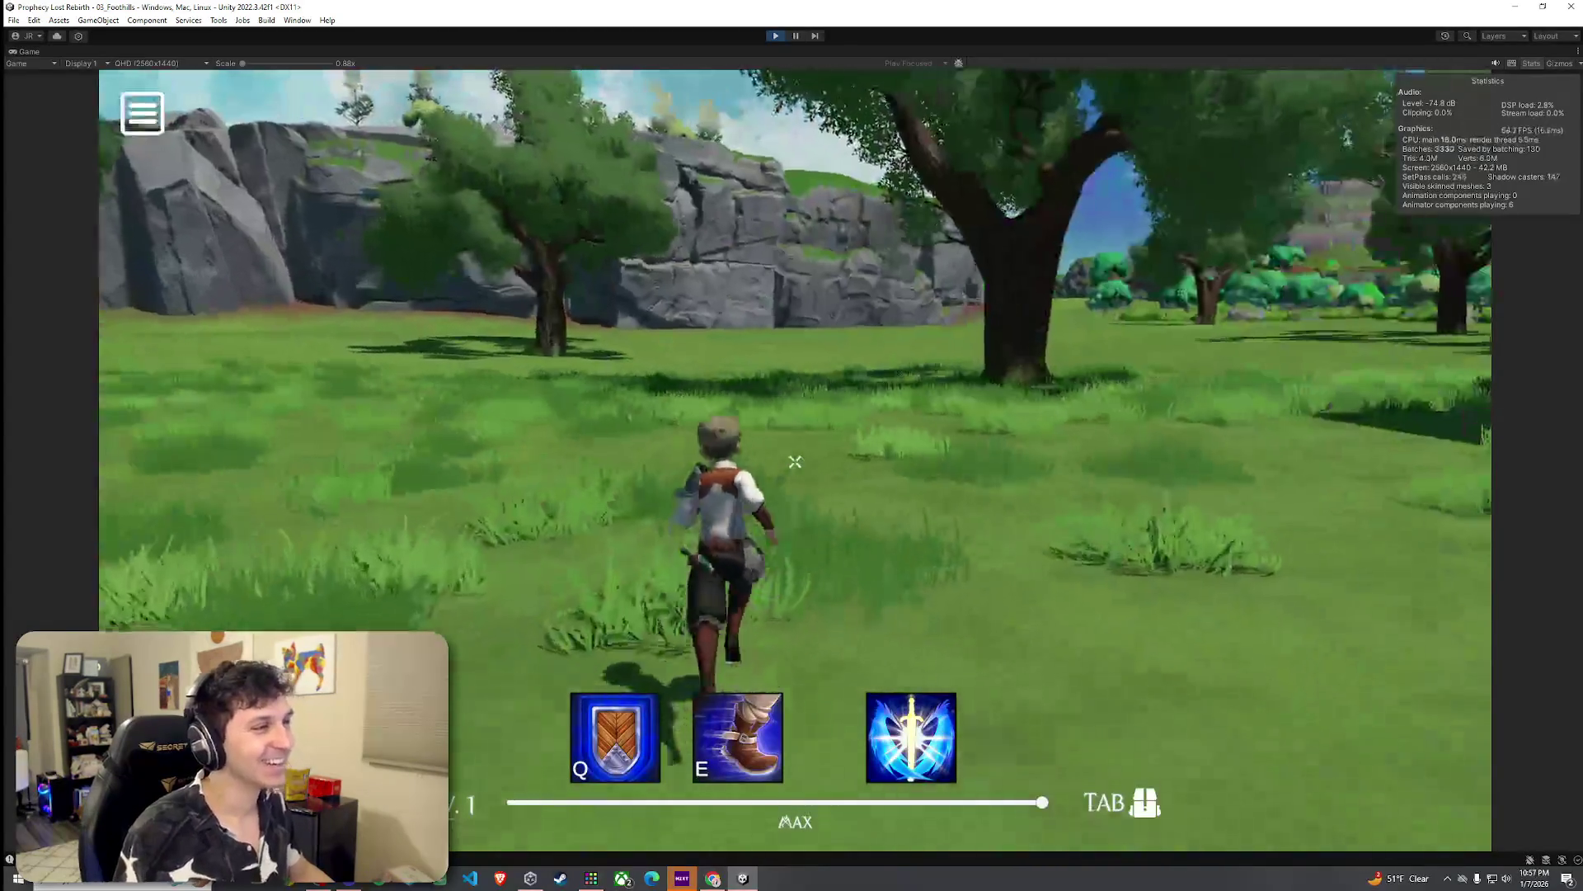
pyautogui.press('w')
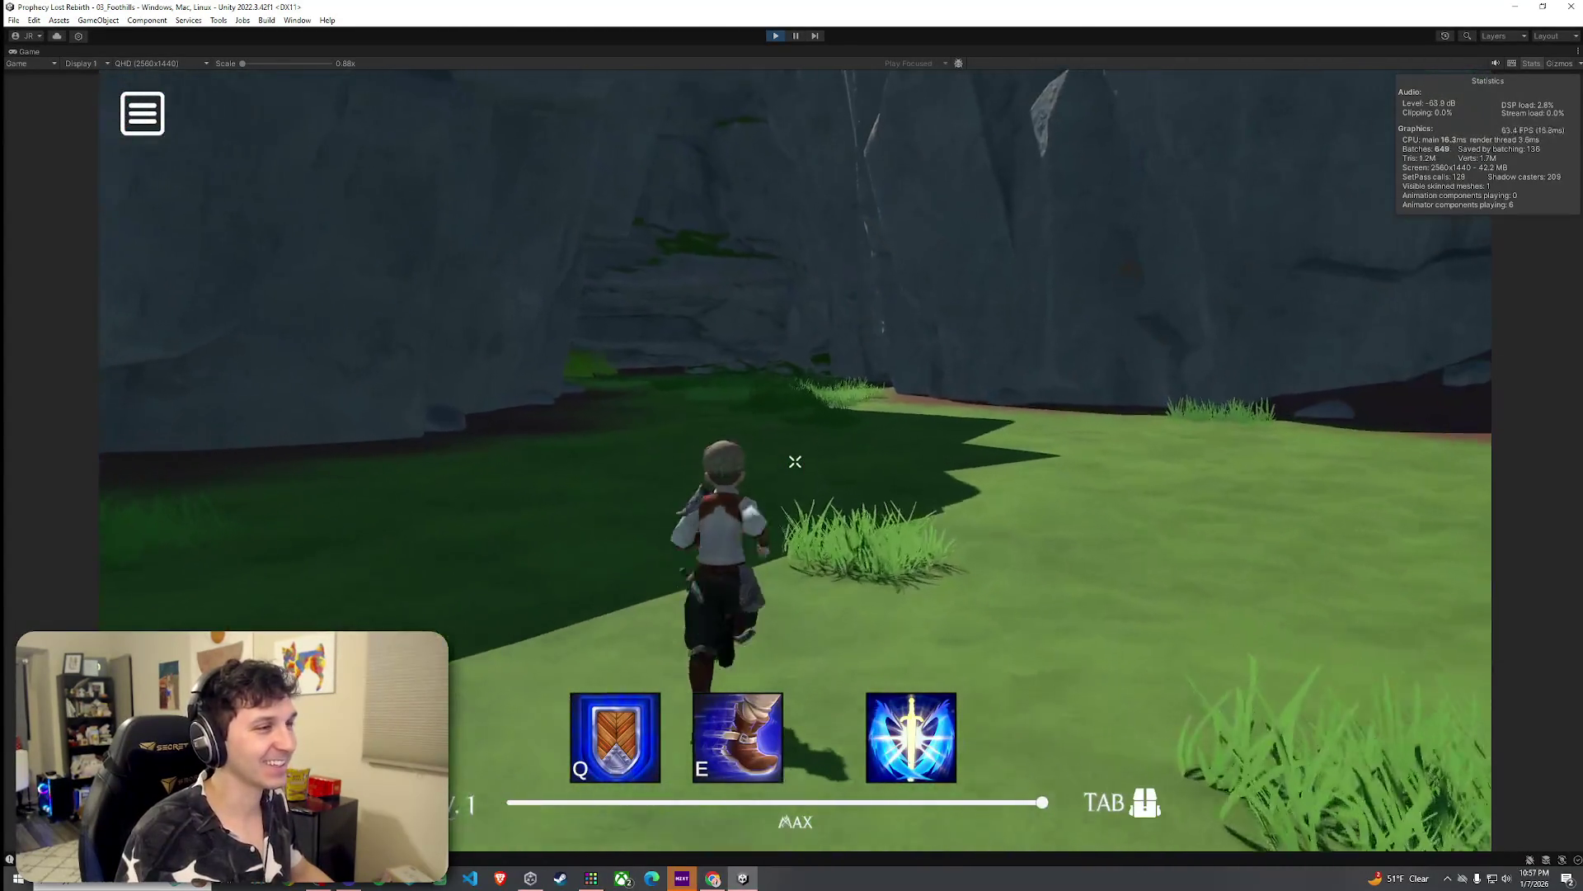
pyautogui.press('w')
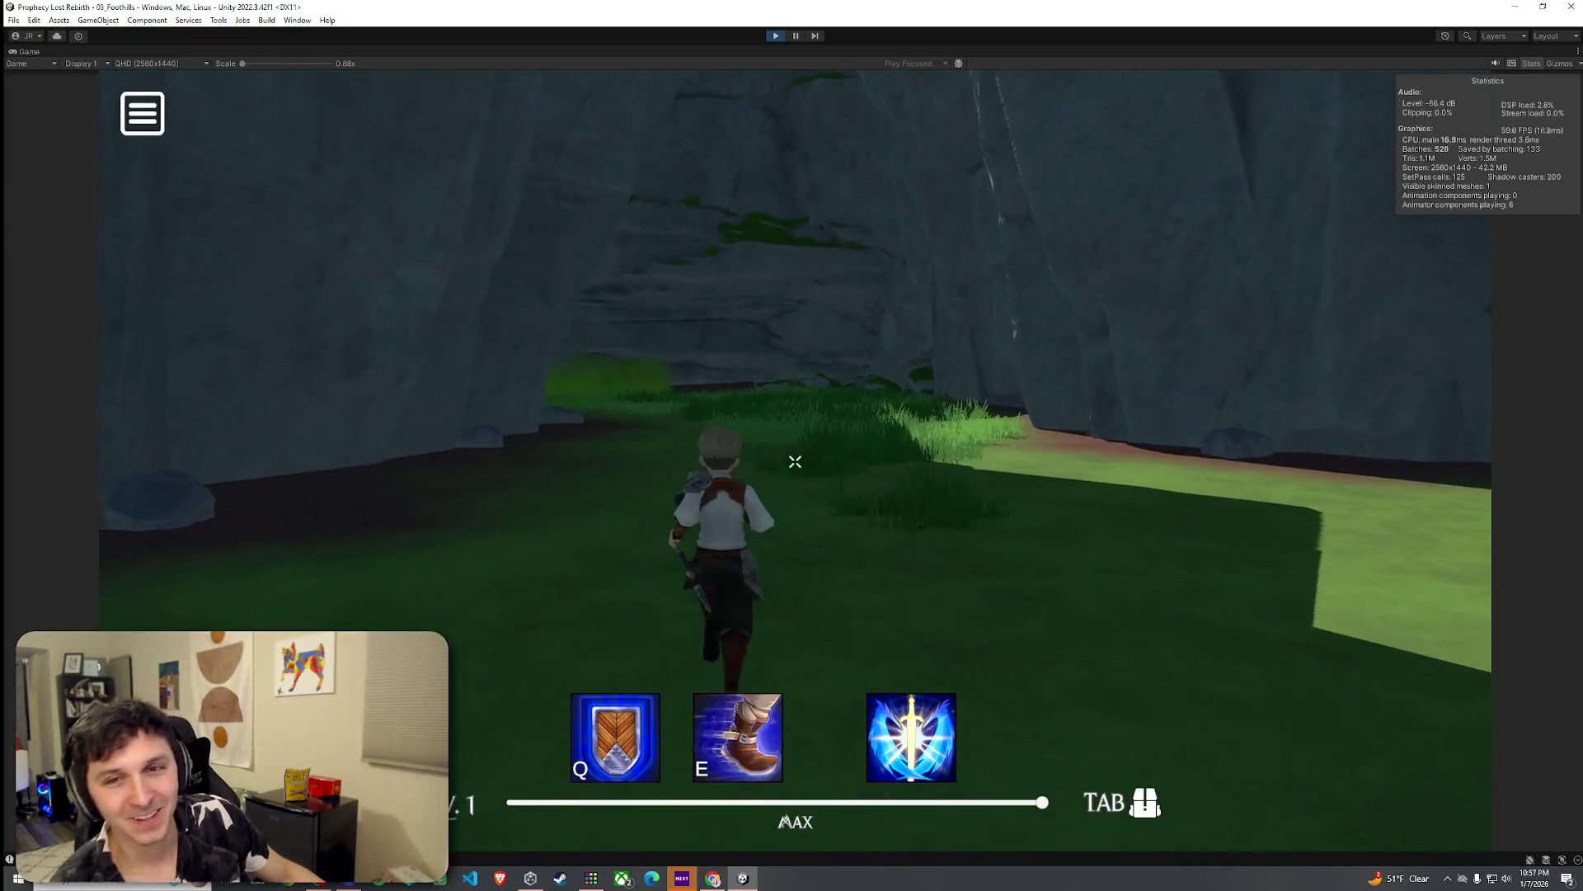
pyautogui.press('w')
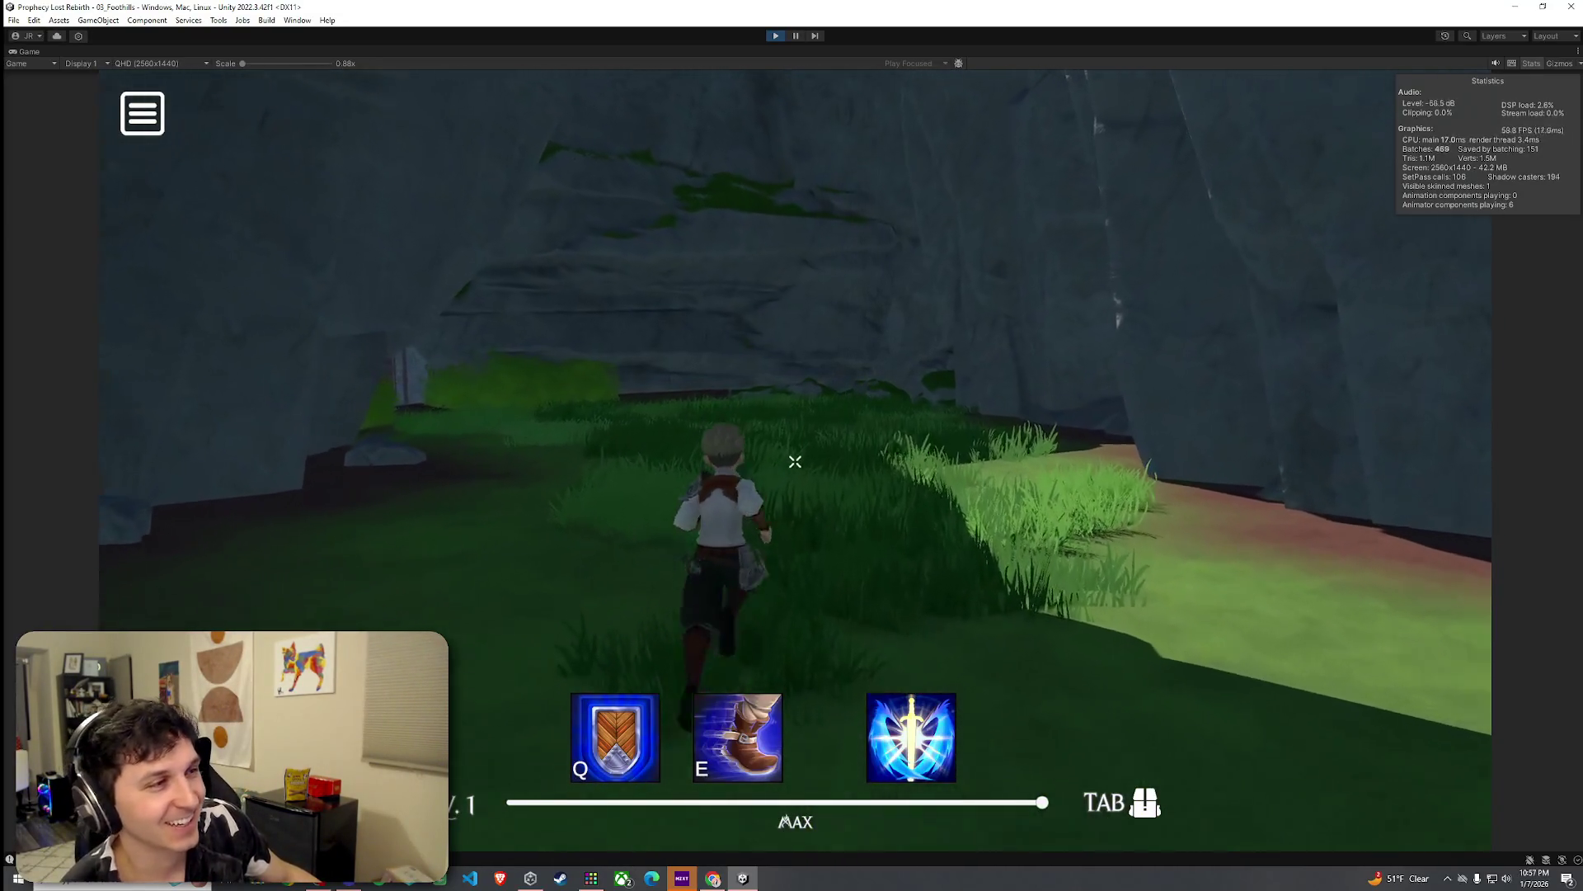
pyautogui.press('w')
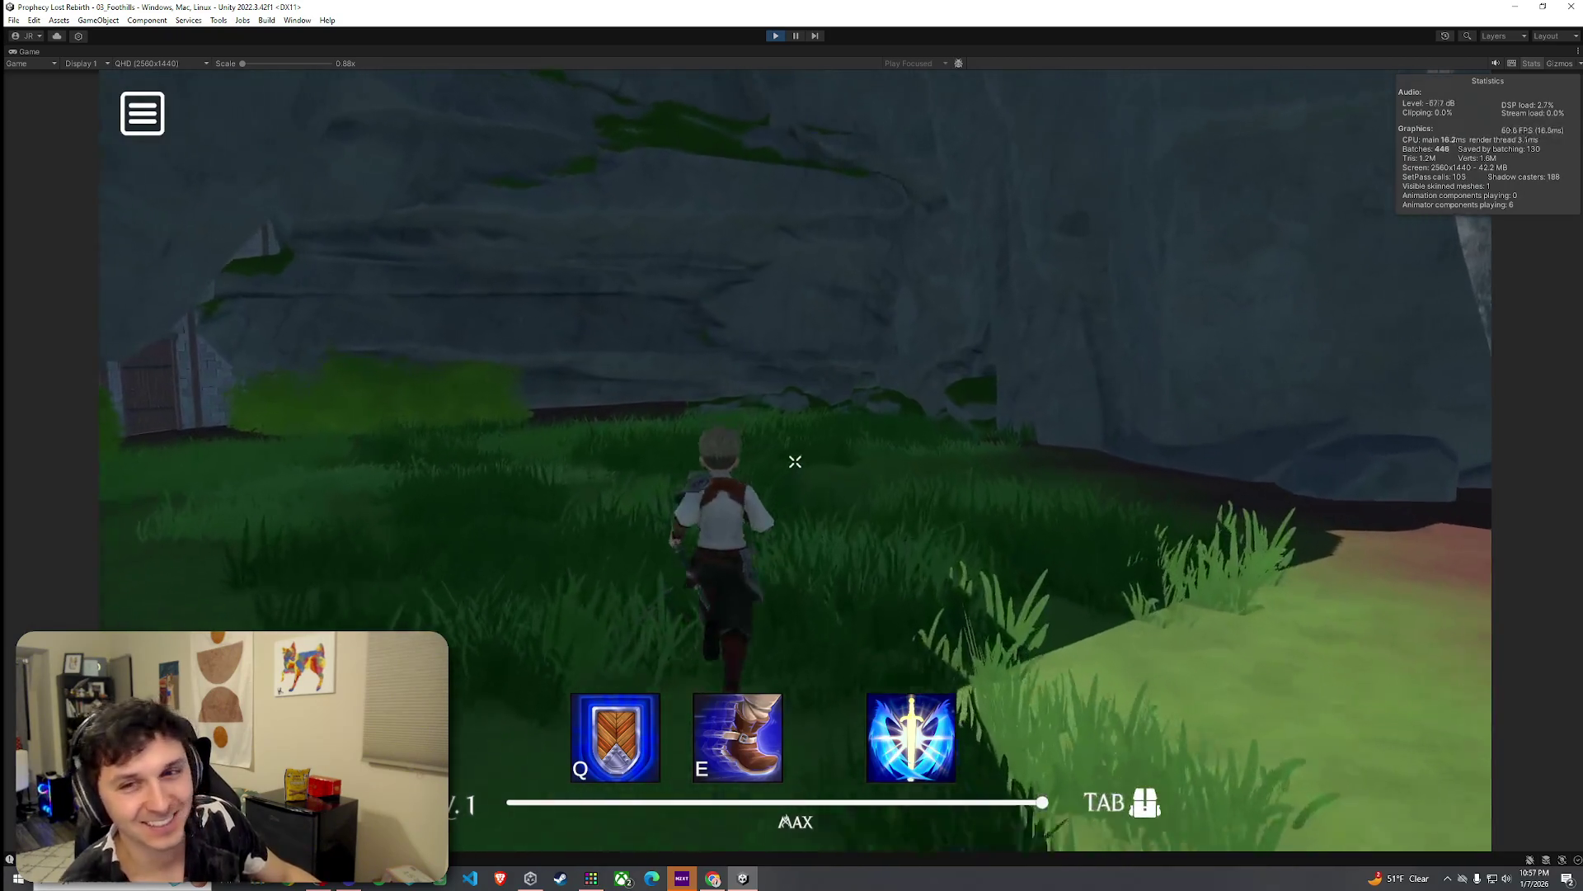
pyautogui.press('w')
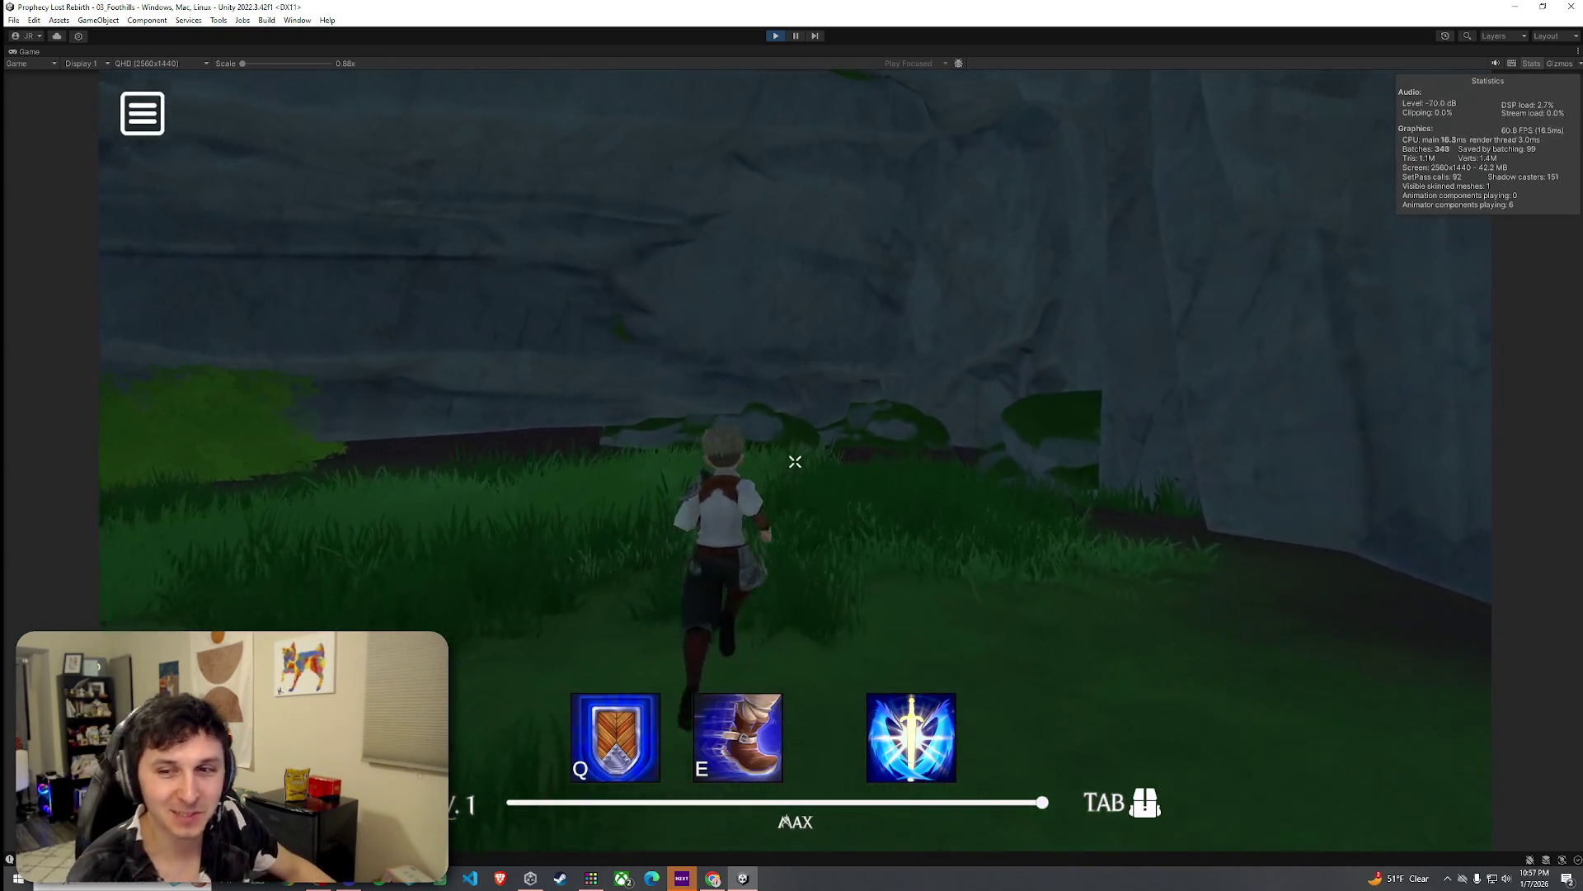
pyautogui.press('w')
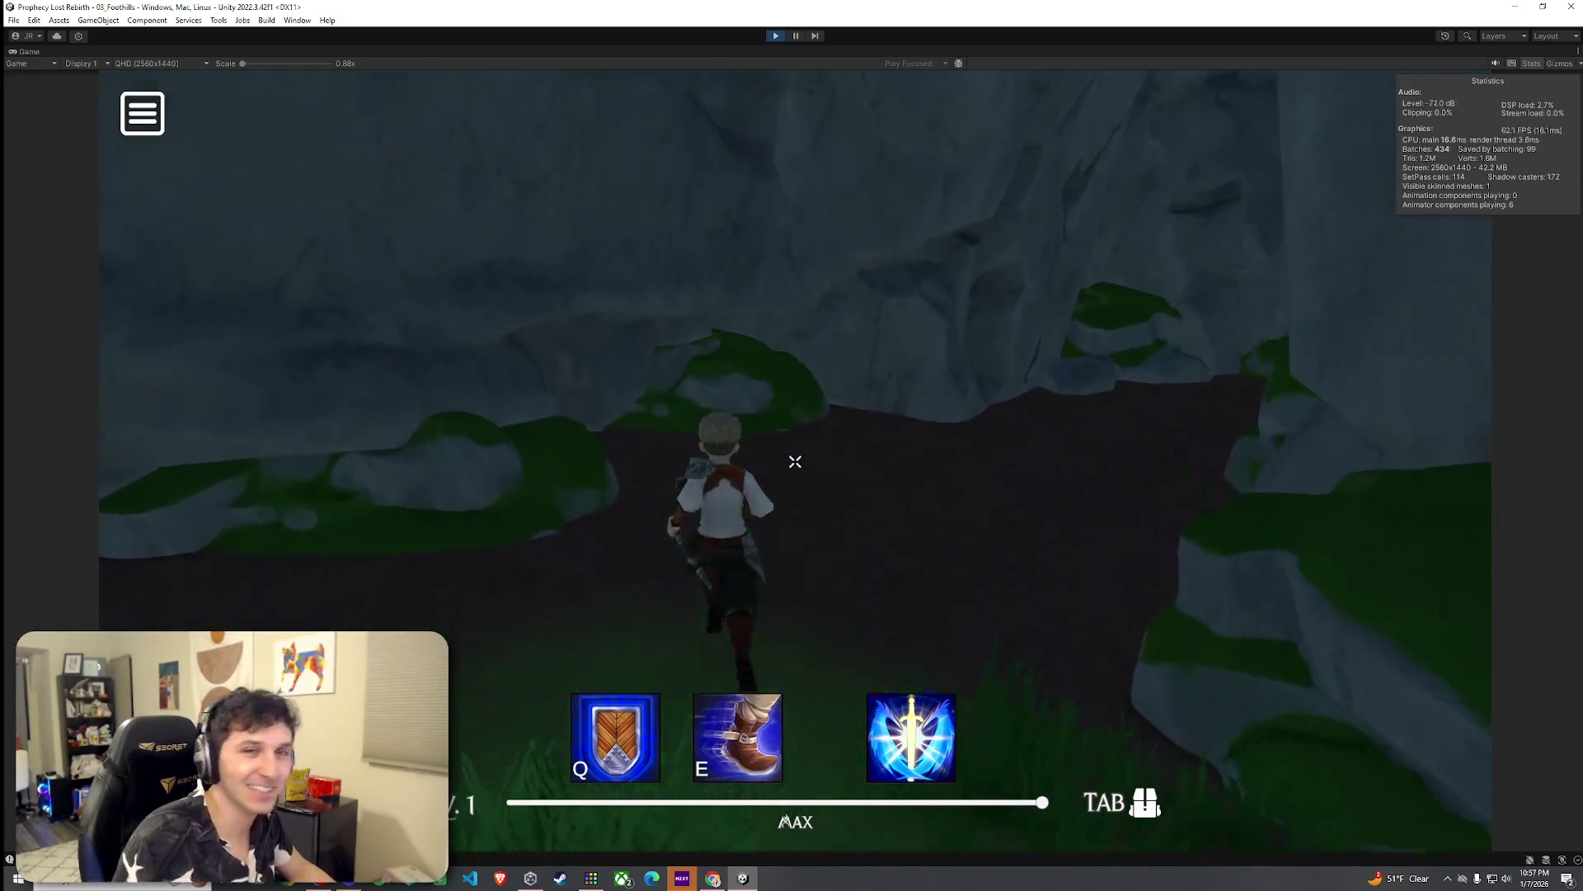
# Step: Run up the slope, through the dark passage and valley, to the wooden door
pyautogui.press('w')
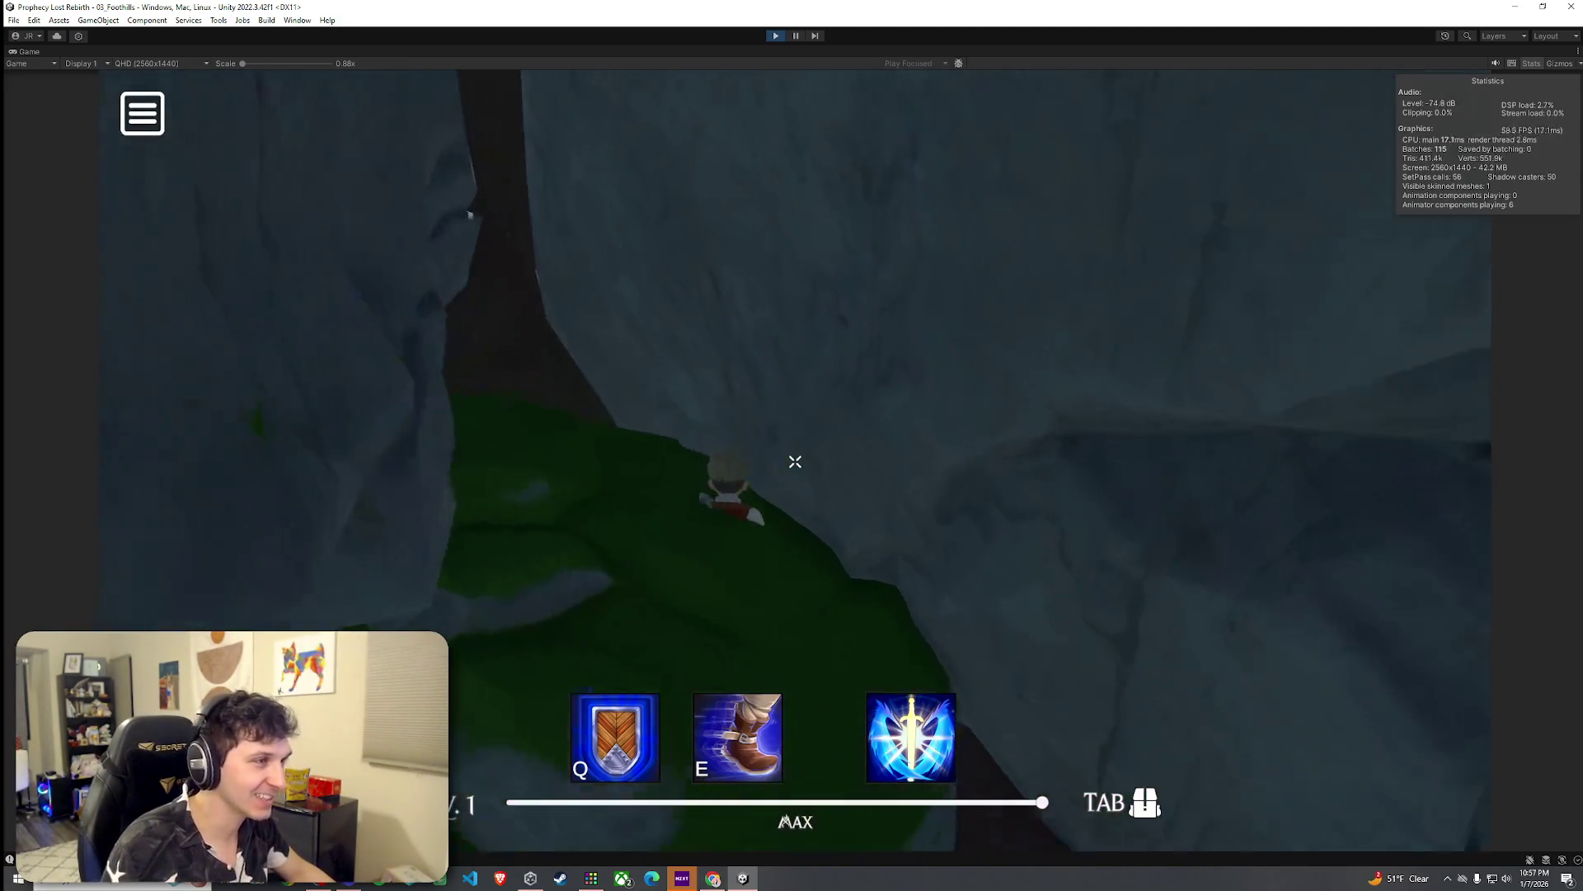
pyautogui.press('w')
pyautogui.press('w')
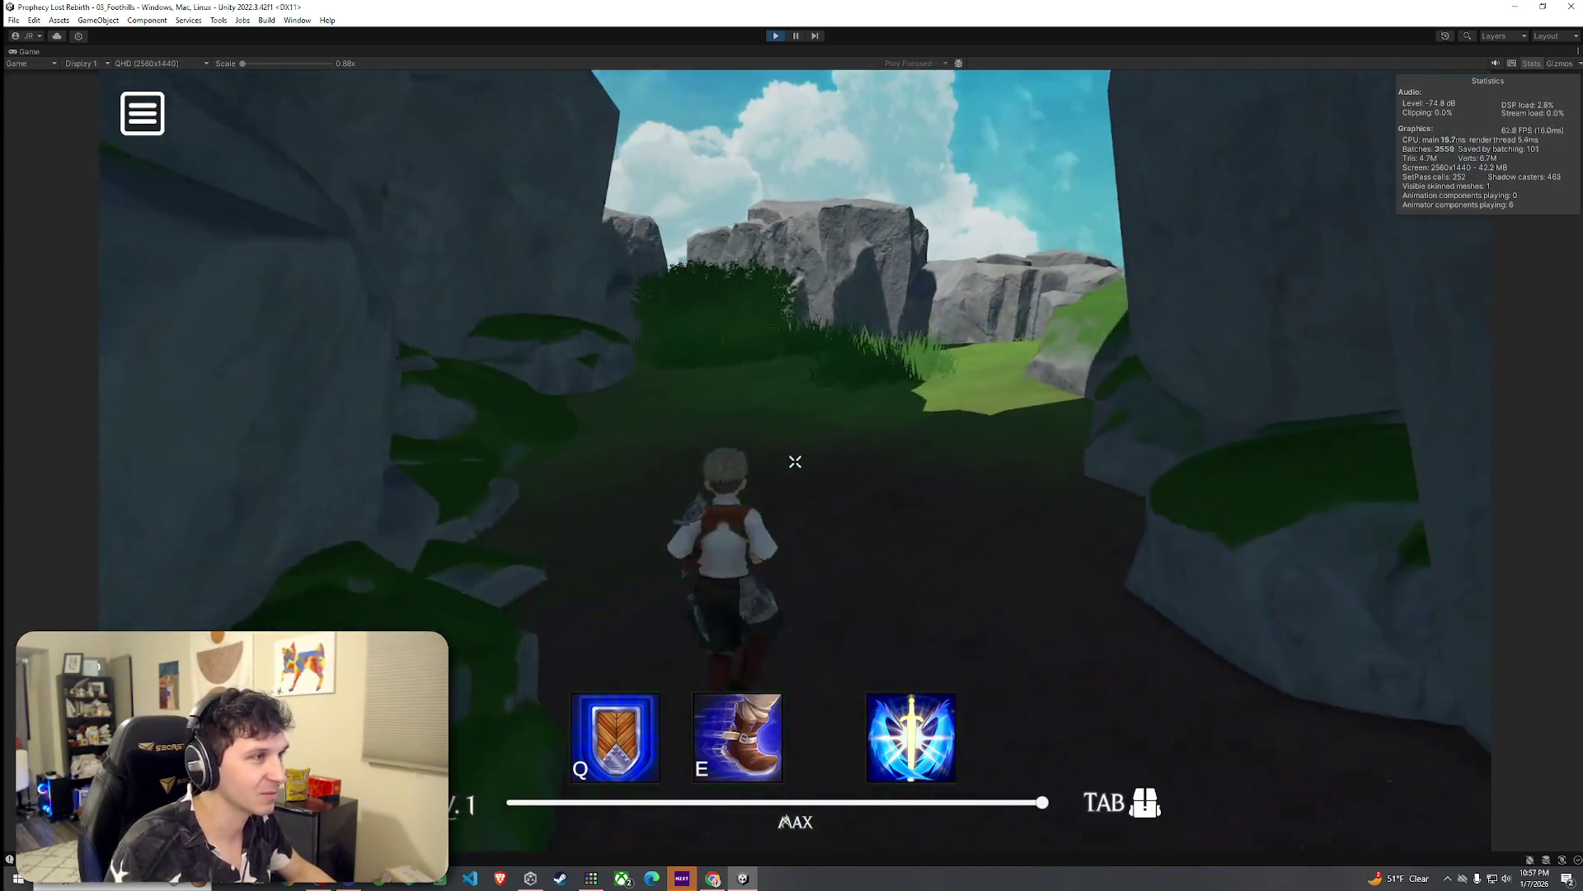
pyautogui.press('w')
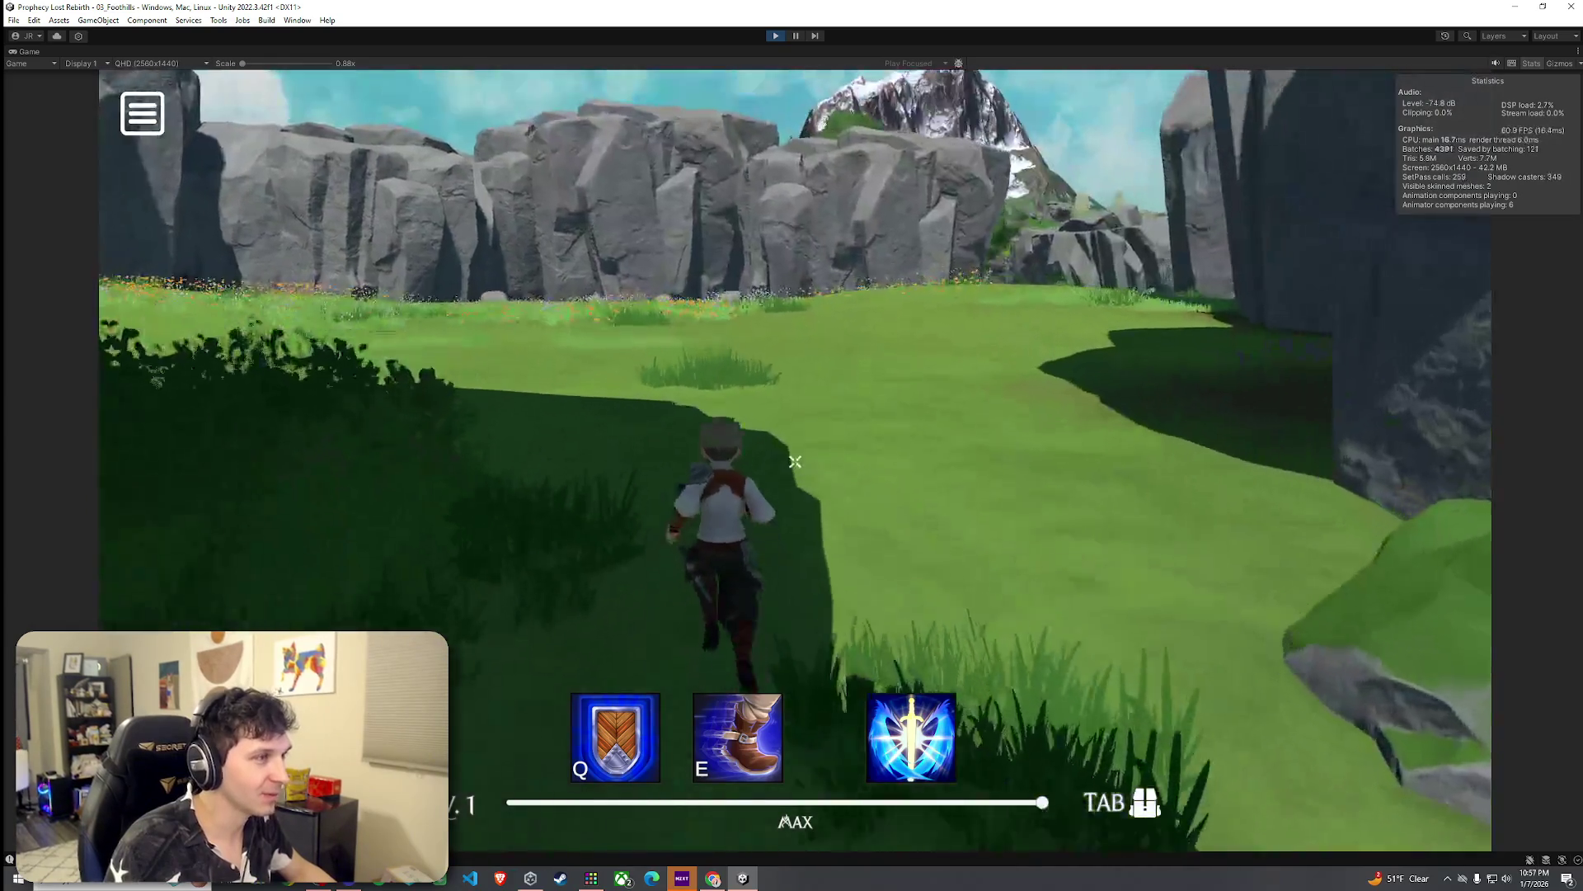
pyautogui.press('w')
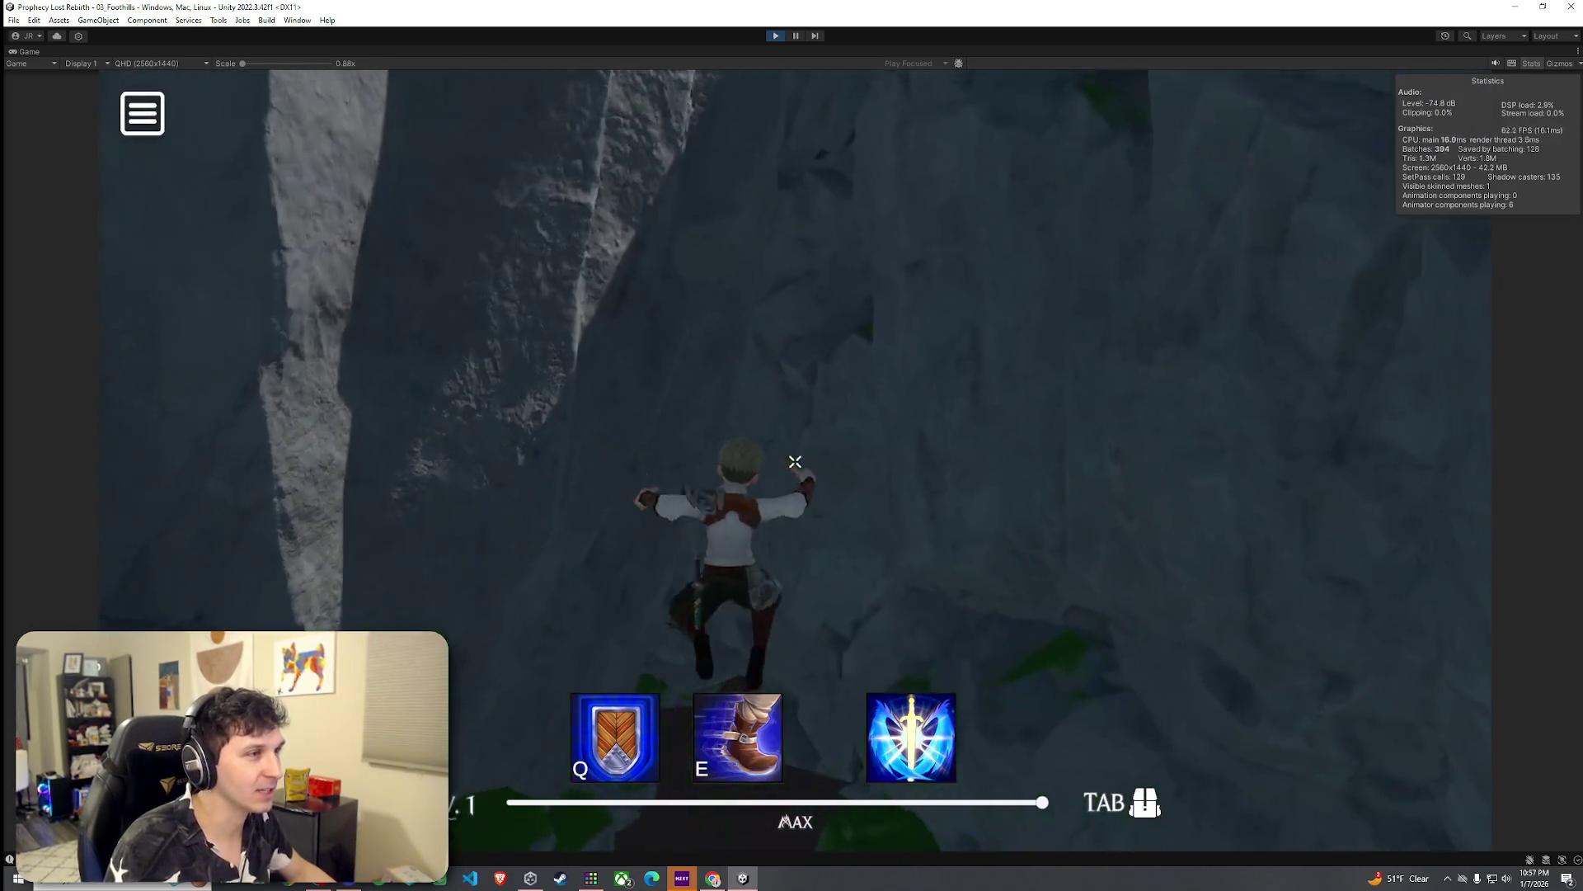
pyautogui.press('w')
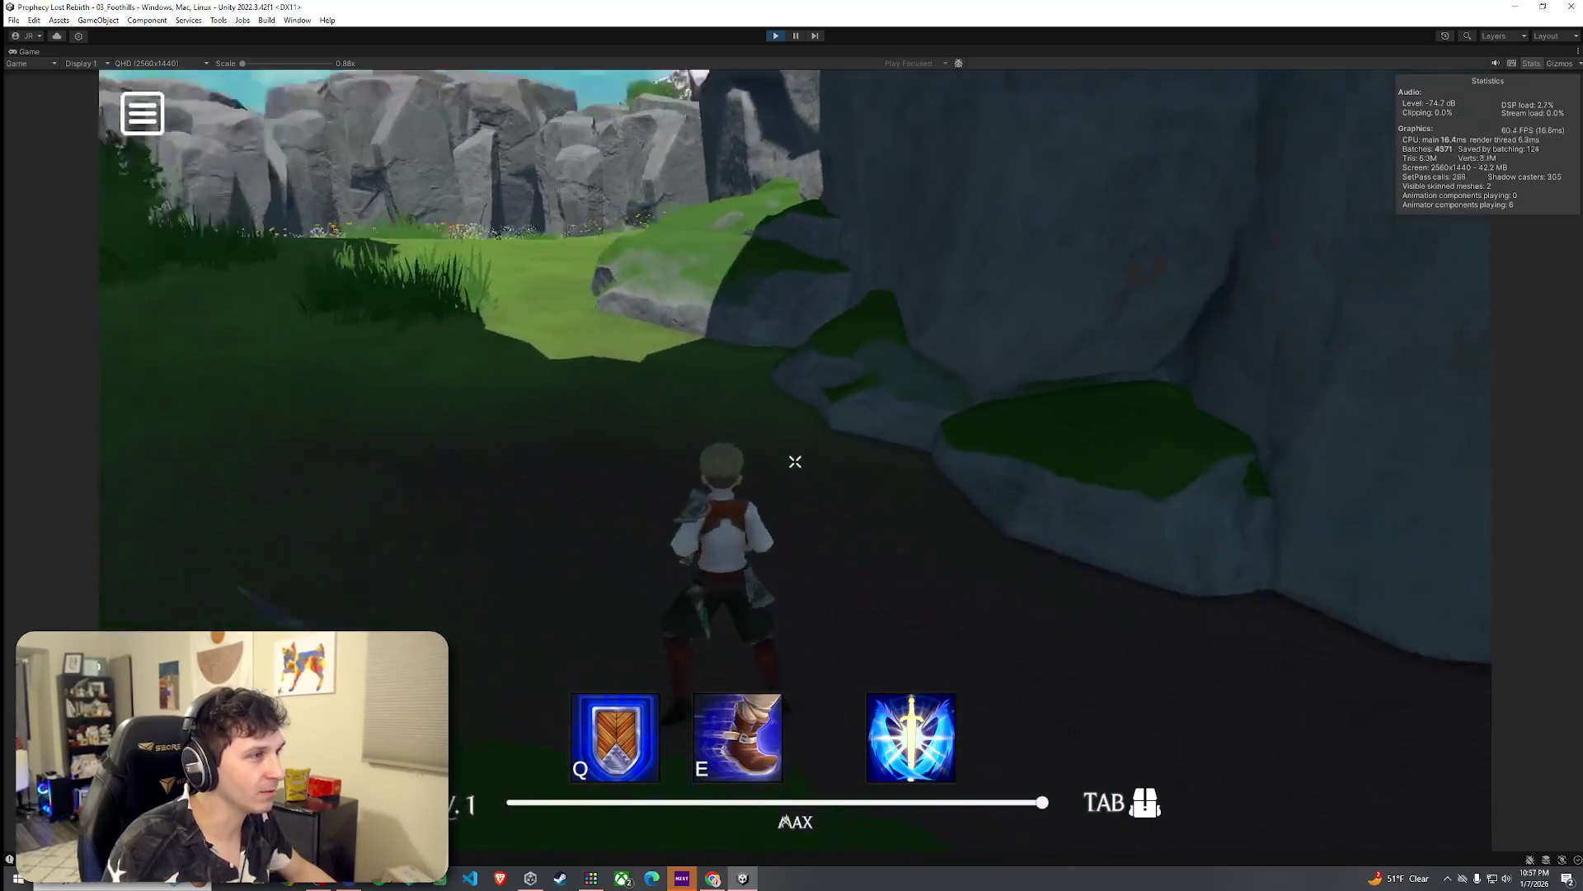
pyautogui.press('w')
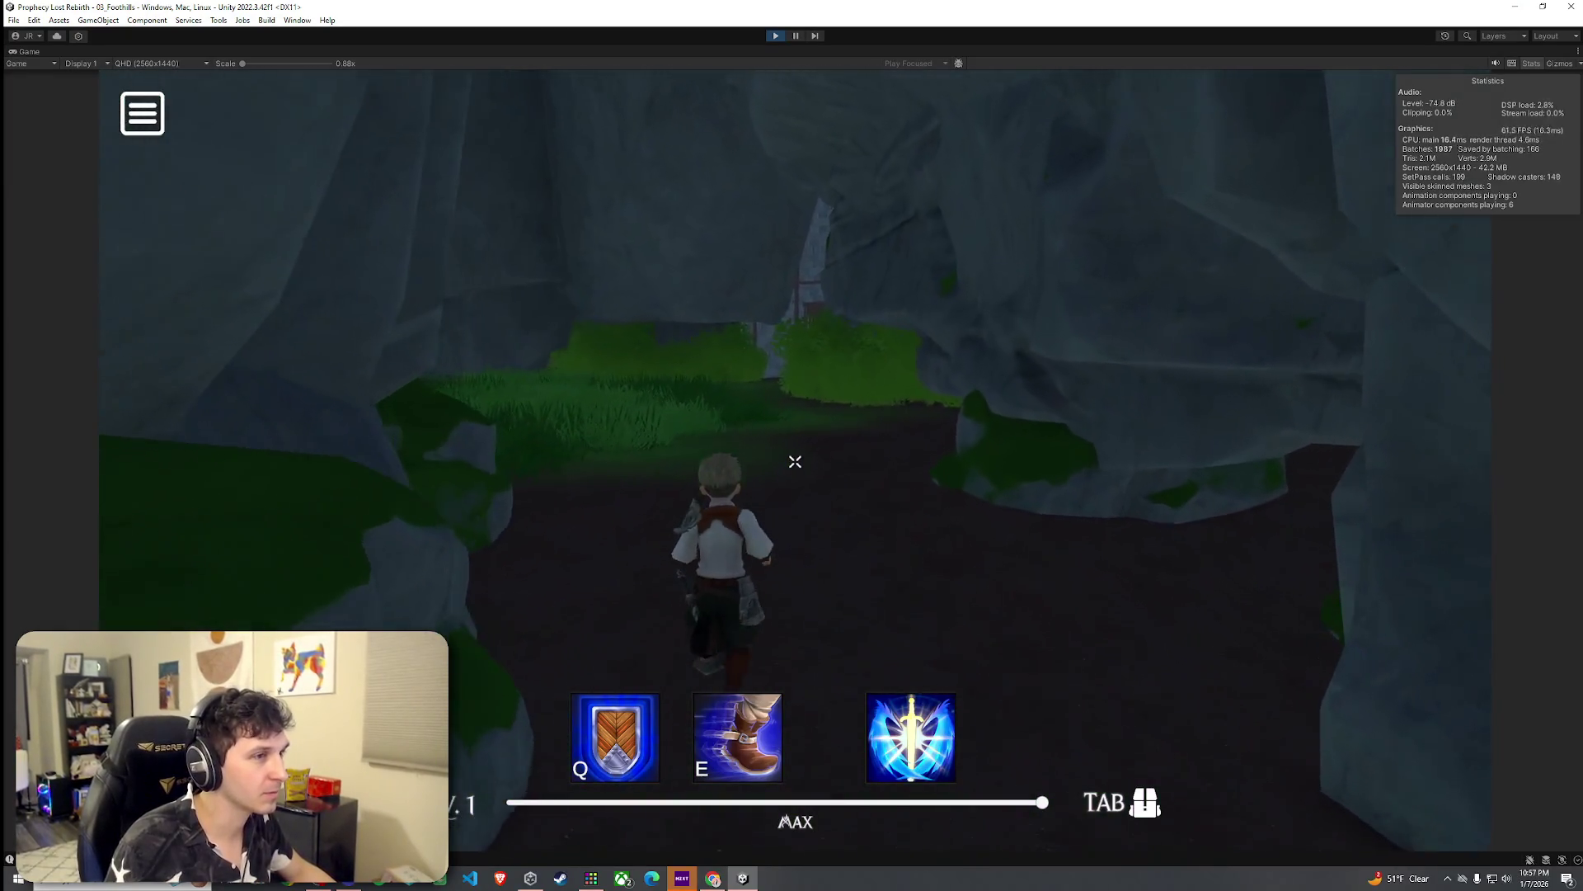
pyautogui.press('w')
pyautogui.press('w')
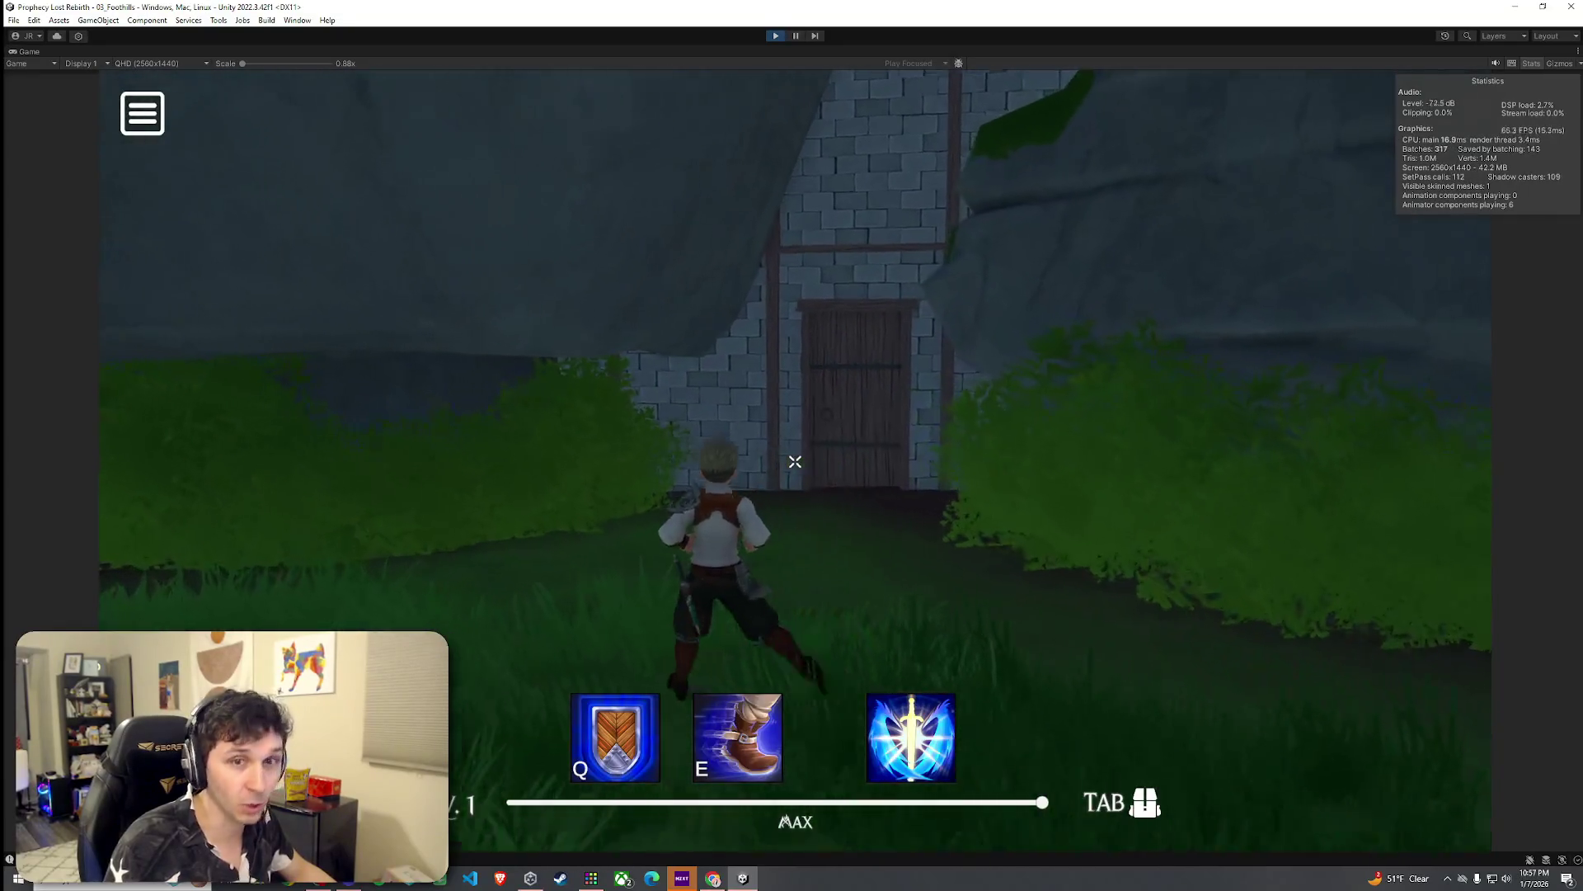
pyautogui.press('w')
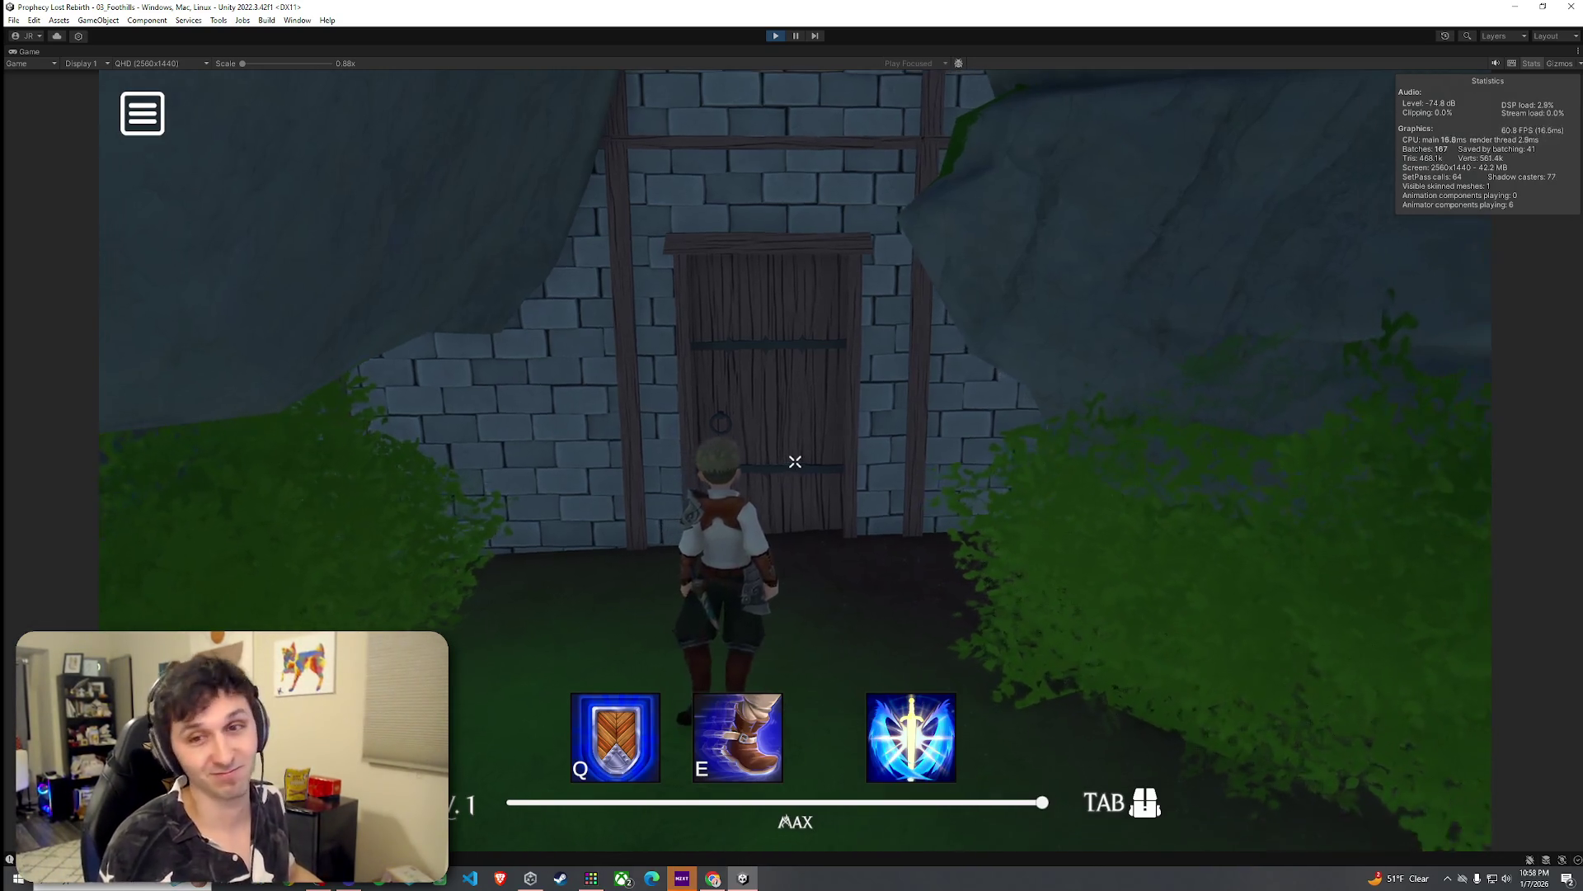
# Step: Turn from the door, run through the rock passage, and jump across the meadow
pyautogui.press('w')
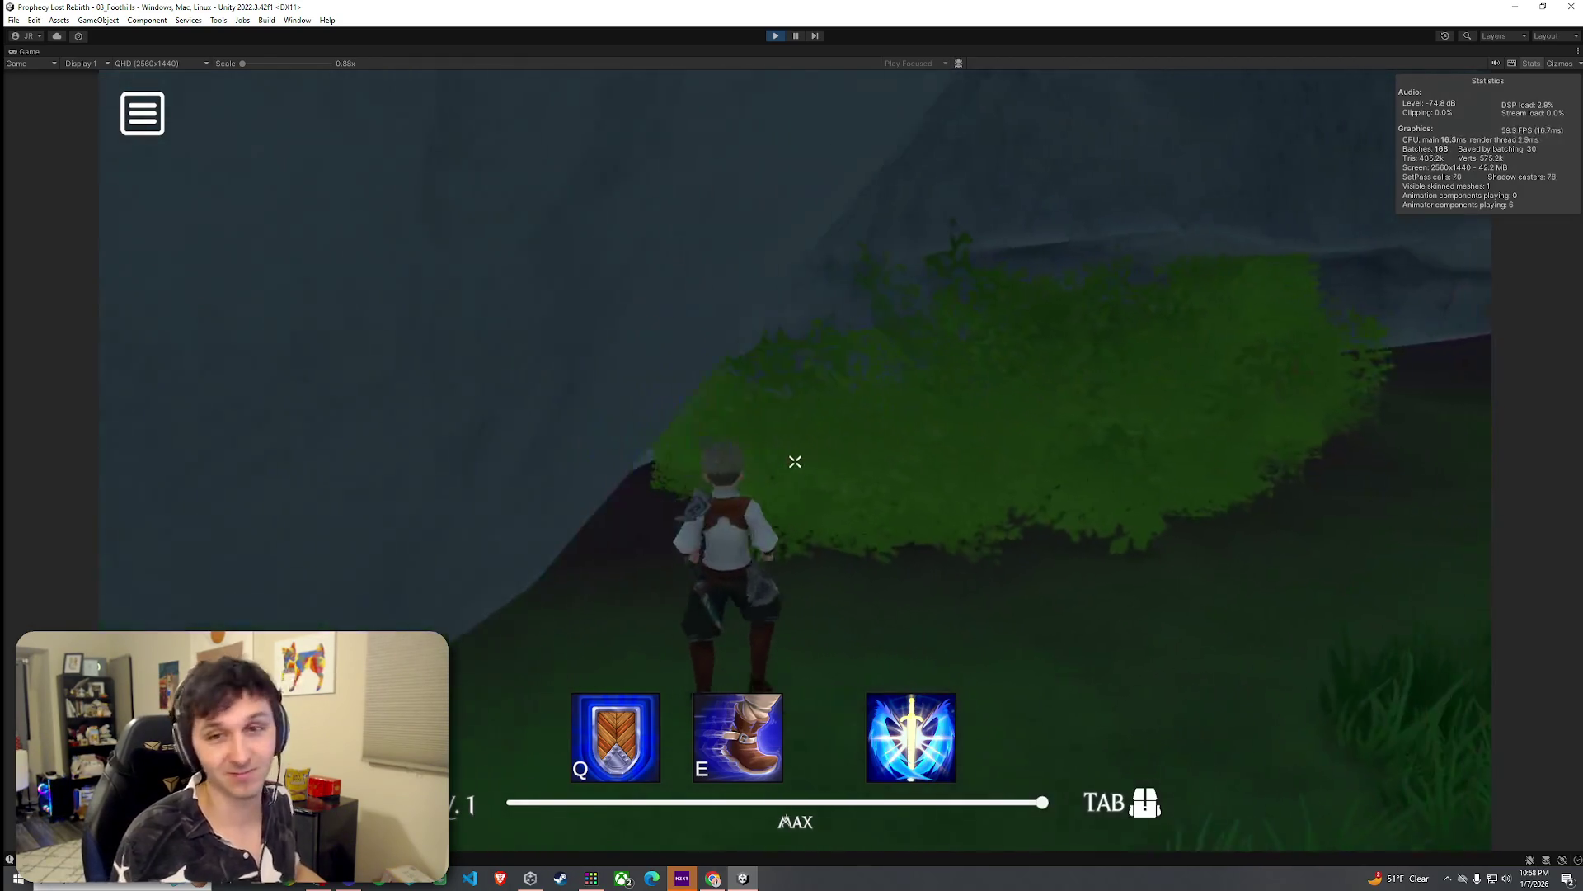
pyautogui.press('w')
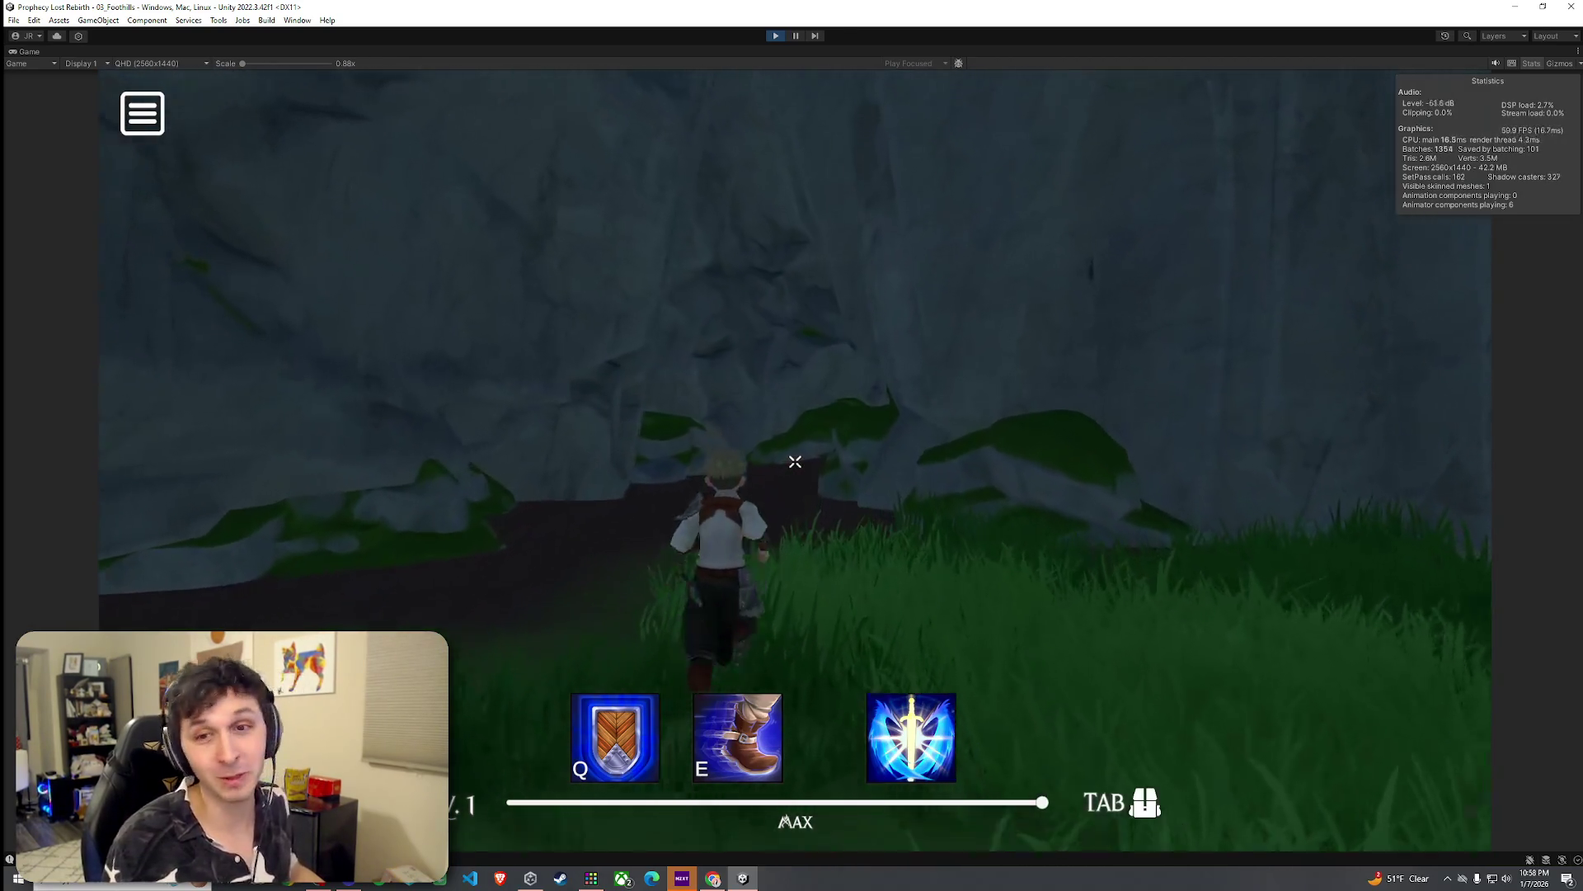
pyautogui.press('w')
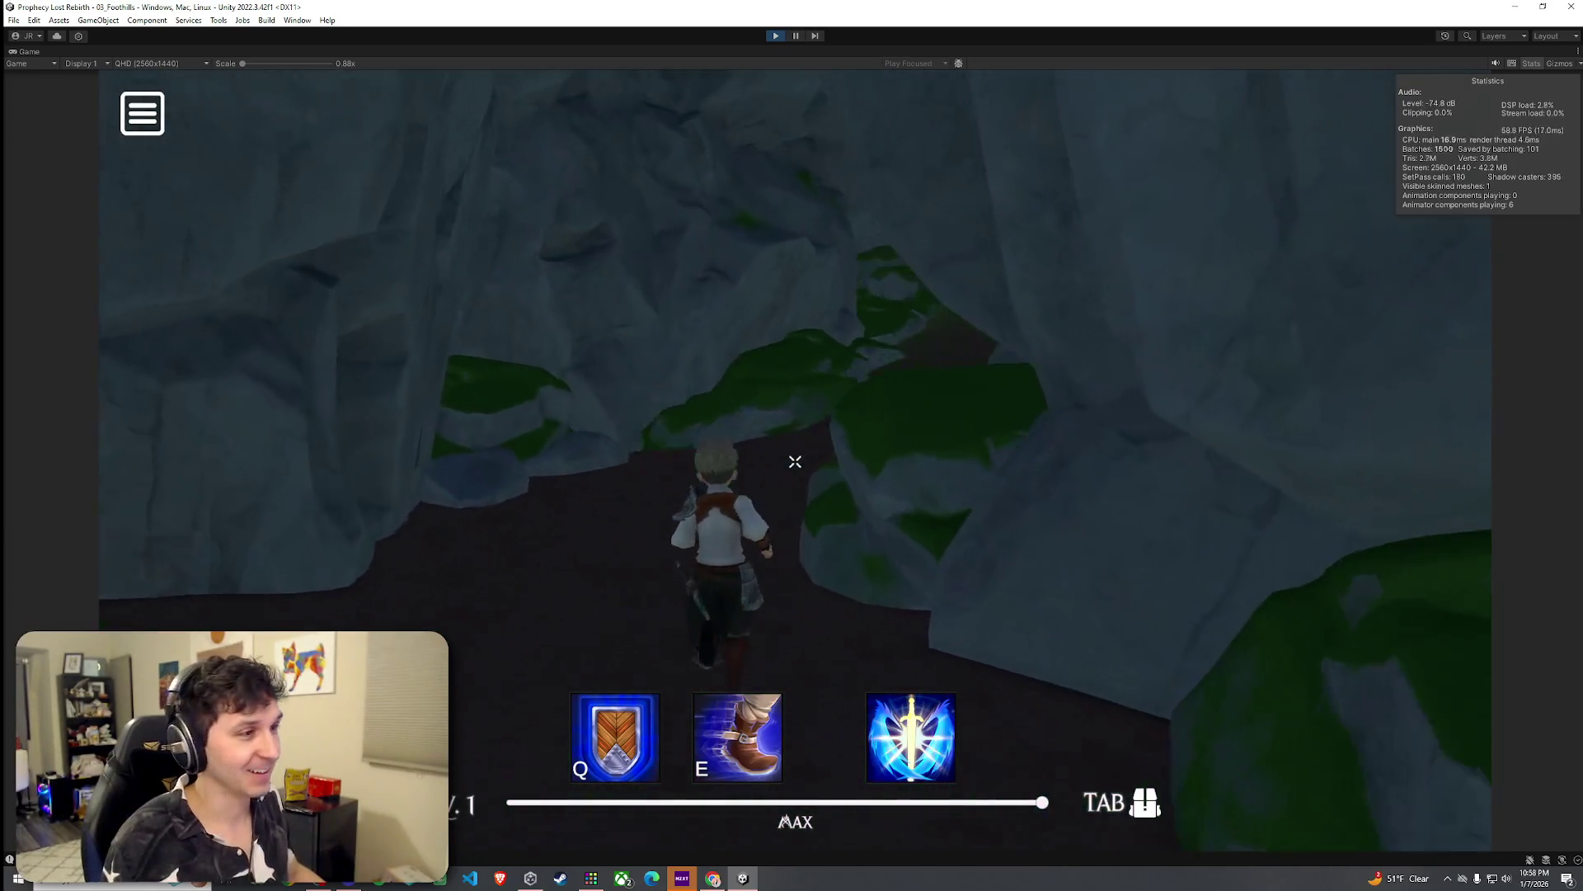
pyautogui.press('w')
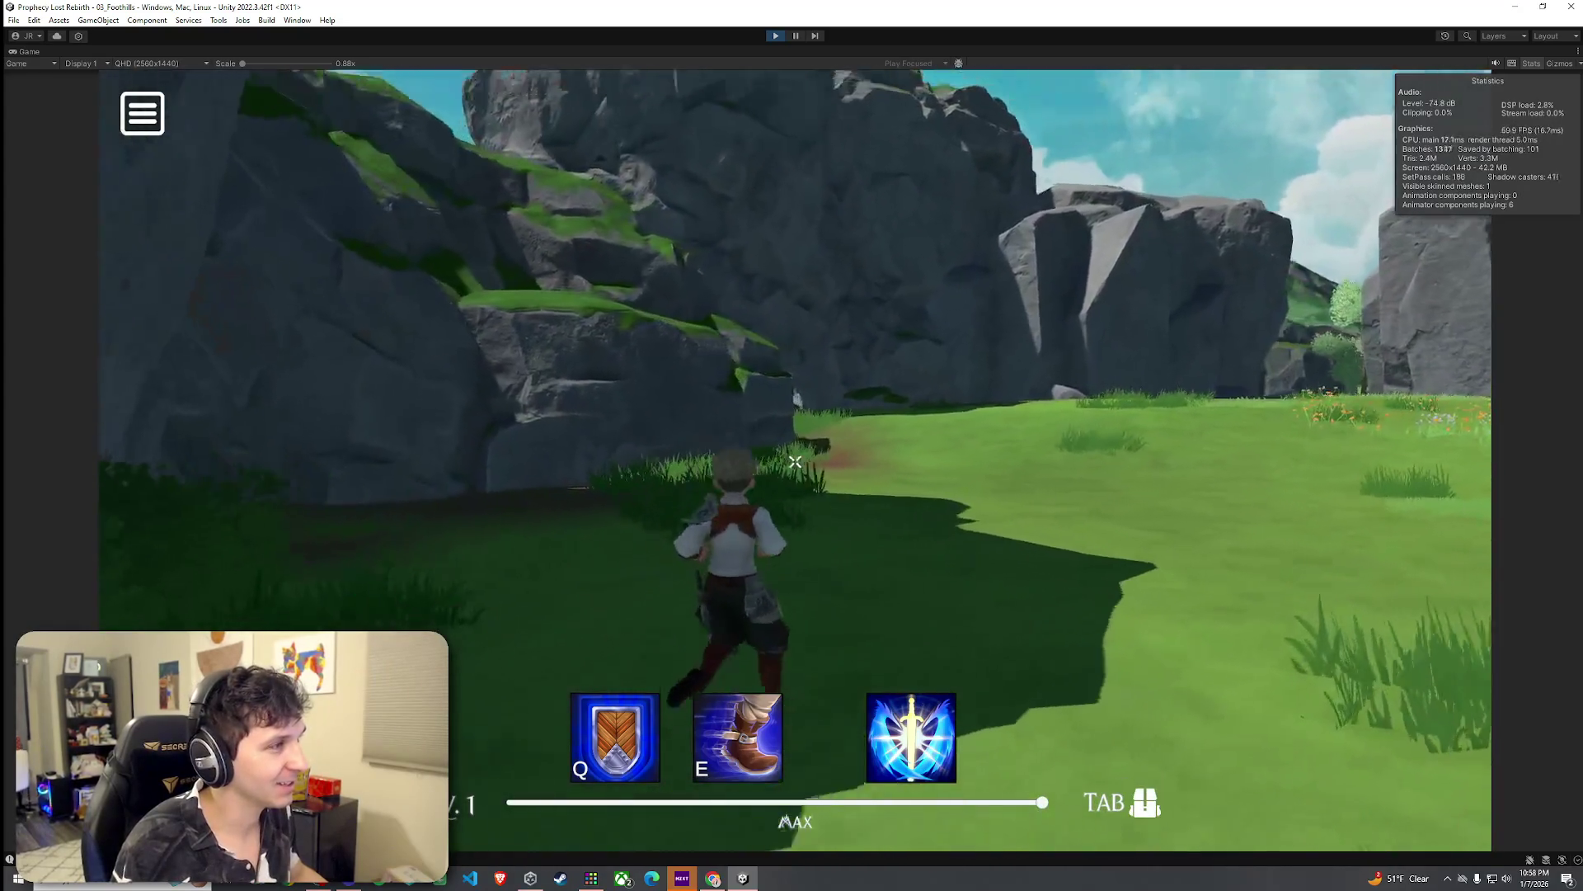
pyautogui.press('space')
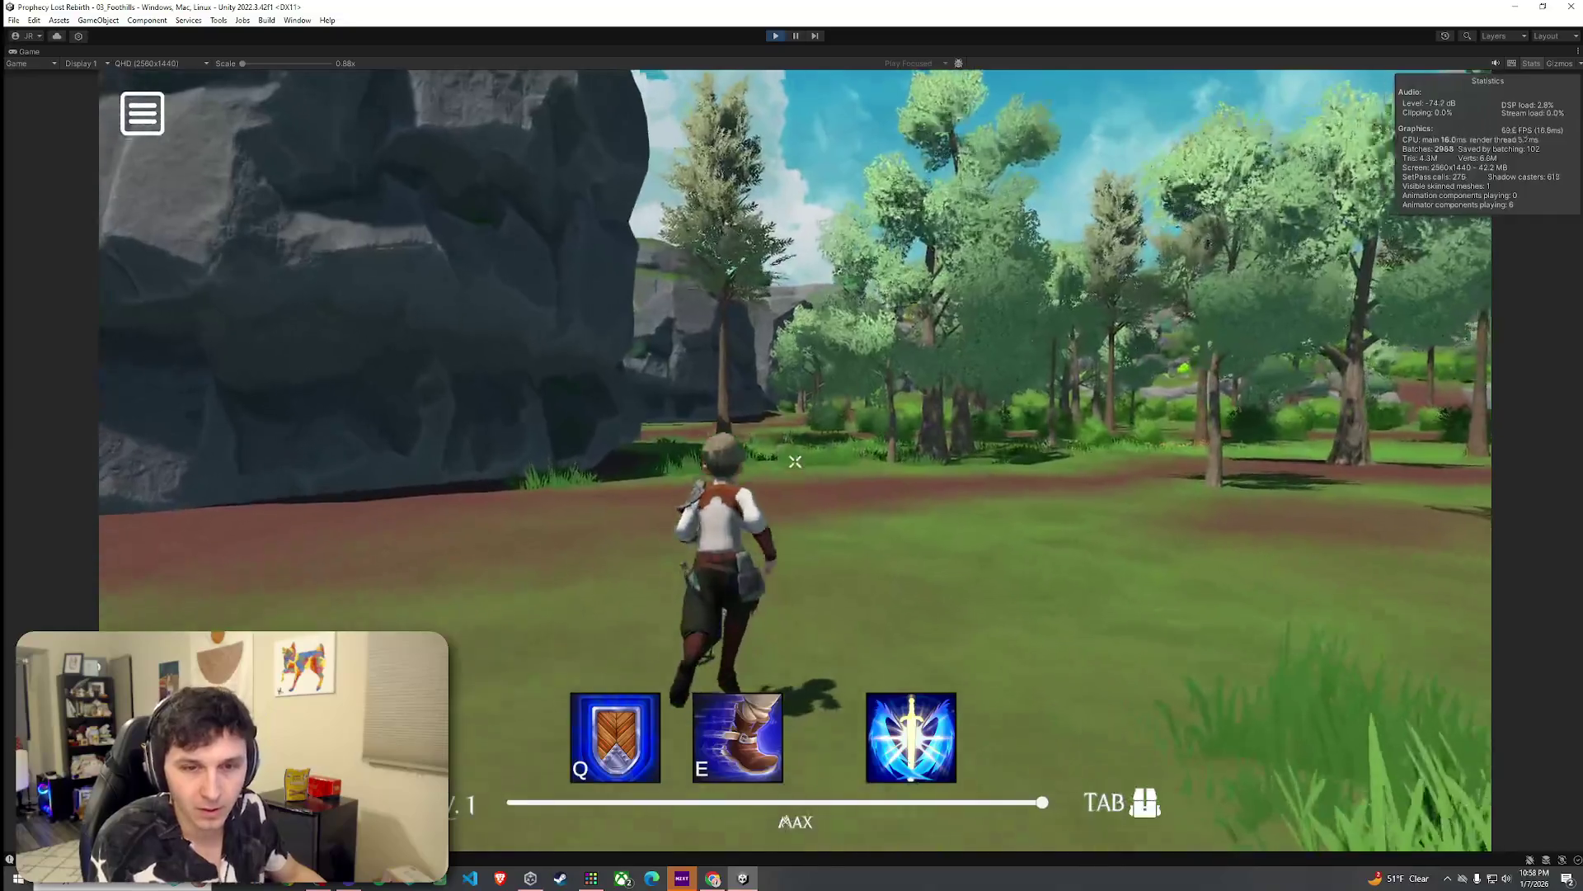
# Step: Run toward the rock and along the dirt path past the trees and river
pyautogui.press('w')
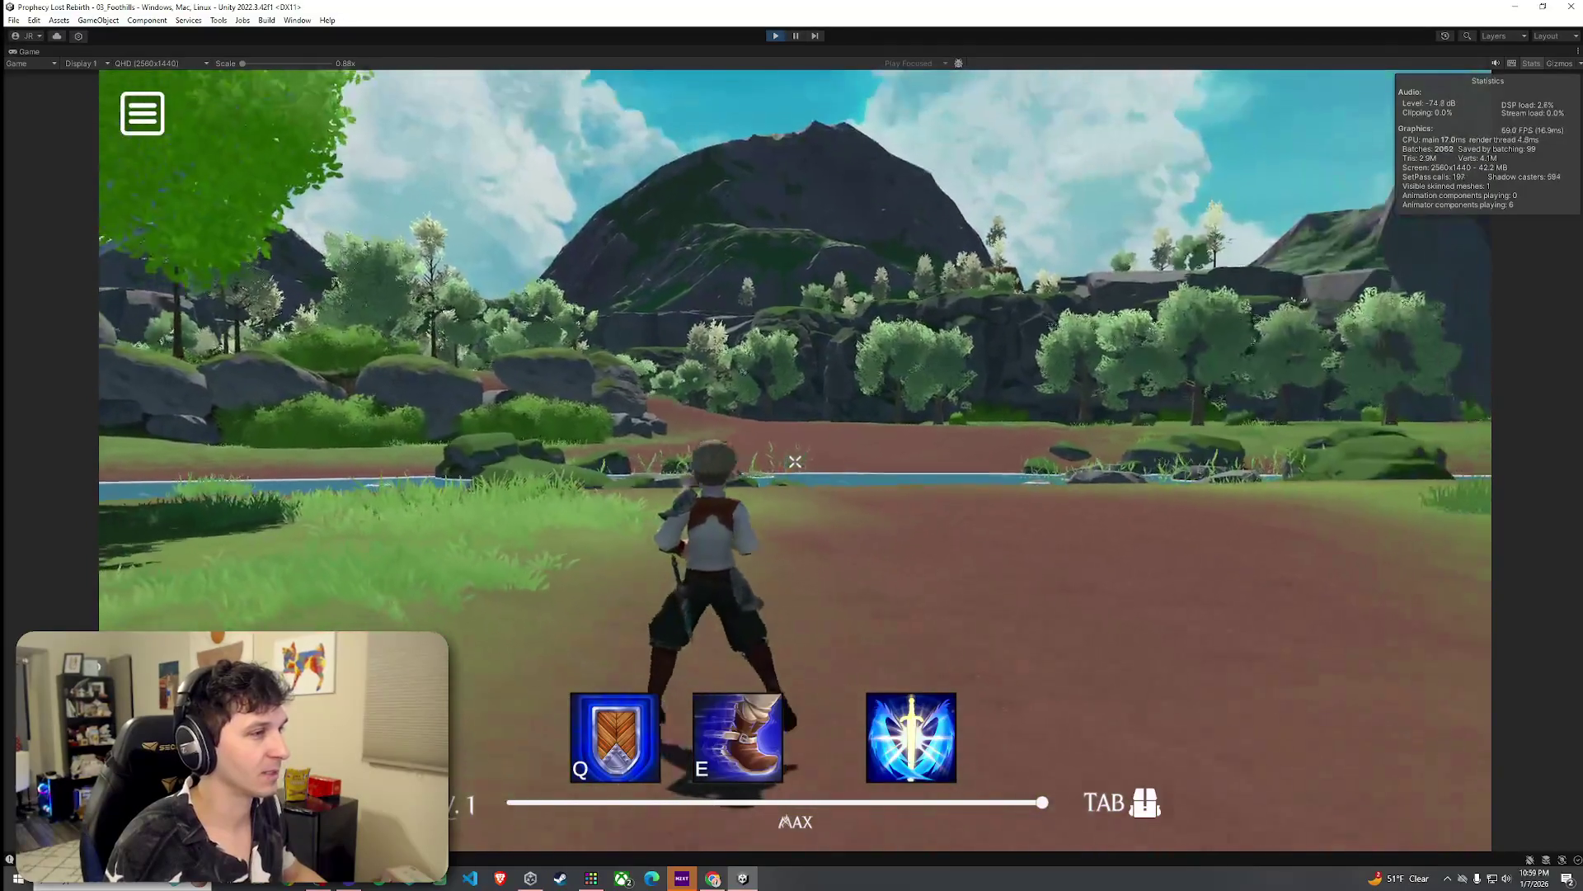
pyautogui.press('w')
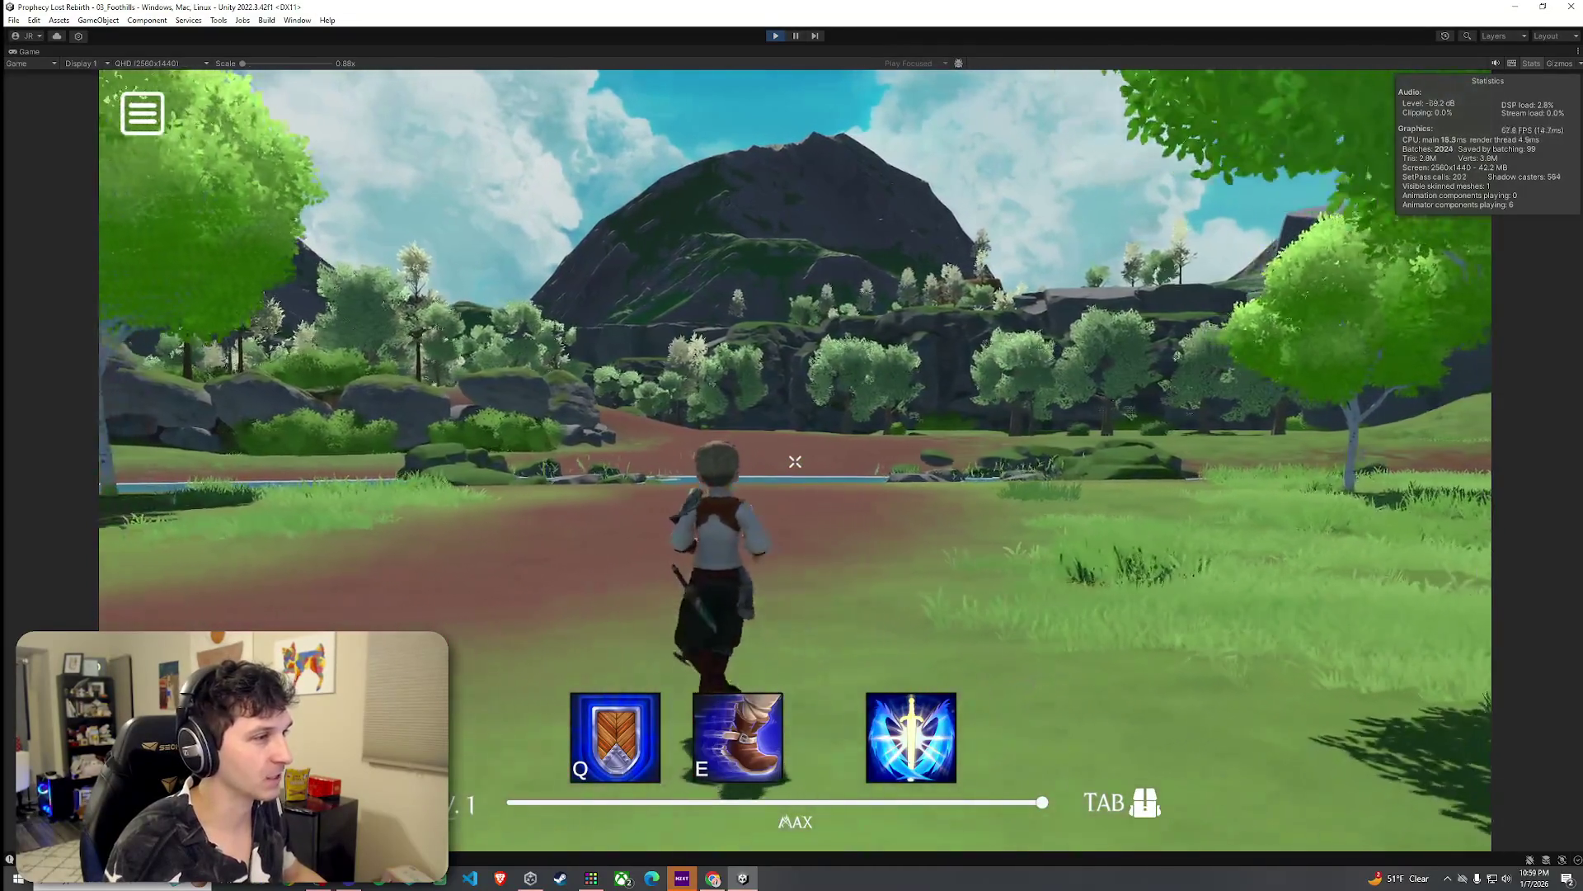
pyautogui.press('w')
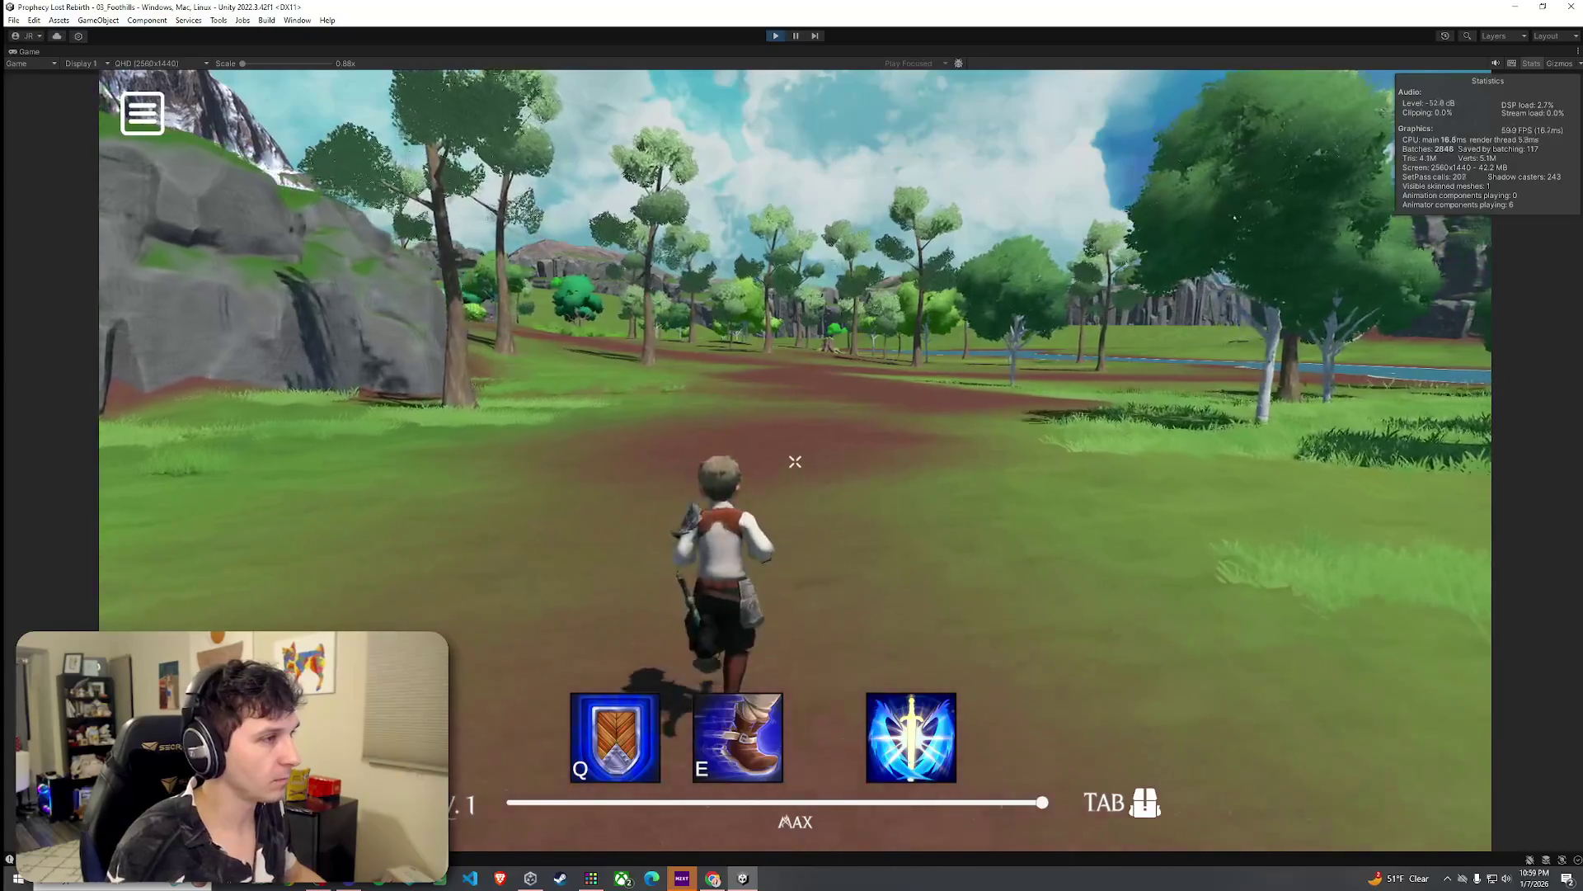
pyautogui.press('w')
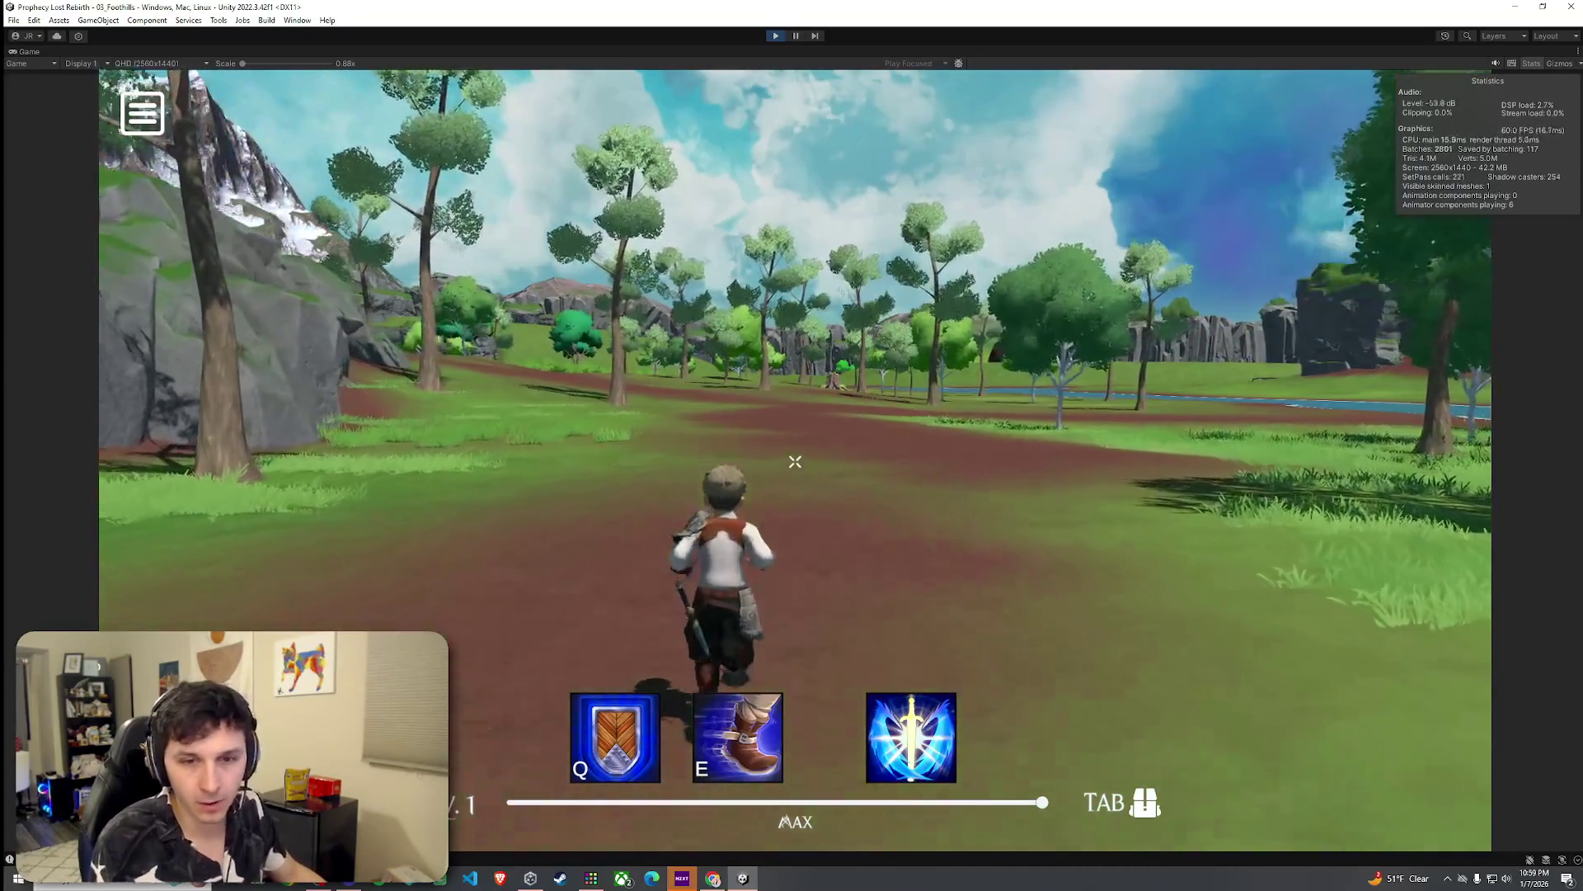
pyautogui.press('w')
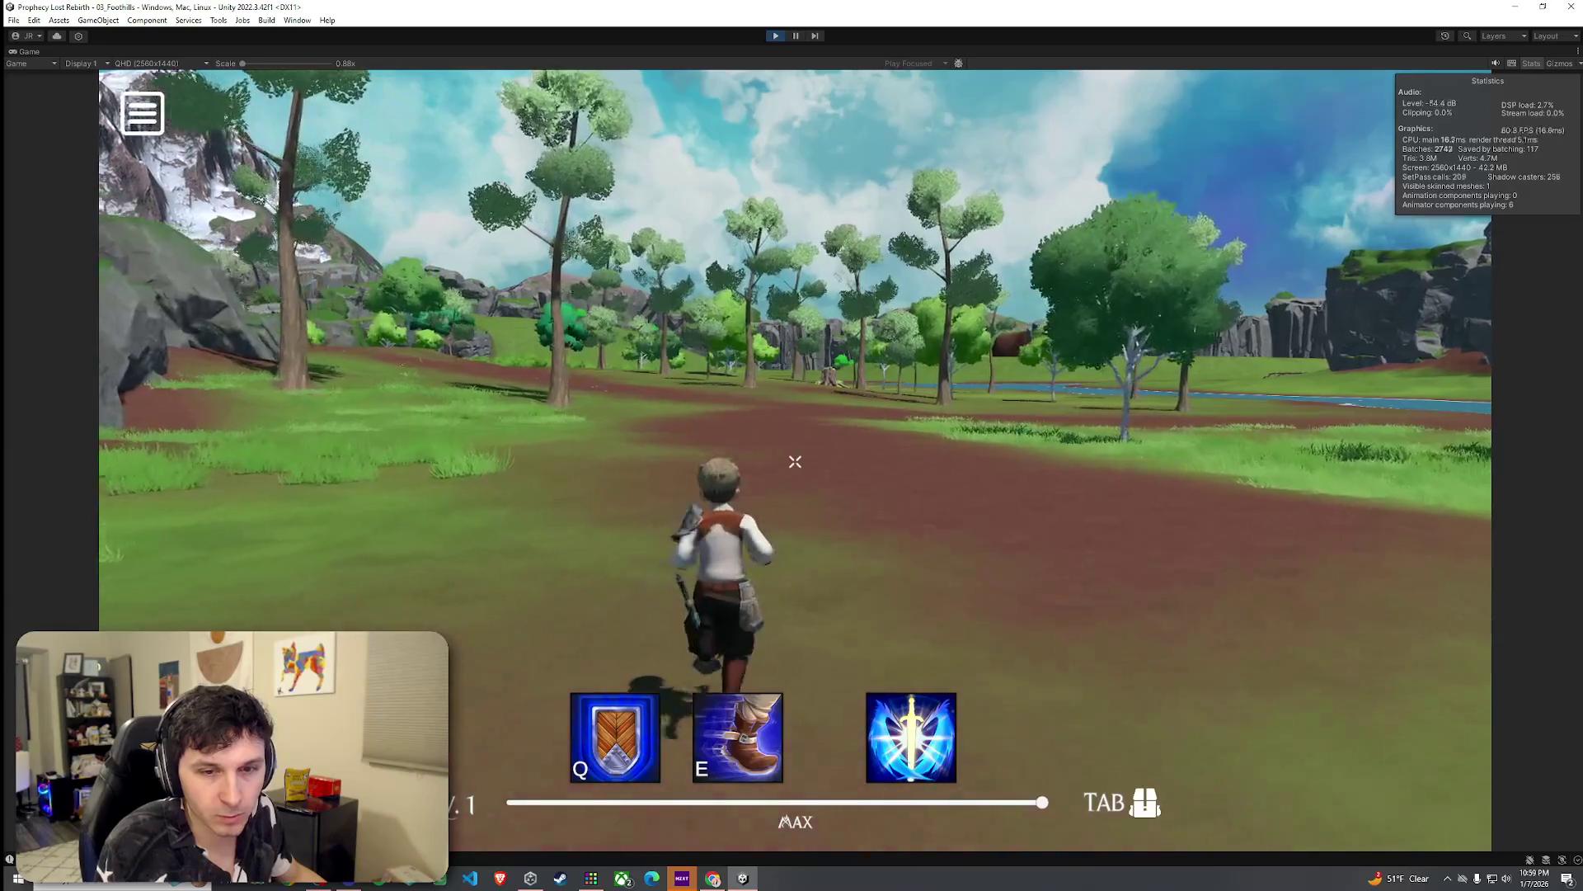
pyautogui.press('w')
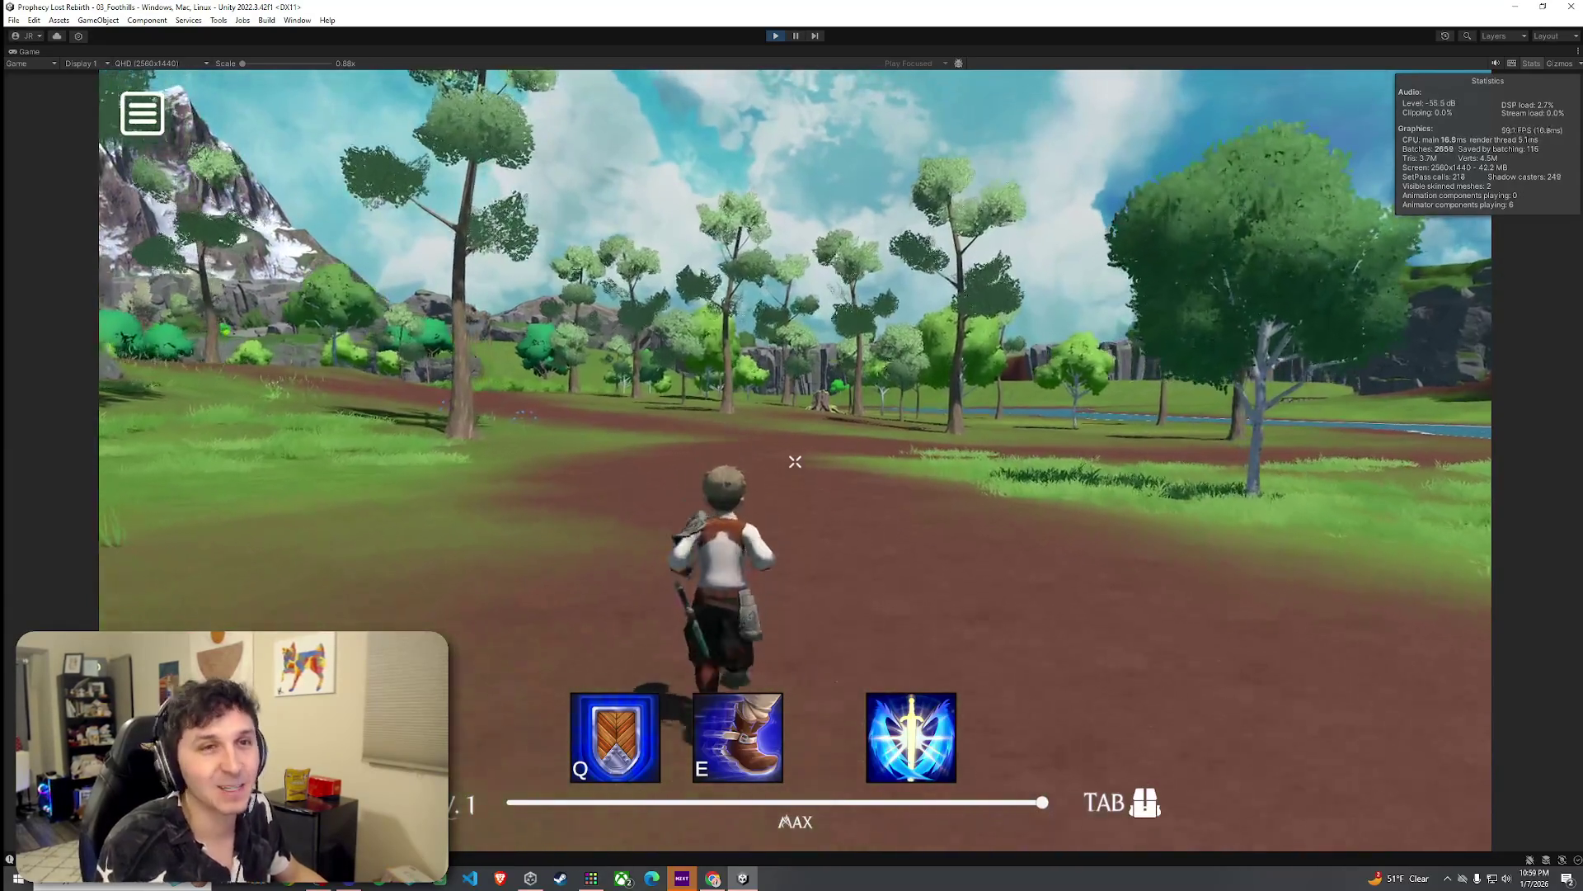
pyautogui.press('w')
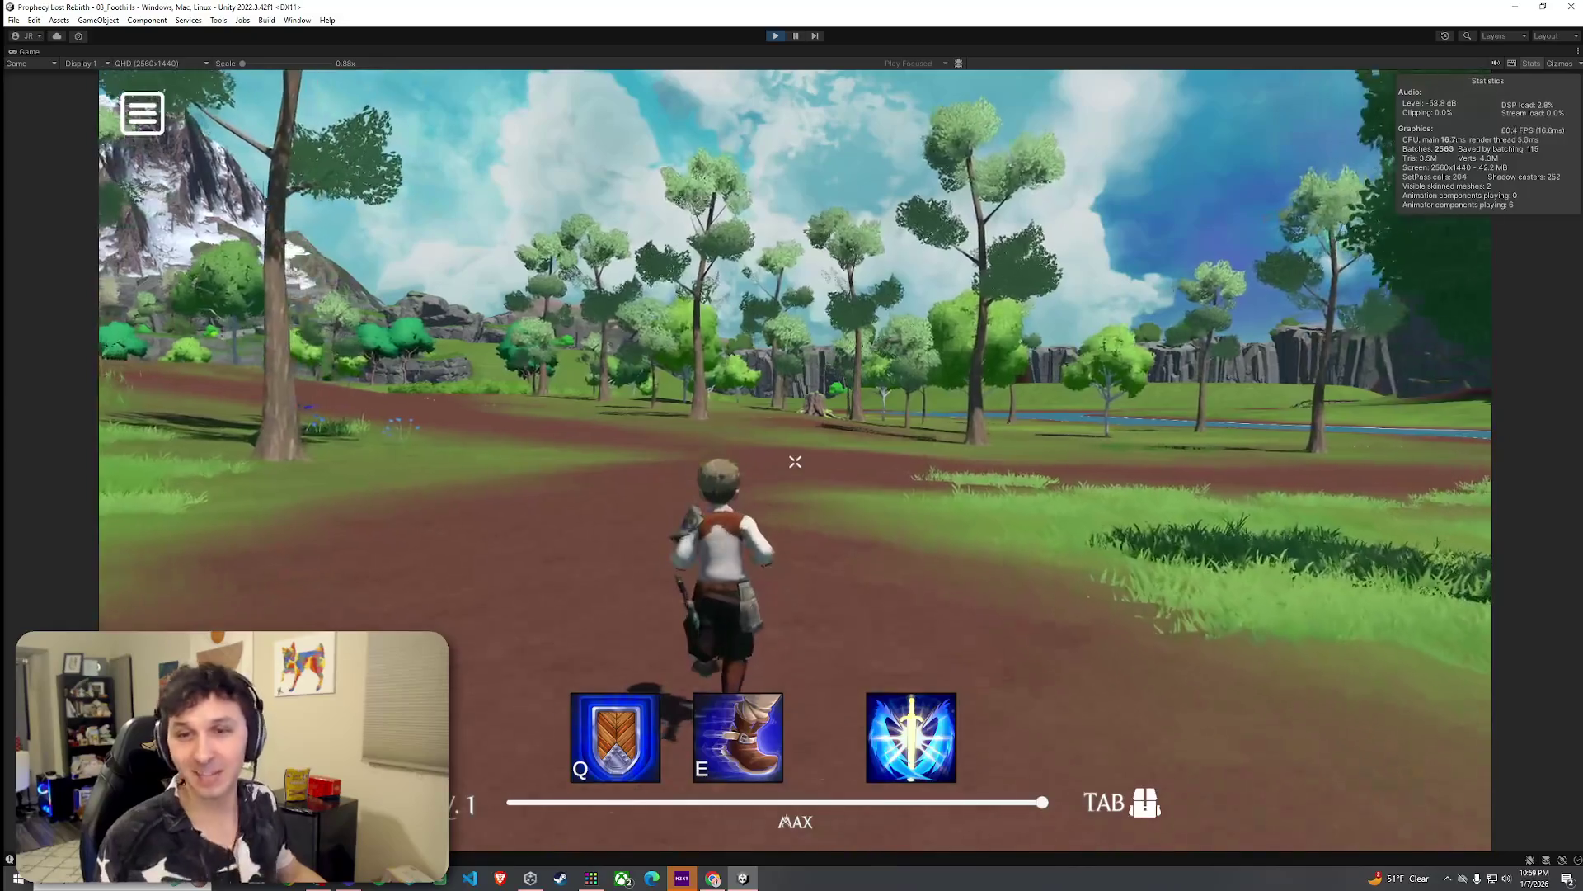
# Step: Jump twice while running, then swing the view between the forest, snowy mountain and river
pyautogui.press('w')
pyautogui.press('space')
pyautogui.press('w')
pyautogui.press('space')
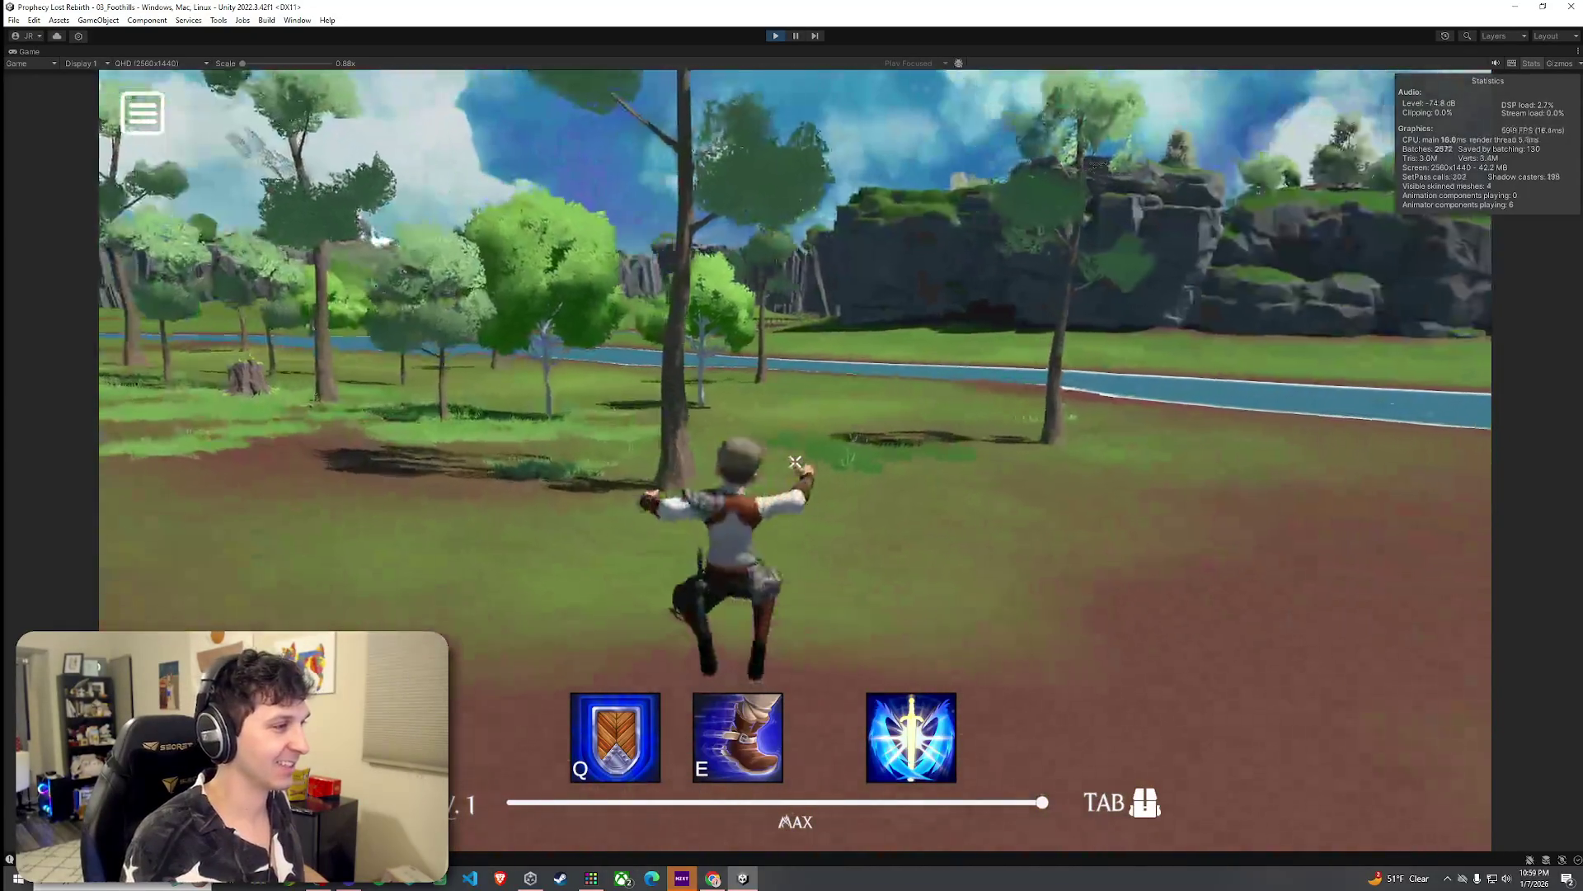
pyautogui.press('w')
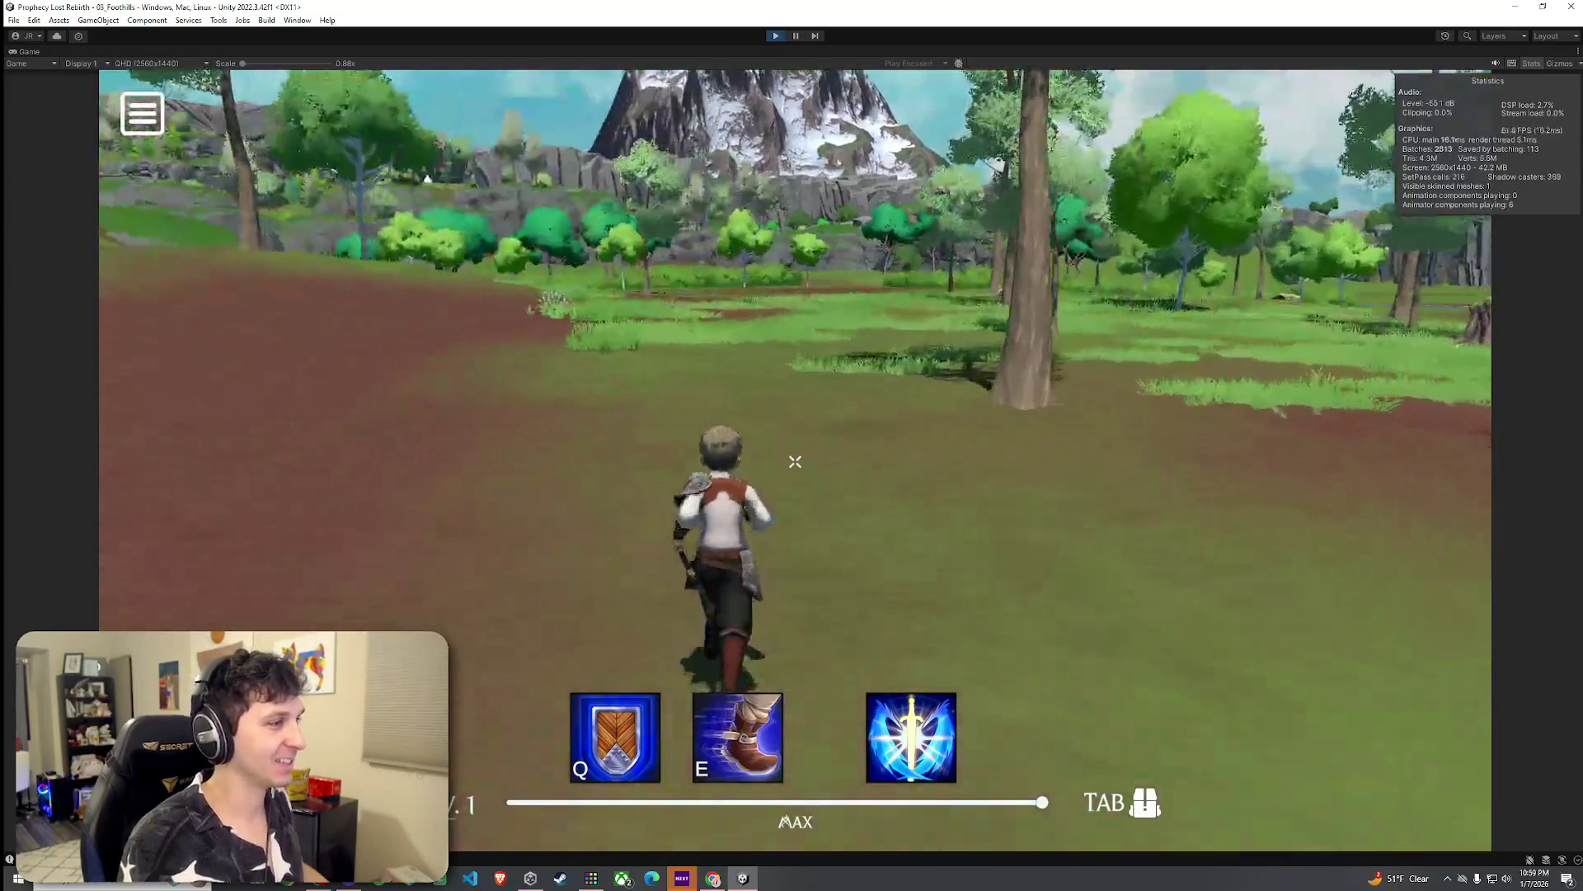
pyautogui.press('w')
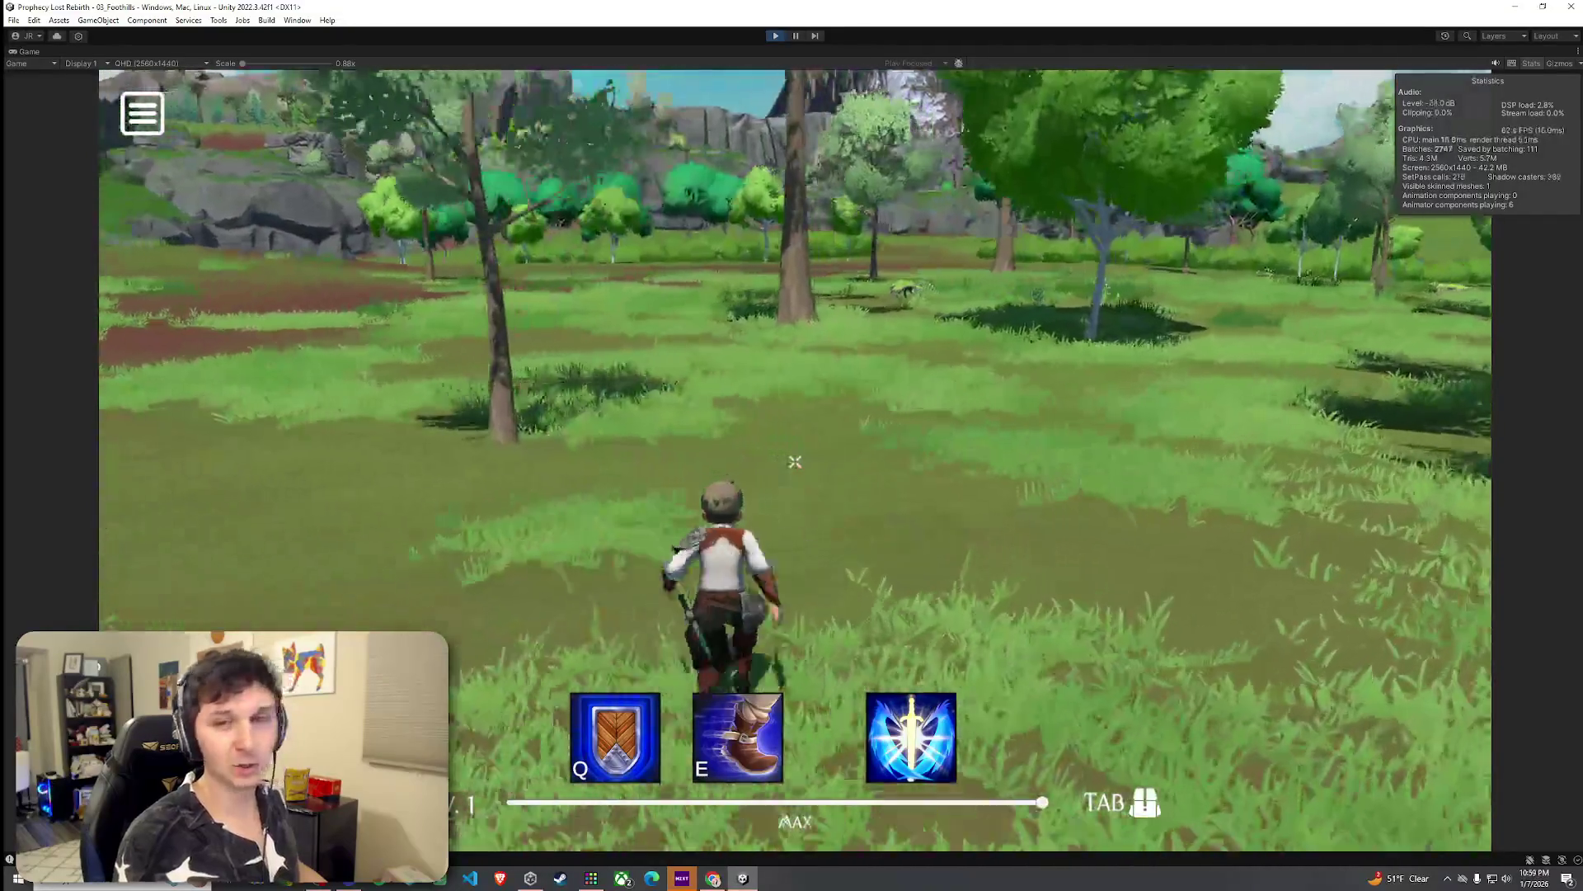
# Step: Run through the meadow toward the trees and rocks, then through the forest to the stream
pyautogui.press('w')
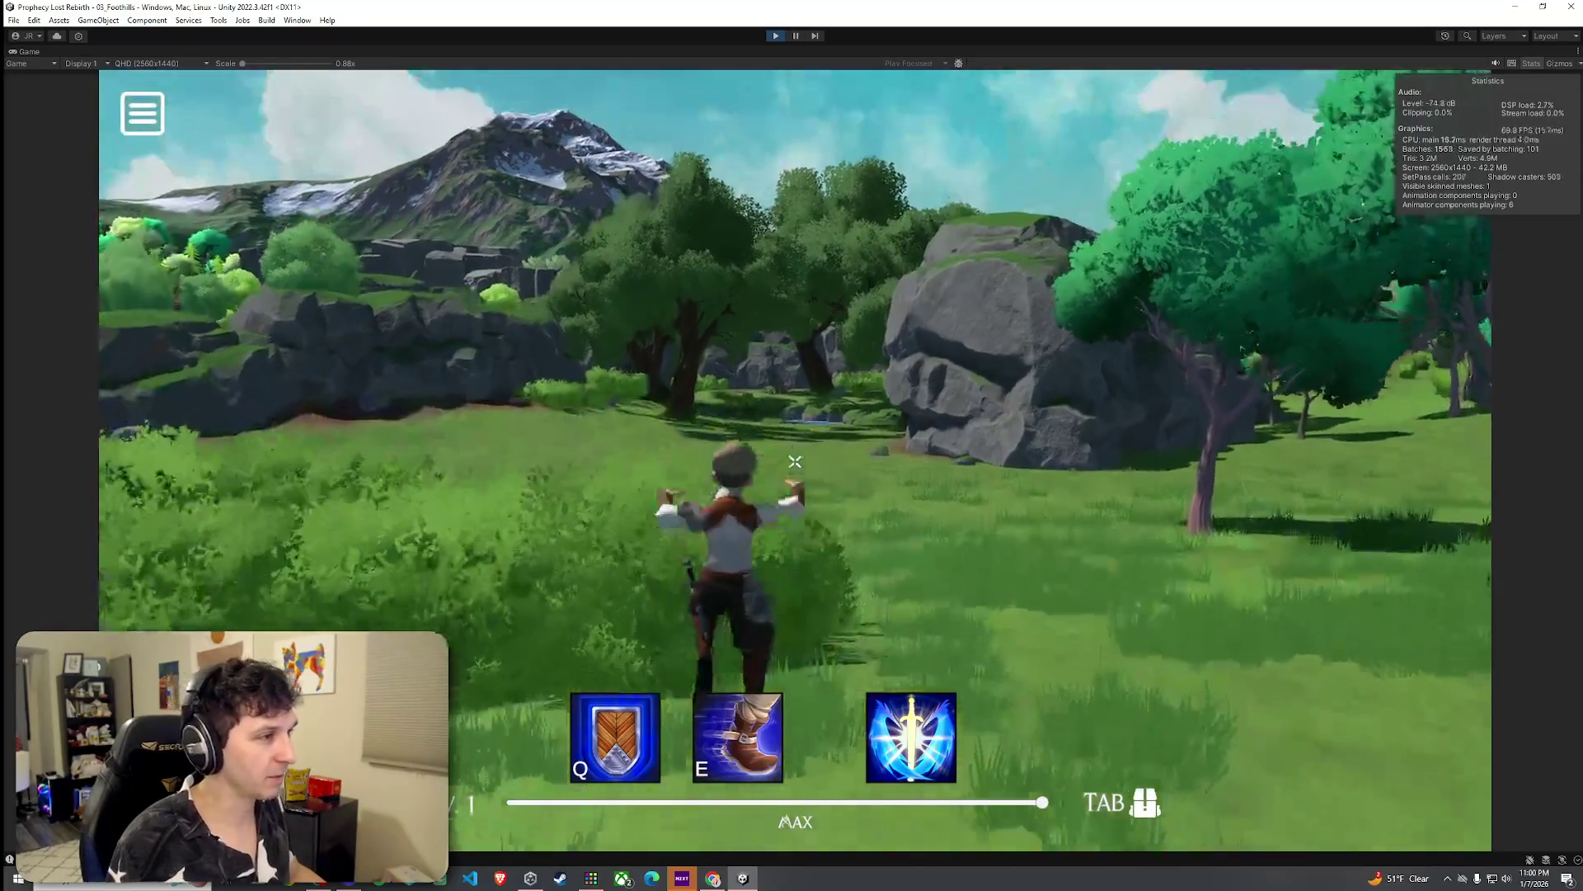
pyautogui.press('w')
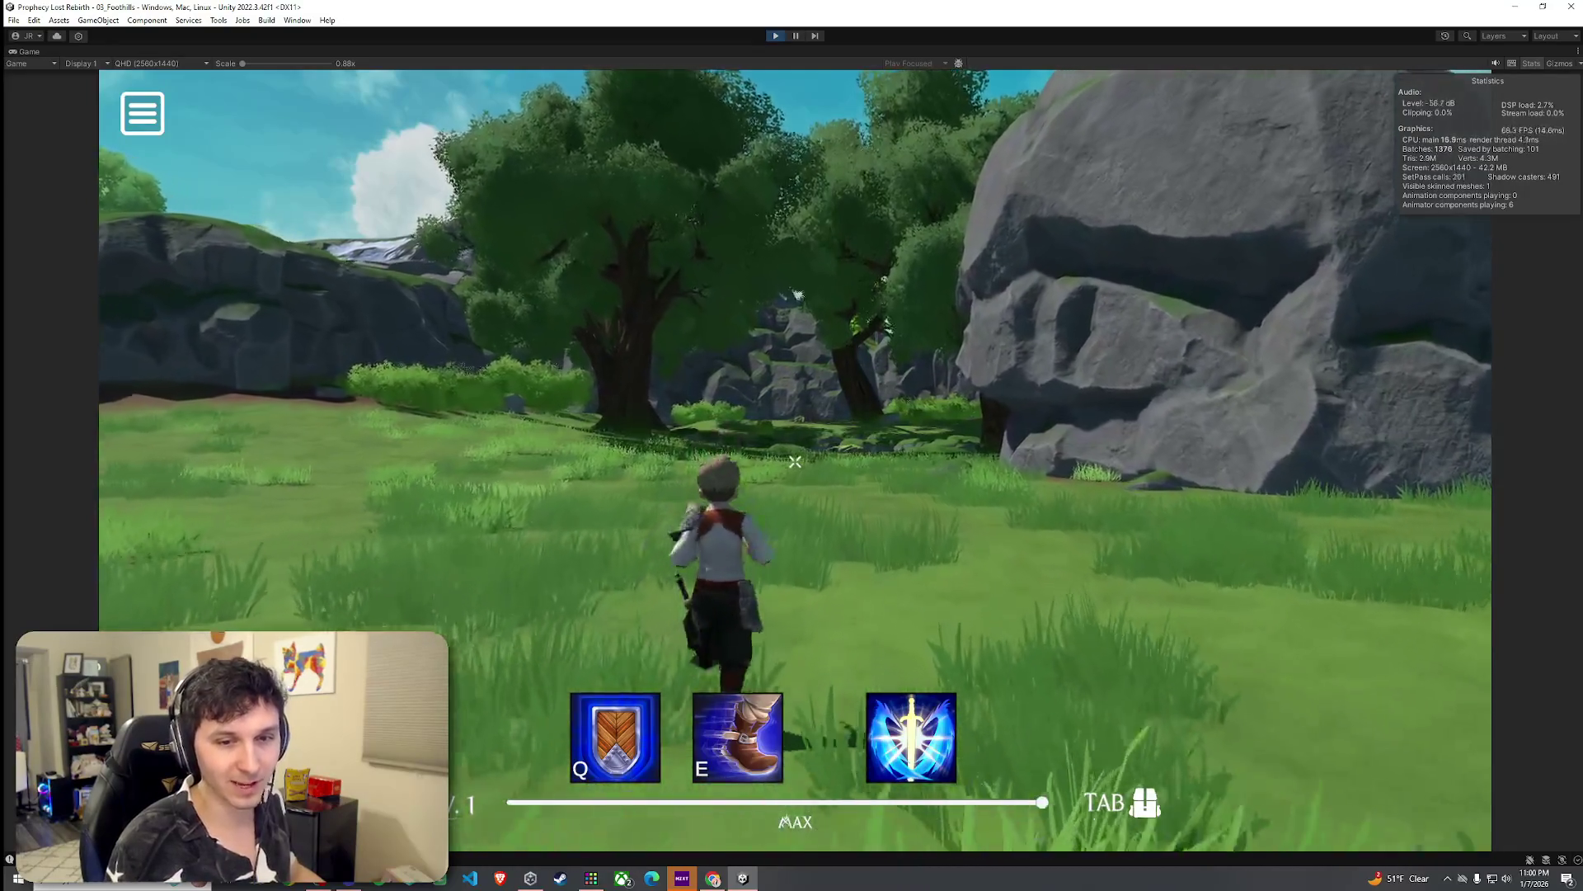
pyautogui.press('w')
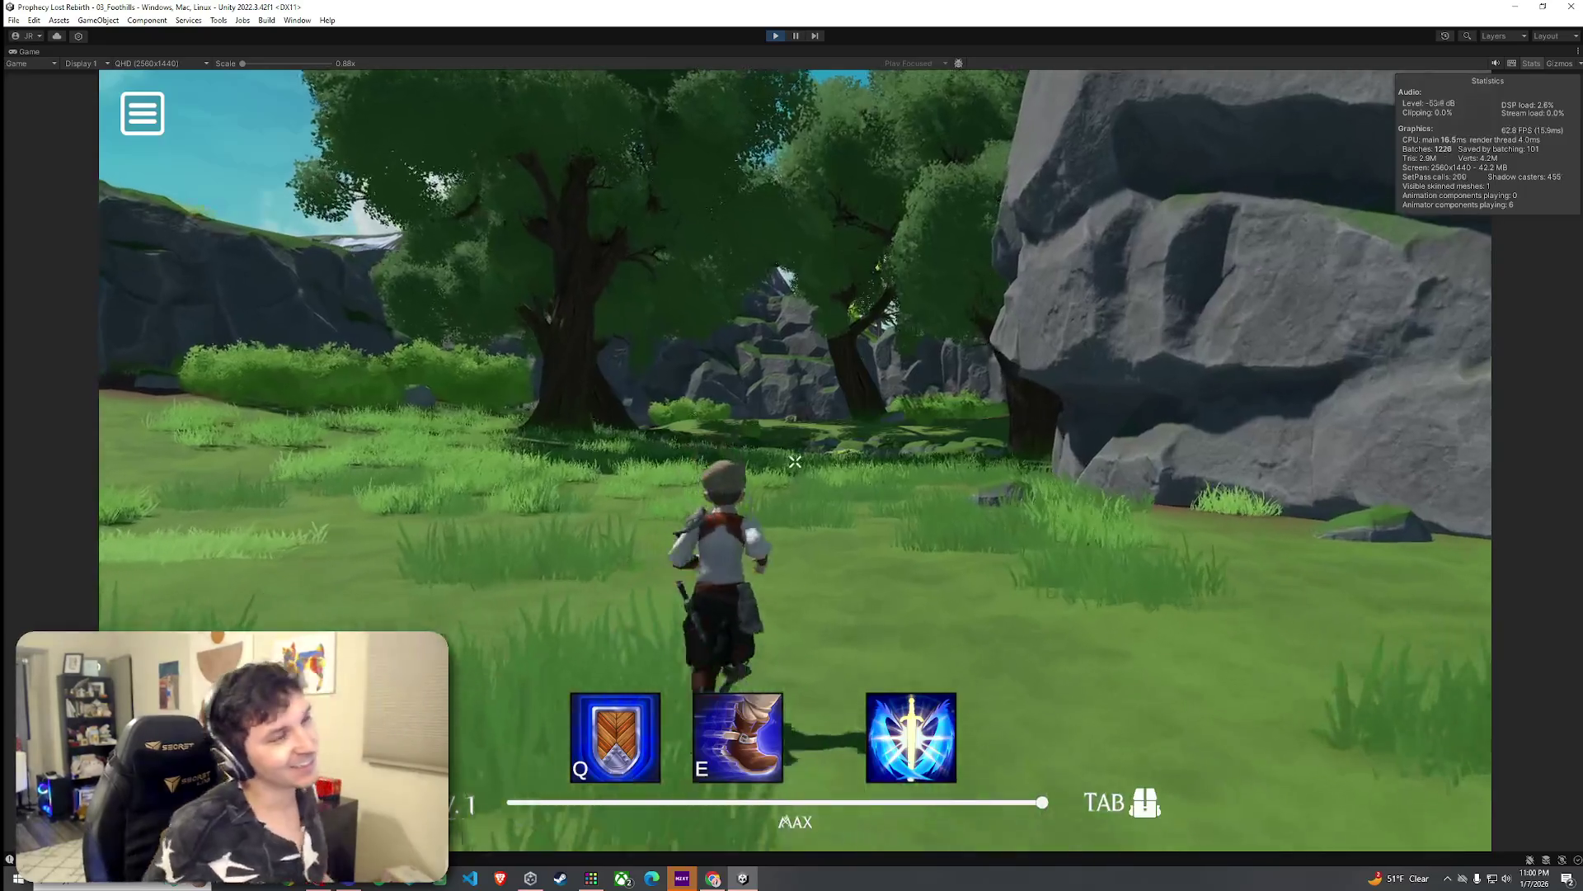
pyautogui.press('w')
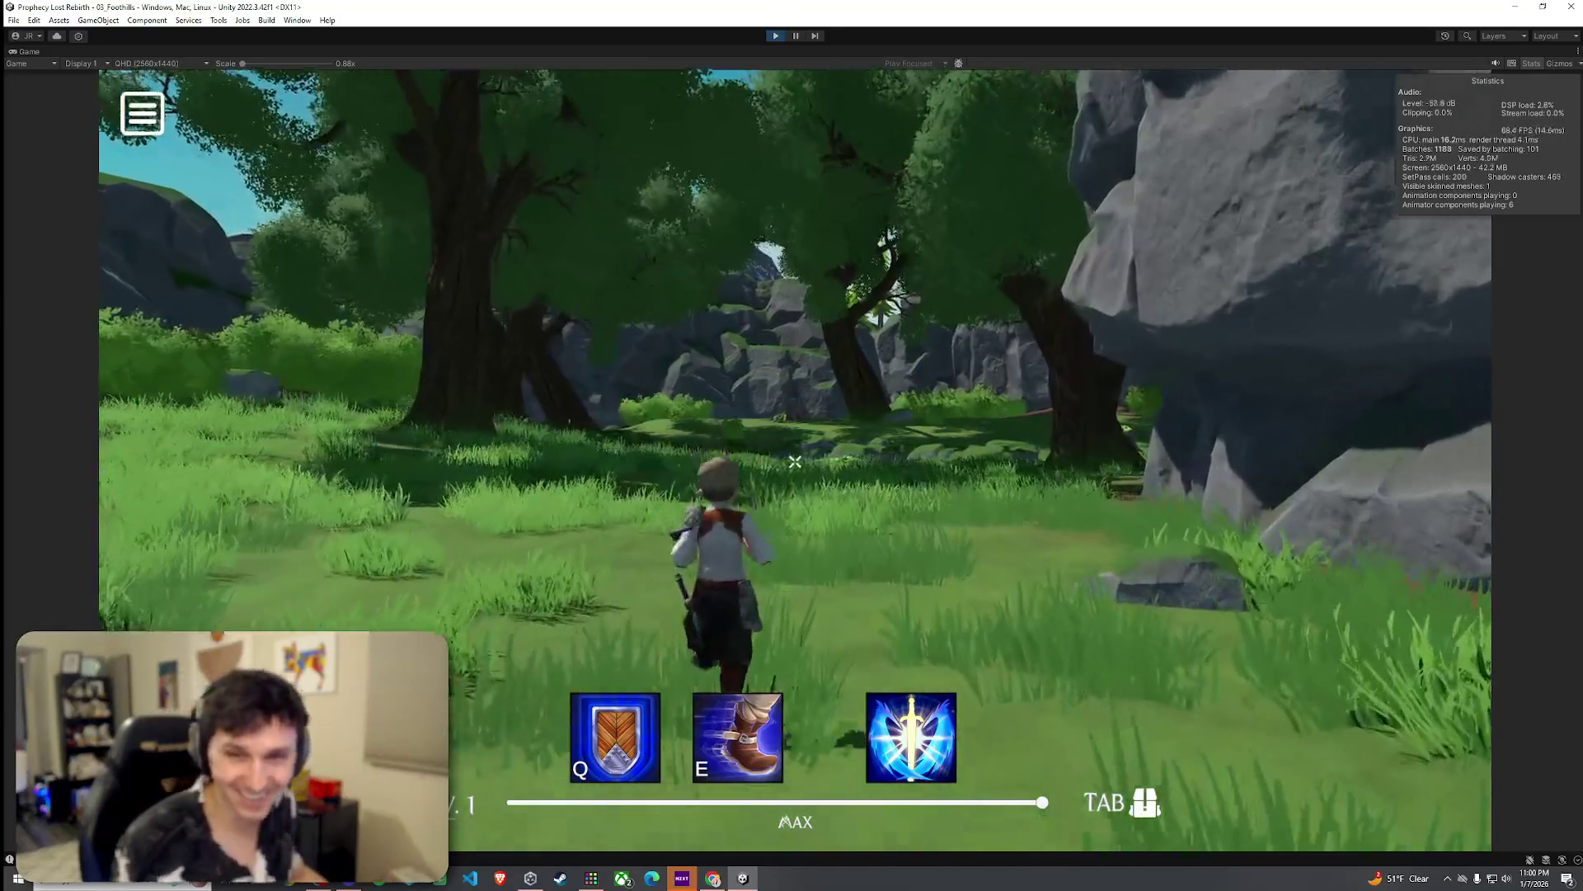
pyautogui.press('w')
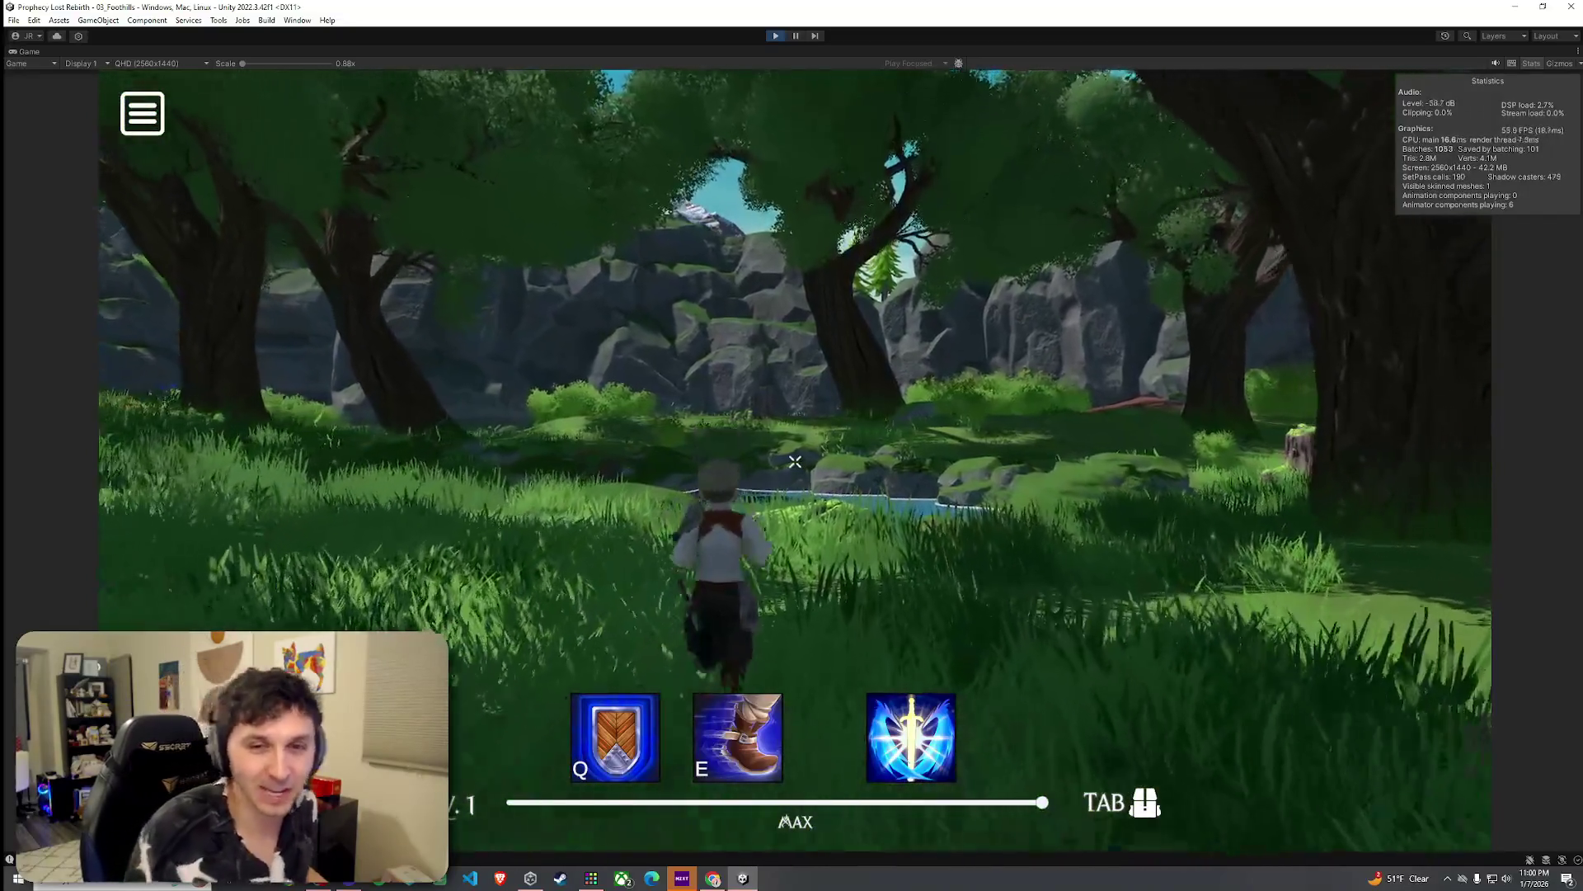
pyautogui.press('w')
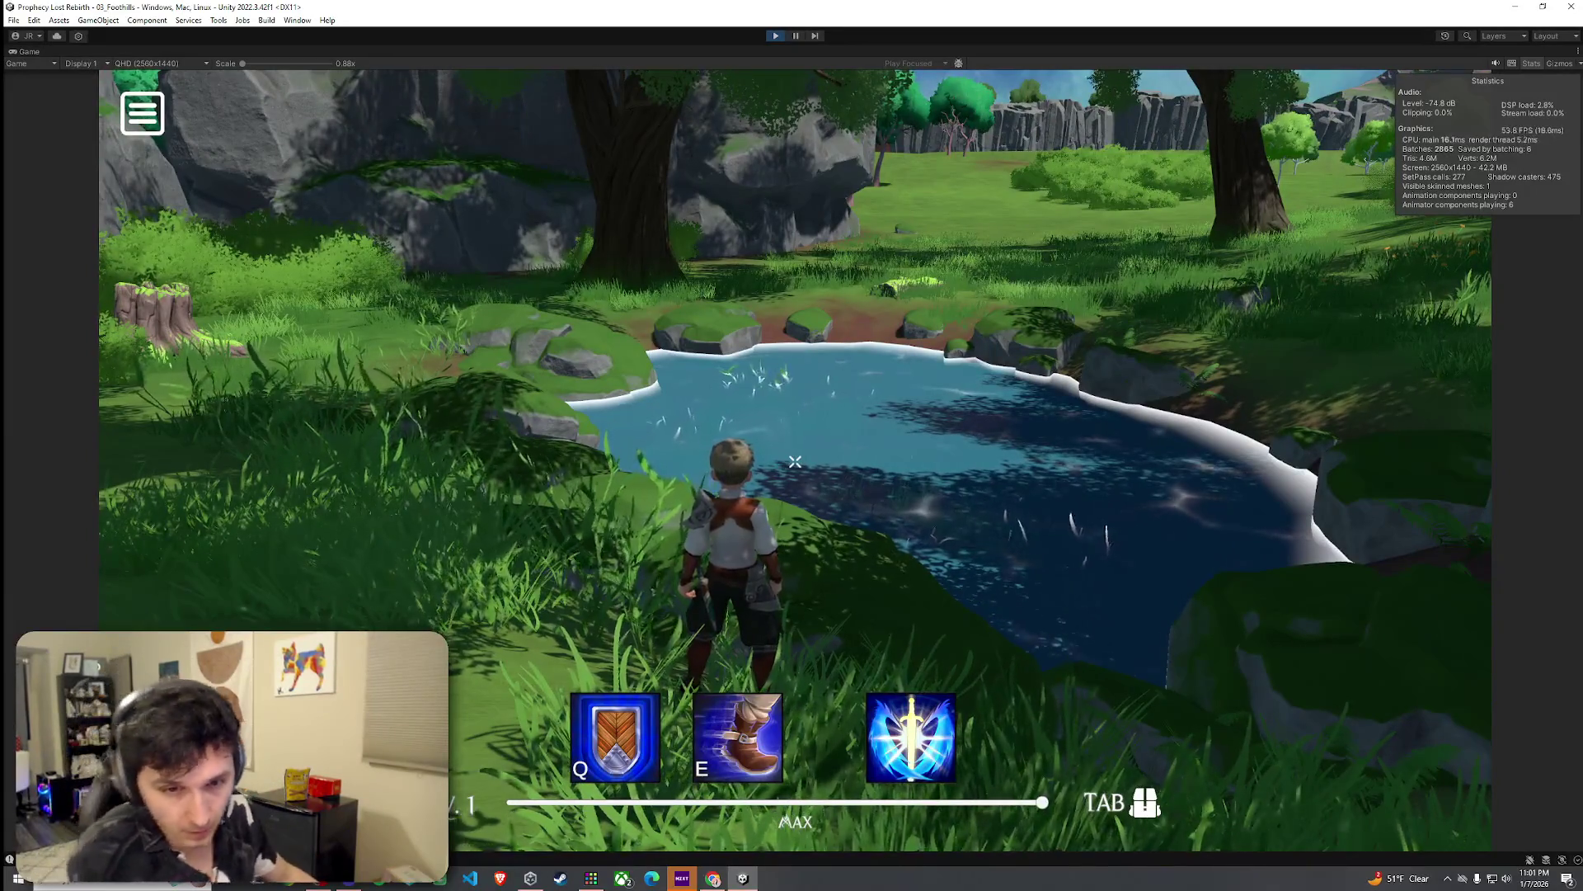
# Step: Run past the pond toward the open hills, then exit Play mode with Ctrl+P
pyautogui.press('w')
pyautogui.press('w')
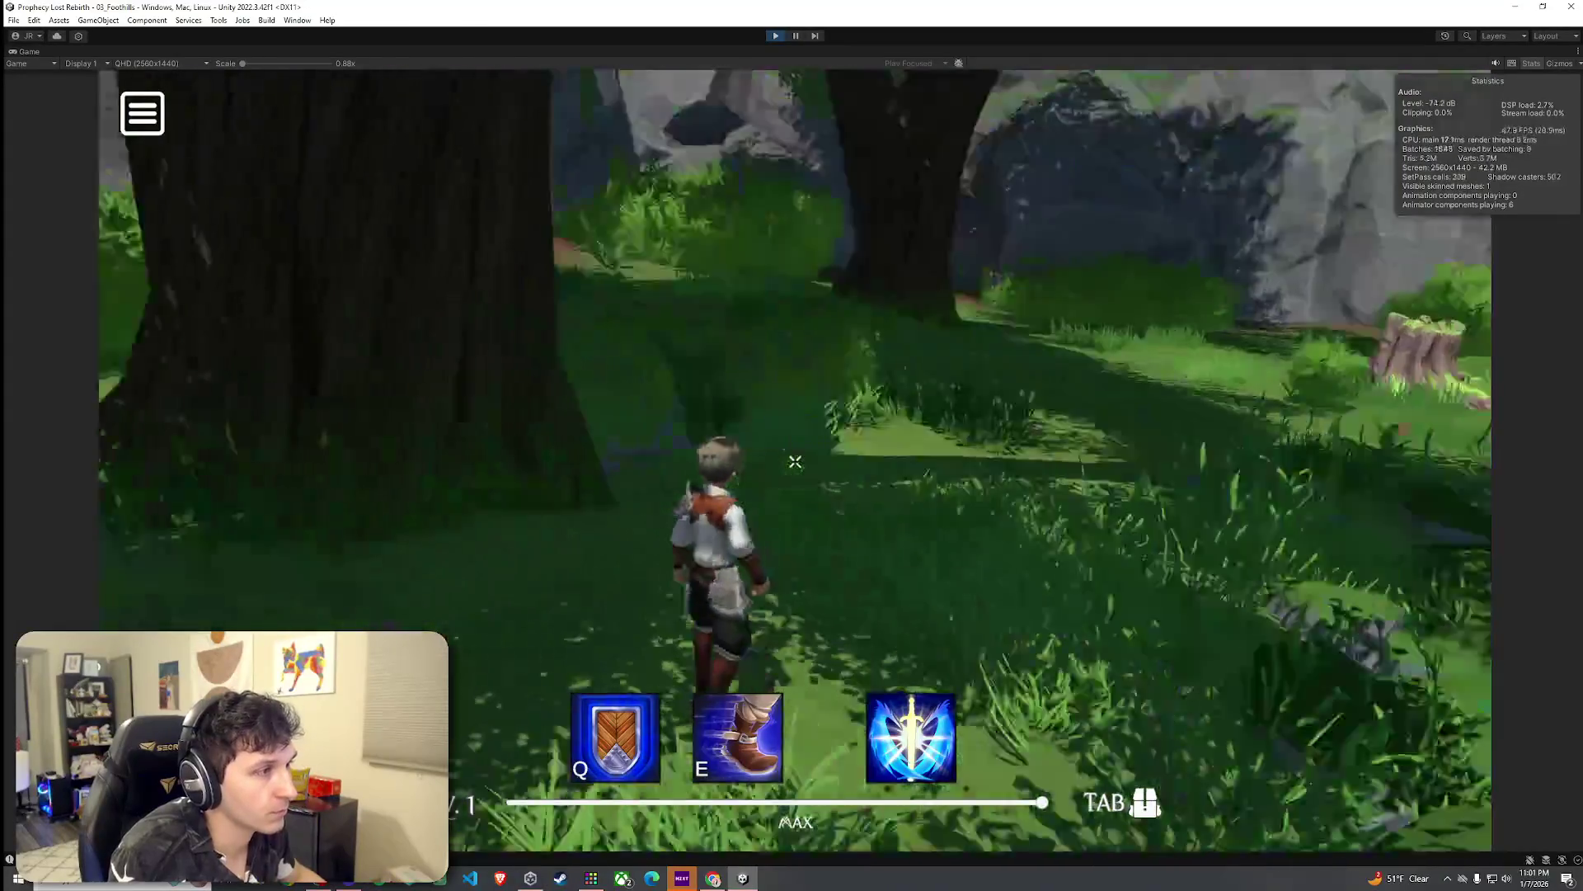
pyautogui.press('w')
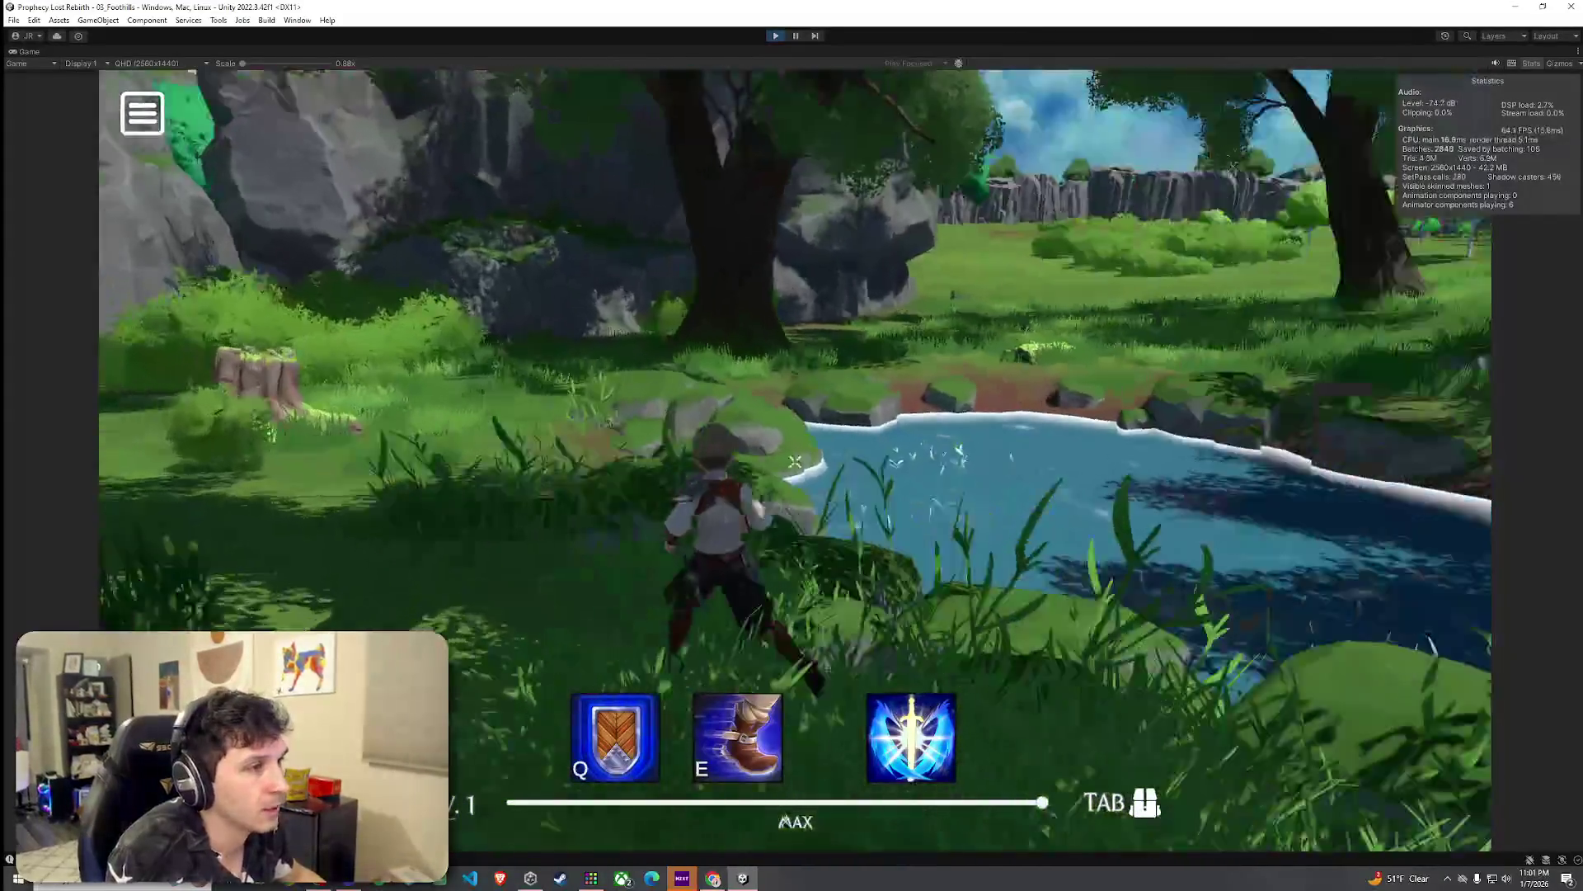
pyautogui.press('w')
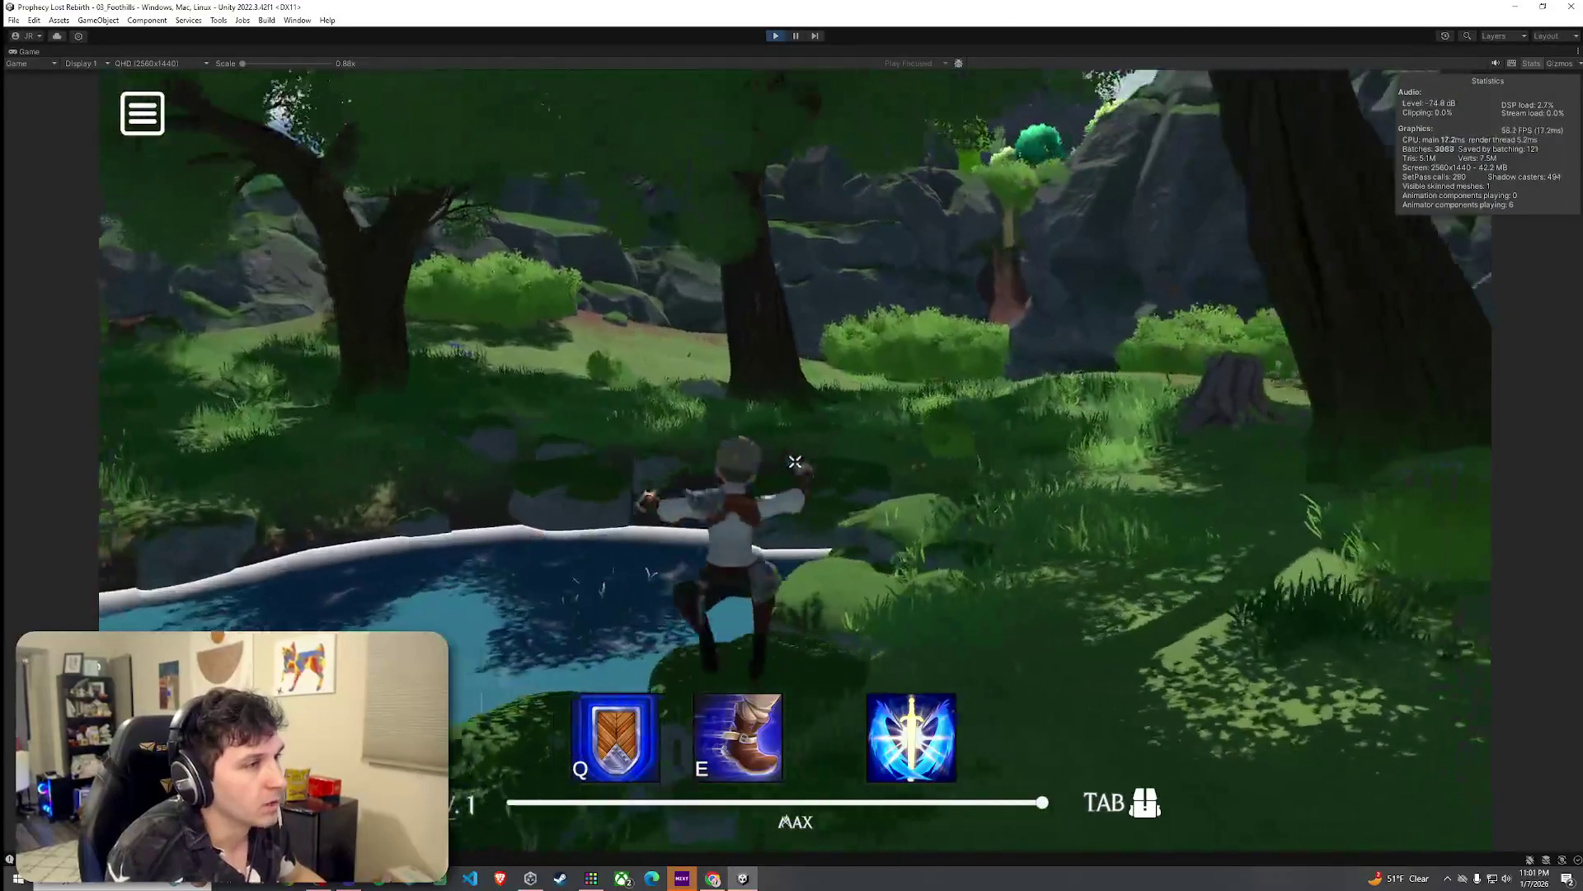
pyautogui.press('w')
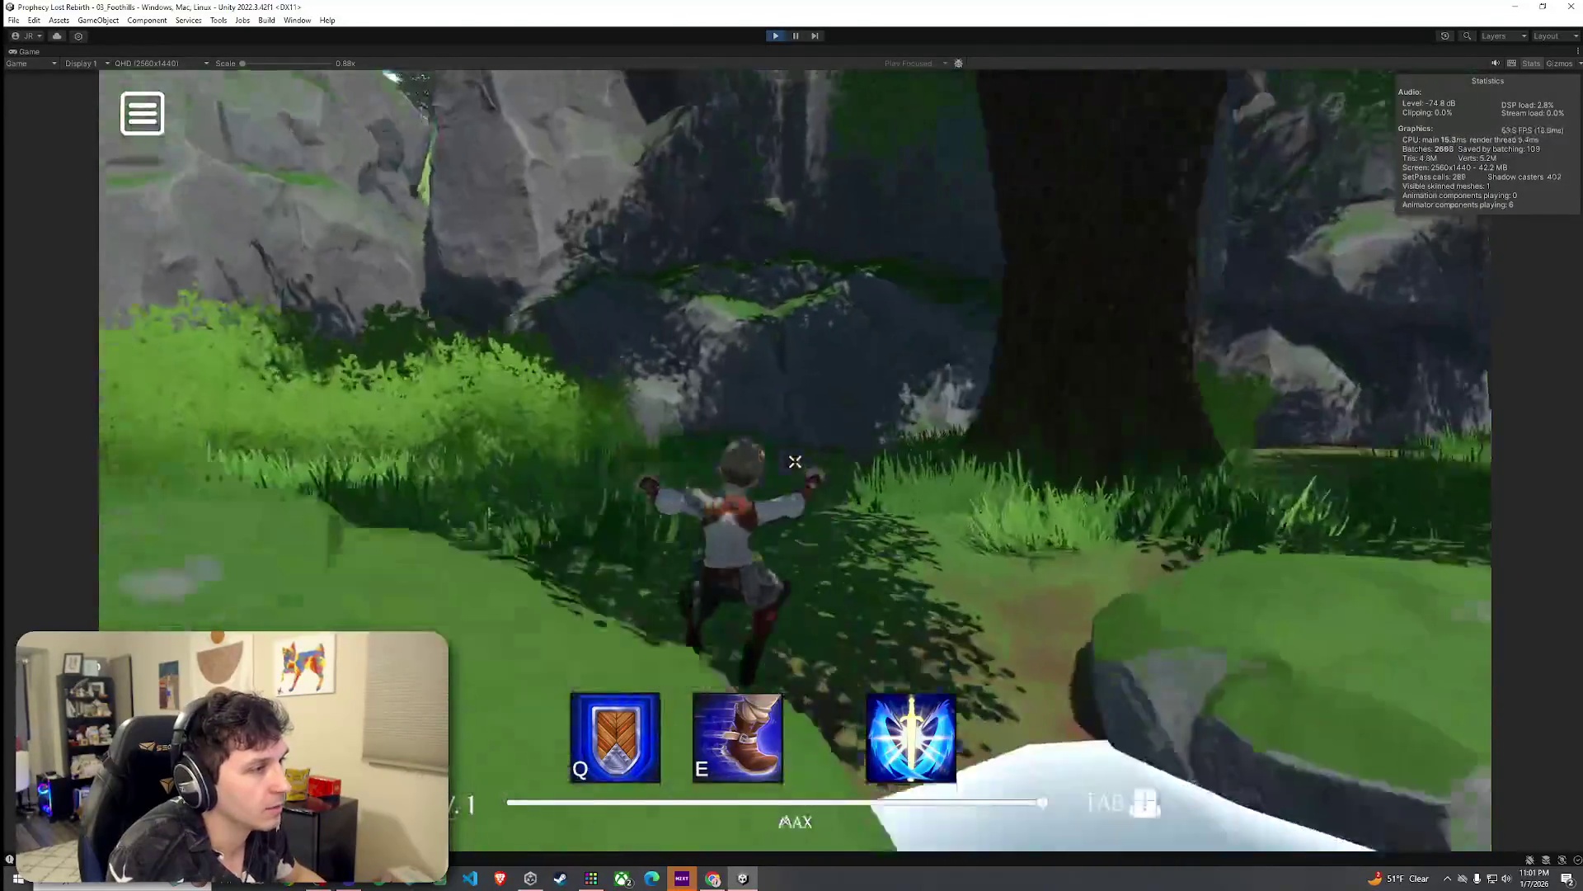
pyautogui.press('w')
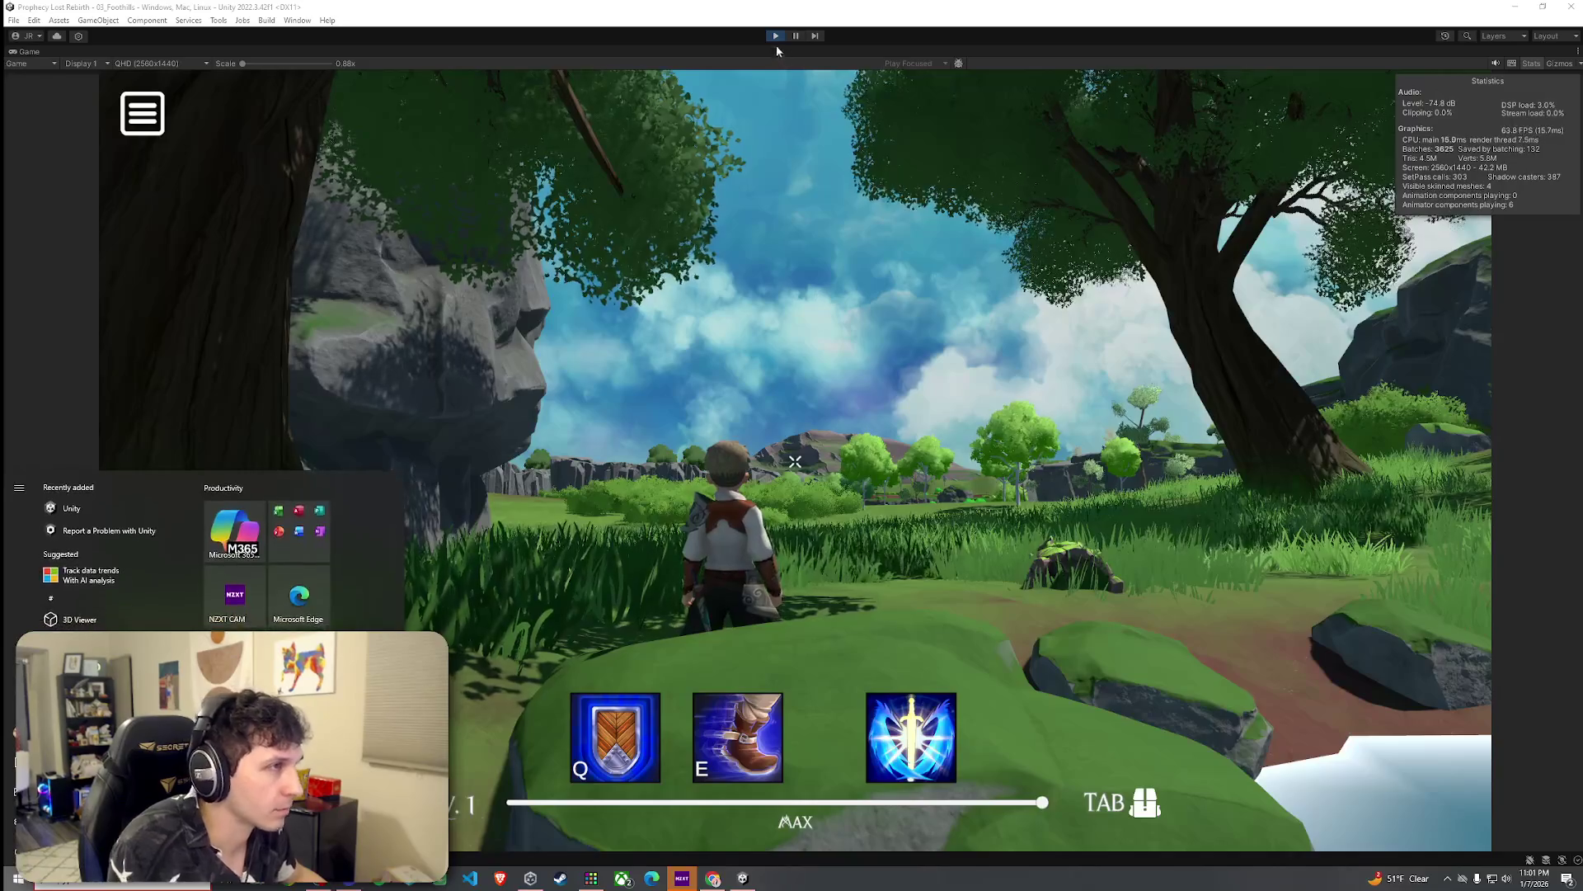
pyautogui.hotkey('ctrl', 'p')
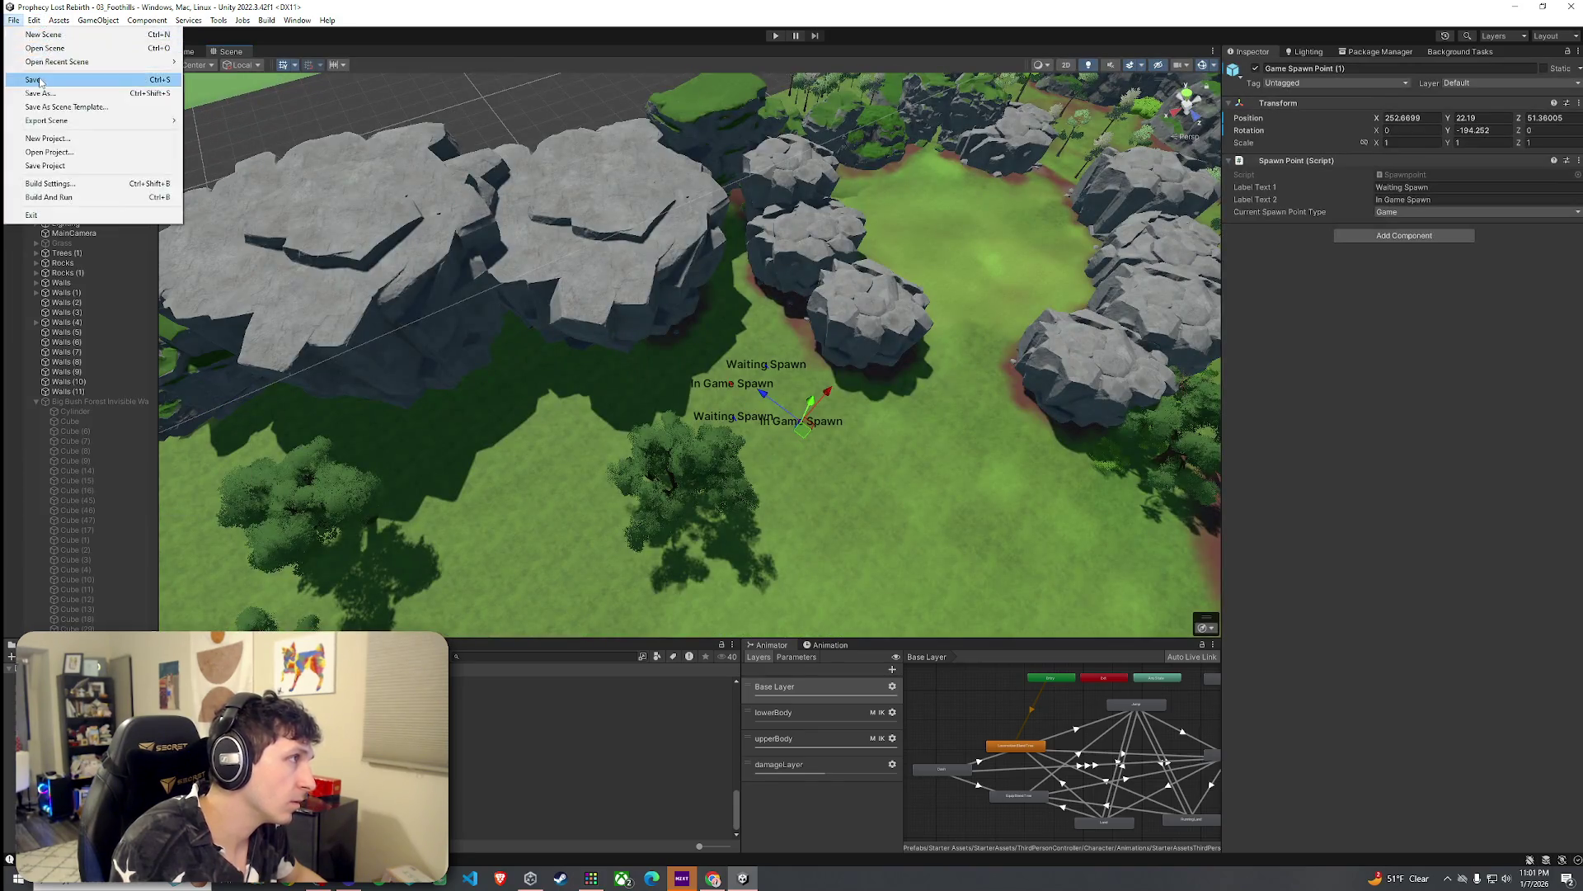
# Step: Fly the Scene camera over the river and rocks down to the grassy field below the cliffs
pyautogui.moveTo(701, 371); pyautogui.dragTo(748, 207)
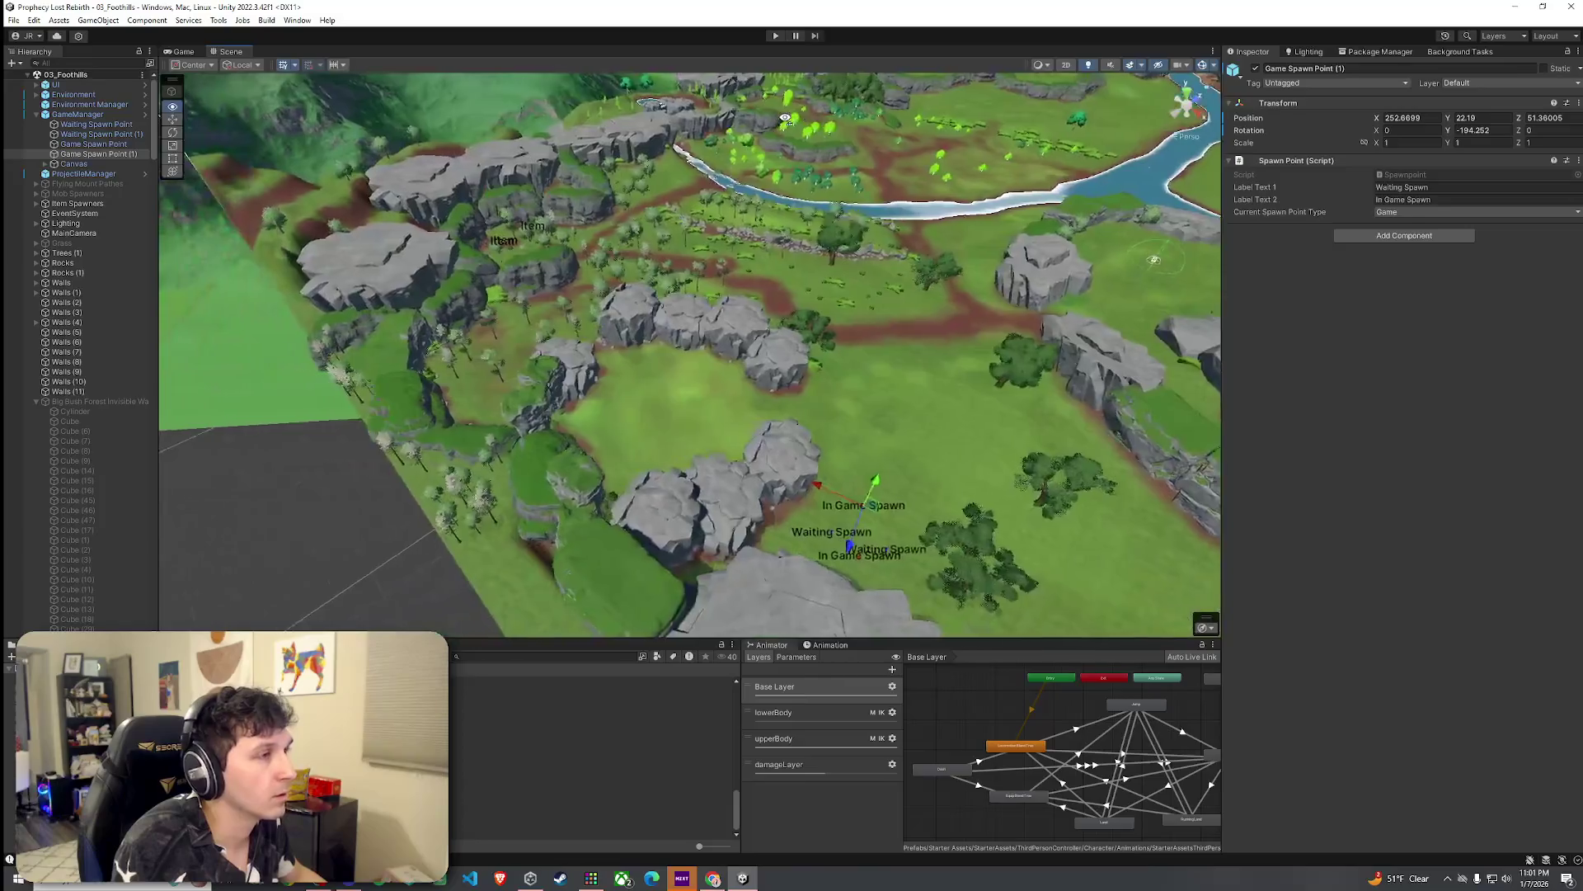
pyautogui.moveTo(786, 118)
pyautogui.mouseDown()
pyautogui.moveTo(775, 132)
pyautogui.moveTo(816, 119)
pyautogui.mouseUp()
pyautogui.moveTo(1175, 97)
pyautogui.mouseDown()
pyautogui.moveTo(1489, 96)
pyautogui.moveTo(1289, 80)
pyautogui.moveTo(1371, 839)
pyautogui.moveTo(1447, 840)
pyautogui.mouseUp()
pyautogui.moveTo(1206, 53)
pyautogui.mouseDown()
pyautogui.moveTo(1237, 58)
pyautogui.moveTo(1187, 62)
pyautogui.moveTo(1221, 56)
pyautogui.moveTo(1206, 53)
pyautogui.moveTo(1225, 38)
pyautogui.moveTo(962, 27)
pyautogui.moveTo(1051, 272)
pyautogui.mouseUp()
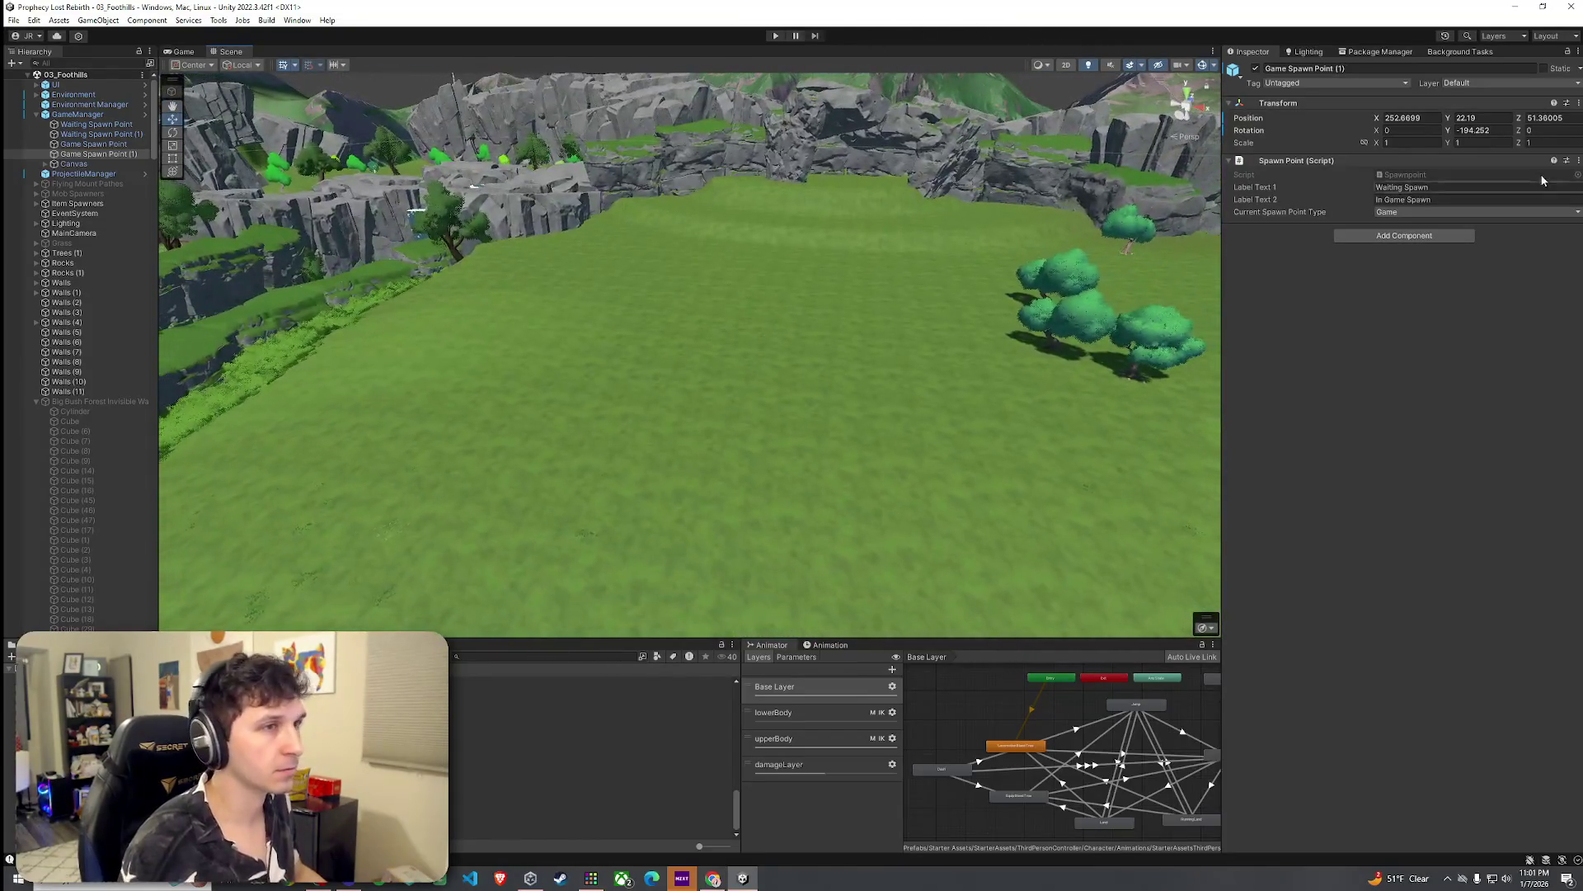
# Step: Place four Stone1b rocks across the grassy field using Paint Trees on the terrain
pyautogui.click(1174, 268)
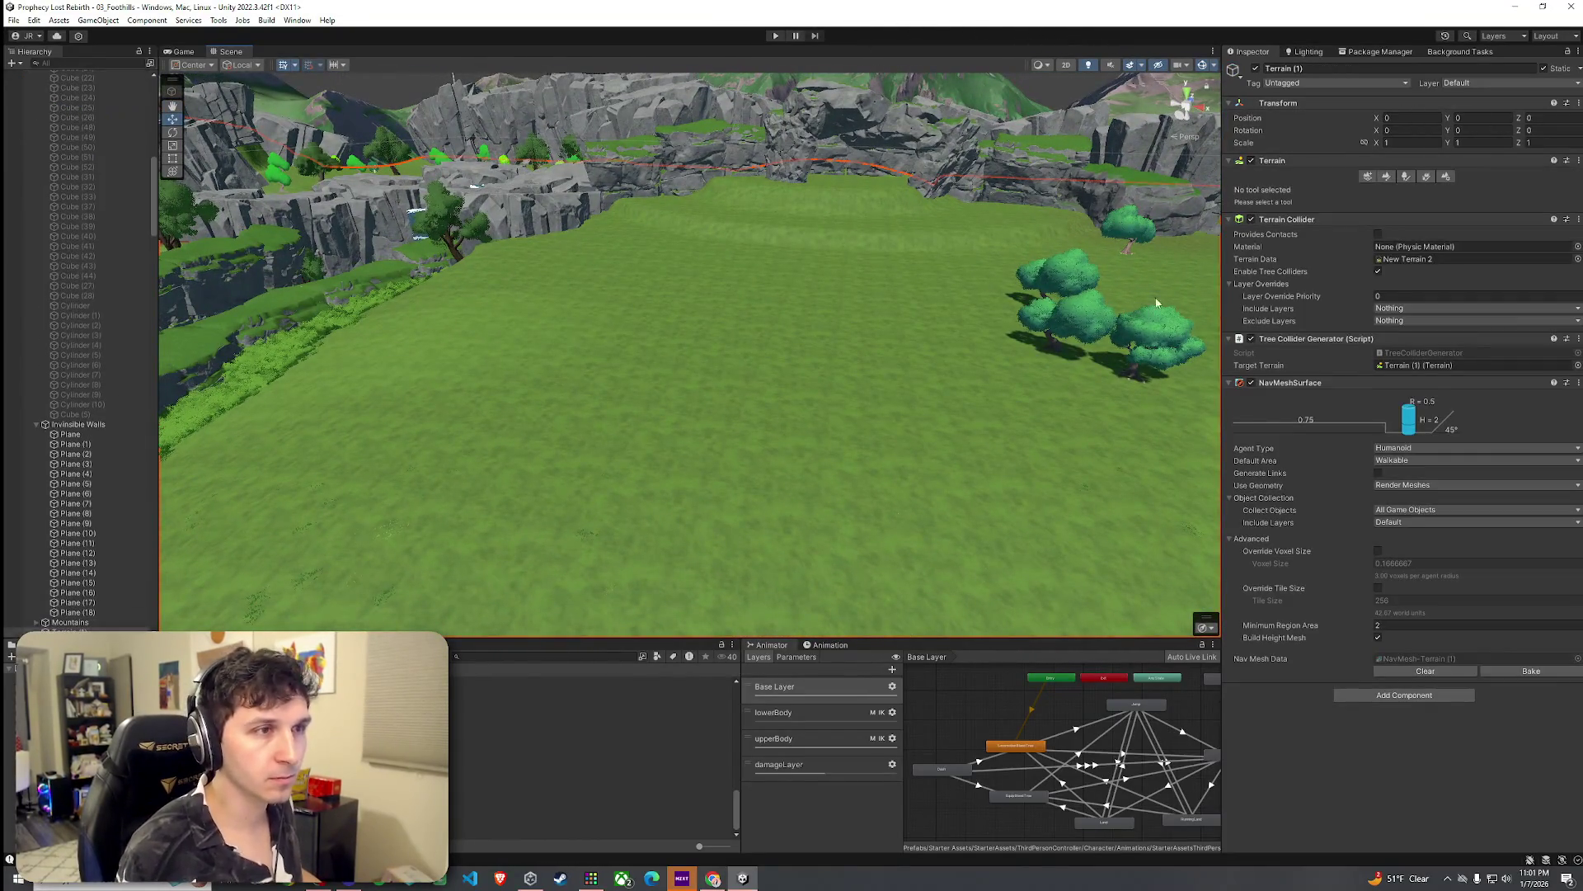
pyautogui.click(1400, 179)
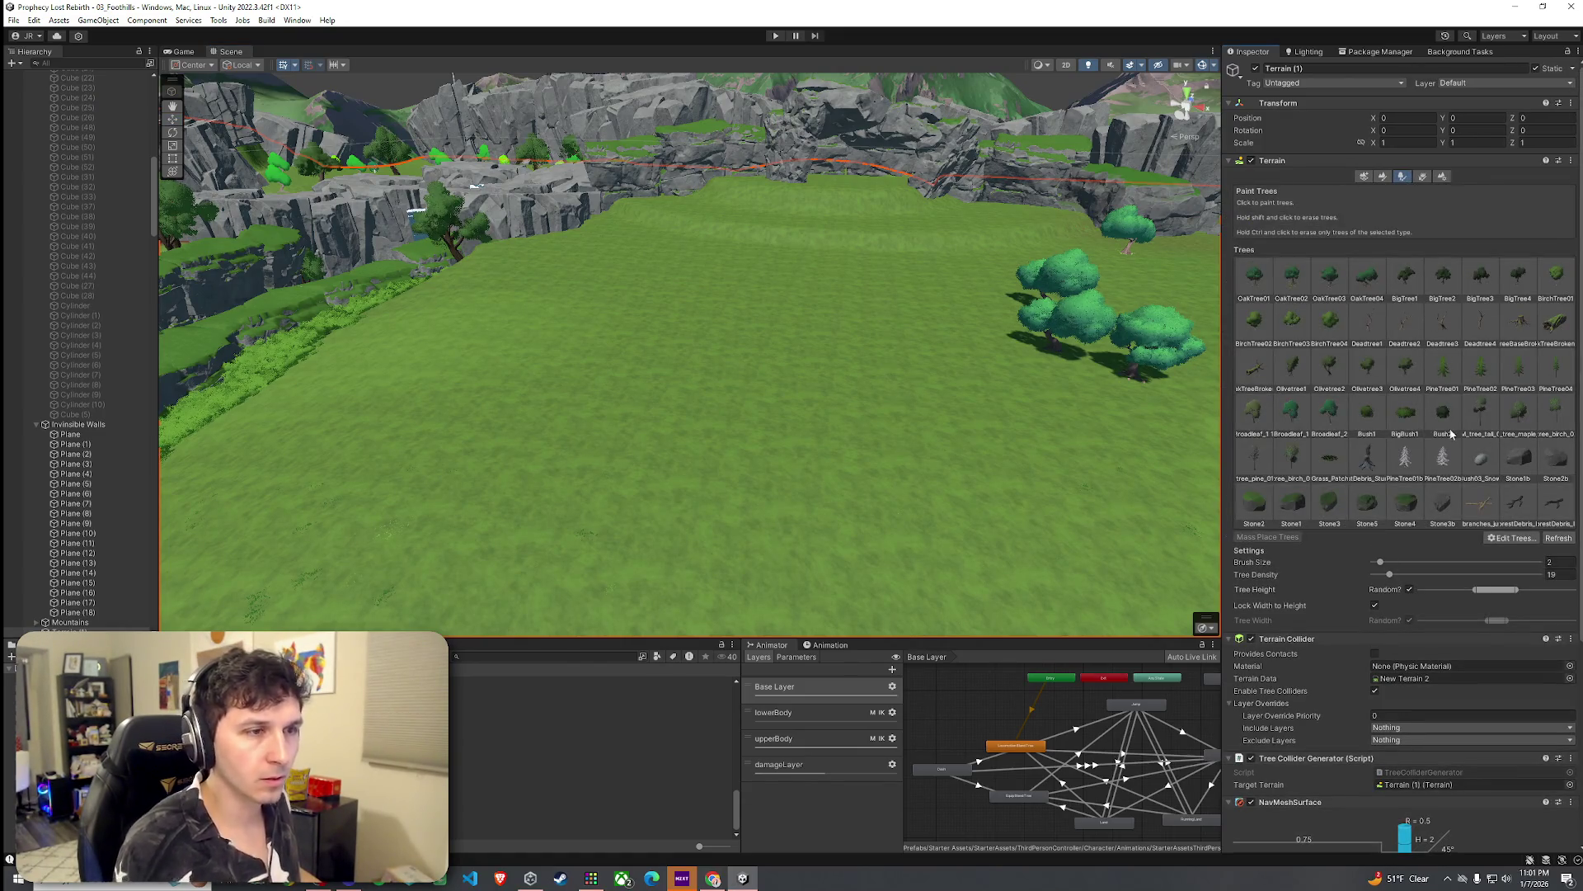
pyautogui.click(1514, 475)
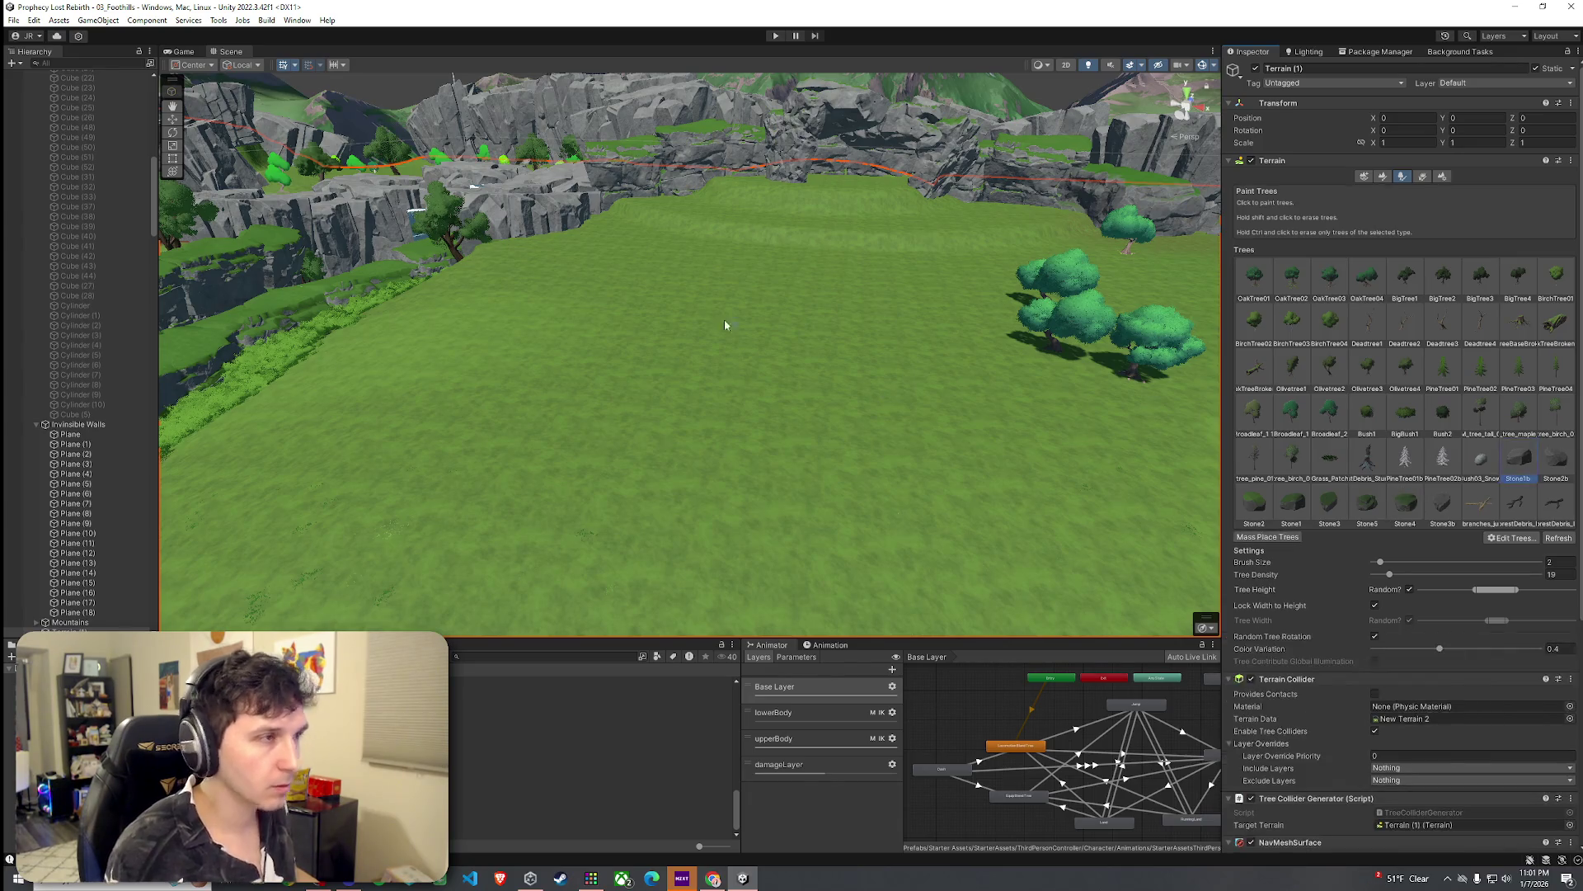
pyautogui.click(757, 339)
pyautogui.click(574, 496)
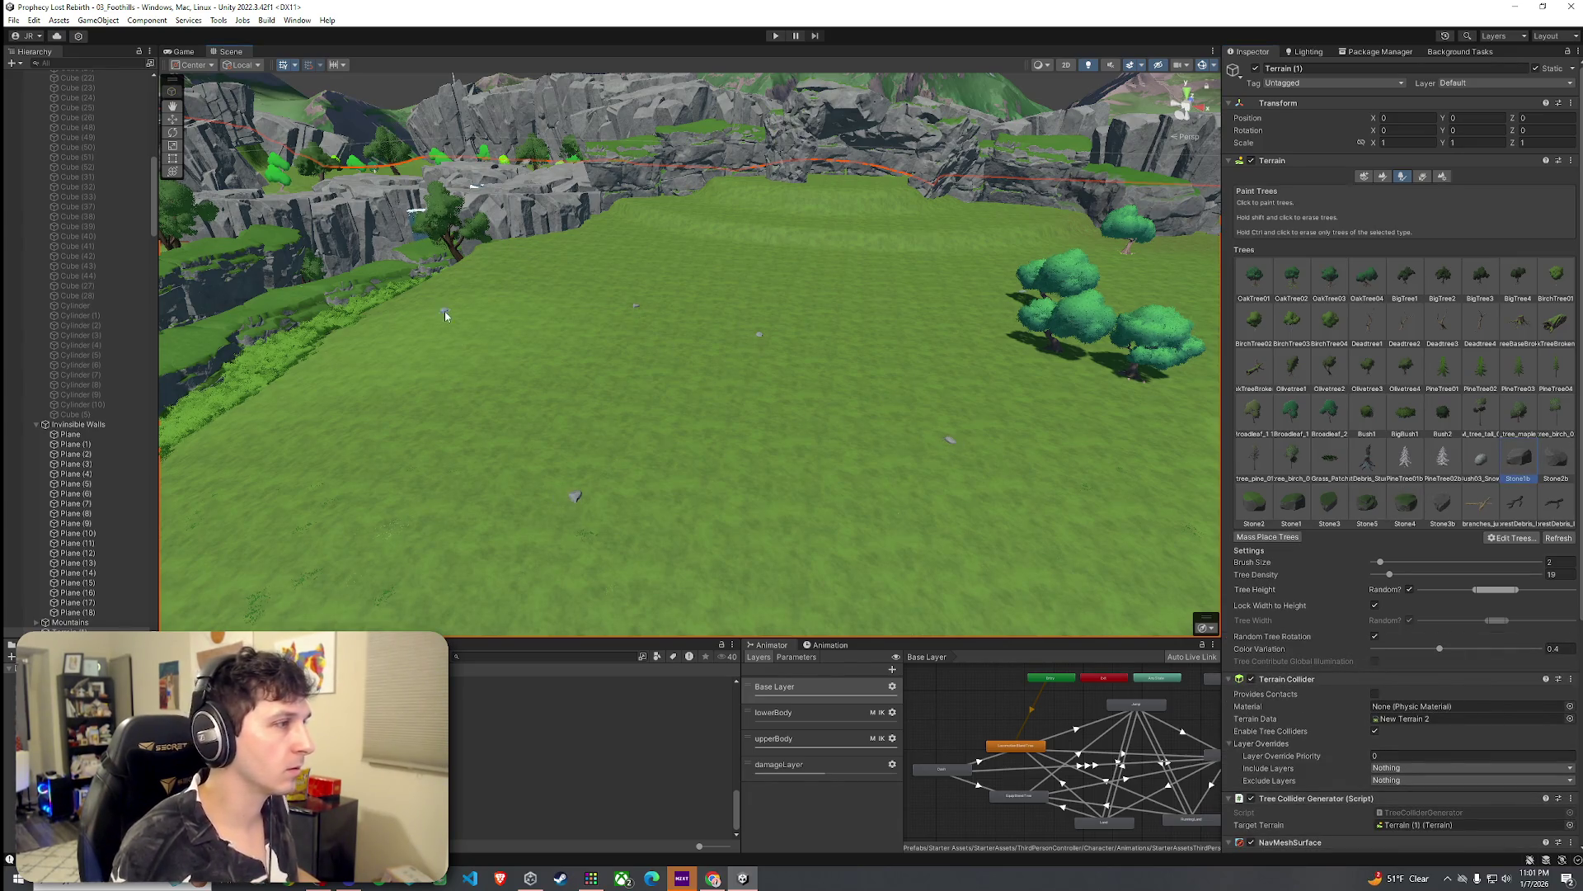
pyautogui.click(1148, 299)
pyautogui.click(1147, 422)
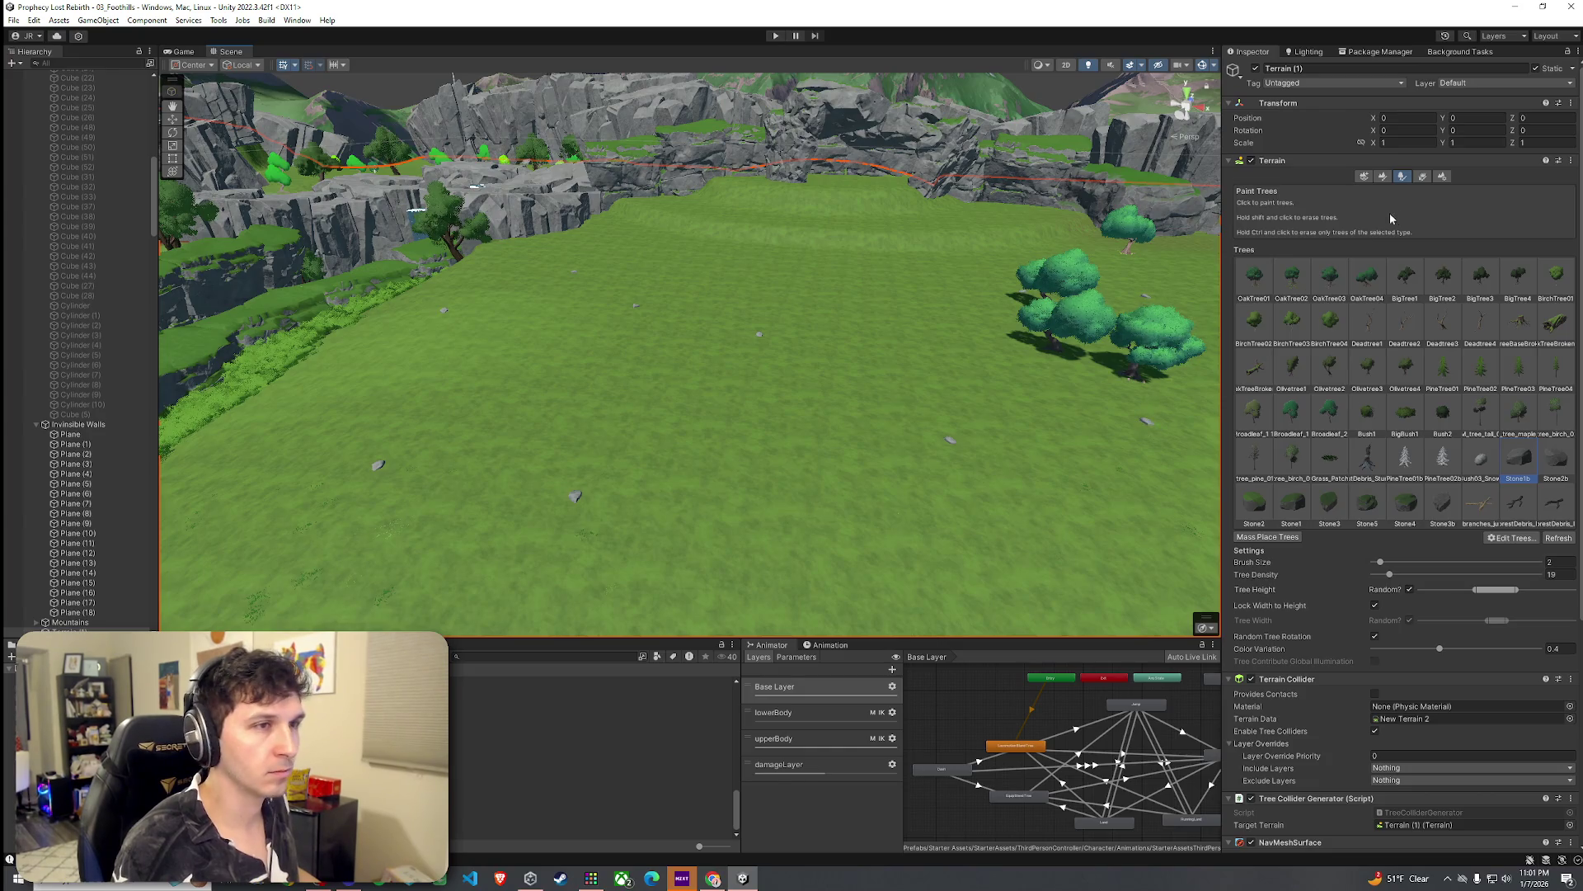
# Step: Select the Grass_3 detail under Paint Details and enlarge the brush size to 88.3
pyautogui.click(1422, 176)
pyautogui.click(1291, 281)
pyautogui.moveTo(1410, 530)
pyautogui.mouseDown()
pyautogui.moveTo(1433, 531)
pyautogui.moveTo(1340, 542)
pyautogui.mouseUp()
pyautogui.moveTo(1434, 530); pyautogui.dragTo(1531, 530)
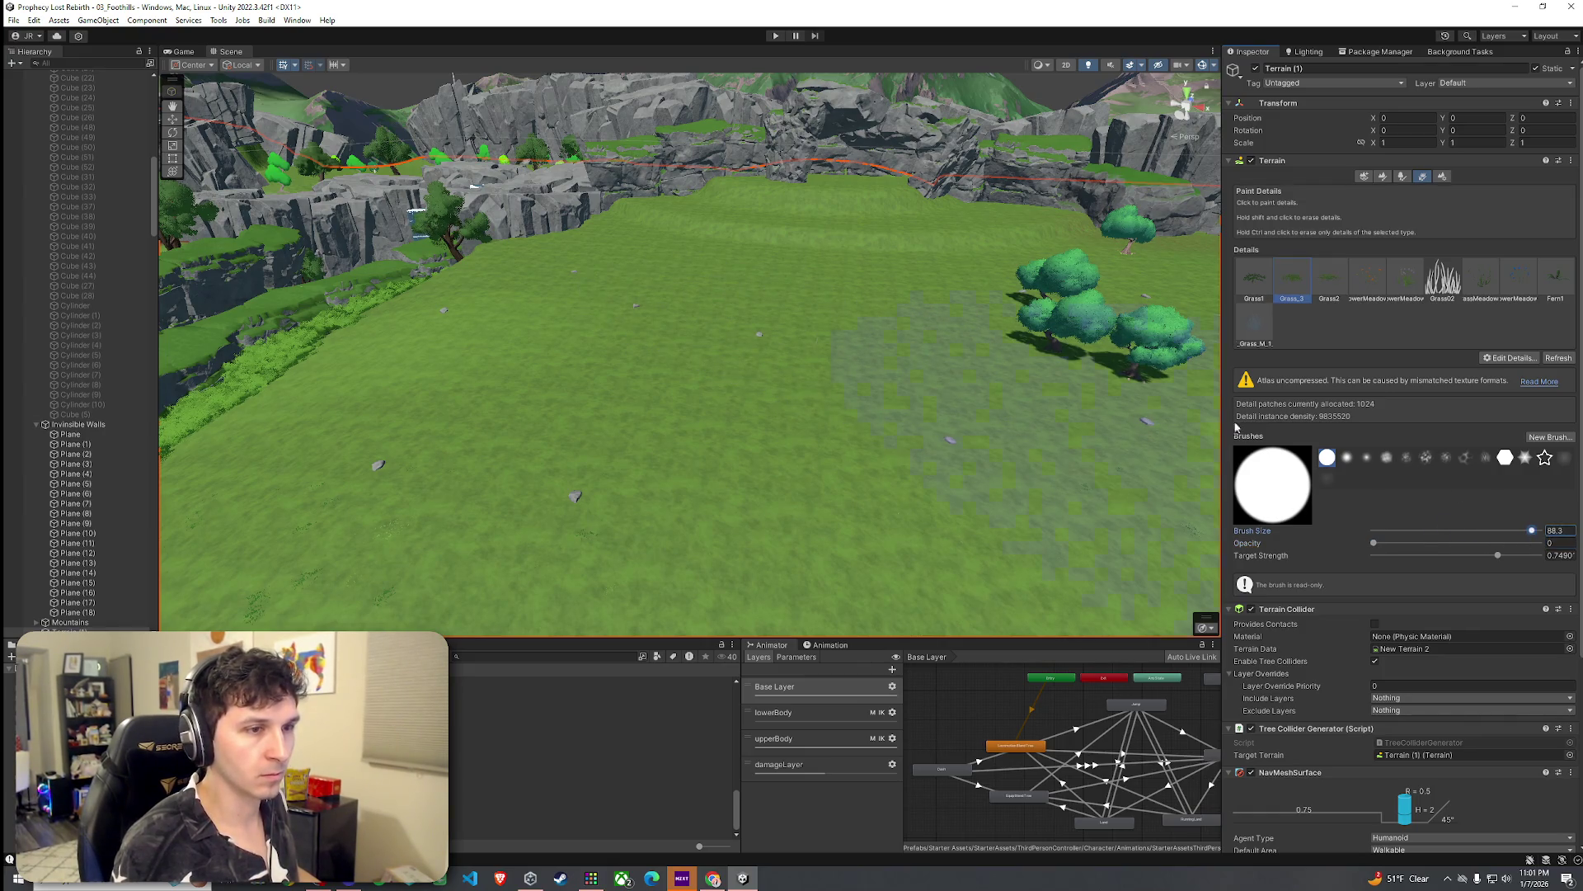
# Step: Fly the Scene view back and forth over the grassy field, cliffs and trees
pyautogui.press('w')
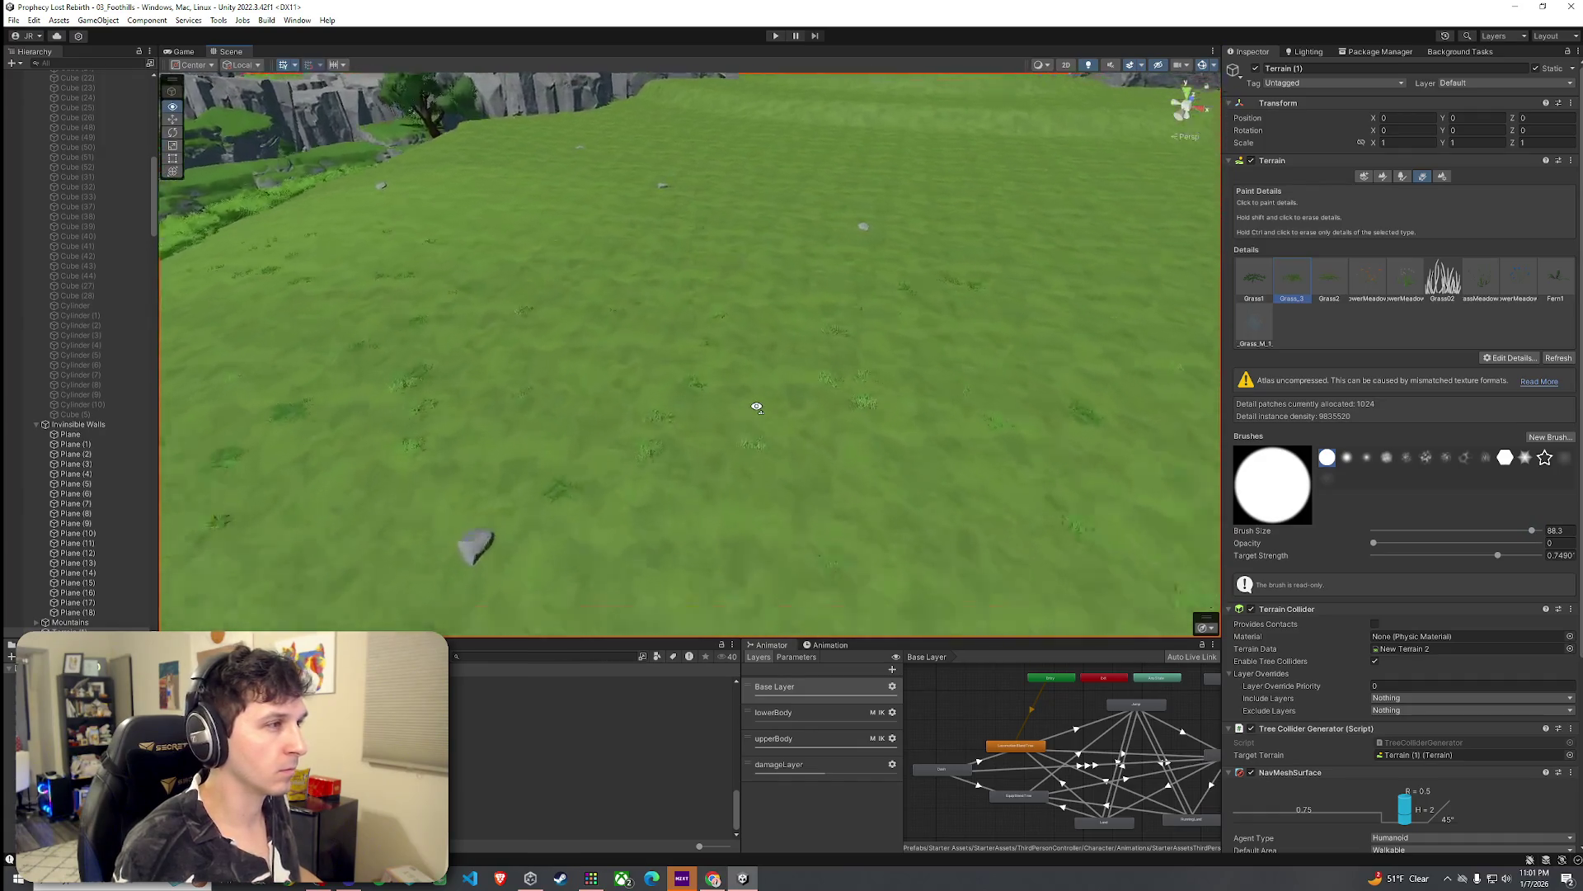
pyautogui.press('s')
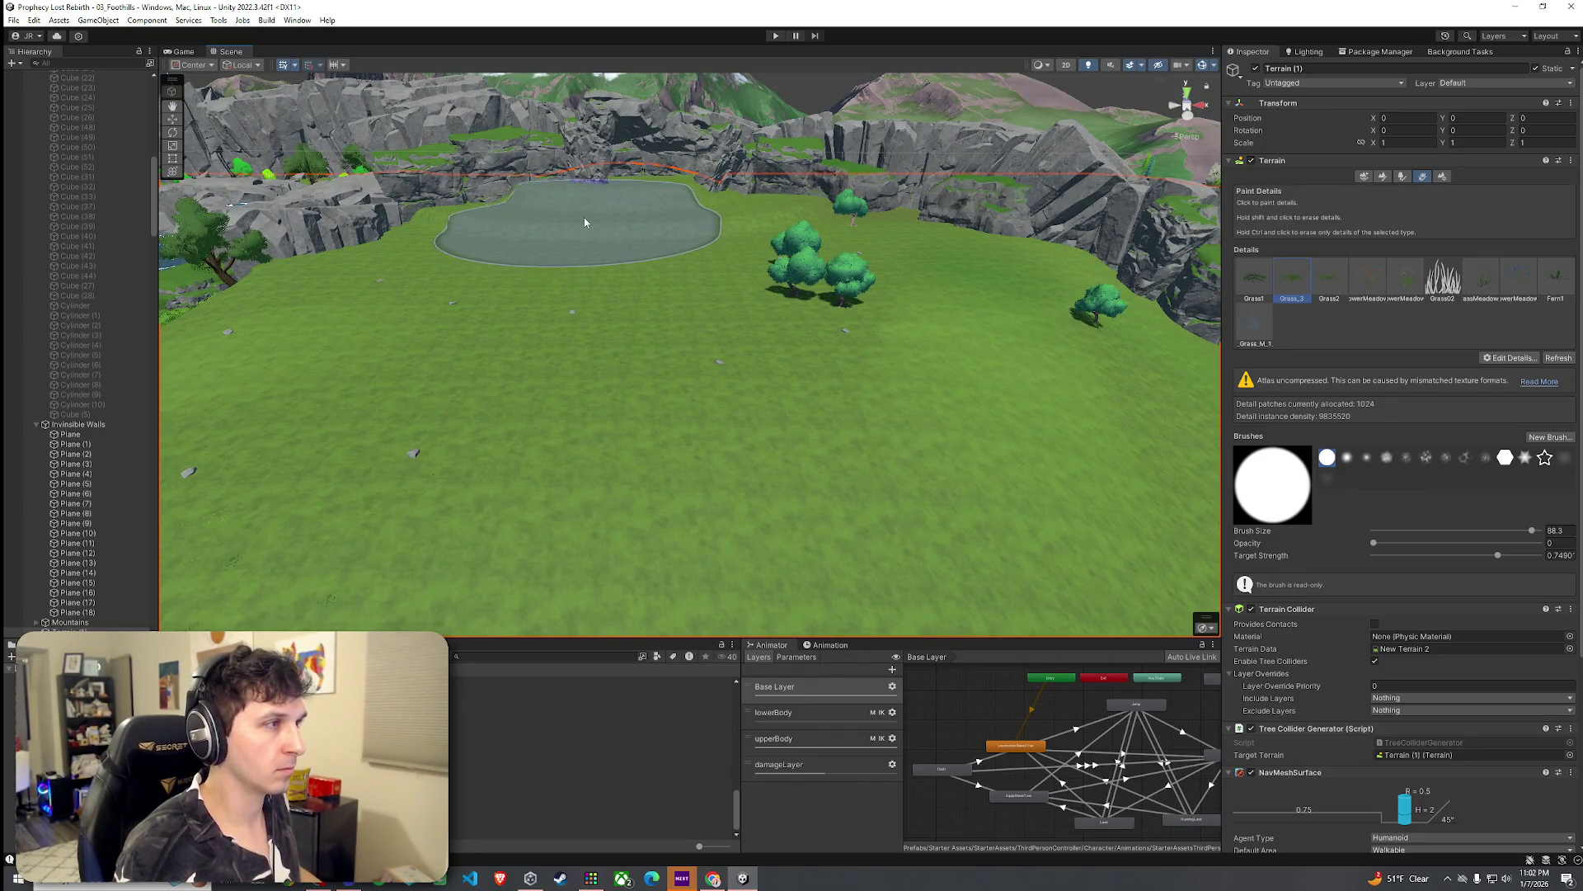
pyautogui.press('w')
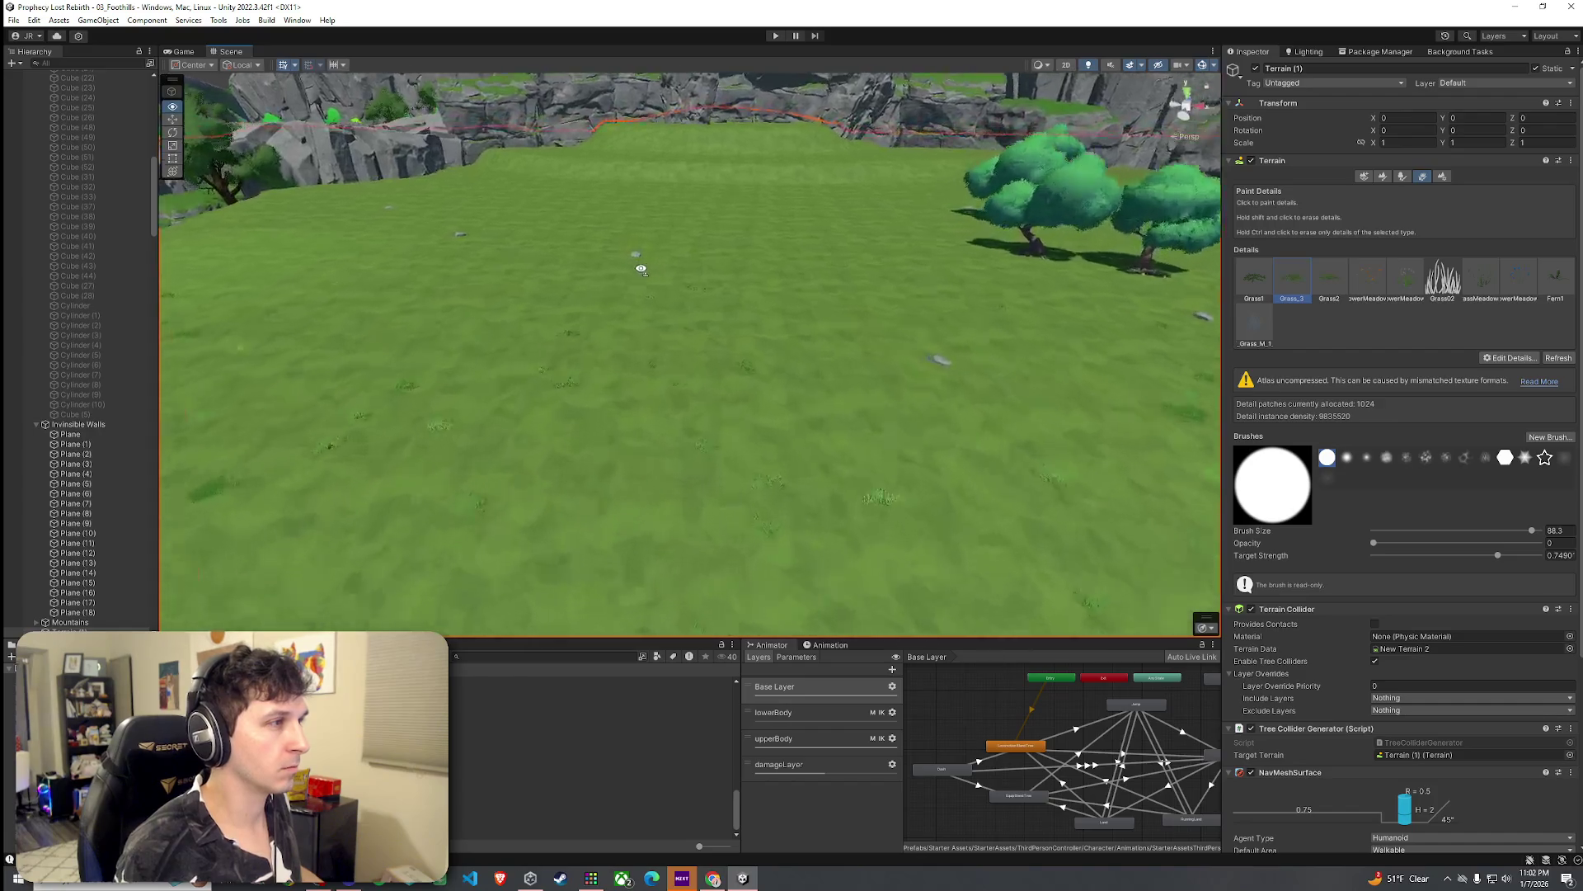
pyautogui.press('s')
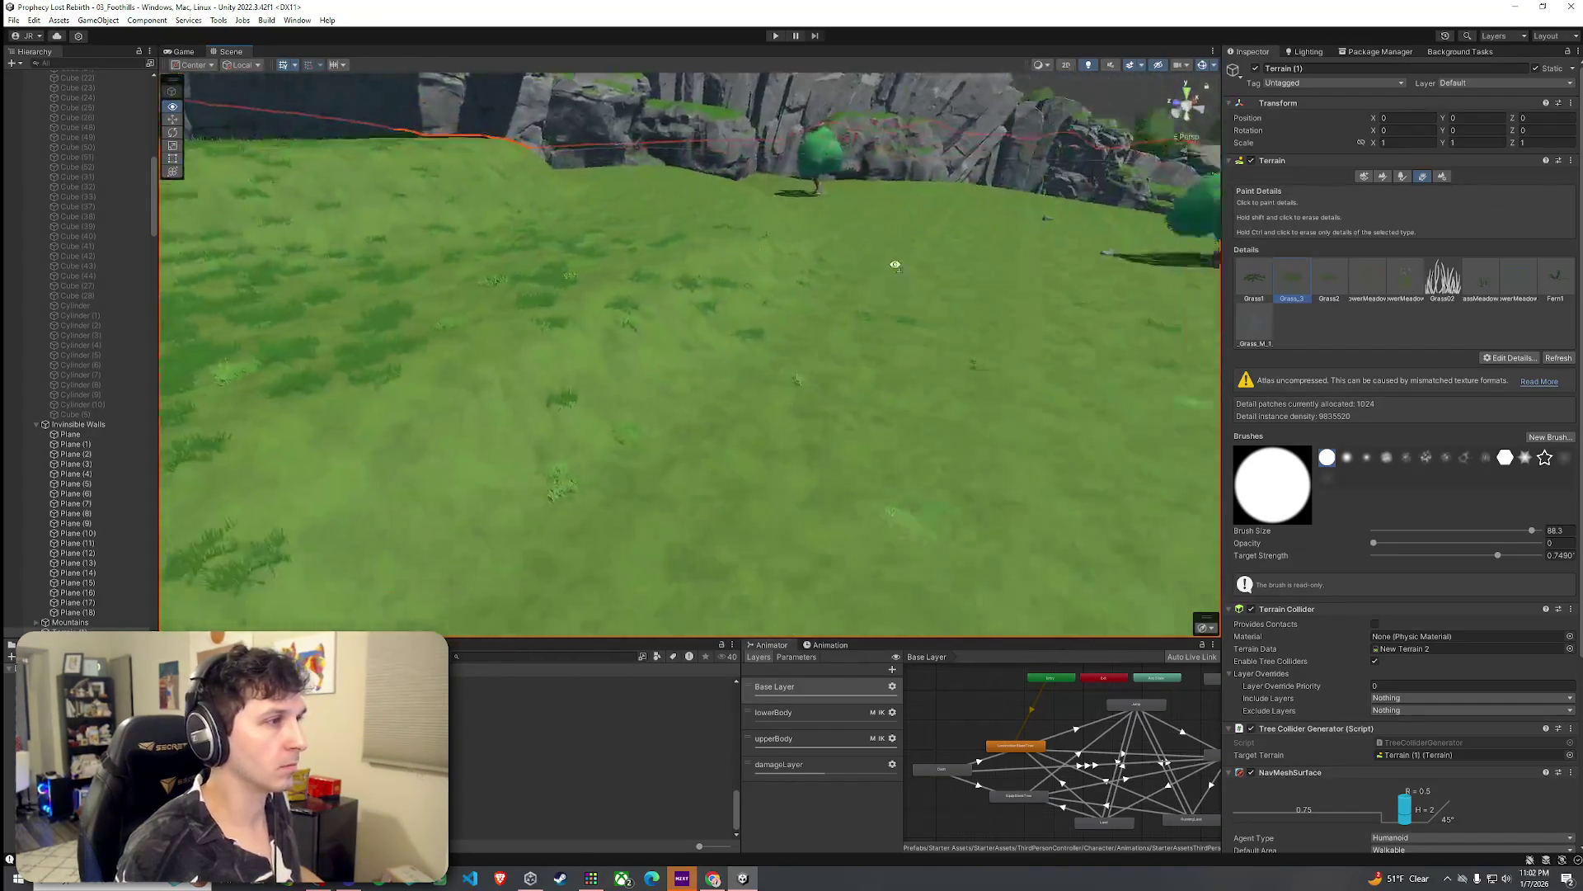
pyautogui.press('s')
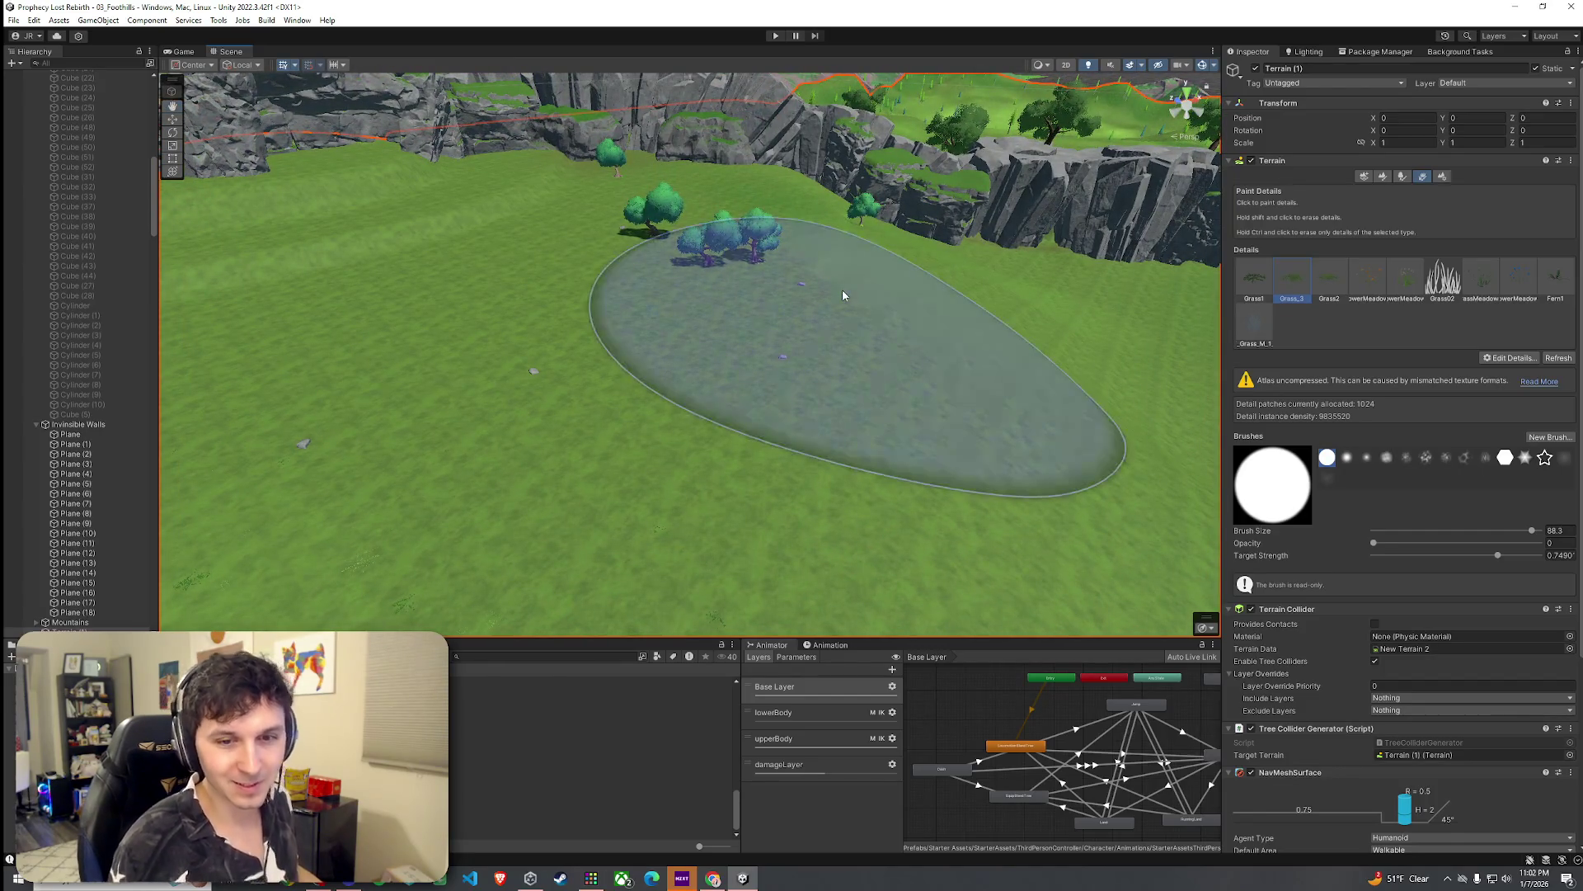
pyautogui.click(34, 20)
pyautogui.click(50, 35)
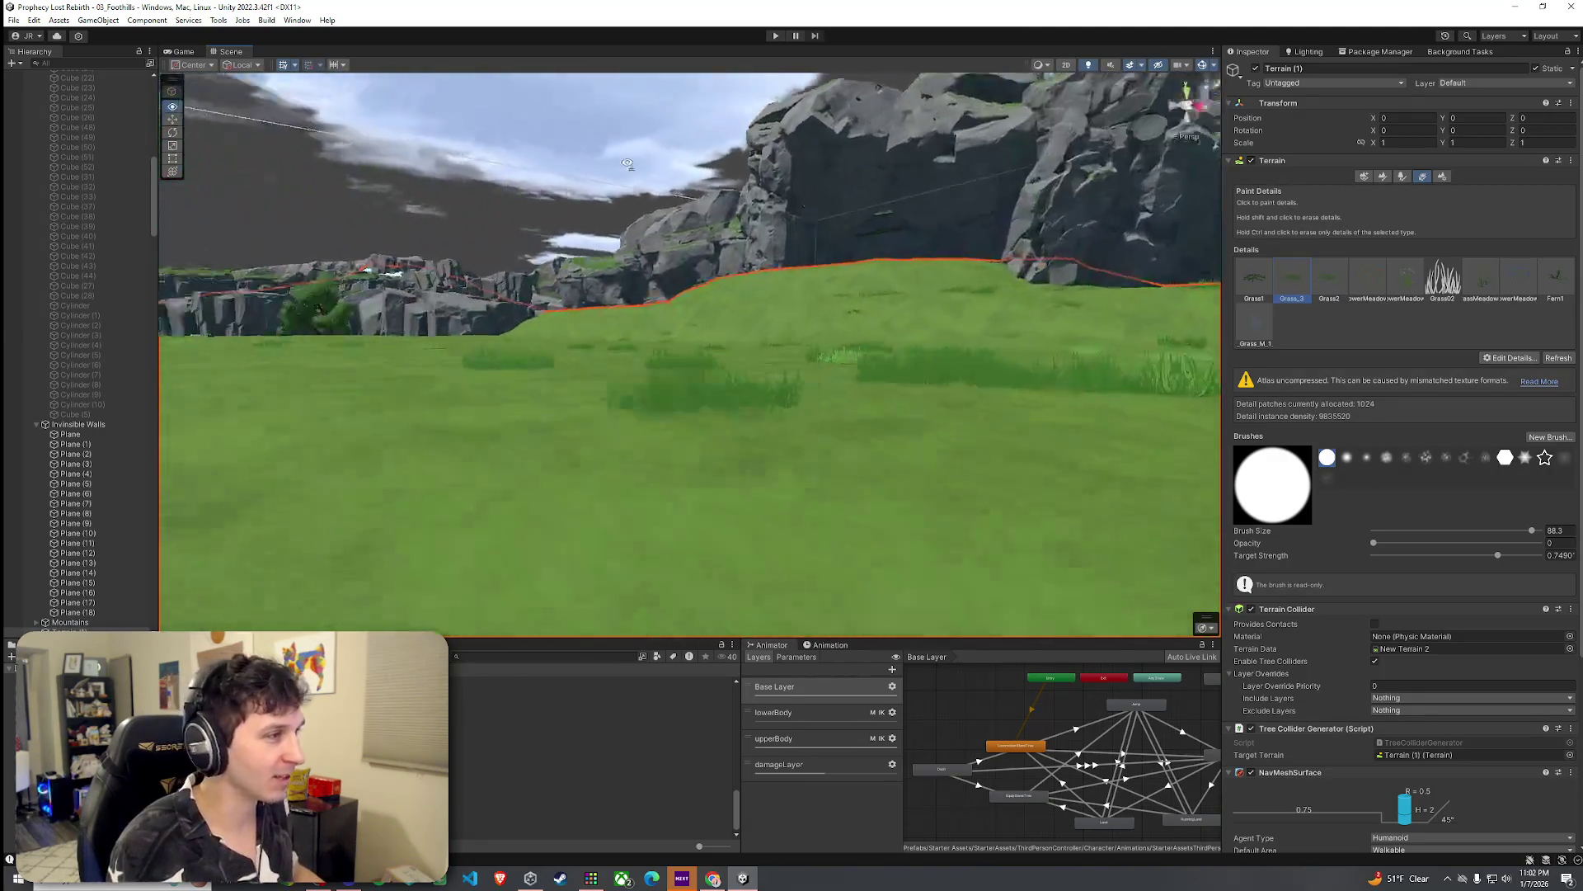
# Step: Fly across to the cliffs and open the Paint Terrain sculpting mode list
pyautogui.moveTo(352, 195)
pyautogui.mouseDown()
pyautogui.moveTo(576, 293)
pyautogui.moveTo(646, 300)
pyautogui.moveTo(849, 234)
pyautogui.moveTo(977, 220)
pyautogui.mouseUp()
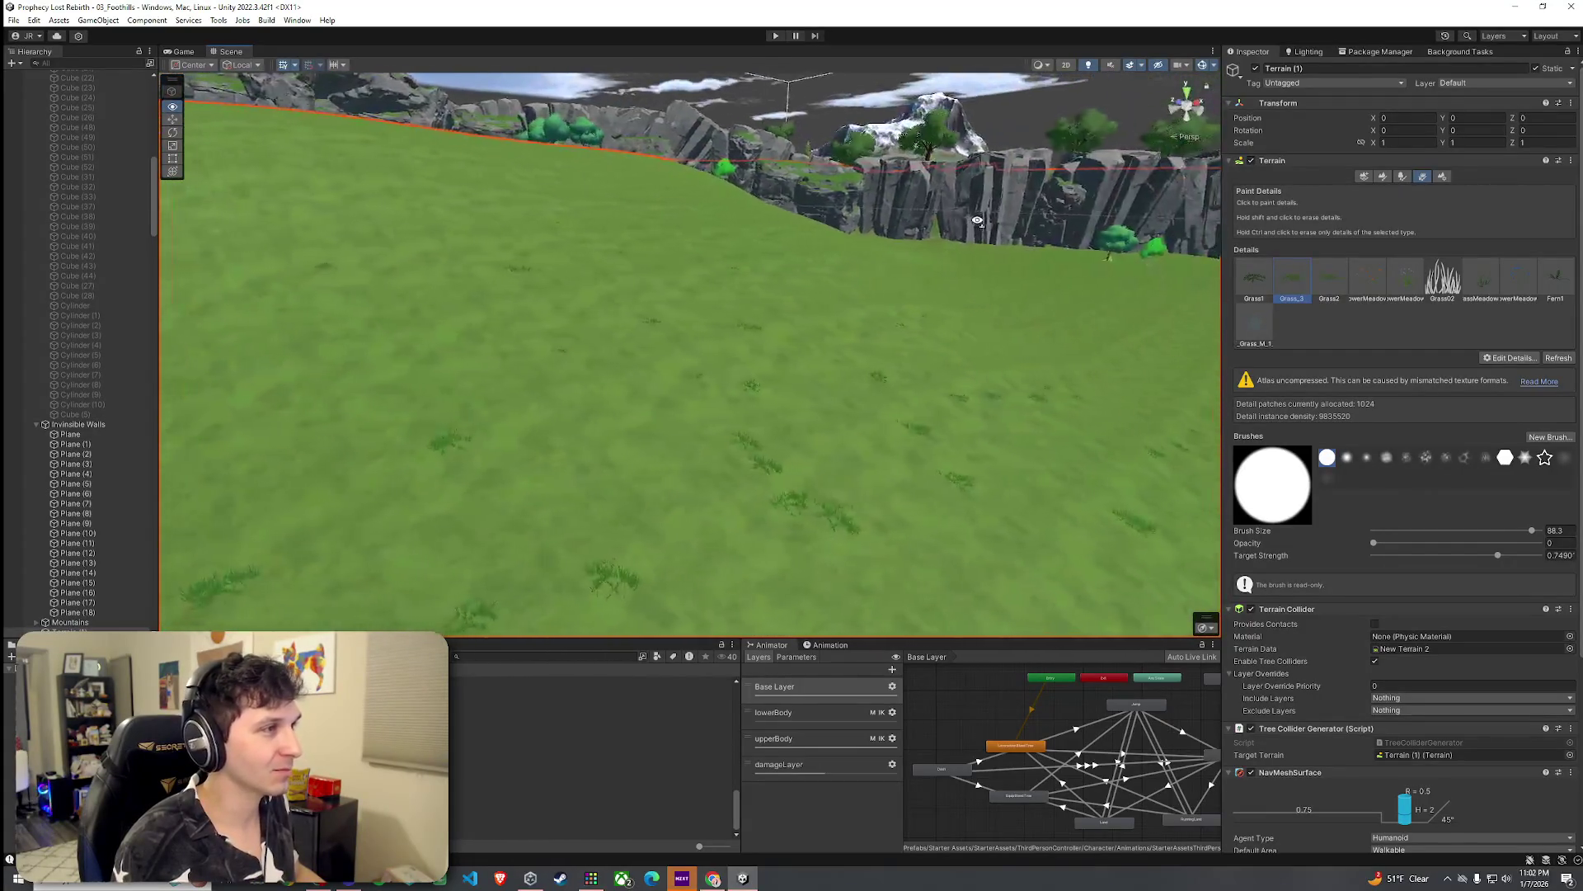
pyautogui.click(1383, 175)
pyautogui.click(1373, 192)
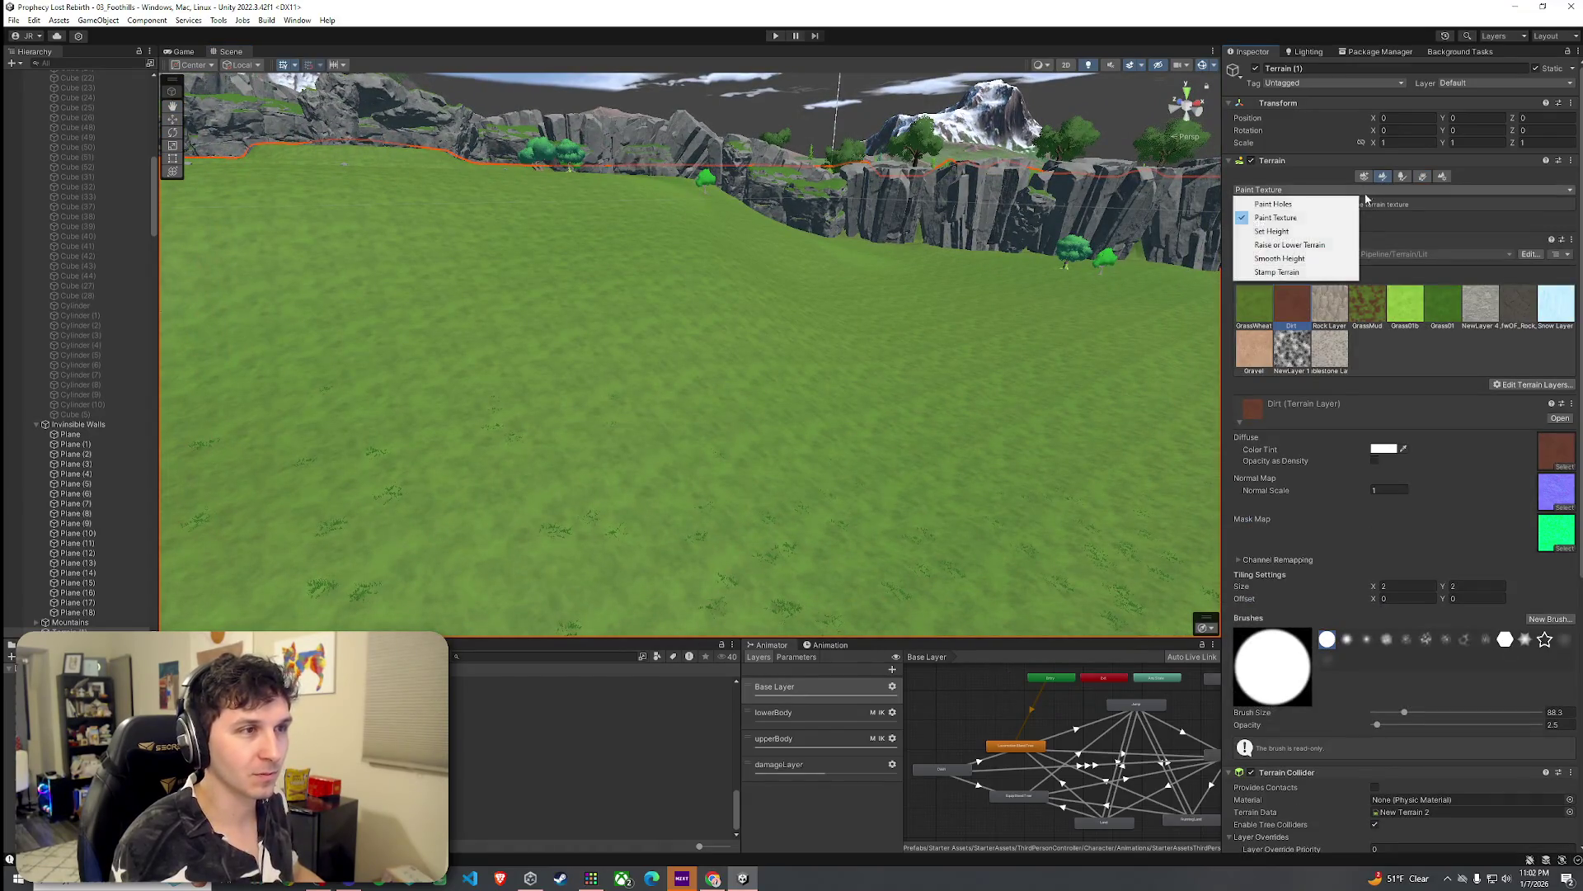
# Step: Switch sculpting to Set Height and sample a target height of 53.01227 from the high ground
pyautogui.click(1326, 237)
pyautogui.moveTo(862, 254)
pyautogui.mouseDown()
pyautogui.moveTo(904, 282)
pyautogui.moveTo(909, 264)
pyautogui.mouseUp()
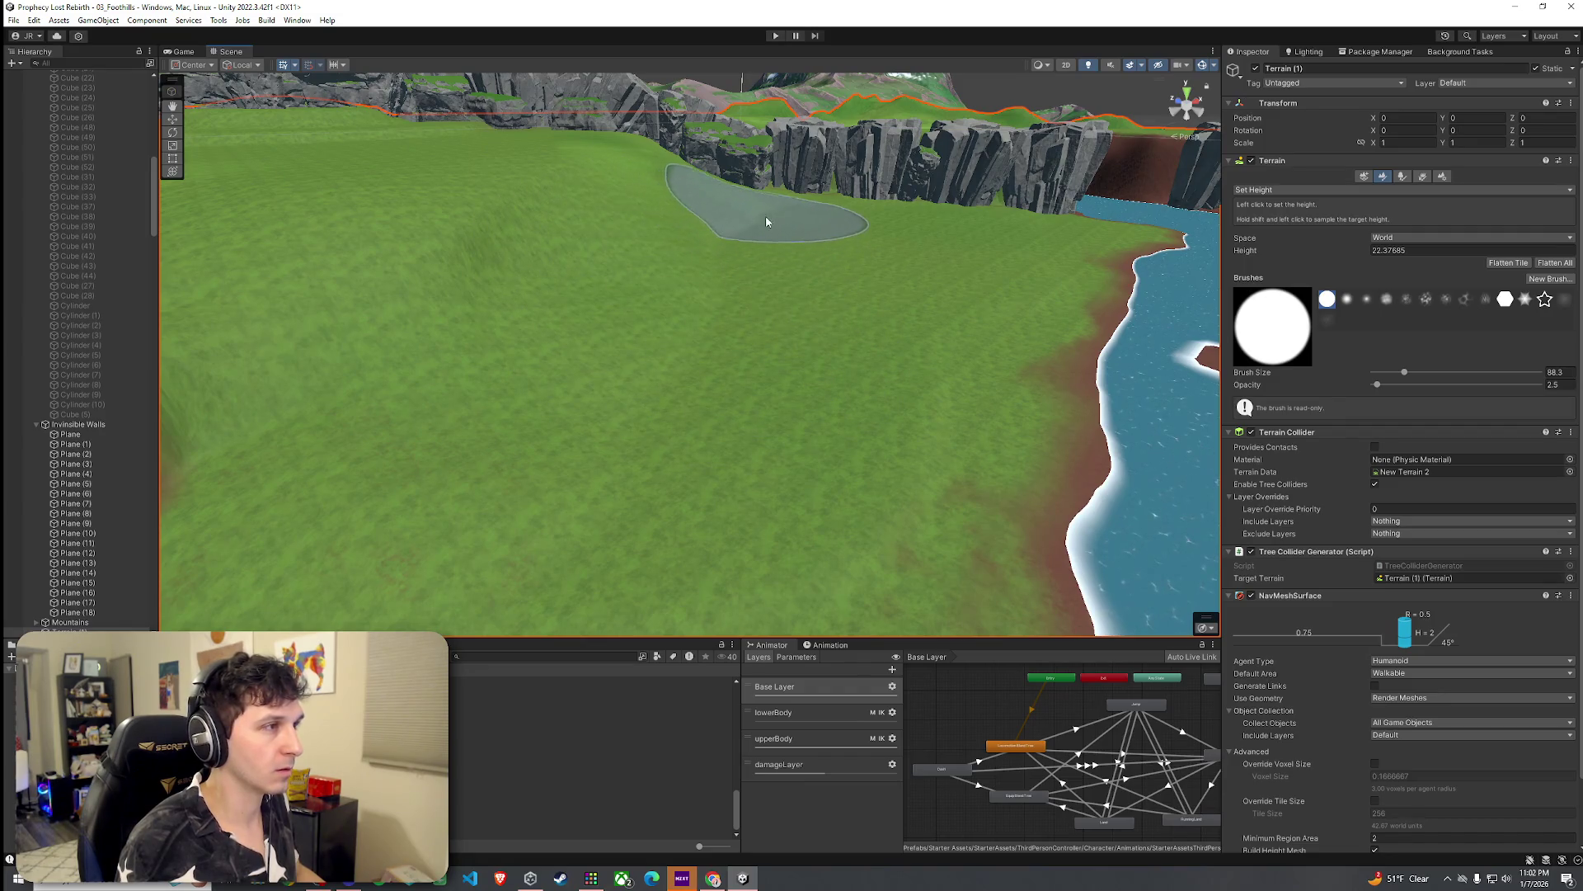
pyautogui.moveTo(441, 357); pyautogui.dragTo(847, 373)
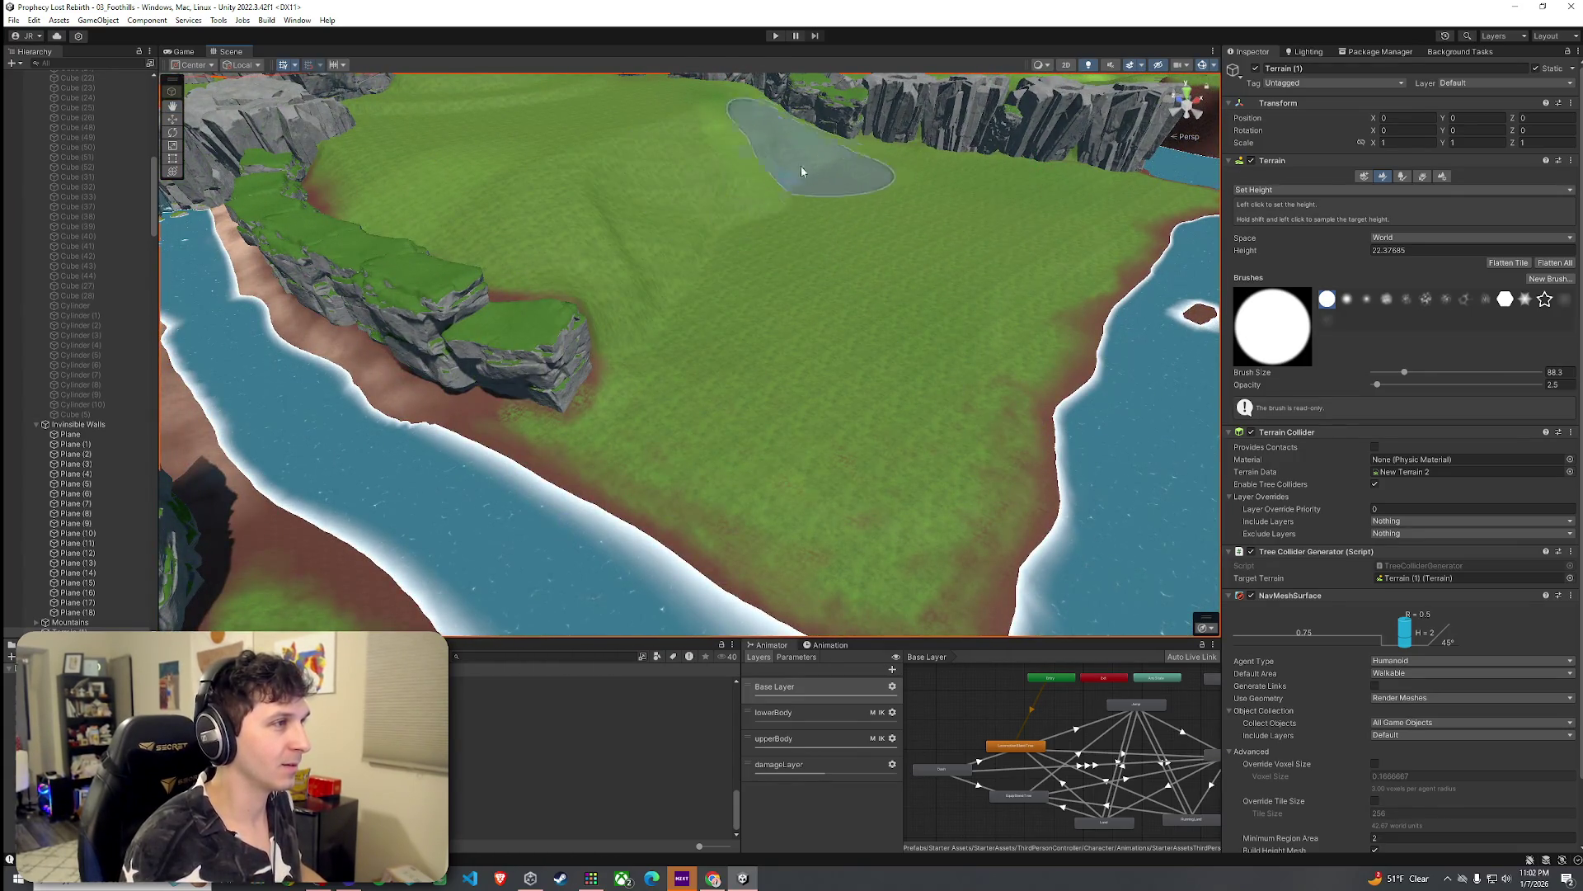
pyautogui.keyDown('shift'); pyautogui.click(587, 121); pyautogui.keyUp('shift')
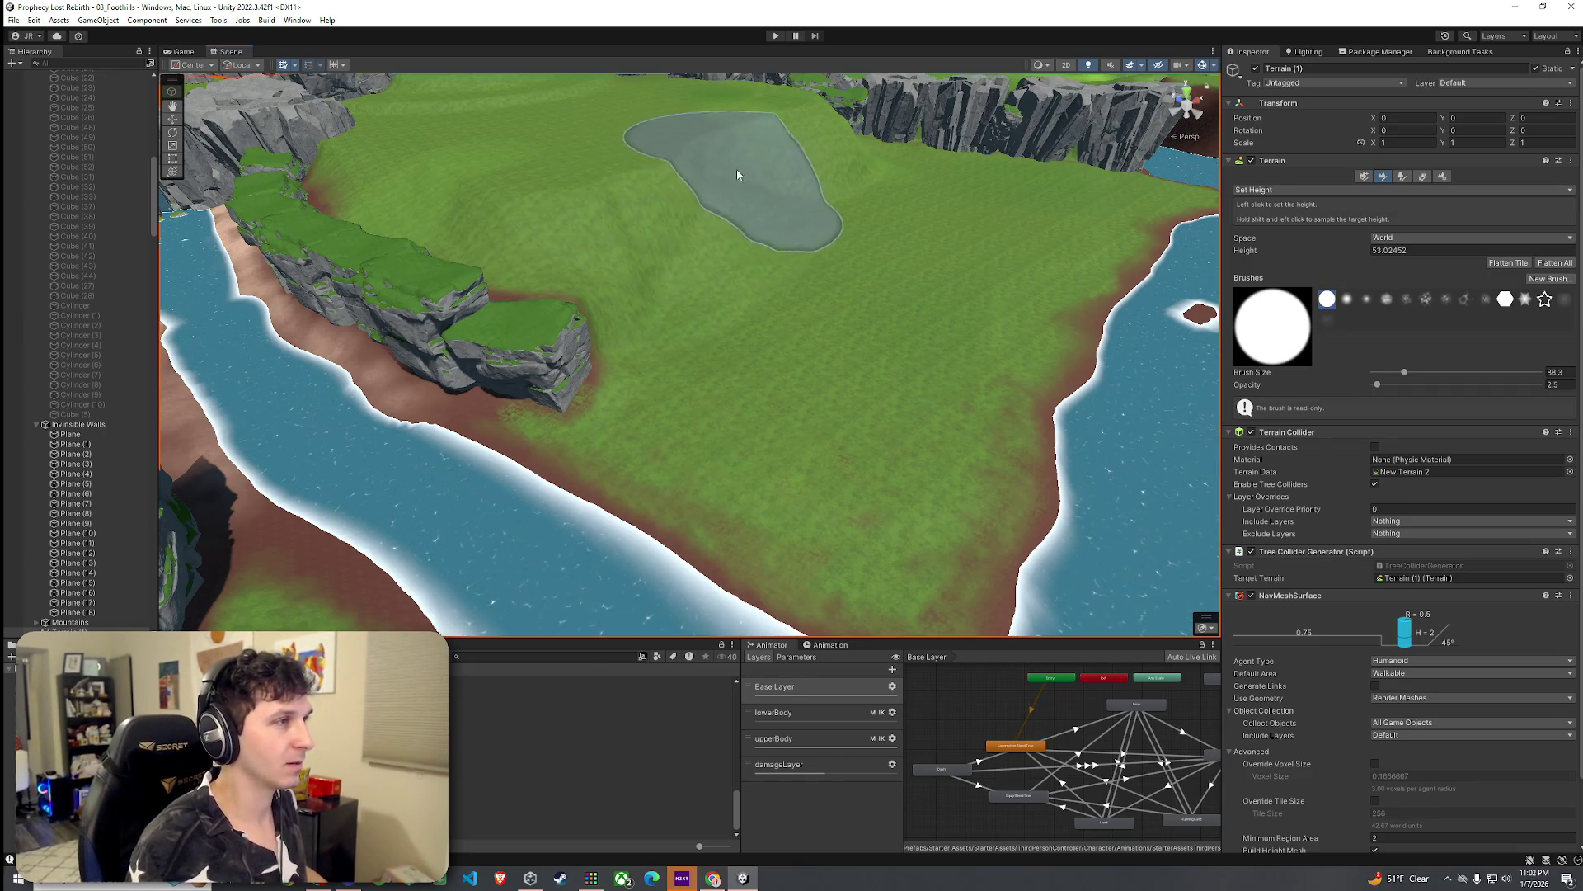
# Step: Open the New Brush asset, showing falloff radius scale 1.484, and orbit toward the plateau
pyautogui.moveTo(725, 134)
pyautogui.mouseDown()
pyautogui.moveTo(765, 125)
pyautogui.moveTo(627, 165)
pyautogui.moveTo(490, 137)
pyautogui.moveTo(602, 144)
pyautogui.mouseUp()
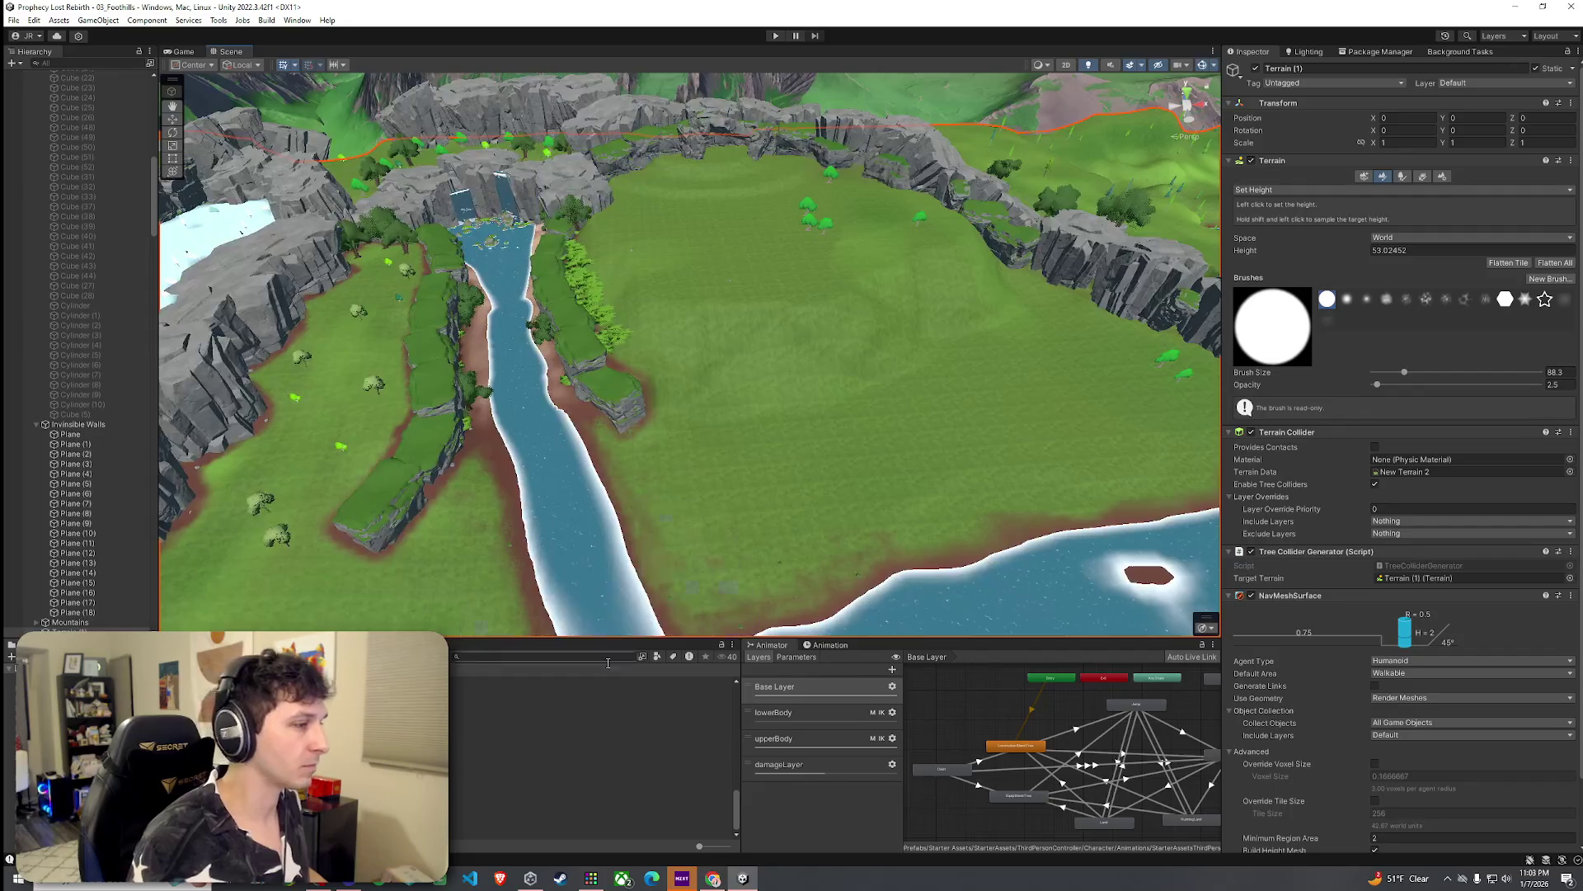
pyautogui.click(610, 737)
pyautogui.moveTo(651, 577); pyautogui.dragTo(731, 333)
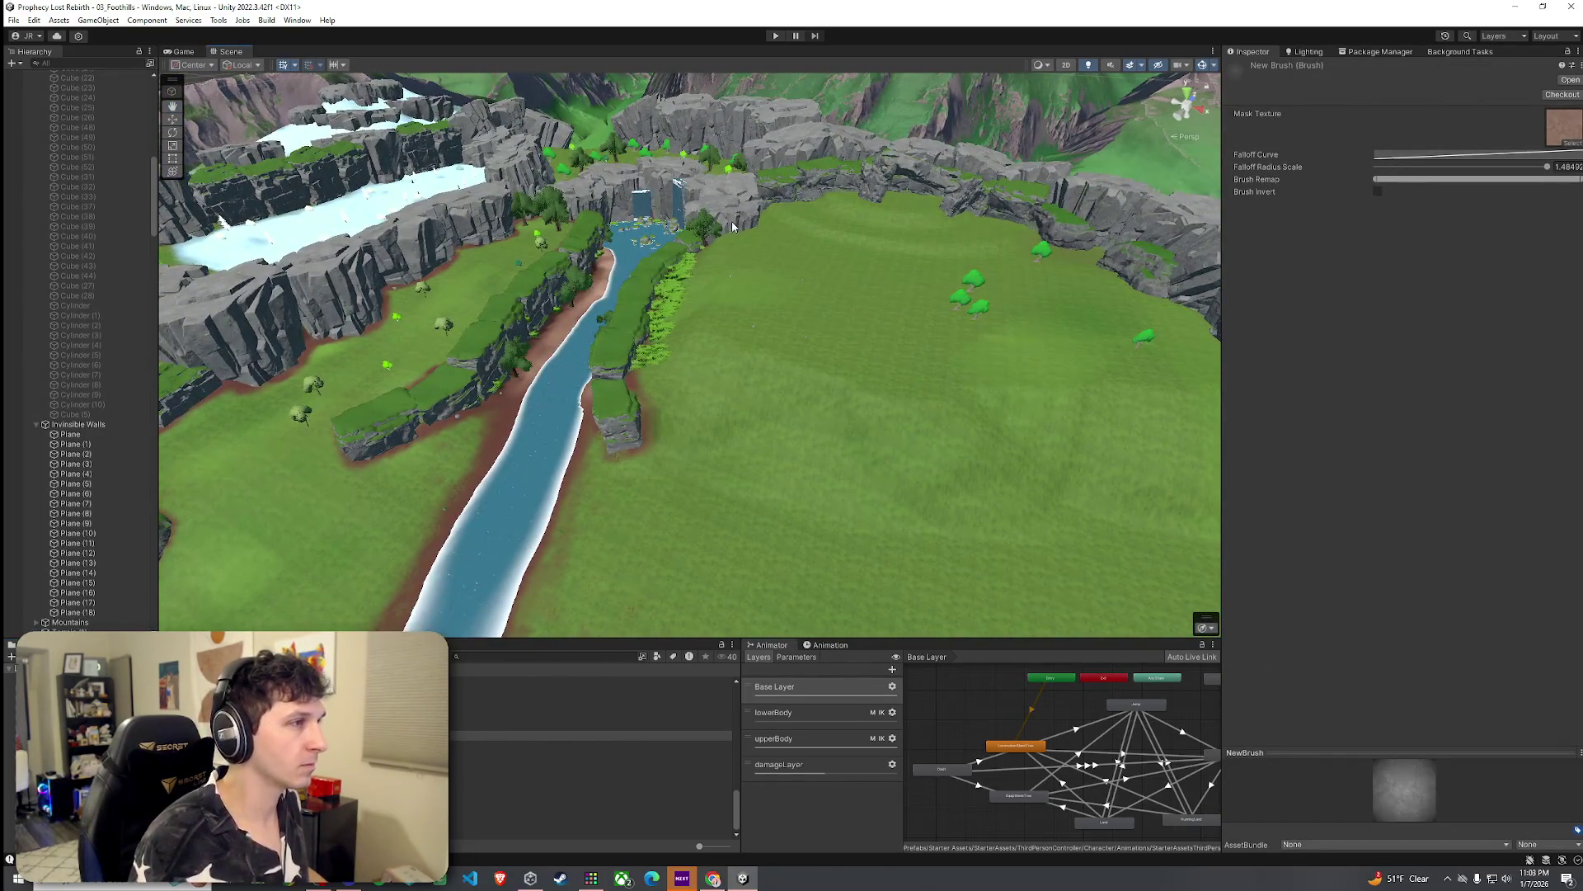
# Step: Select four cliff pieces, including Cliff1 (42) and Cliff1 (50)
pyautogui.click(731, 194)
pyautogui.press('f')
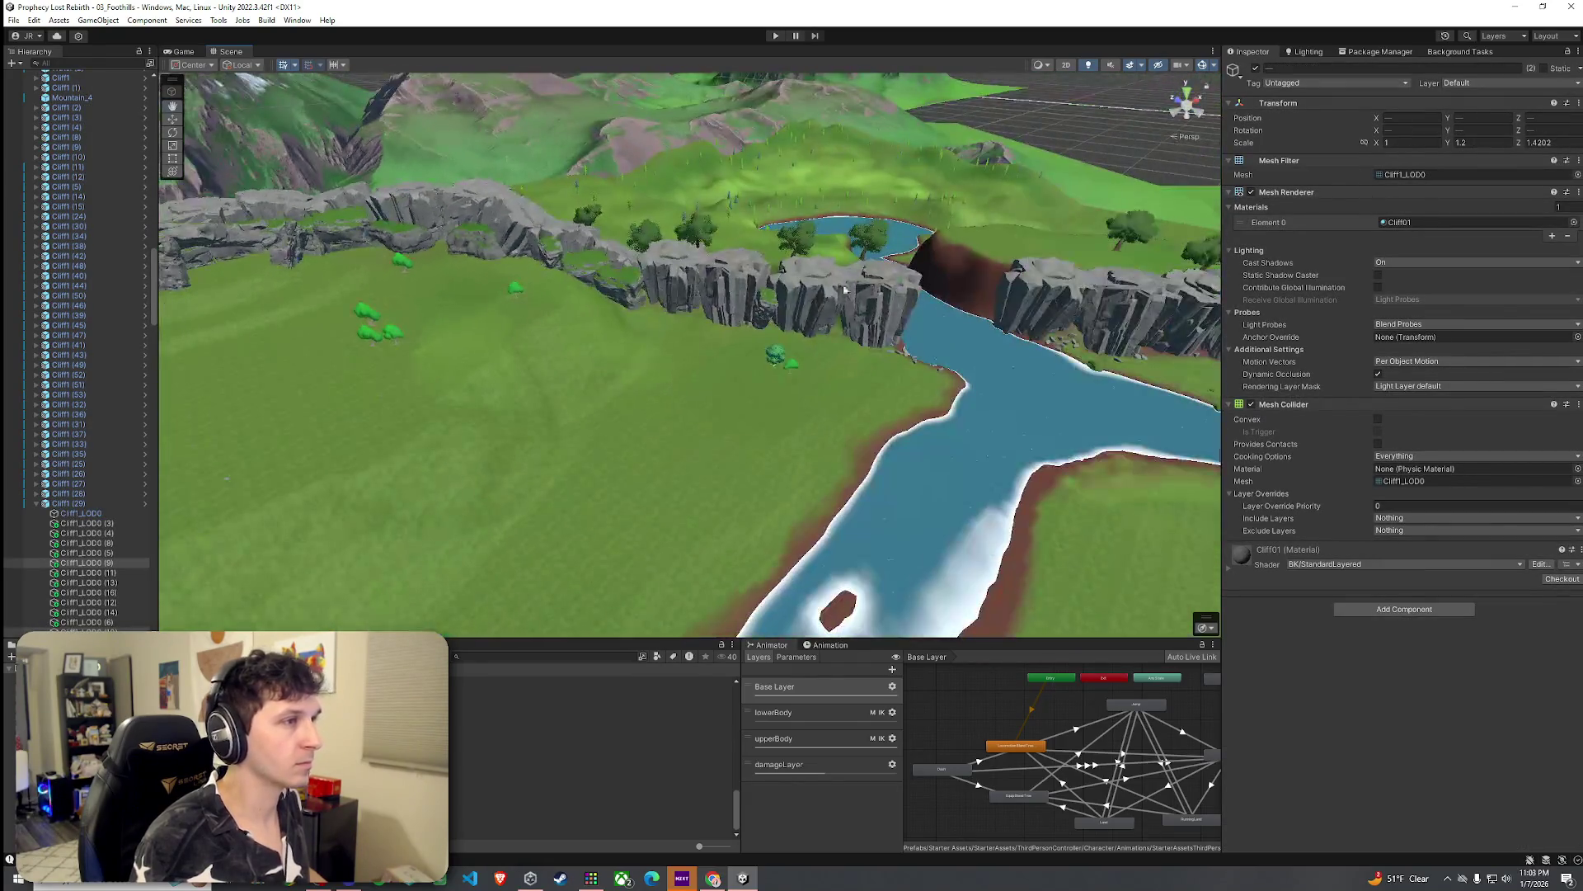
pyautogui.click(844, 308)
pyautogui.press('f')
pyautogui.keyDown('shift'); pyautogui.click(845, 268); pyautogui.keyUp('shift')
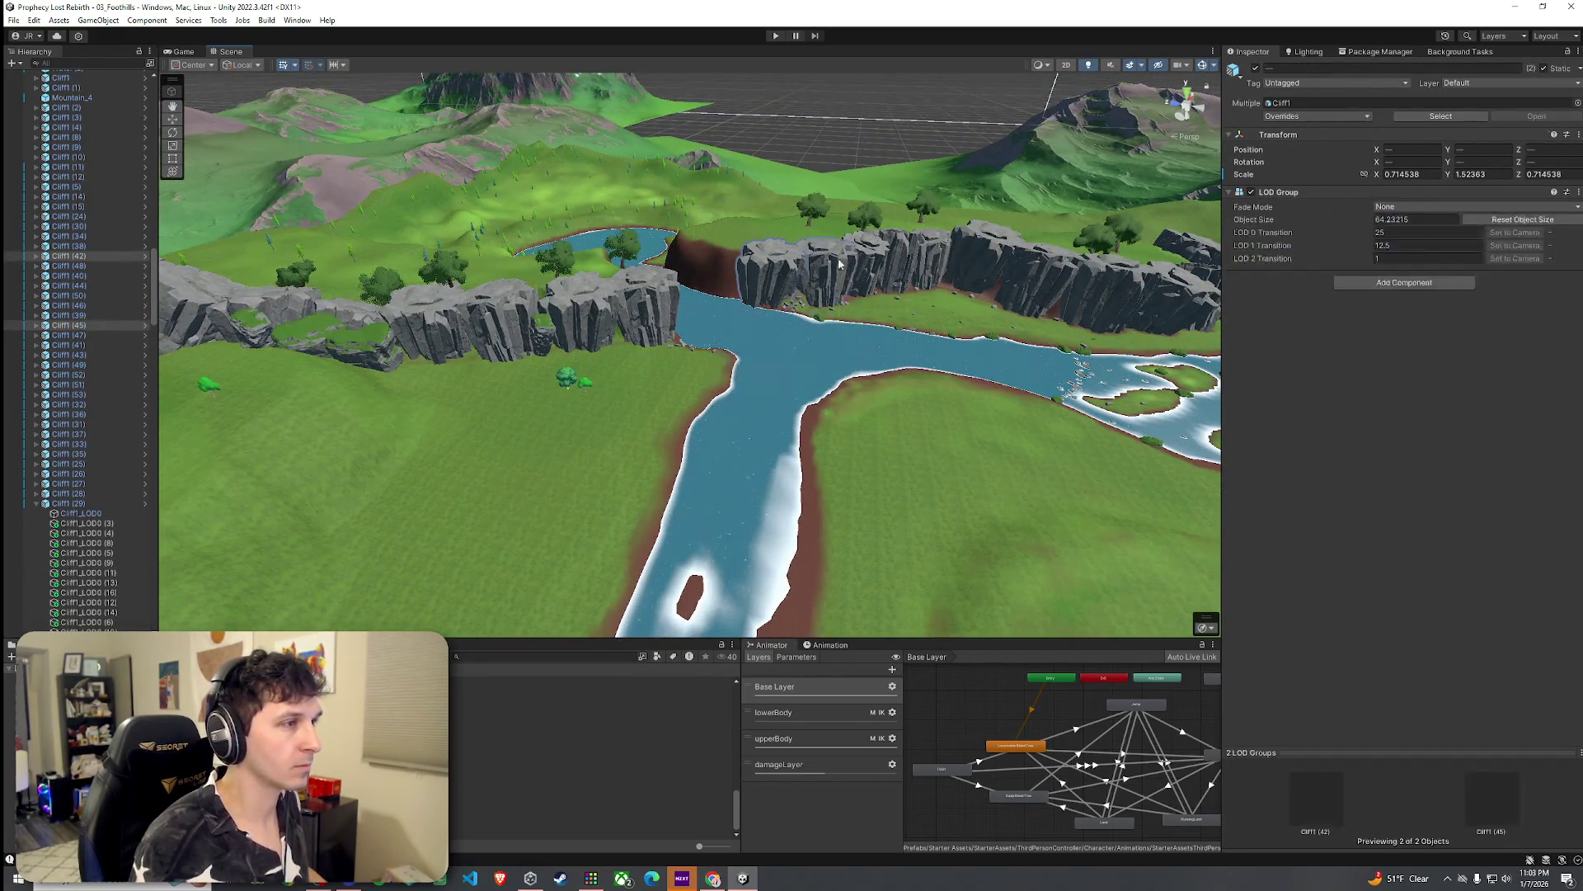
pyautogui.keyDown('shift'); pyautogui.click(933, 254); pyautogui.keyUp('shift')
pyautogui.keyDown('shift'); pyautogui.click(932, 254); pyautogui.keyUp('shift')
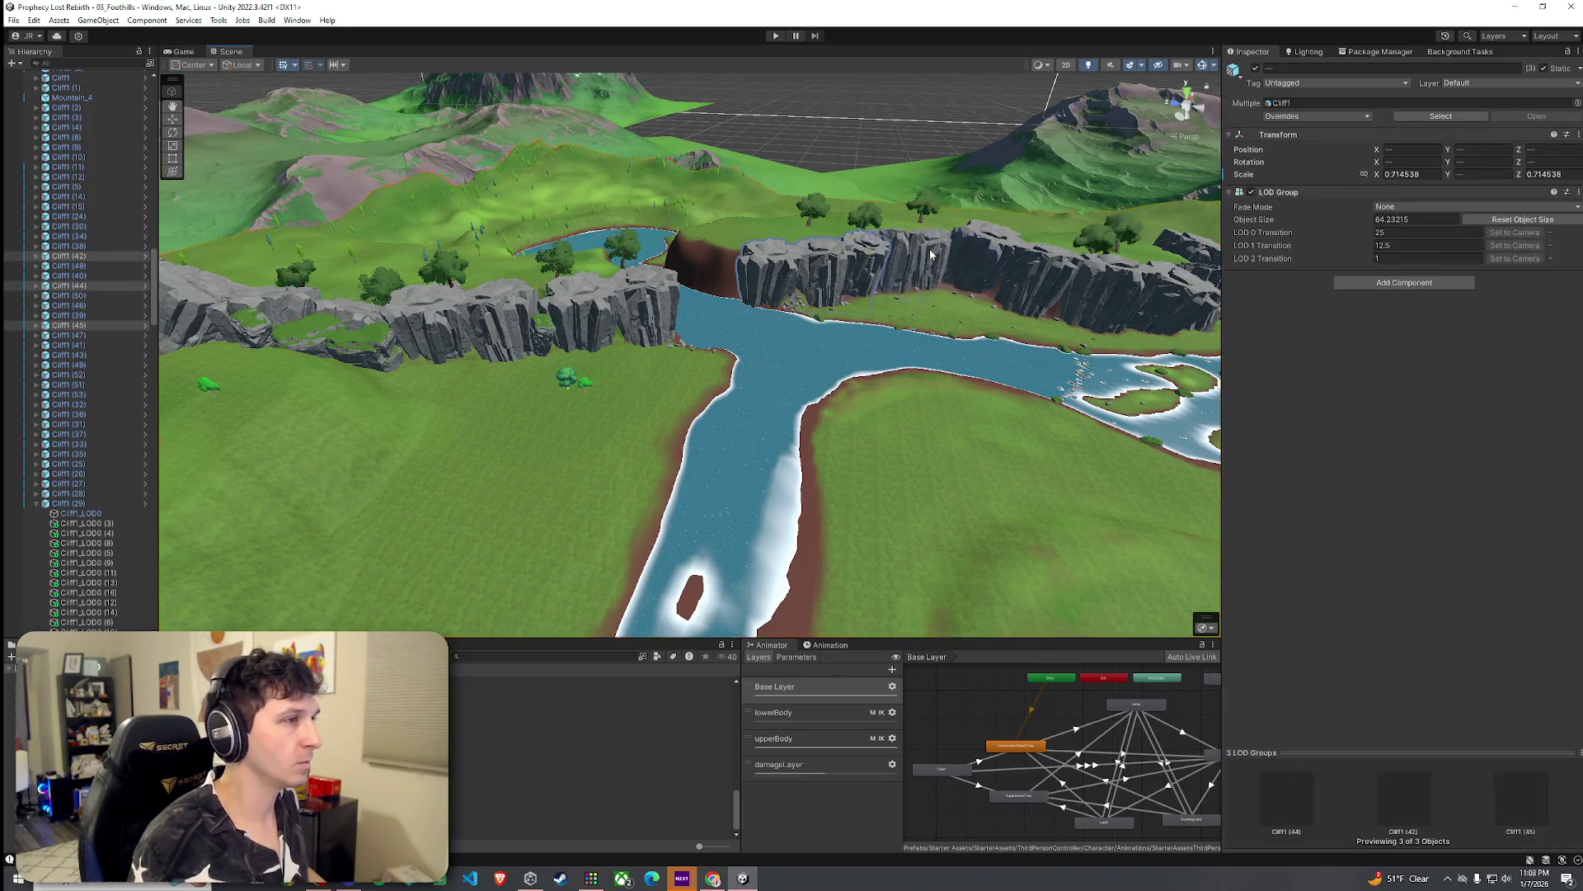
pyautogui.keyDown('shift'); pyautogui.click(932, 255); pyautogui.keyUp('shift')
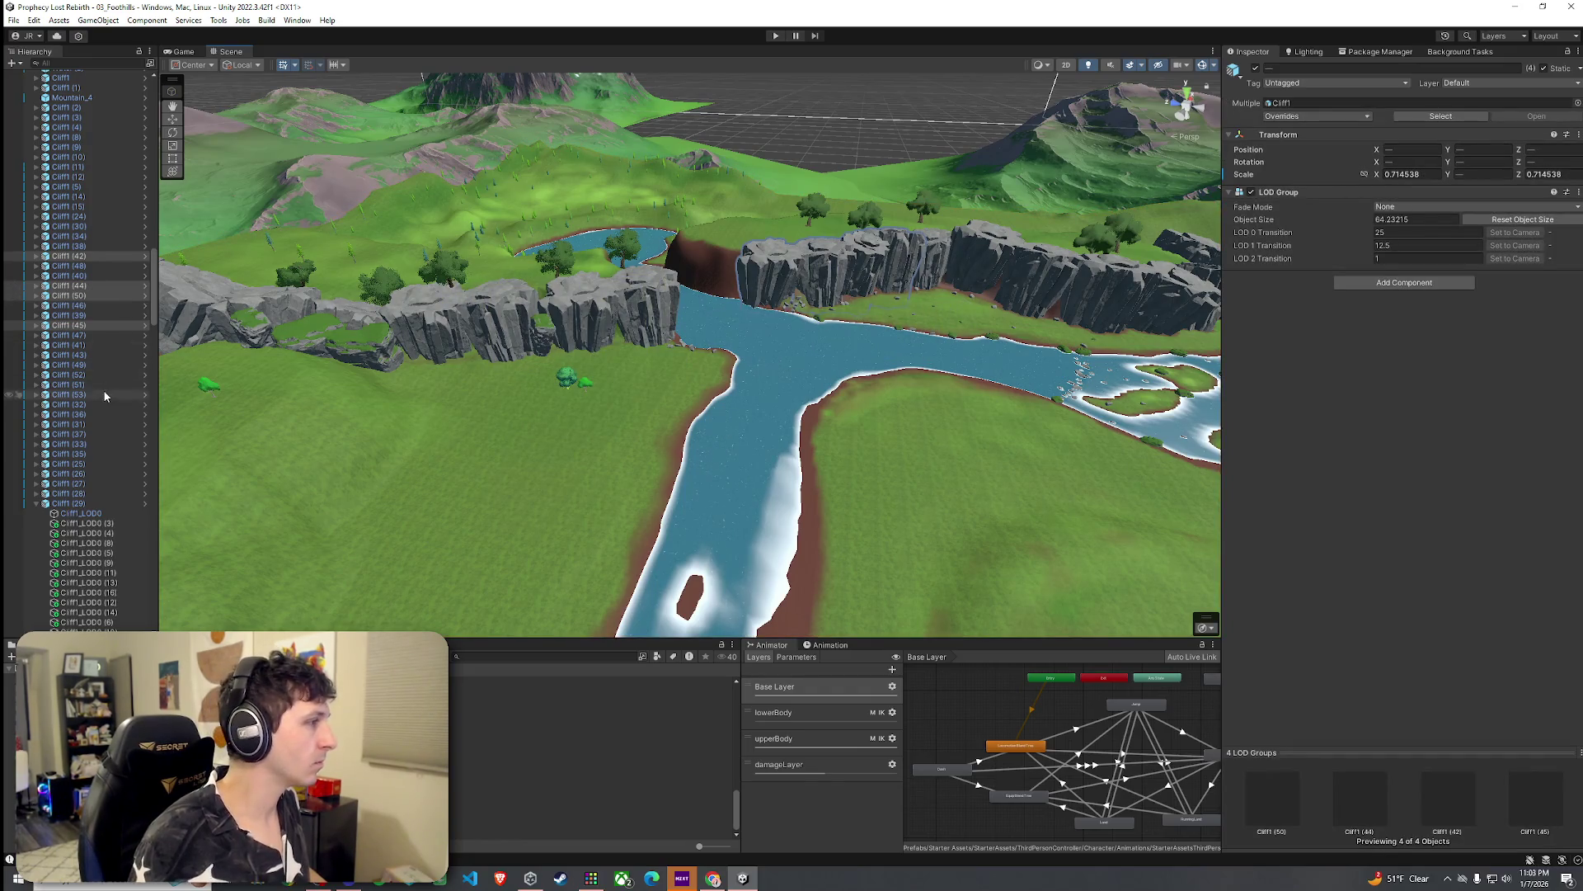
# Step: Duplicate the four cliffs and move and rotate the copies into the meadow beside the river
pyautogui.hotkey('ctrl', 'd')
pyautogui.moveTo(884, 320); pyautogui.dragTo(544, 415)
pyautogui.press('w')
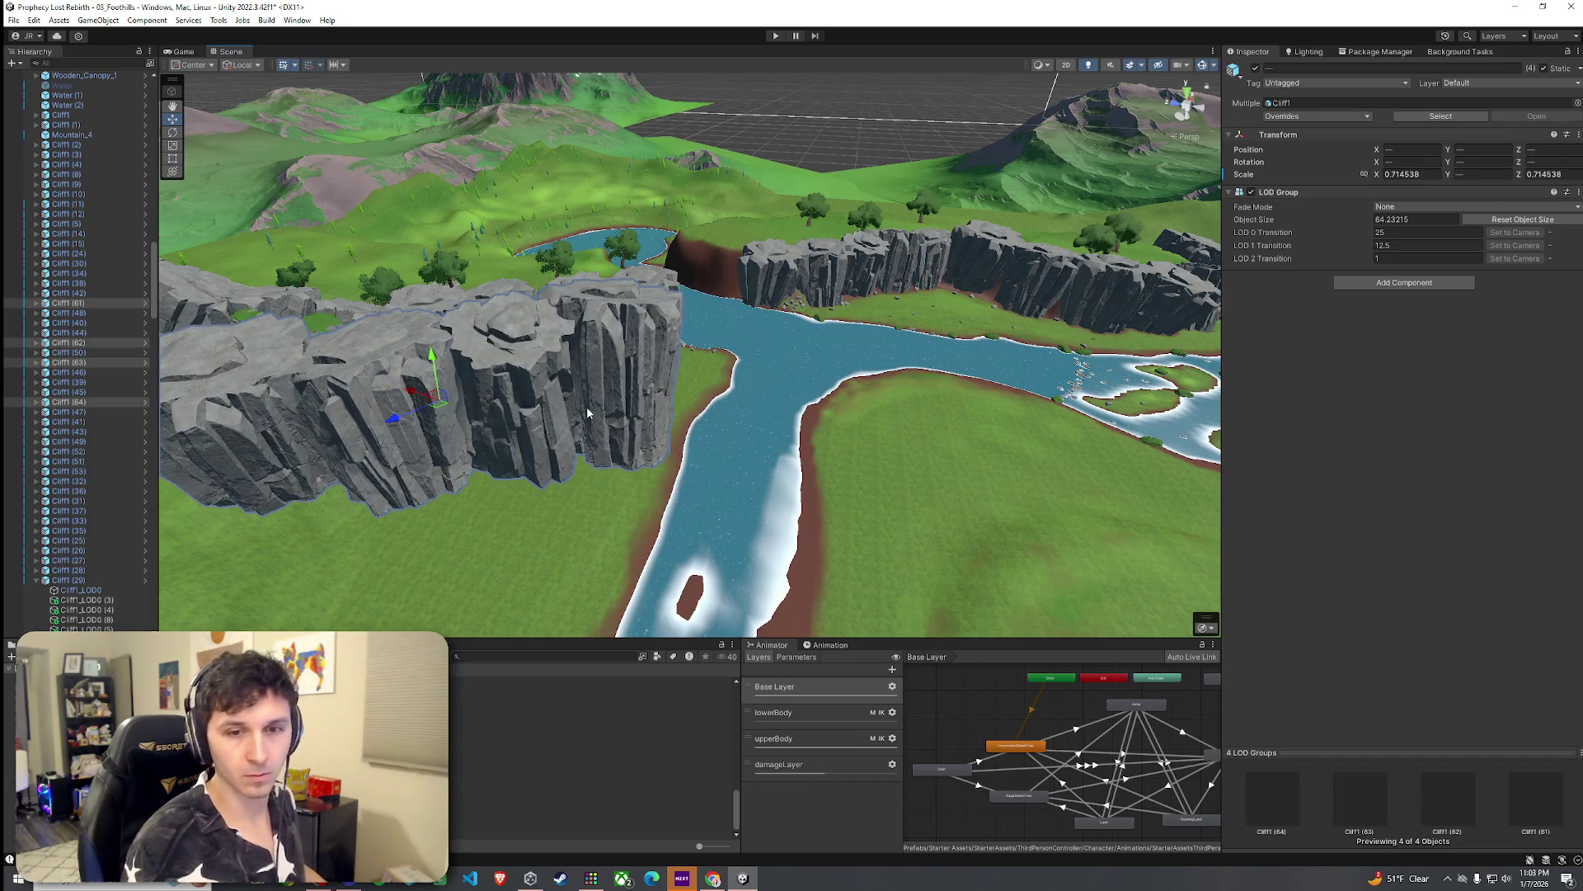
pyautogui.moveTo(432, 371); pyautogui.dragTo(489, 606)
pyautogui.press('f')
pyautogui.moveTo(788, 495)
pyautogui.mouseDown()
pyautogui.moveTo(804, 433)
pyautogui.moveTo(825, 482)
pyautogui.moveTo(838, 419)
pyautogui.moveTo(829, 439)
pyautogui.moveTo(809, 309)
pyautogui.moveTo(828, 338)
pyautogui.moveTo(800, 386)
pyautogui.moveTo(818, 343)
pyautogui.moveTo(663, 405)
pyautogui.mouseUp()
pyautogui.press('e')
pyautogui.press('w')
pyautogui.press('e')
pyautogui.press('w')
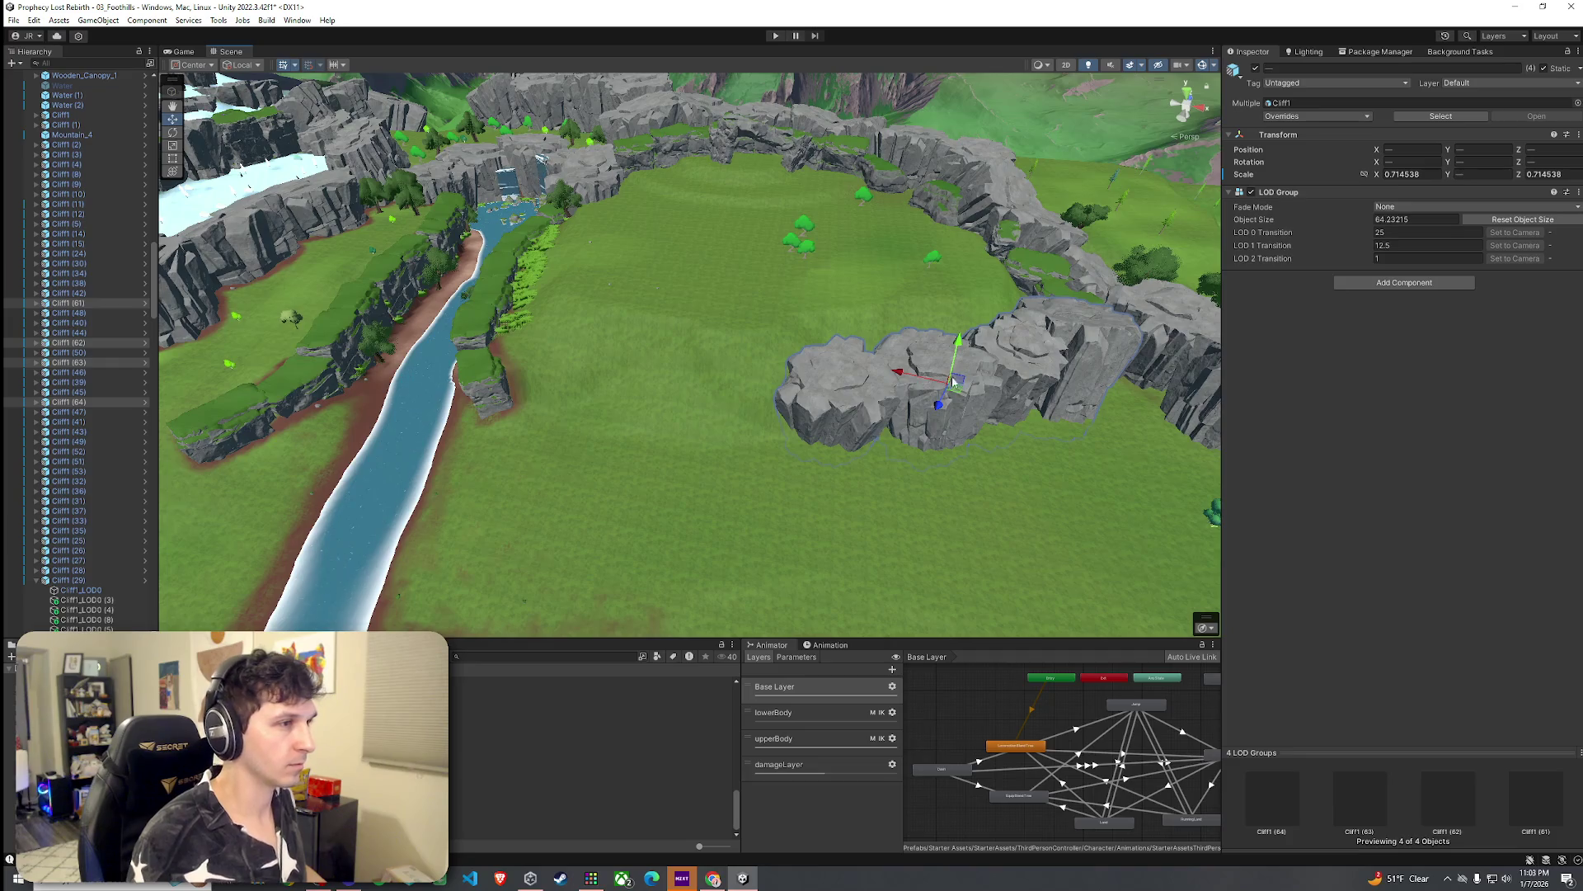
pyautogui.moveTo(956, 394)
pyautogui.mouseDown()
pyautogui.moveTo(866, 424)
pyautogui.moveTo(657, 395)
pyautogui.moveTo(646, 418)
pyautogui.moveTo(701, 426)
pyautogui.moveTo(672, 404)
pyautogui.moveTo(682, 388)
pyautogui.moveTo(691, 418)
pyautogui.moveTo(693, 373)
pyautogui.moveTo(780, 369)
pyautogui.moveTo(824, 354)
pyautogui.moveTo(817, 334)
pyautogui.moveTo(842, 392)
pyautogui.moveTo(824, 387)
pyautogui.mouseUp()
pyautogui.press('e')
pyautogui.press('w')
# Step: Scale Cliff5_LOD0 (2) taller, leaving it at X 6.3, Y -13.3, Z 71.5
pyautogui.click(724, 383)
pyautogui.press('e')
pyautogui.press('r')
pyautogui.moveTo(721, 382)
pyautogui.mouseDown()
pyautogui.moveTo(739, 419)
pyautogui.moveTo(733, 404)
pyautogui.mouseUp()
pyautogui.press('w')
pyautogui.click(835, 430)
pyautogui.moveTo(835, 430)
pyautogui.mouseDown()
pyautogui.moveTo(873, 448)
pyautogui.moveTo(932, 424)
pyautogui.moveTo(965, 382)
pyautogui.moveTo(474, 288)
pyautogui.moveTo(691, 433)
pyautogui.moveTo(828, 462)
pyautogui.moveTo(874, 450)
pyautogui.mouseUp()
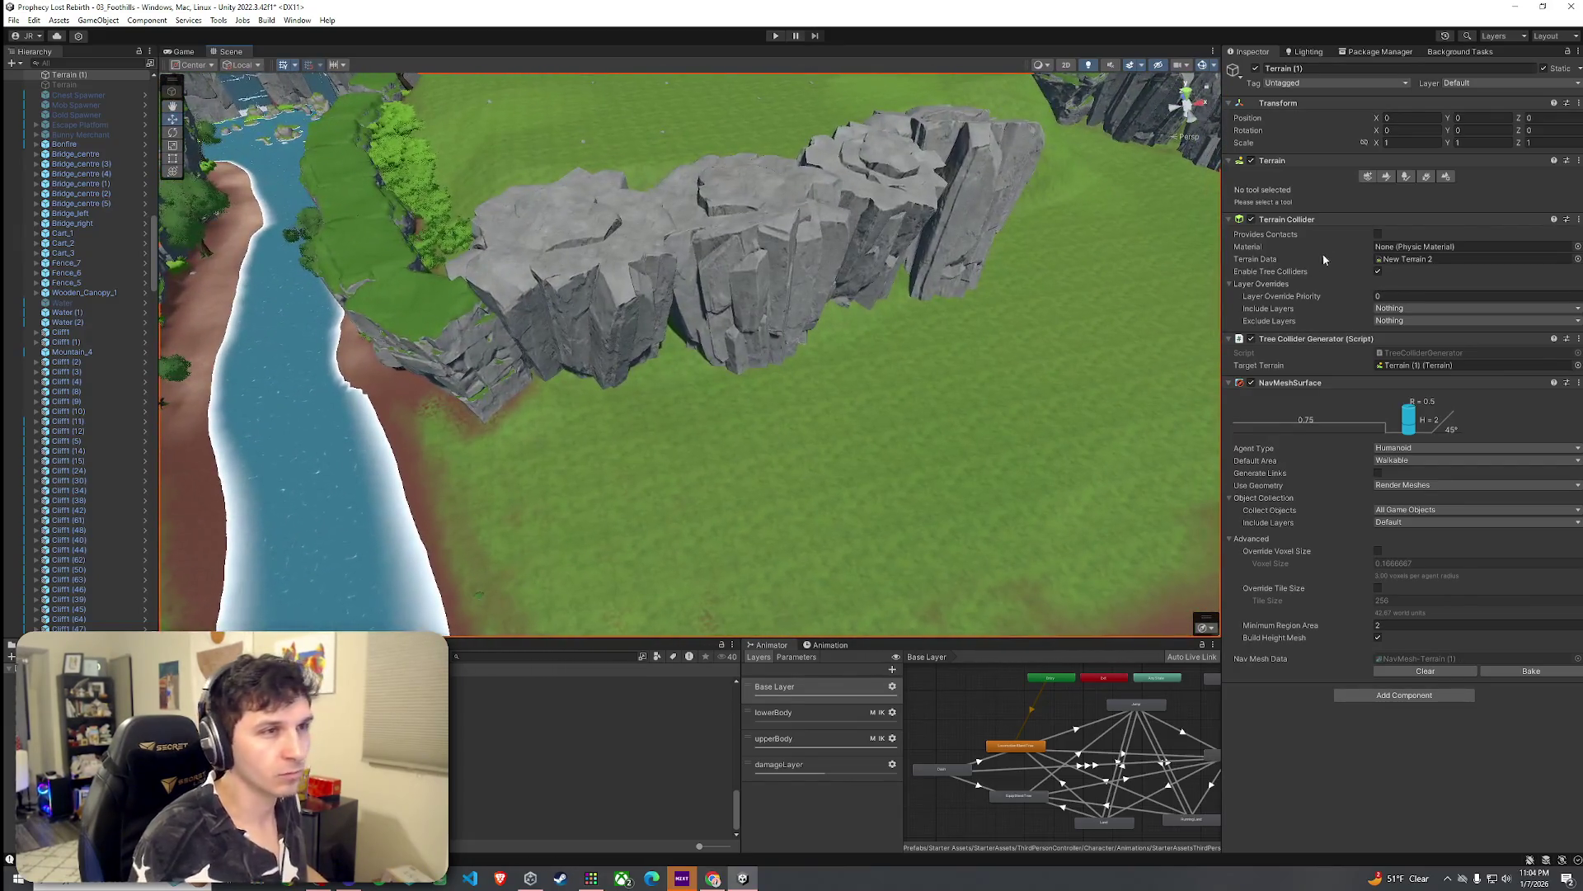
# Step: Switch the terrain tool to Paint Texture and save the scene
pyautogui.click(1385, 178)
pyautogui.click(1368, 192)
pyautogui.click(1344, 232)
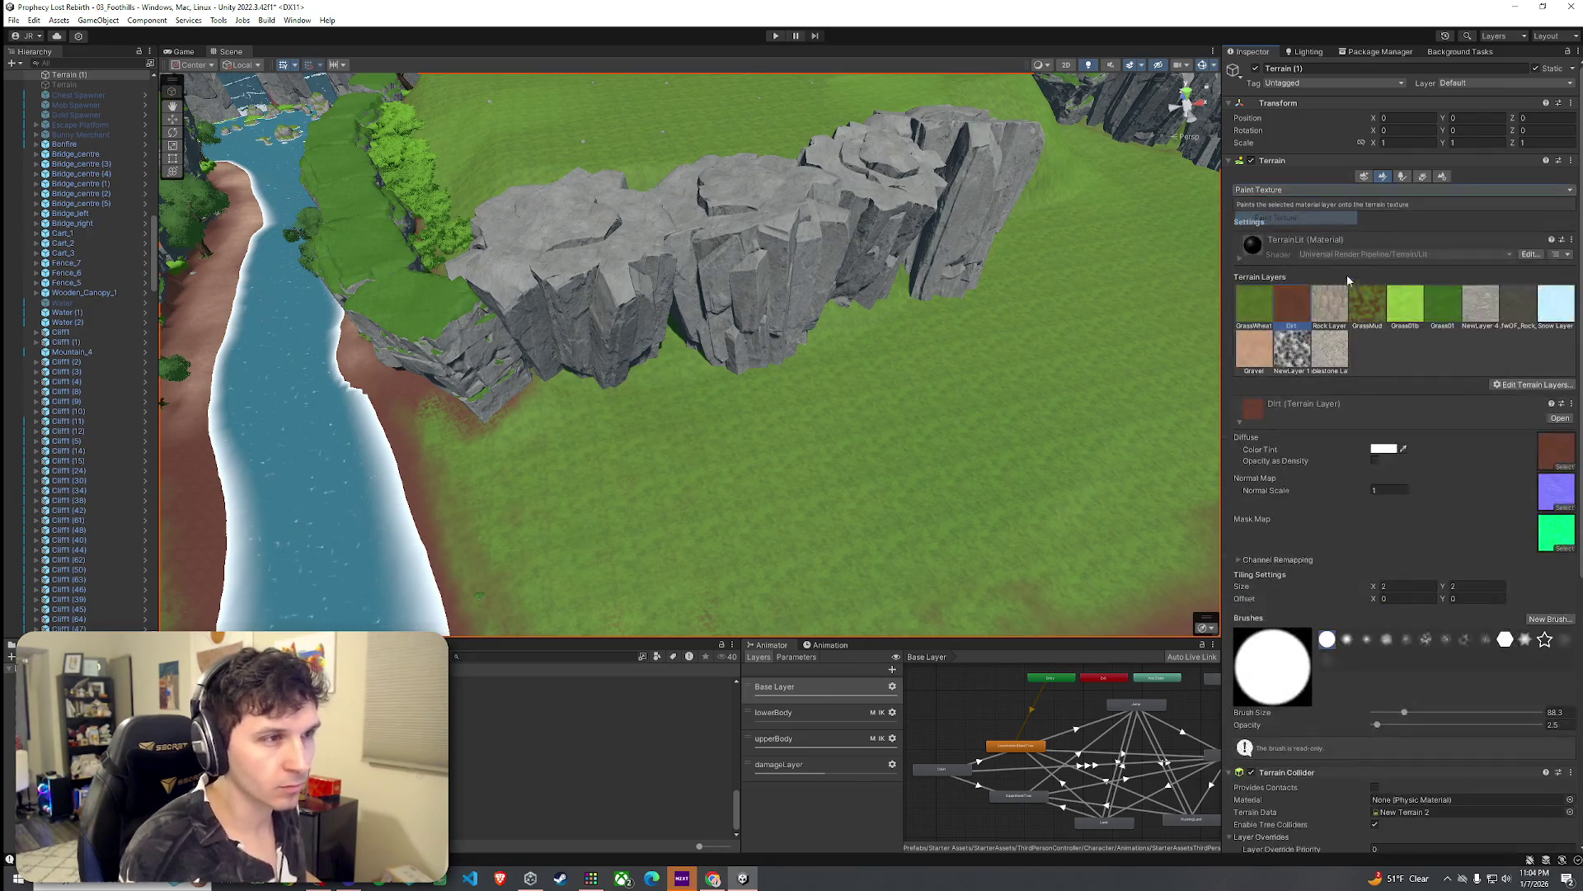
pyautogui.moveTo(1105, 330)
pyautogui.mouseDown()
pyautogui.moveTo(910, 219)
pyautogui.moveTo(696, 258)
pyautogui.moveTo(771, 326)
pyautogui.mouseUp()
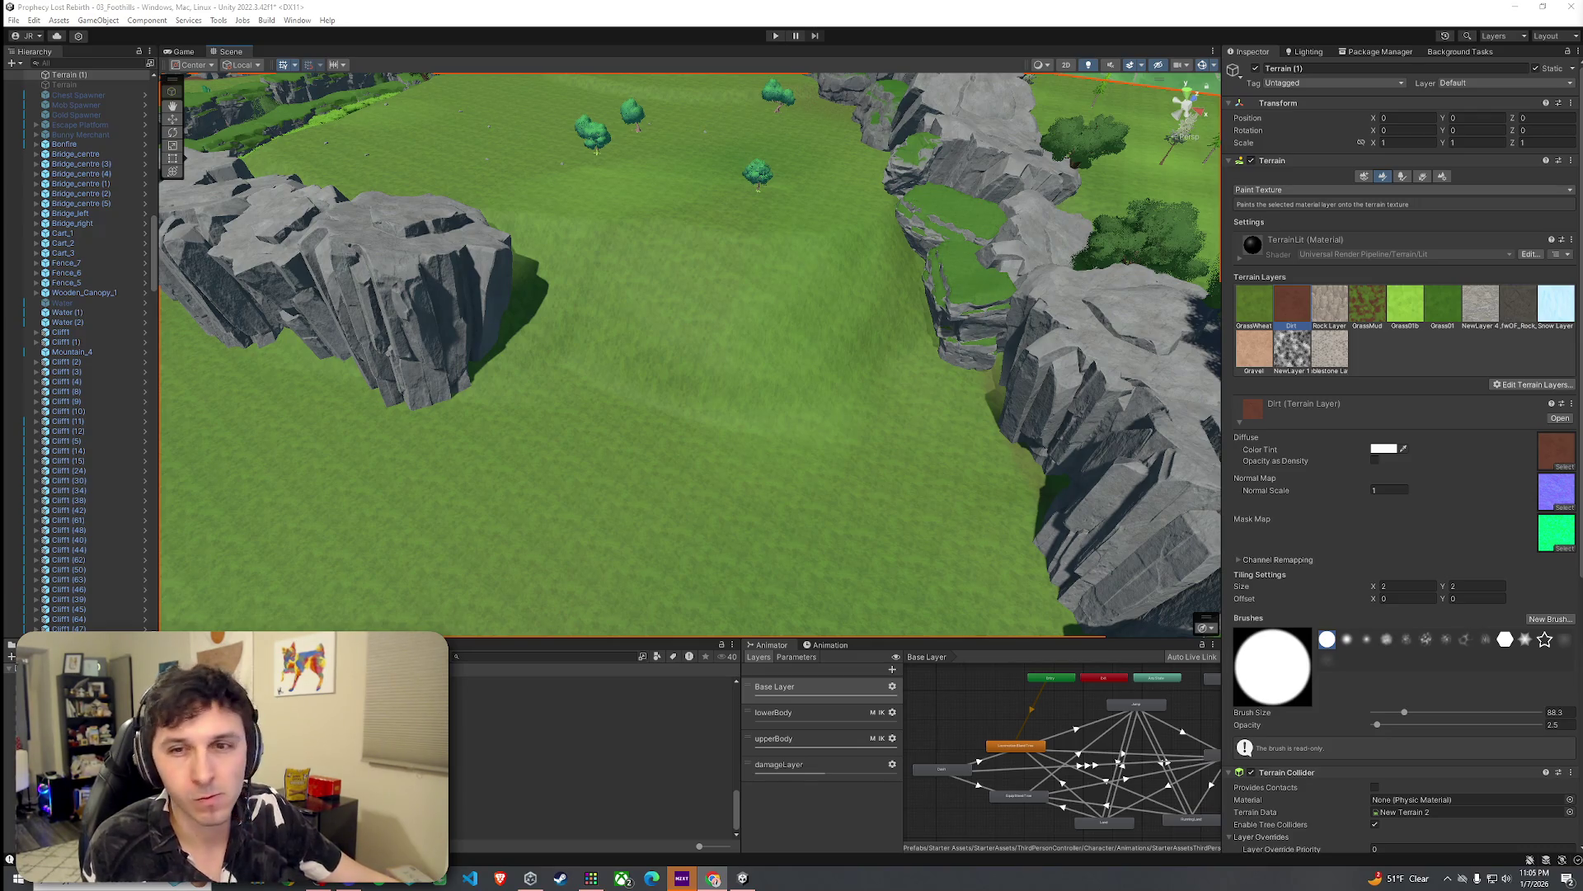
pyautogui.click(13, 20)
pyautogui.click(47, 83)
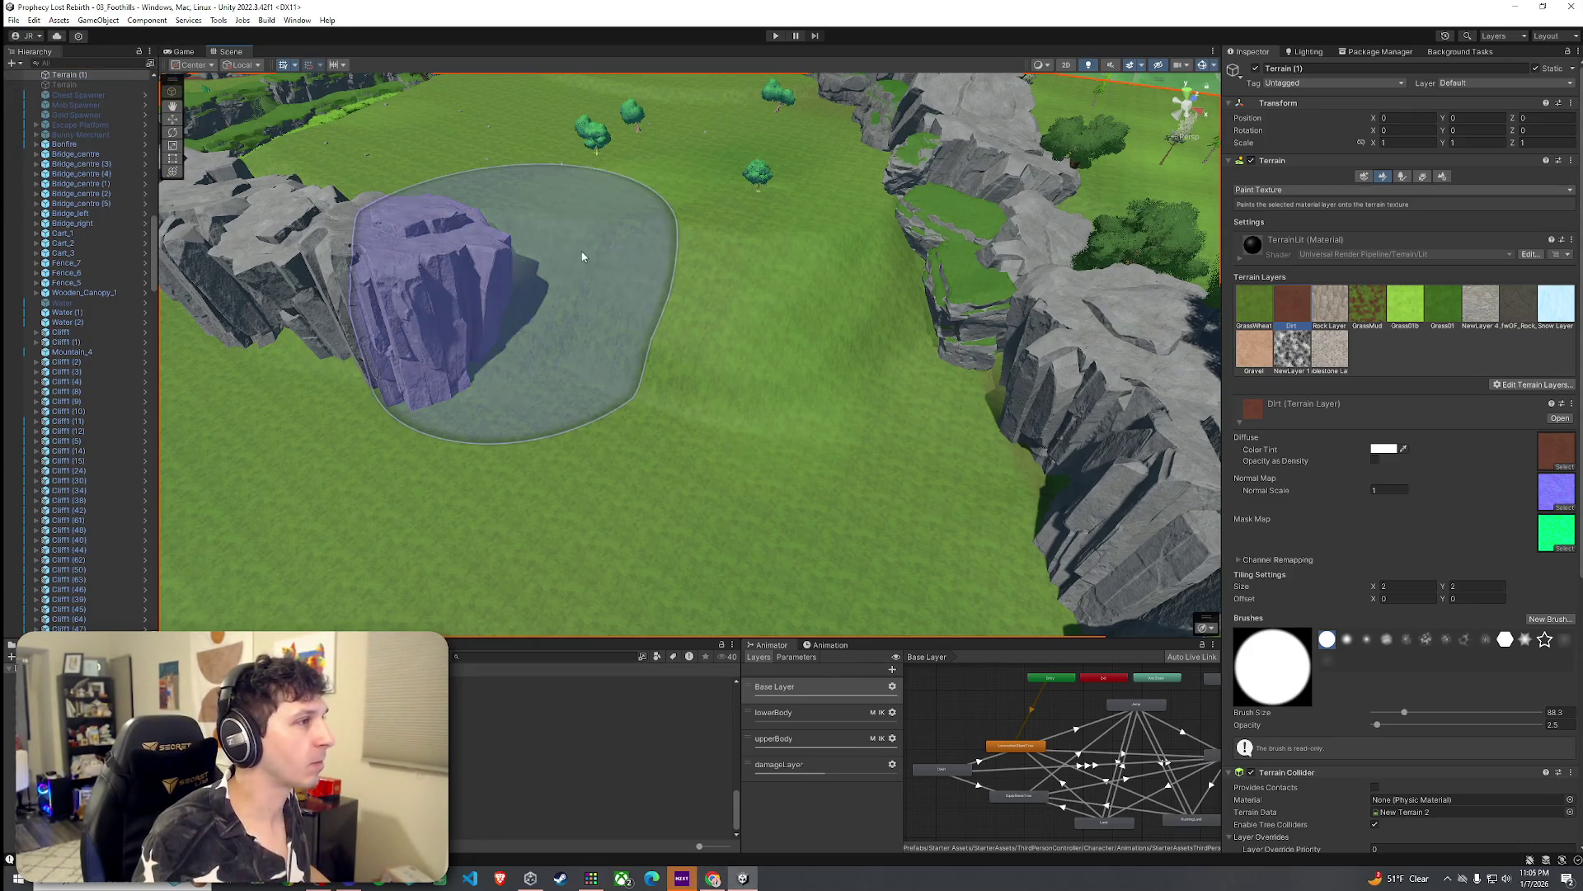
# Step: Duplicate the four new cliffs Cliff1 (61) through (64)
pyautogui.moveTo(654, 289)
pyautogui.mouseDown()
pyautogui.moveTo(802, 318)
pyautogui.moveTo(841, 289)
pyautogui.moveTo(942, 348)
pyautogui.mouseUp()
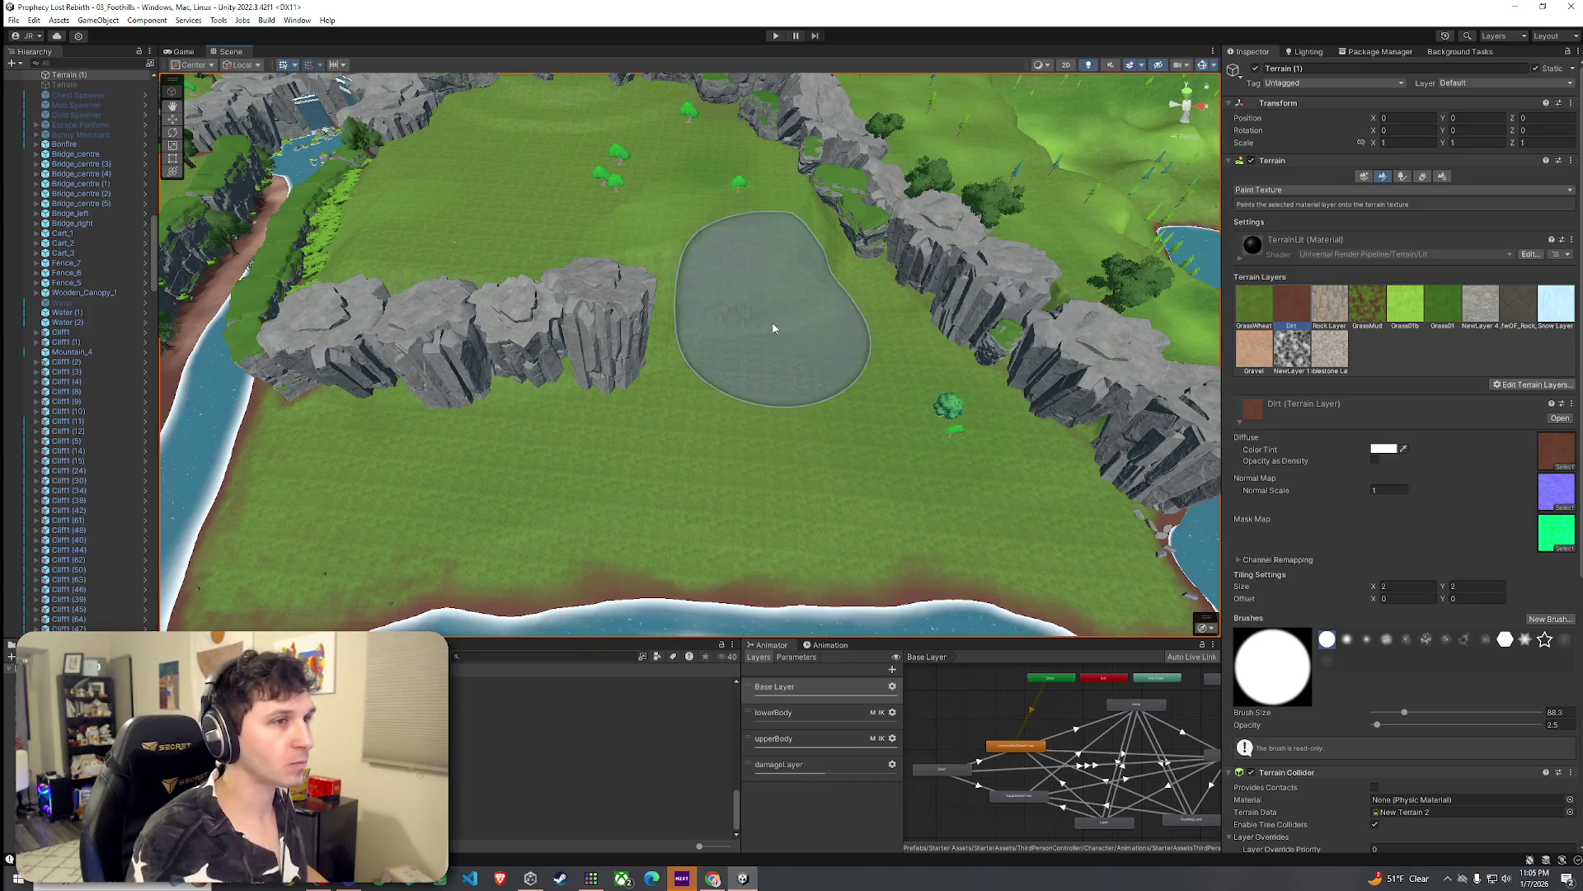
pyautogui.click(496, 336)
pyautogui.moveTo(496, 335); pyautogui.dragTo(347, 343)
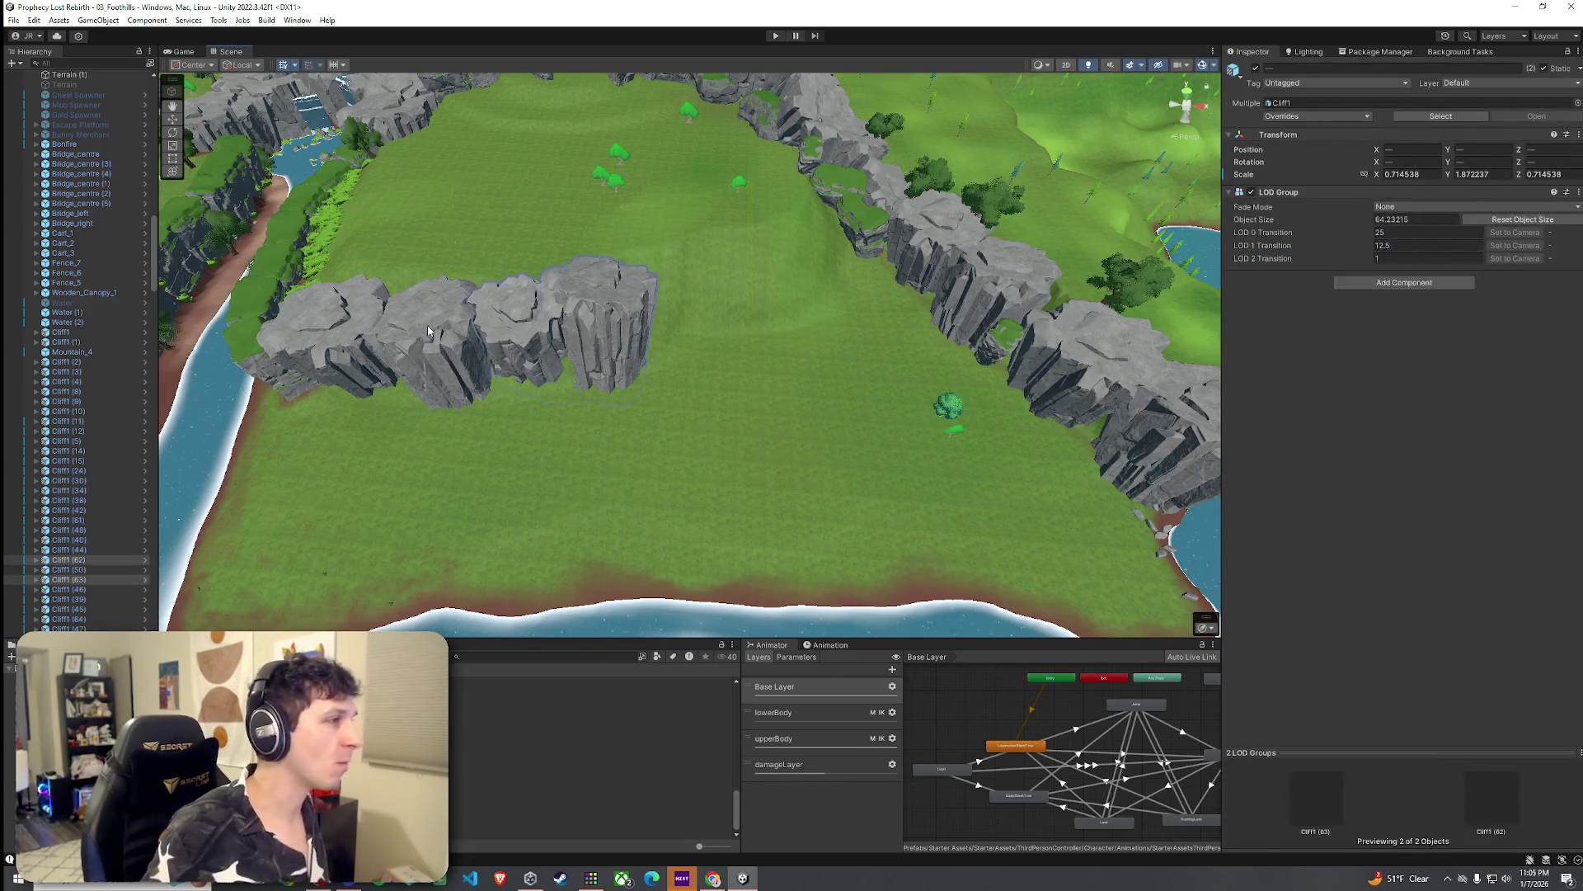
pyautogui.hotkey('ctrl', 'd')
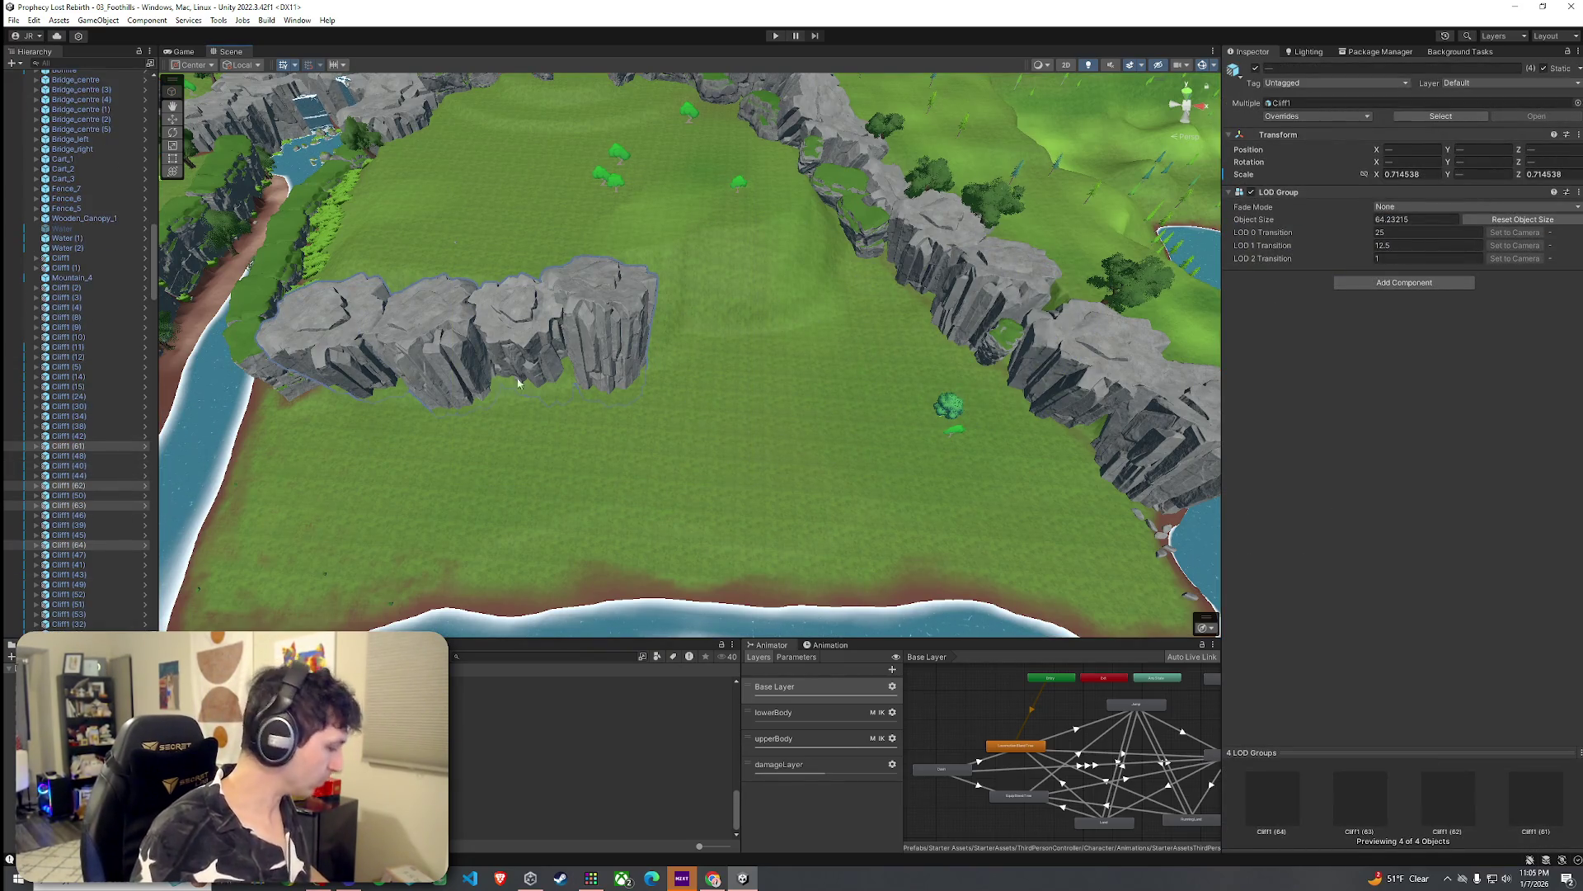
# Step: Move the copied cliffs toward the far cliff line and rotate them into place
pyautogui.press('w')
pyautogui.moveTo(486, 373)
pyautogui.mouseDown()
pyautogui.moveTo(517, 351)
pyautogui.moveTo(856, 272)
pyautogui.moveTo(915, 314)
pyautogui.moveTo(869, 312)
pyautogui.moveTo(862, 271)
pyautogui.moveTo(827, 245)
pyautogui.moveTo(634, 308)
pyautogui.moveTo(537, 316)
pyautogui.mouseUp()
pyautogui.press('e')
pyautogui.click(910, 202)
pyautogui.click(874, 264)
# Step: Slide Cliff1 (65), (68) and (66) left so the rock wall is continuous
pyautogui.click(634, 309)
pyautogui.press('w')
pyautogui.click(701, 346)
pyautogui.moveTo(708, 350); pyautogui.dragTo(648, 356)
pyautogui.click(804, 325)
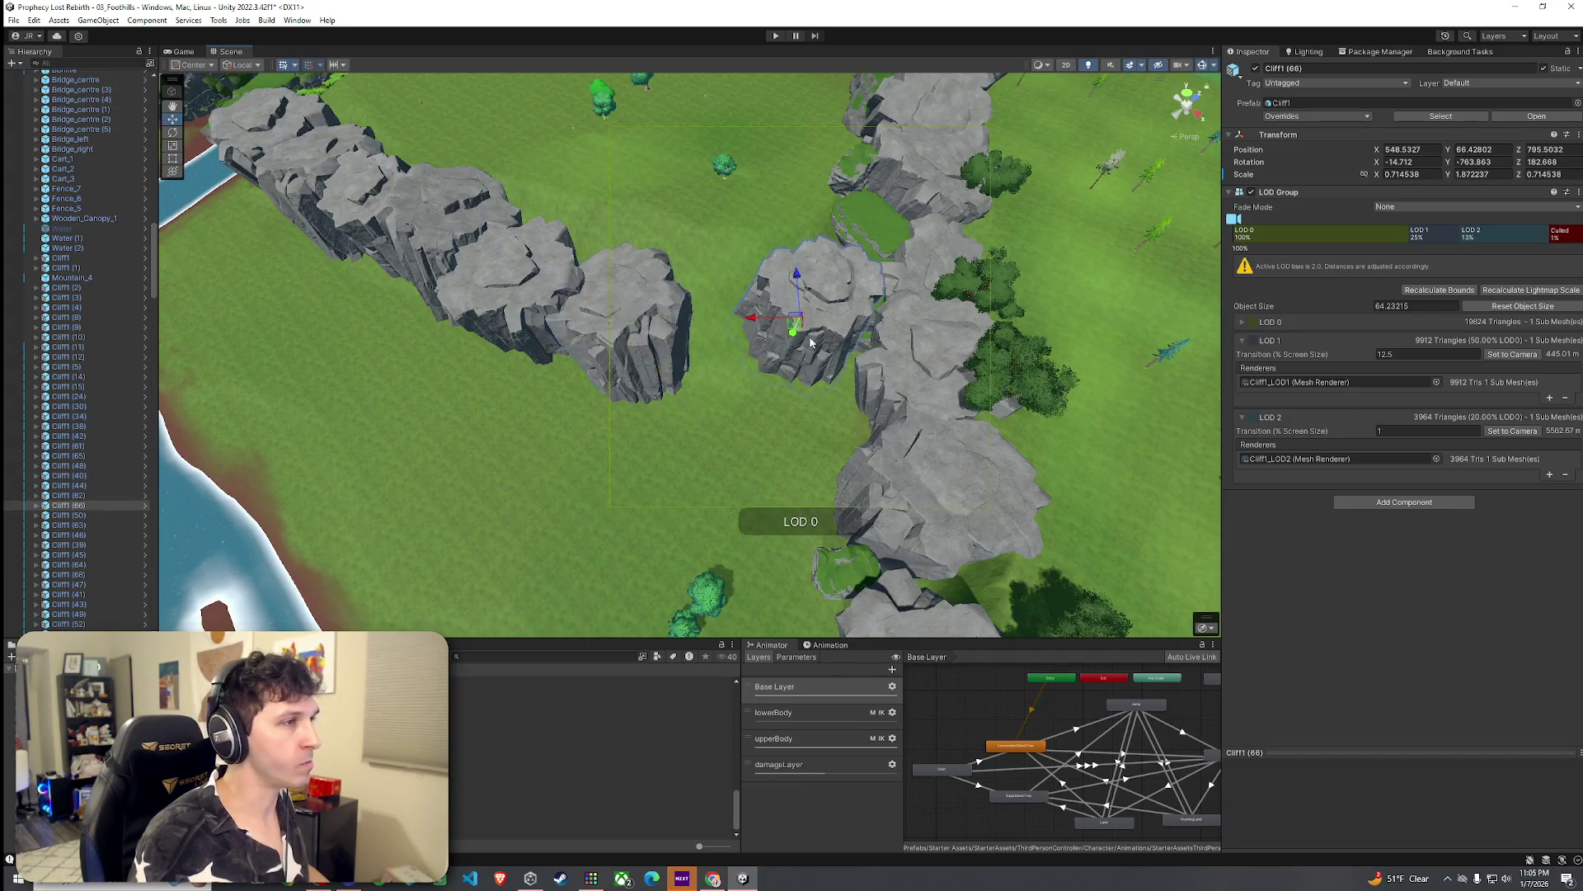
pyautogui.moveTo(797, 331); pyautogui.dragTo(647, 429)
pyautogui.click(790, 407)
pyautogui.moveTo(791, 399)
pyautogui.mouseDown()
pyautogui.moveTo(711, 414)
pyautogui.moveTo(923, 384)
pyautogui.mouseUp()
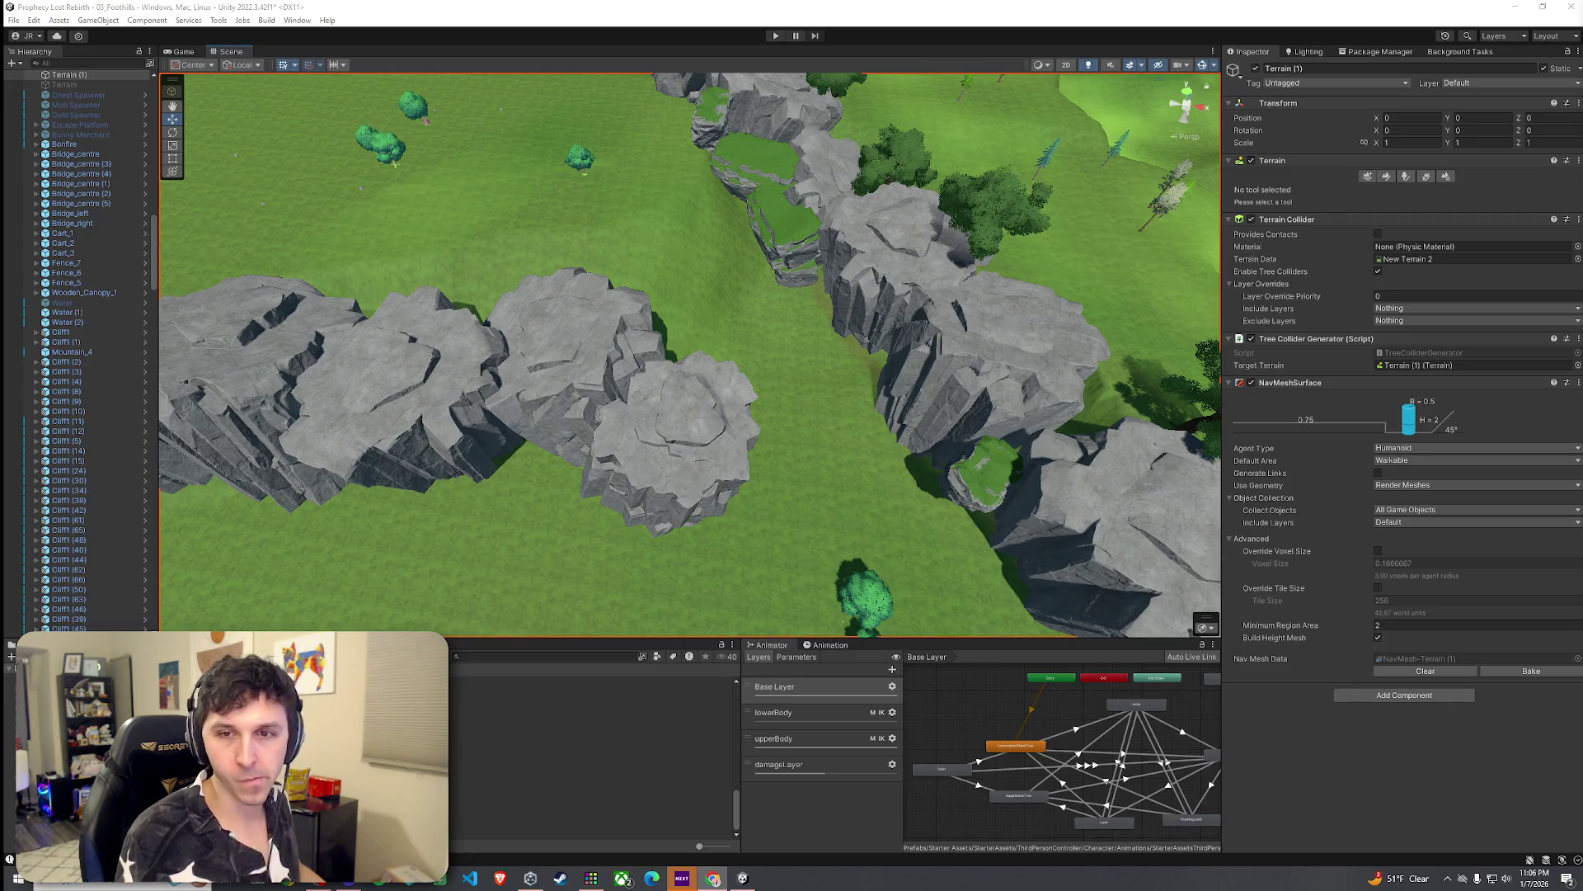
# Step: Switch the terrain to the Set Height tool with brush size 21
pyautogui.moveTo(752, 384)
pyautogui.mouseDown()
pyautogui.moveTo(617, 382)
pyautogui.moveTo(672, 350)
pyautogui.moveTo(542, 256)
pyautogui.moveTo(893, 432)
pyautogui.mouseUp()
pyautogui.click(1211, 328)
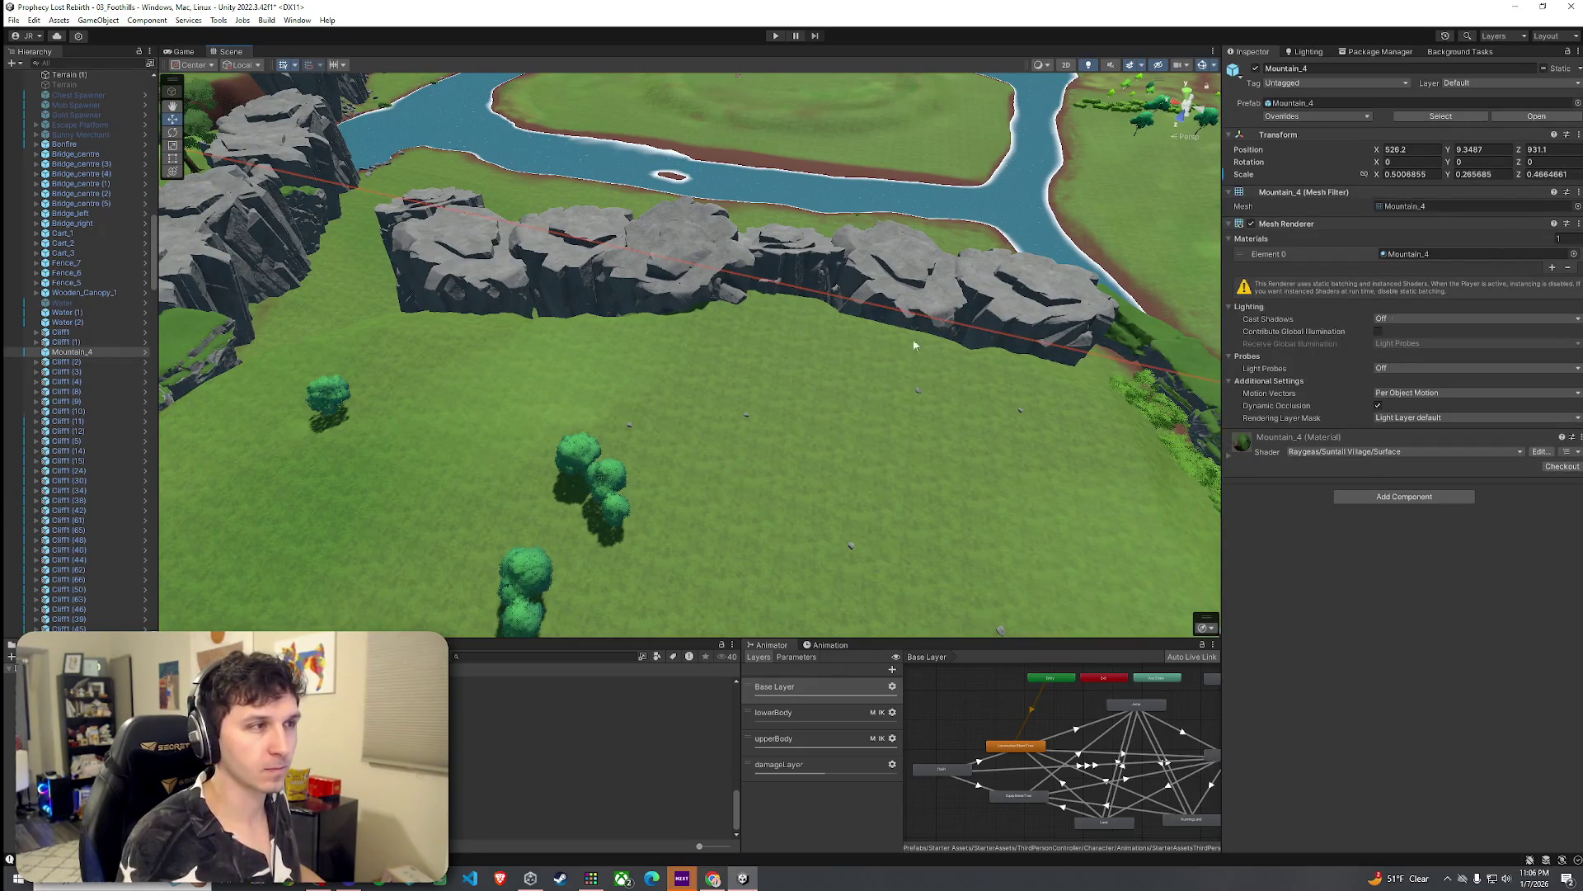
pyautogui.click(955, 365)
pyautogui.click(1412, 178)
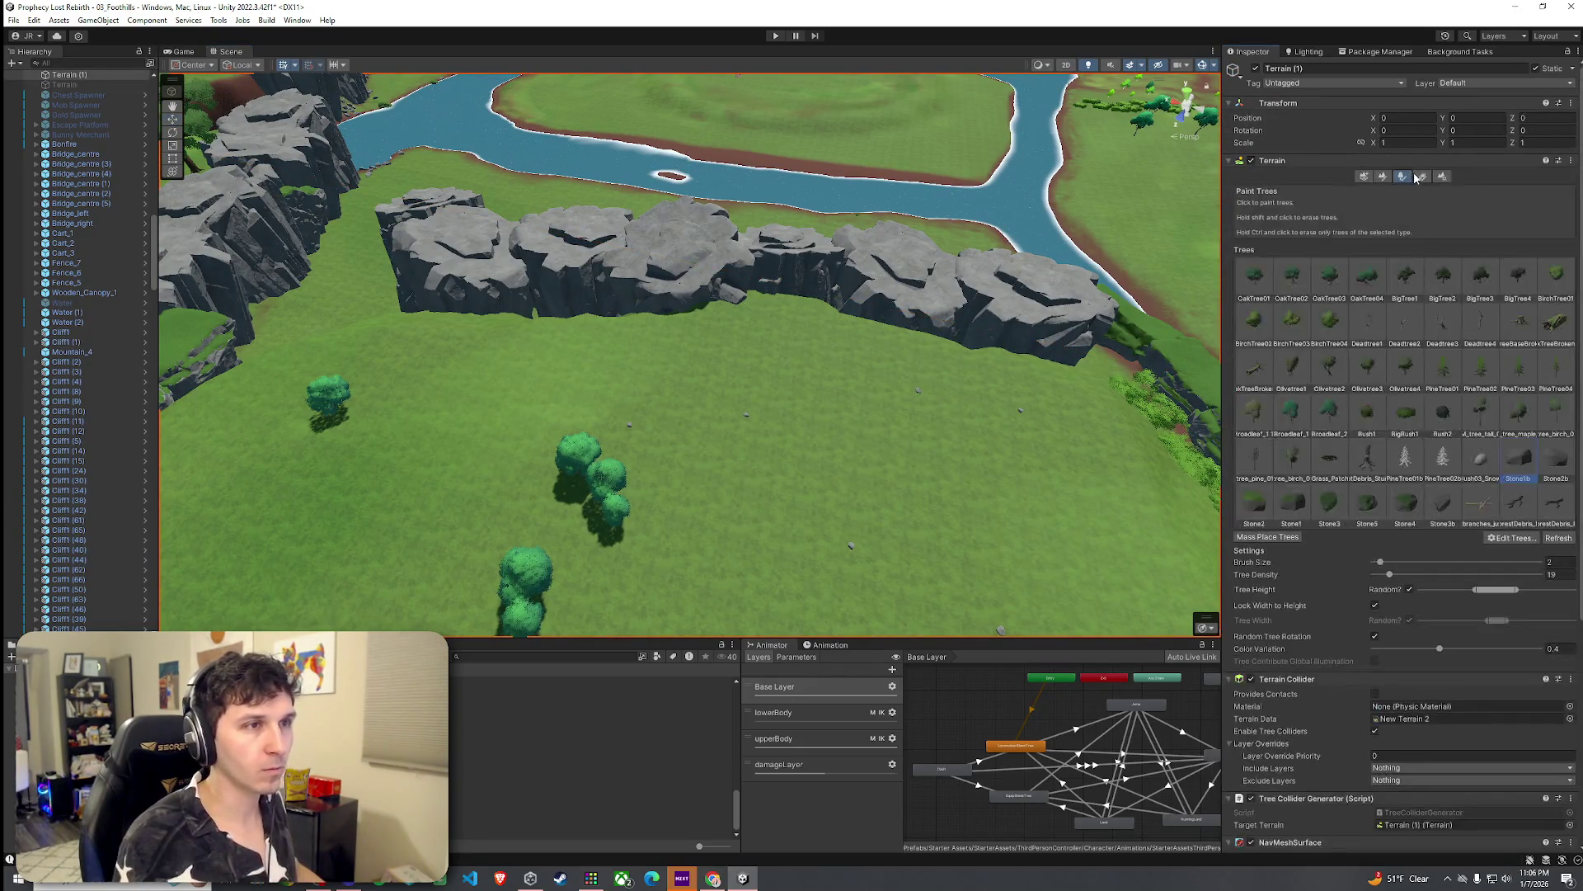
pyautogui.click(1383, 176)
pyautogui.click(1366, 189)
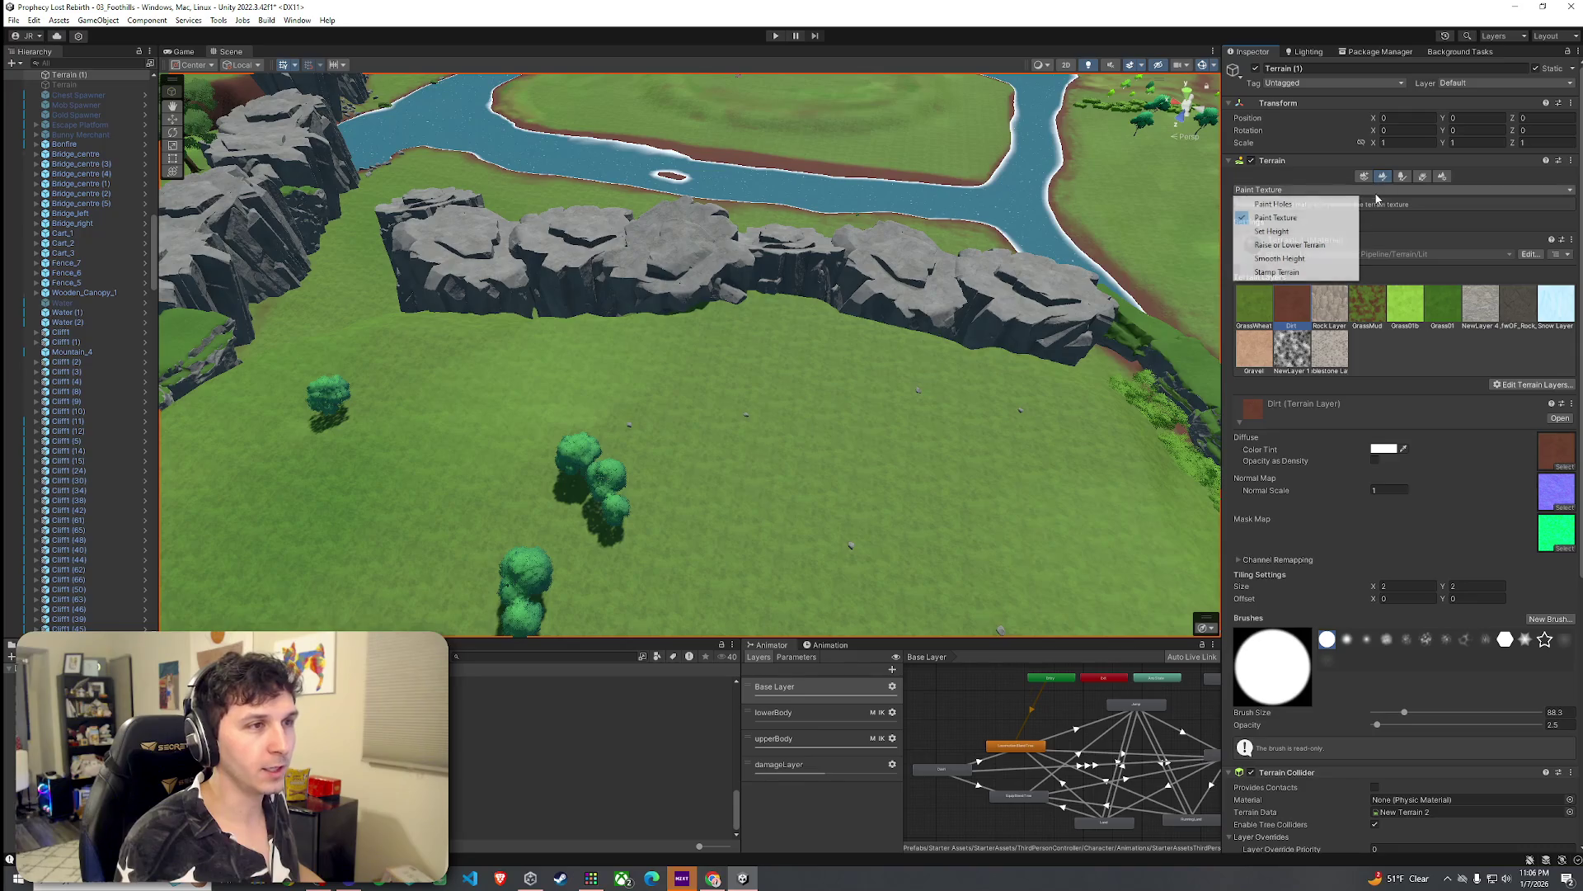
pyautogui.click(1349, 236)
pyautogui.moveTo(1200, 328)
pyautogui.mouseDown()
pyautogui.moveTo(809, 396)
pyautogui.moveTo(1018, 413)
pyautogui.mouseUp()
pyautogui.moveTo(1404, 372); pyautogui.dragTo(1387, 378)
pyautogui.moveTo(923, 331)
pyautogui.mouseDown()
pyautogui.moveTo(921, 346)
pyautogui.moveTo(700, 357)
pyautogui.moveTo(444, 402)
pyautogui.moveTo(424, 431)
pyautogui.mouseUp()
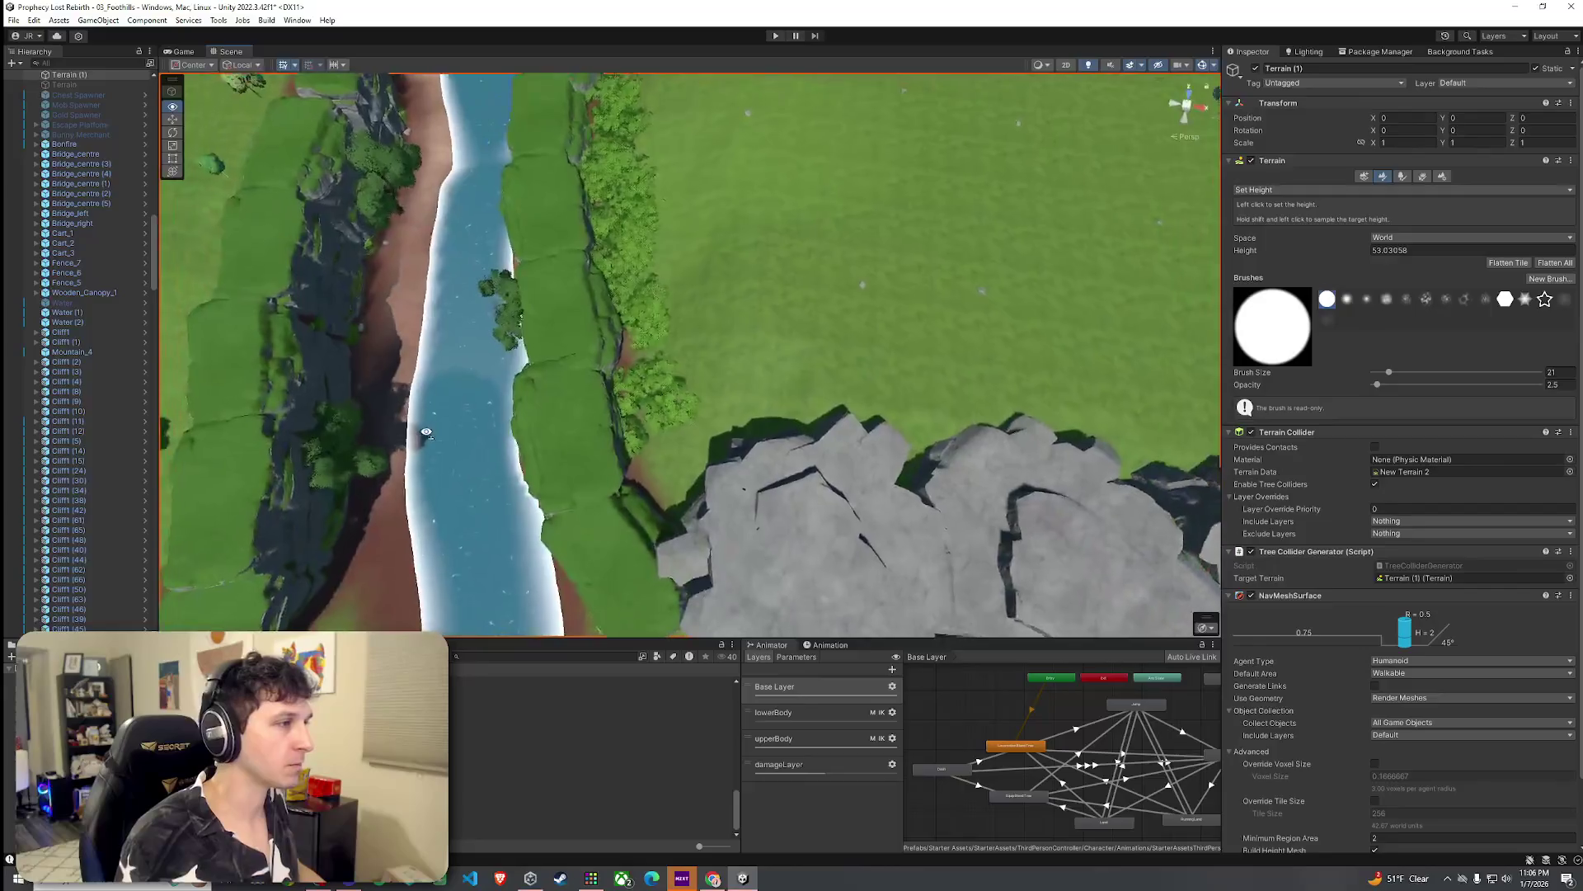
# Step: Sample the terrain height near the cliff base, setting the target to 49.84396
pyautogui.moveTo(558, 417)
pyautogui.mouseDown()
pyautogui.moveTo(935, 325)
pyautogui.moveTo(879, 314)
pyautogui.moveTo(1027, 370)
pyautogui.mouseUp()
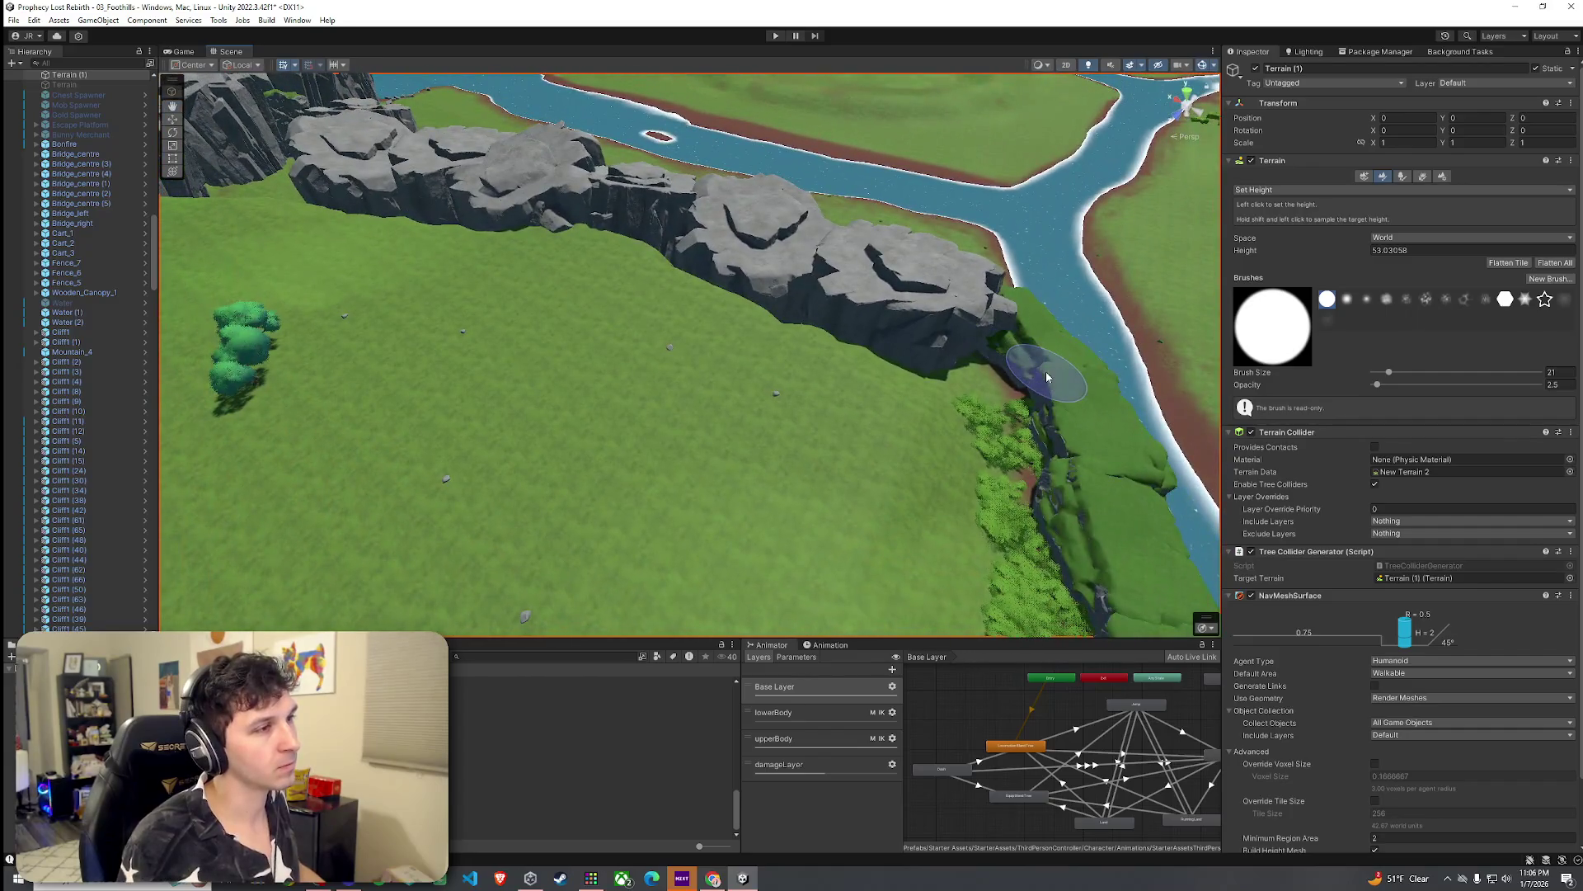
pyautogui.click(1320, 190)
pyautogui.click(1286, 237)
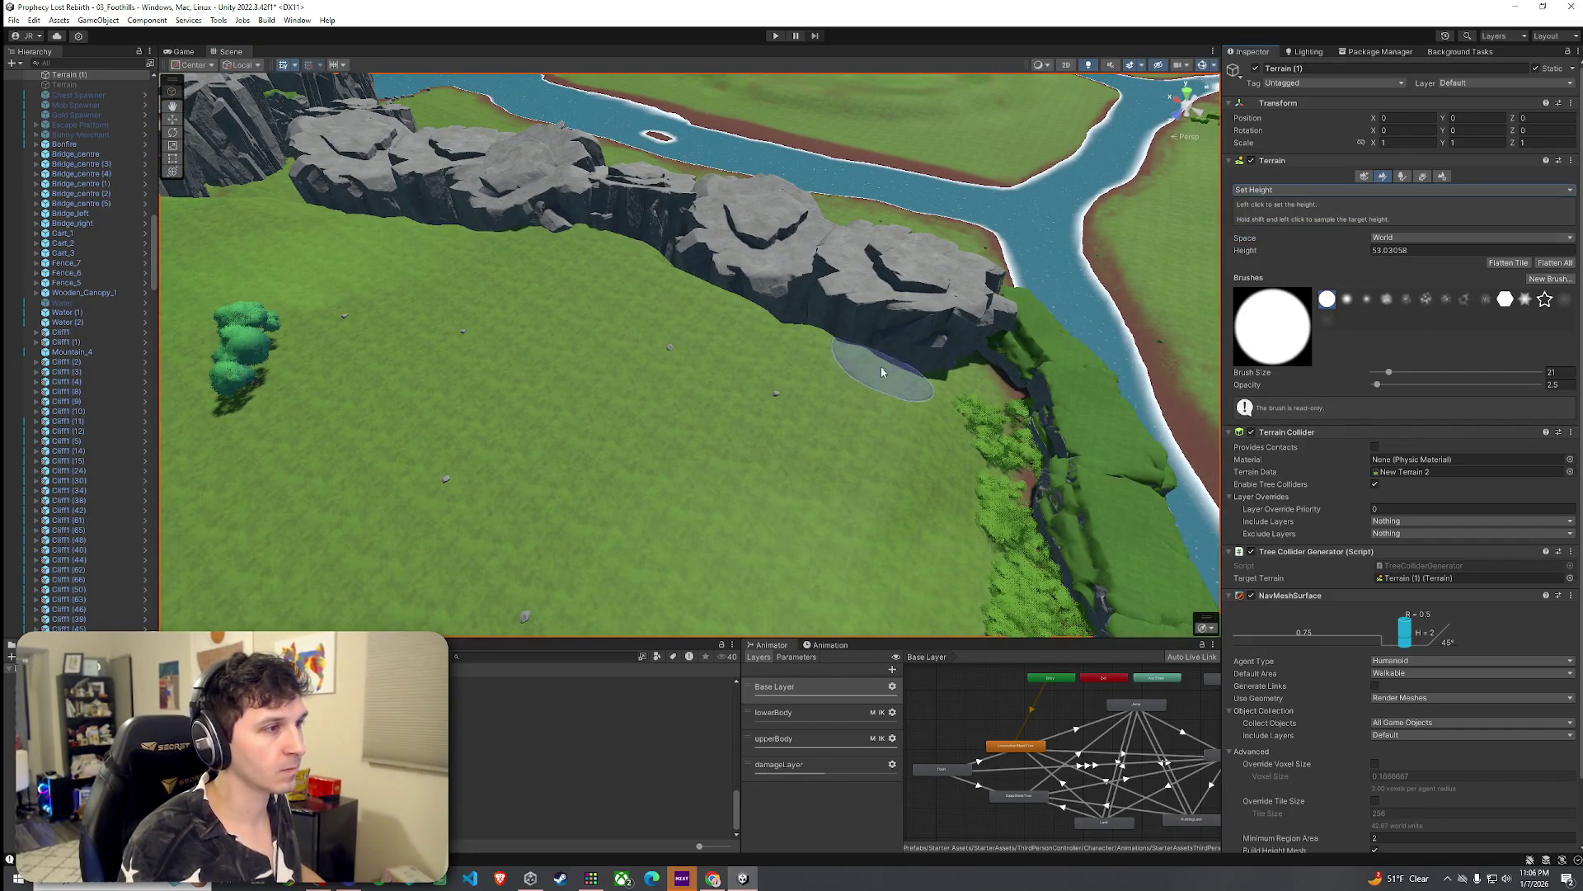
pyautogui.scroll(5, 882, 371)
pyautogui.keyDown('shift'); pyautogui.click(956, 430); pyautogui.keyUp('shift')
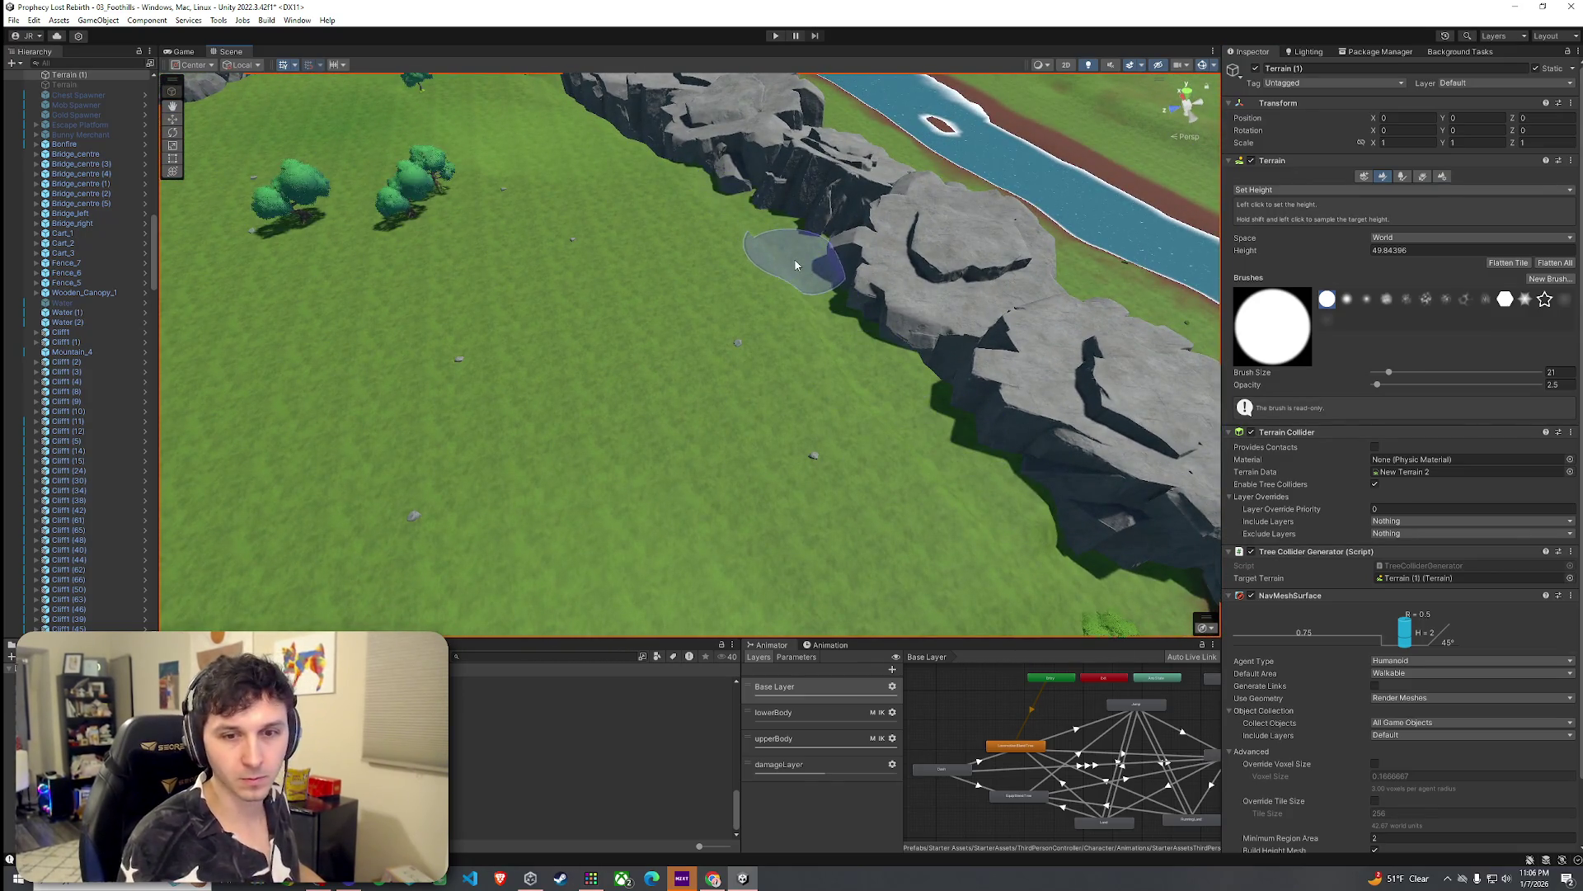
pyautogui.moveTo(812, 288); pyautogui.dragTo(954, 294)
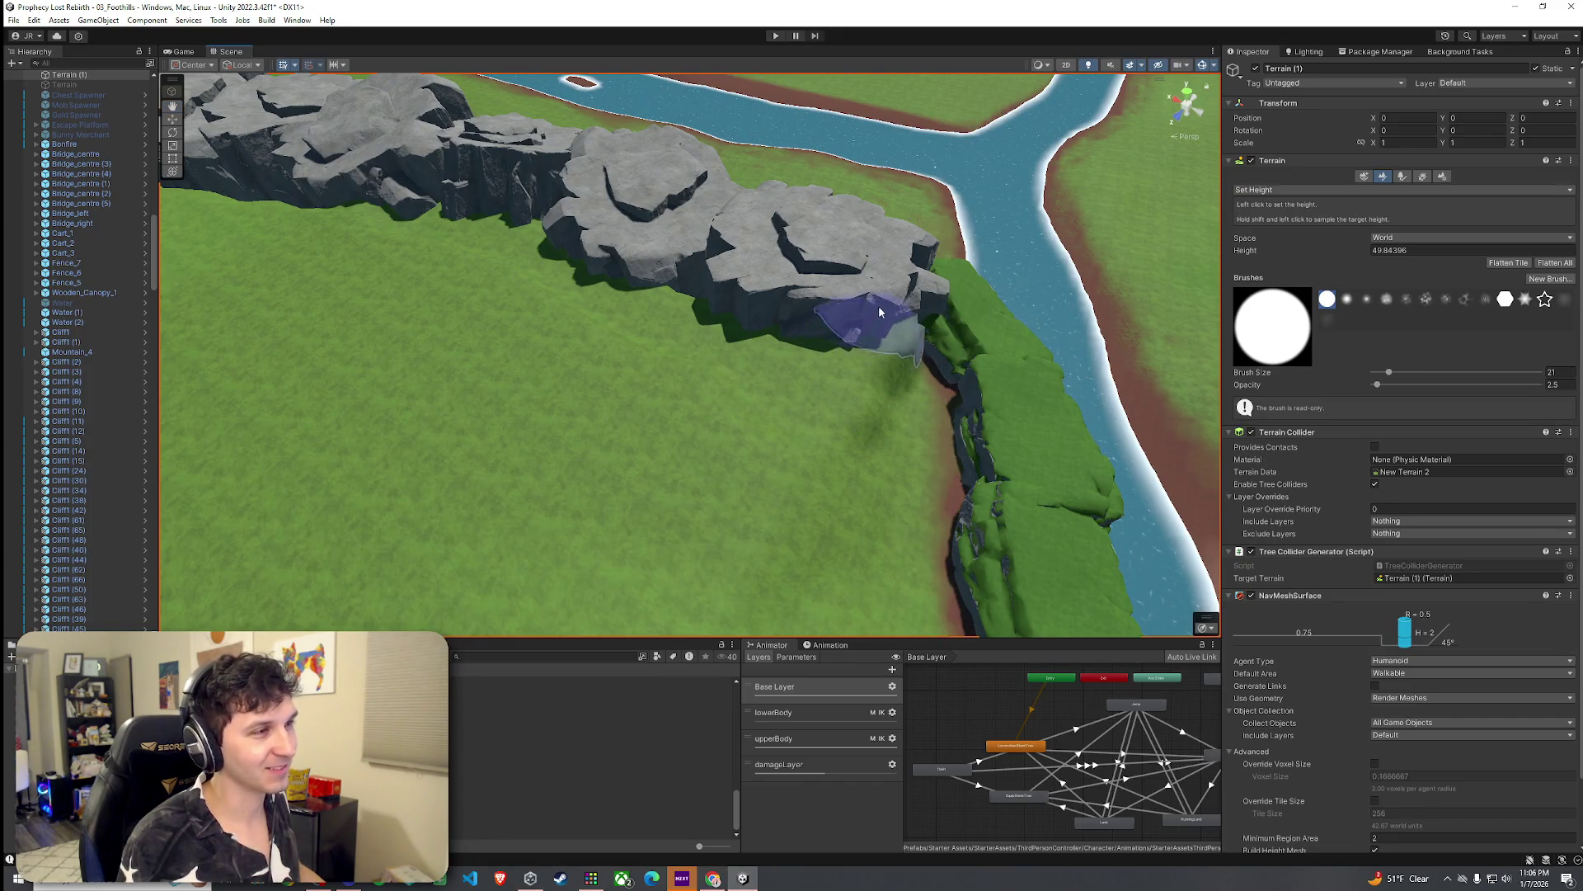
pyautogui.moveTo(830, 371)
pyautogui.mouseDown()
pyautogui.moveTo(860, 411)
pyautogui.moveTo(829, 340)
pyautogui.moveTo(843, 310)
pyautogui.mouseUp()
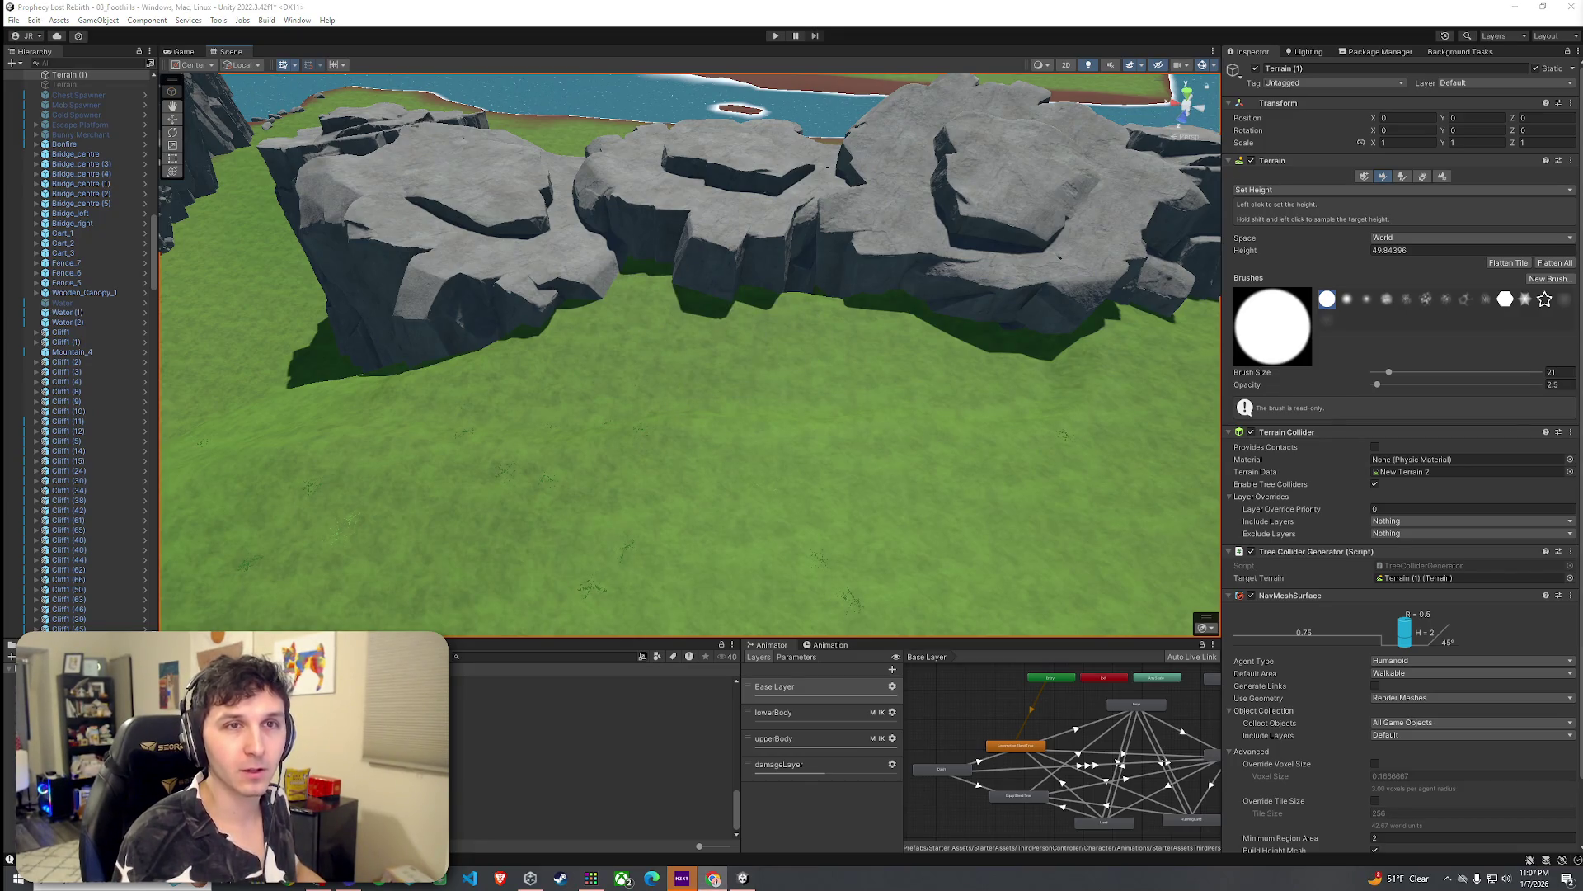
pyautogui.hotkey('alt', 'Tab')
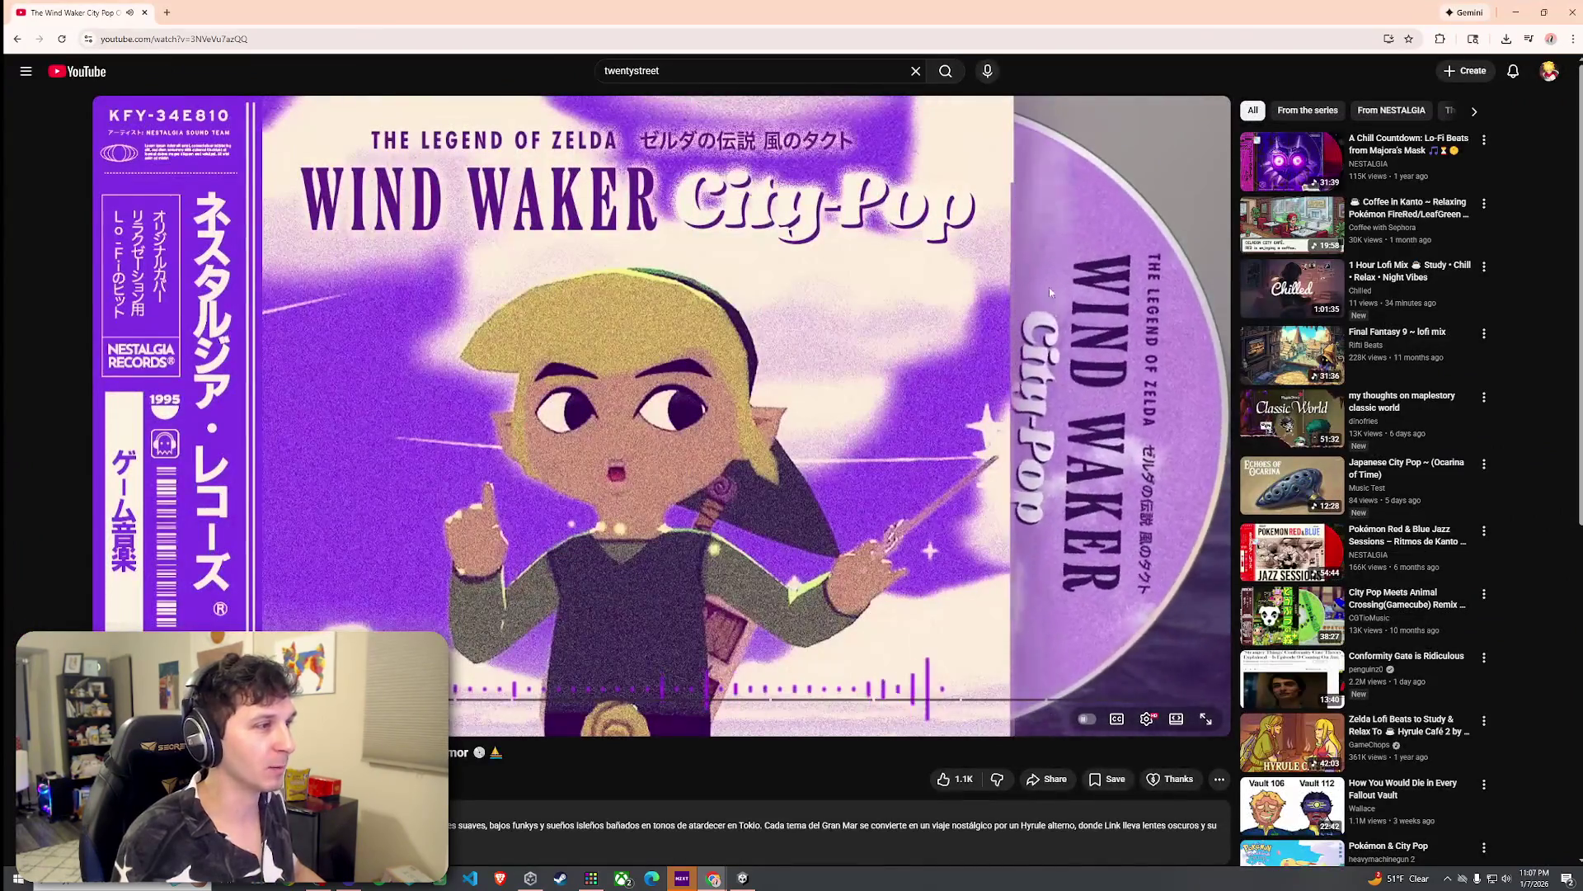
pyautogui.scroll(-2, 1034, 299)
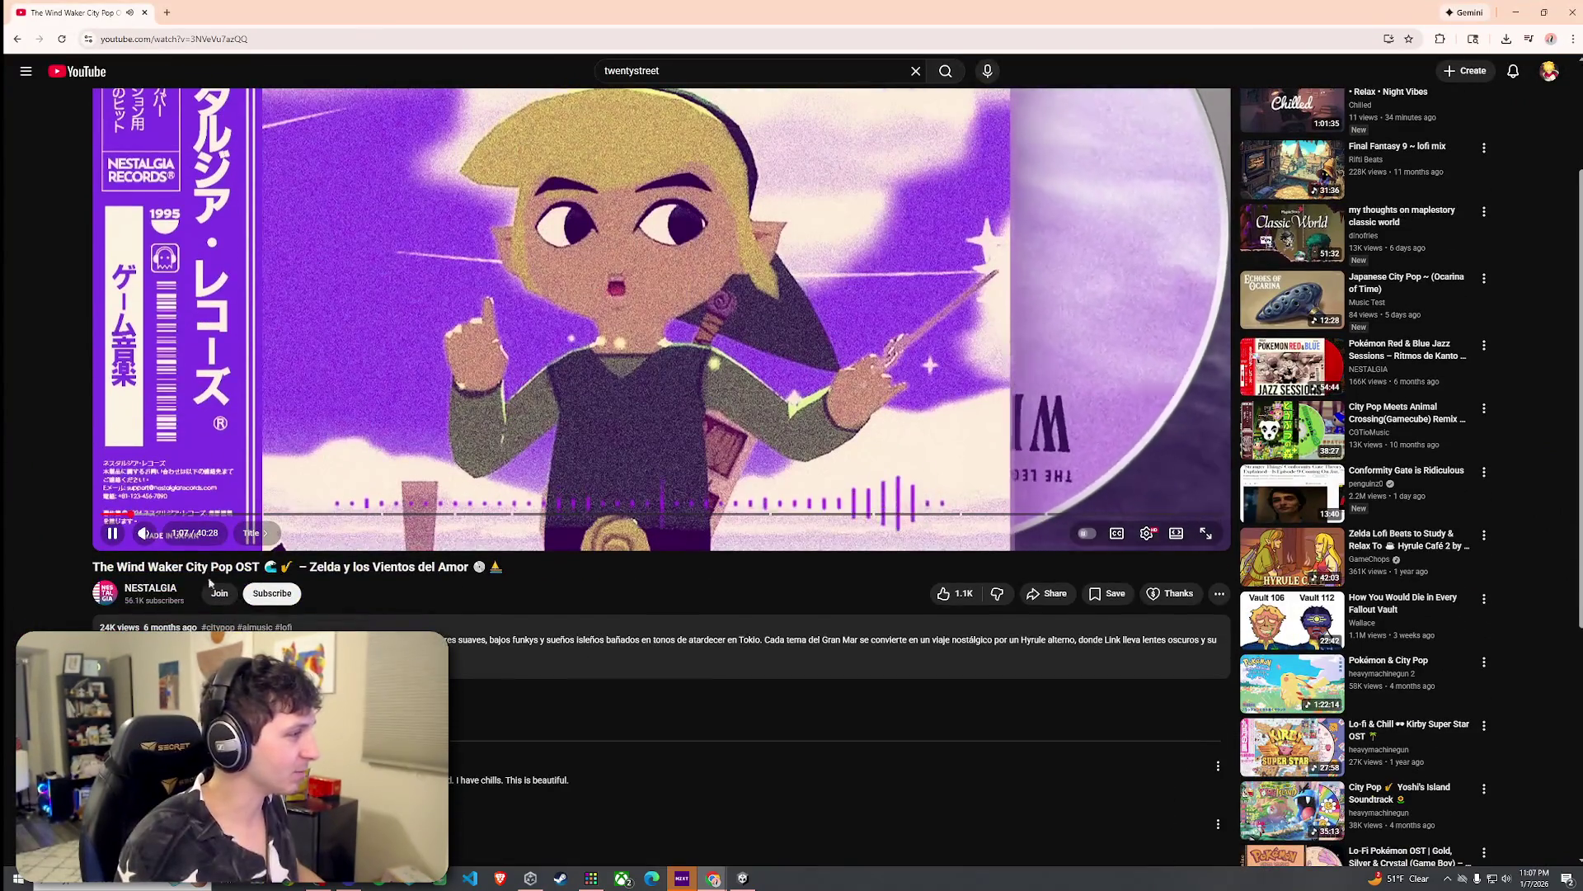
pyautogui.scroll(2, 941, 783)
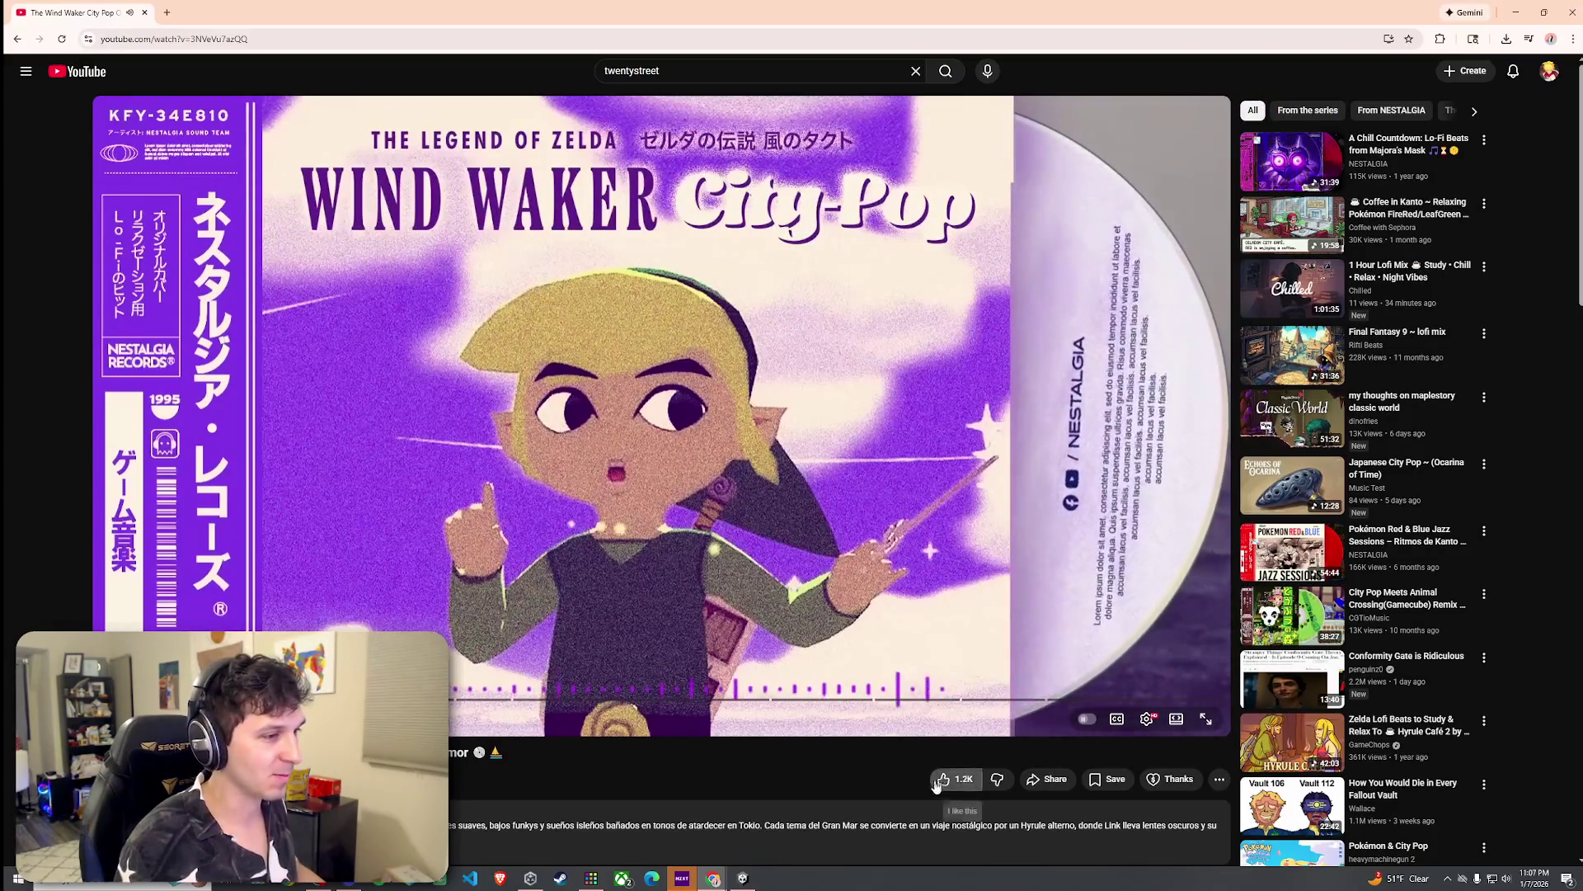
pyautogui.hotkey('alt', 'Tab')
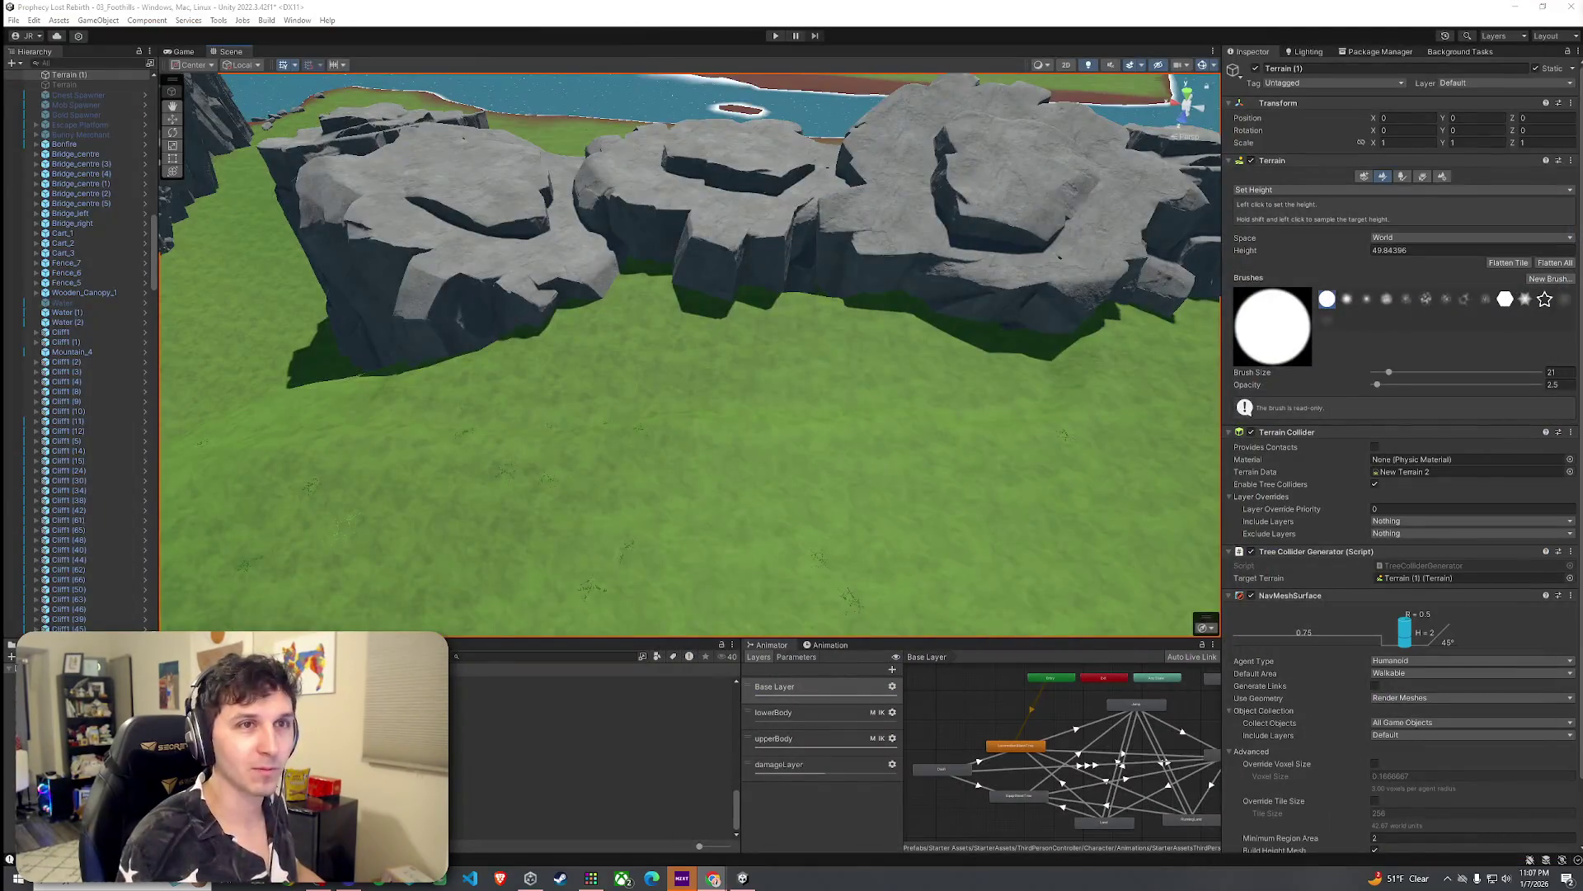
# Step: Switch the terrain to Paint Texture with a soft round brush of size 12
pyautogui.moveTo(983, 403)
pyautogui.mouseDown()
pyautogui.moveTo(750, 439)
pyautogui.moveTo(957, 354)
pyautogui.mouseUp()
pyautogui.click(1402, 177)
pyautogui.click(1383, 177)
pyautogui.click(1386, 189)
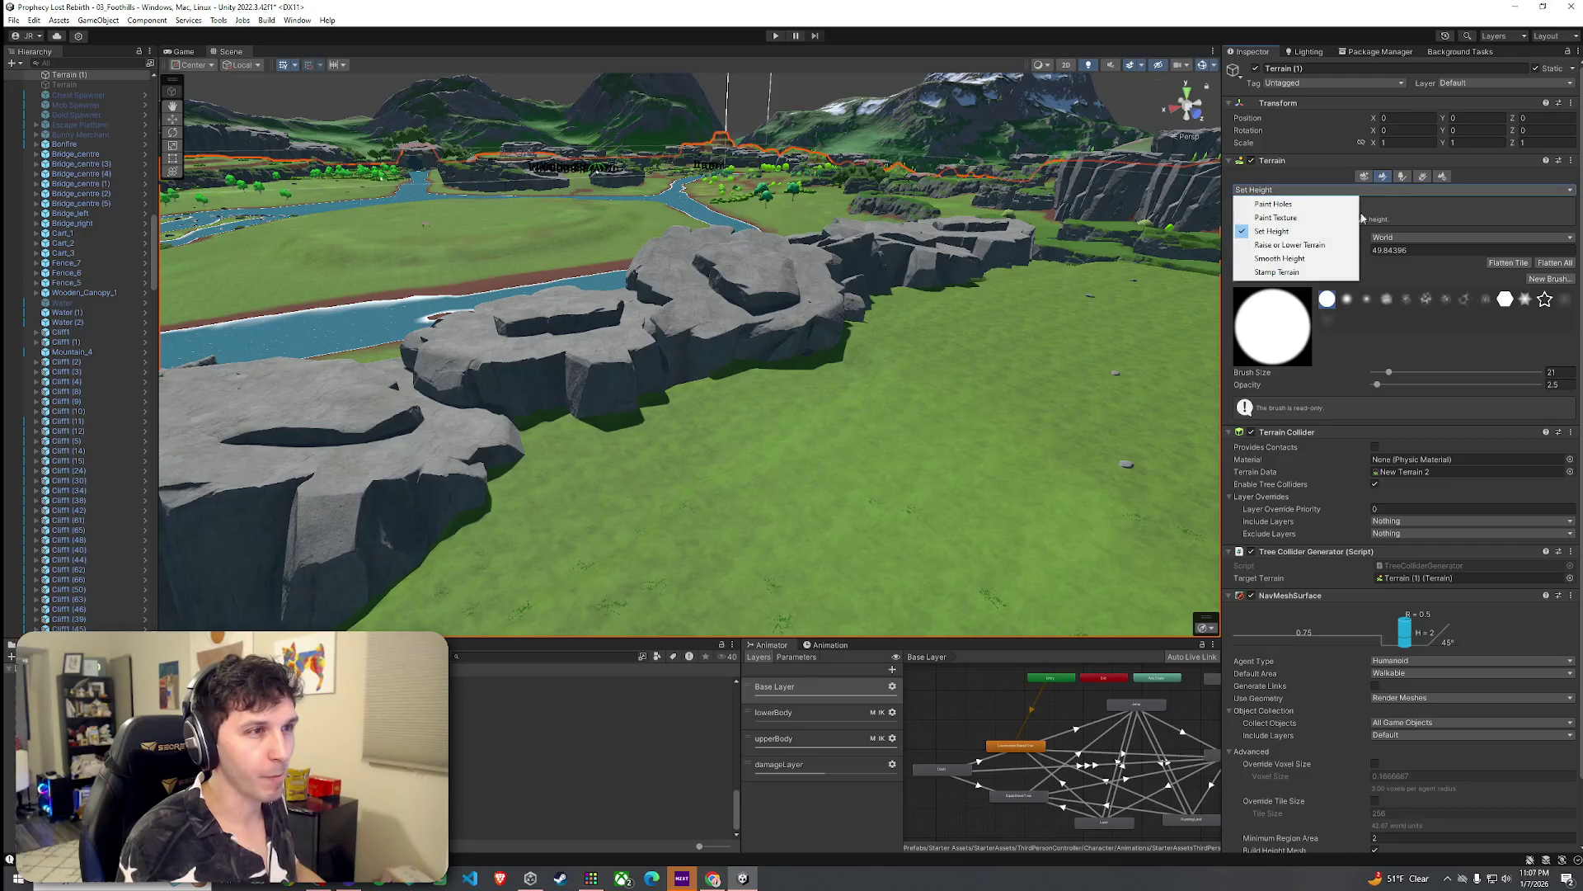
pyautogui.click(1367, 217)
pyautogui.moveTo(1389, 712); pyautogui.dragTo(1386, 714)
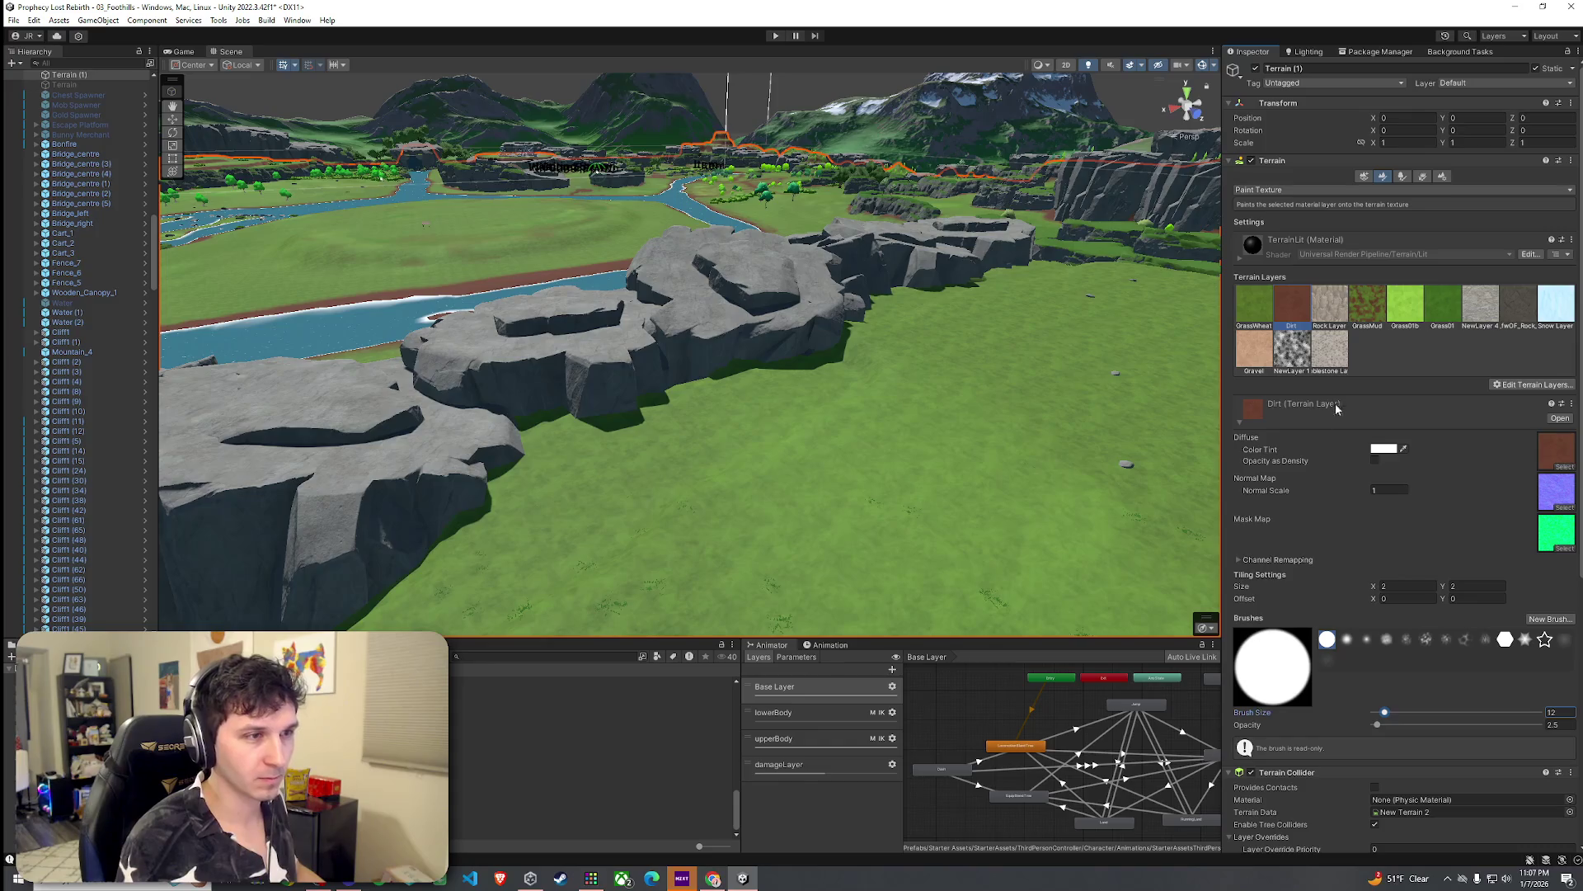
pyautogui.scroll(-1, 1310, 517)
pyautogui.scroll(-2, 1309, 513)
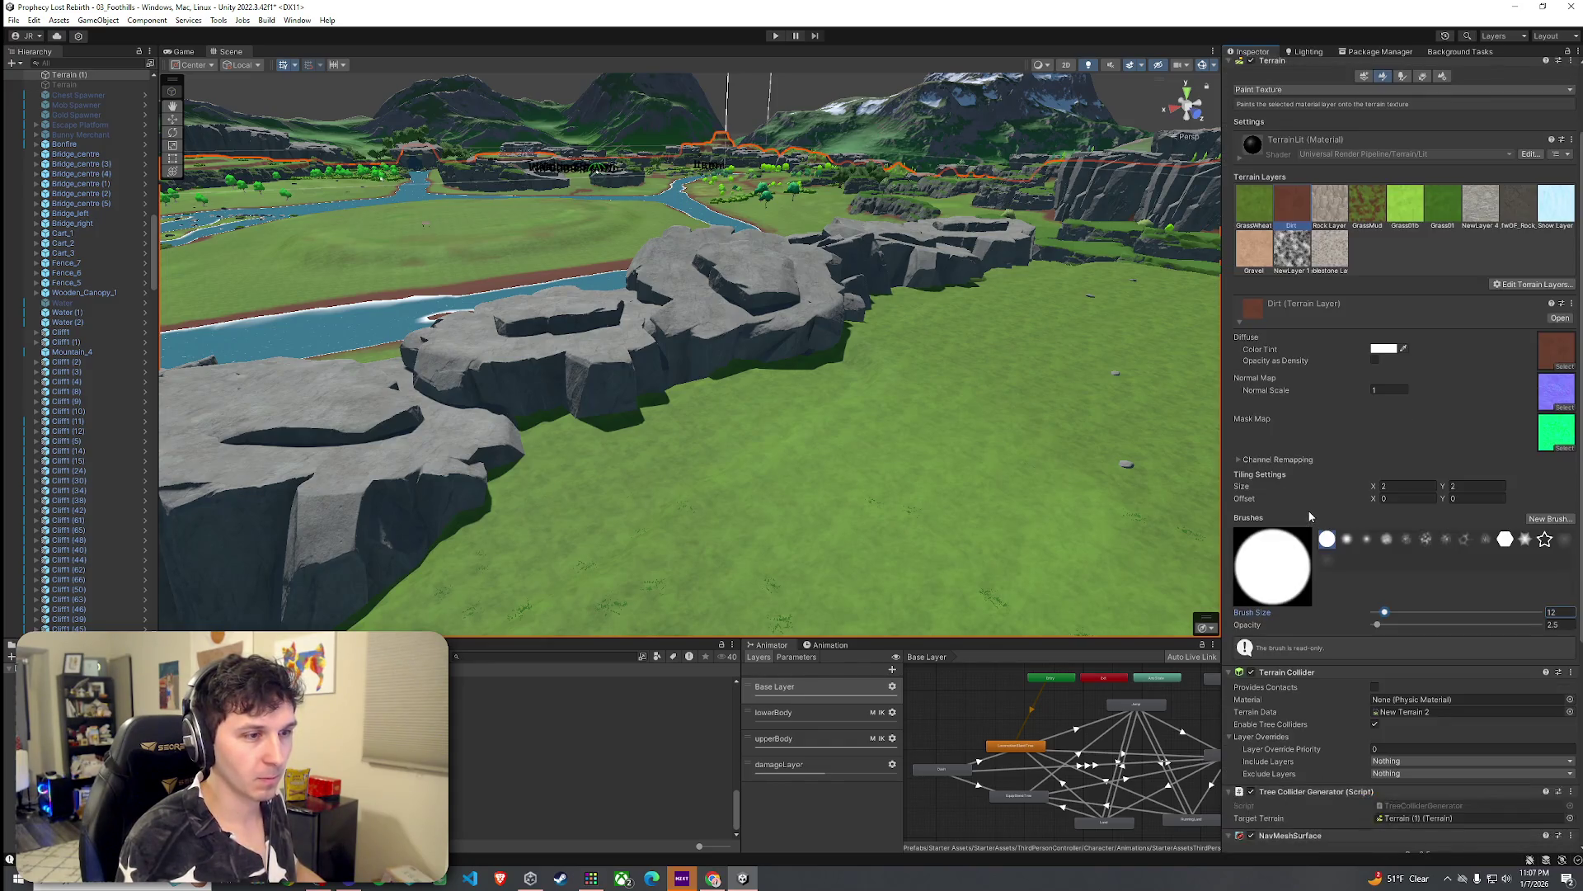
pyautogui.click(1366, 539)
pyautogui.click(1347, 539)
pyautogui.moveTo(1080, 523)
pyautogui.mouseDown()
pyautogui.moveTo(1113, 537)
pyautogui.moveTo(1166, 512)
pyautogui.mouseUp()
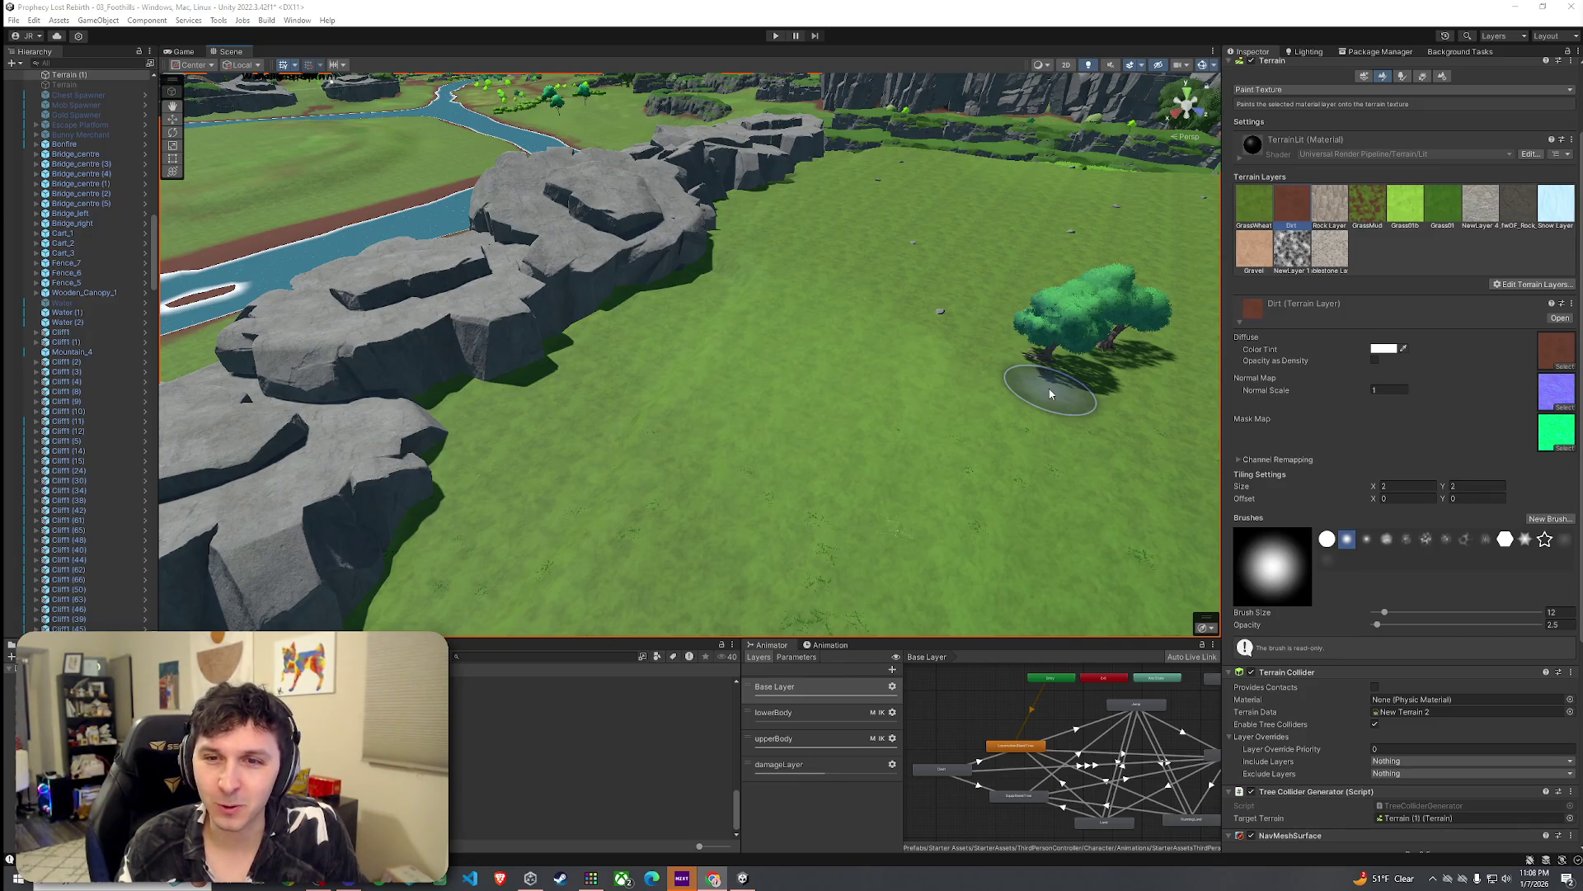
# Step: Paint reddish dirt along the bases of the gray rock cliffs
pyautogui.moveTo(1051, 394)
pyautogui.mouseDown()
pyautogui.moveTo(948, 424)
pyautogui.moveTo(965, 401)
pyautogui.mouseUp()
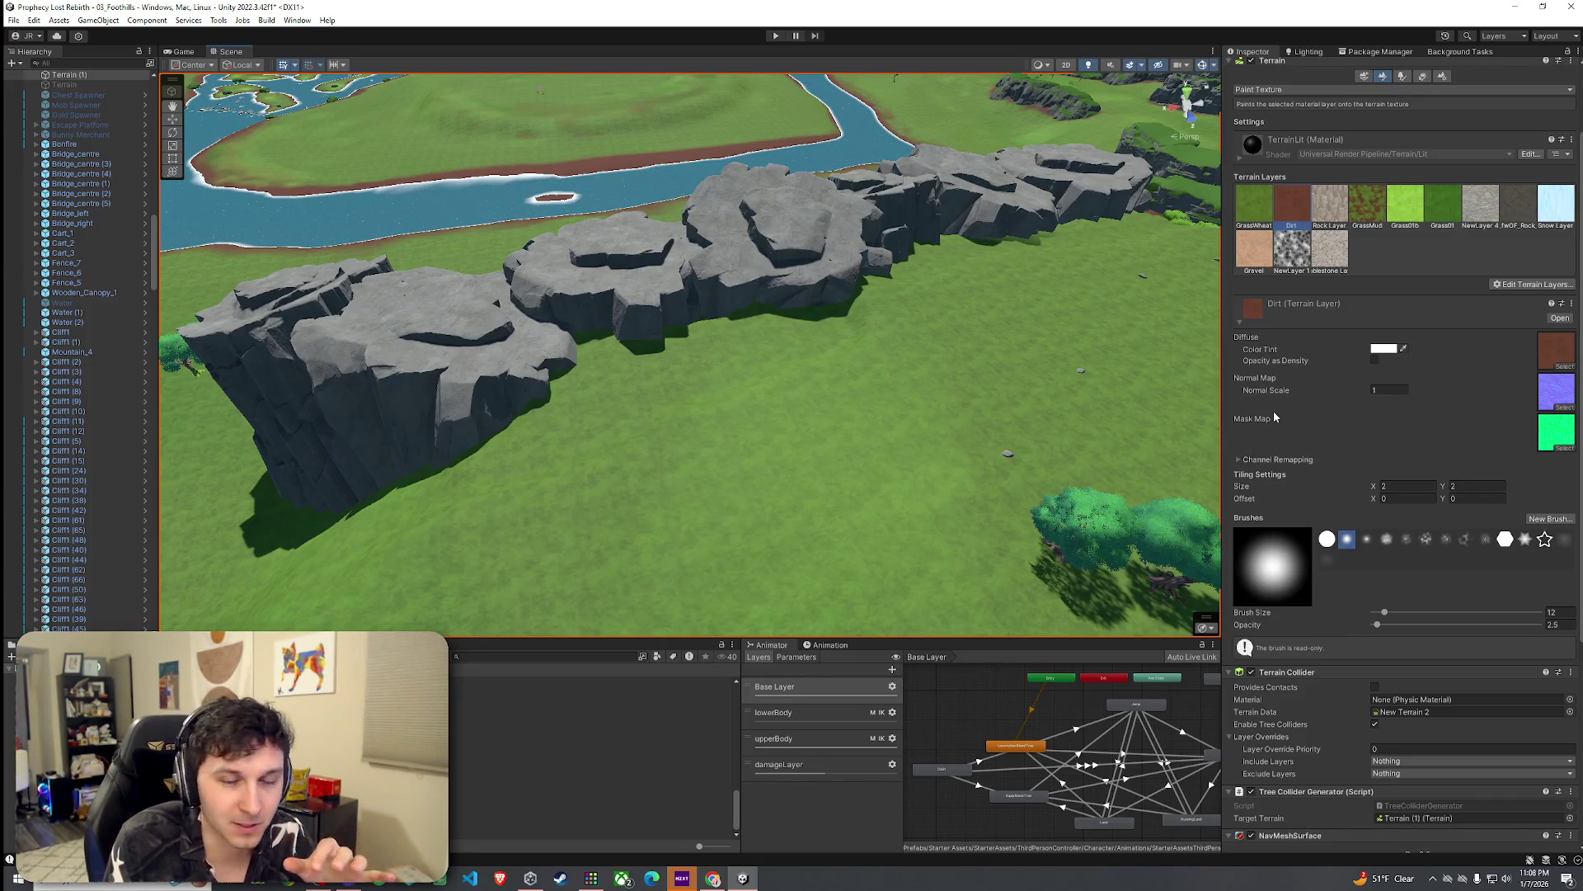
pyautogui.moveTo(1171, 413); pyautogui.dragTo(1114, 397)
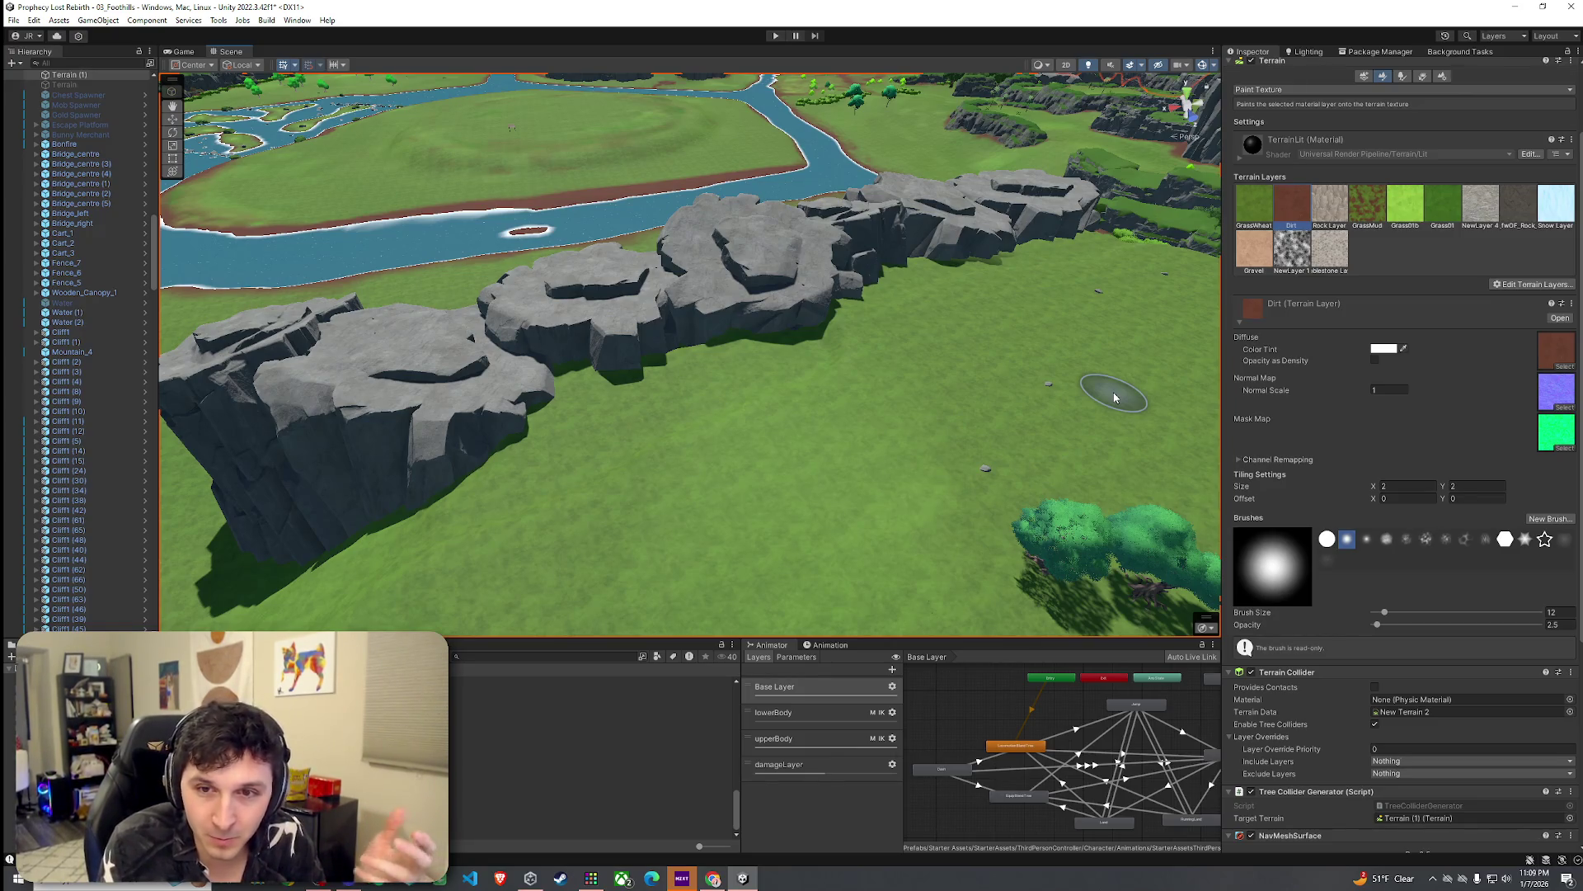
pyautogui.moveTo(1114, 397)
pyautogui.mouseDown()
pyautogui.moveTo(788, 391)
pyautogui.moveTo(742, 442)
pyautogui.moveTo(767, 462)
pyautogui.mouseUp()
pyautogui.moveTo(483, 366)
pyautogui.mouseDown()
pyautogui.moveTo(598, 345)
pyautogui.moveTo(812, 427)
pyautogui.mouseUp()
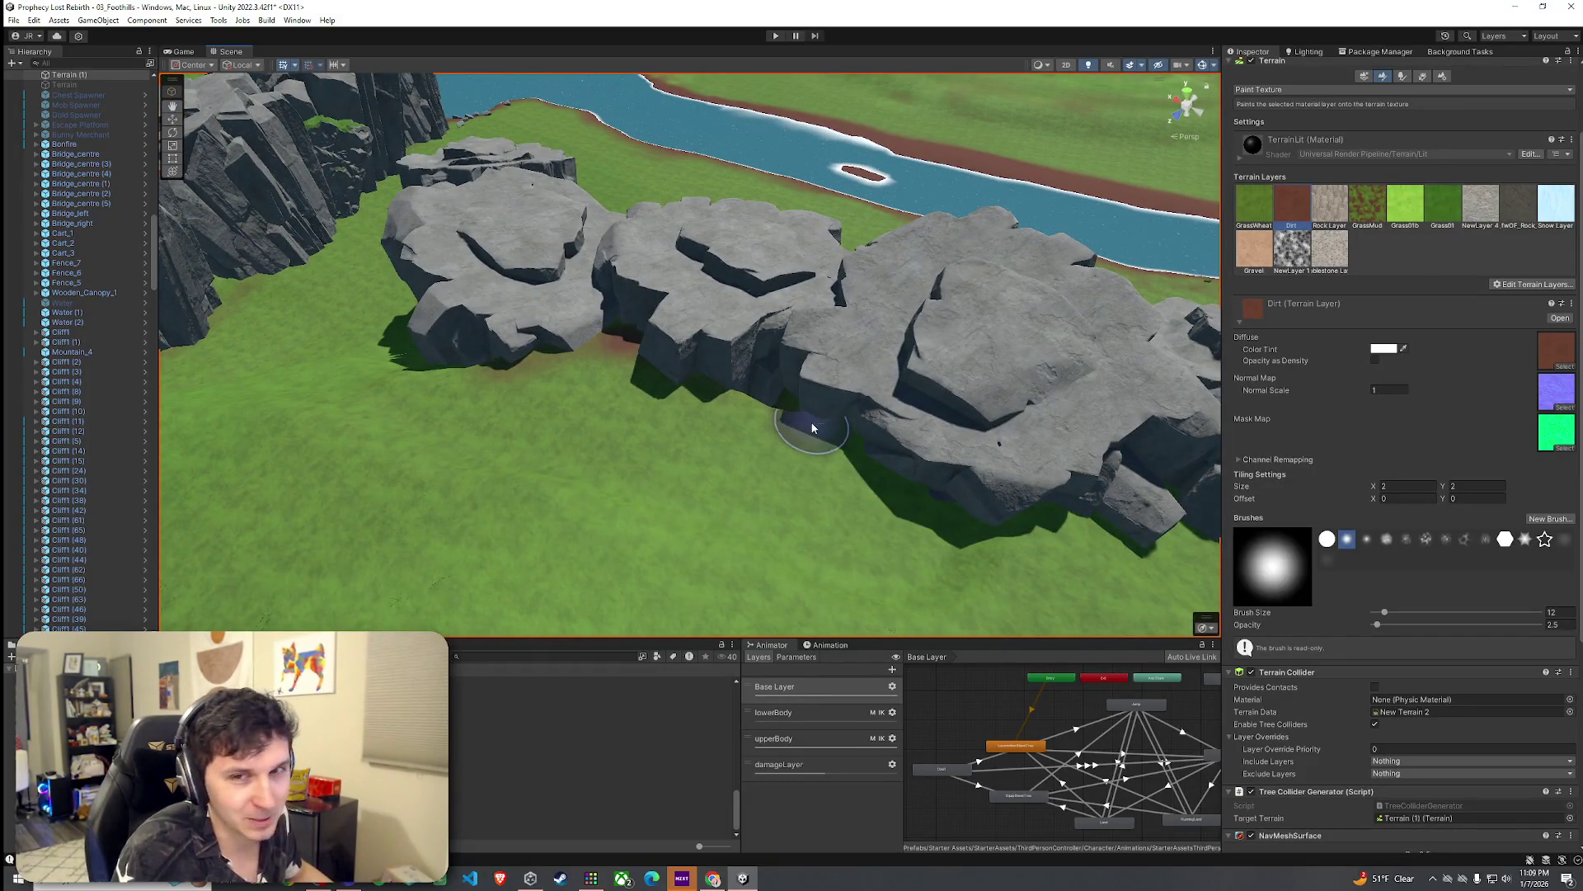
pyautogui.moveTo(1095, 416)
pyautogui.mouseDown()
pyautogui.moveTo(671, 565)
pyautogui.moveTo(691, 611)
pyautogui.moveTo(739, 484)
pyautogui.moveTo(884, 469)
pyautogui.mouseUp()
pyautogui.click(1323, 190)
pyautogui.click(1286, 231)
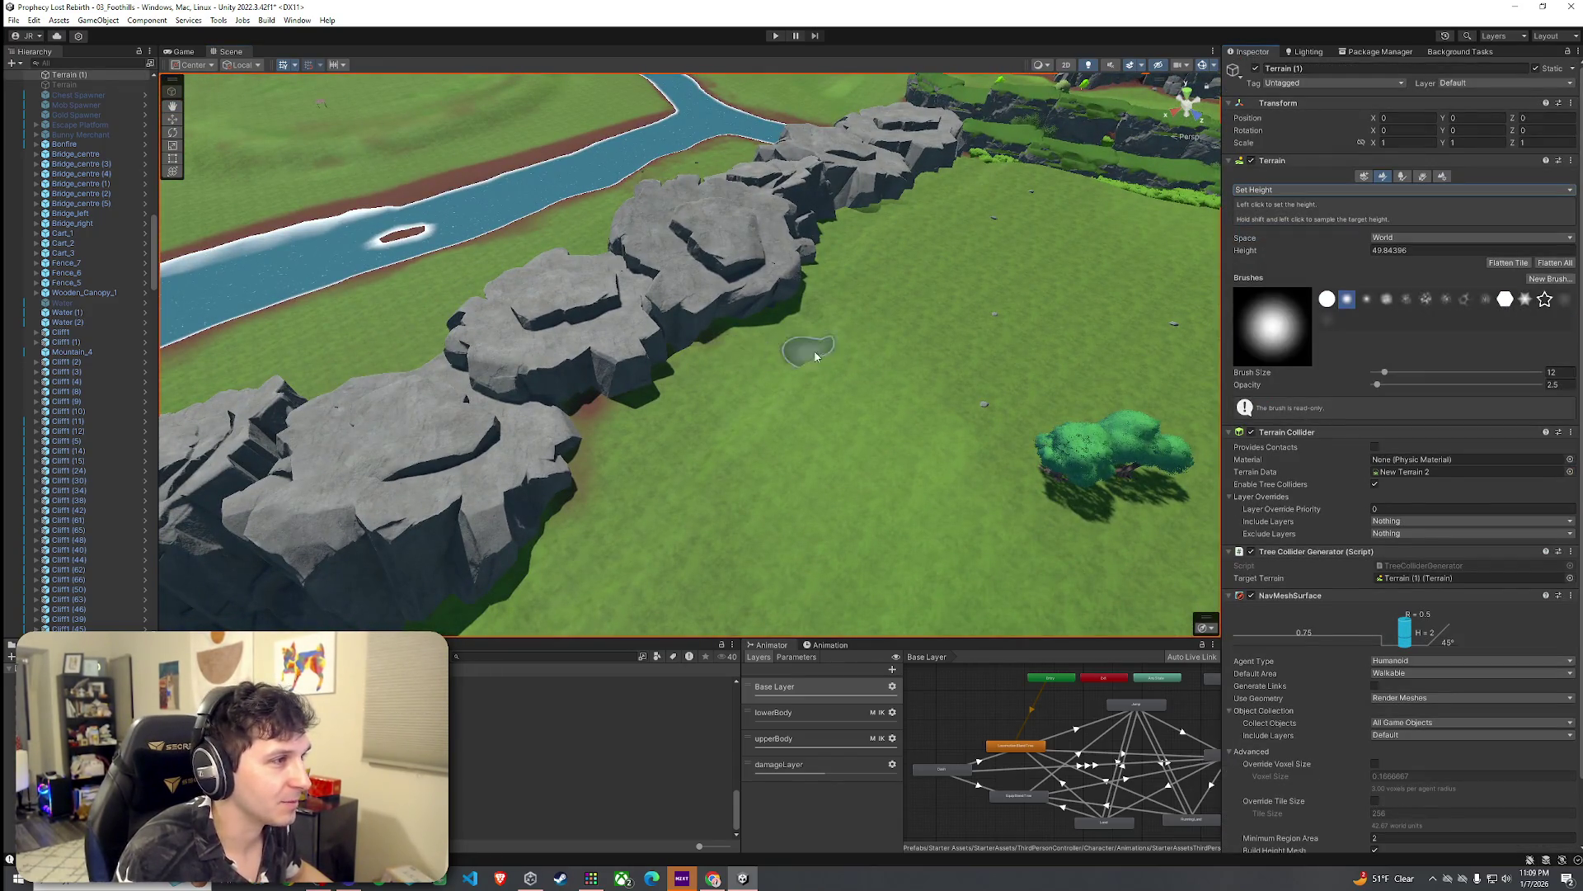
# Step: Sample the ground height to target 49.84435 and enlarge the brush to size 24
pyautogui.keyDown('shift'); pyautogui.click(810, 355); pyautogui.keyUp('shift')
pyautogui.moveTo(1391, 379); pyautogui.dragTo(1392, 379)
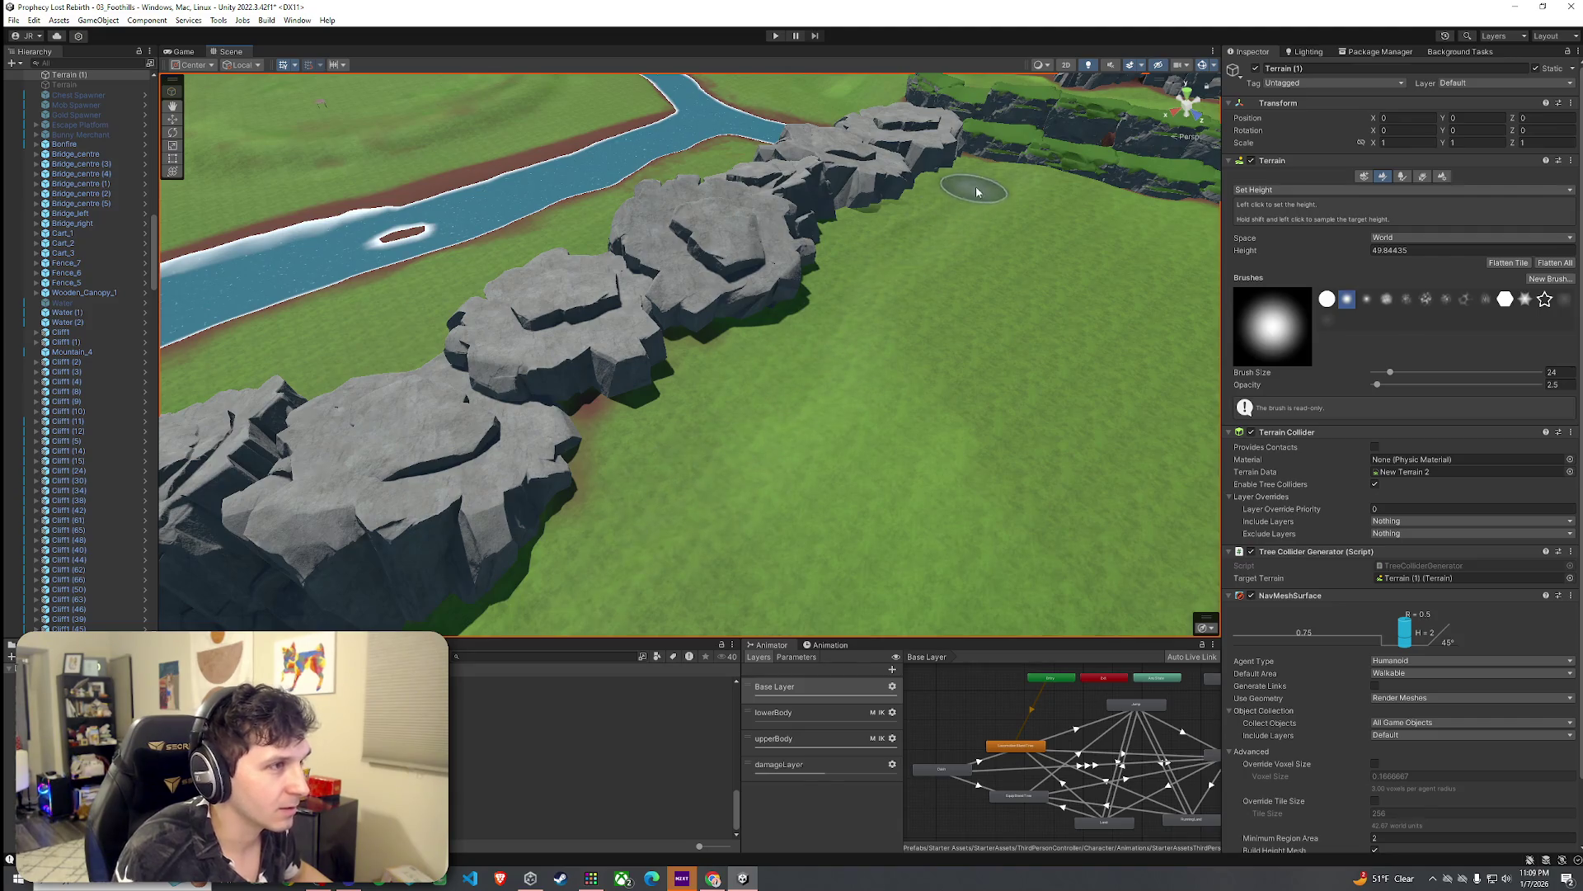
pyautogui.moveTo(1032, 183)
pyautogui.mouseDown()
pyautogui.moveTo(1097, 183)
pyautogui.moveTo(685, 179)
pyautogui.mouseUp()
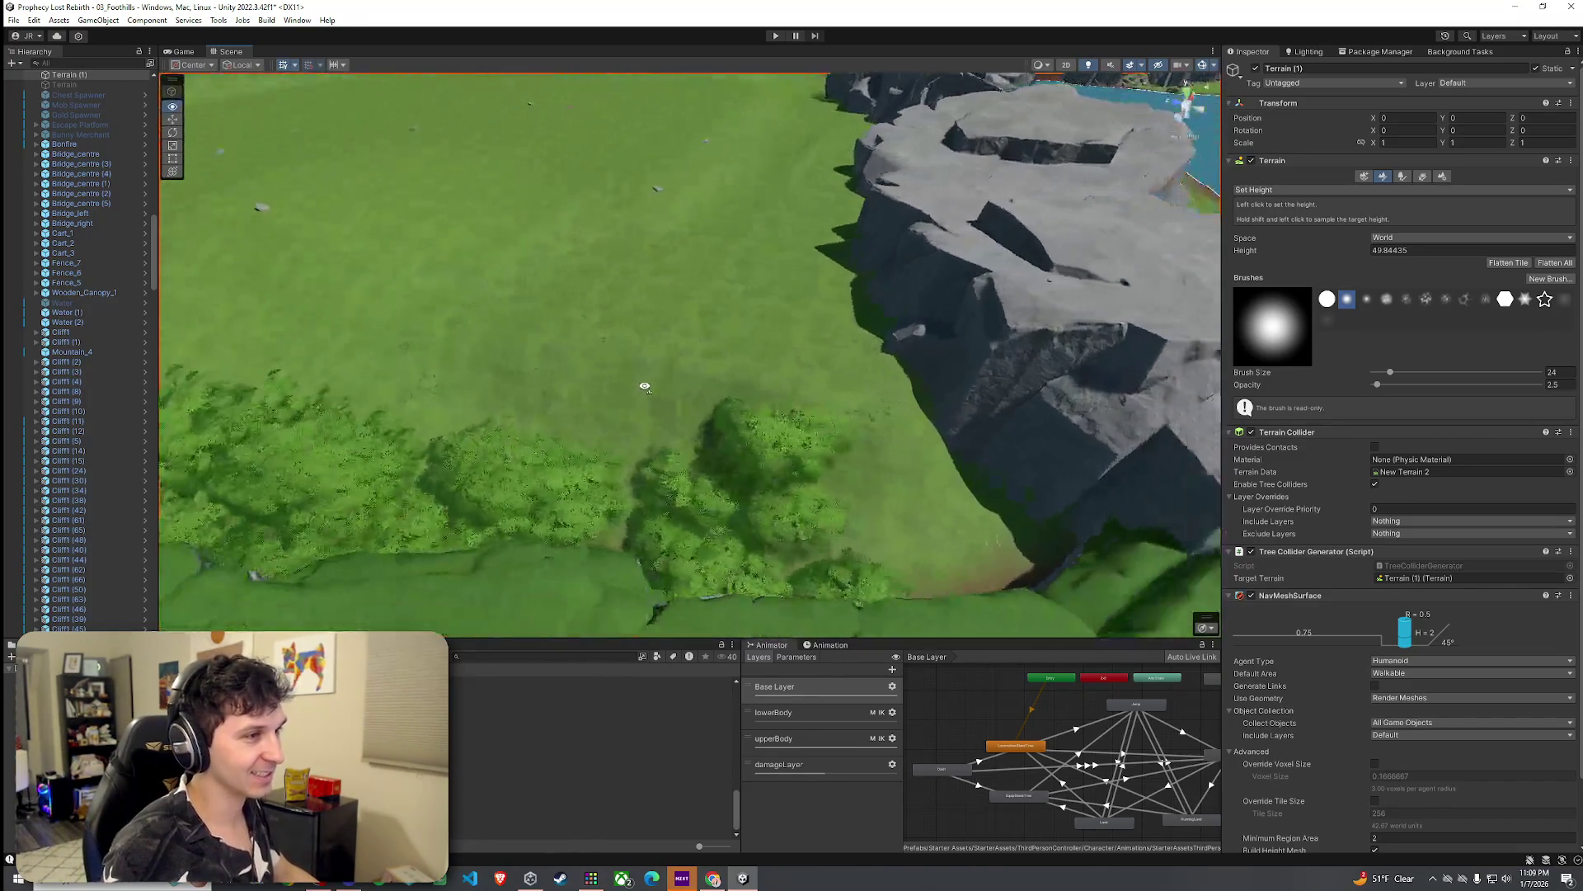
pyautogui.moveTo(942, 348)
pyautogui.mouseDown()
pyautogui.moveTo(848, 318)
pyautogui.moveTo(808, 282)
pyautogui.moveTo(852, 272)
pyautogui.moveTo(725, 356)
pyautogui.moveTo(660, 247)
pyautogui.moveTo(654, 364)
pyautogui.moveTo(912, 415)
pyautogui.mouseUp()
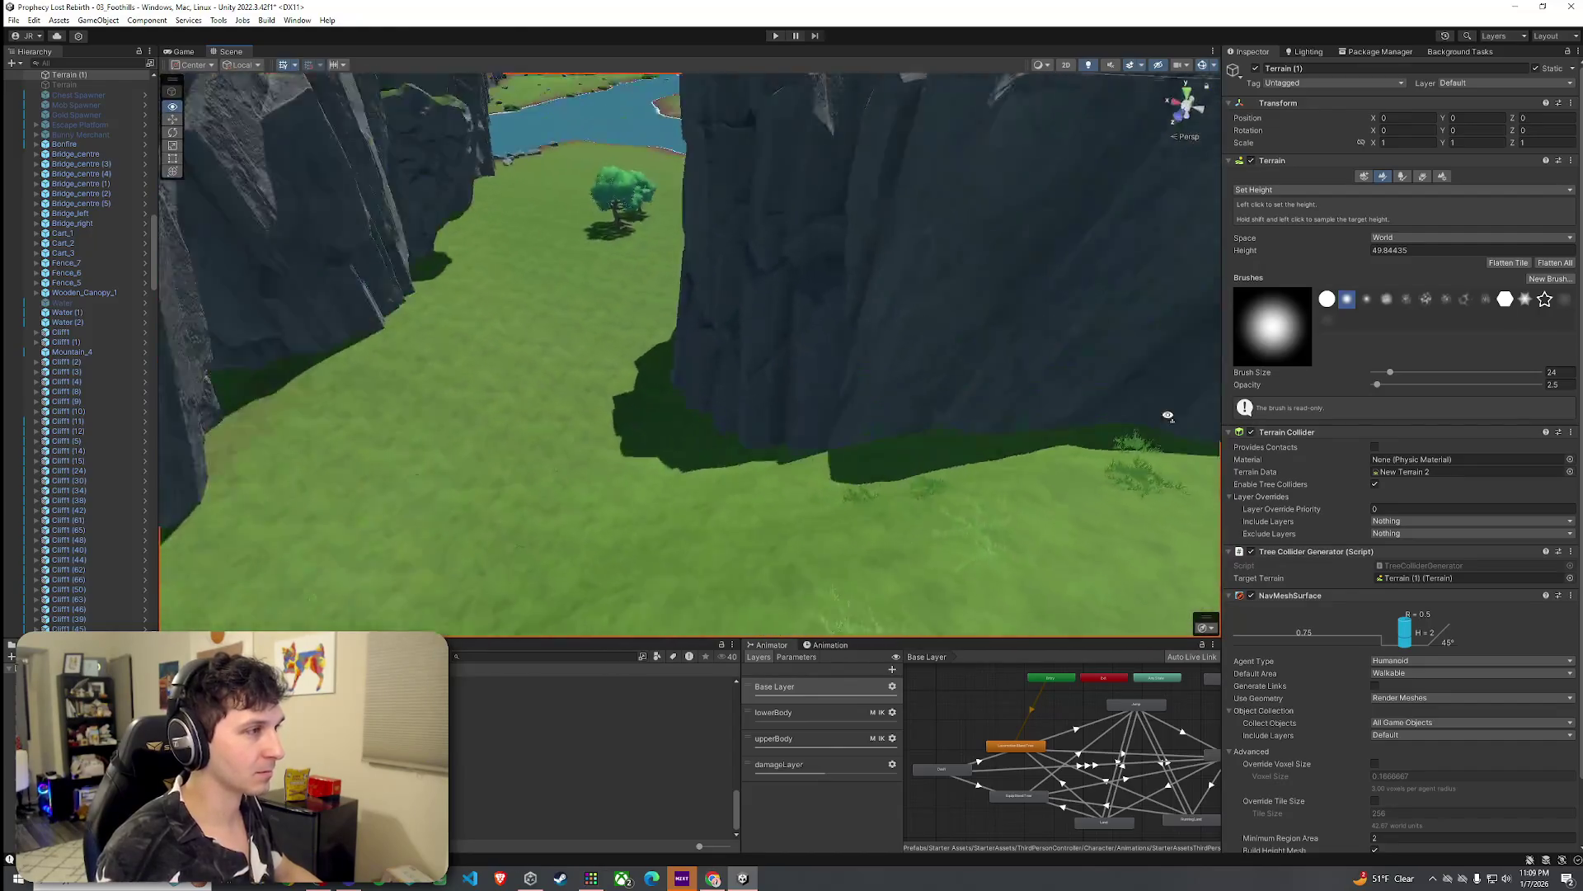
pyautogui.click(1293, 190)
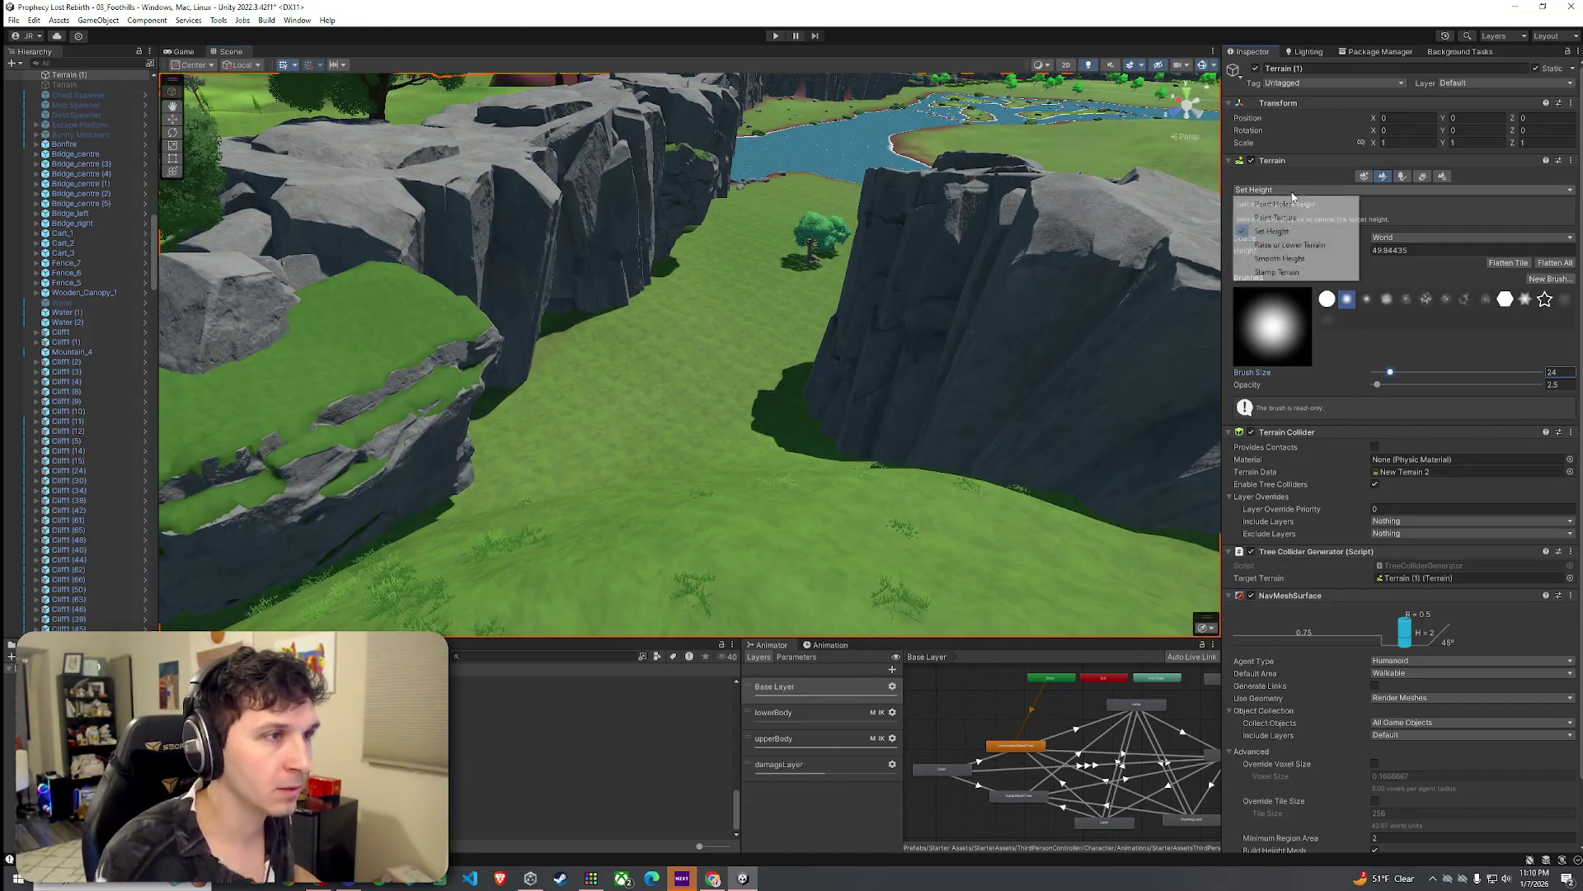
# Step: Set the terrain tool to Smooth Height at brush size 24, then save the scene
pyautogui.click(1280, 258)
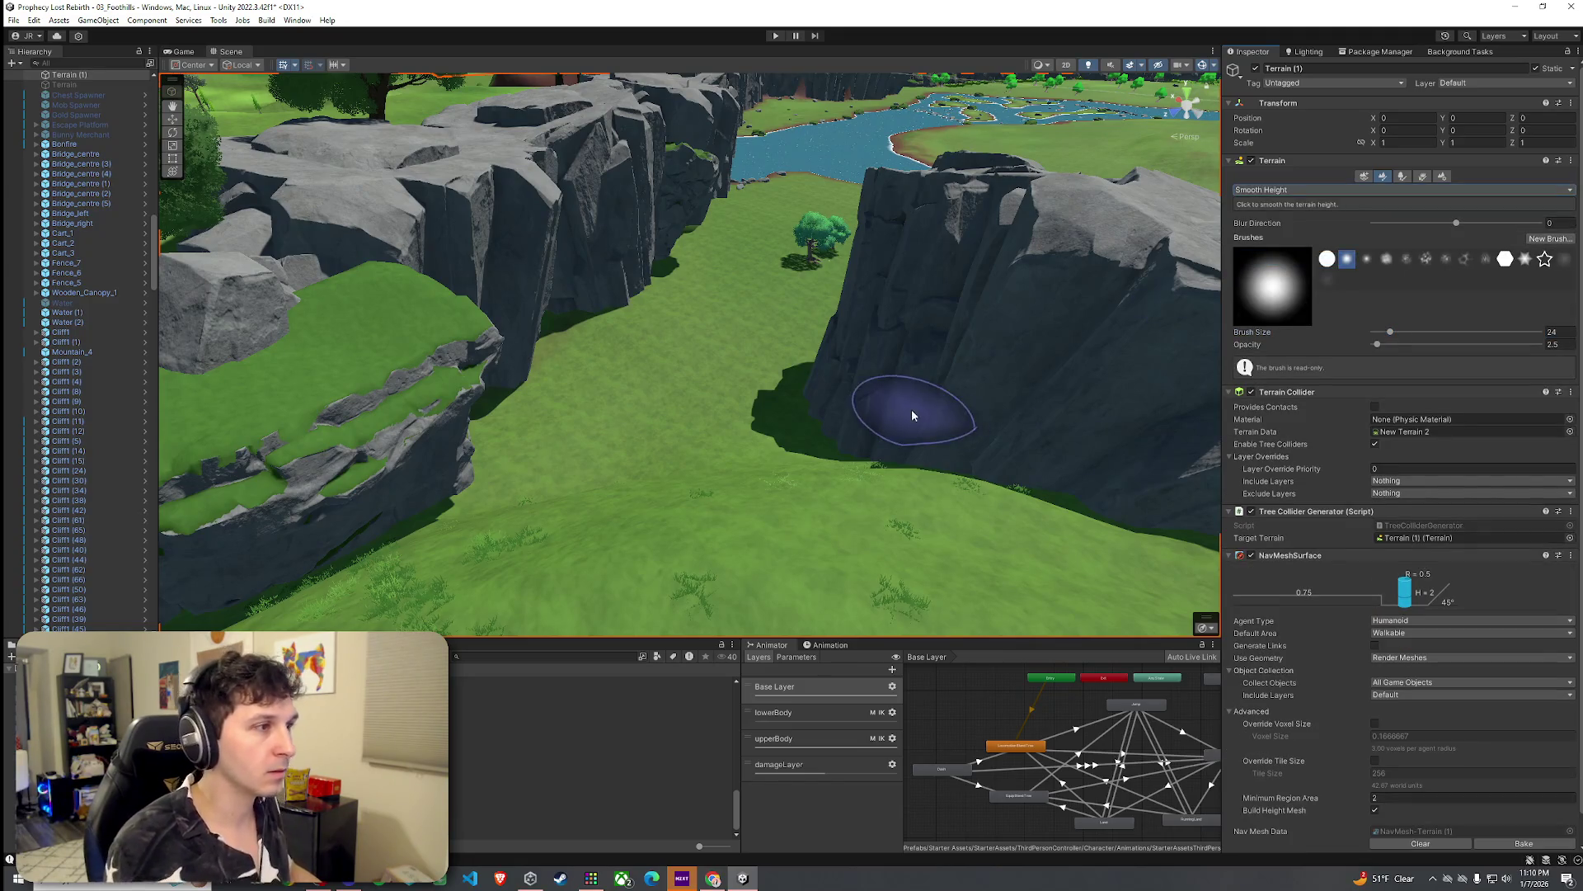
pyautogui.press('w')
pyautogui.moveTo(907, 404)
pyautogui.mouseDown()
pyautogui.moveTo(877, 424)
pyautogui.moveTo(1411, 346)
pyautogui.moveTo(1540, 404)
pyautogui.moveTo(1535, 375)
pyautogui.mouseUp()
pyautogui.press('w')
pyautogui.press('w')
pyautogui.moveTo(726, 452)
pyautogui.mouseDown()
pyautogui.moveTo(753, 418)
pyautogui.moveTo(727, 433)
pyautogui.mouseUp()
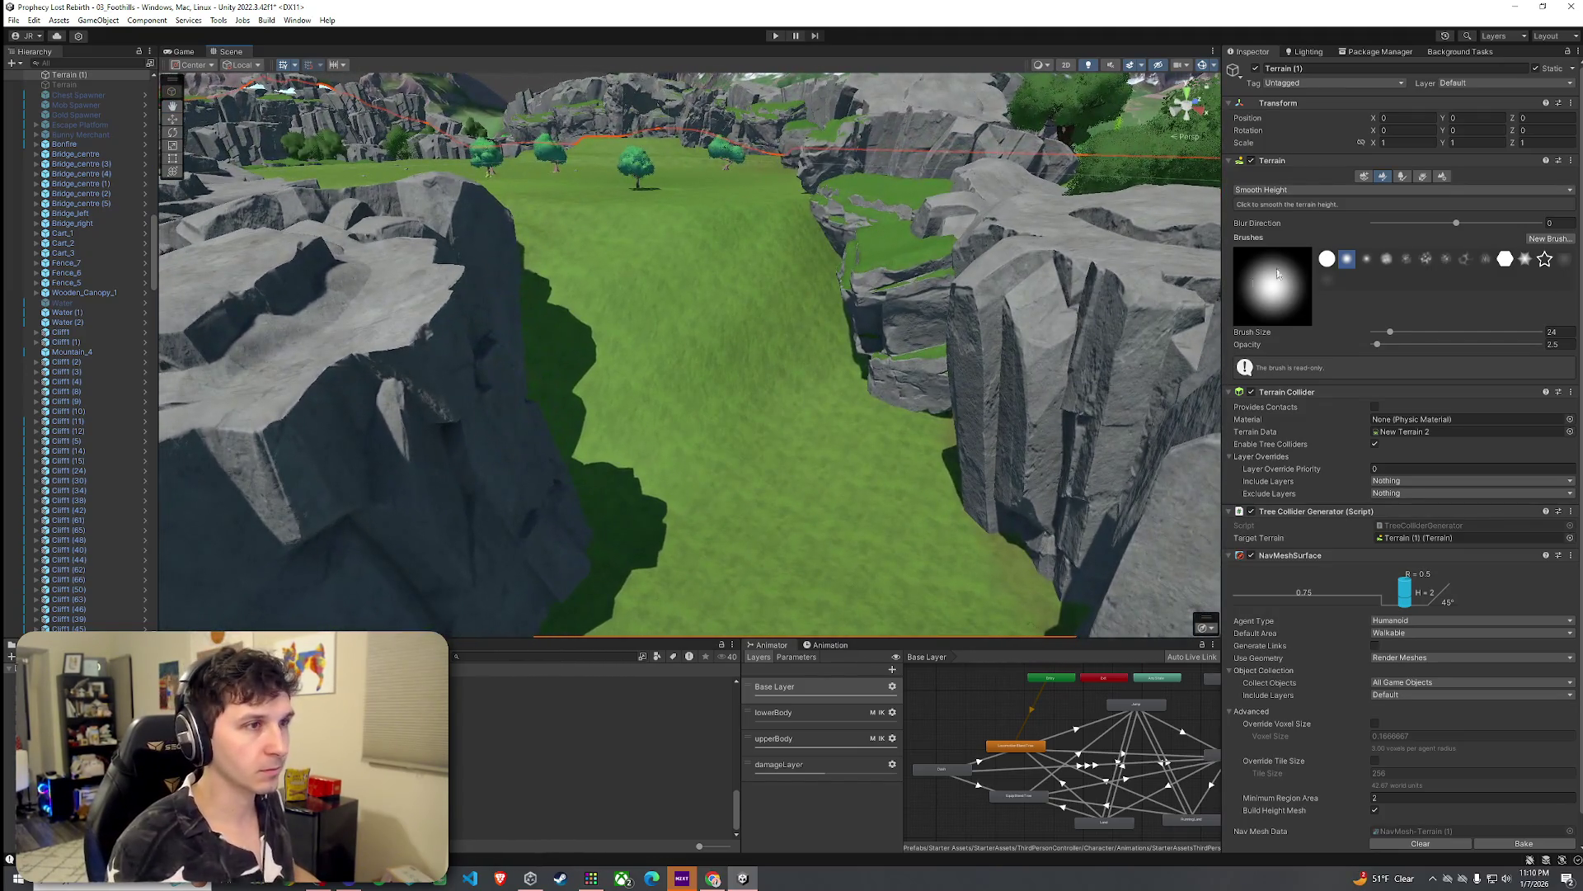
pyautogui.click(1295, 190)
pyautogui.click(910, 23)
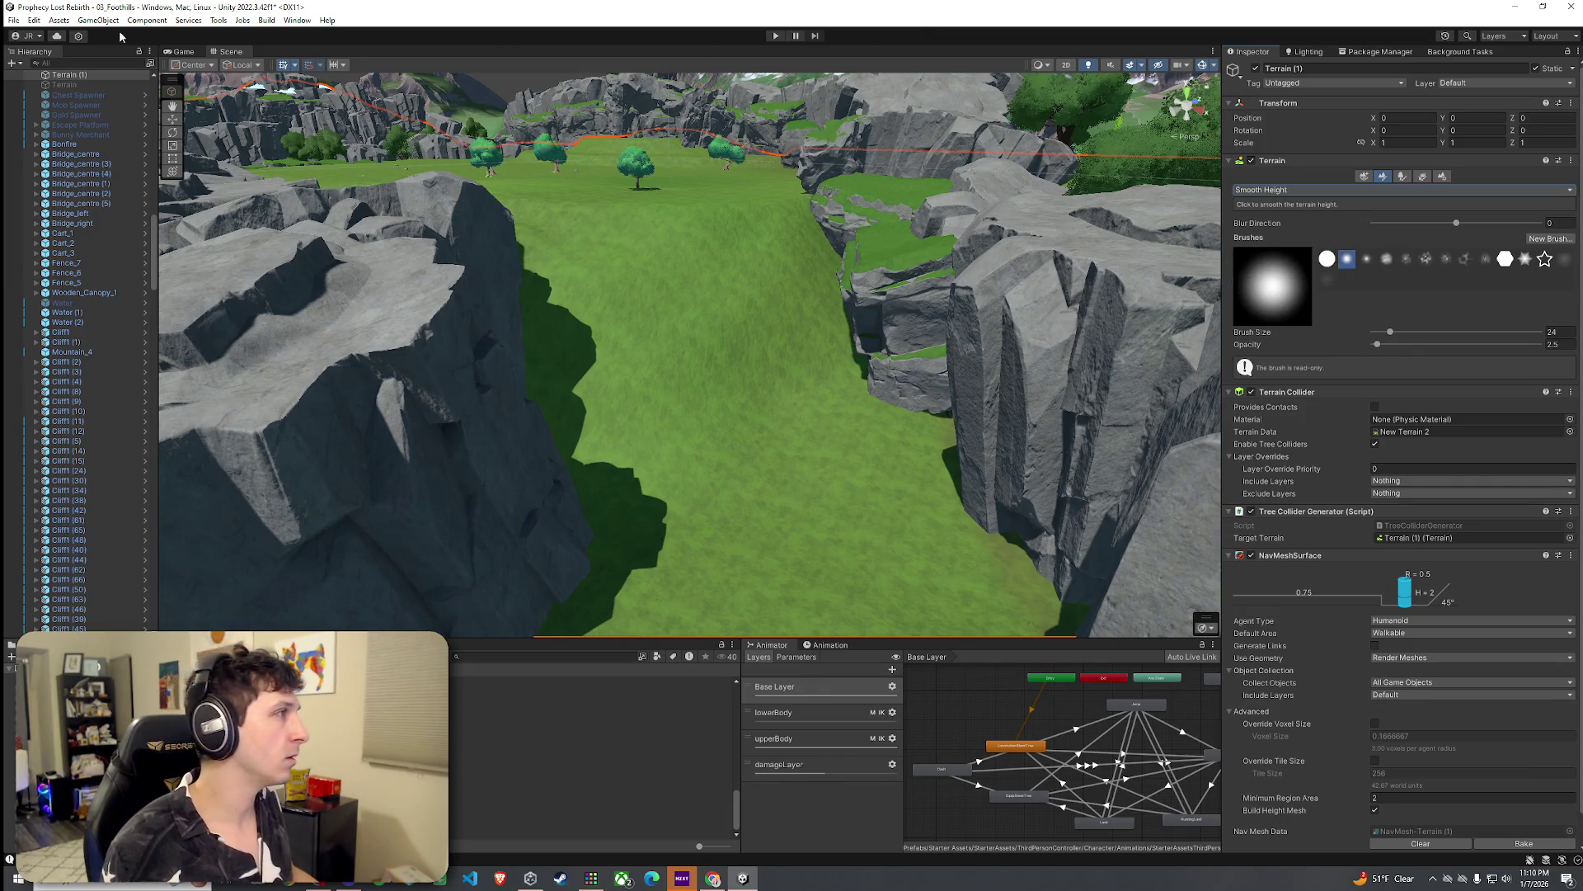
pyautogui.click(13, 20)
pyautogui.click(33, 81)
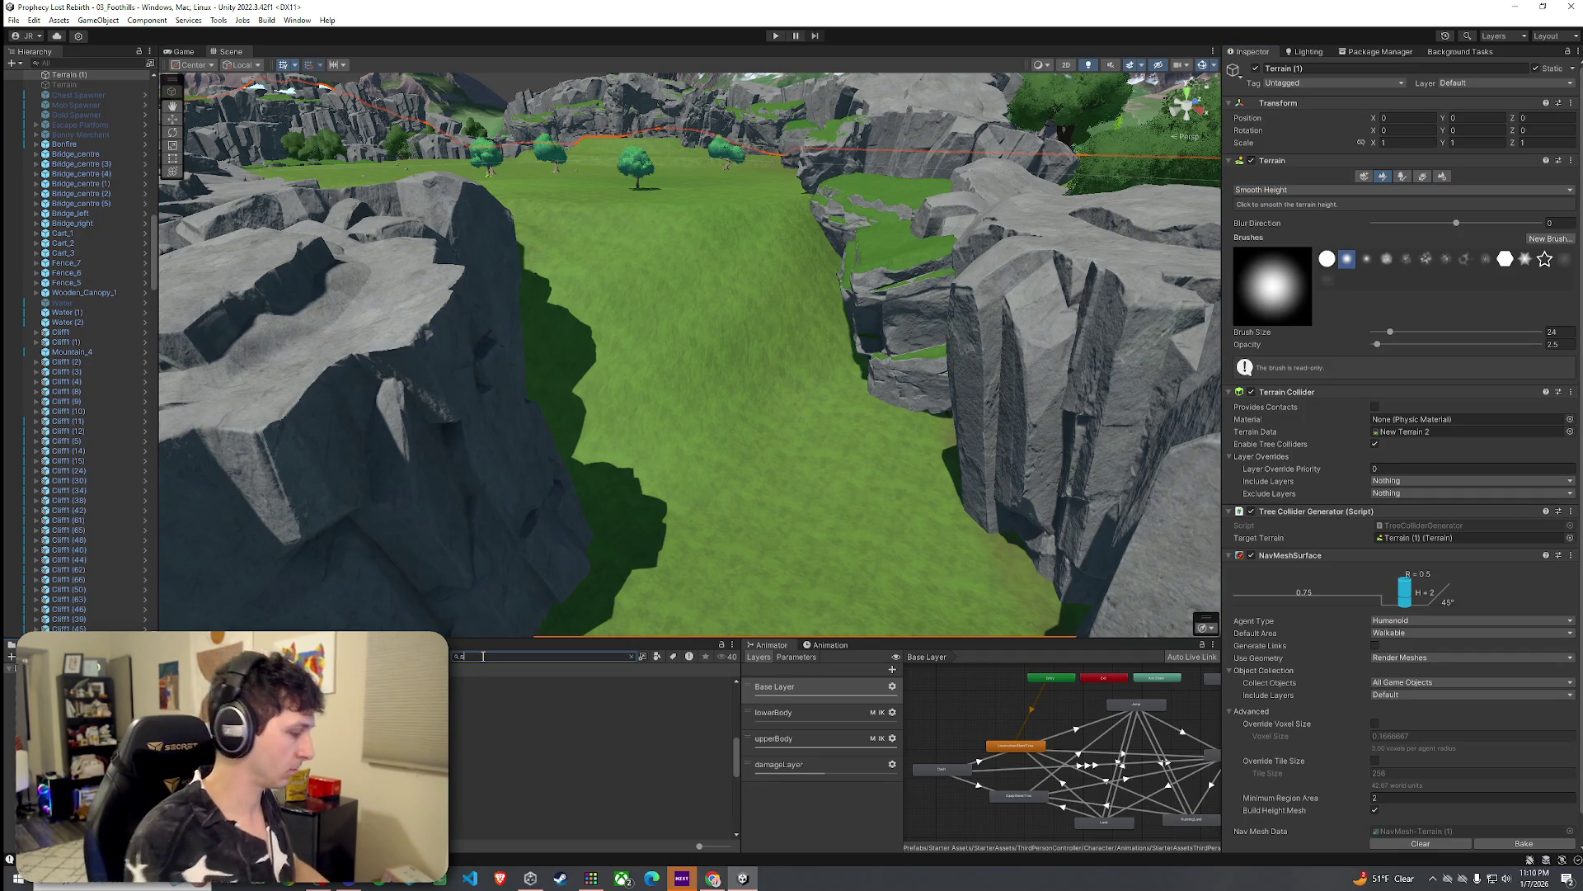
# Step: Search the project assets for stairs, filter to Prefabs, and preview the first stairs model
pyautogui.write('taircase')
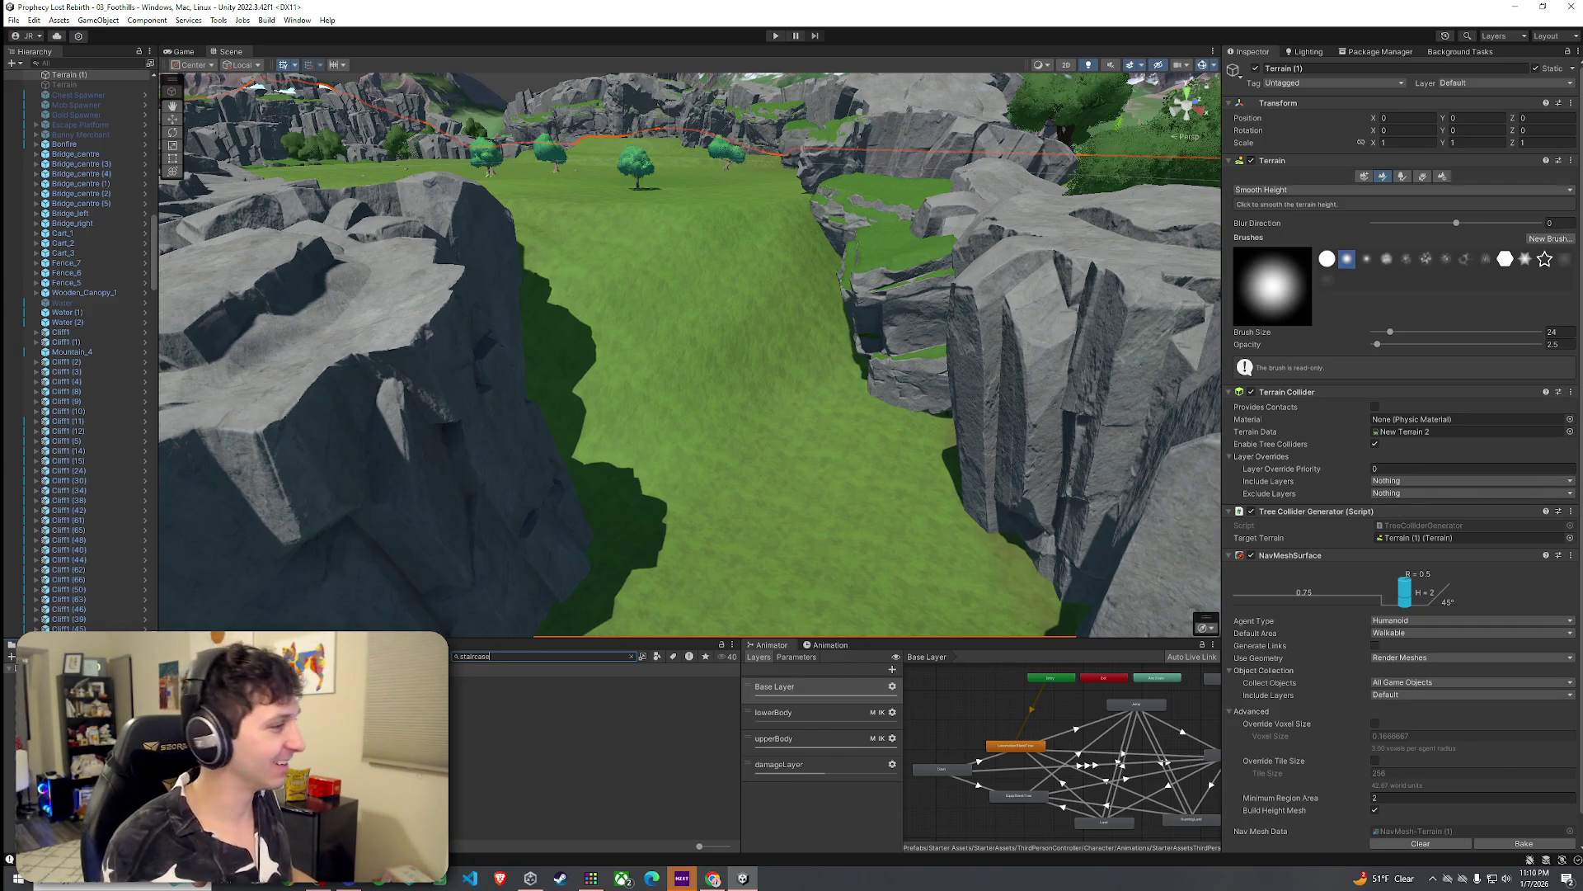
pyautogui.press('Down')
pyautogui.press('Down')
pyautogui.press('Down')
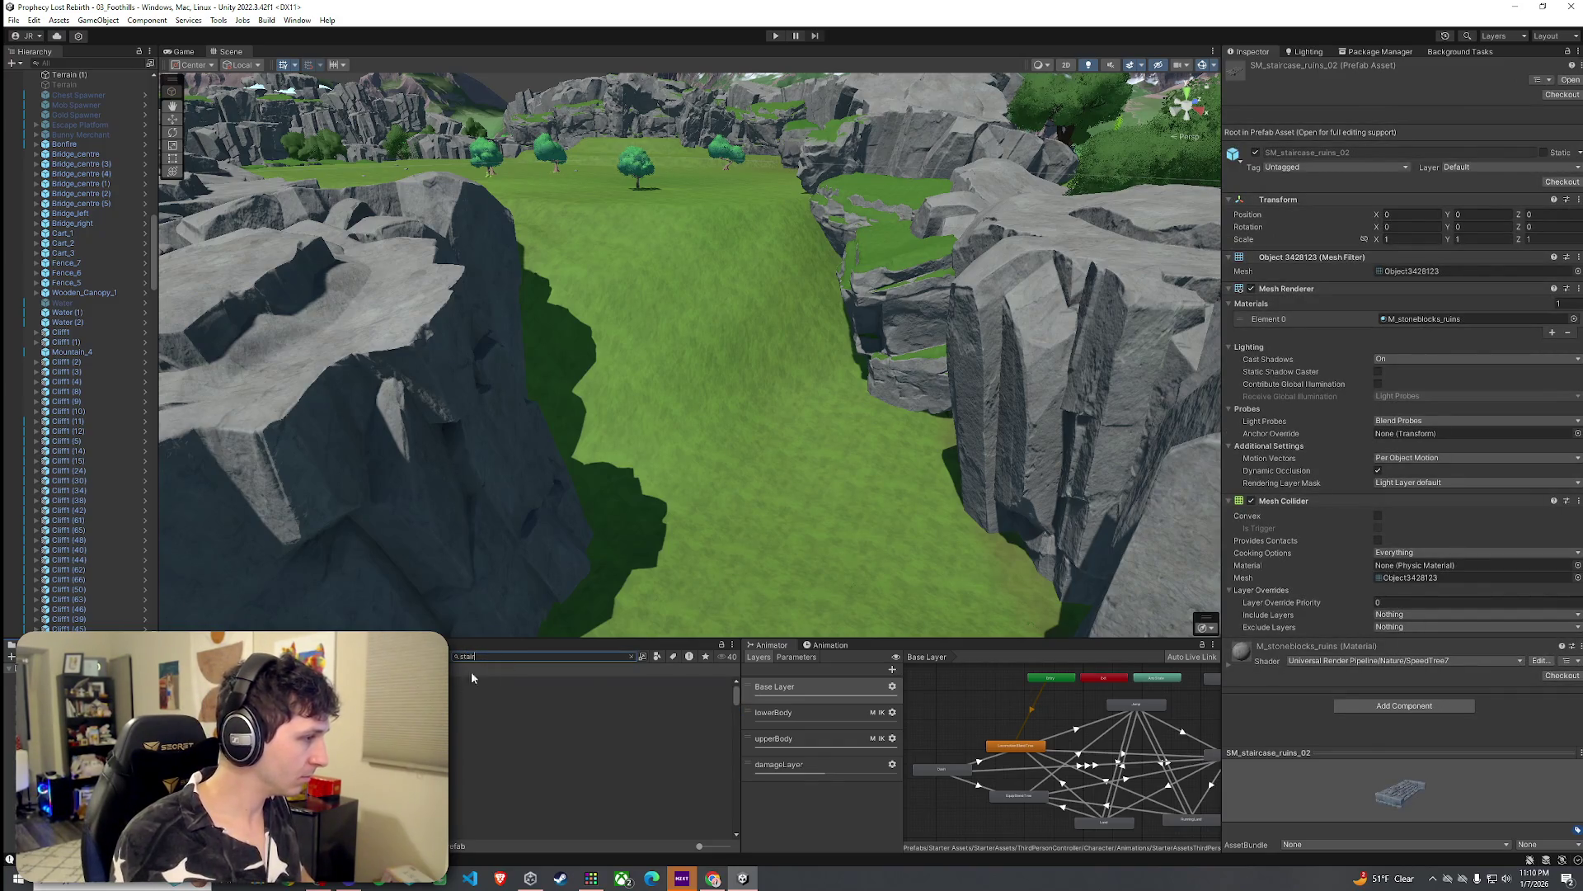
pyautogui.click(658, 657)
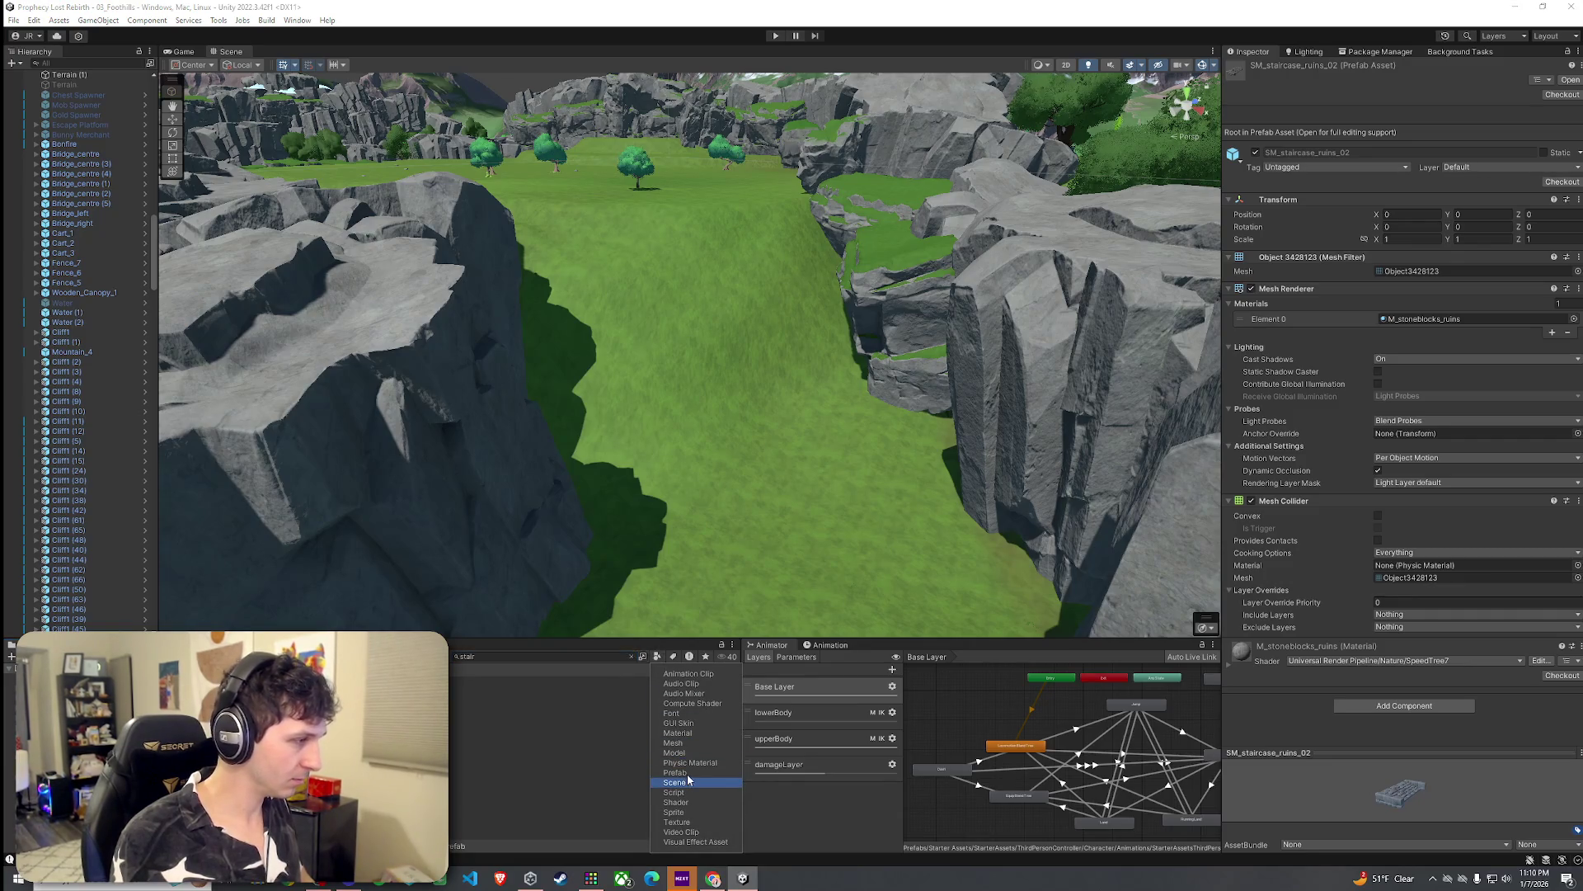
pyautogui.click(481, 700)
pyautogui.click(462, 682)
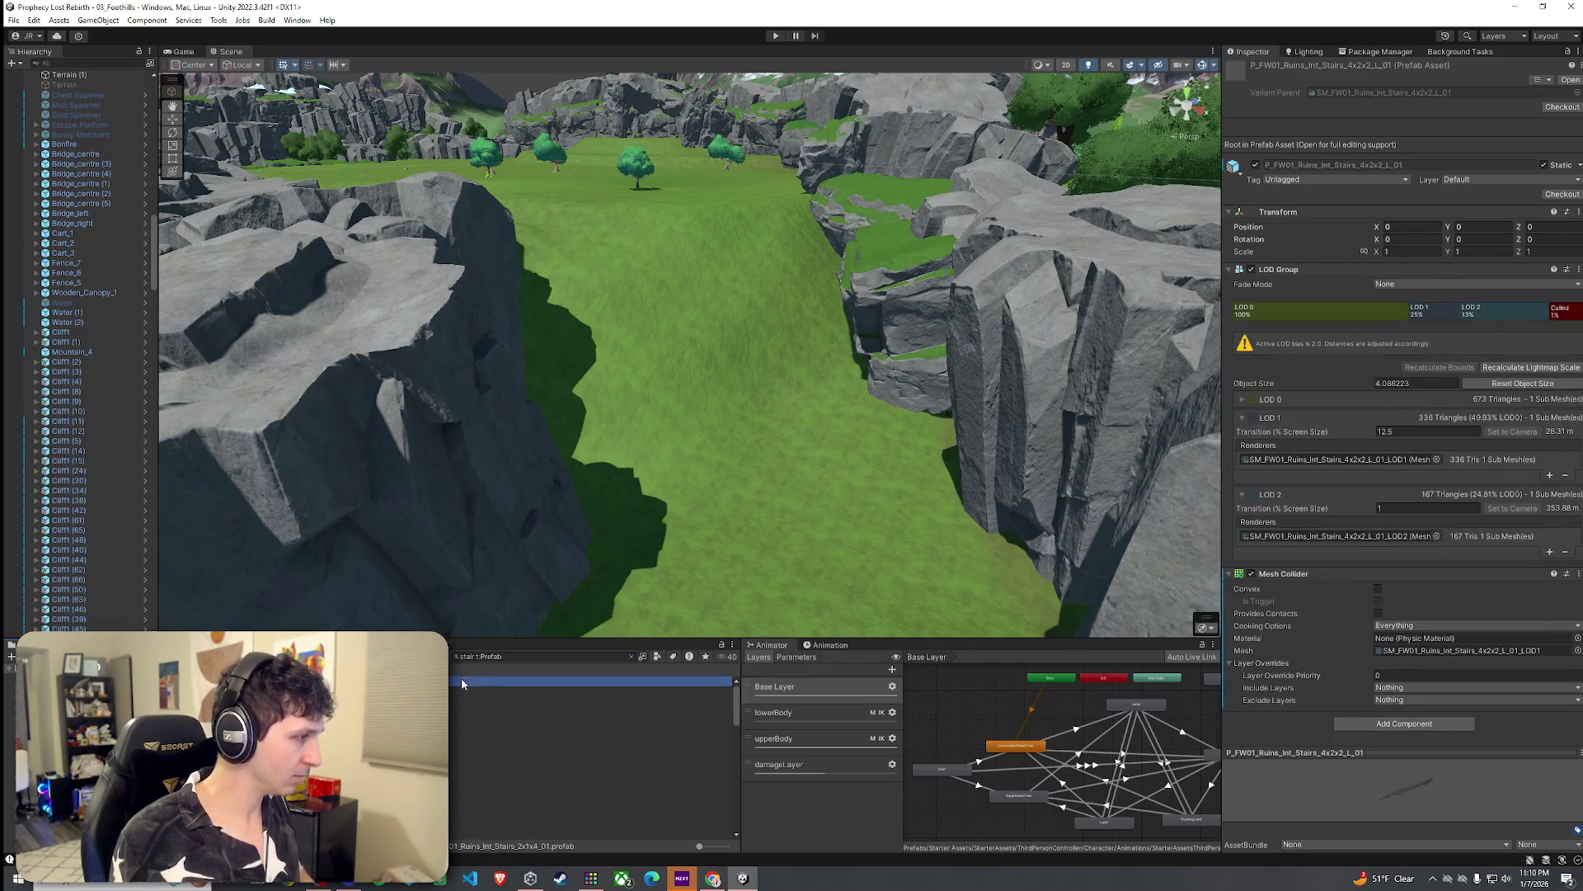
pyautogui.moveTo(1347, 753); pyautogui.dragTo(1347, 447)
pyautogui.moveTo(1401, 643); pyautogui.dragTo(1526, 659)
# Step: Try placing the 6 m ruins stairs on the grass, then undo it
pyautogui.press('Down')
pyautogui.press('Down')
pyautogui.press('Down')
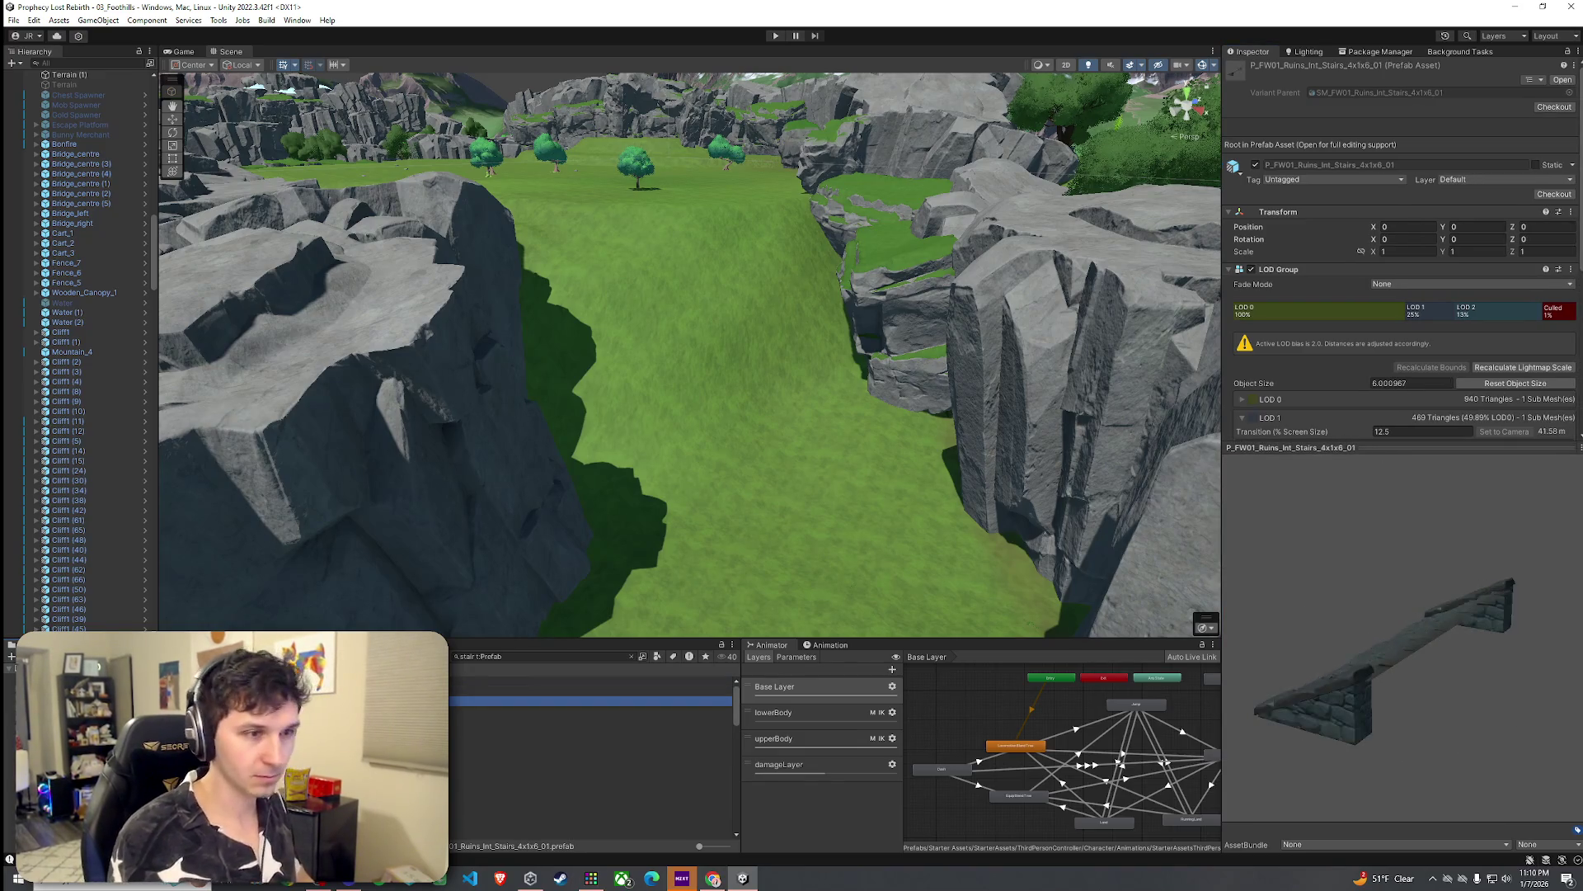
pyautogui.press('Down')
pyautogui.press('Down')
pyautogui.press('Down')
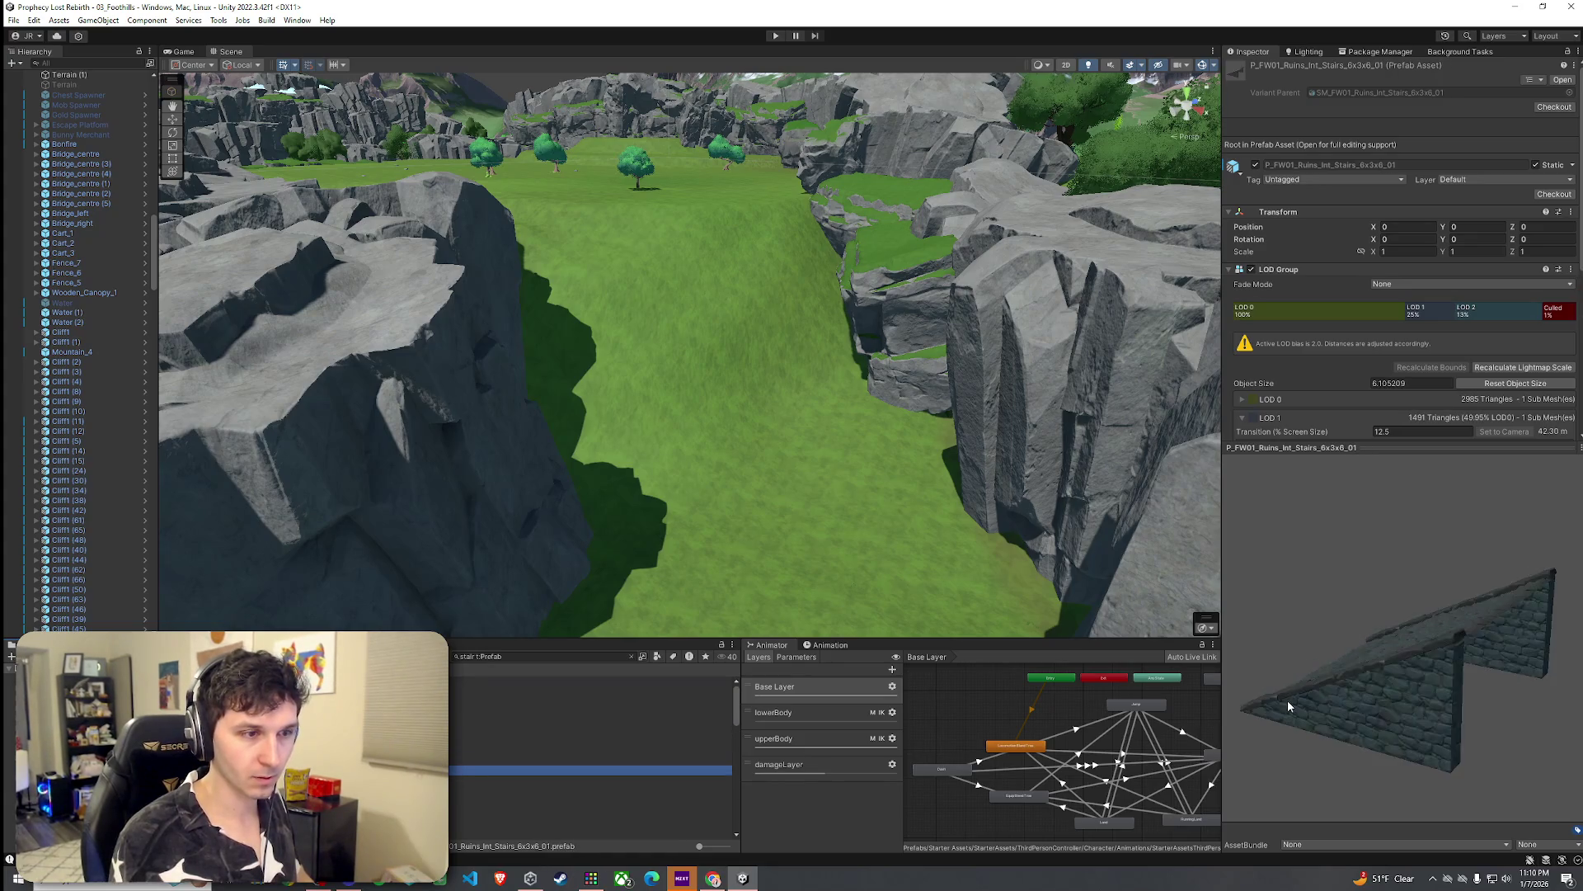
pyautogui.press('Up')
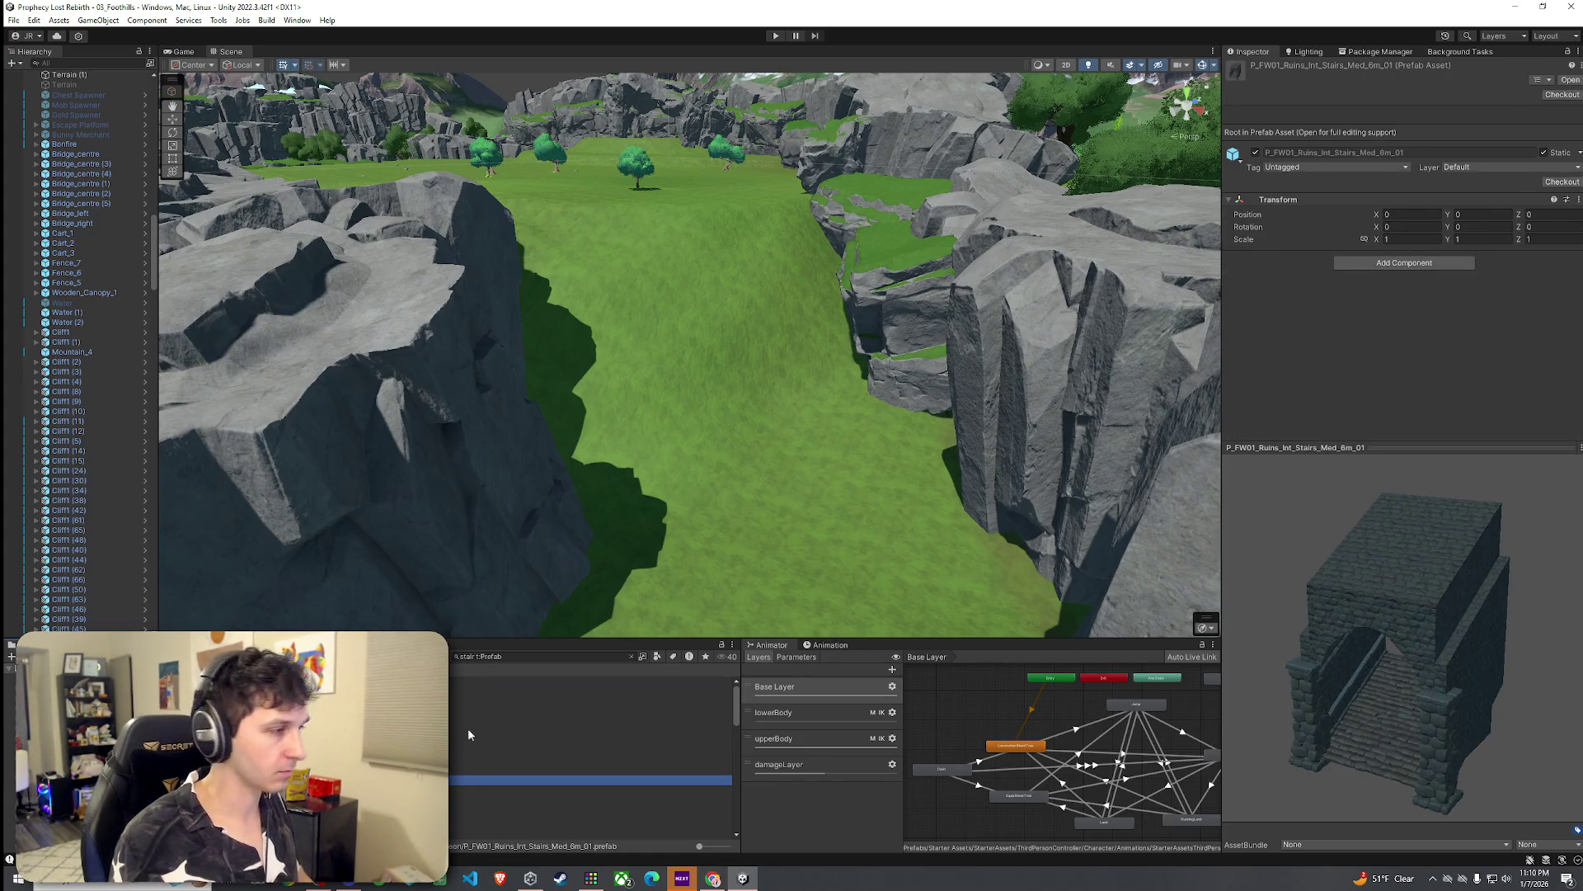
pyautogui.moveTo(577, 779)
pyautogui.mouseDown()
pyautogui.moveTo(611, 536)
pyautogui.moveTo(697, 272)
pyautogui.moveTo(676, 239)
pyautogui.mouseUp()
pyautogui.click(686, 322)
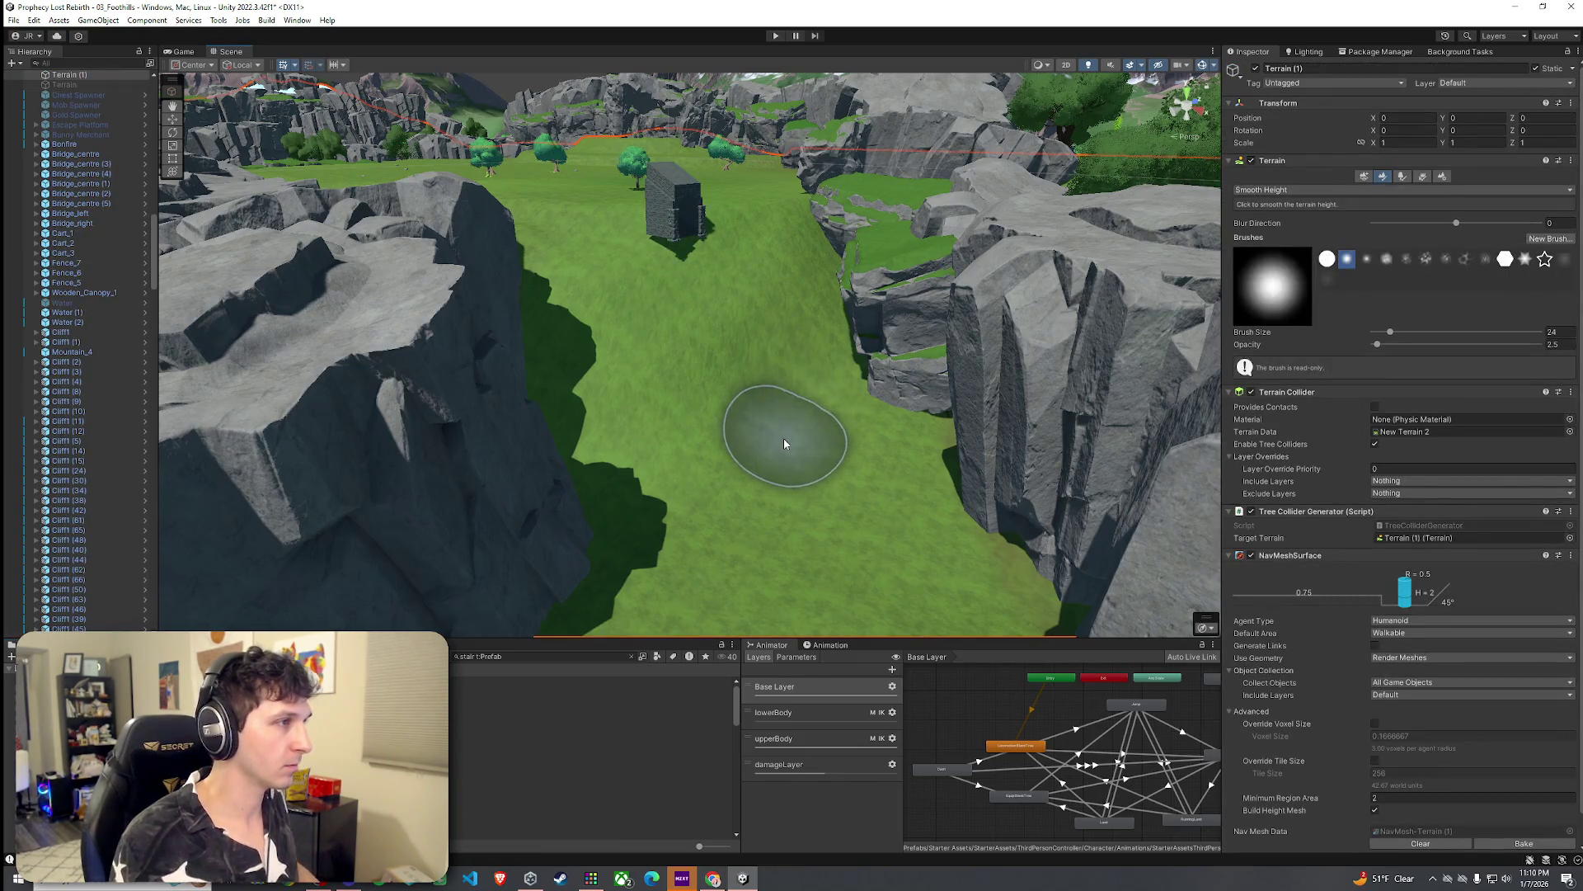
pyautogui.hotkey('ctrl', 'z')
pyautogui.hotkey('ctrl', 'z')
# Step: Browse the remaining stair prefabs and settle on SM_stairs_module_02
pyautogui.click(577, 773)
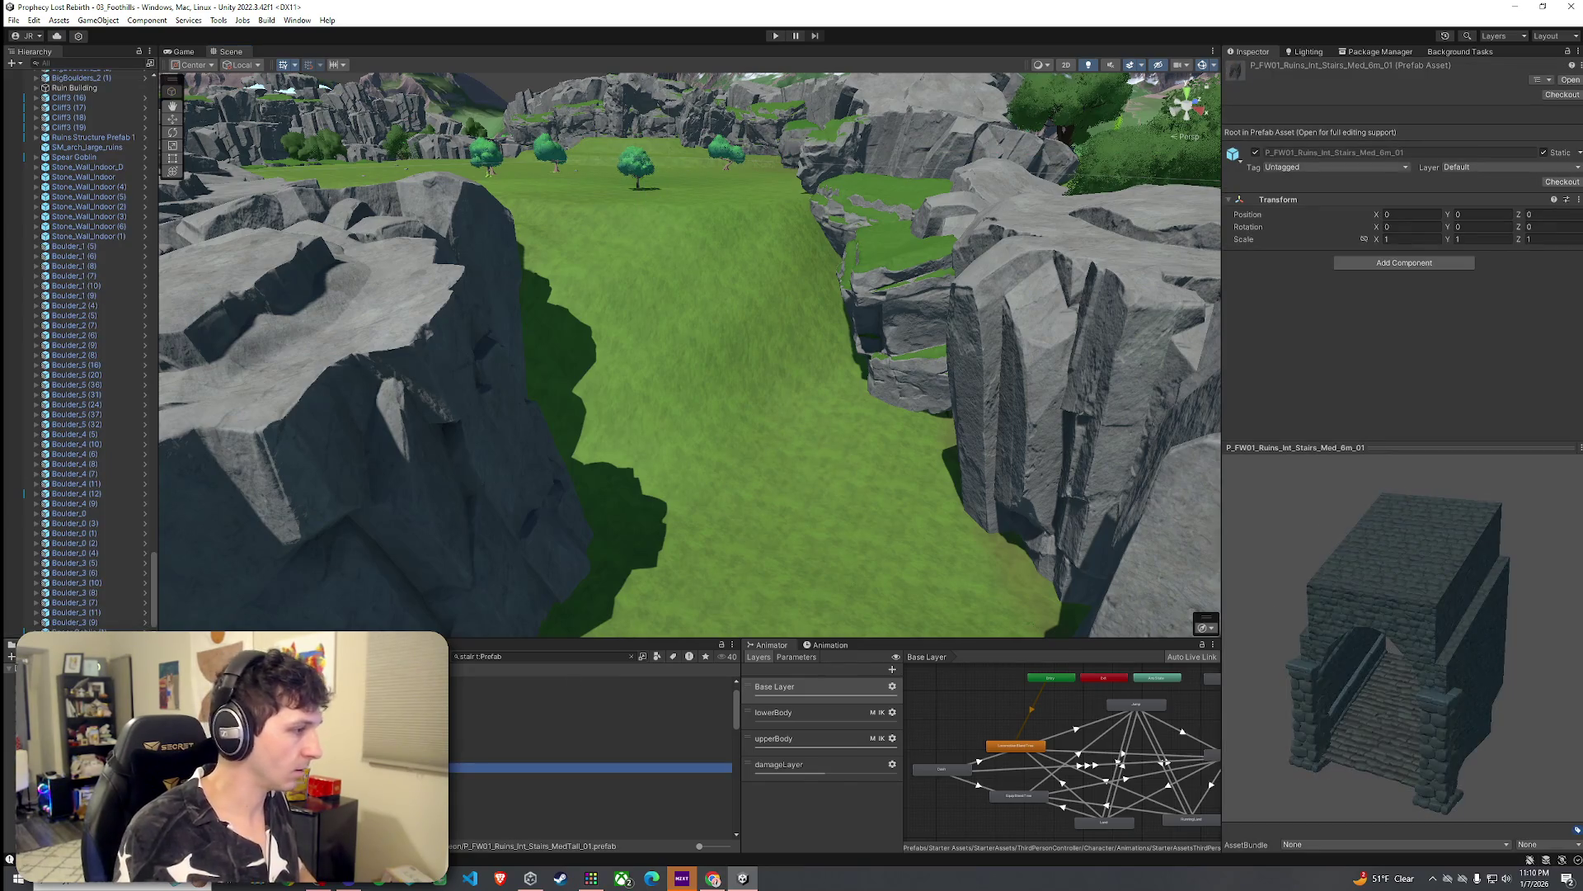
pyautogui.press('Down')
pyautogui.press('Down')
pyautogui.press('Down')
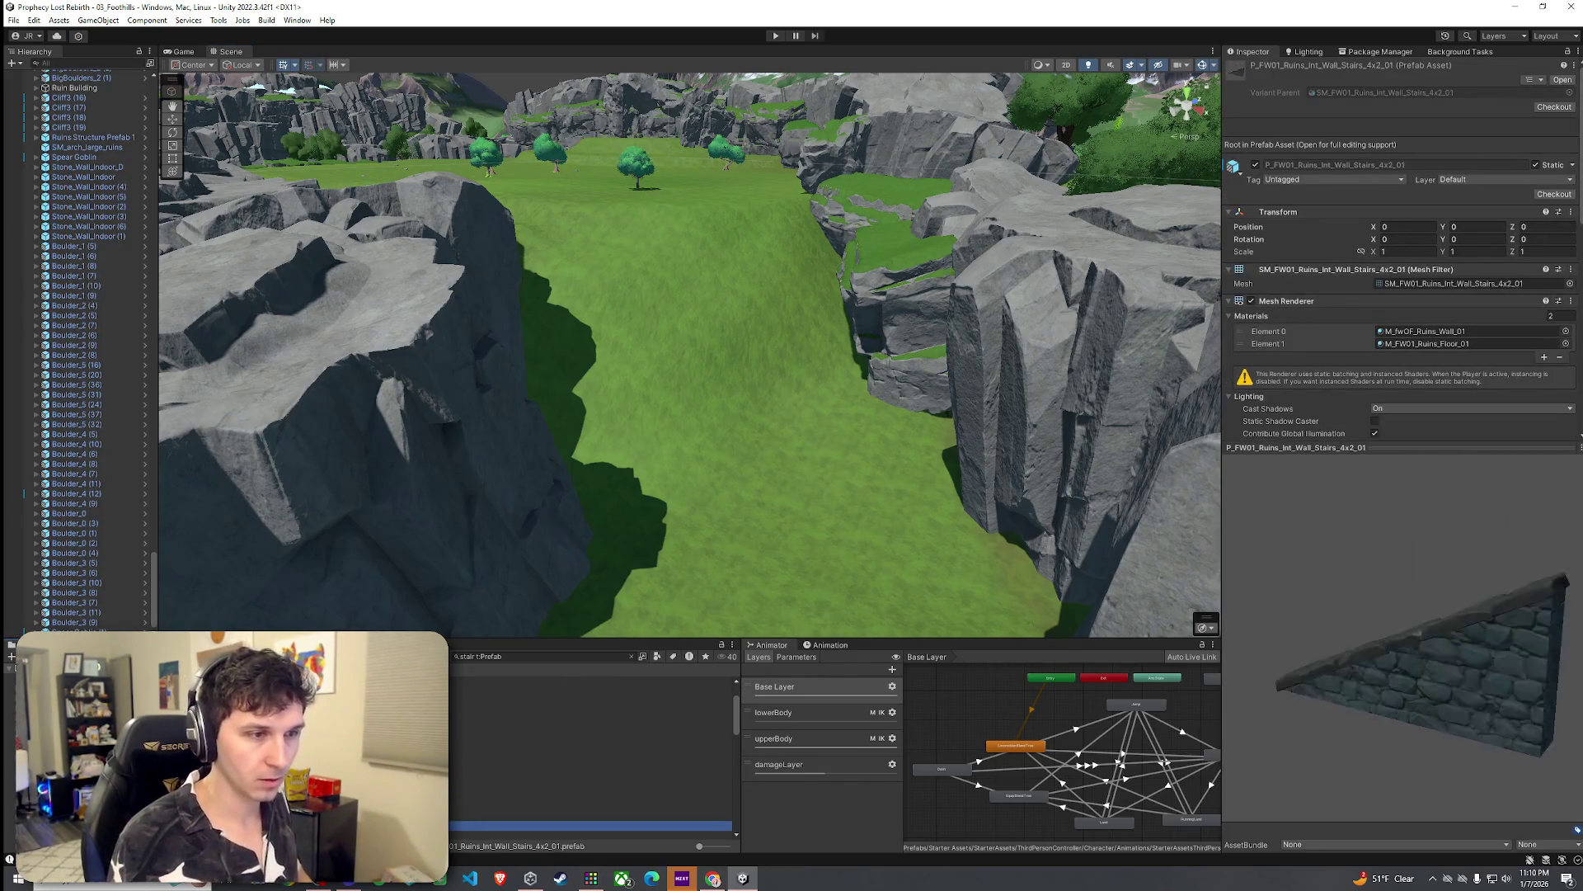
pyautogui.press('Down')
pyautogui.press('Down')
pyautogui.press('Down')
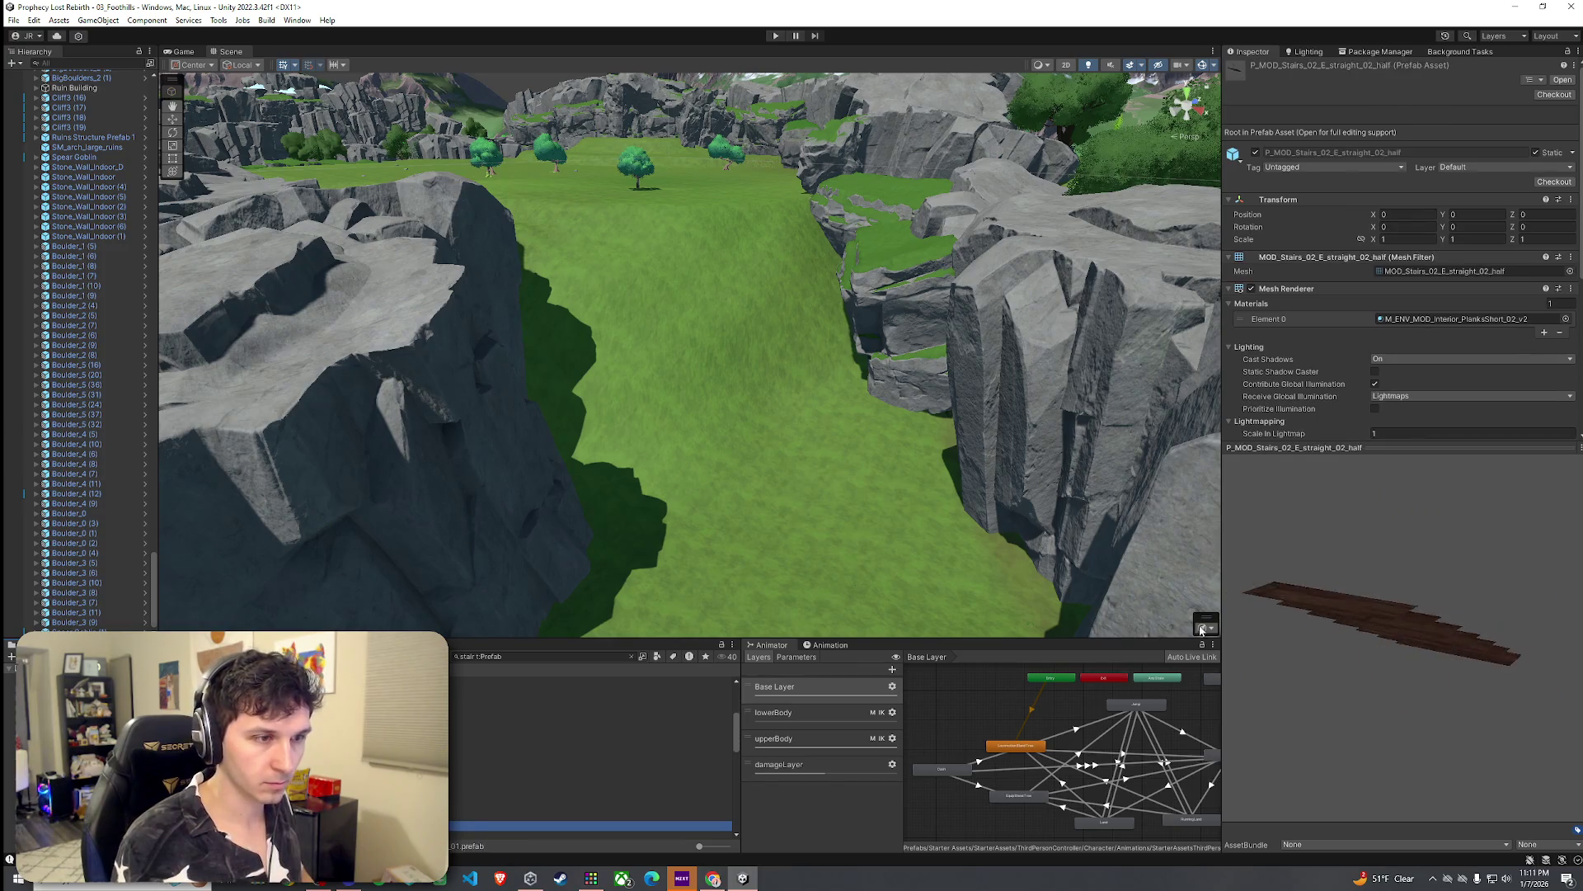
pyautogui.press('Down')
pyautogui.press('Down')
pyautogui.press('Down')
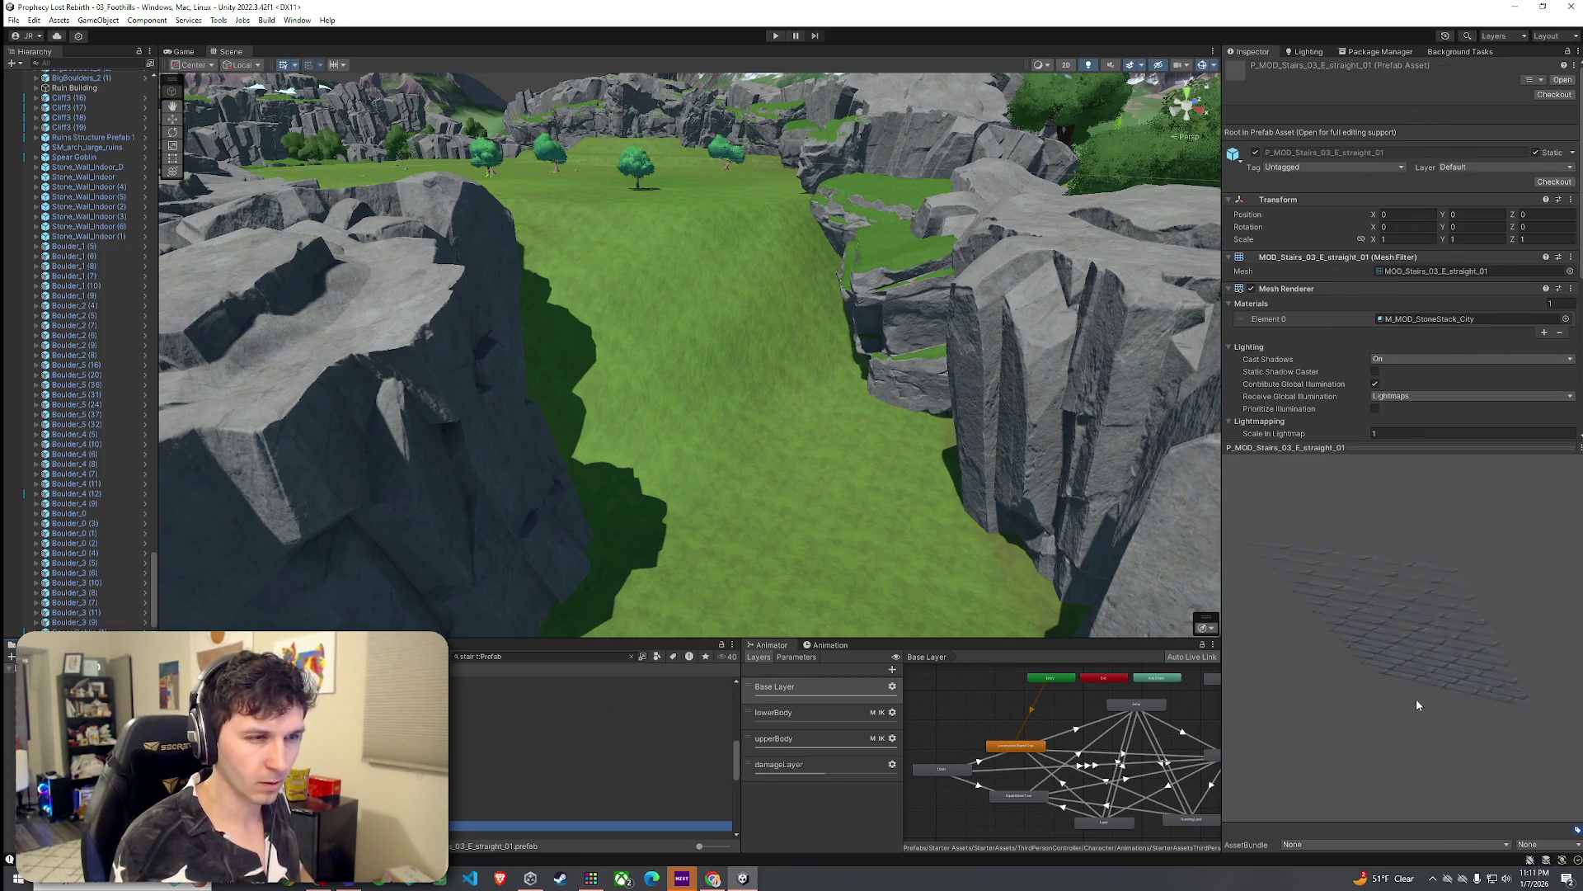
pyautogui.click(515, 776)
pyautogui.press('Down')
pyautogui.press('Down')
pyautogui.press('Down')
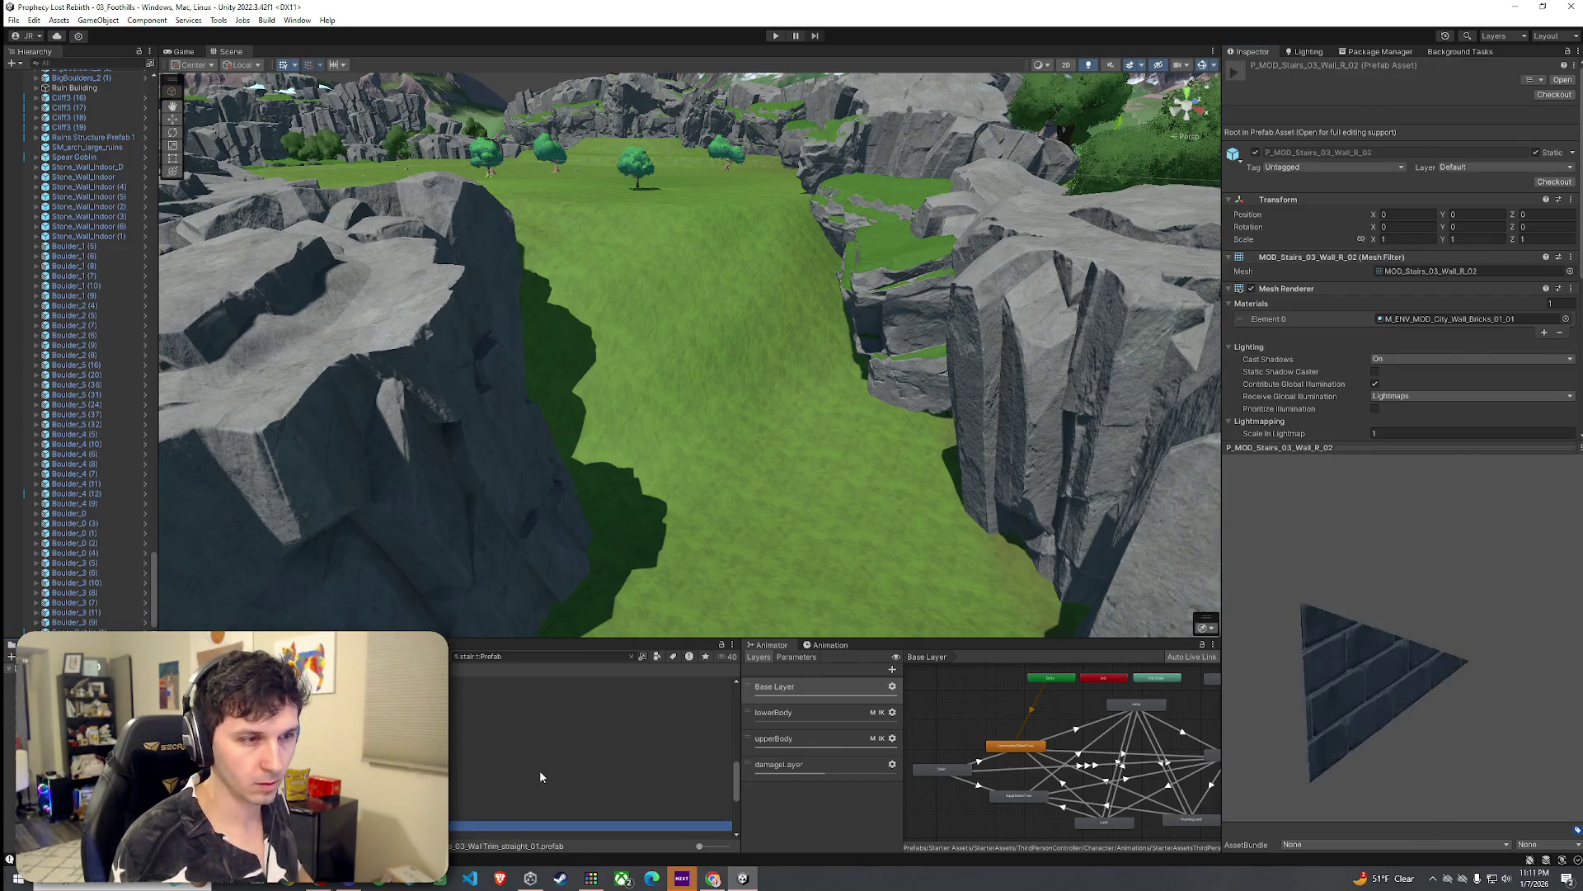
pyautogui.press('Down')
pyautogui.press('Down')
pyautogui.press('Down')
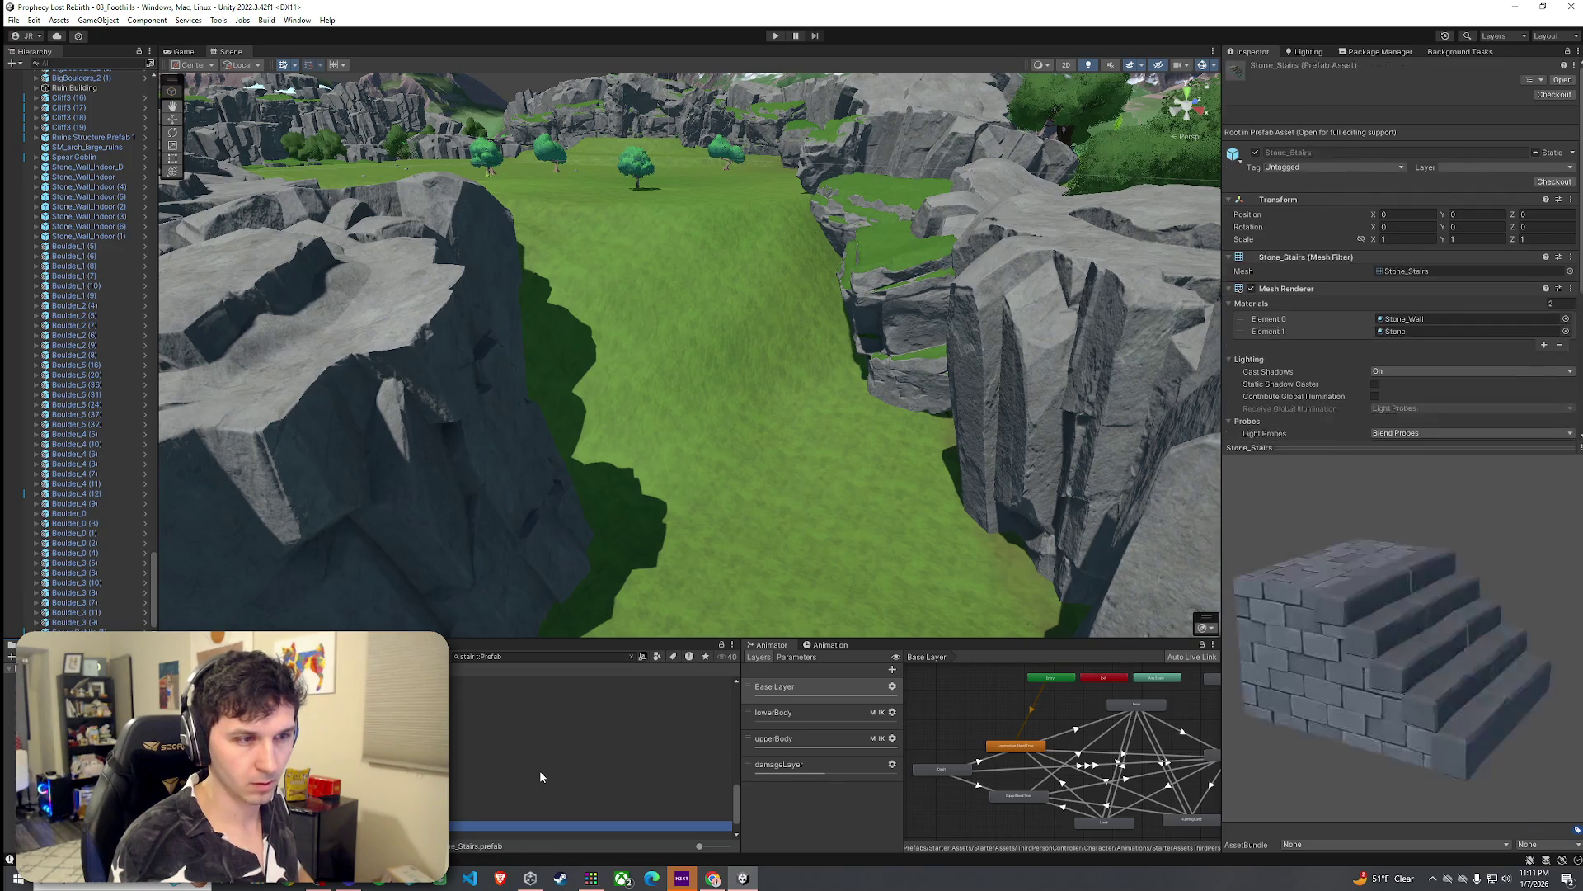
pyautogui.press('Up')
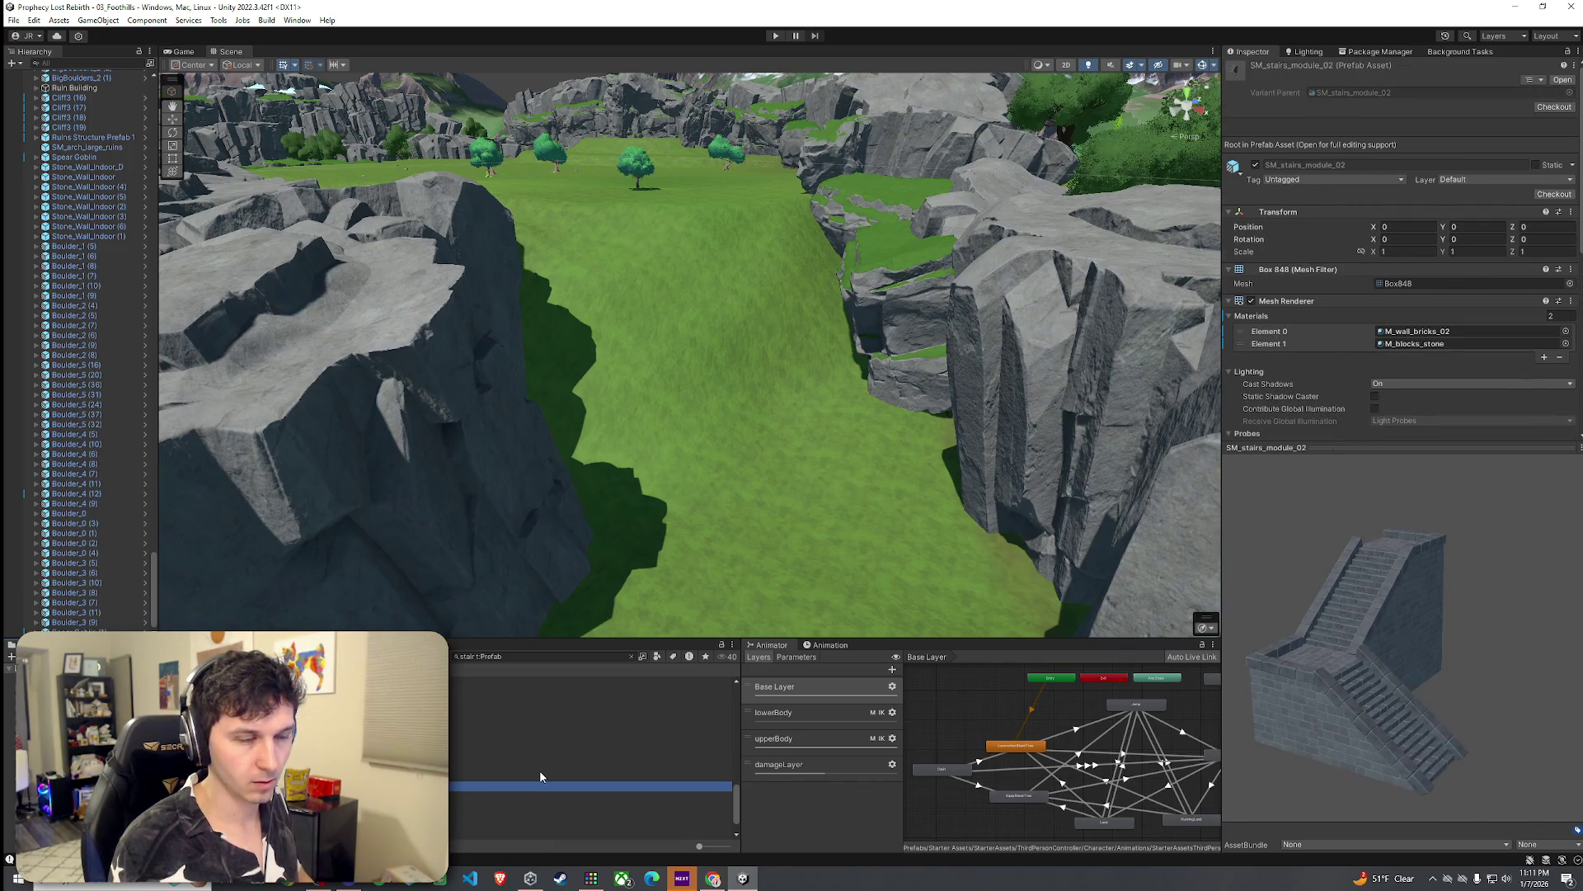
# Step: Place SM_stairs_module_02 on the grassy valley floor and rotate it to about 150.8°
pyautogui.moveTo(590, 785)
pyautogui.mouseDown()
pyautogui.moveTo(677, 444)
pyautogui.moveTo(734, 467)
pyautogui.moveTo(782, 535)
pyautogui.mouseUp()
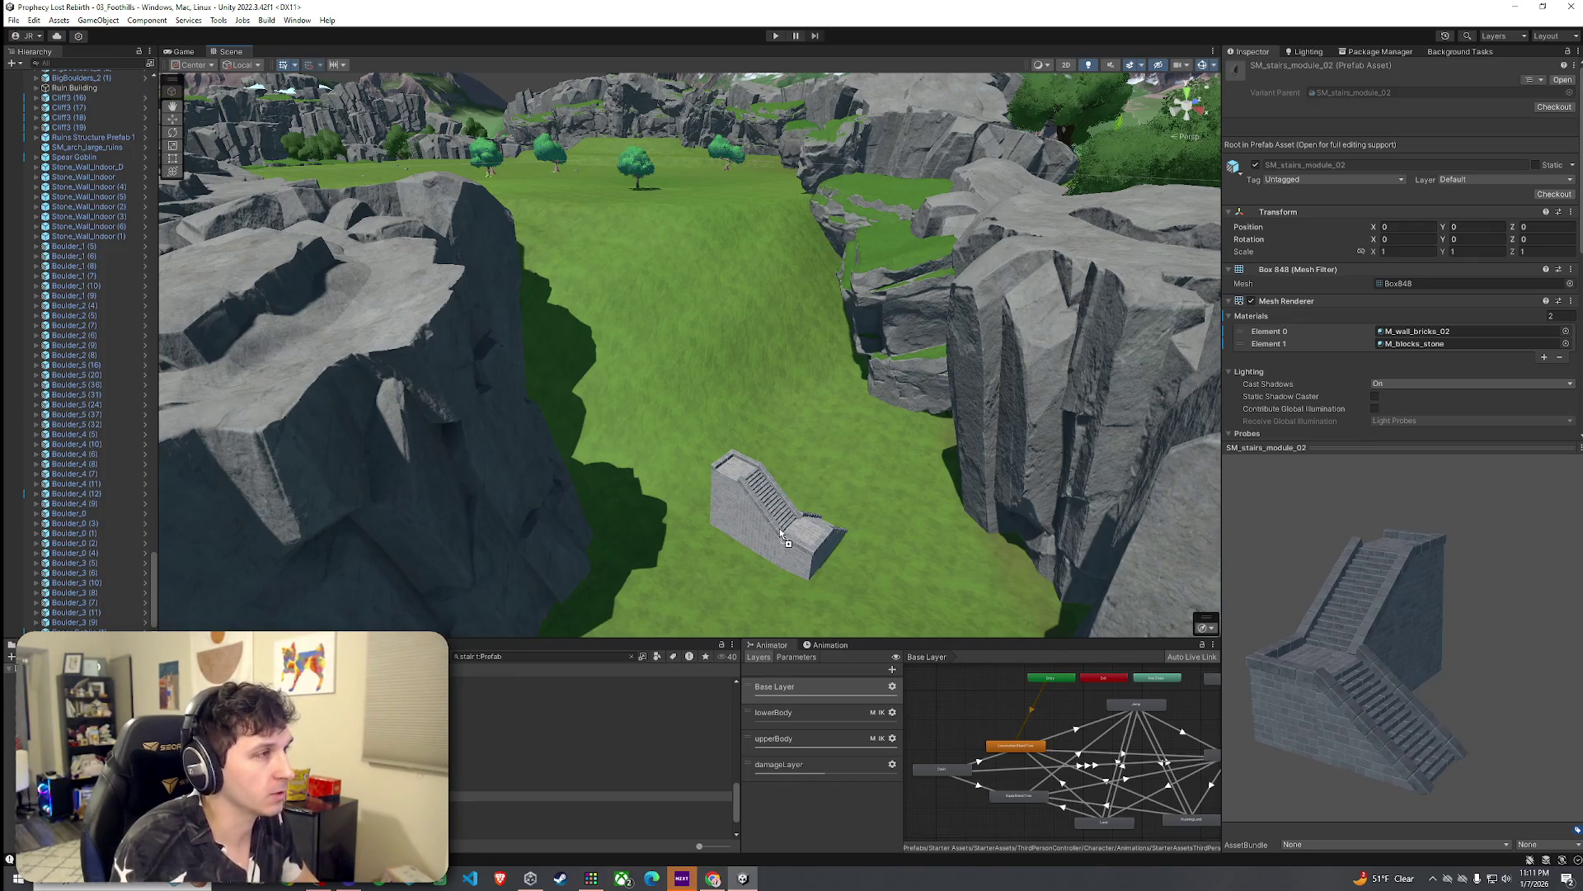
pyautogui.moveTo(779, 532)
pyautogui.mouseDown()
pyautogui.moveTo(787, 569)
pyautogui.moveTo(770, 542)
pyautogui.moveTo(541, 576)
pyautogui.moveTo(872, 577)
pyautogui.moveTo(791, 579)
pyautogui.moveTo(734, 555)
pyautogui.moveTo(601, 583)
pyautogui.moveTo(799, 537)
pyautogui.moveTo(731, 472)
pyautogui.mouseUp()
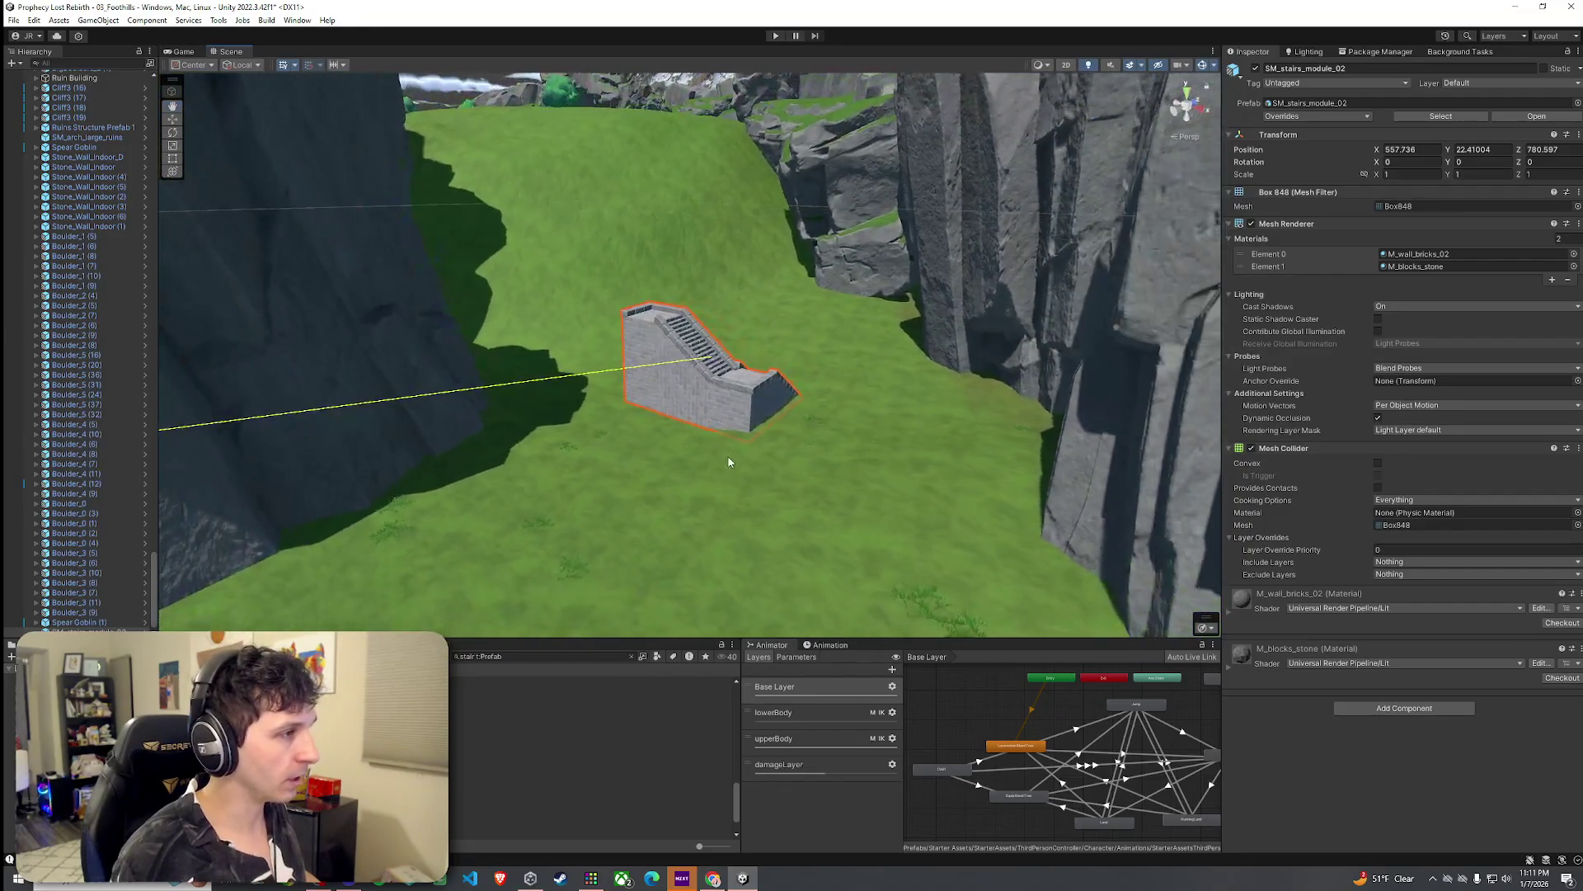
pyautogui.moveTo(709, 363)
pyautogui.mouseDown()
pyautogui.moveTo(742, 357)
pyautogui.moveTo(709, 491)
pyautogui.moveTo(503, 533)
pyautogui.mouseUp()
pyautogui.press('e')
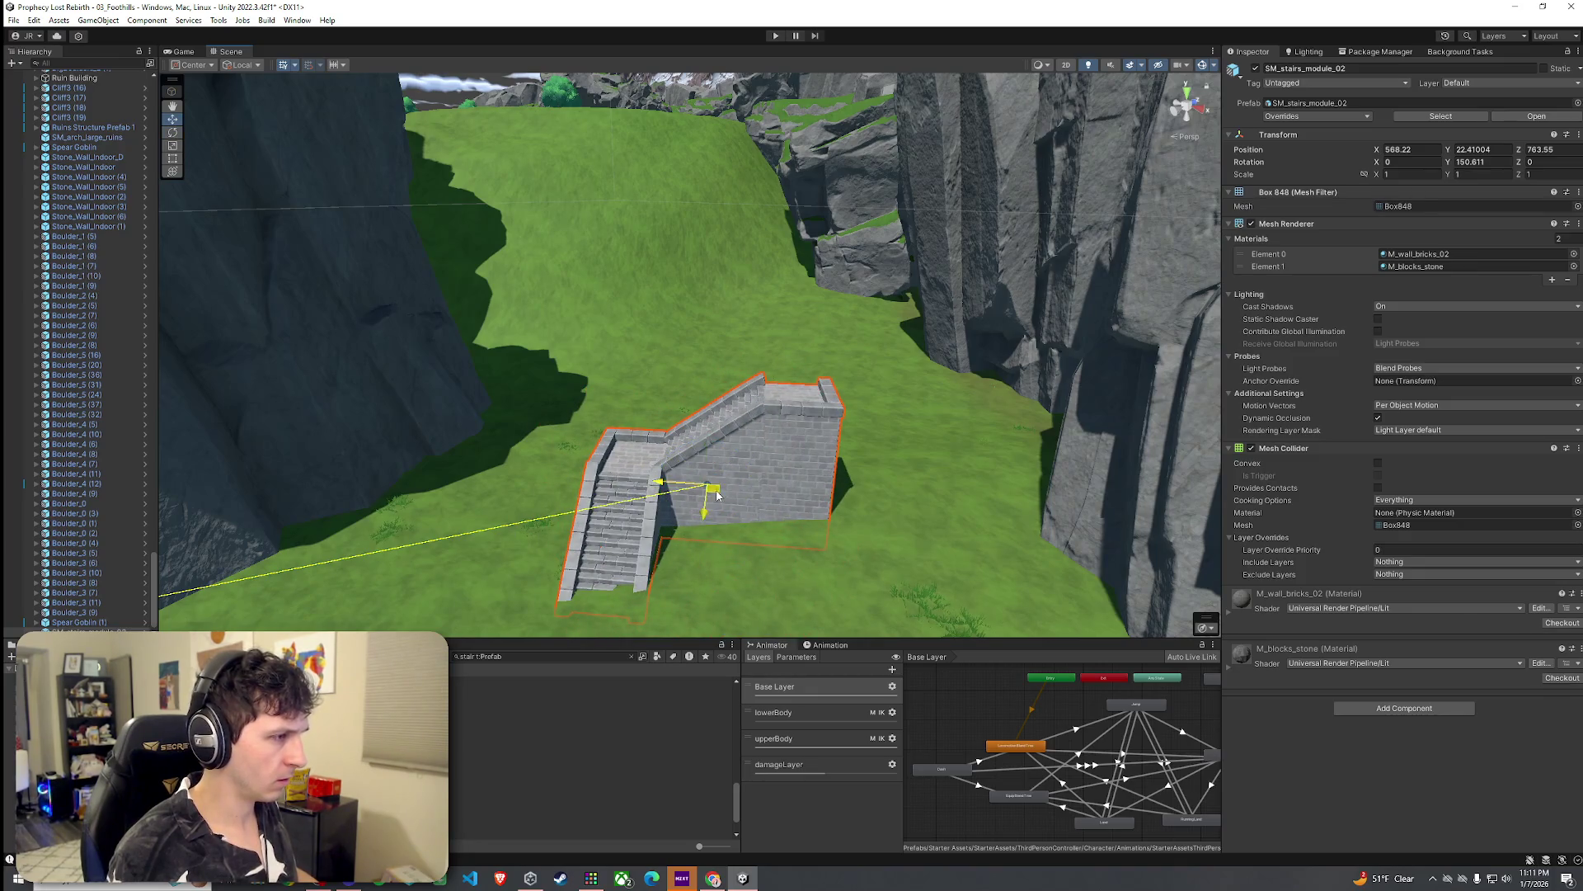
pyautogui.click(956, 459)
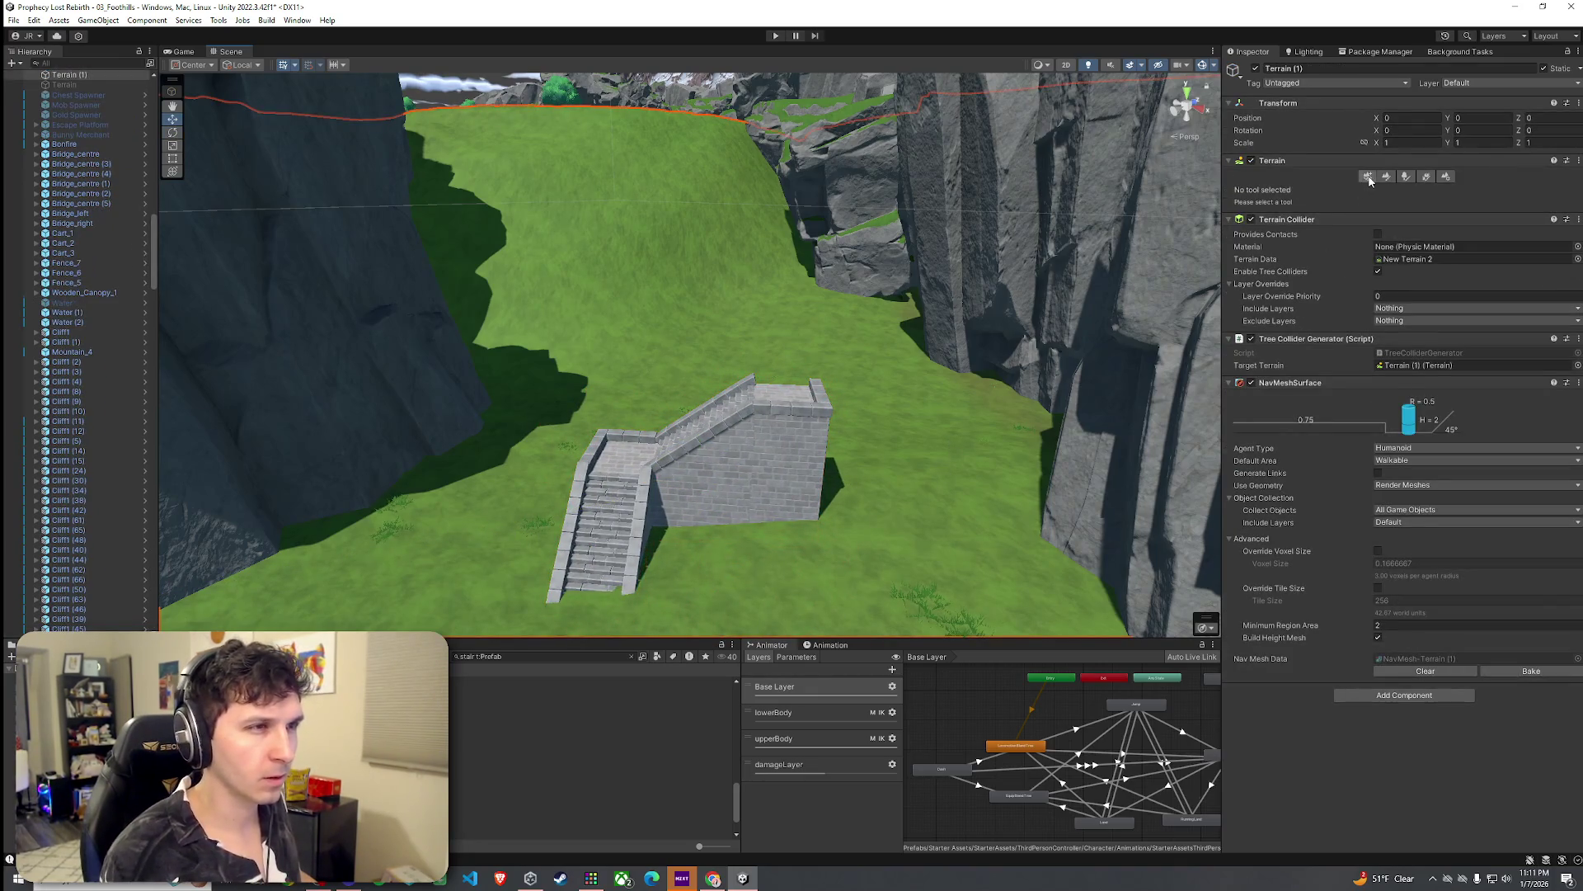
# Step: Nudge the staircase a little further downhill, then reselect the terrain
pyautogui.scroll(-5, 773, 407)
pyautogui.click(795, 381)
pyautogui.moveTo(796, 381); pyautogui.dragTo(655, 446)
pyautogui.scroll(10, 775, 429)
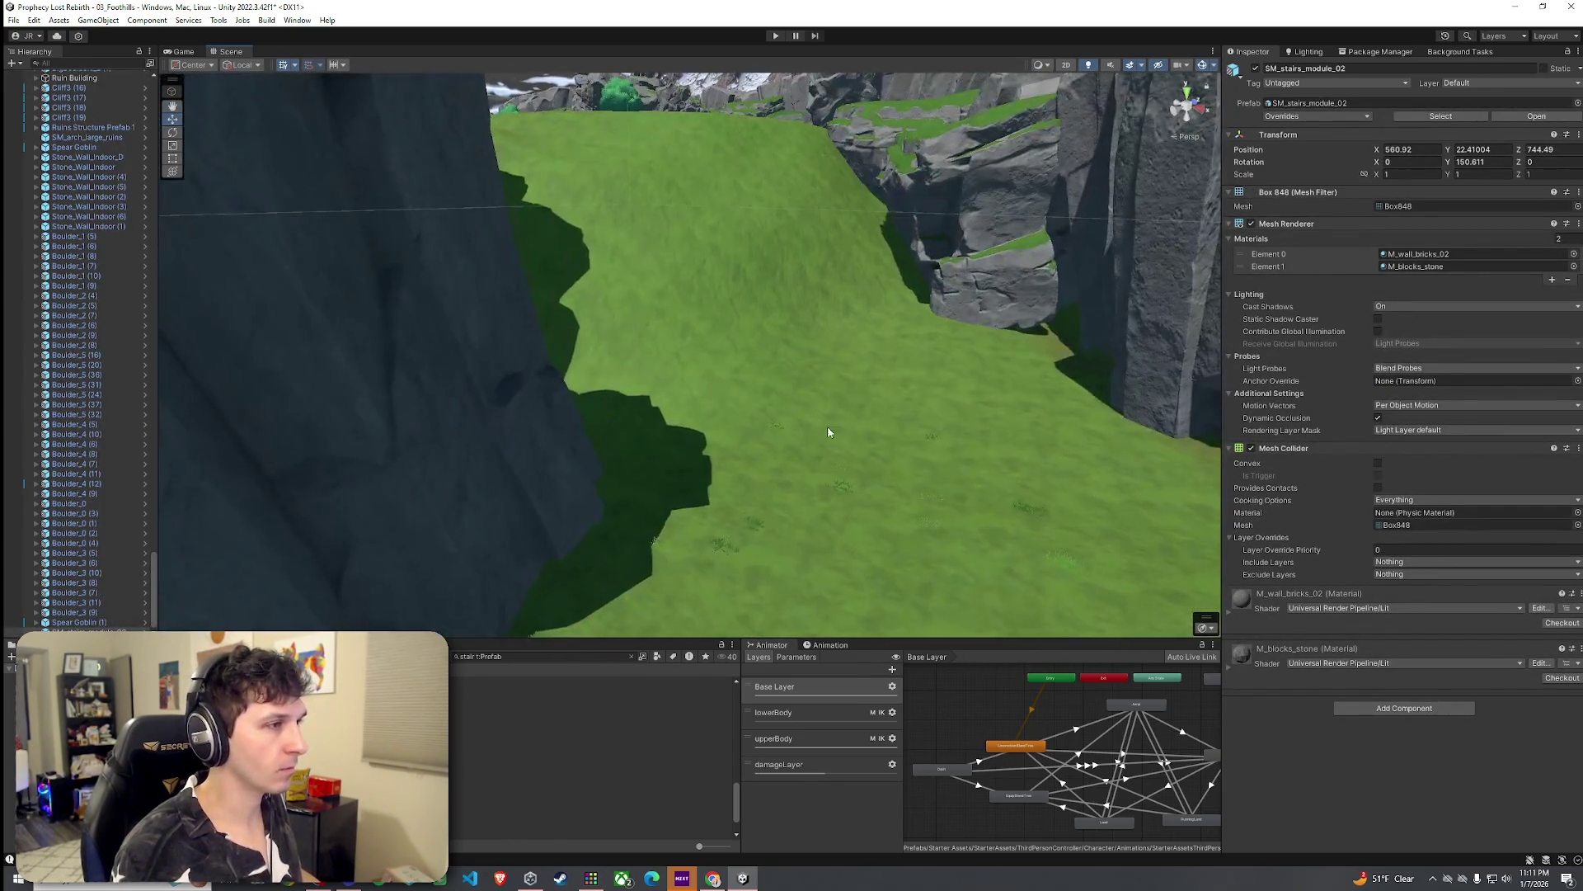
pyautogui.click(828, 432)
pyautogui.scroll(-10, 828, 432)
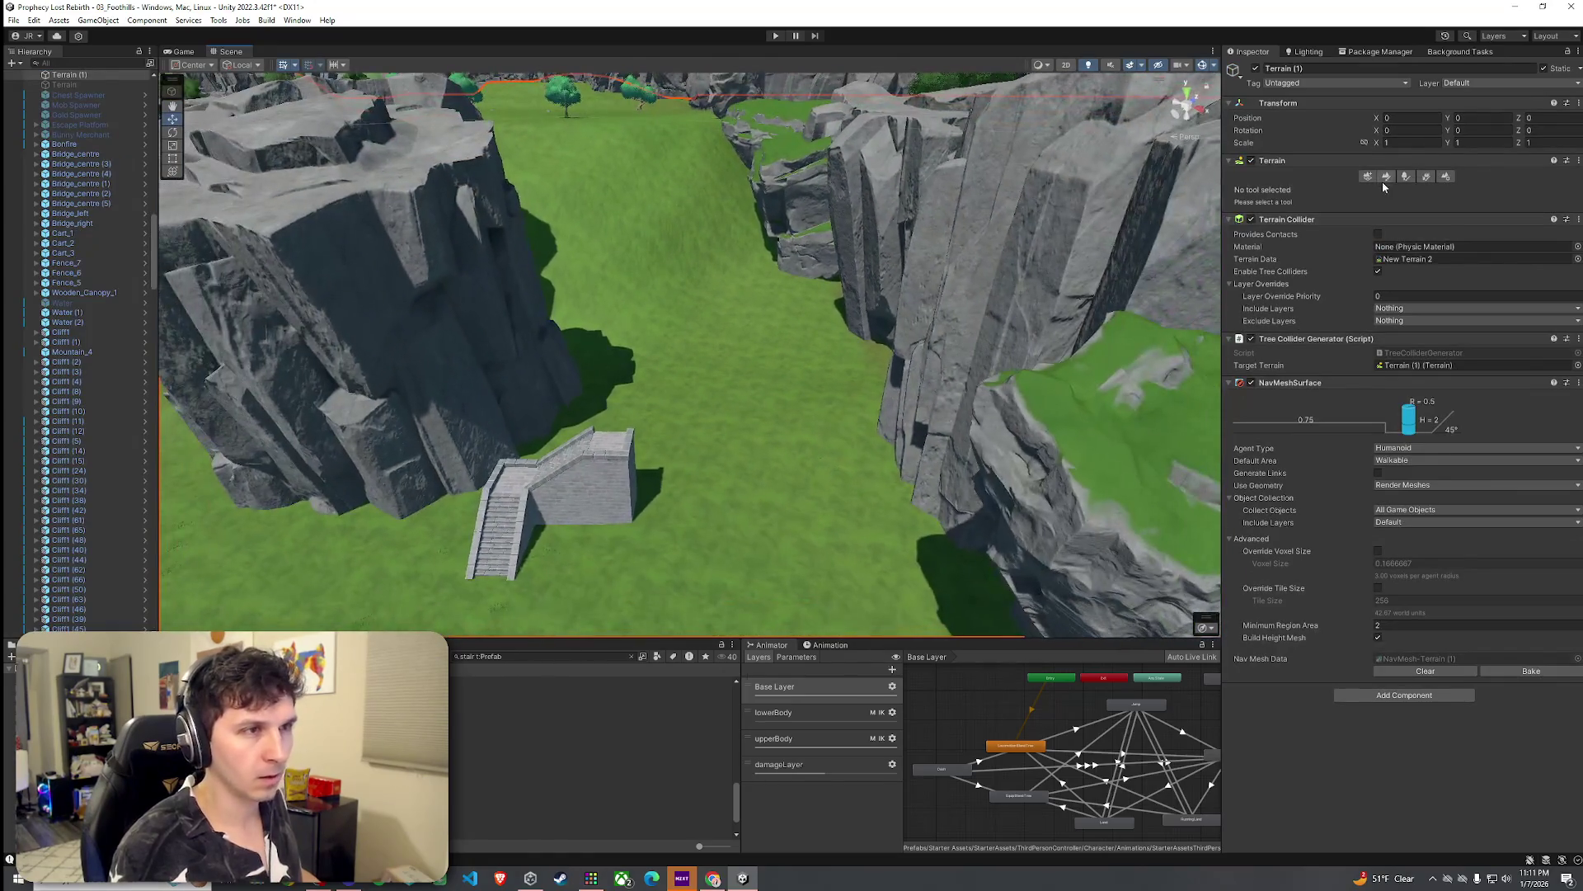
# Step: Switch terrain sculpting to Set Height and sample the grass and stair-top heights
pyautogui.click(1383, 176)
pyautogui.click(1343, 191)
pyautogui.click(1303, 246)
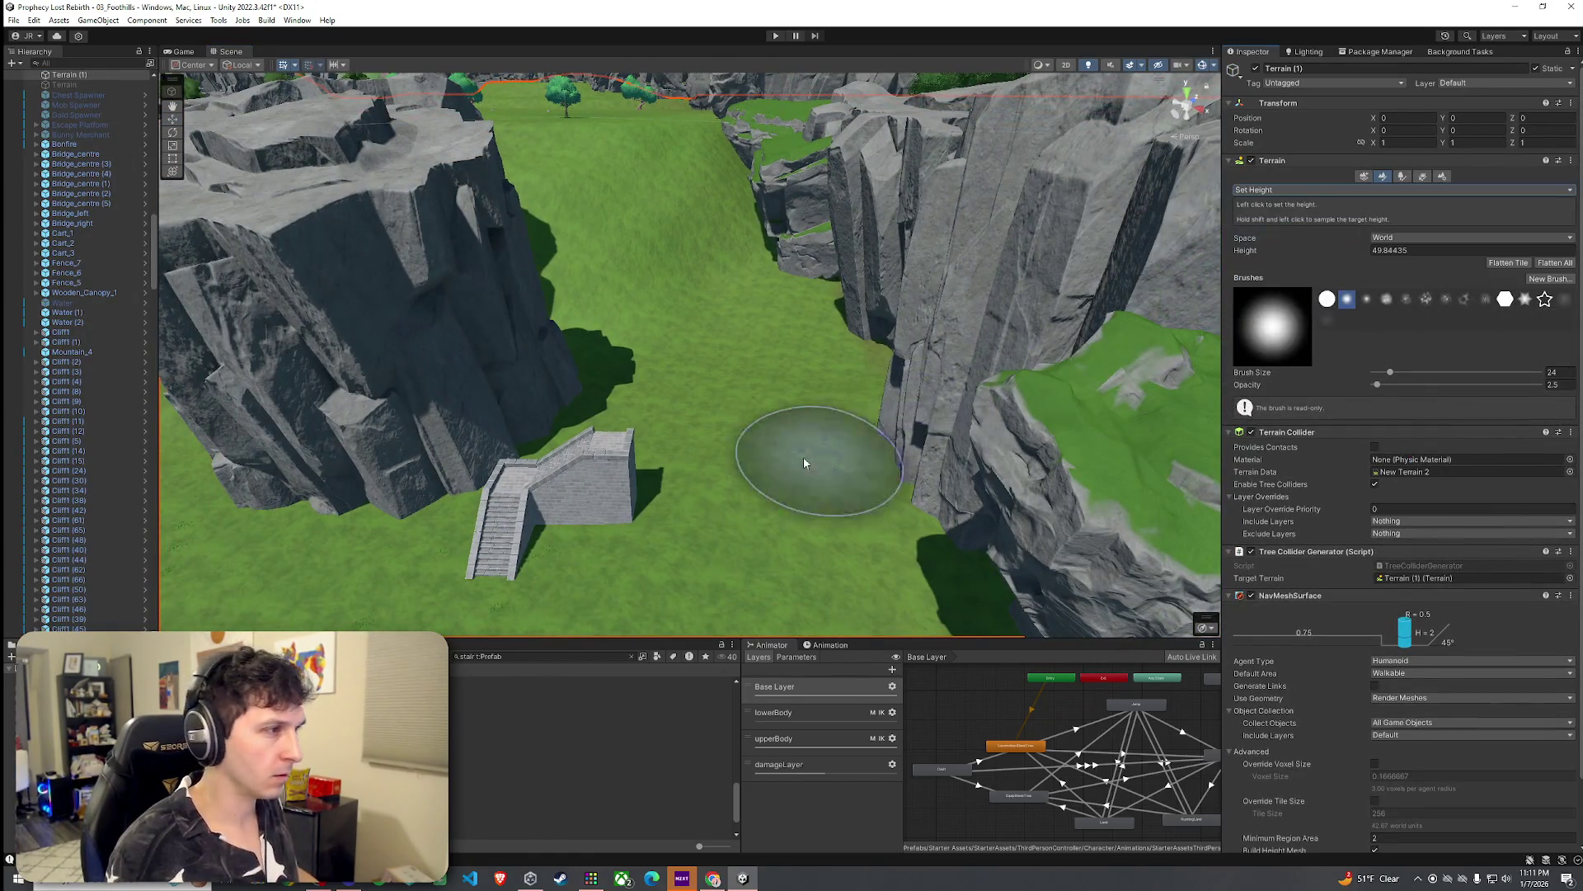
pyautogui.keyDown('shift'); pyautogui.click(819, 484); pyautogui.keyUp('shift')
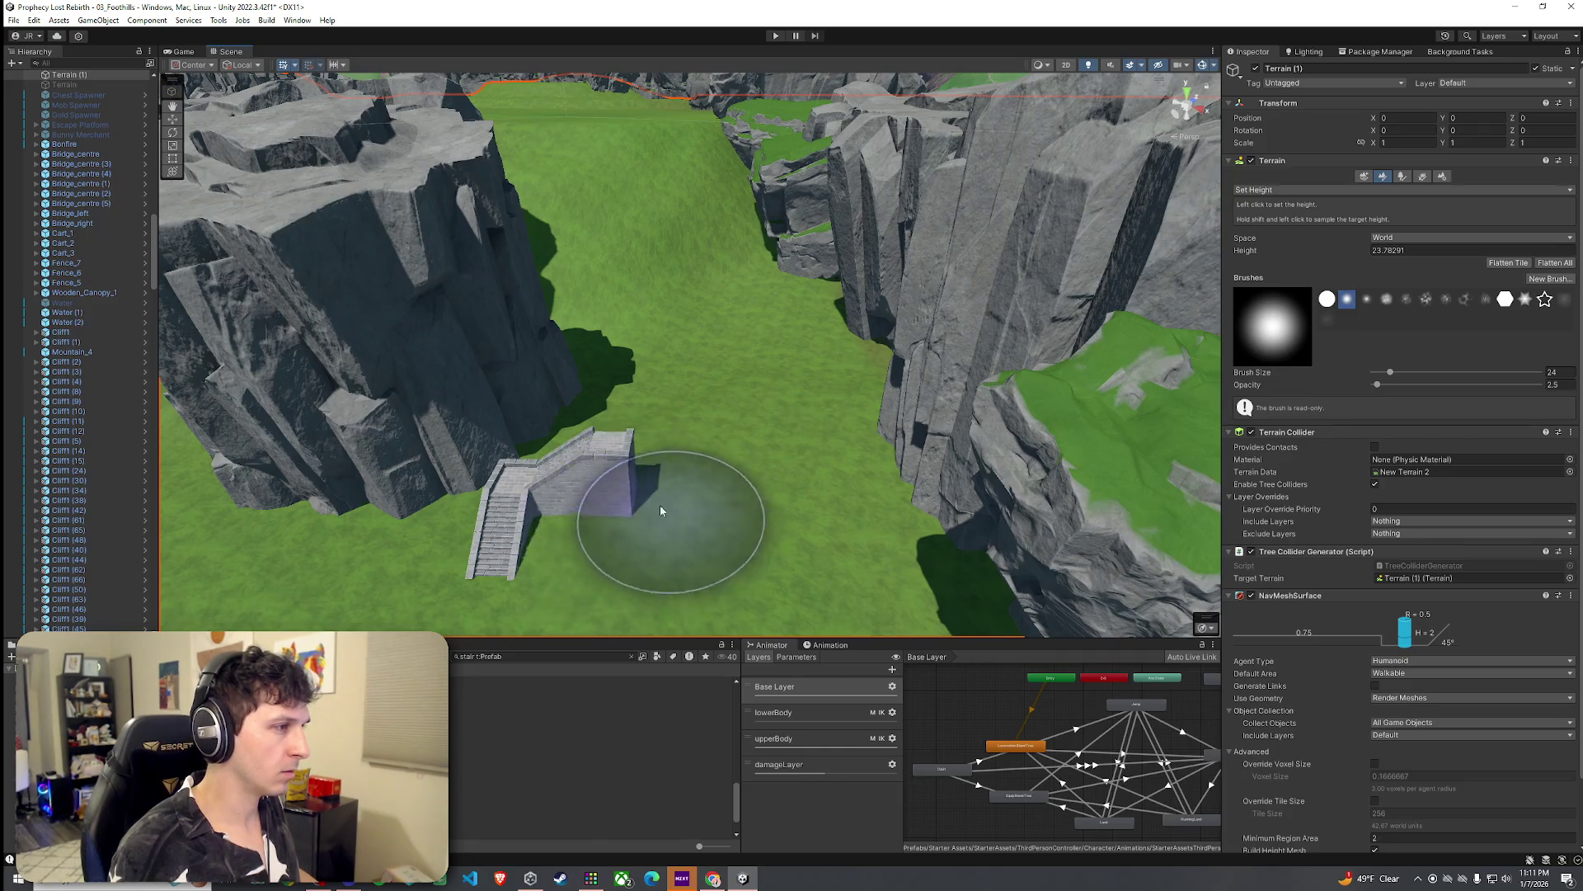
pyautogui.keyDown('shift'); pyautogui.click(544, 468); pyautogui.keyUp('shift')
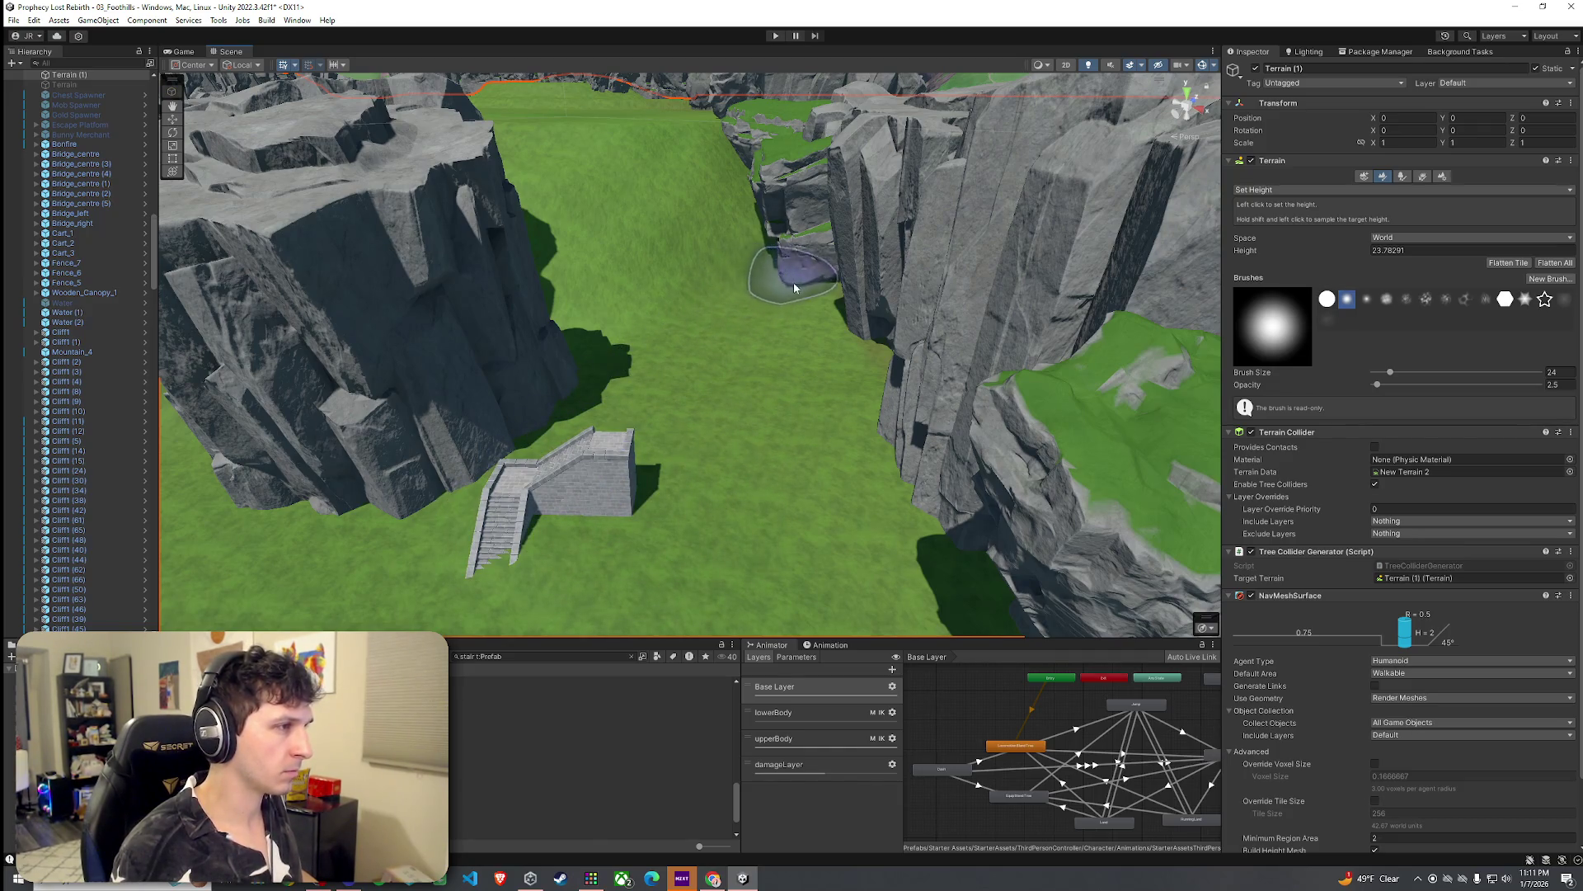
# Step: Orbit close to the stair tower and change the sculpting mode to Raise or Lower Terrain
pyautogui.moveTo(924, 536)
pyautogui.mouseDown()
pyautogui.moveTo(543, 516)
pyautogui.moveTo(488, 548)
pyautogui.moveTo(654, 530)
pyautogui.mouseUp()
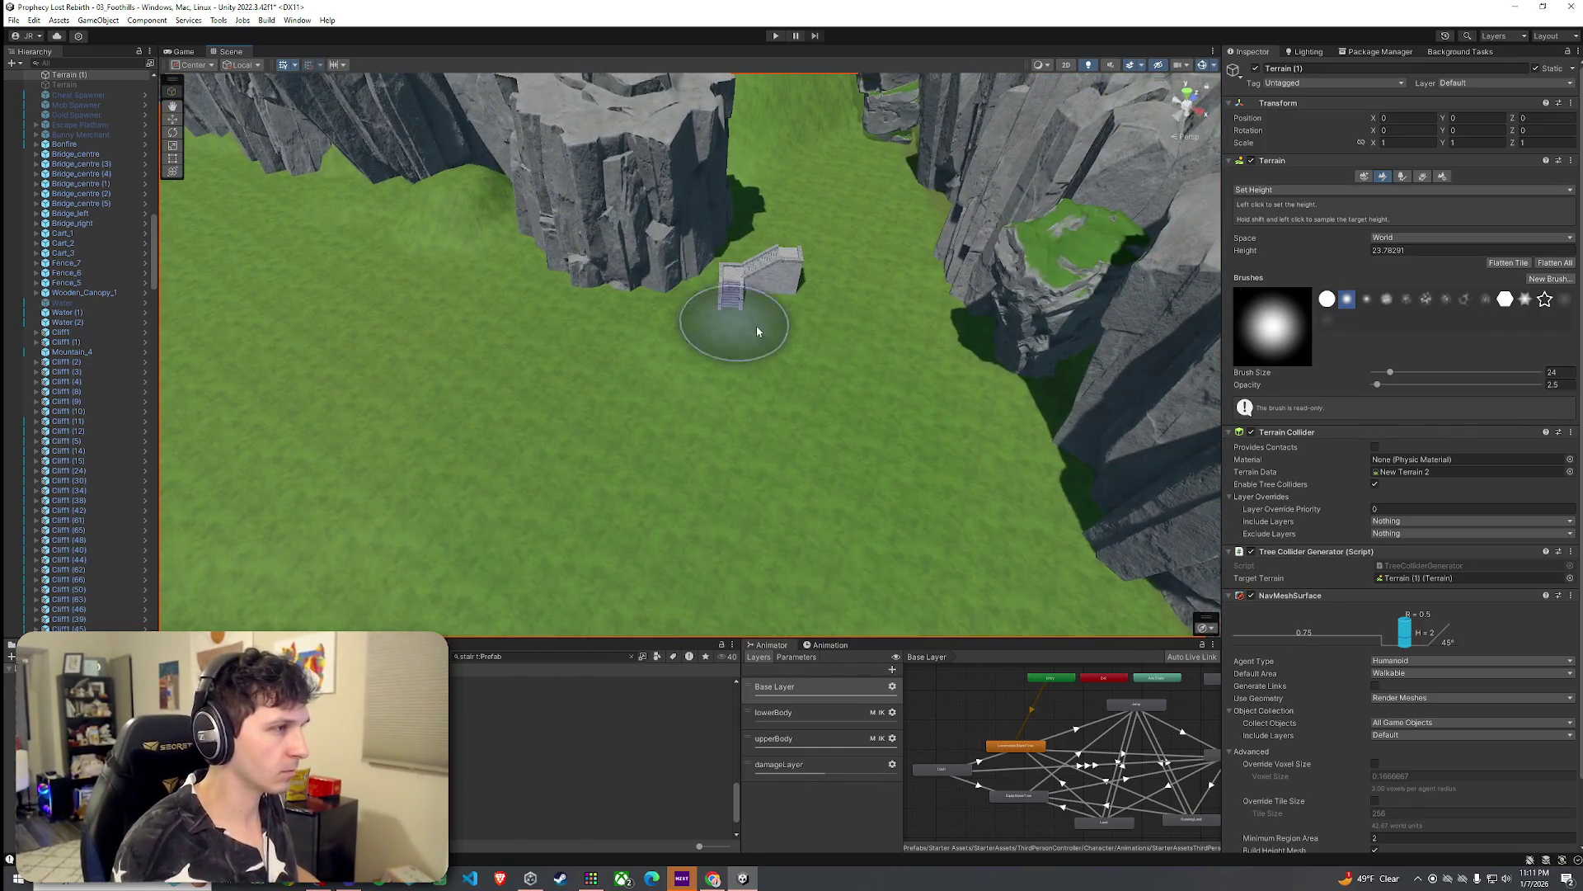
pyautogui.moveTo(874, 363)
pyautogui.mouseDown()
pyautogui.moveTo(710, 378)
pyautogui.moveTo(908, 339)
pyautogui.moveTo(1051, 262)
pyautogui.moveTo(832, 266)
pyautogui.moveTo(689, 325)
pyautogui.moveTo(742, 330)
pyautogui.mouseUp()
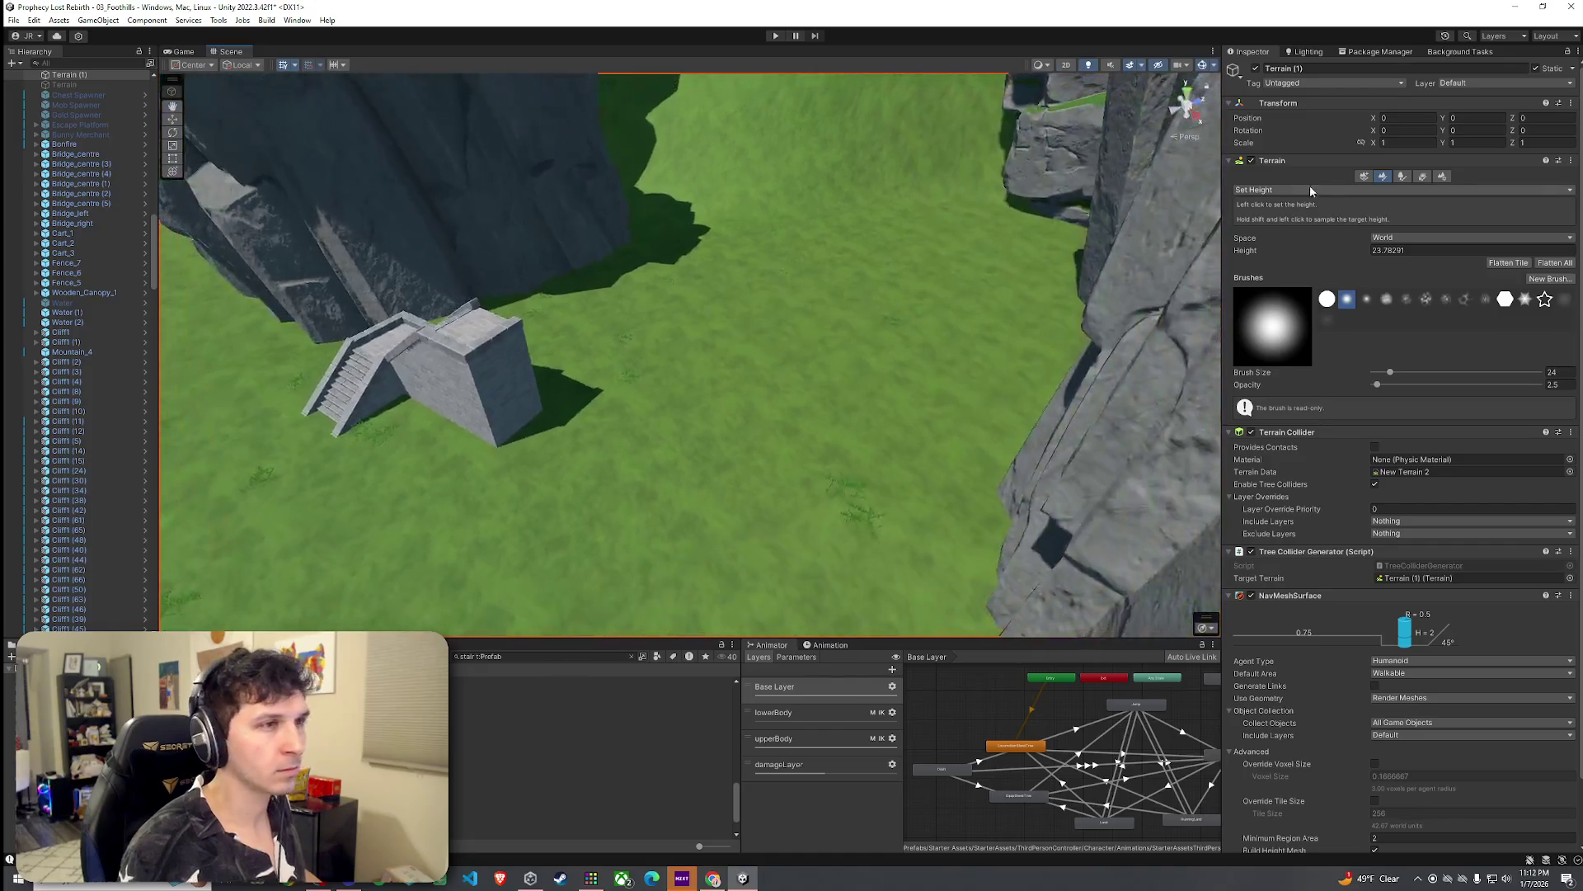
pyautogui.click(1306, 192)
pyautogui.moveTo(833, 289)
pyautogui.mouseDown()
pyautogui.moveTo(604, 339)
pyautogui.moveTo(654, 325)
pyautogui.mouseUp()
pyautogui.click(1296, 191)
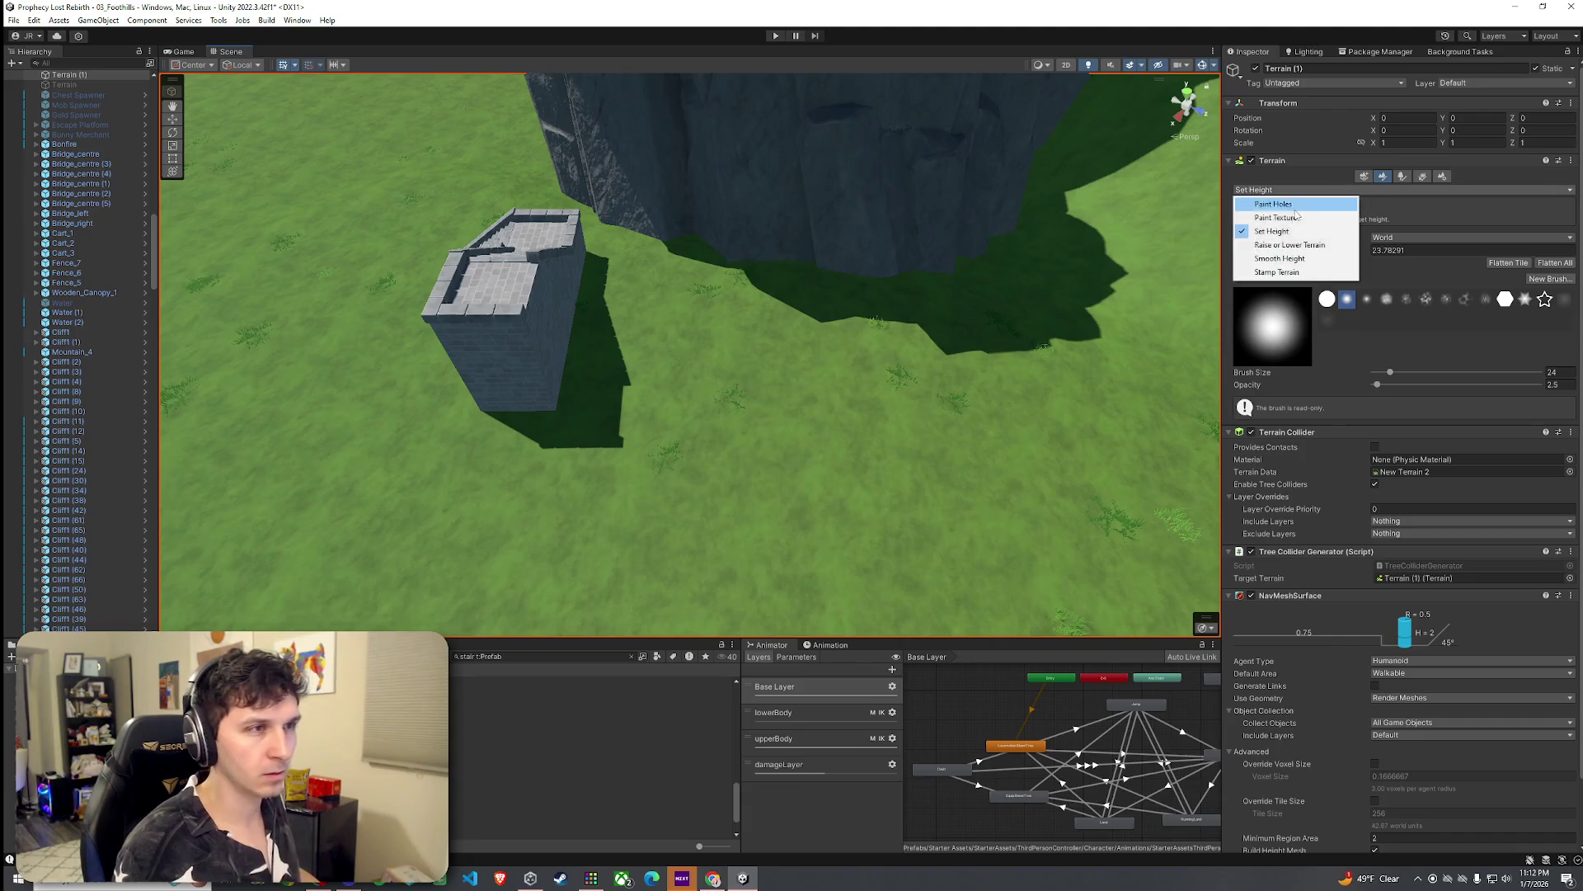
pyautogui.click(1288, 247)
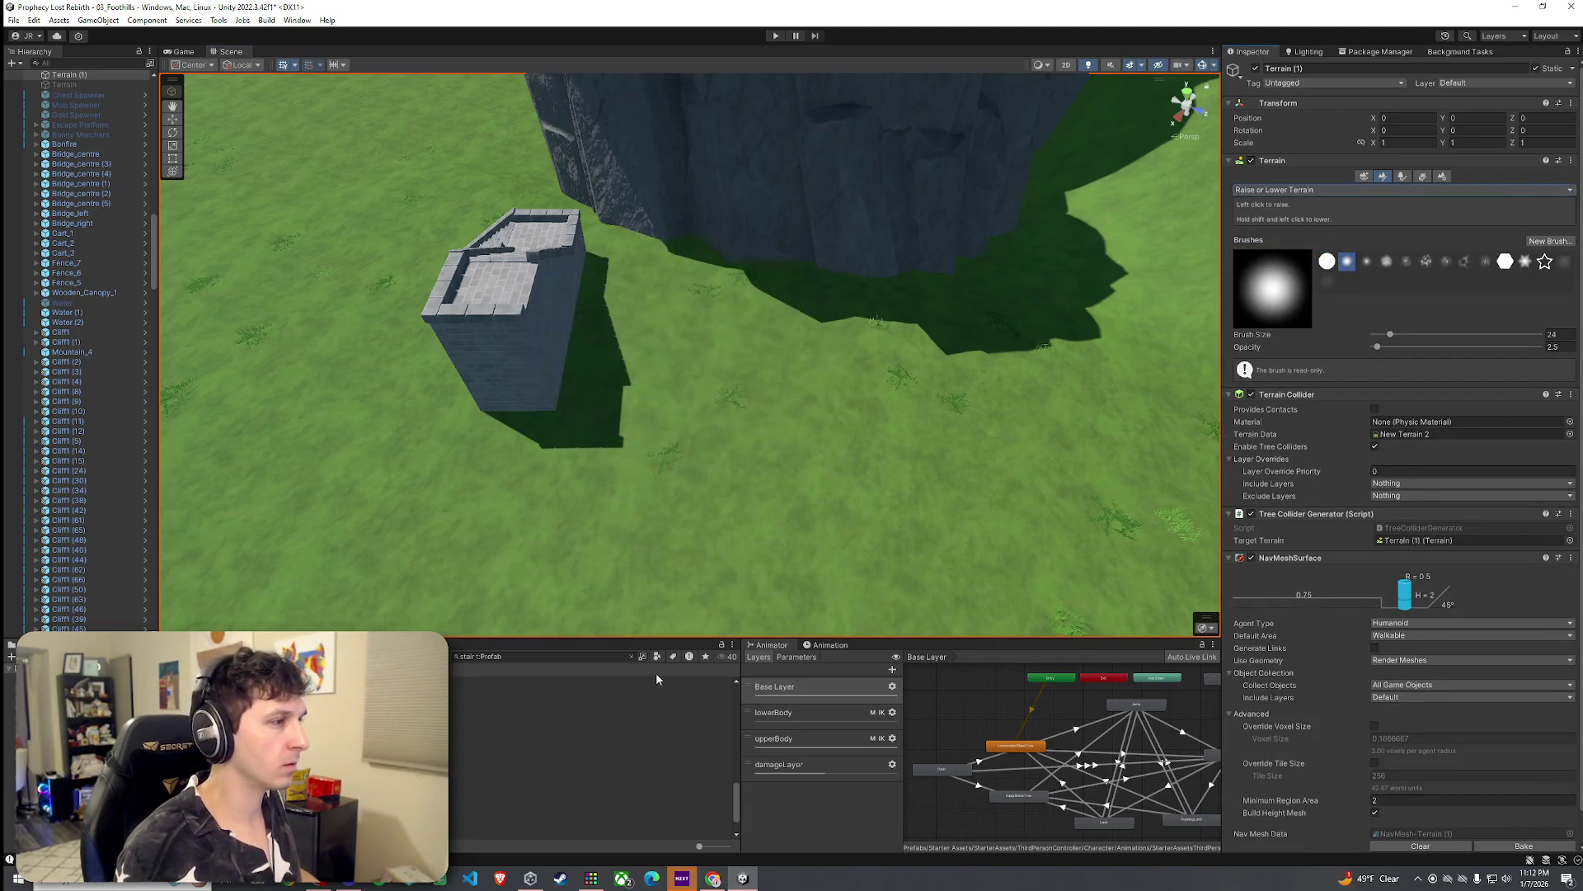
# Step: Enlarge the Scene view and raise a large hill beside the stair tower
pyautogui.moveTo(650, 639); pyautogui.dragTo(649, 752)
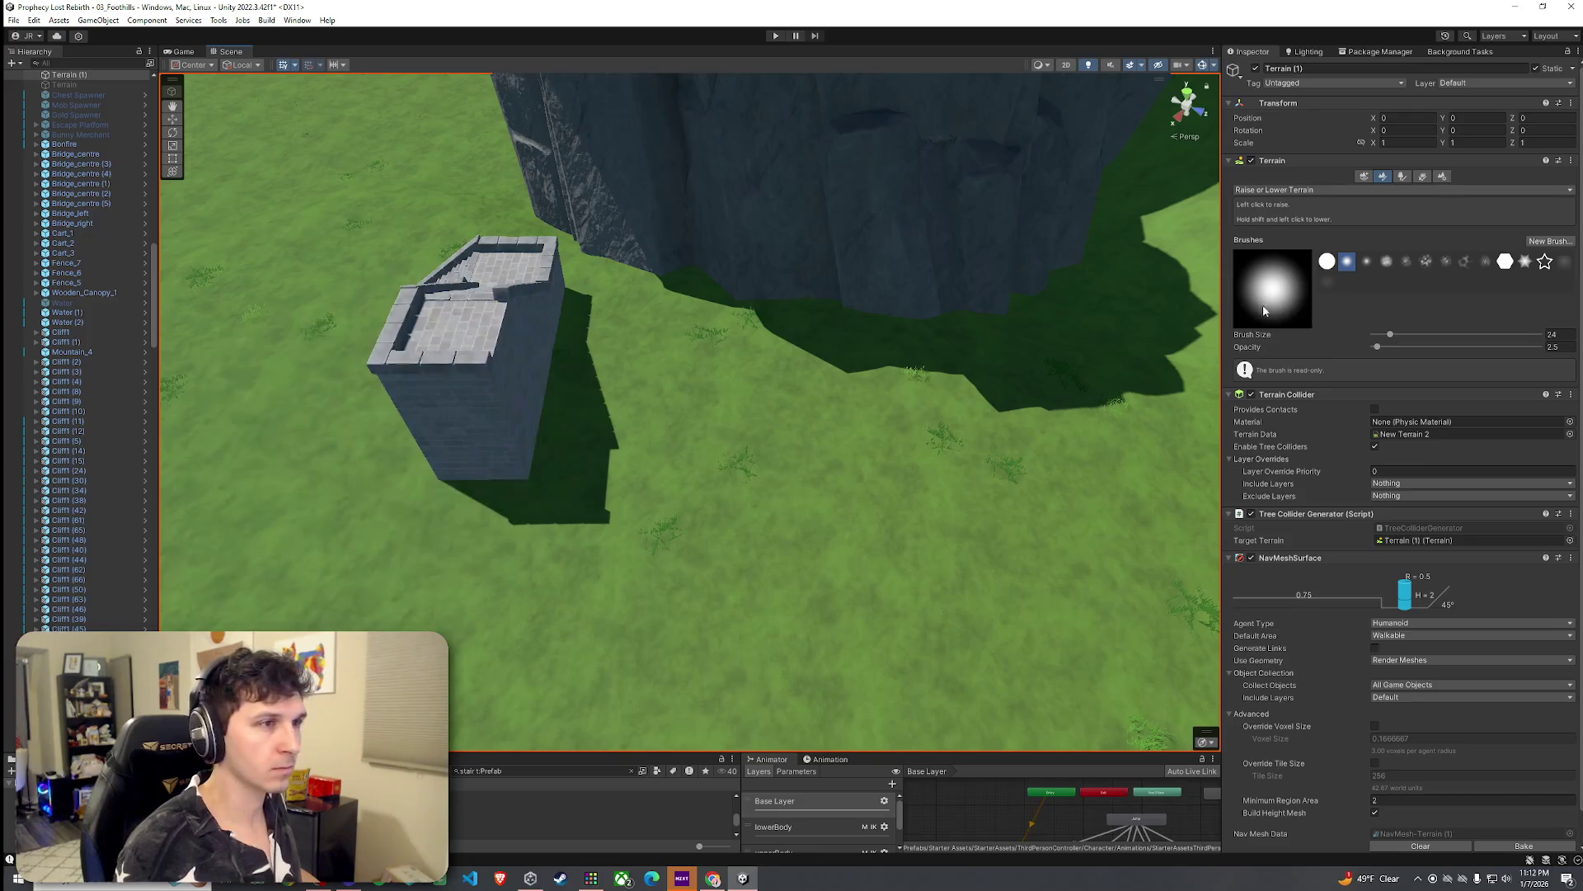
pyautogui.moveTo(1219, 309); pyautogui.dragTo(1287, 309)
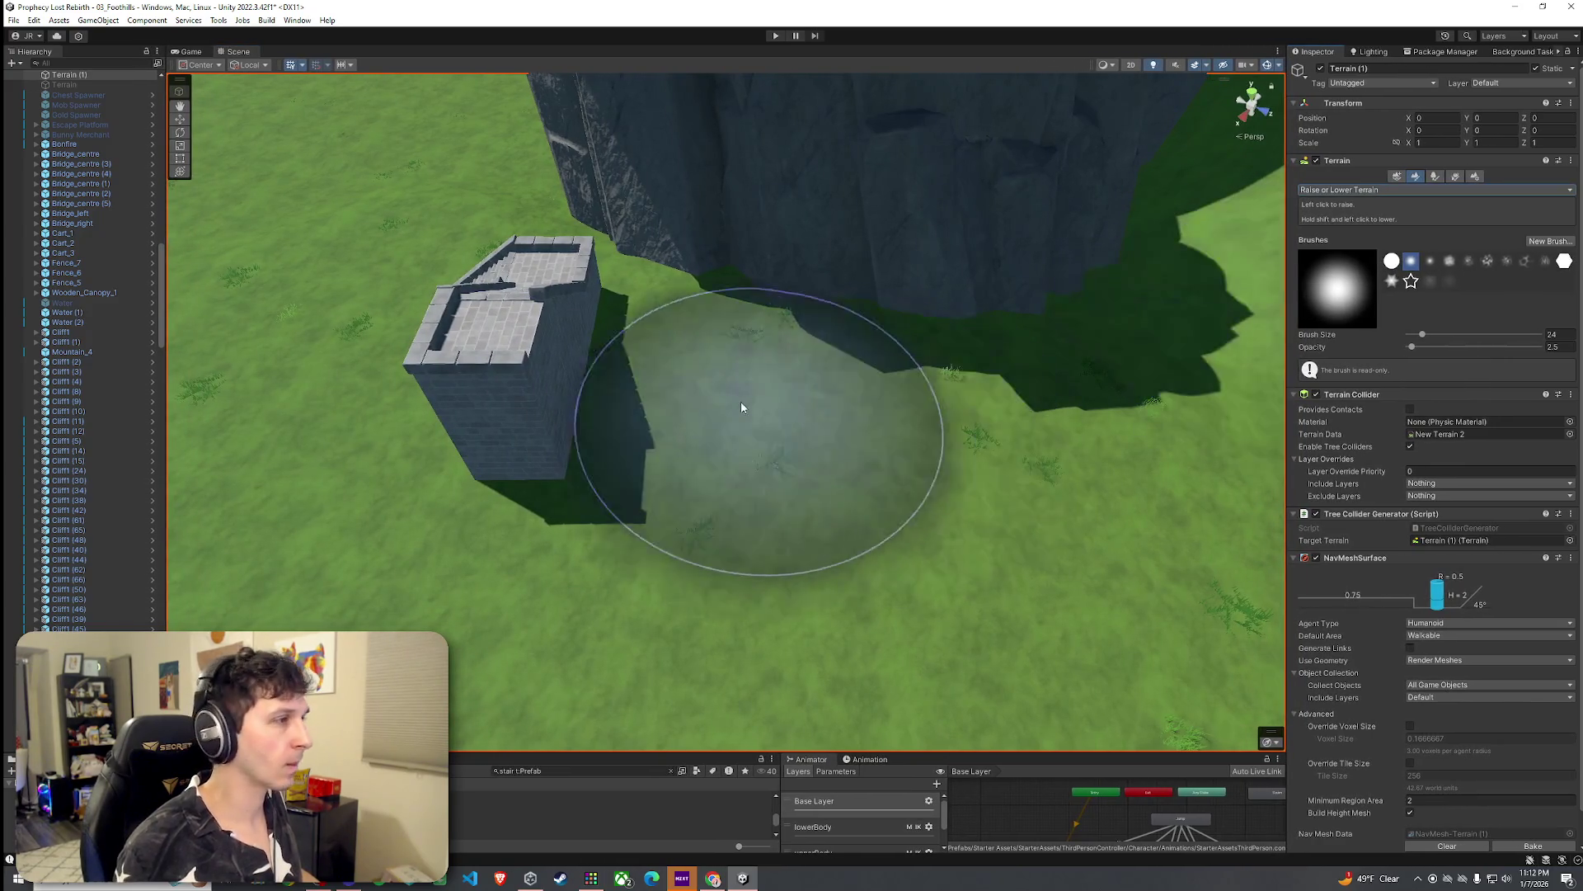
pyautogui.moveTo(733, 380); pyautogui.dragTo(756, 374)
# Step: Switch to Set Height with a hard round brush, sample a height, and flatten the hilltop
pyautogui.click(1402, 190)
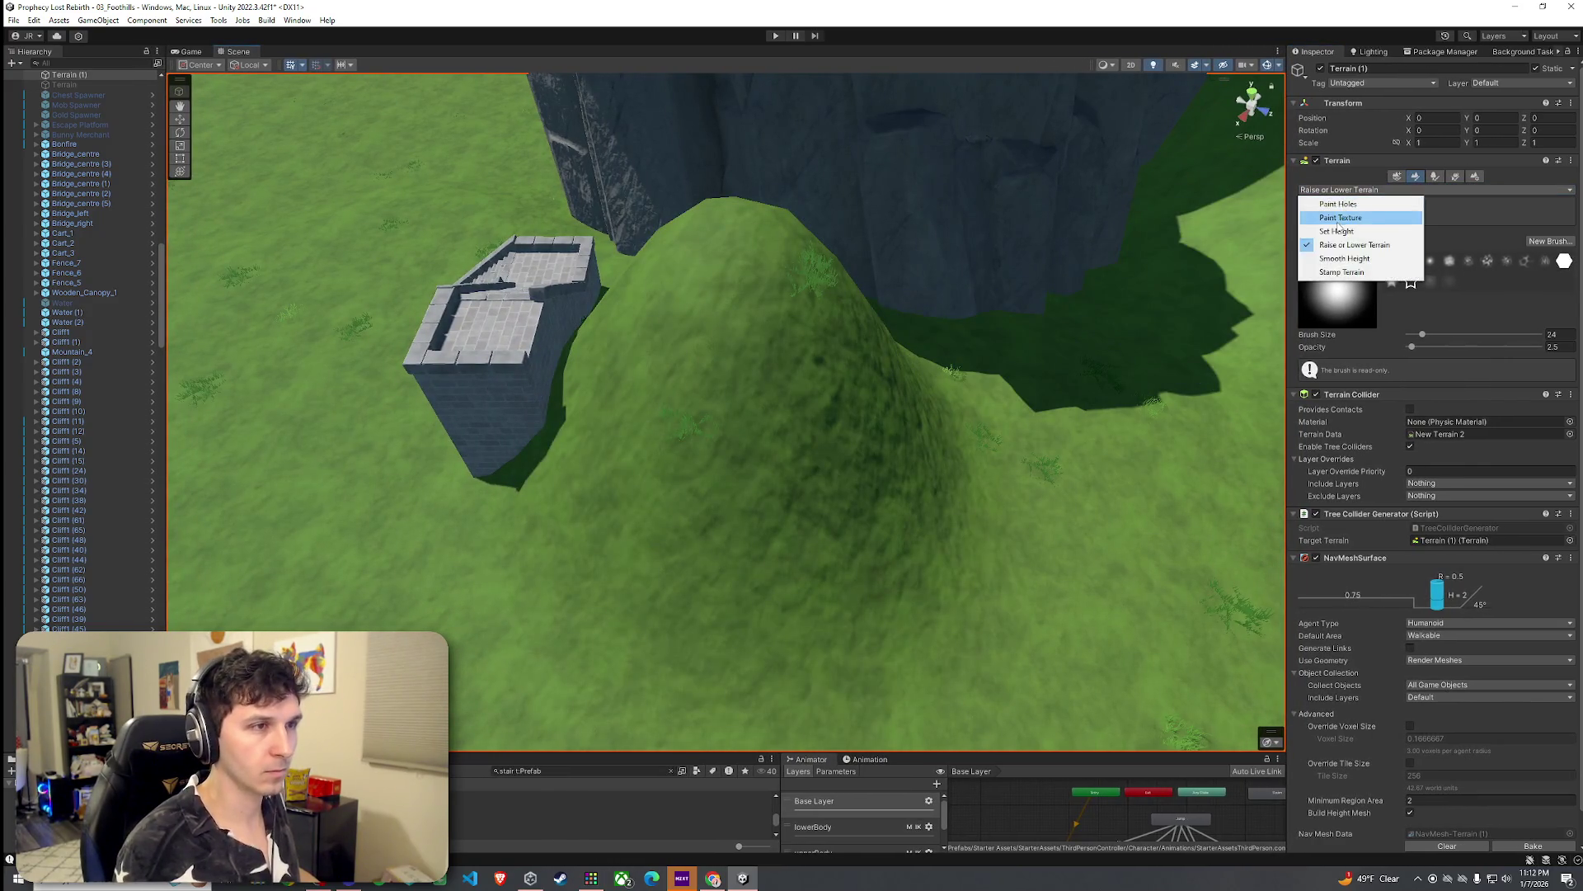
pyautogui.click(1319, 240)
pyautogui.click(1392, 298)
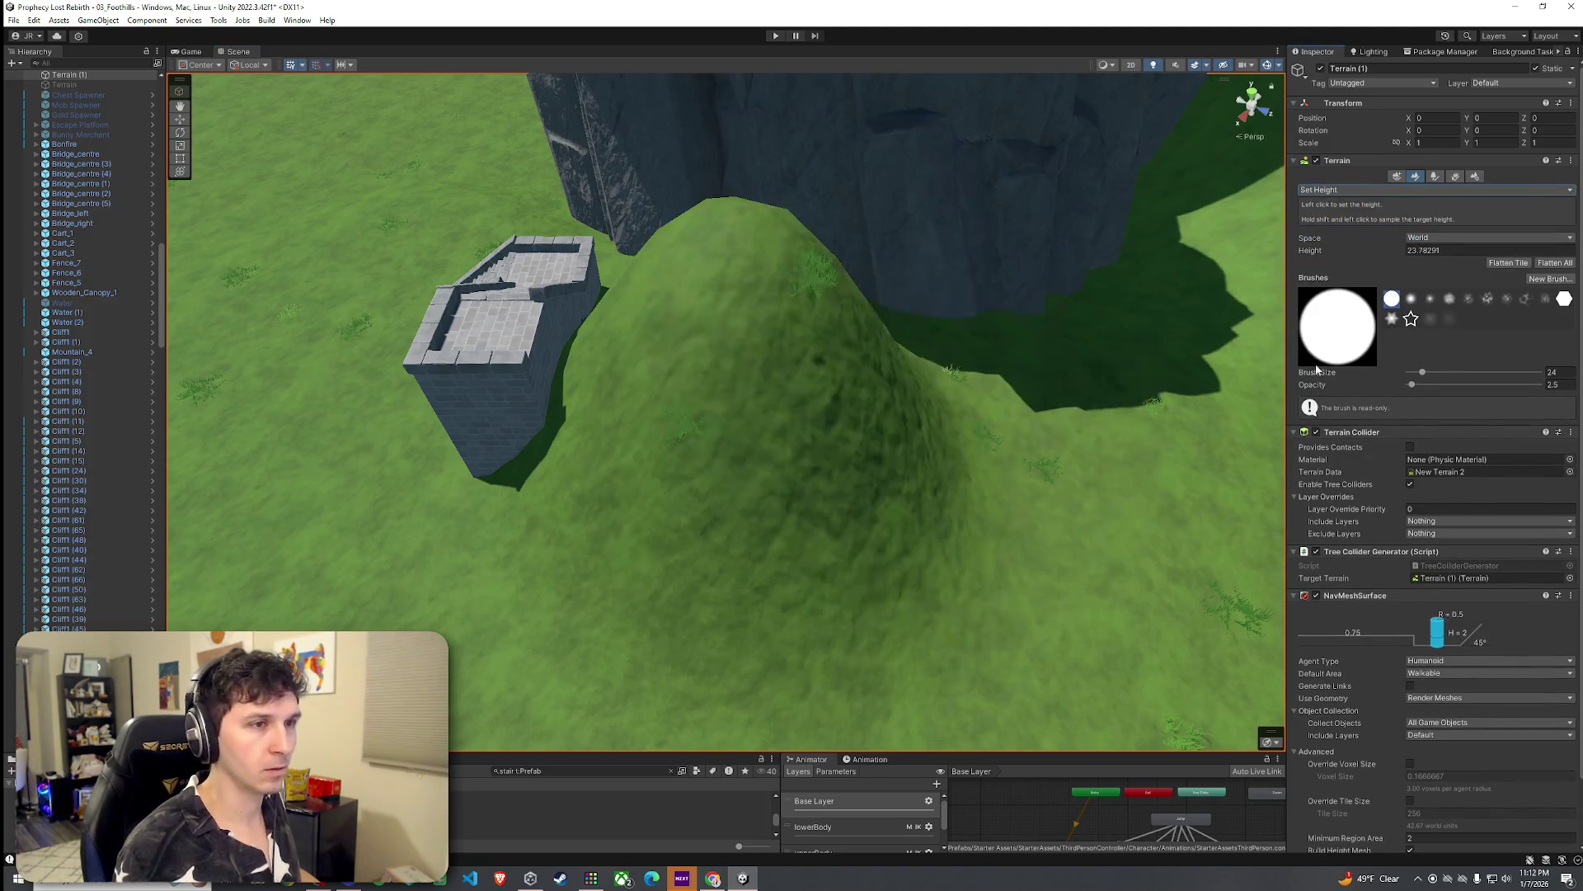
pyautogui.keyDown('shift'); pyautogui.click(785, 325); pyautogui.keyUp('shift')
pyautogui.moveTo(795, 377)
pyautogui.mouseDown()
pyautogui.moveTo(825, 332)
pyautogui.moveTo(800, 345)
pyautogui.moveTo(877, 396)
pyautogui.mouseUp()
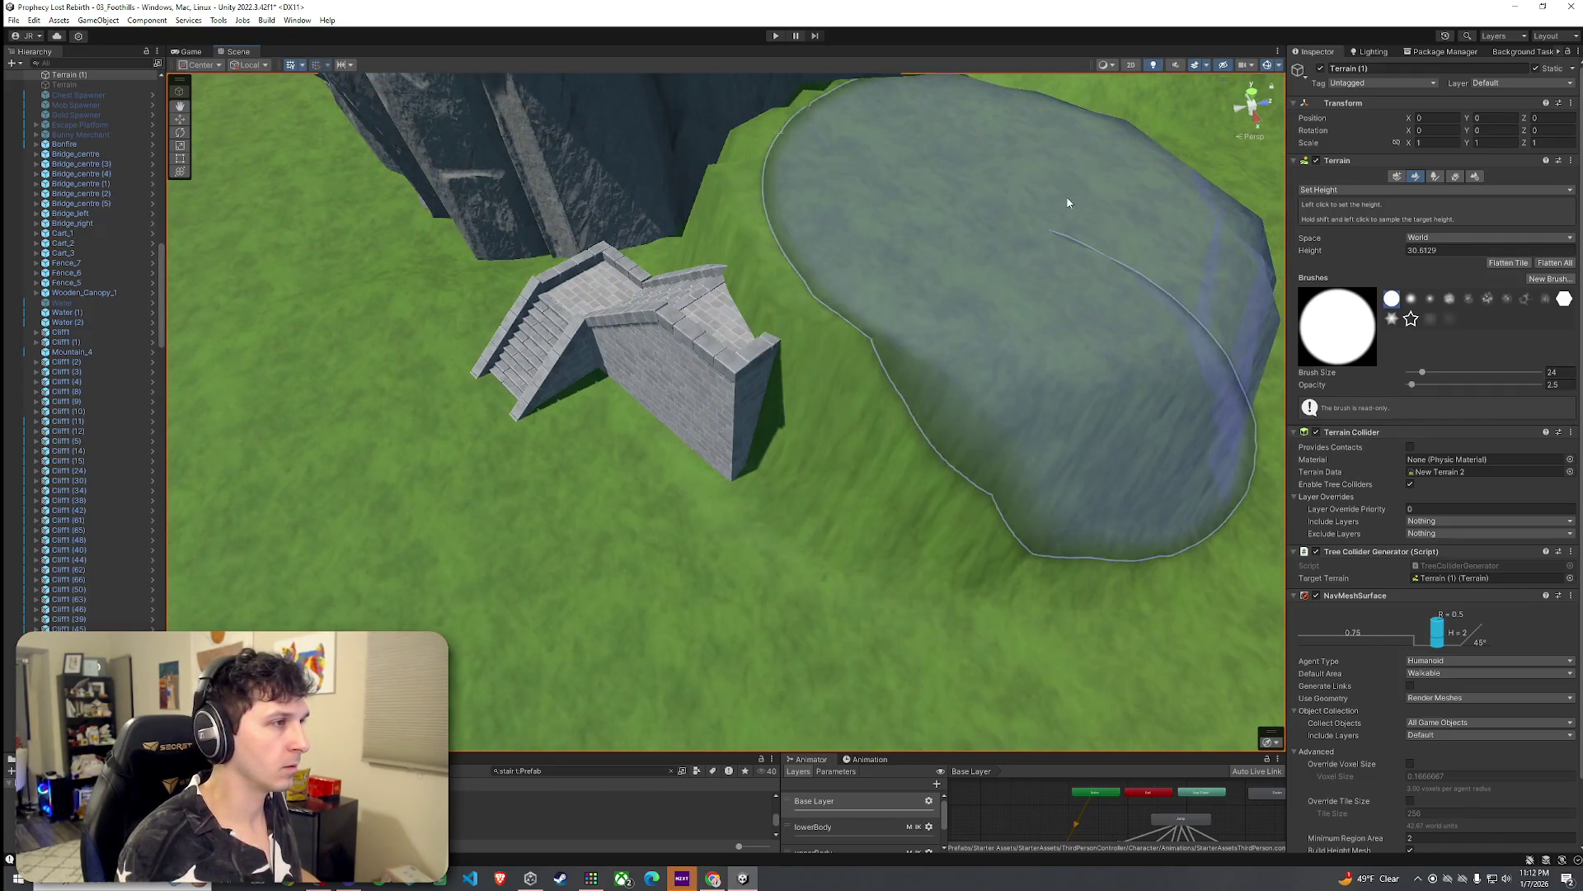
pyautogui.scroll(3, 1067, 201)
pyautogui.moveTo(957, 217)
pyautogui.mouseDown()
pyautogui.moveTo(1014, 290)
pyautogui.moveTo(958, 286)
pyautogui.moveTo(961, 300)
pyautogui.moveTo(772, 459)
pyautogui.mouseUp()
pyautogui.keyDown('shift'); pyautogui.click(772, 459); pyautogui.keyUp('shift')
pyautogui.moveTo(795, 407)
pyautogui.mouseDown()
pyautogui.moveTo(834, 292)
pyautogui.moveTo(751, 422)
pyautogui.moveTo(790, 338)
pyautogui.moveTo(680, 419)
pyautogui.mouseUp()
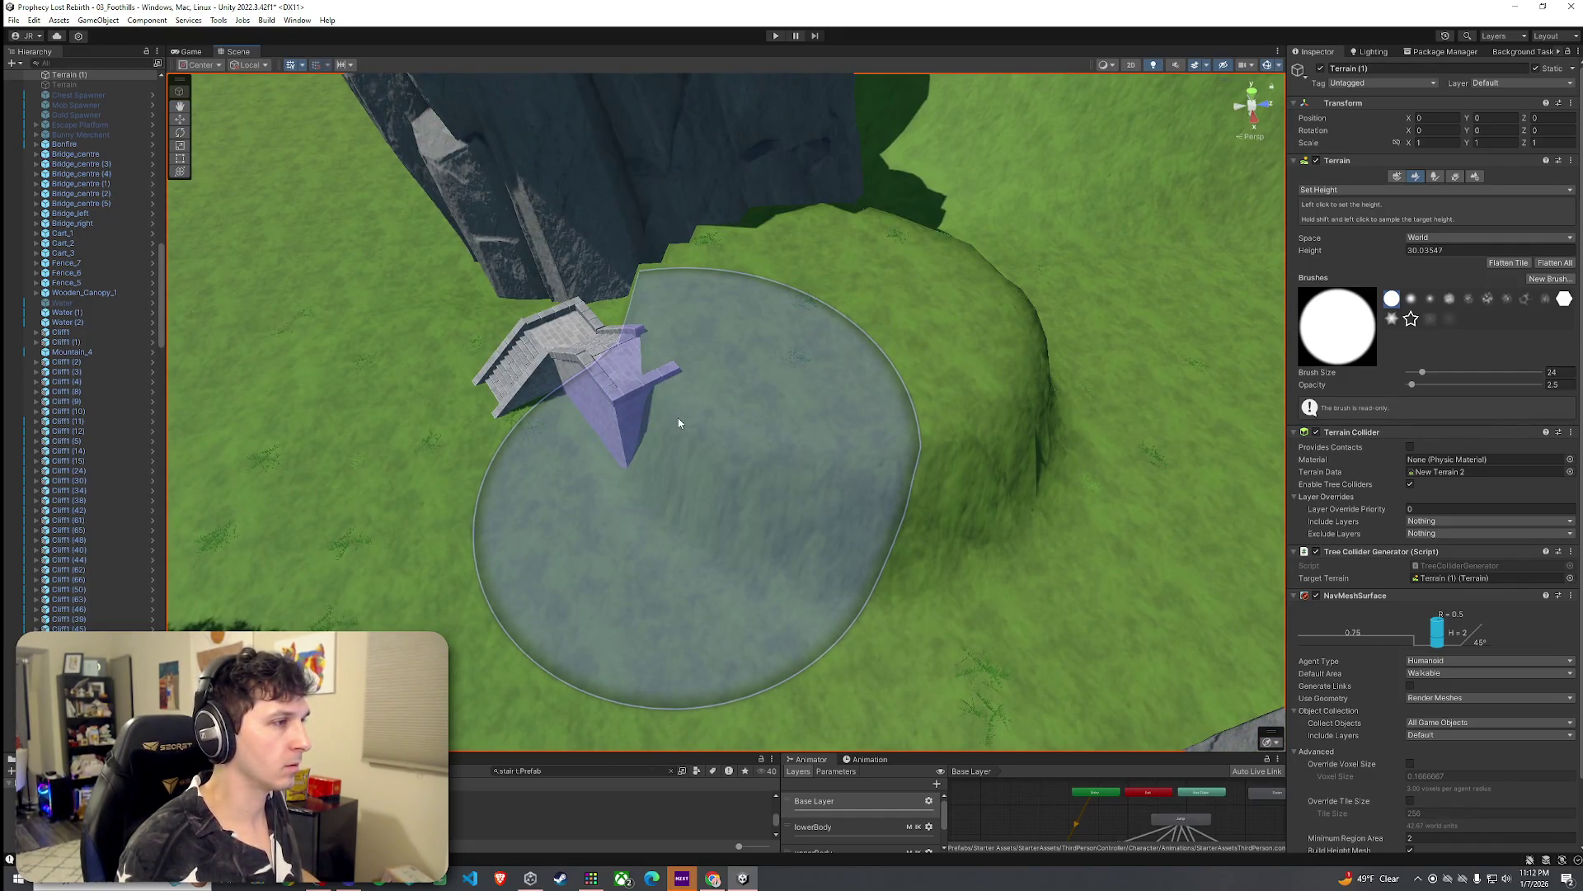
# Step: Resample about 30.45 and widen the flat plateau with steep sides around the stairs
pyautogui.keyDown('shift'); pyautogui.click(770, 377); pyautogui.keyUp('shift')
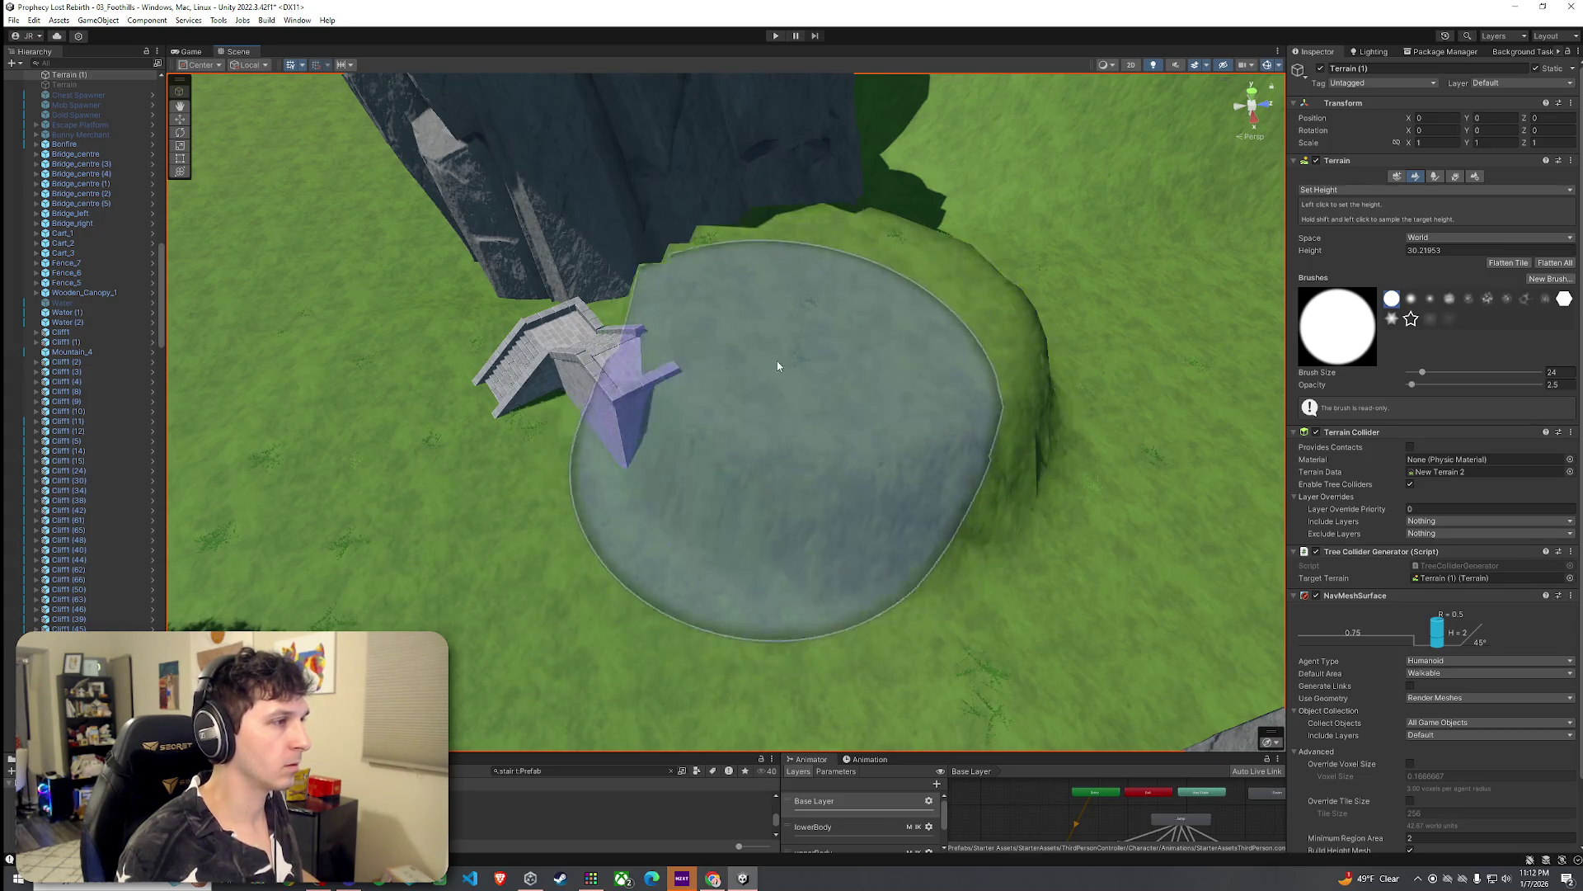
pyautogui.keyDown('shift'); pyautogui.click(711, 433); pyautogui.keyUp('shift')
pyautogui.moveTo(711, 432); pyautogui.dragTo(825, 298)
pyautogui.keyDown('shift'); pyautogui.click(696, 438); pyautogui.keyUp('shift')
pyautogui.moveTo(696, 439)
pyautogui.mouseDown()
pyautogui.moveTo(737, 363)
pyautogui.moveTo(884, 311)
pyautogui.moveTo(829, 355)
pyautogui.mouseUp()
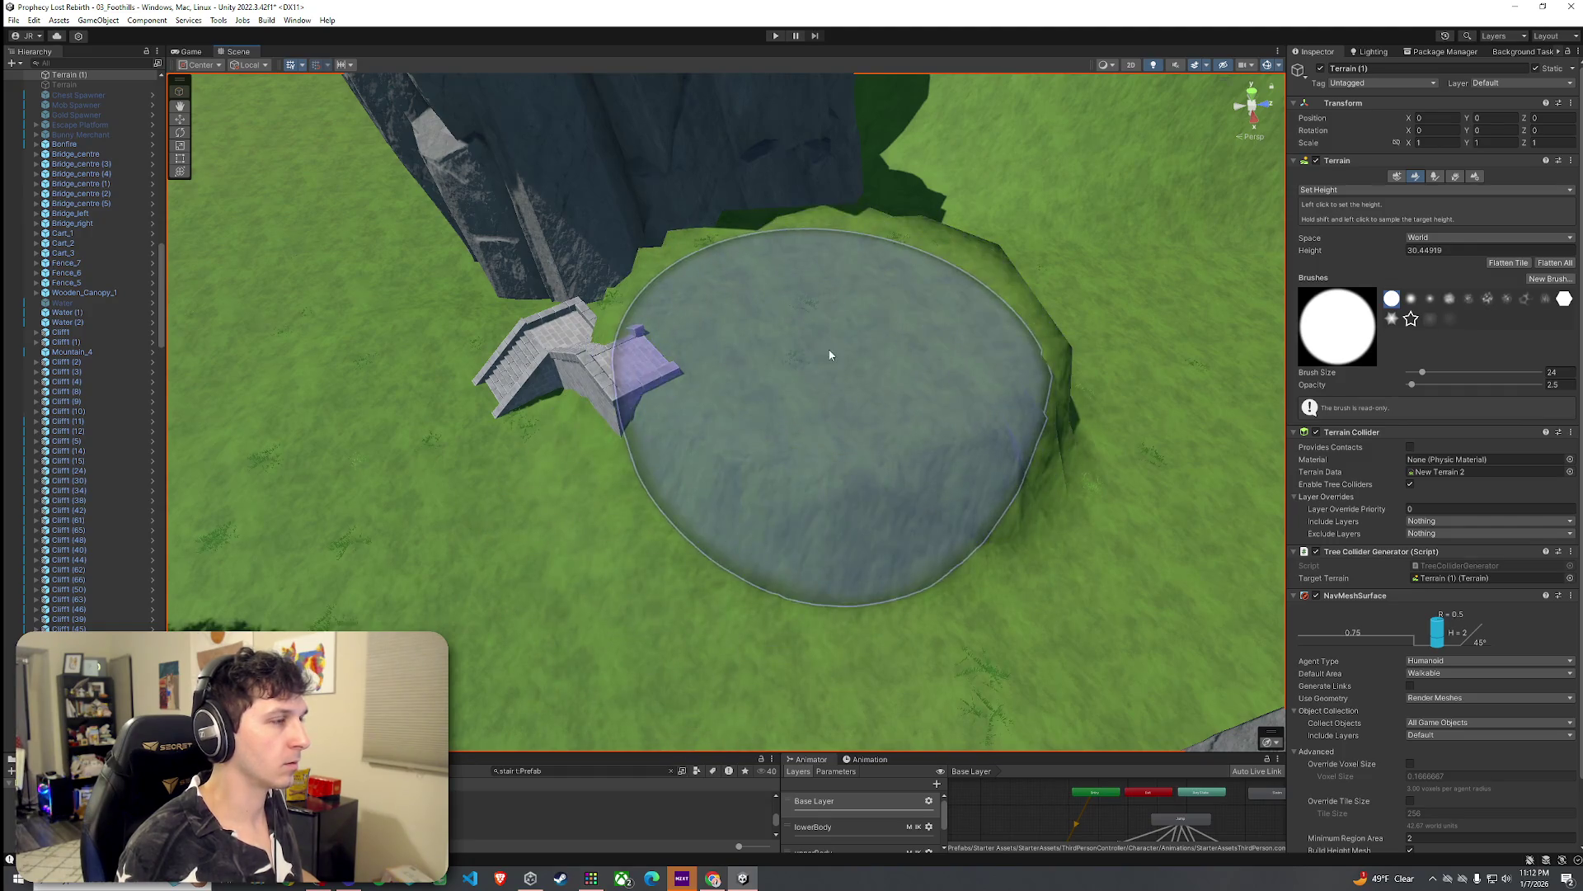
pyautogui.keyDown('shift'); pyautogui.click(714, 449); pyautogui.keyUp('shift')
pyautogui.moveTo(714, 448)
pyautogui.mouseDown()
pyautogui.moveTo(750, 339)
pyautogui.moveTo(821, 343)
pyautogui.mouseUp()
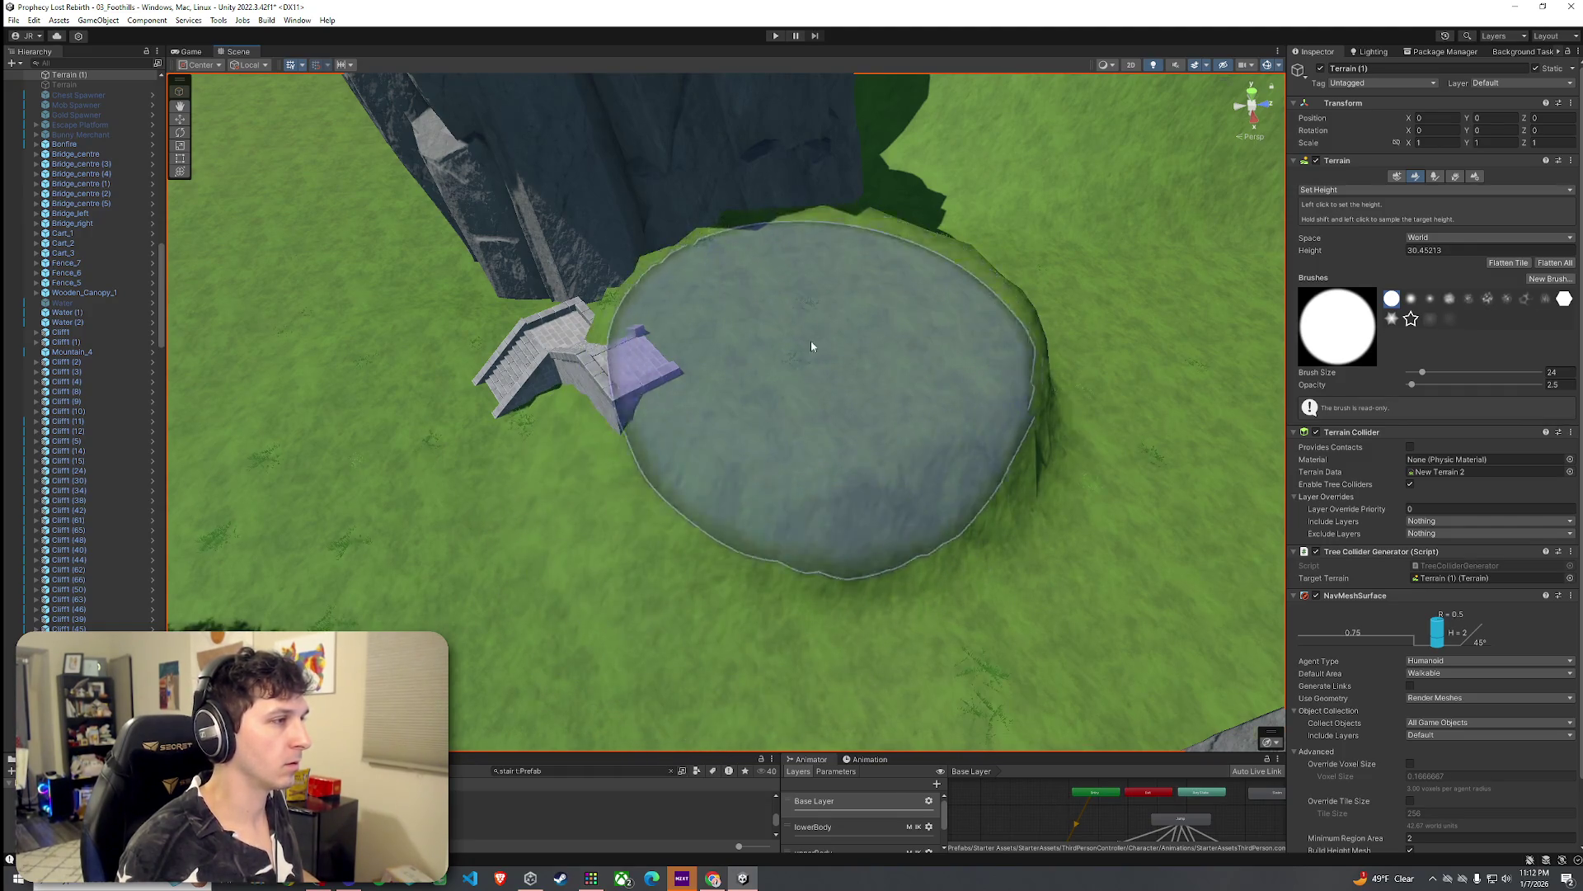
pyautogui.scroll(5, 825, 330)
pyautogui.moveTo(1037, 262)
pyautogui.mouseDown()
pyautogui.moveTo(925, 281)
pyautogui.moveTo(976, 378)
pyautogui.mouseUp()
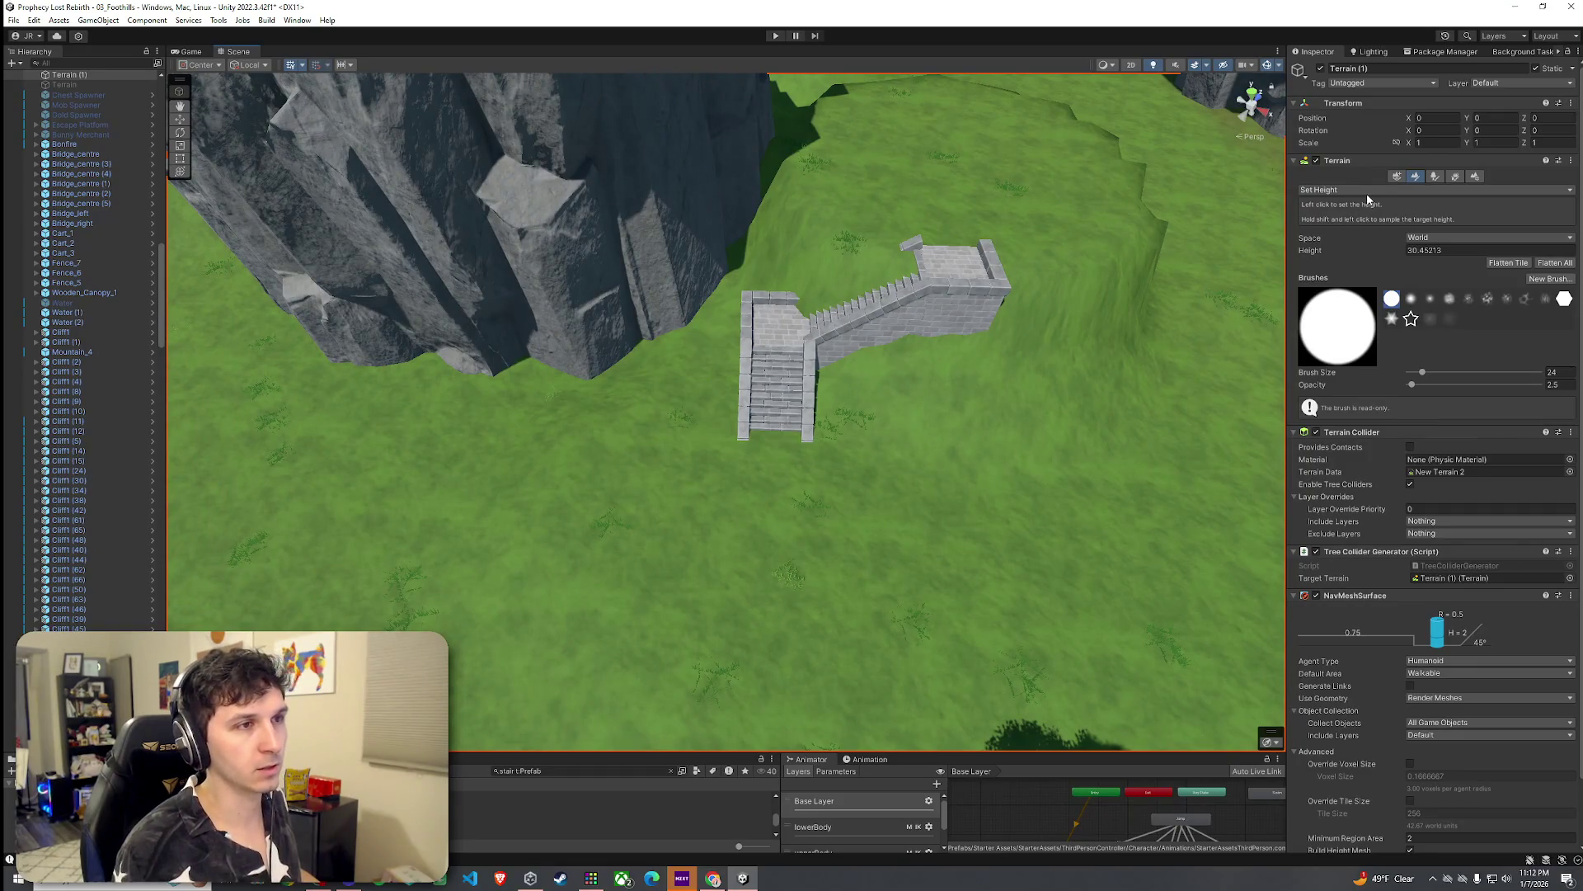
# Step: Sample the stair base height of 23.79 and flatten the ground in front of the staircase
pyautogui.click(1367, 191)
pyautogui.click(912, 512)
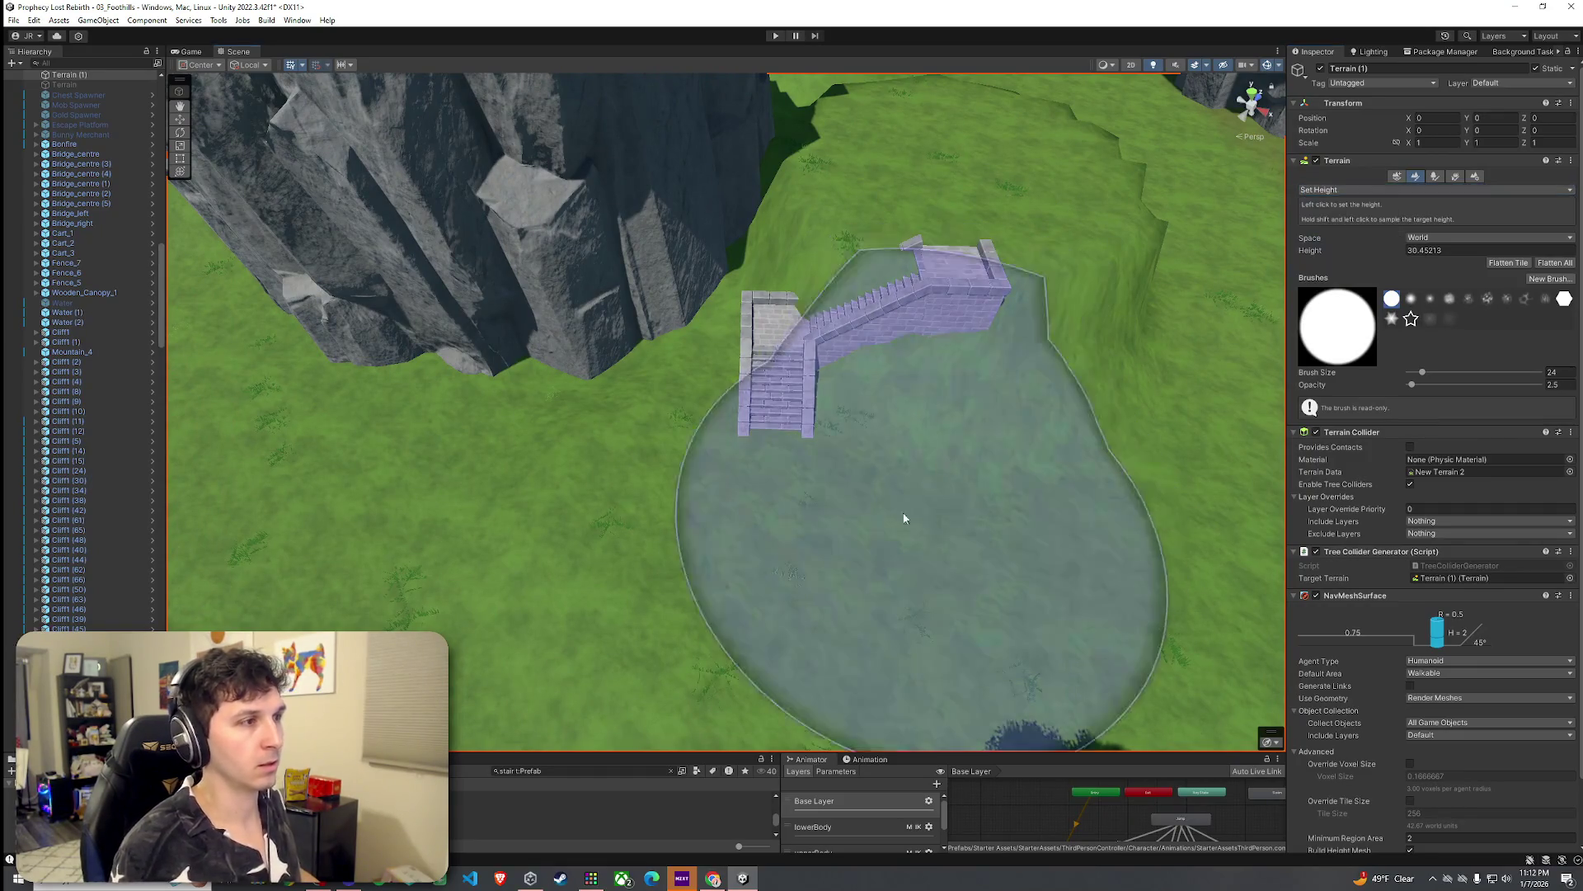
pyautogui.keyDown('shift'); pyautogui.click(925, 548); pyautogui.keyUp('shift')
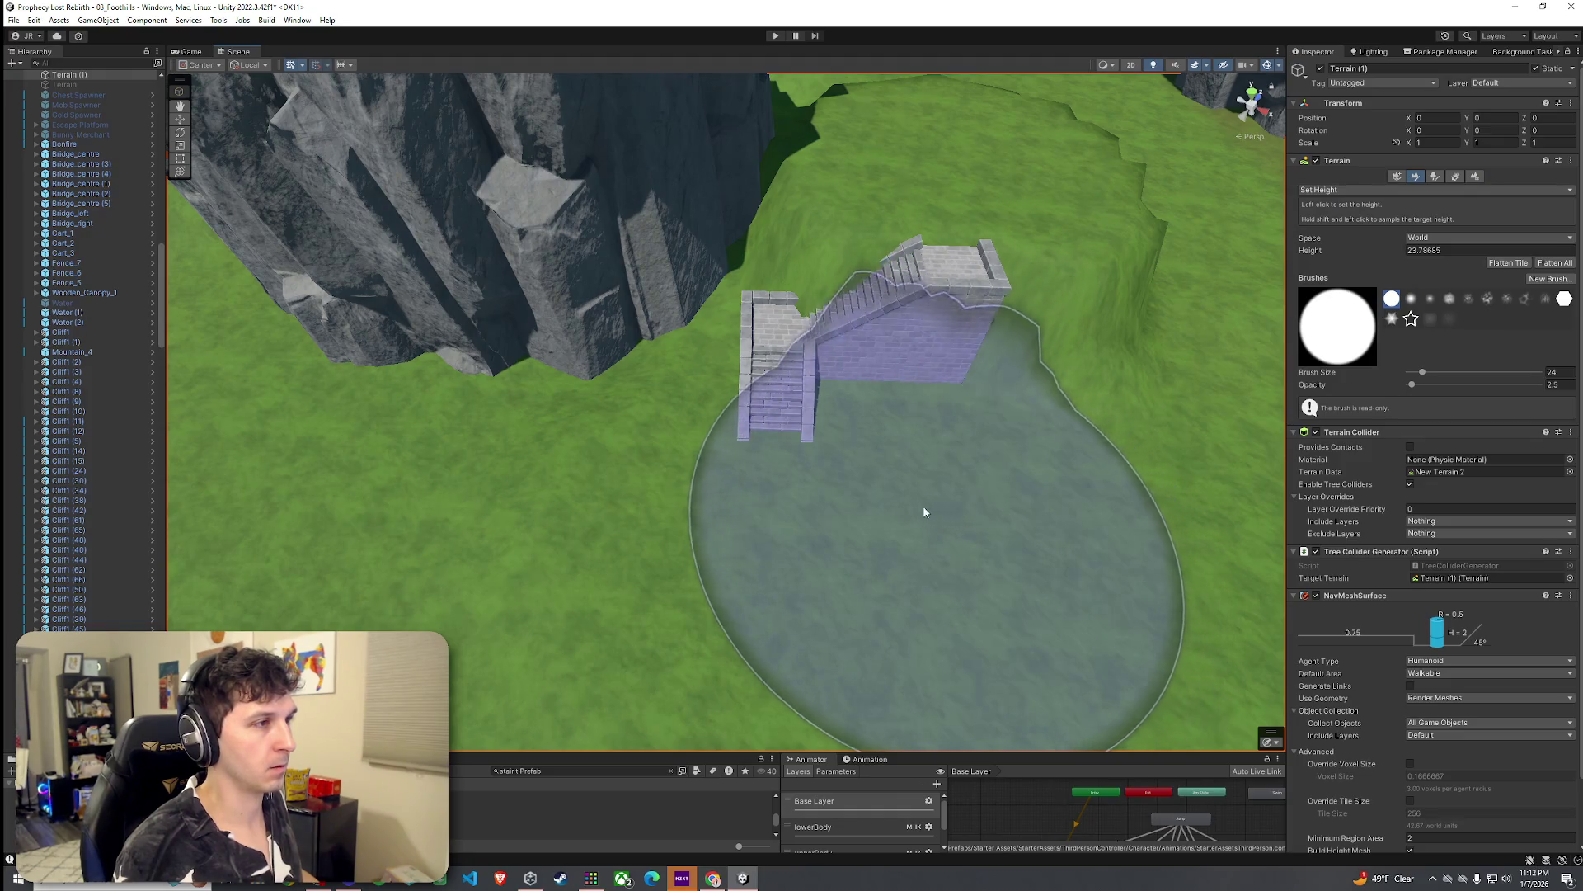
pyautogui.moveTo(761, 488)
pyautogui.mouseDown()
pyautogui.moveTo(937, 477)
pyautogui.moveTo(1007, 511)
pyautogui.moveTo(926, 505)
pyautogui.moveTo(1090, 521)
pyautogui.moveTo(1025, 495)
pyautogui.moveTo(784, 541)
pyautogui.moveTo(1266, 341)
pyautogui.mouseUp()
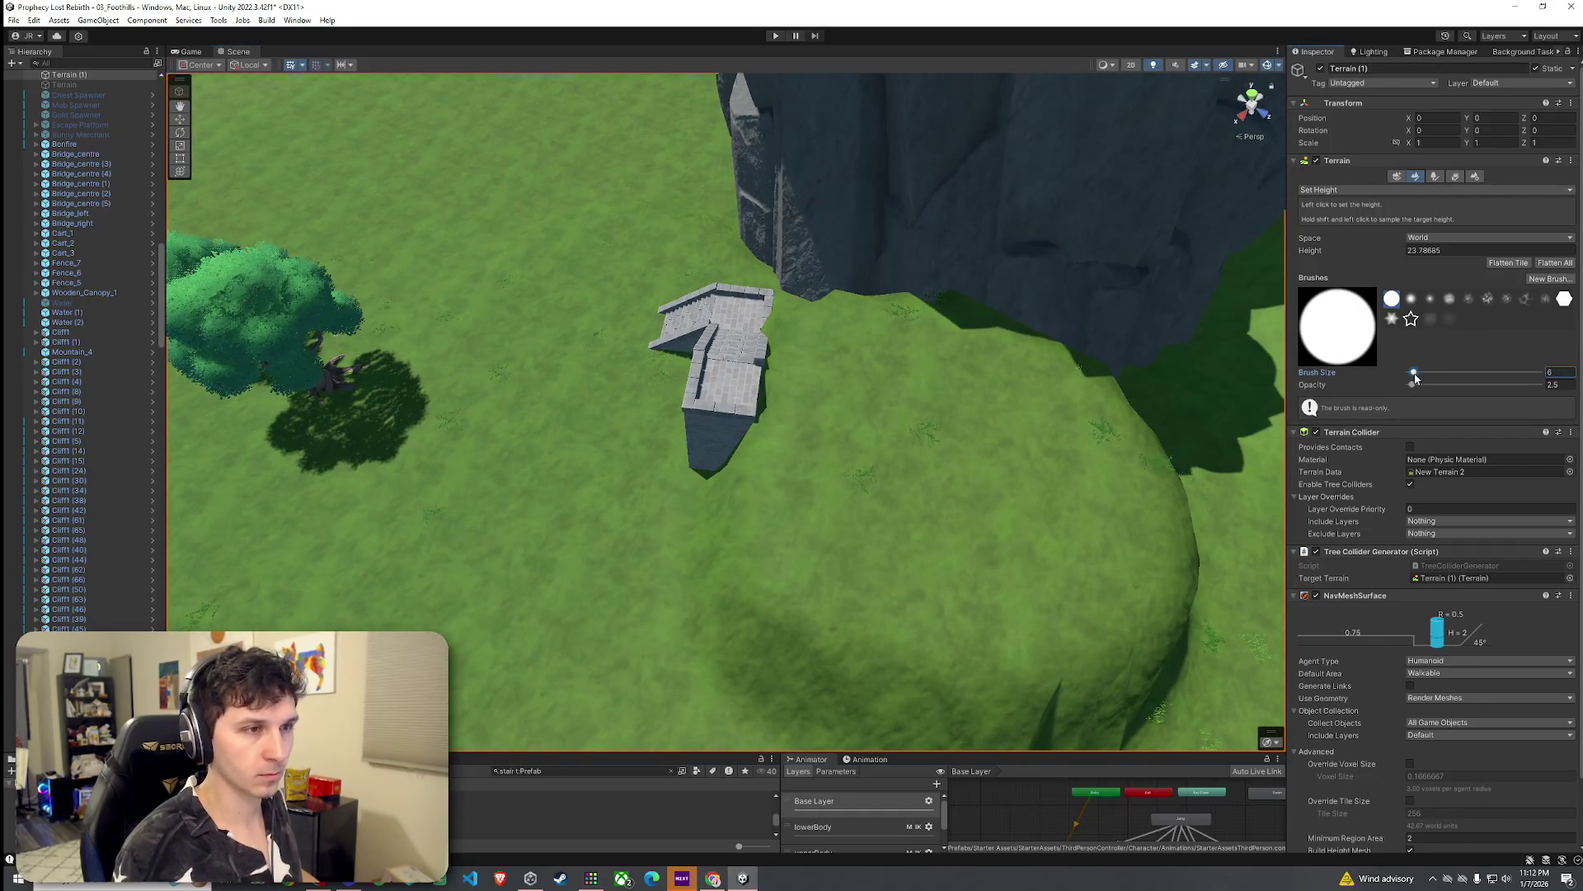
pyautogui.keyDown('shift'); pyautogui.click(840, 406); pyautogui.keyUp('shift')
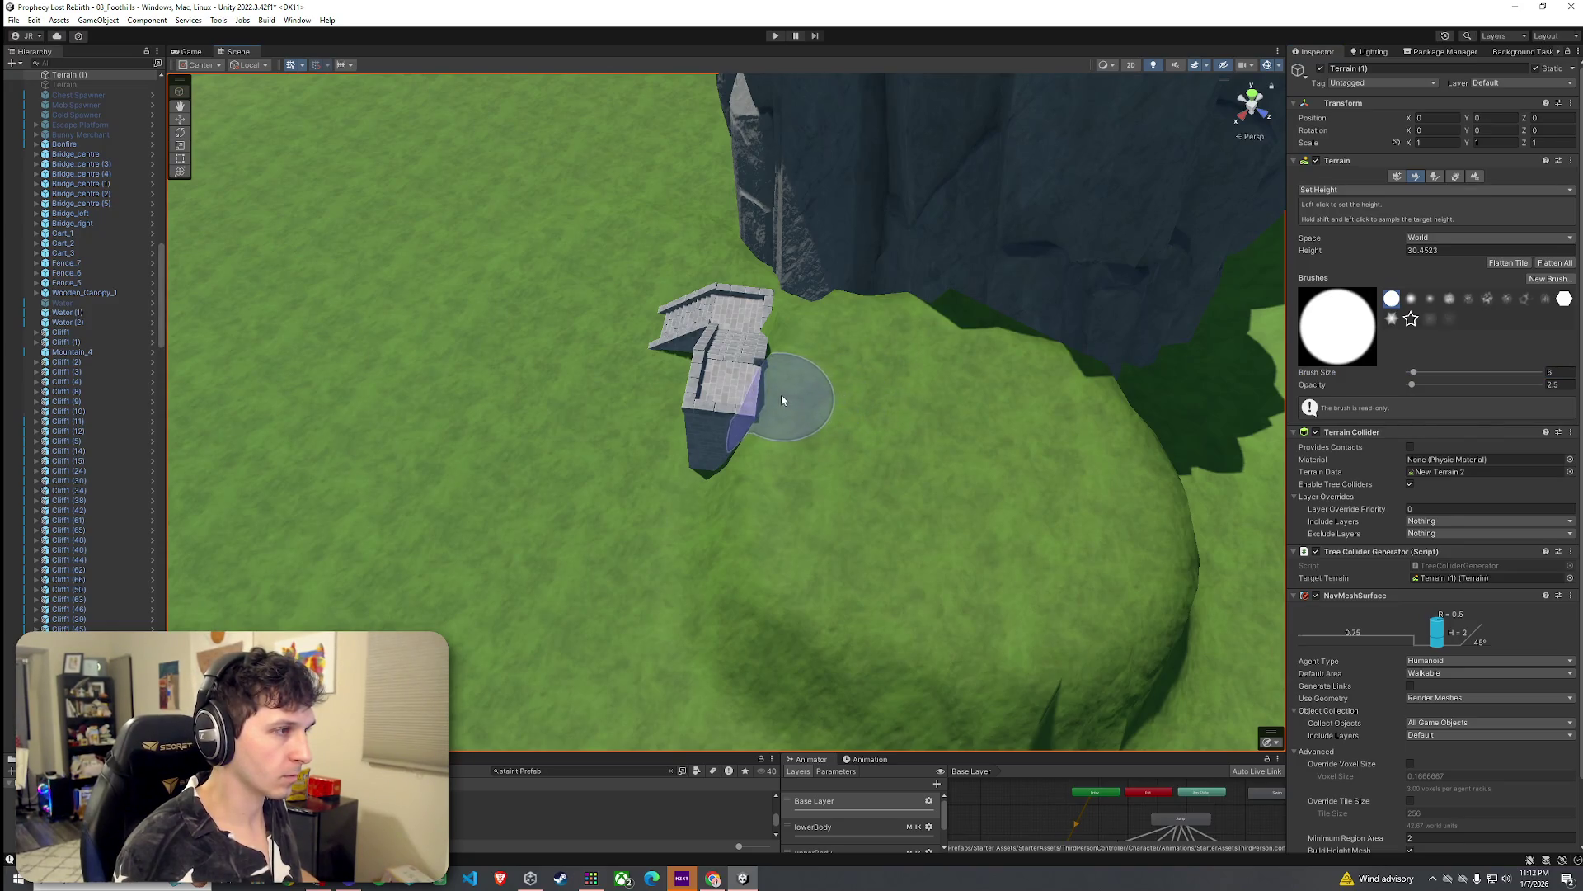
pyautogui.moveTo(789, 354)
pyautogui.mouseDown()
pyautogui.moveTo(824, 379)
pyautogui.moveTo(819, 351)
pyautogui.moveTo(1193, 355)
pyautogui.moveTo(1154, 305)
pyautogui.mouseUp()
pyautogui.moveTo(1536, 282)
pyautogui.mouseDown()
pyautogui.moveTo(1174, 322)
pyautogui.moveTo(1163, 360)
pyautogui.mouseUp()
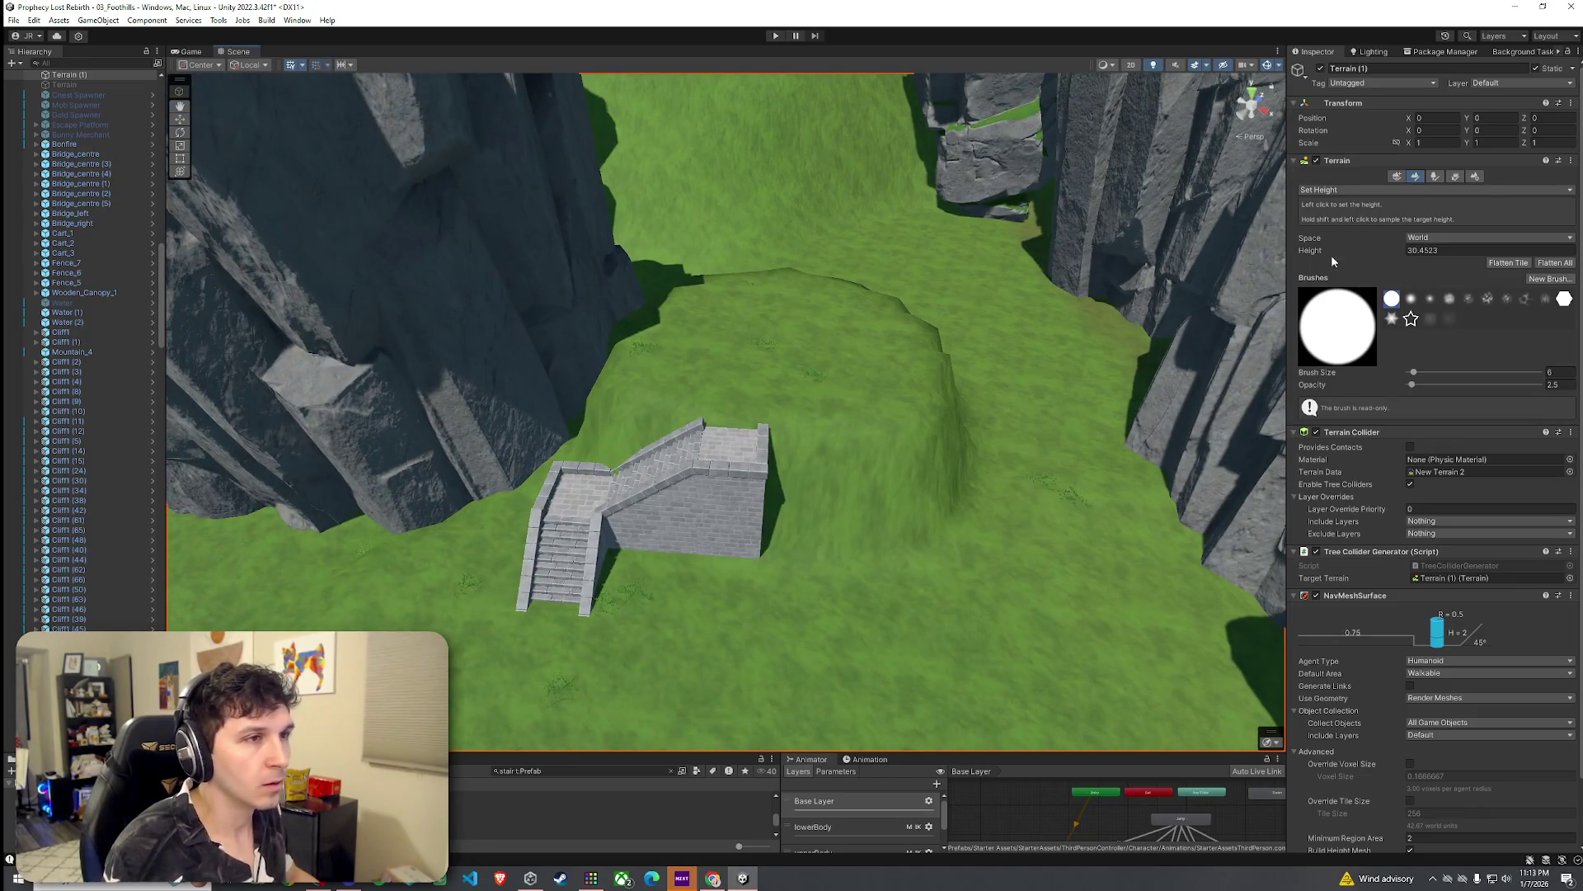
# Step: Keep Set Height, raise the brush Opacity, and view the stairs, grass and cliffs
pyautogui.click(1344, 190)
pyautogui.click(1340, 233)
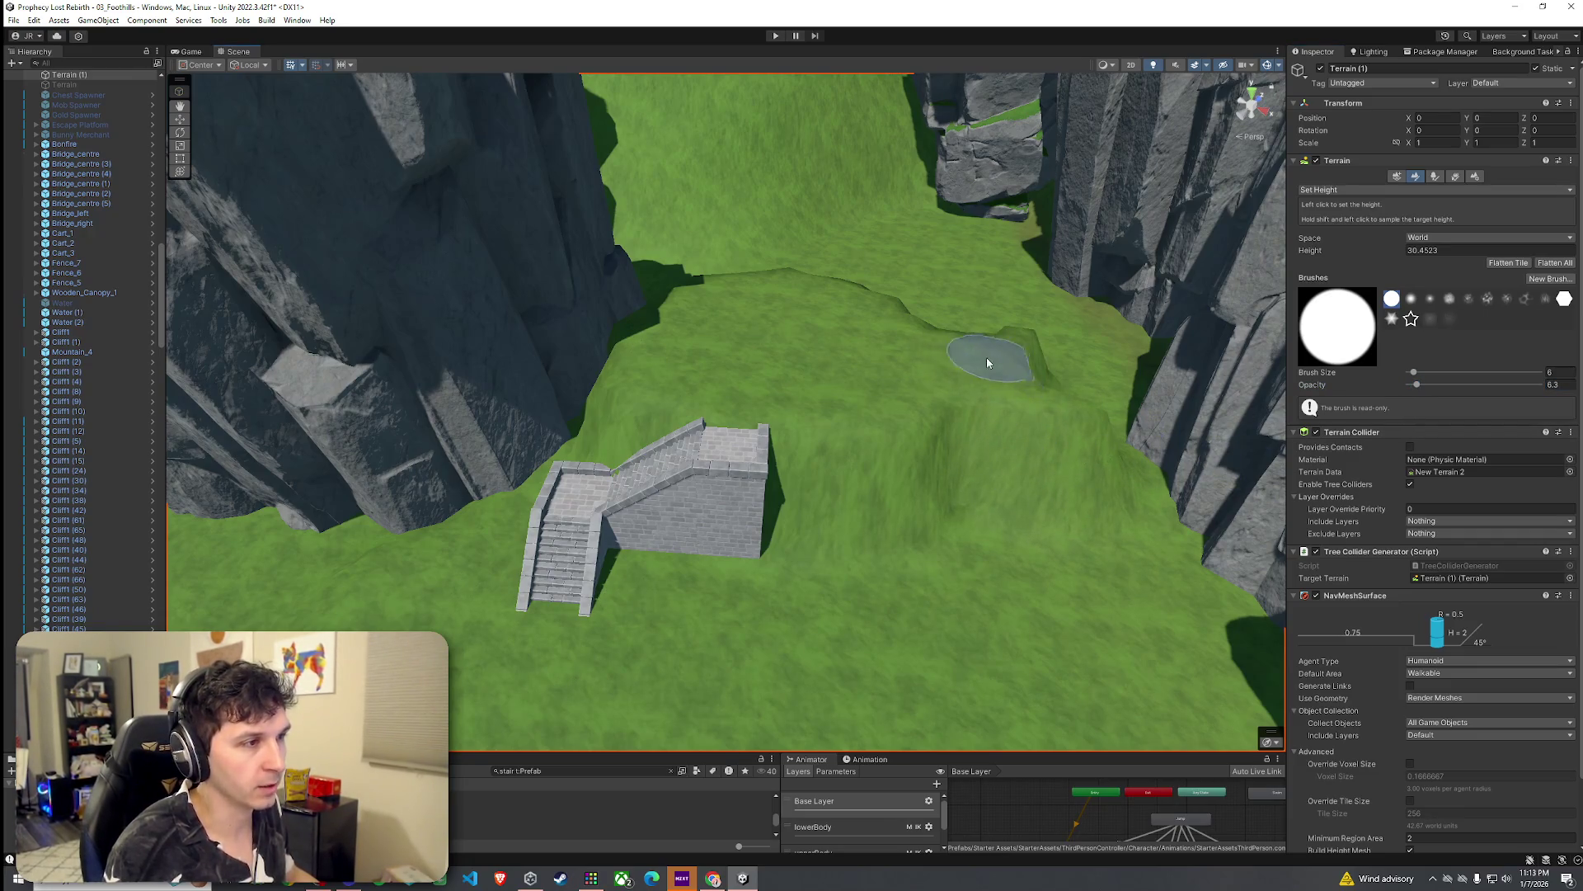
pyautogui.moveTo(1415, 375); pyautogui.dragTo(1424, 373)
pyautogui.moveTo(979, 364)
pyautogui.mouseDown()
pyautogui.moveTo(1184, 453)
pyautogui.moveTo(702, 271)
pyautogui.moveTo(678, 220)
pyautogui.moveTo(709, 203)
pyautogui.moveTo(671, 233)
pyautogui.moveTo(685, 247)
pyautogui.moveTo(640, 225)
pyautogui.moveTo(750, 353)
pyautogui.moveTo(694, 477)
pyautogui.moveTo(749, 212)
pyautogui.moveTo(1138, 353)
pyautogui.moveTo(1131, 388)
pyautogui.mouseUp()
pyautogui.moveTo(943, 388)
pyautogui.mouseDown()
pyautogui.moveTo(813, 308)
pyautogui.moveTo(784, 272)
pyautogui.moveTo(790, 236)
pyautogui.moveTo(700, 240)
pyautogui.moveTo(693, 296)
pyautogui.moveTo(725, 304)
pyautogui.moveTo(858, 234)
pyautogui.moveTo(996, 191)
pyautogui.moveTo(1268, 247)
pyautogui.mouseUp()
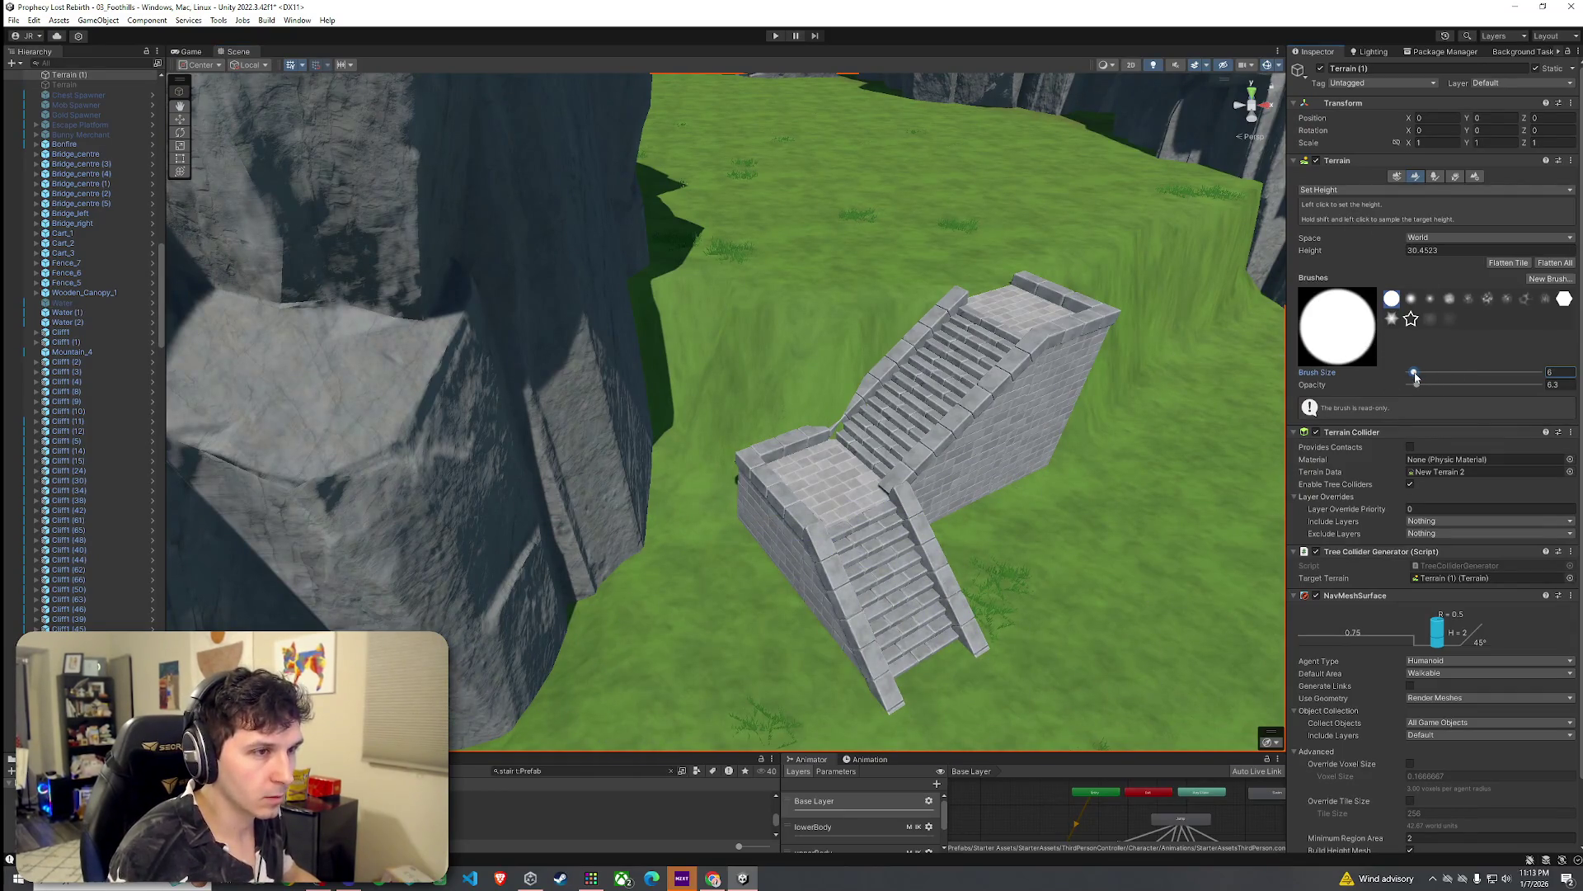
# Step: Sample the stair-base height, orbit around the staircase, and select SM_stairs_module_02
pyautogui.keyDown('shift'); pyautogui.click(778, 614); pyautogui.keyUp('shift')
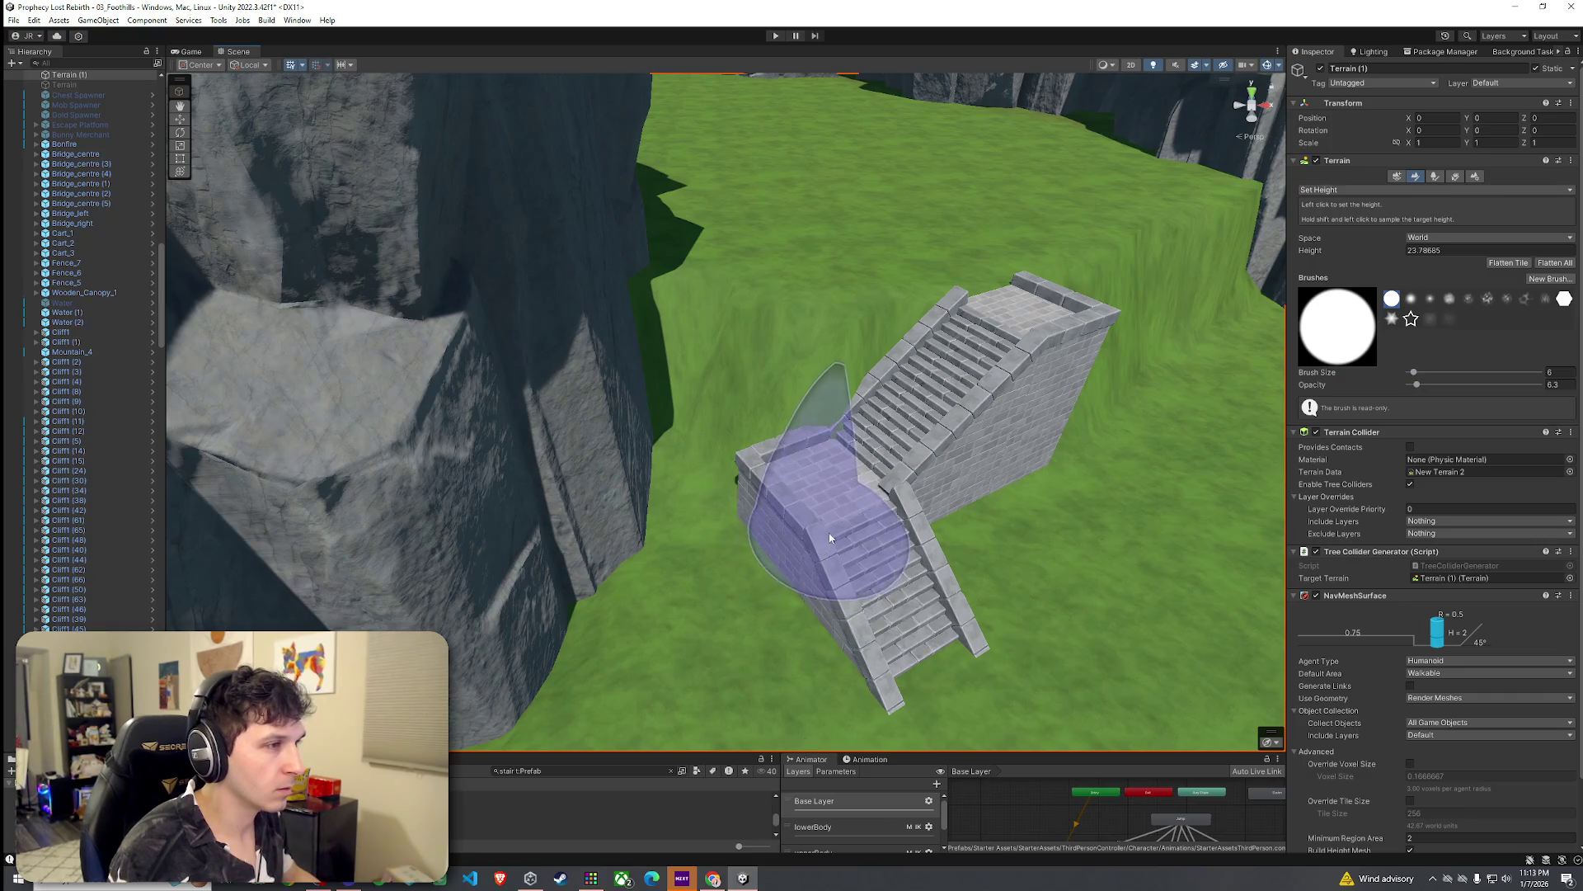
pyautogui.moveTo(849, 548)
pyautogui.mouseDown()
pyautogui.moveTo(901, 523)
pyautogui.moveTo(815, 515)
pyautogui.moveTo(1000, 544)
pyautogui.moveTo(886, 387)
pyautogui.moveTo(774, 470)
pyautogui.moveTo(462, 512)
pyautogui.moveTo(836, 544)
pyautogui.moveTo(783, 564)
pyautogui.mouseUp()
pyautogui.click(781, 566)
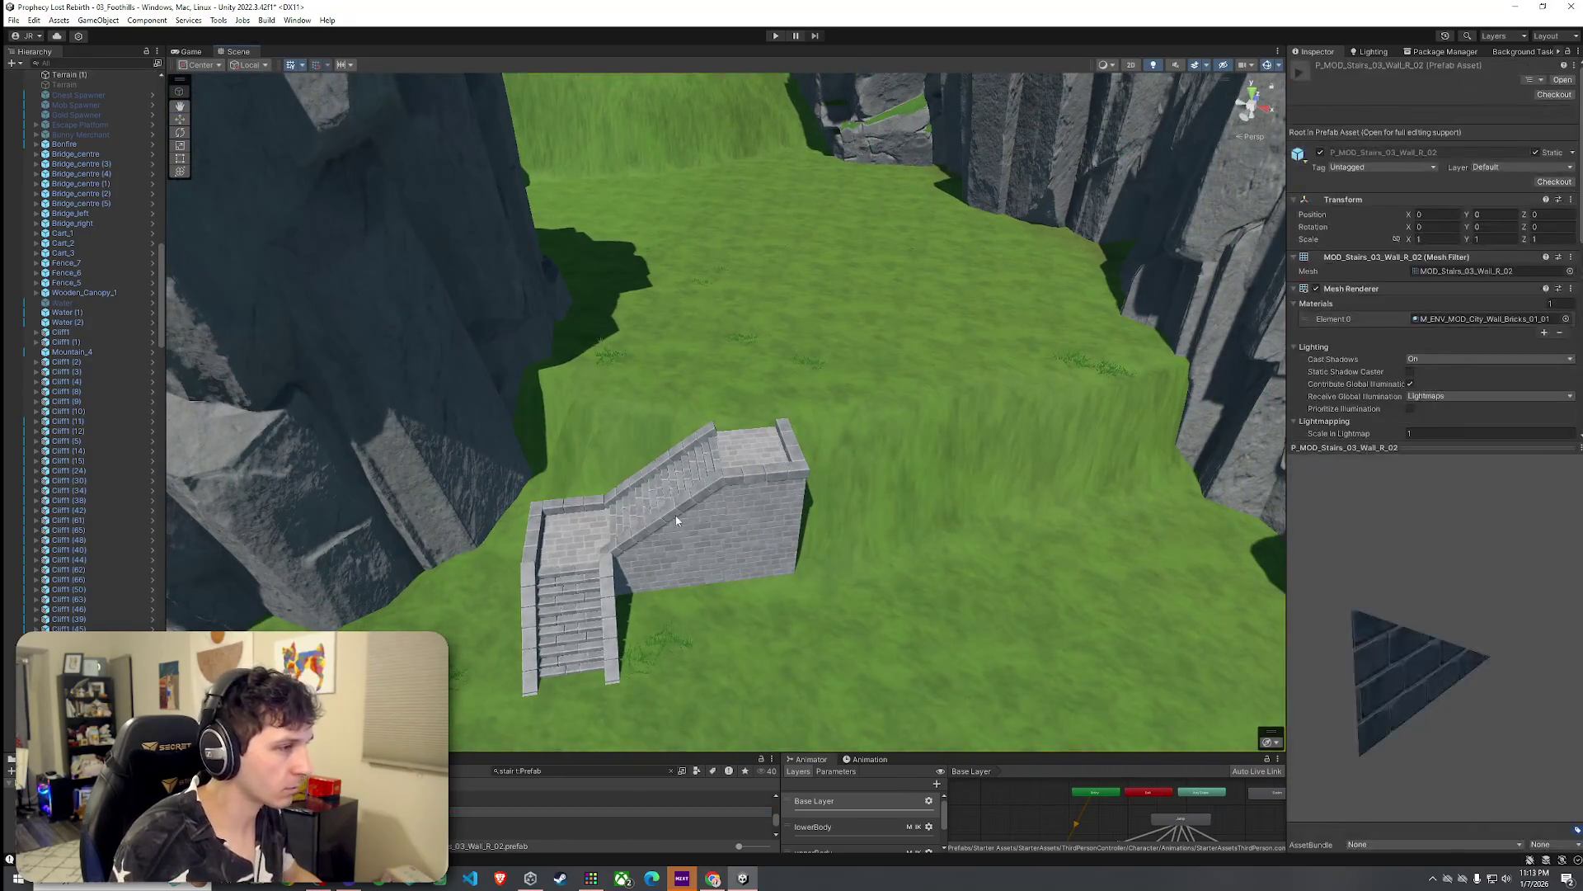
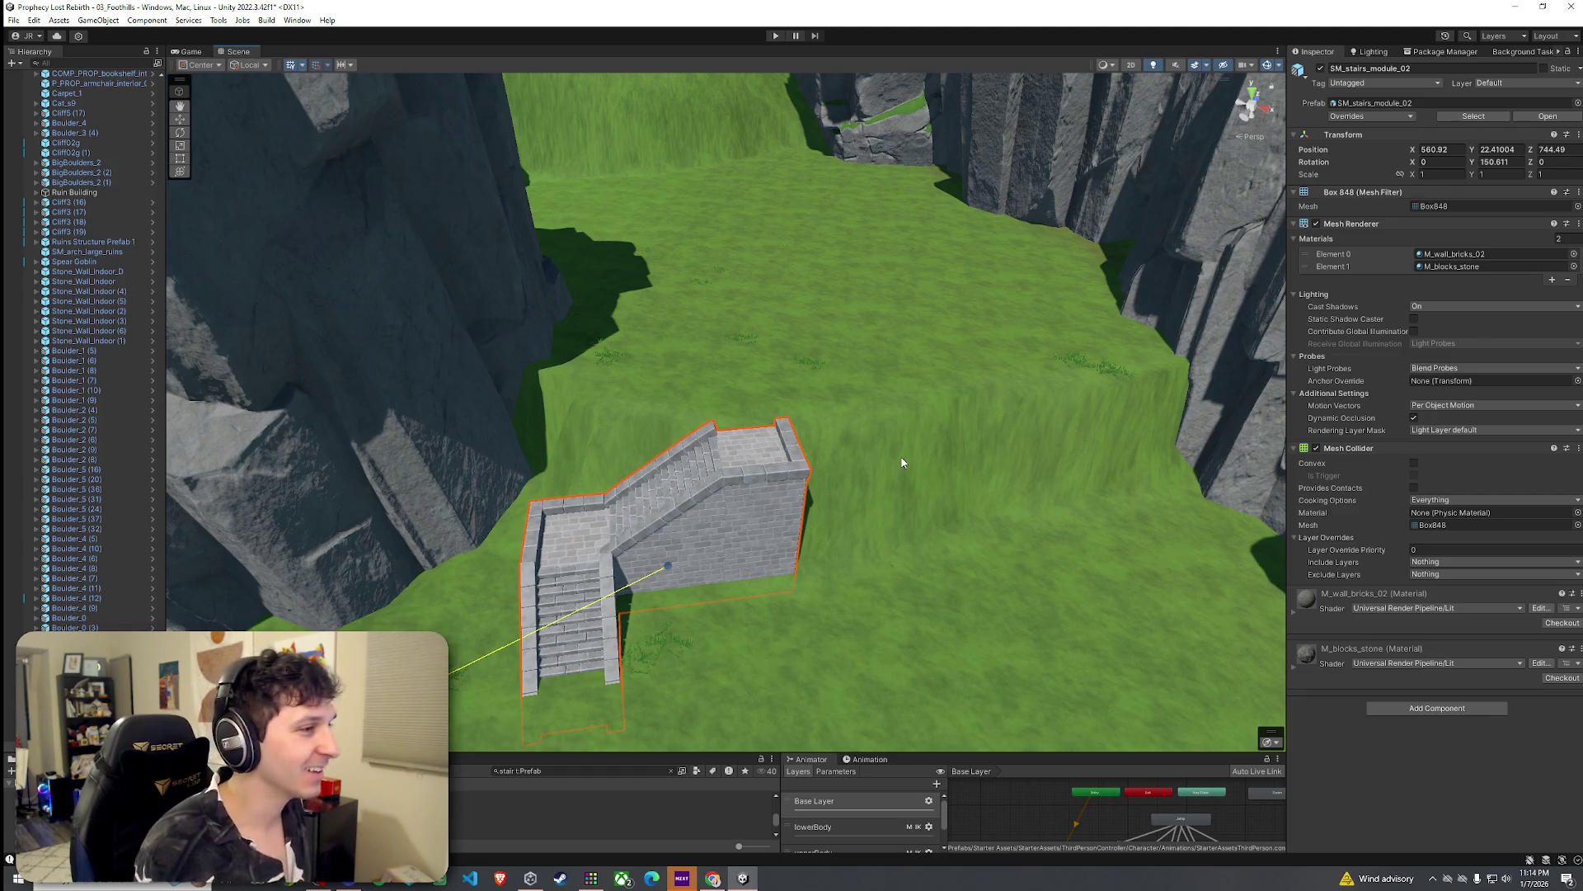
# Step: Inspect the placed stair module from close-up and pulled-back views
pyautogui.moveTo(883, 437); pyautogui.dragTo(841, 428)
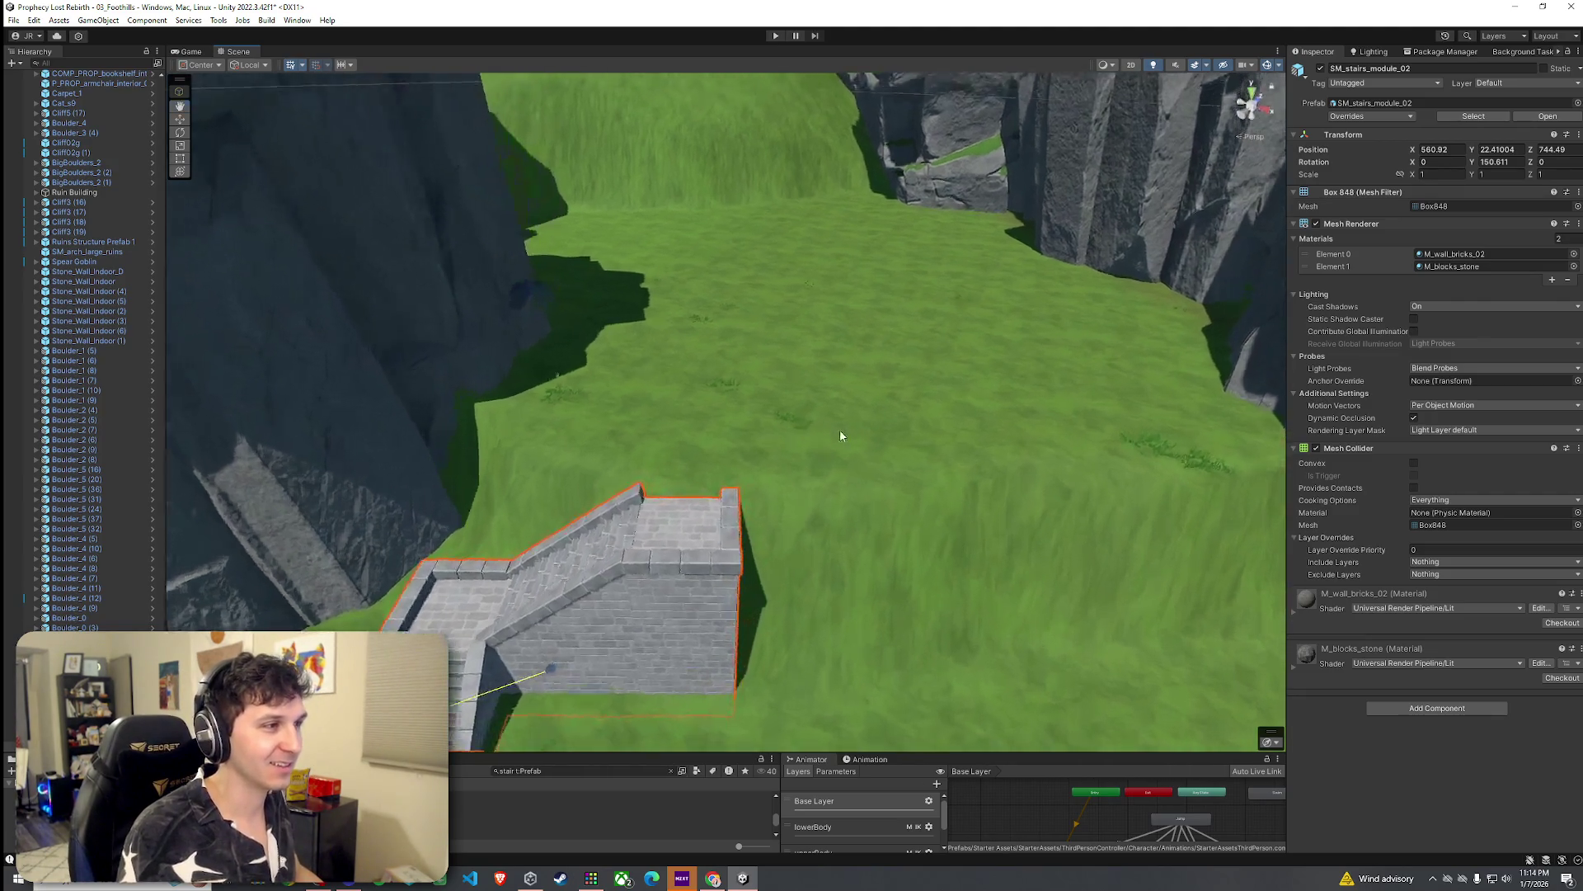
pyautogui.click(841, 429)
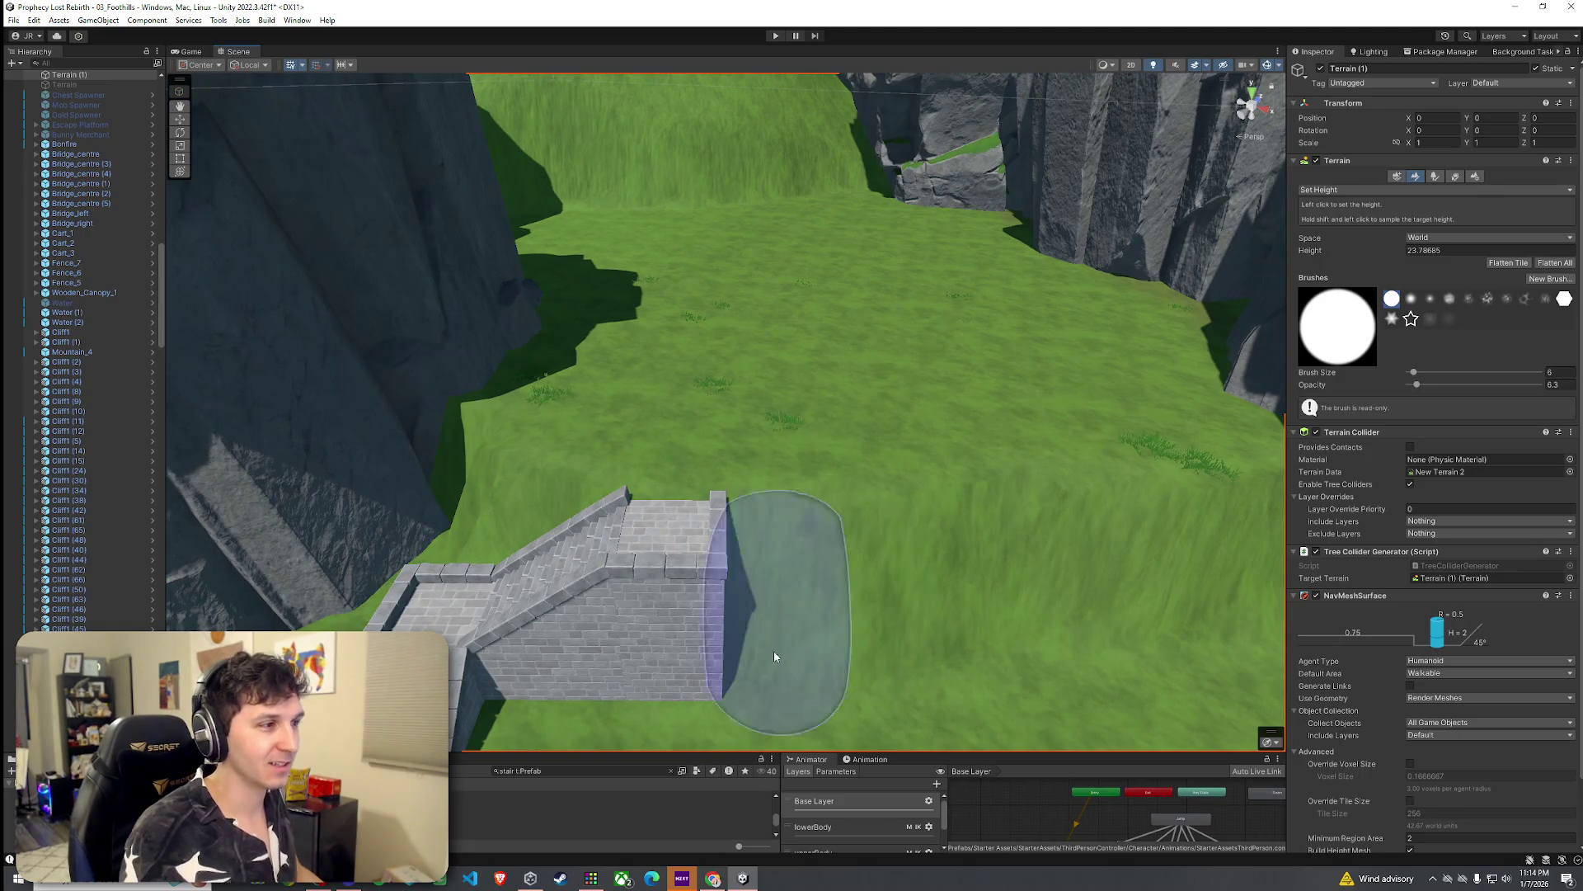
pyautogui.click(694, 805)
pyautogui.click(676, 577)
pyautogui.moveTo(676, 577); pyautogui.dragTo(709, 606)
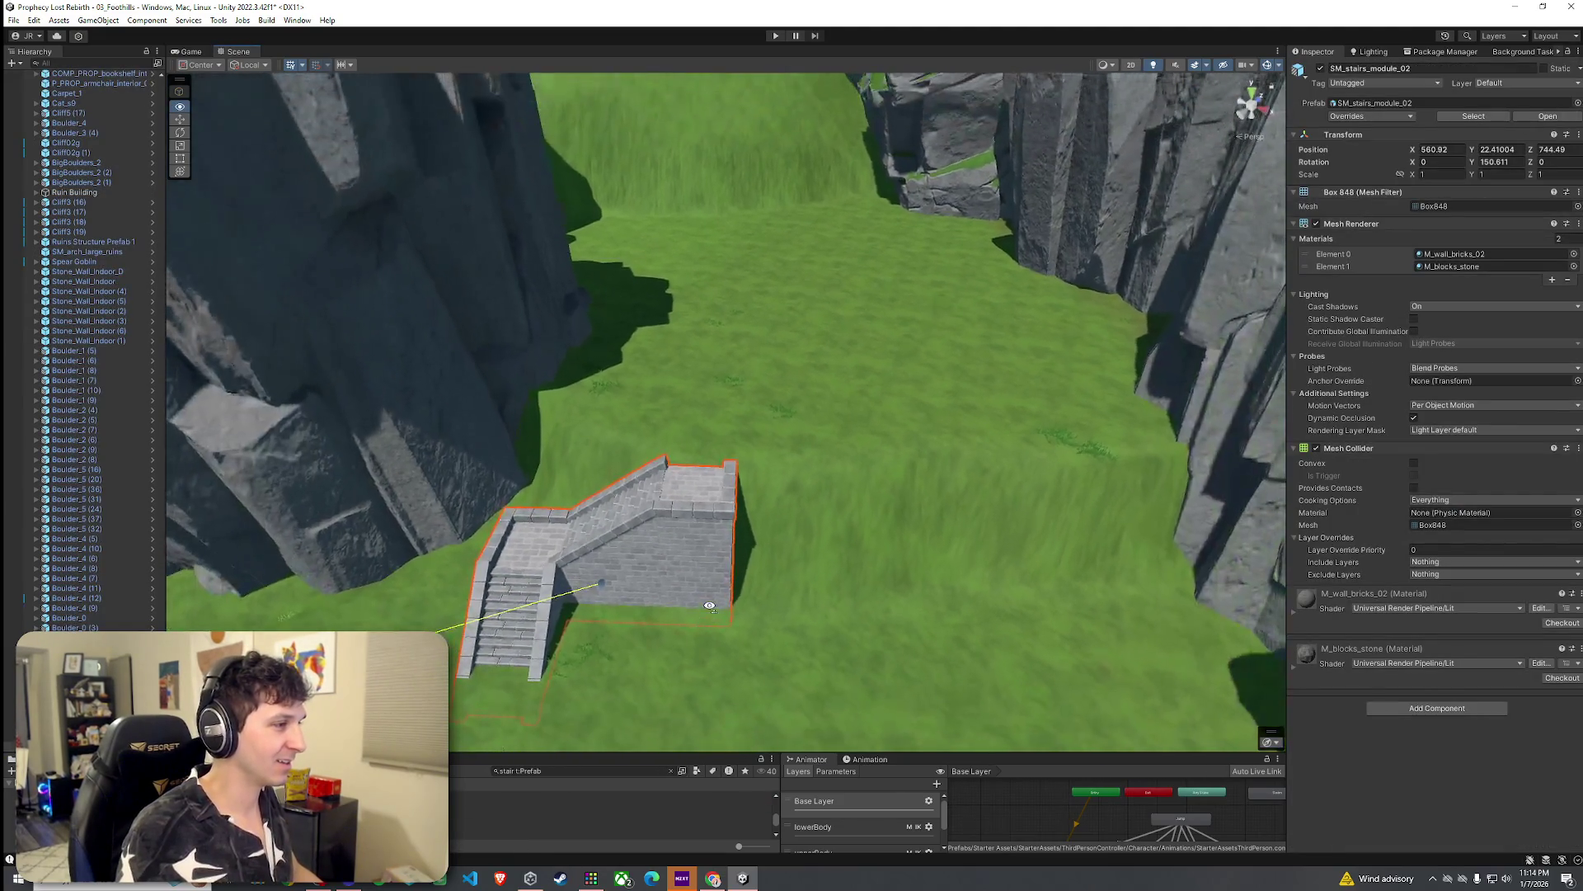
pyautogui.moveTo(599, 561); pyautogui.dragTo(1328, 258)
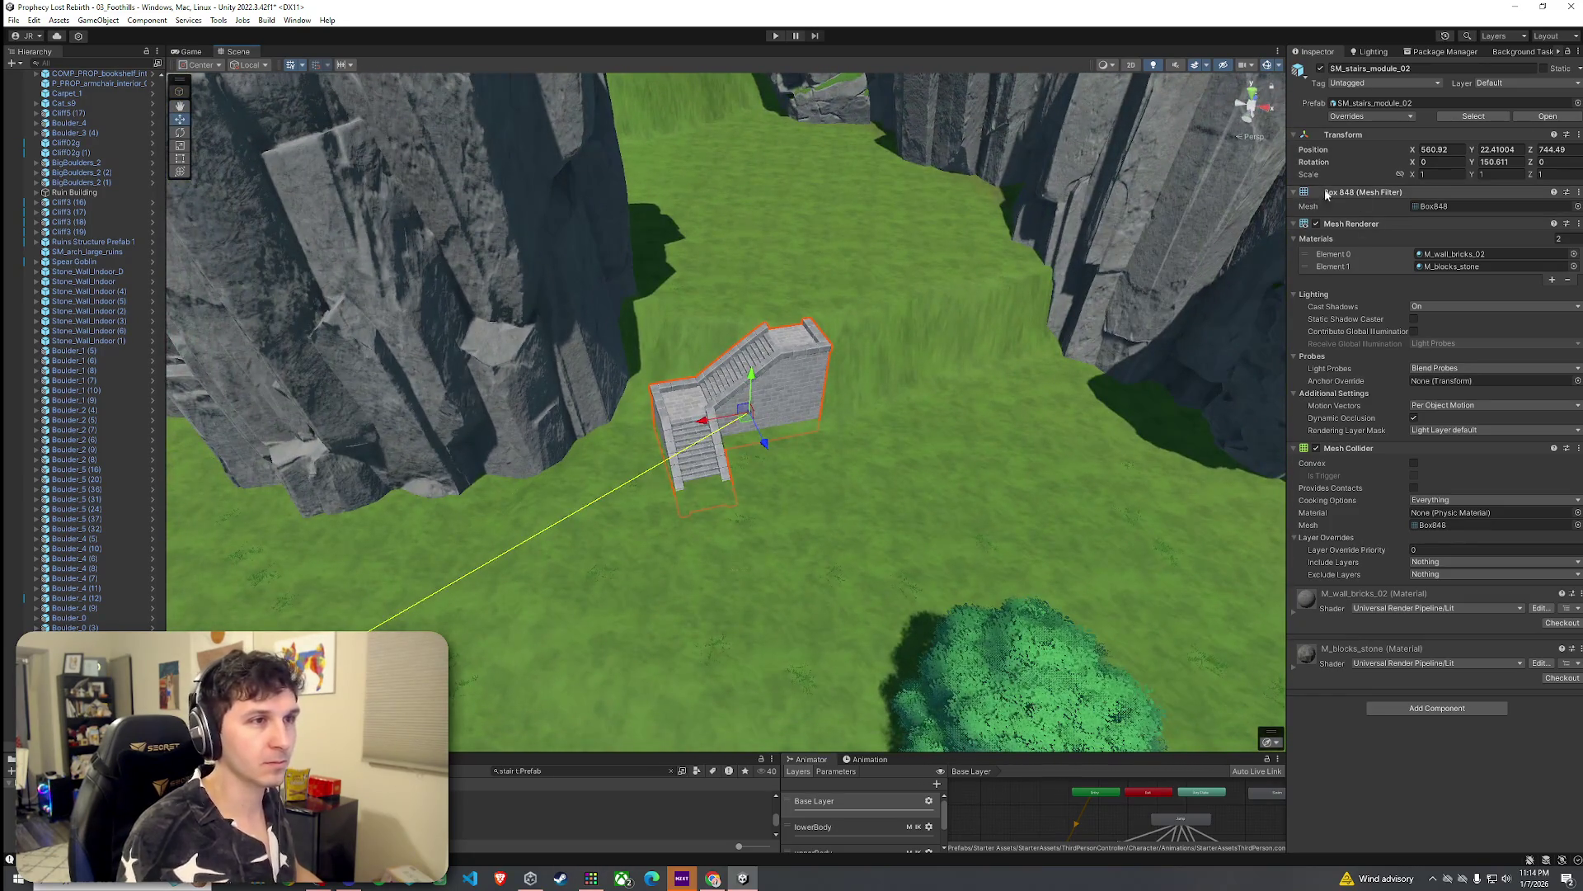
# Step: Select the valley terrain and bring up its Paint Terrain sculpting modes
pyautogui.click(1039, 461)
pyautogui.click(1418, 176)
pyautogui.click(1402, 189)
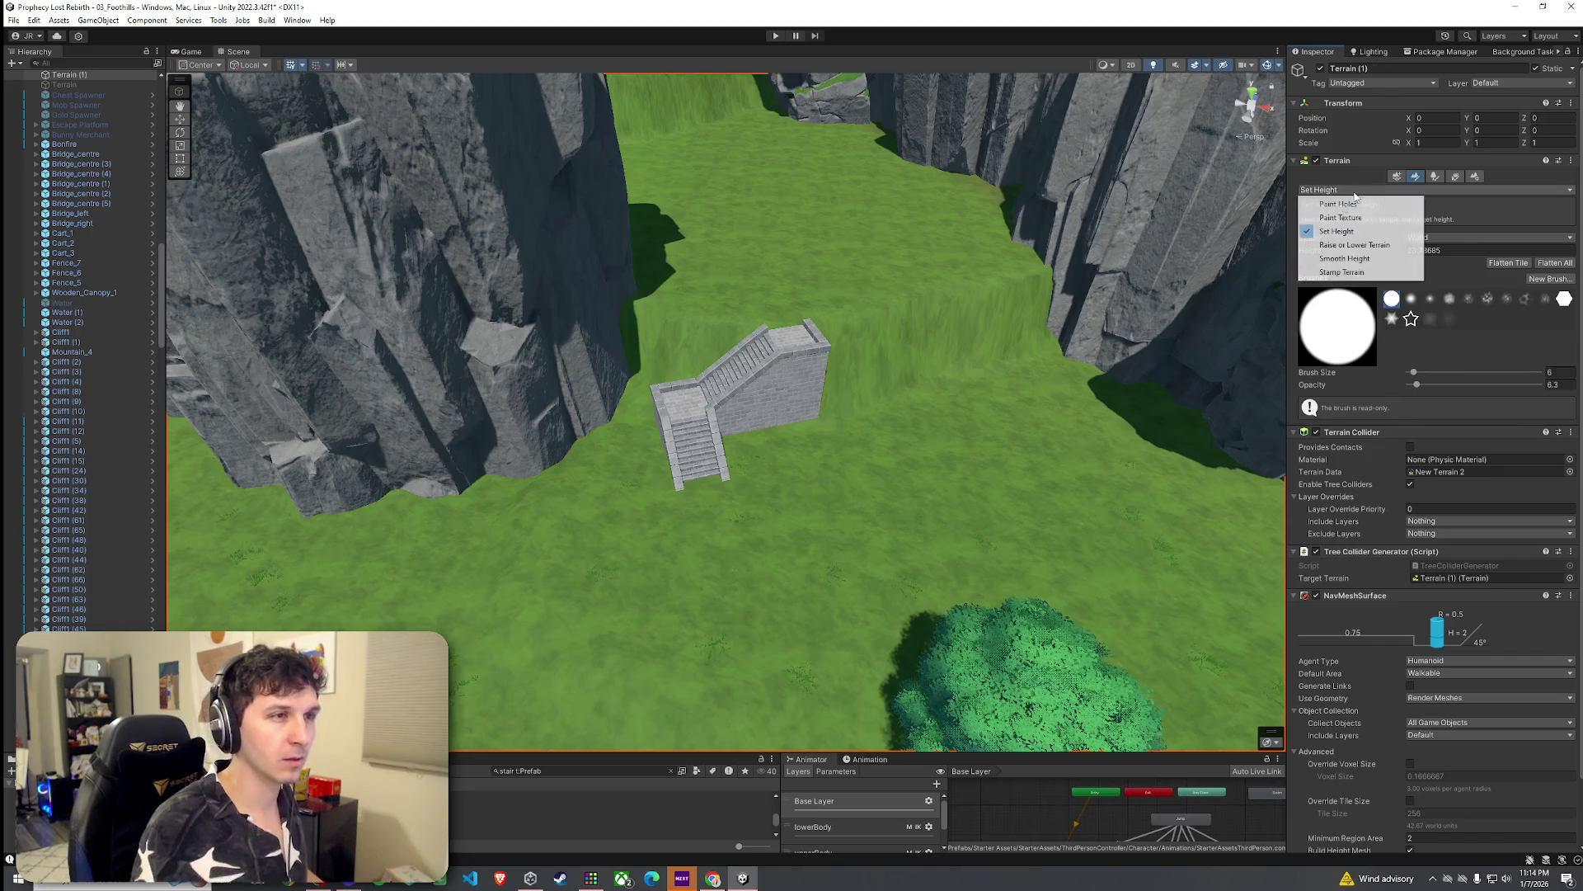
# Step: Choose Set Height and sample 22.54166 from the ground near the stairs
pyautogui.click(1331, 231)
pyautogui.moveTo(932, 481)
pyautogui.mouseDown()
pyautogui.moveTo(672, 484)
pyautogui.moveTo(1085, 382)
pyautogui.moveTo(825, 515)
pyautogui.moveTo(732, 601)
pyautogui.mouseUp()
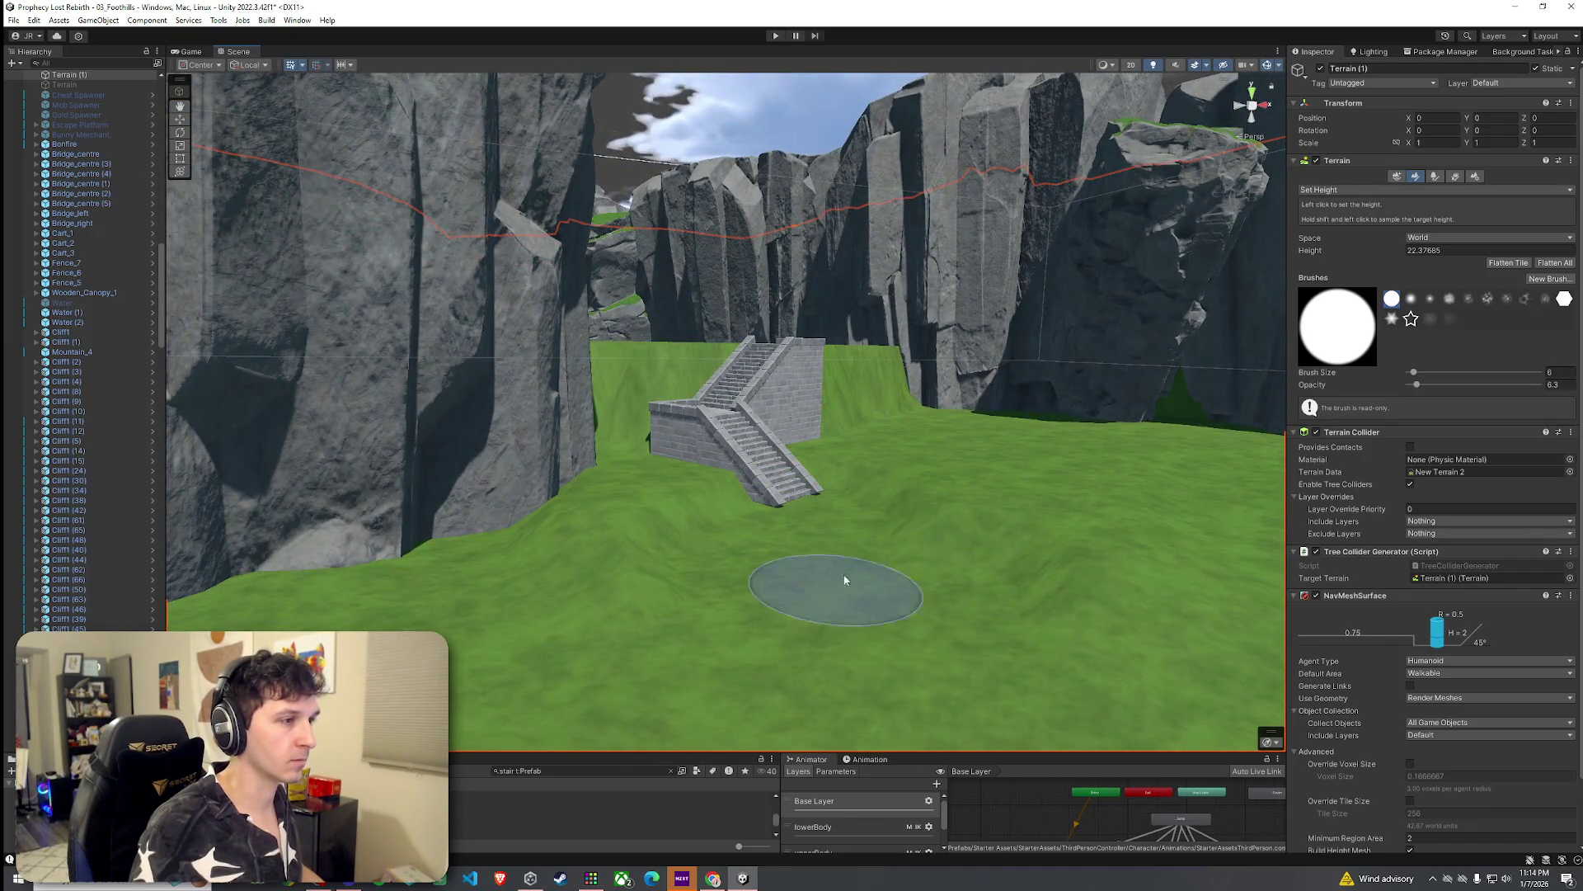
pyautogui.keyDown('shift'); pyautogui.click(669, 611); pyautogui.keyUp('shift')
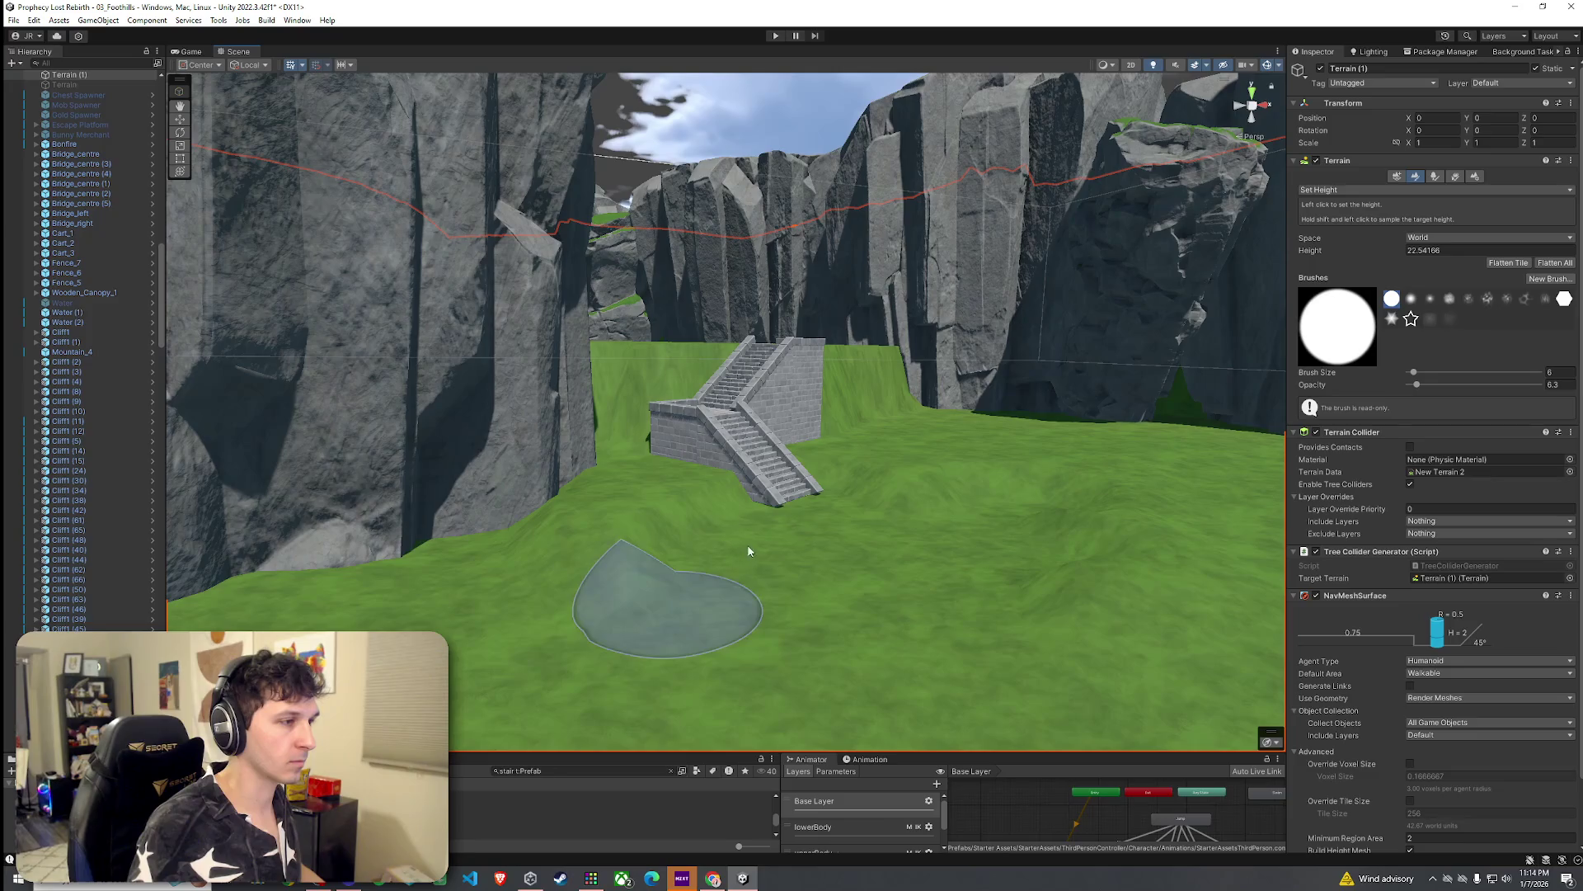
# Step: Undo two strokes that hid the trees and grass, then switch to Smooth Height
pyautogui.moveTo(705, 546)
pyautogui.mouseDown()
pyautogui.moveTo(795, 576)
pyautogui.moveTo(669, 567)
pyautogui.mouseUp()
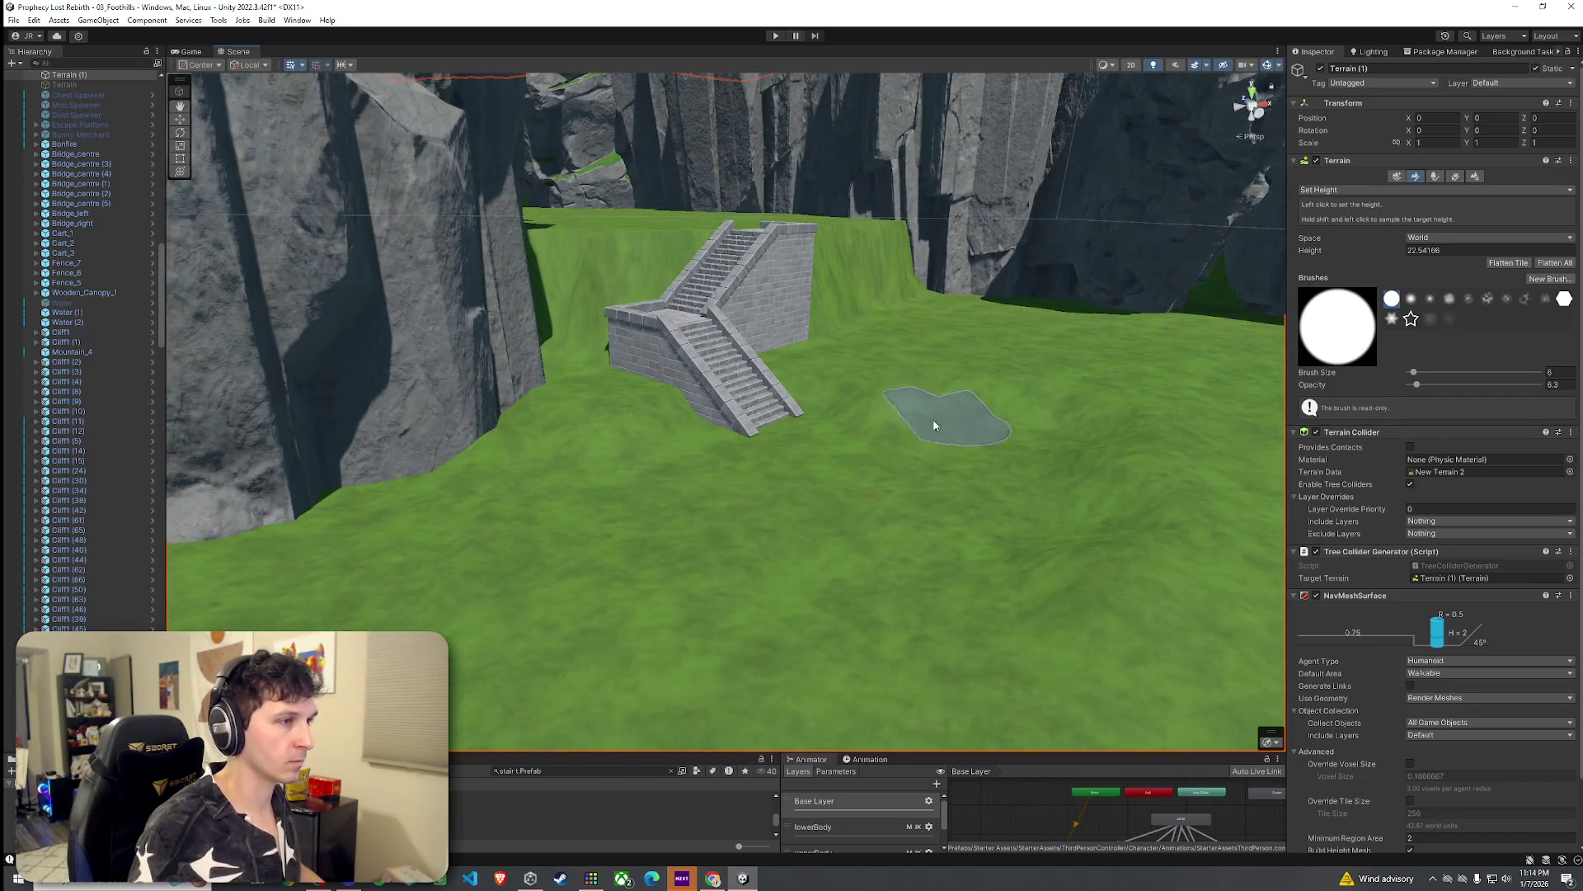
pyautogui.moveTo(993, 346)
pyautogui.mouseDown()
pyautogui.moveTo(1050, 449)
pyautogui.moveTo(770, 431)
pyautogui.moveTo(859, 530)
pyautogui.moveTo(570, 418)
pyautogui.mouseUp()
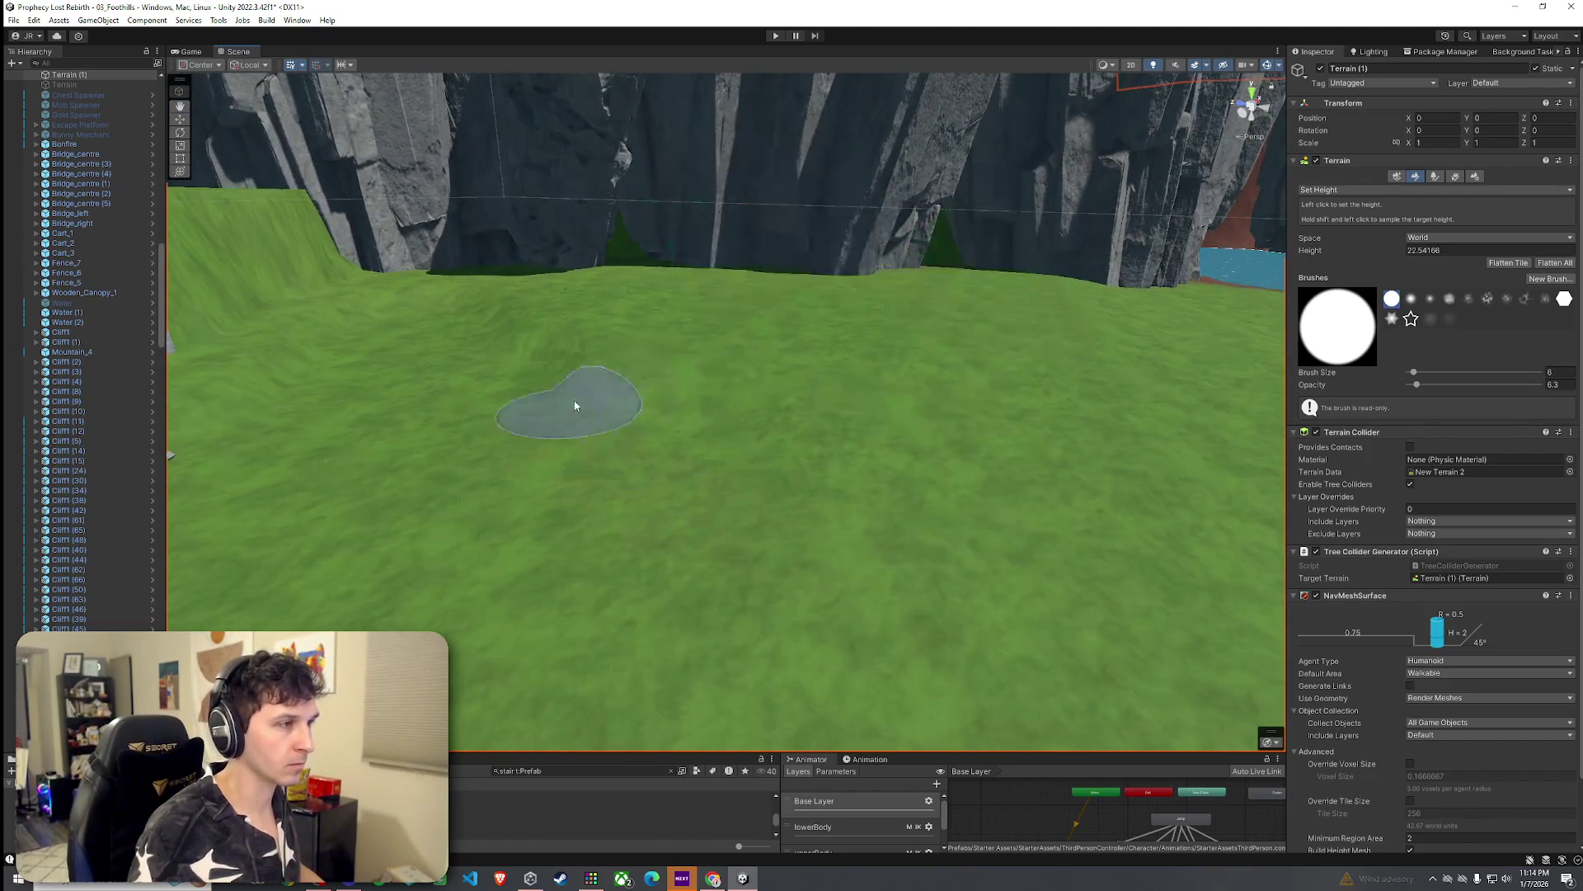
pyautogui.hotkey('ctrl', 'z')
pyautogui.moveTo(753, 559)
pyautogui.mouseDown()
pyautogui.moveTo(602, 481)
pyautogui.moveTo(729, 426)
pyautogui.moveTo(1003, 539)
pyautogui.mouseUp()
pyautogui.hotkey('ctrl', 'z')
pyautogui.moveTo(1061, 495)
pyautogui.mouseDown()
pyautogui.moveTo(748, 525)
pyautogui.moveTo(981, 519)
pyautogui.mouseUp()
pyautogui.click(1435, 189)
pyautogui.click(1353, 251)
# Step: Try a Smooth Height stroke near the stairs, then undo it
pyautogui.click(807, 384)
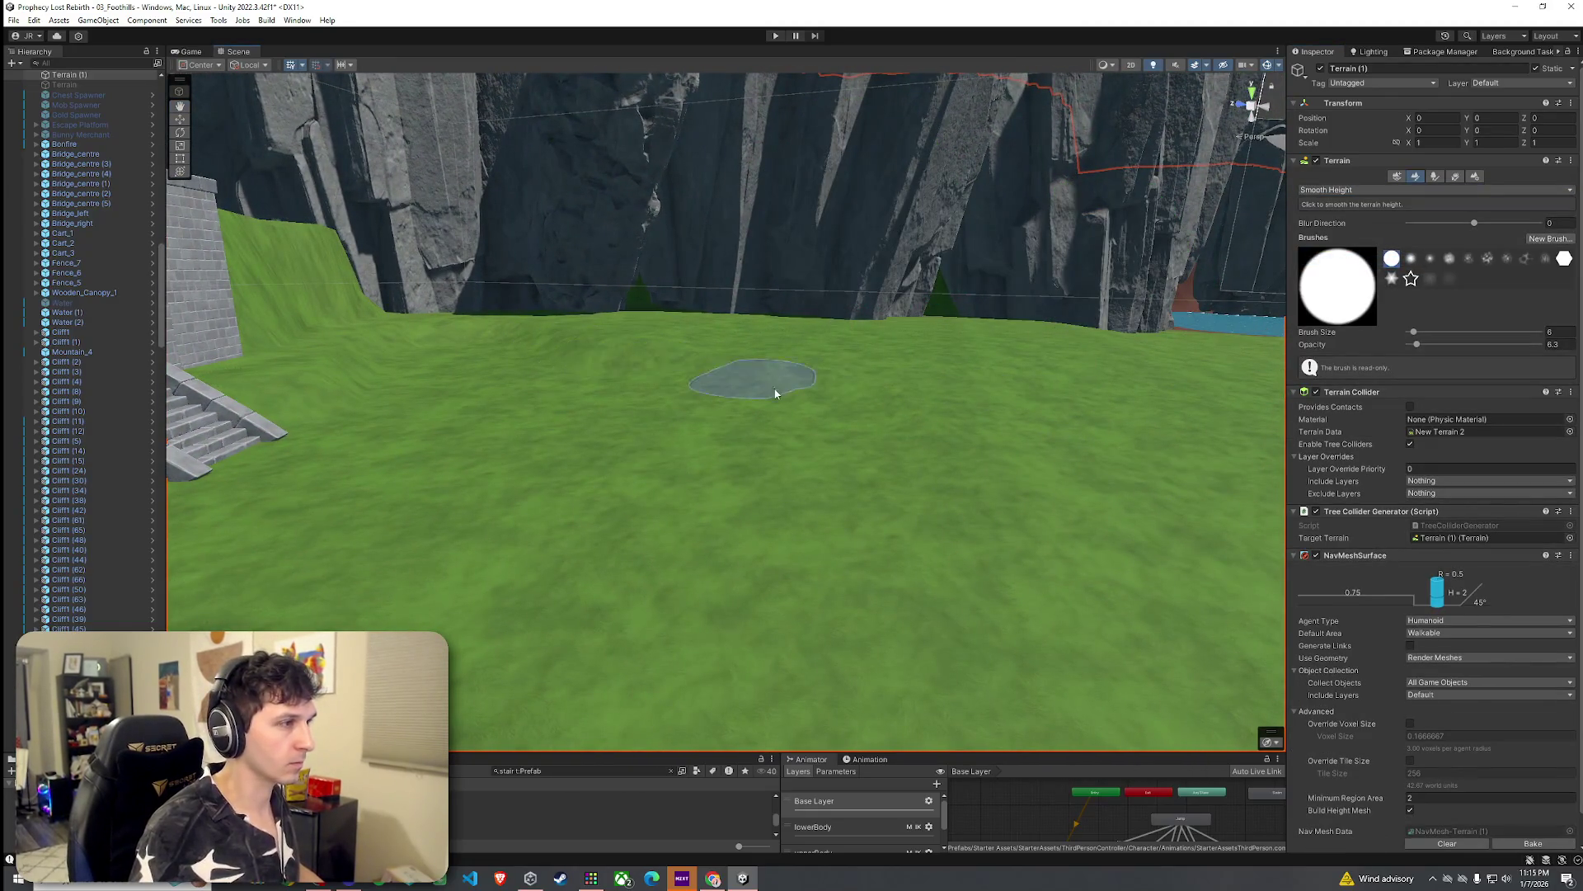
pyautogui.hotkey('ctrl', 'z')
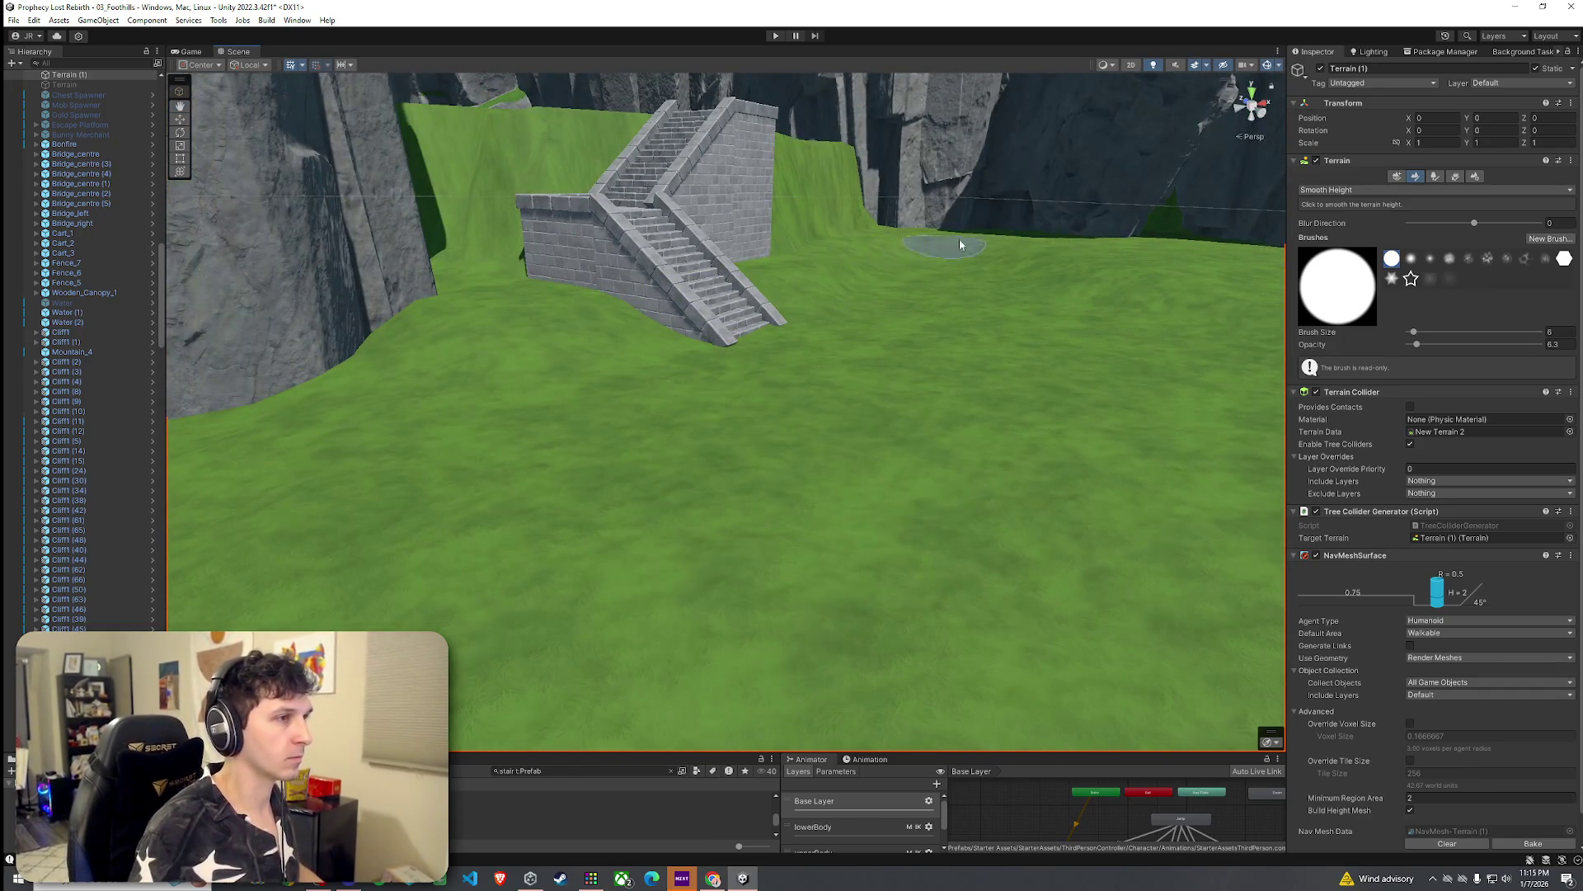
pyautogui.moveTo(944, 247)
pyautogui.mouseDown()
pyautogui.moveTo(974, 311)
pyautogui.moveTo(1052, 333)
pyautogui.moveTo(1166, 321)
pyautogui.moveTo(981, 384)
pyautogui.mouseUp()
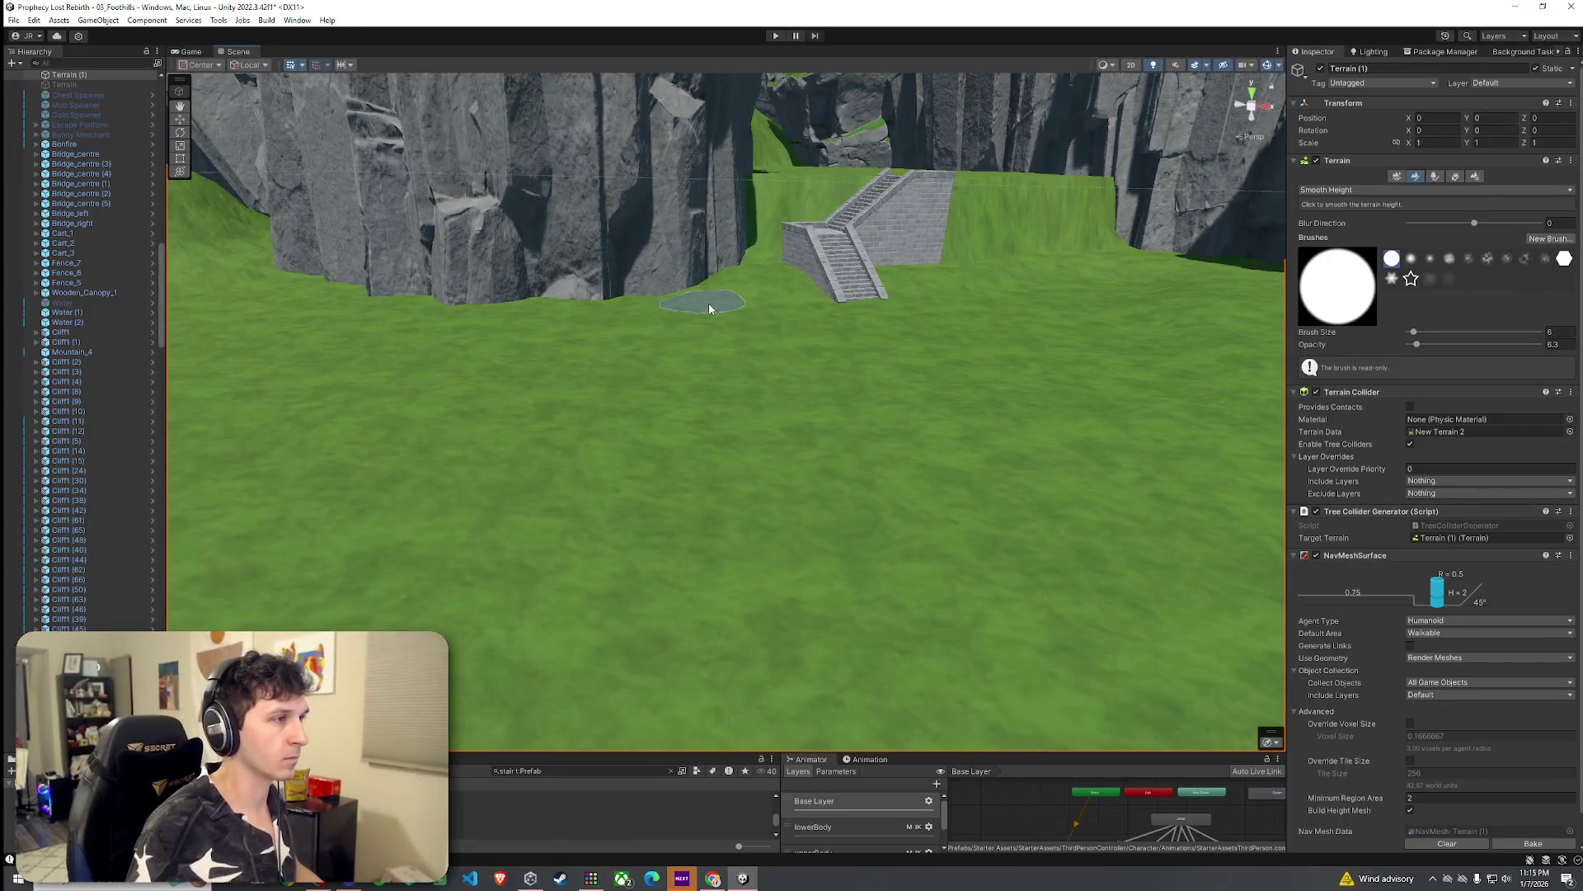
pyautogui.moveTo(771, 318); pyautogui.dragTo(876, 374)
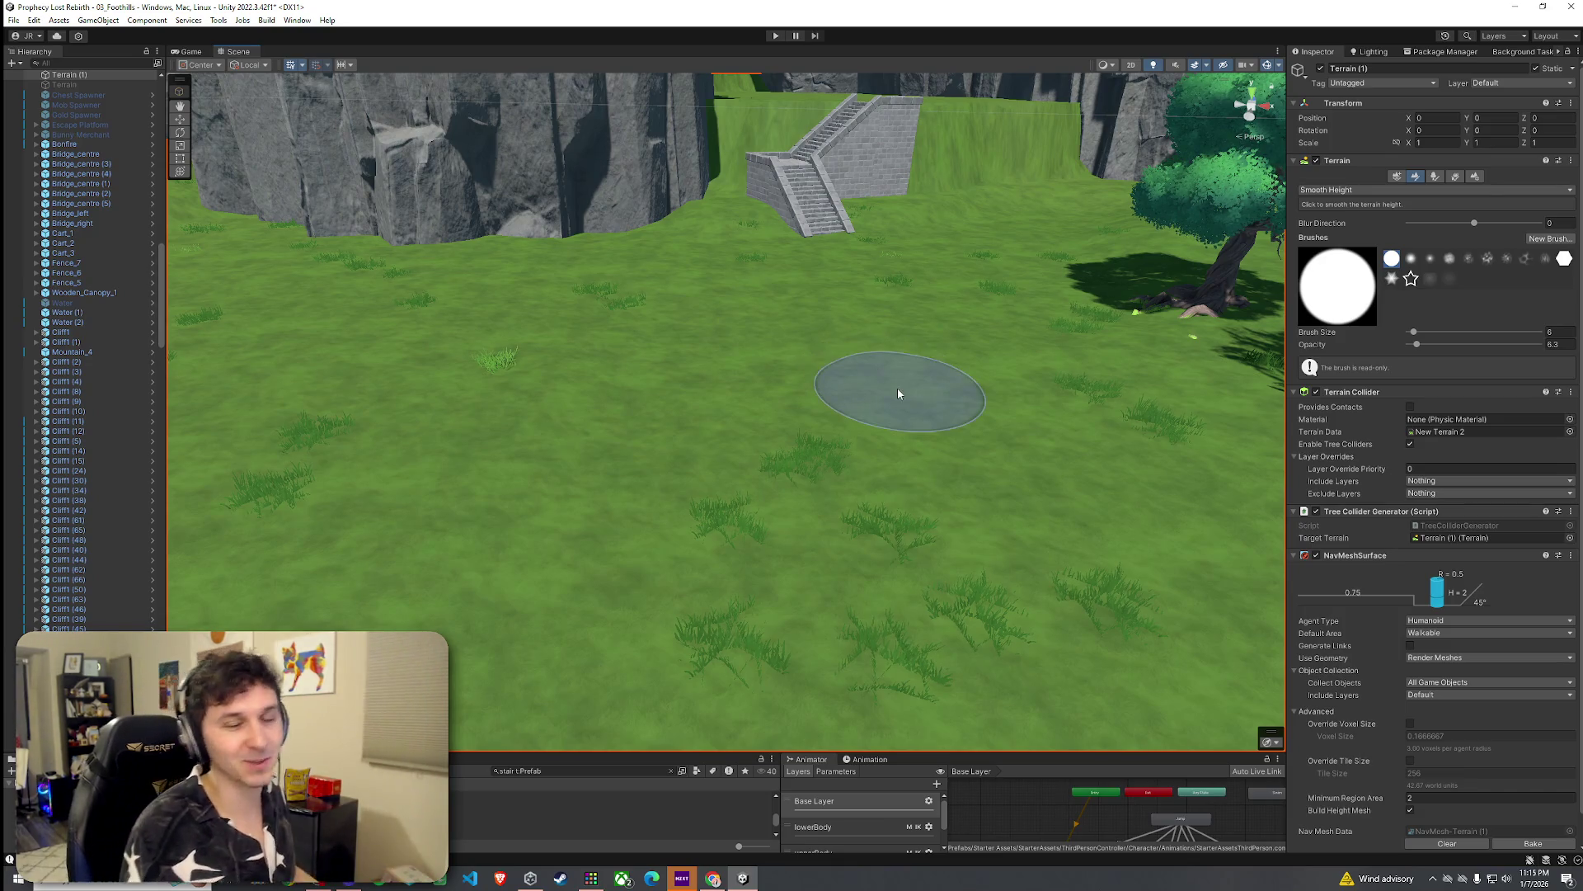
# Step: Pull back to view the cliffs and stairs, then select the stair module
pyautogui.click(14, 20)
pyautogui.click(305, 154)
pyautogui.moveTo(306, 154)
pyautogui.mouseDown()
pyautogui.moveTo(764, 228)
pyautogui.moveTo(747, 351)
pyautogui.moveTo(821, 516)
pyautogui.mouseUp()
pyautogui.press('w')
pyautogui.click(821, 515)
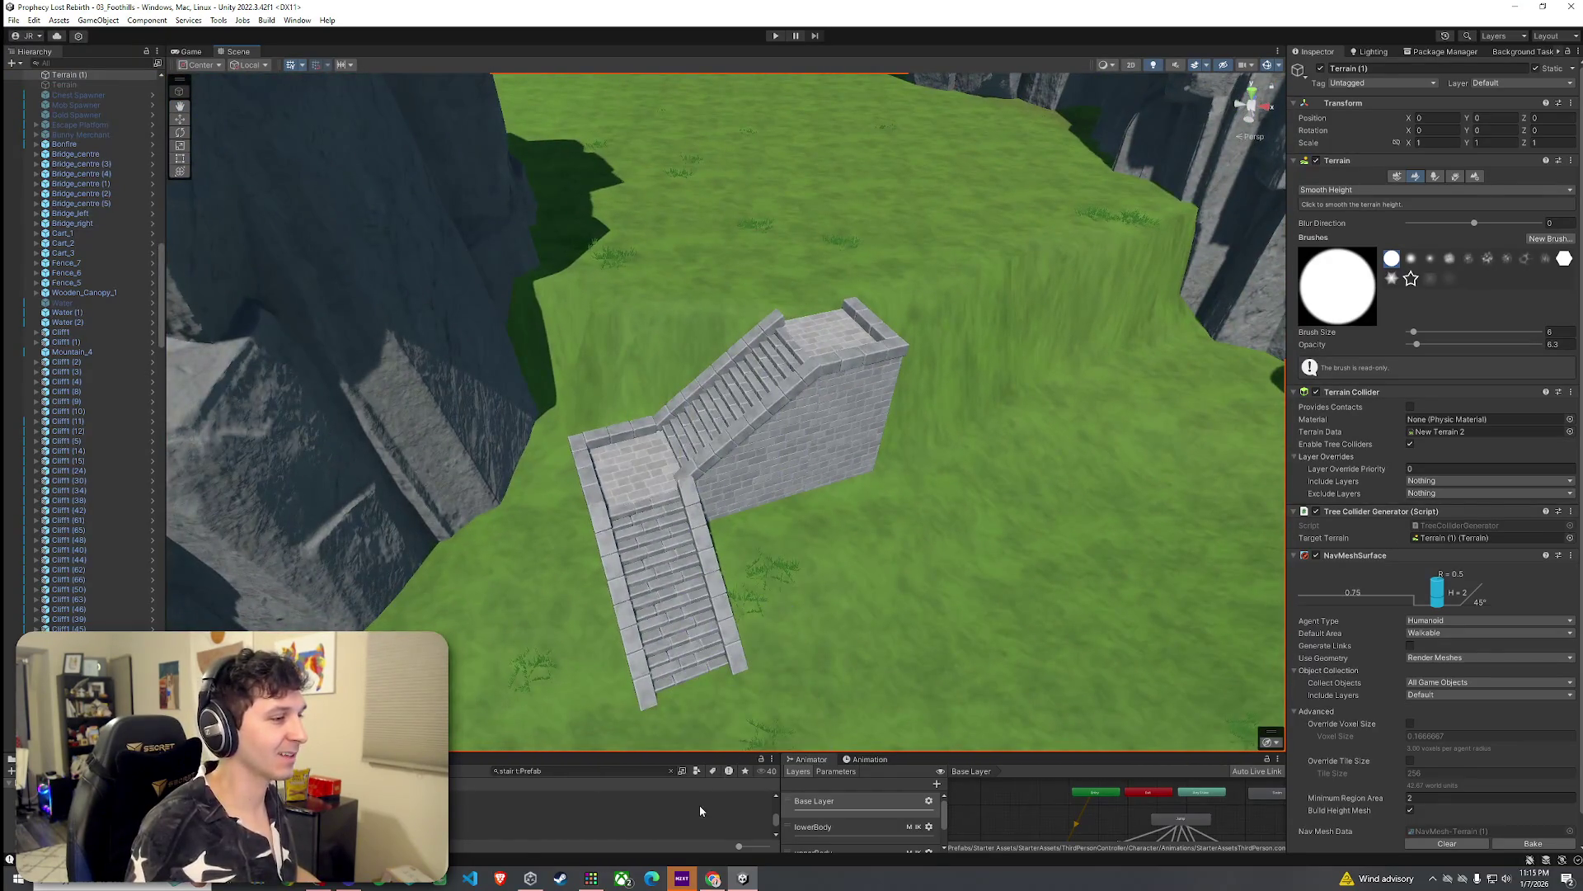
# Step: Move the stair module copy onto the slope above the first one
pyautogui.moveTo(830, 462); pyautogui.dragTo(838, 437)
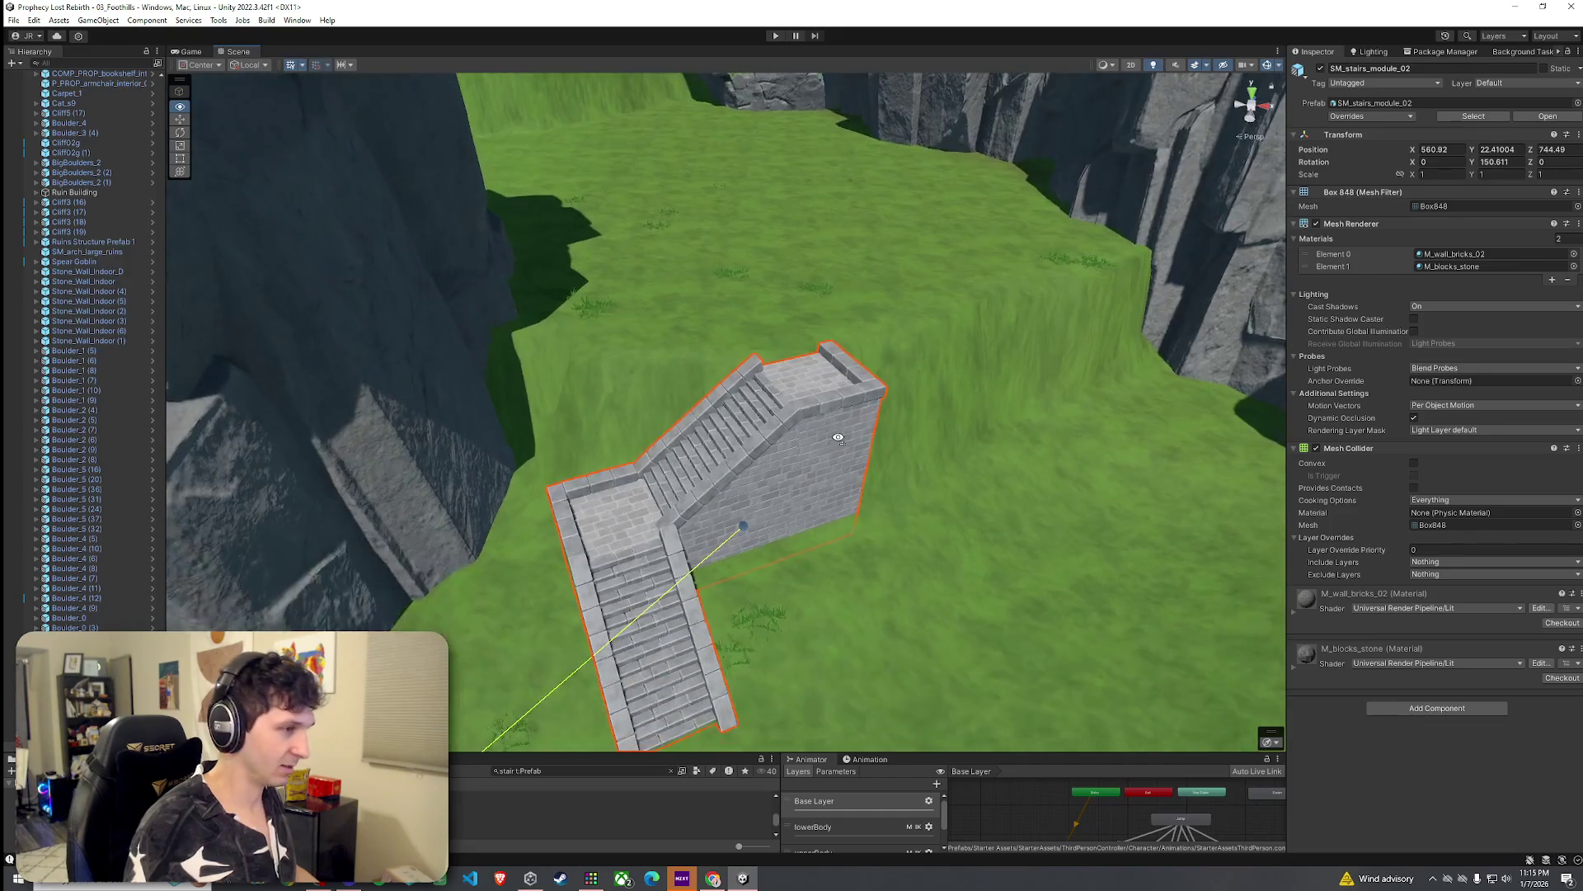
pyautogui.moveTo(743, 559)
pyautogui.mouseDown()
pyautogui.moveTo(767, 289)
pyautogui.moveTo(840, 224)
pyautogui.moveTo(775, 152)
pyautogui.mouseUp()
pyautogui.scroll(5, 767, 131)
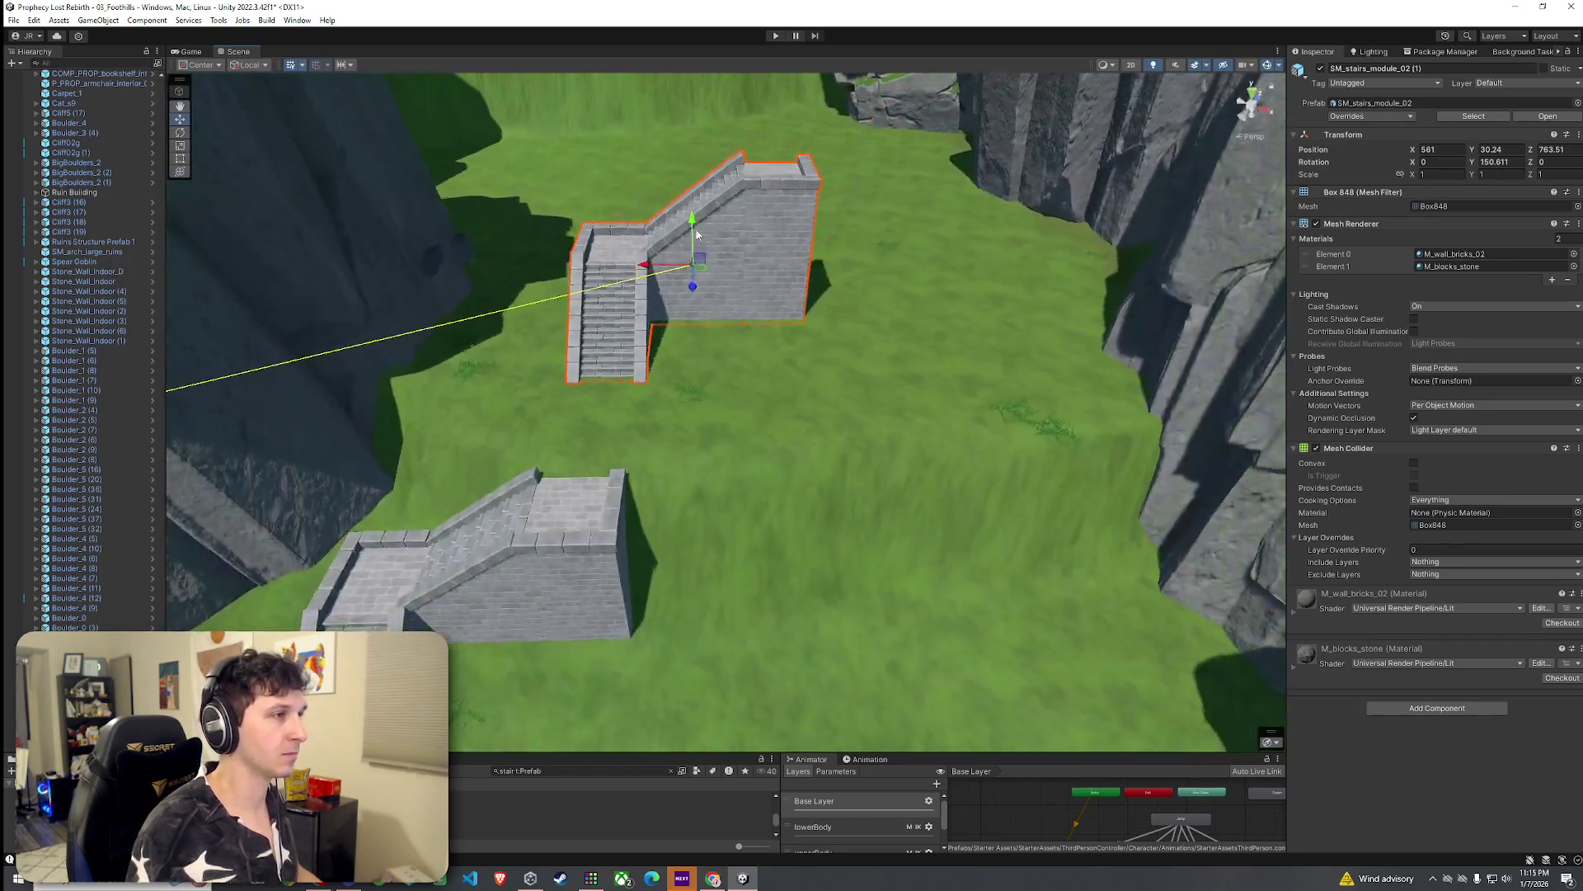
# Step: Rotate the copy to Y 234.57 and raise it to Y position 30.38
pyautogui.press('e')
pyautogui.moveTo(715, 288); pyautogui.dragTo(598, 334)
pyautogui.moveTo(693, 277); pyautogui.dragTo(695, 239)
pyautogui.scroll(6, 677, 206)
pyautogui.moveTo(650, 167)
pyautogui.mouseDown()
pyautogui.moveTo(658, 194)
pyautogui.moveTo(705, 193)
pyautogui.moveTo(693, 152)
pyautogui.moveTo(978, 154)
pyautogui.moveTo(1043, 121)
pyautogui.mouseUp()
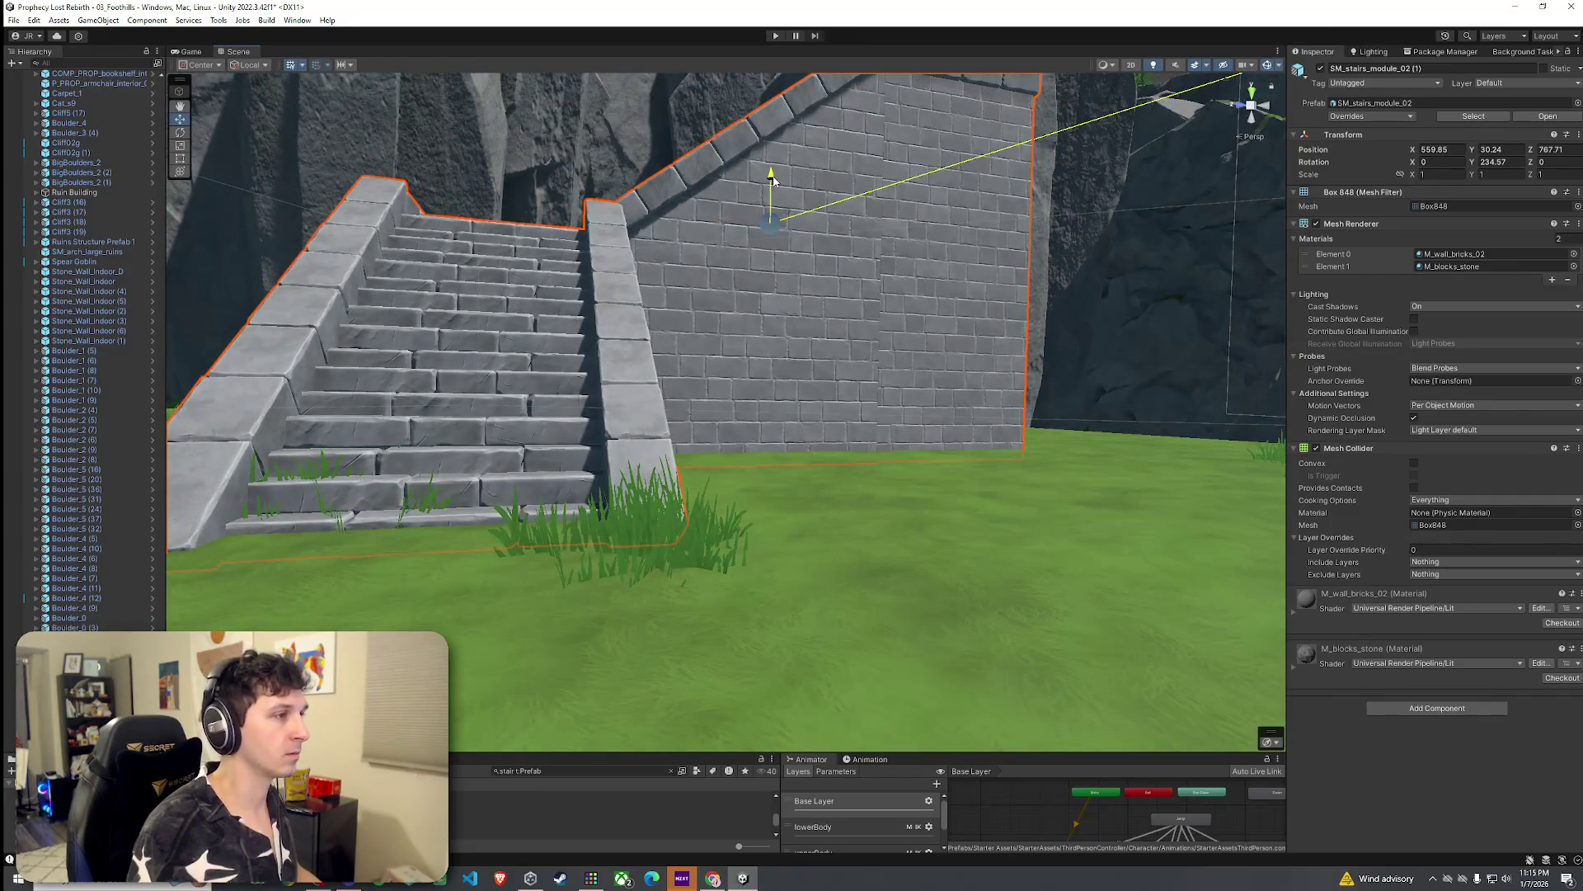
pyautogui.moveTo(773, 180)
pyautogui.mouseDown()
pyautogui.moveTo(683, 206)
pyautogui.moveTo(347, 417)
pyautogui.moveTo(1066, 244)
pyautogui.mouseUp()
pyautogui.click(962, 322)
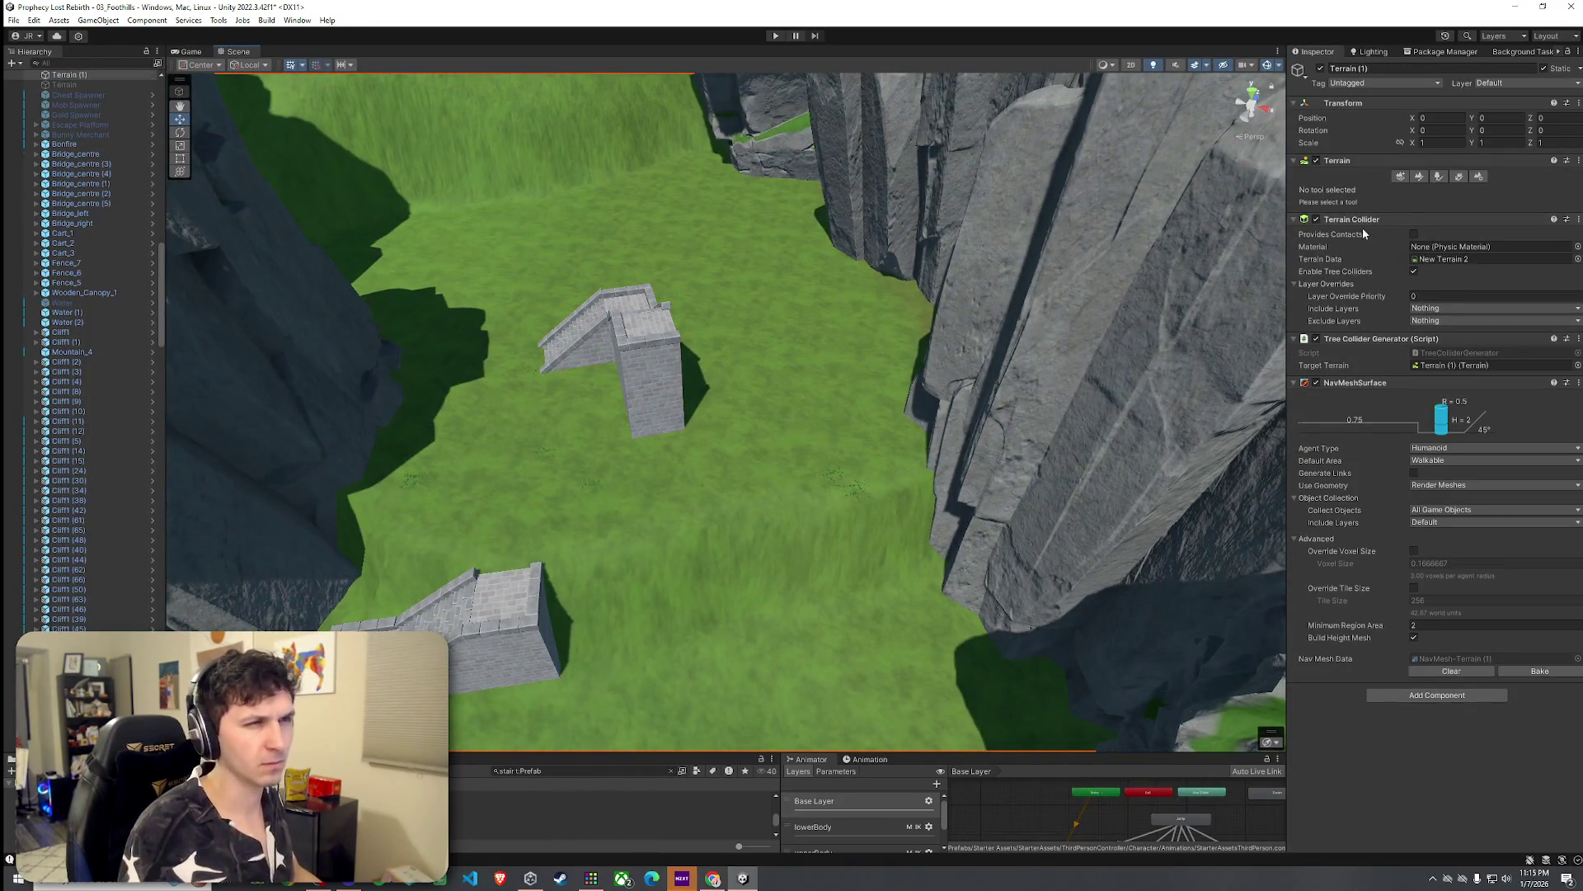
# Step: Switch to Set Height and raise a hill beside the upper staircase
pyautogui.click(1420, 179)
pyautogui.click(1340, 231)
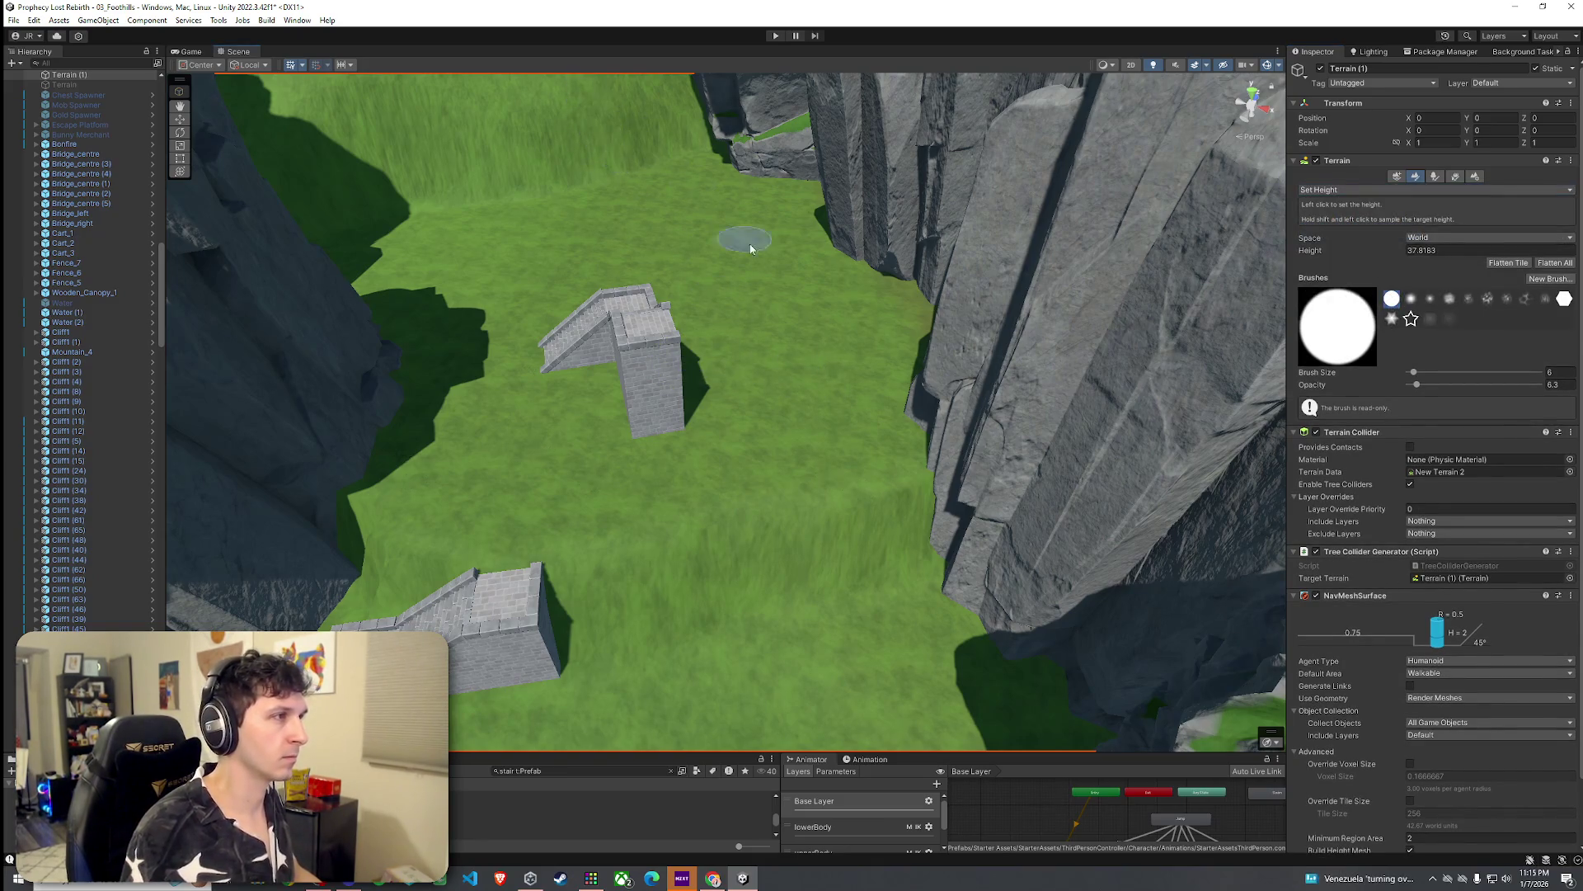
pyautogui.moveTo(705, 360); pyautogui.dragTo(684, 198)
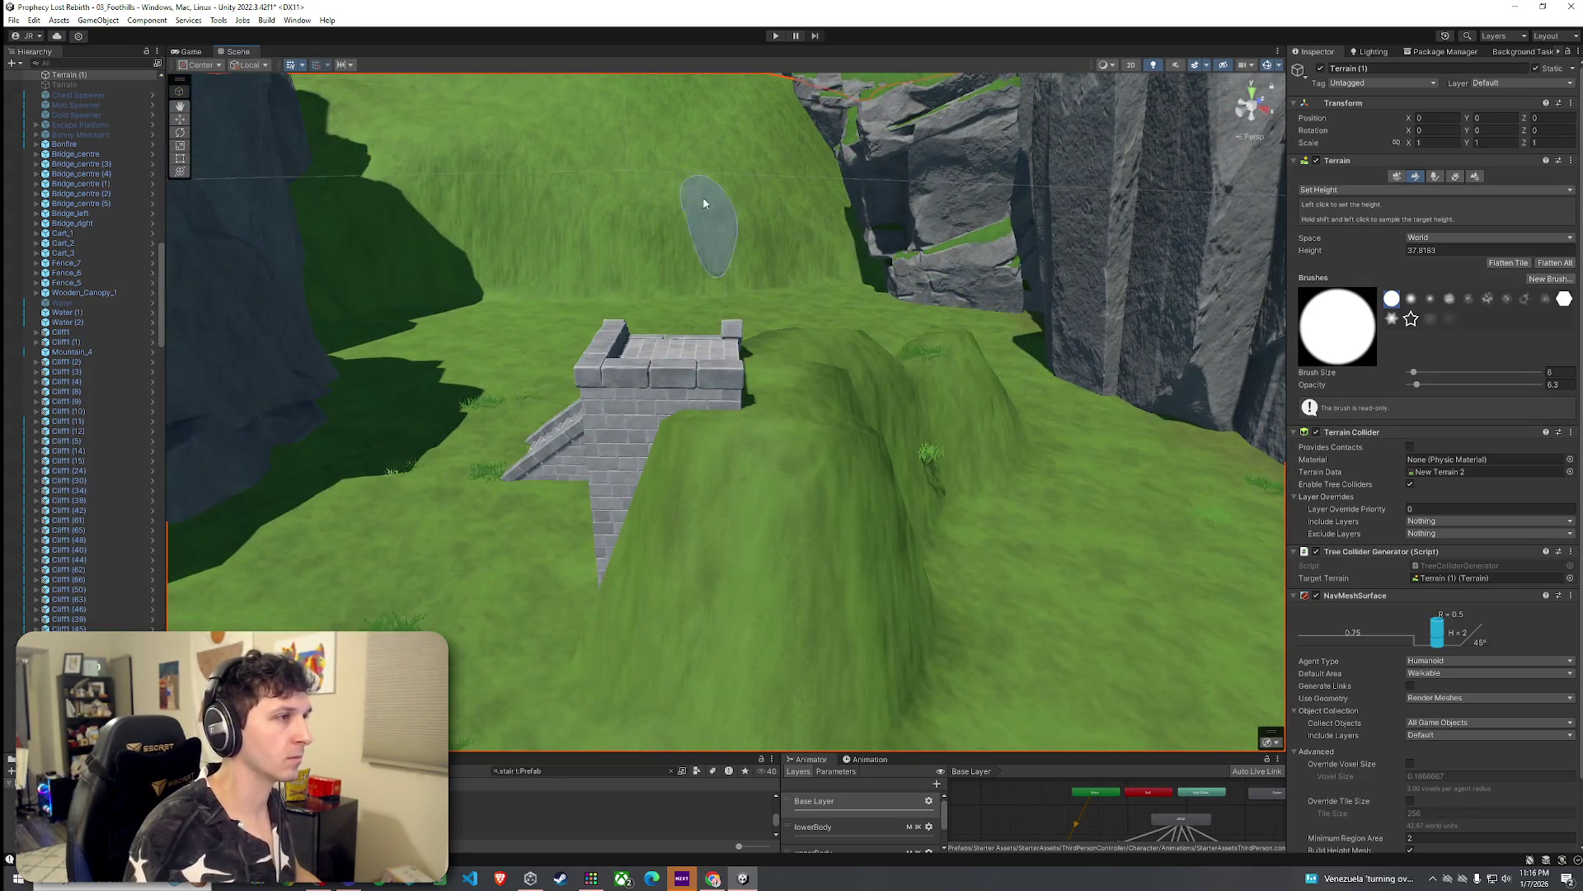
pyautogui.keyDown('shift'); pyautogui.click(793, 378); pyautogui.keyUp('shift')
pyautogui.moveTo(793, 377)
pyautogui.mouseDown()
pyautogui.moveTo(891, 404)
pyautogui.moveTo(744, 349)
pyautogui.moveTo(721, 316)
pyautogui.moveTo(736, 406)
pyautogui.moveTo(735, 342)
pyautogui.mouseUp()
pyautogui.keyDown('shift'); pyautogui.click(759, 349); pyautogui.keyUp('shift')
pyautogui.keyDown('shift'); pyautogui.click(722, 325); pyautogui.keyUp('shift')
# Step: Broaden the hill into a ridge at 38.98, undo one stroke, and select Raise or Lower Terrain
pyautogui.scroll(3, 823, 338)
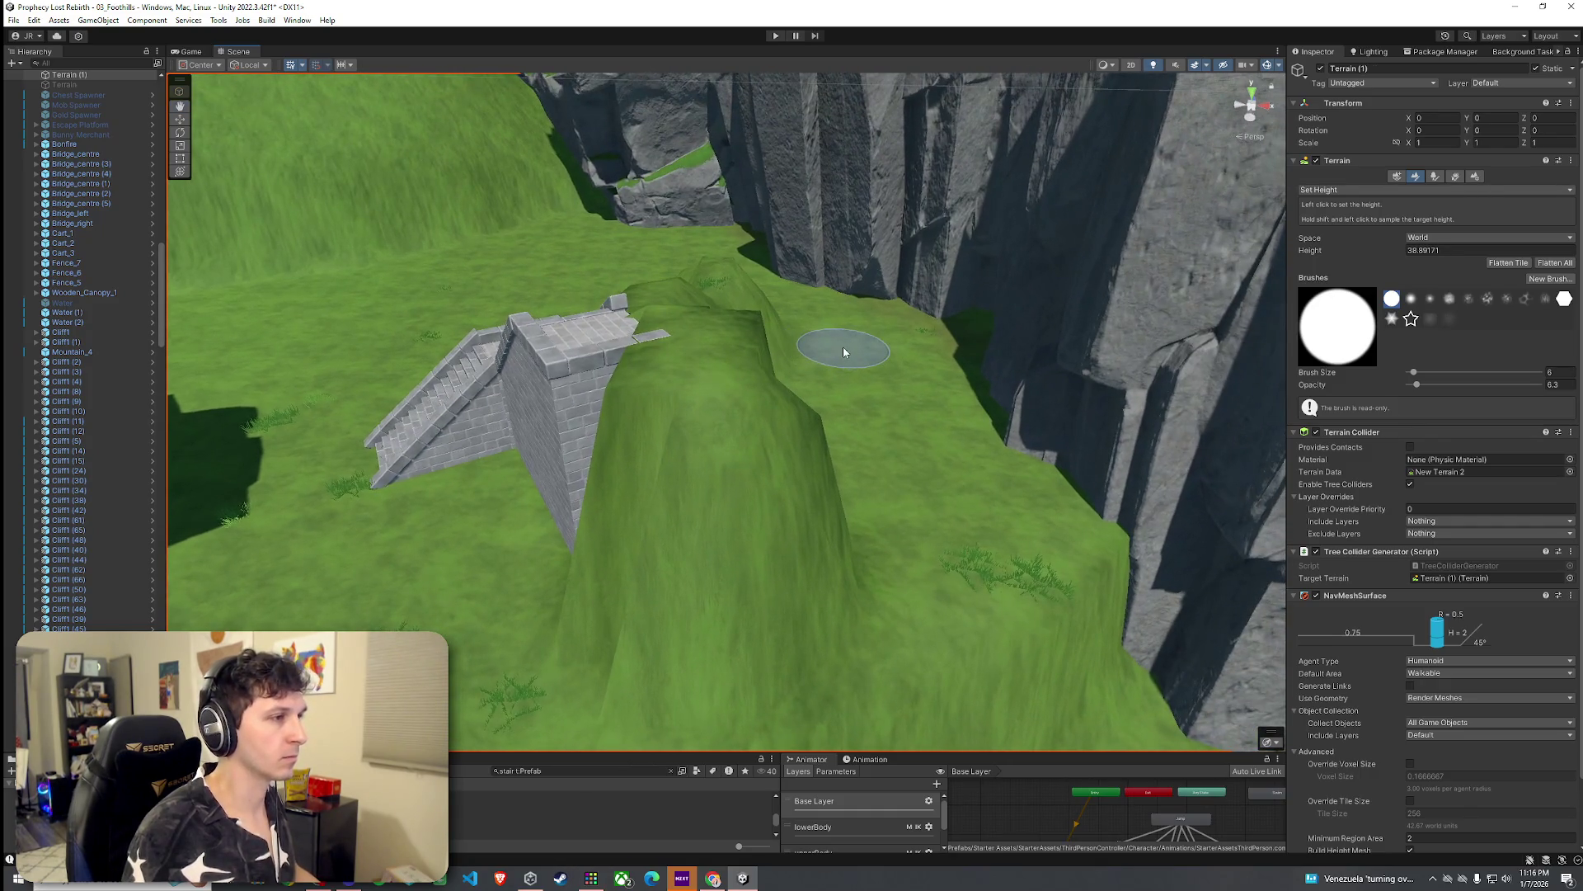
pyautogui.moveTo(644, 454); pyautogui.dragTo(596, 475)
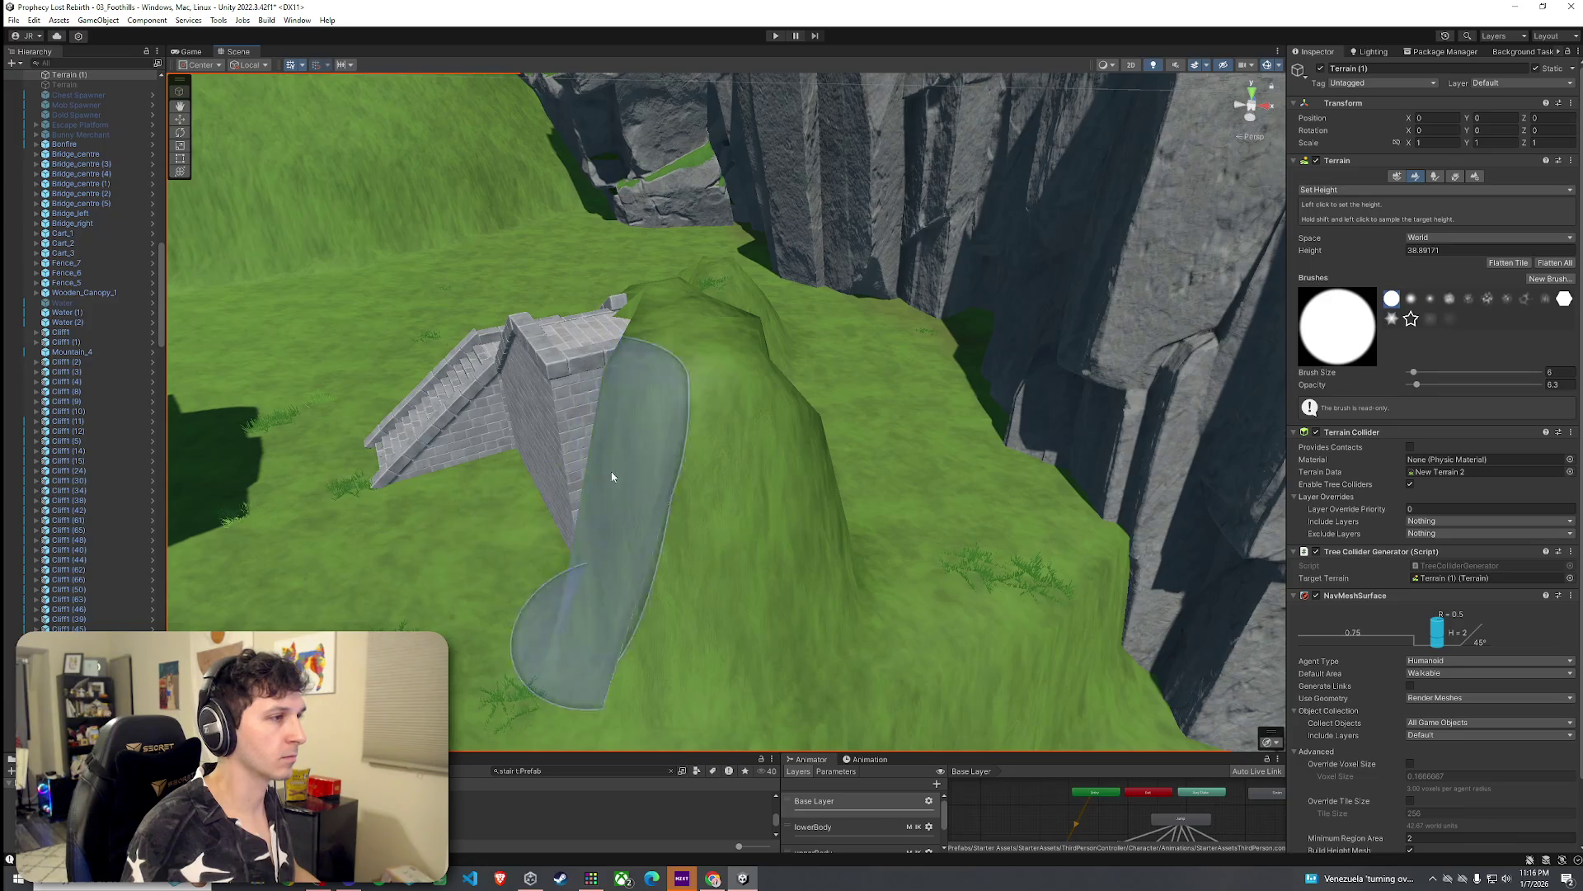
pyautogui.hotkey('ctrl', 'z')
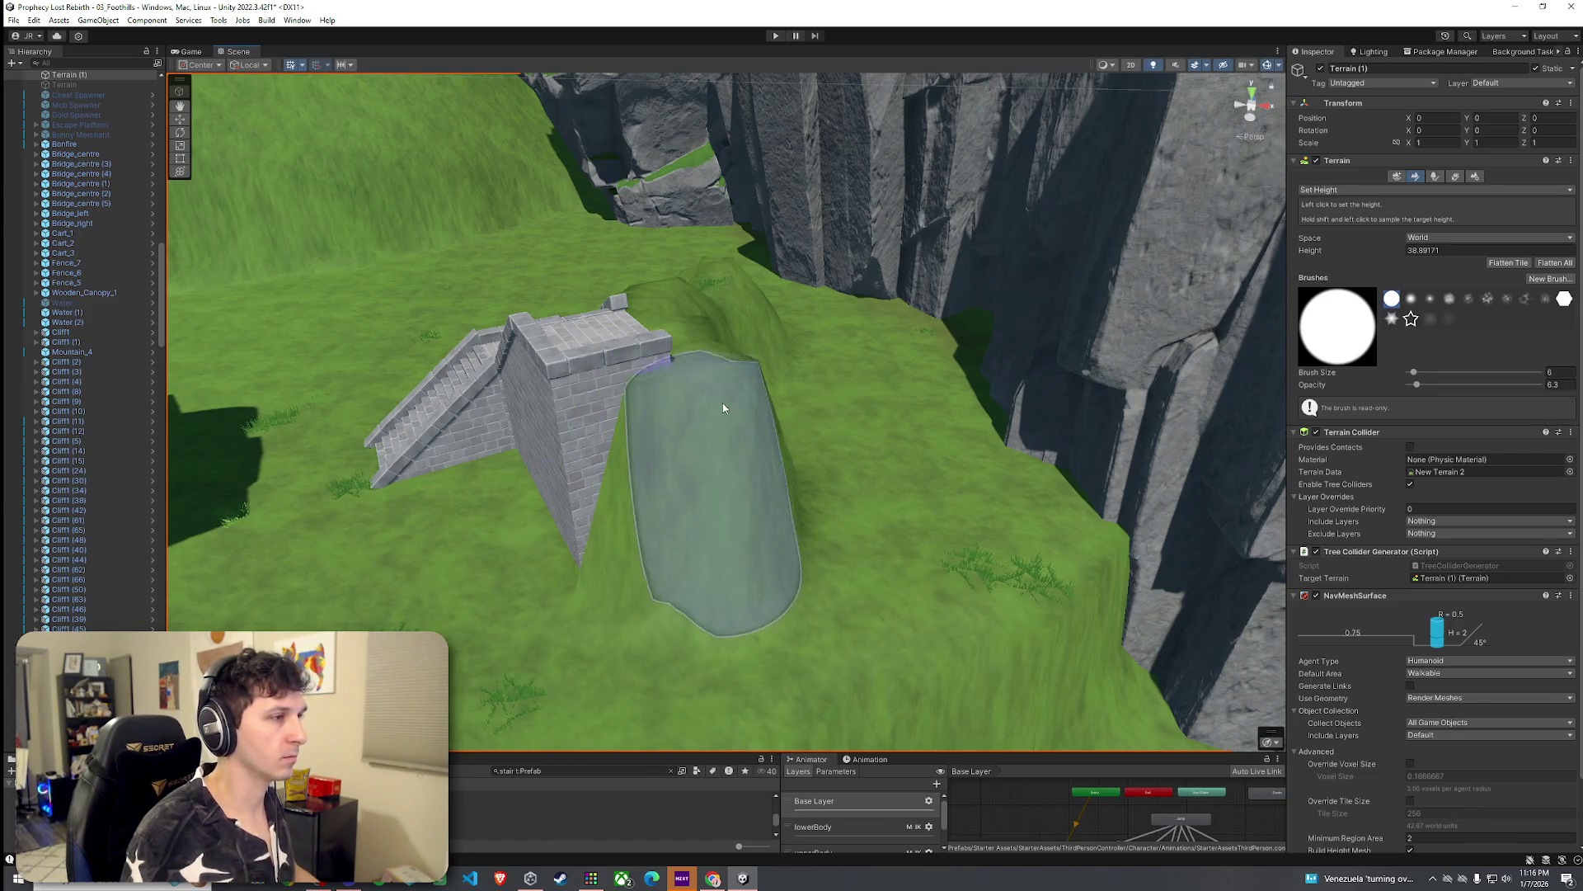
pyautogui.click(1353, 245)
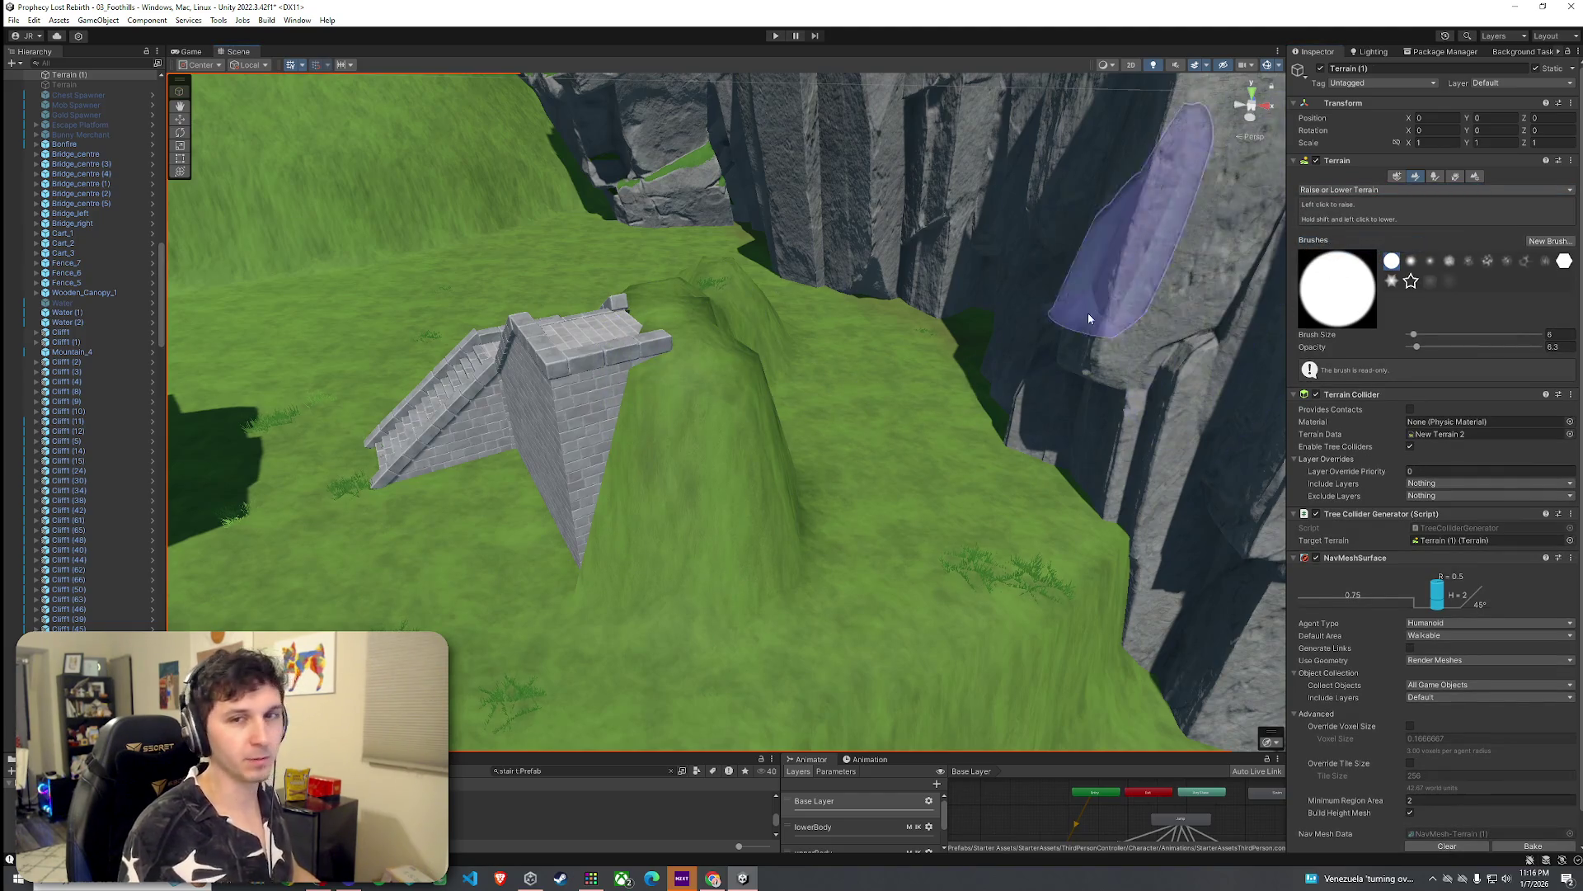
pyautogui.moveTo(901, 319)
pyautogui.mouseDown()
pyautogui.moveTo(703, 309)
pyautogui.moveTo(1113, 289)
pyautogui.mouseUp()
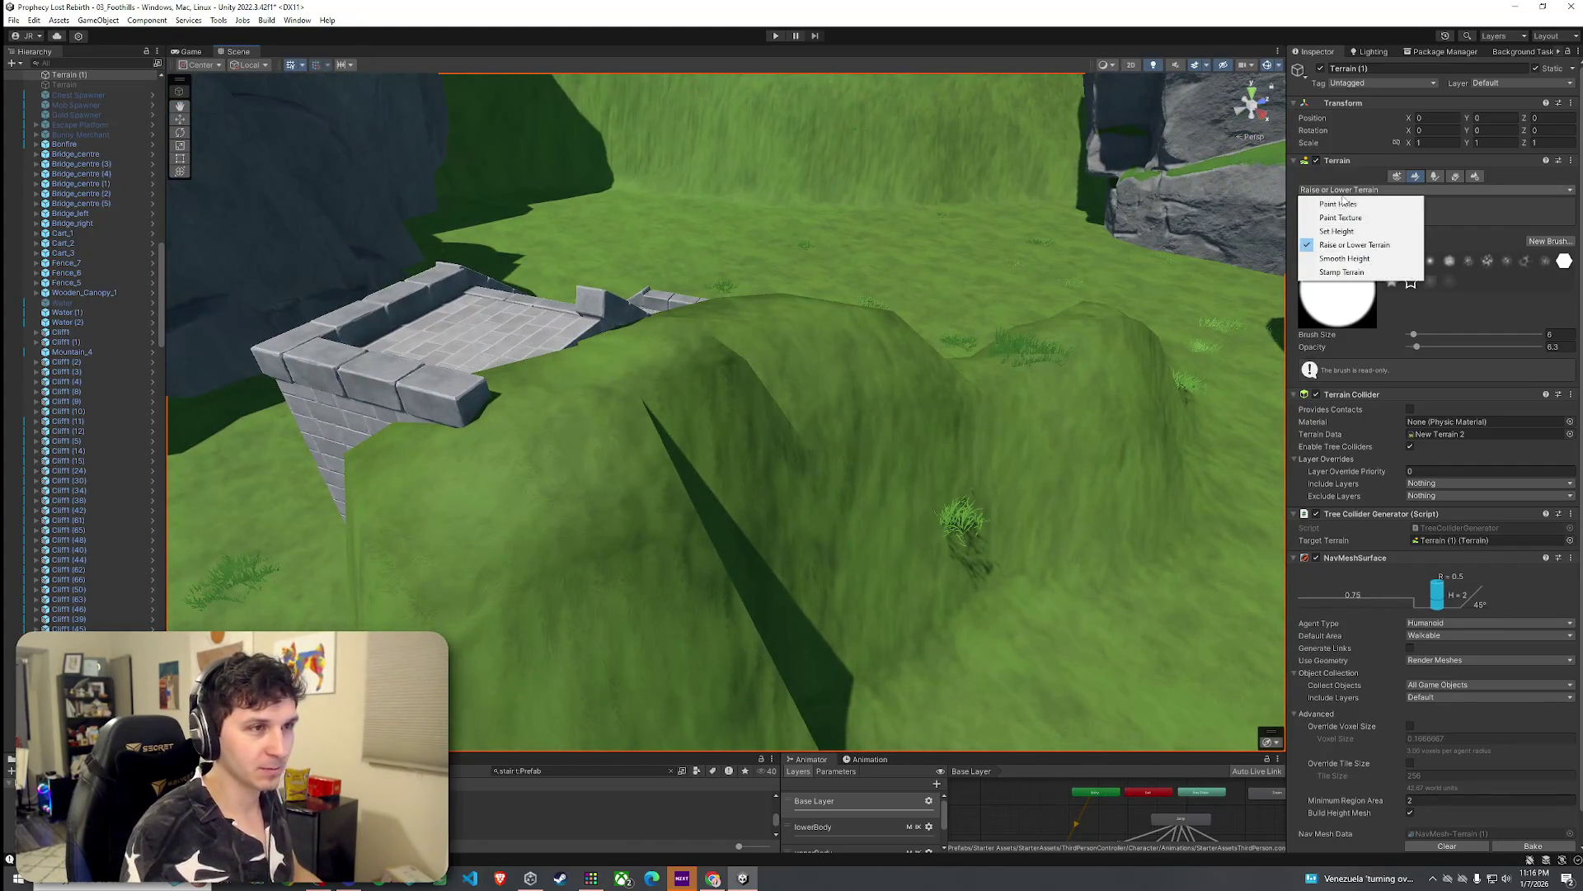
# Step: Use Set Height with the bridge deck's sampled height to flatten the ridge to 38.43
pyautogui.click(1336, 232)
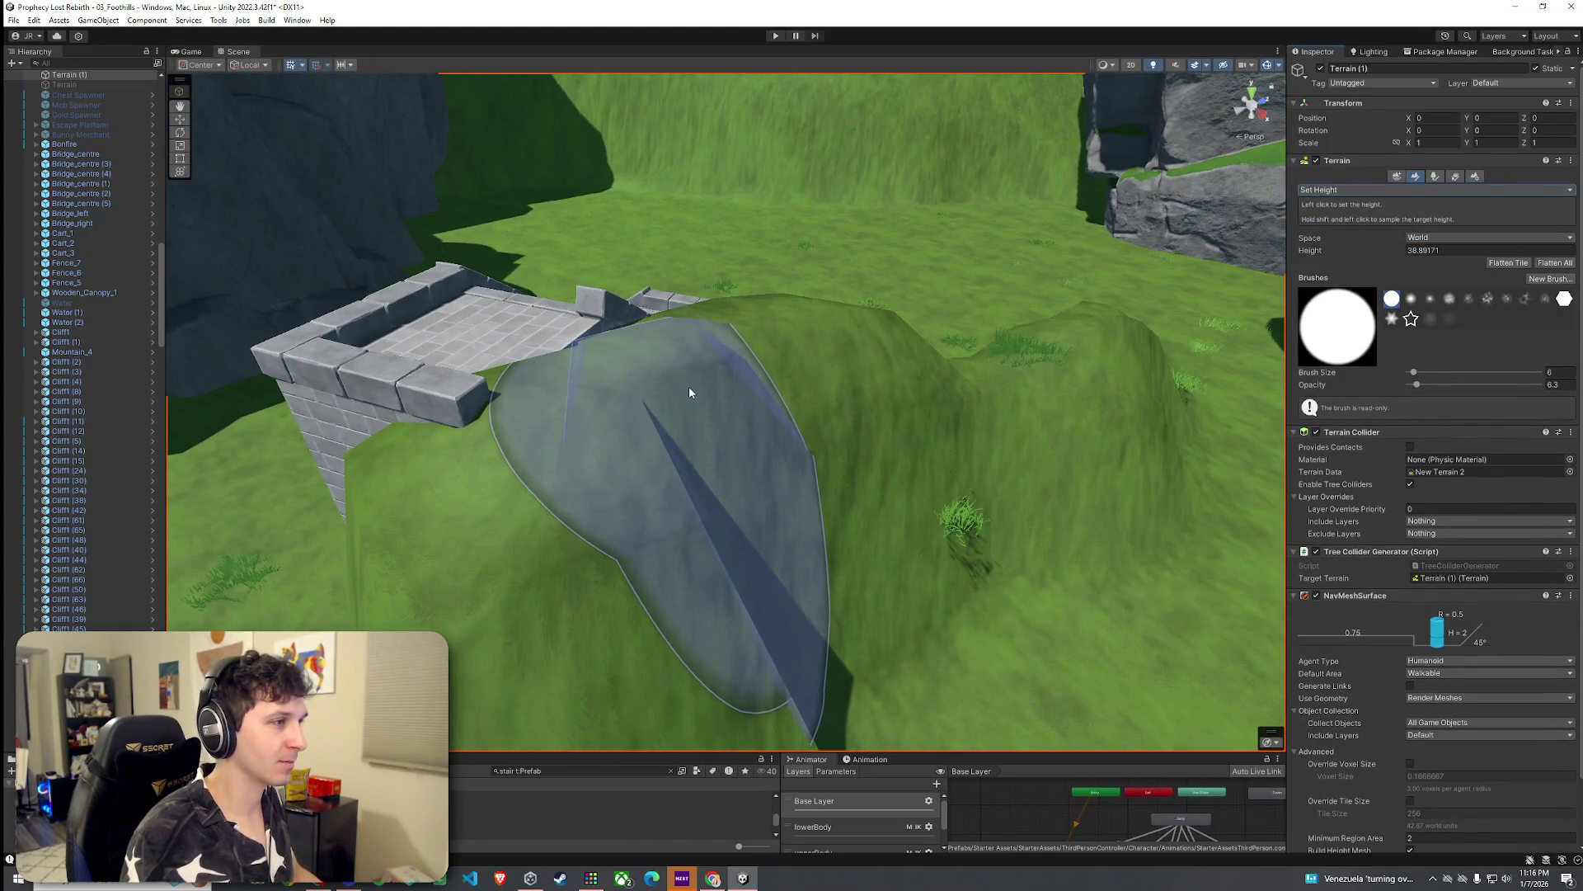
pyautogui.keyDown('shift'); pyautogui.click(528, 356); pyautogui.keyUp('shift')
pyautogui.moveTo(527, 356)
pyautogui.mouseDown()
pyautogui.moveTo(647, 399)
pyautogui.moveTo(1085, 431)
pyautogui.moveTo(865, 406)
pyautogui.moveTo(667, 428)
pyautogui.moveTo(669, 331)
pyautogui.moveTo(577, 303)
pyautogui.moveTo(877, 343)
pyautogui.moveTo(724, 306)
pyautogui.mouseUp()
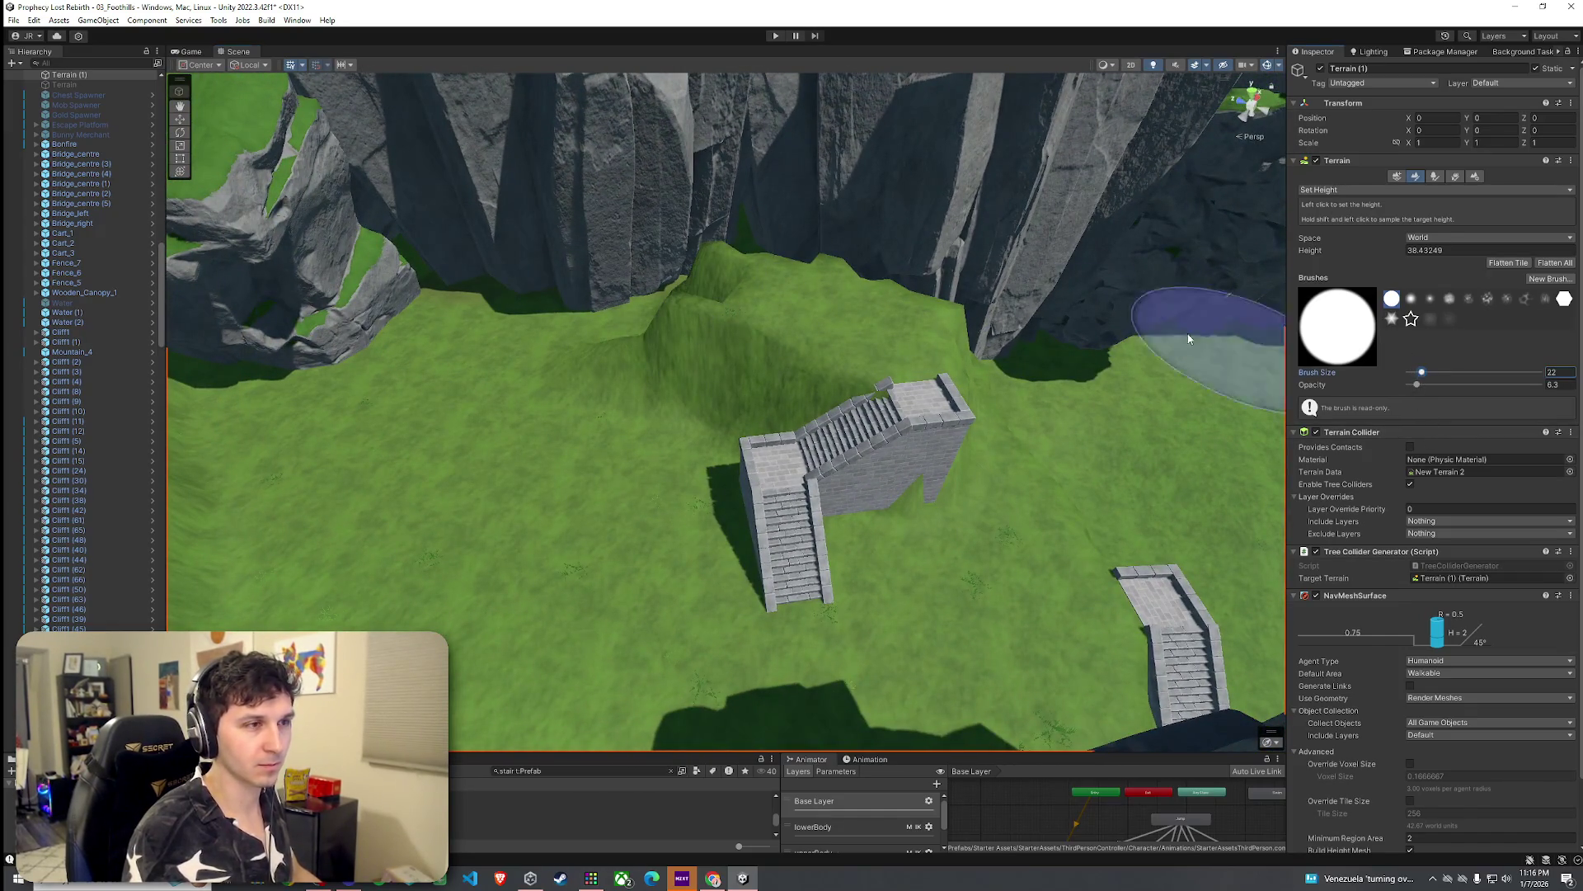
pyautogui.moveTo(759, 300)
pyautogui.mouseDown()
pyautogui.moveTo(769, 195)
pyautogui.moveTo(548, 321)
pyautogui.moveTo(348, 274)
pyautogui.moveTo(460, 266)
pyautogui.moveTo(770, 314)
pyautogui.moveTo(824, 376)
pyautogui.moveTo(690, 360)
pyautogui.moveTo(657, 280)
pyautogui.moveTo(682, 245)
pyautogui.moveTo(732, 283)
pyautogui.moveTo(693, 220)
pyautogui.moveTo(851, 241)
pyautogui.moveTo(792, 300)
pyautogui.moveTo(671, 274)
pyautogui.moveTo(659, 250)
pyautogui.moveTo(552, 280)
pyautogui.moveTo(435, 343)
pyautogui.moveTo(459, 300)
pyautogui.moveTo(339, 346)
pyautogui.moveTo(679, 417)
pyautogui.mouseUp()
pyautogui.moveTo(806, 439)
pyautogui.mouseDown()
pyautogui.moveTo(869, 249)
pyautogui.moveTo(982, 224)
pyautogui.moveTo(843, 176)
pyautogui.mouseUp()
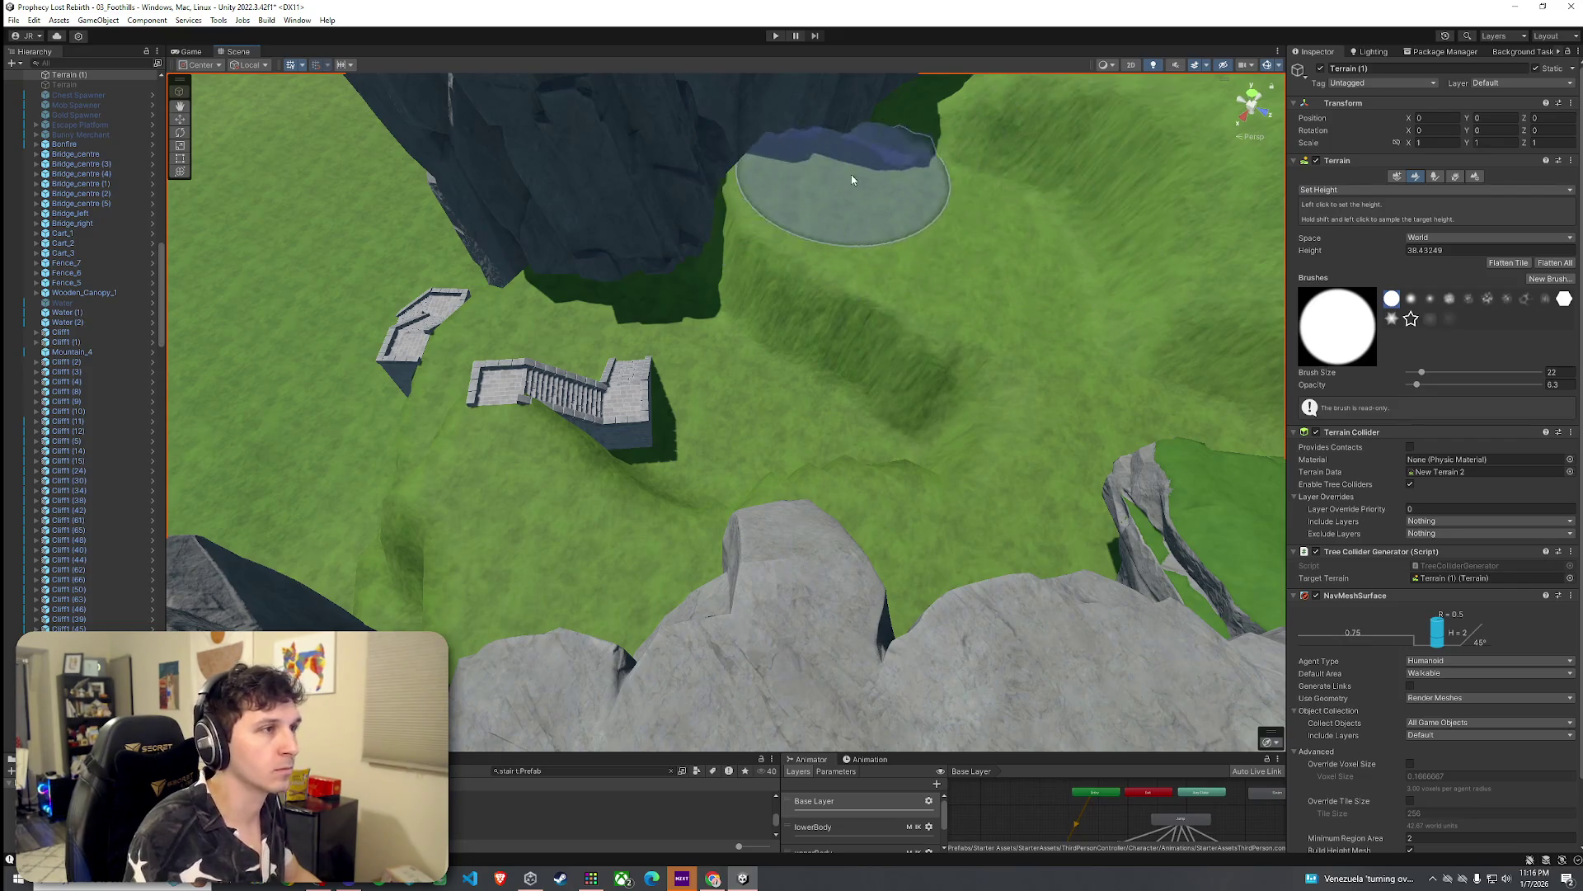
# Step: Reduce the Set Height brush size to 10
pyautogui.moveTo(806, 254)
pyautogui.mouseDown()
pyautogui.moveTo(828, 313)
pyautogui.moveTo(954, 240)
pyautogui.moveTo(1283, 136)
pyautogui.moveTo(1154, 206)
pyautogui.moveTo(1106, 255)
pyautogui.moveTo(1043, 375)
pyautogui.mouseUp()
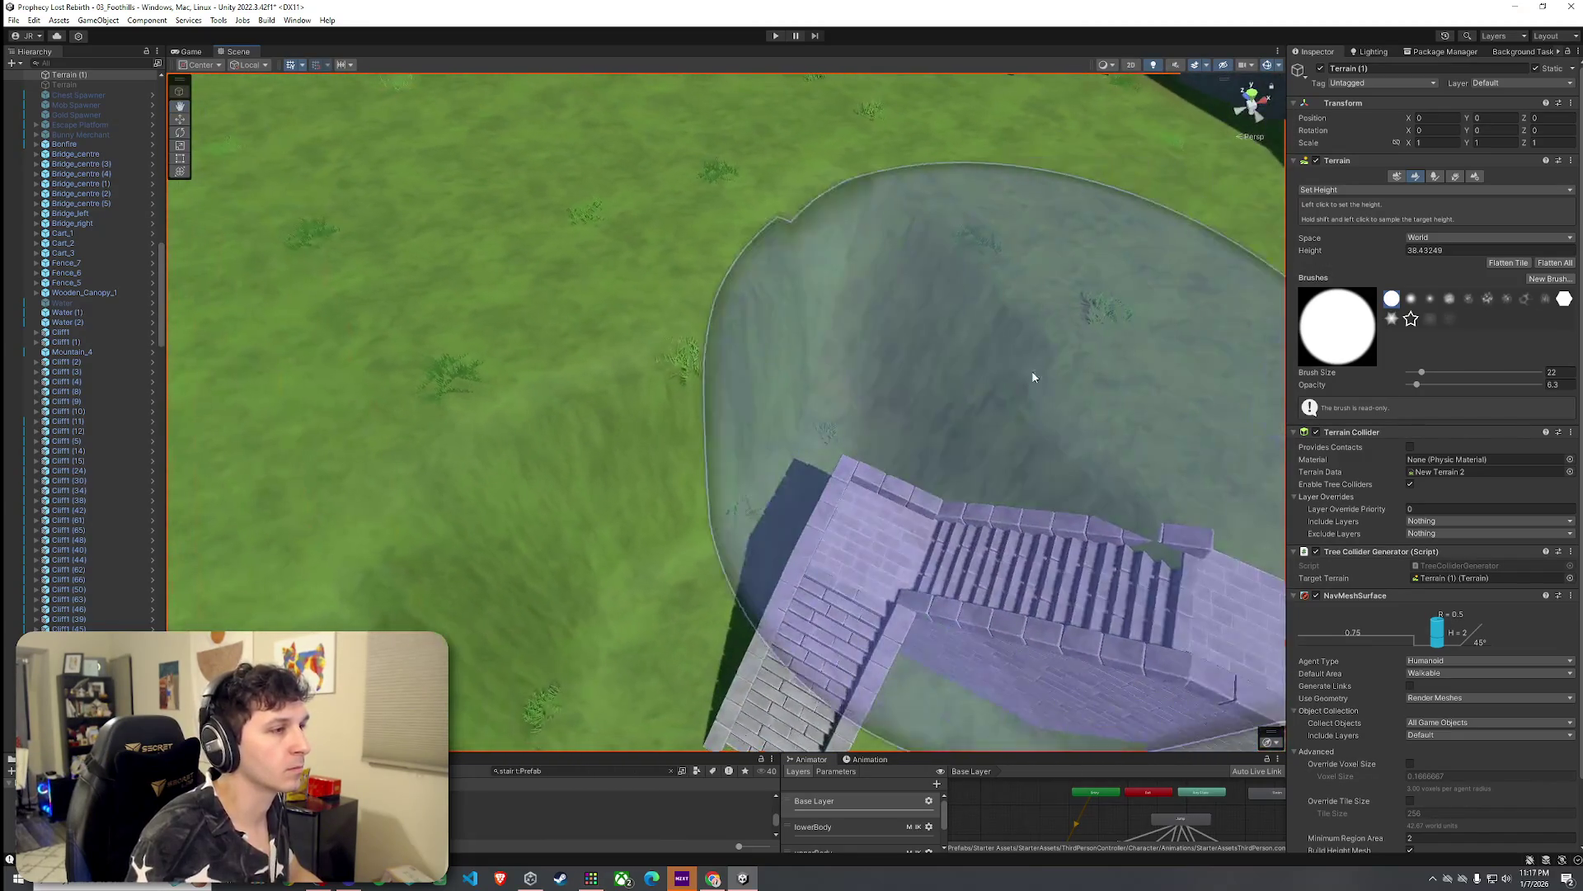
pyautogui.moveTo(946, 408)
pyautogui.mouseDown()
pyautogui.moveTo(976, 398)
pyautogui.moveTo(799, 205)
pyautogui.moveTo(825, 184)
pyautogui.moveTo(883, 240)
pyautogui.moveTo(829, 226)
pyautogui.moveTo(986, 283)
pyautogui.moveTo(737, 269)
pyautogui.moveTo(749, 304)
pyautogui.moveTo(833, 338)
pyautogui.mouseUp()
pyautogui.moveTo(1420, 377); pyautogui.dragTo(1416, 377)
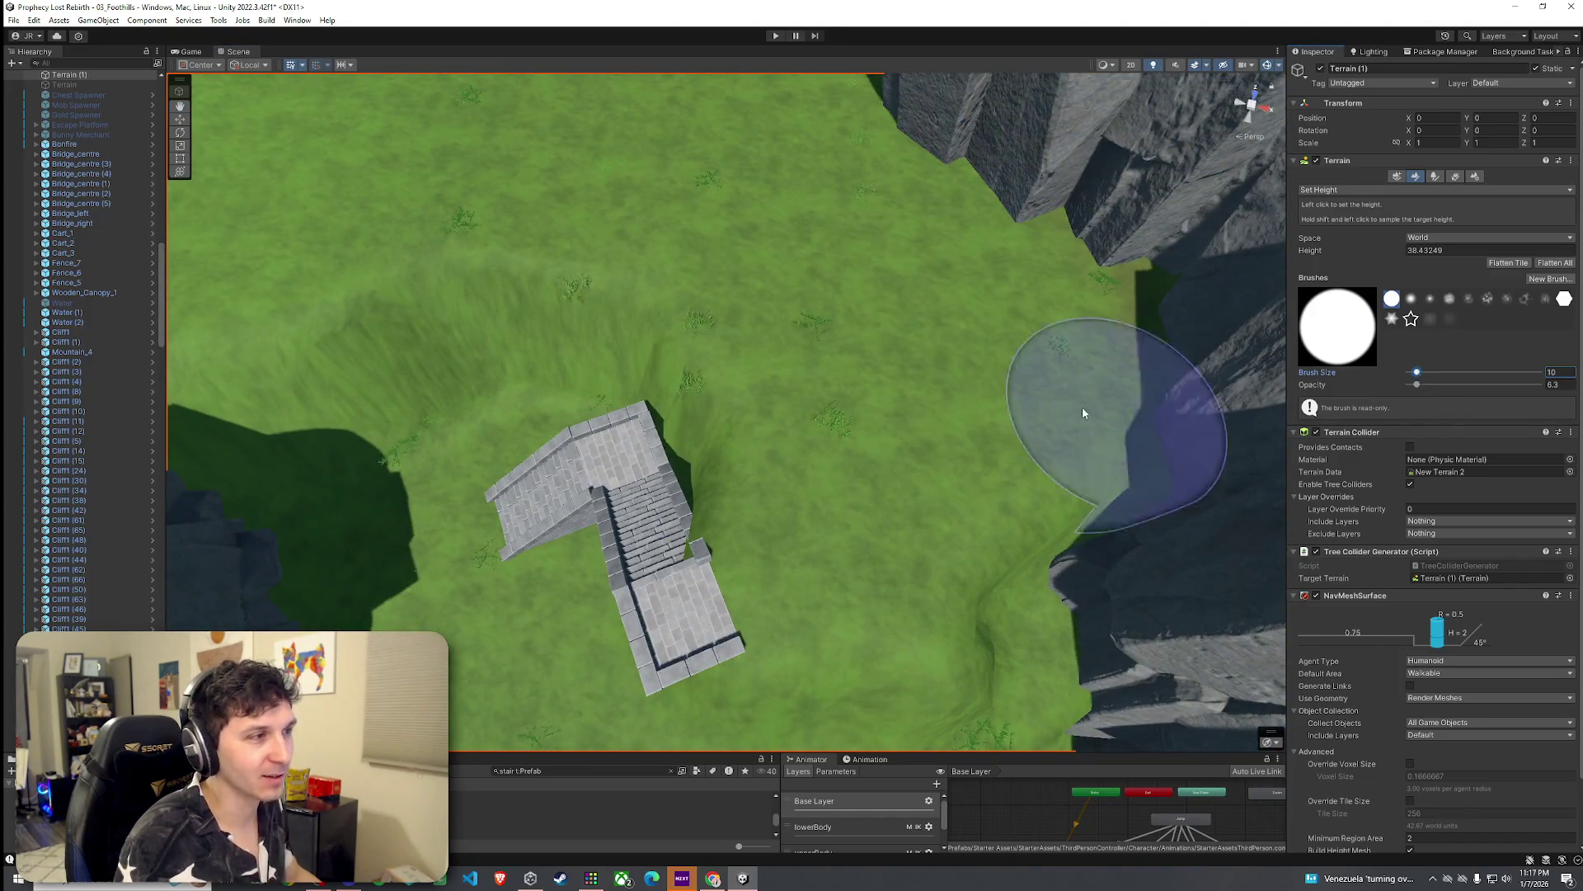
pyautogui.moveTo(637, 291); pyautogui.dragTo(862, 420)
pyautogui.click(1373, 190)
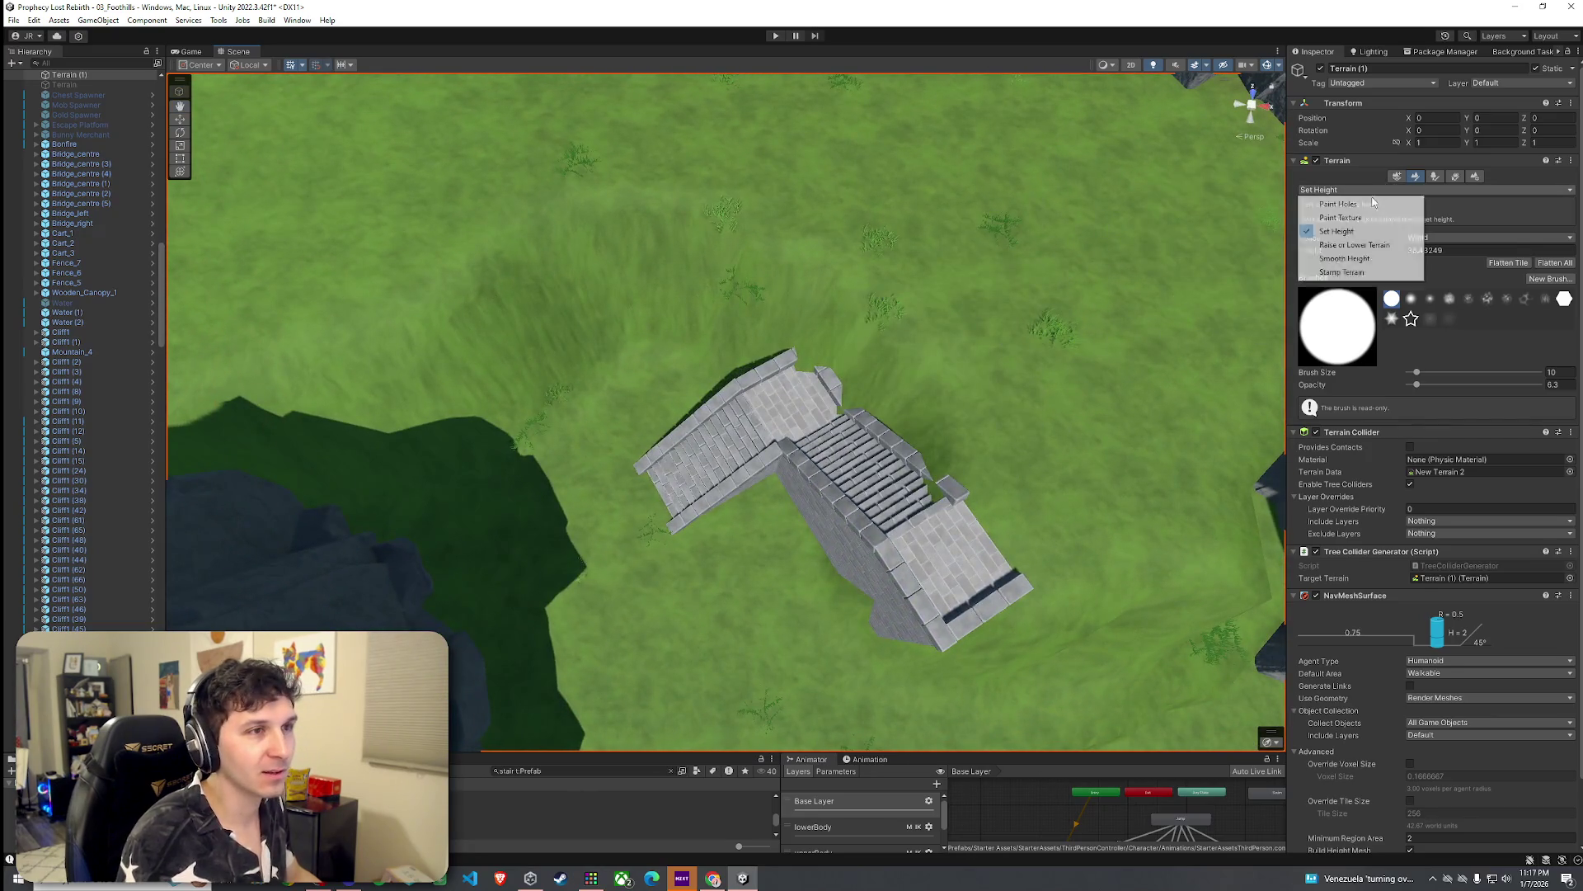
# Step: Smooth the ground around the stone stairs with Smooth Height at size 10, opacity 6.3
pyautogui.click(1344, 258)
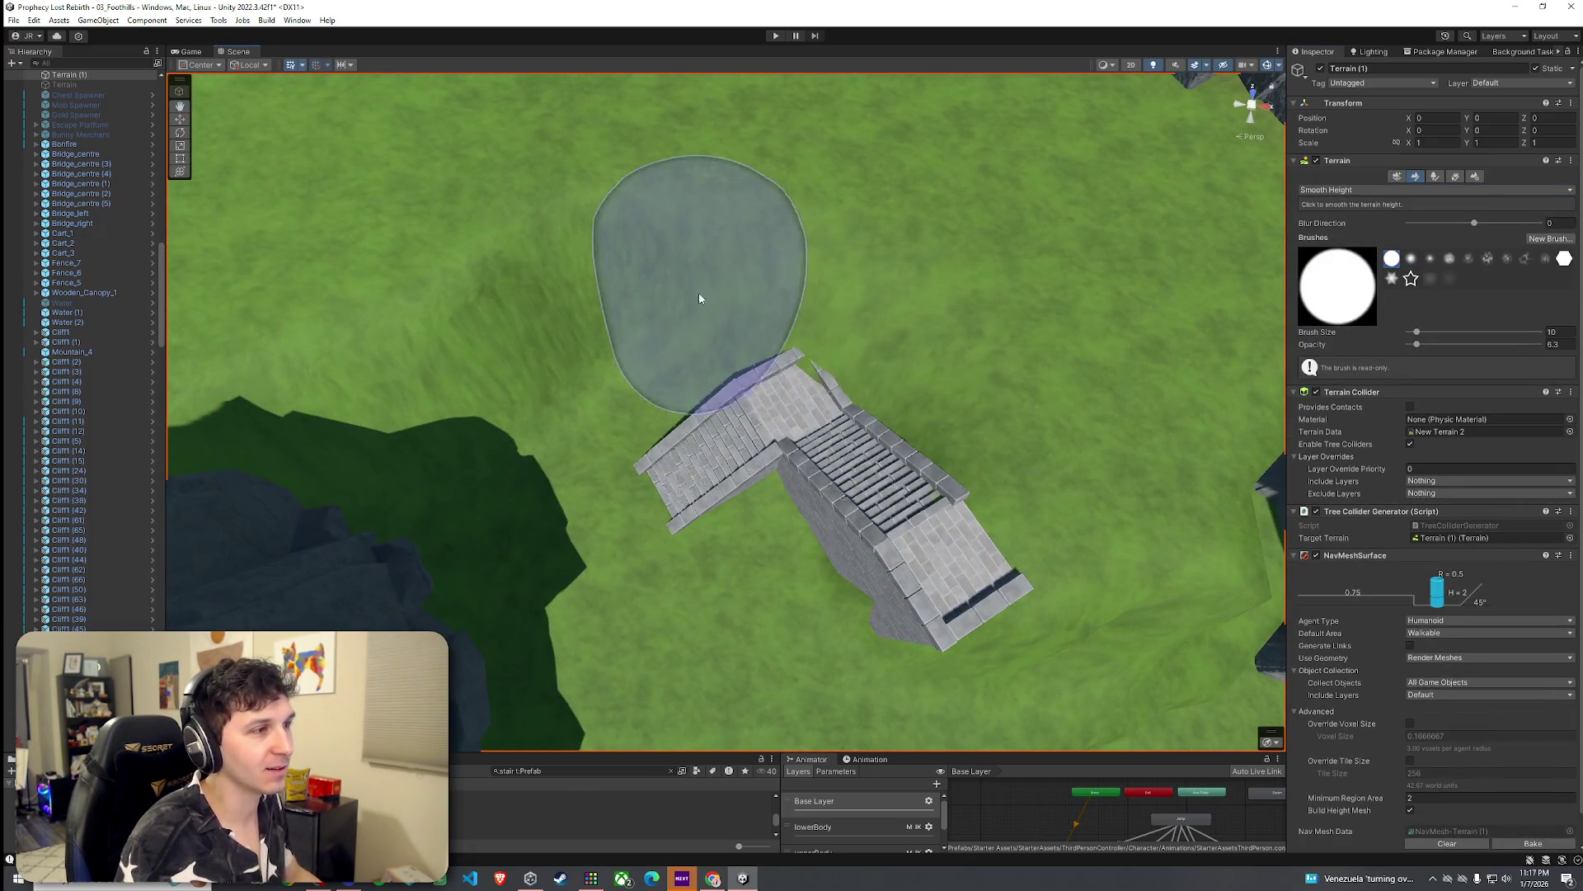
pyautogui.moveTo(784, 364)
pyautogui.mouseDown()
pyautogui.moveTo(778, 459)
pyautogui.moveTo(907, 354)
pyautogui.moveTo(917, 262)
pyautogui.moveTo(895, 218)
pyautogui.moveTo(1106, 284)
pyautogui.moveTo(1023, 312)
pyautogui.moveTo(763, 330)
pyautogui.mouseUp()
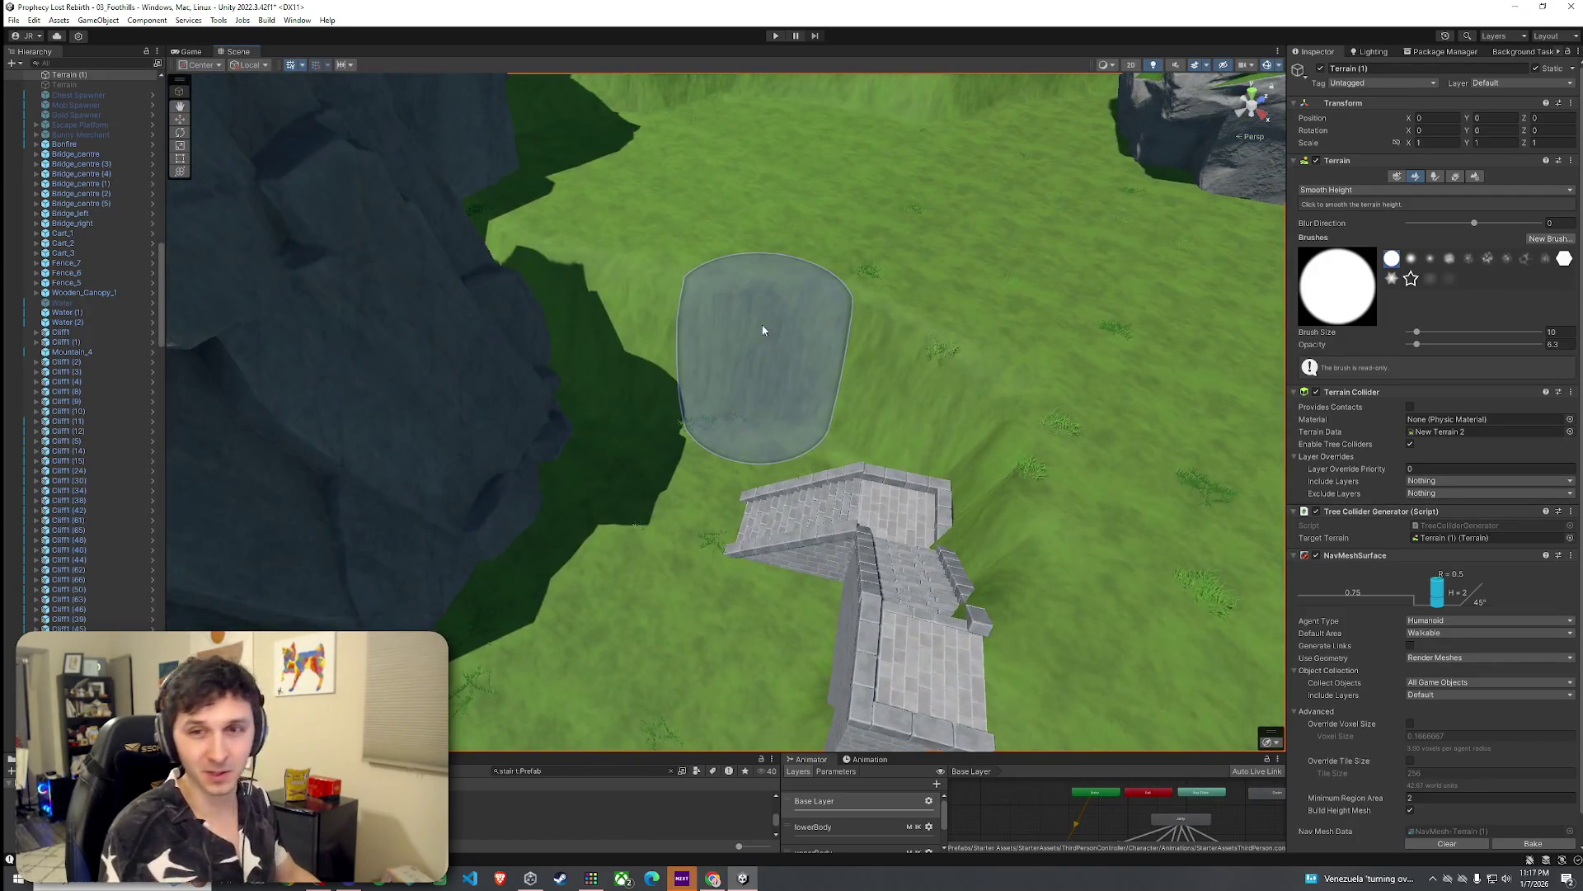
pyautogui.click(13, 20)
pyautogui.click(528, 322)
pyautogui.moveTo(527, 321)
pyautogui.mouseDown()
pyautogui.moveTo(692, 283)
pyautogui.moveTo(926, 305)
pyautogui.moveTo(834, 349)
pyautogui.moveTo(643, 583)
pyautogui.mouseUp()
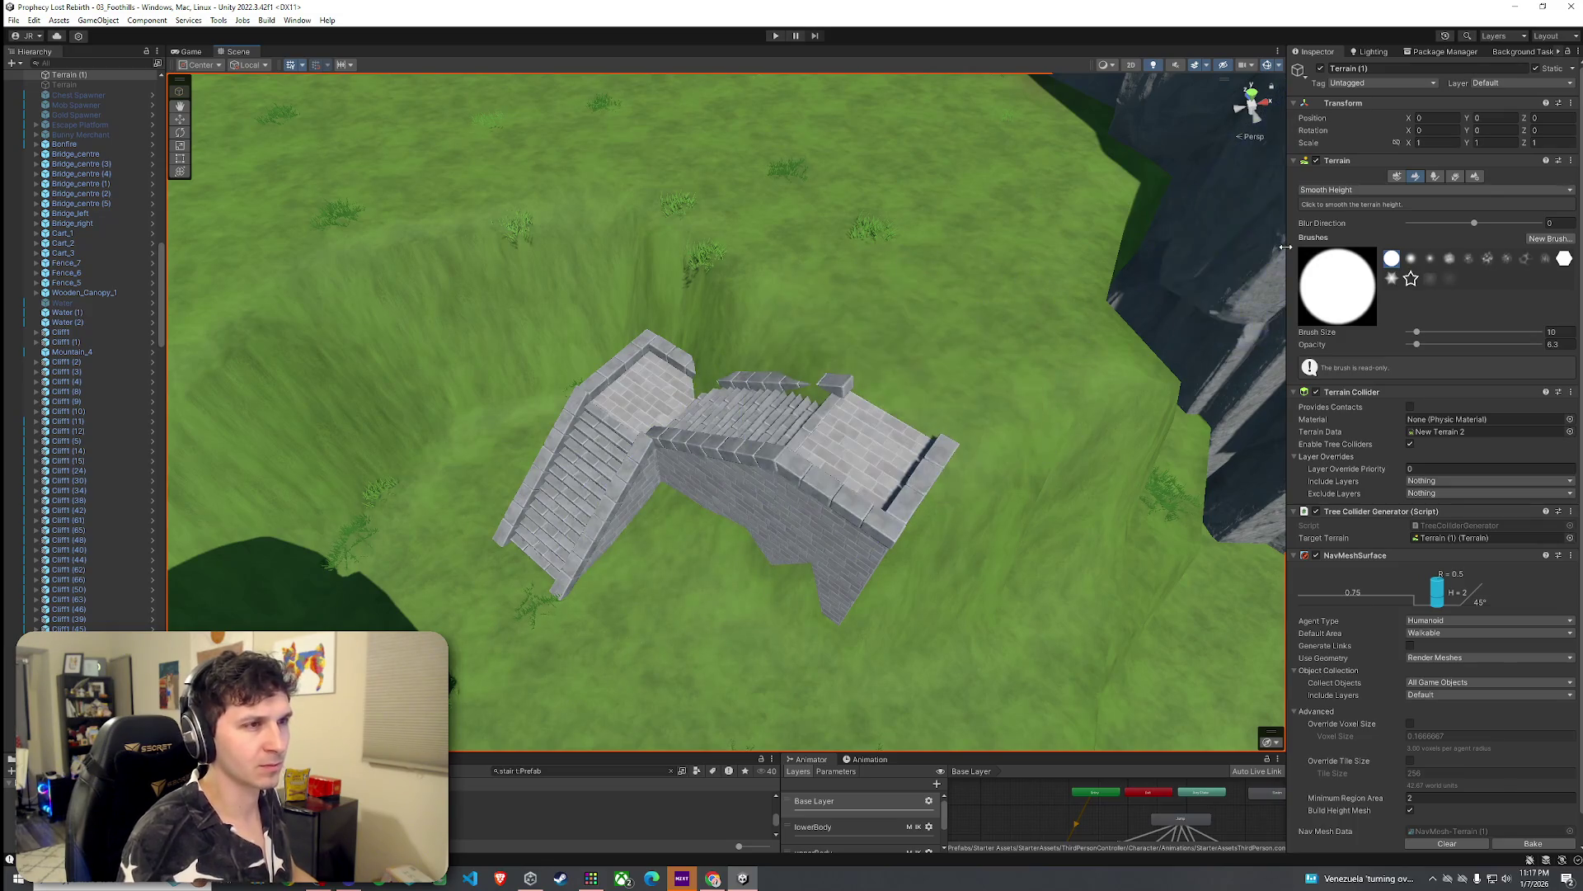
# Step: Switch back to Set Height and flatten ground next to the stair landing
pyautogui.click(1434, 190)
pyautogui.click(1352, 248)
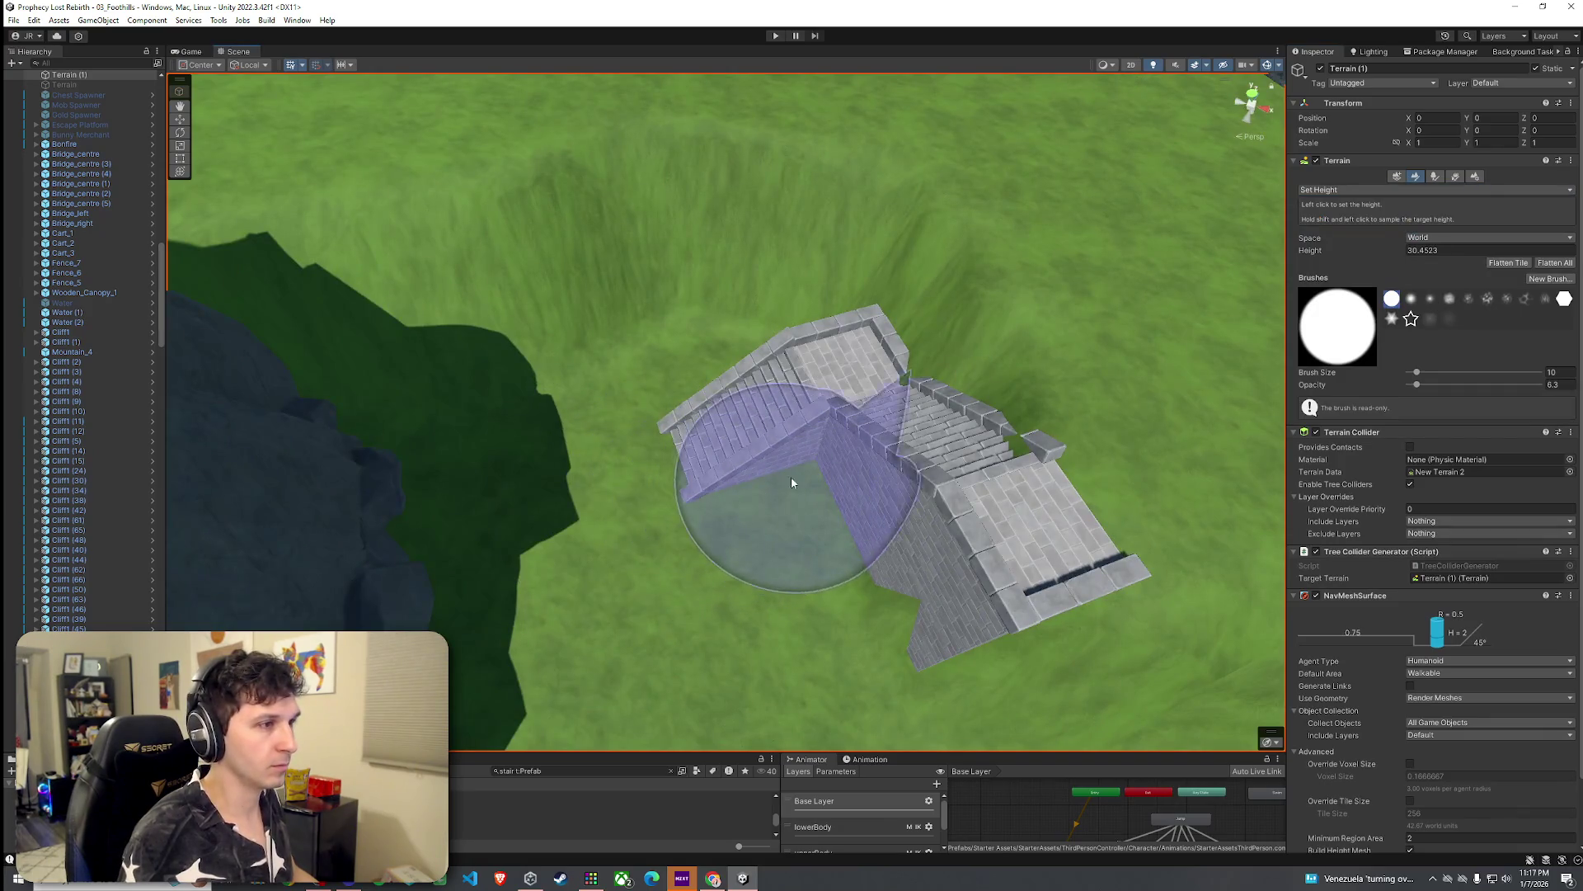
pyautogui.moveTo(818, 468)
pyautogui.mouseDown()
pyautogui.moveTo(822, 509)
pyautogui.moveTo(806, 462)
pyautogui.moveTo(717, 446)
pyautogui.moveTo(790, 511)
pyautogui.moveTo(809, 516)
pyautogui.moveTo(834, 463)
pyautogui.moveTo(740, 446)
pyautogui.moveTo(813, 506)
pyautogui.moveTo(877, 499)
pyautogui.moveTo(717, 471)
pyautogui.moveTo(710, 508)
pyautogui.moveTo(1014, 419)
pyautogui.mouseUp()
# Step: Set brush opacity to 27.9 and sample the landing's top height as the target
pyautogui.click(1324, 190)
pyautogui.click(1340, 217)
pyautogui.click(1342, 191)
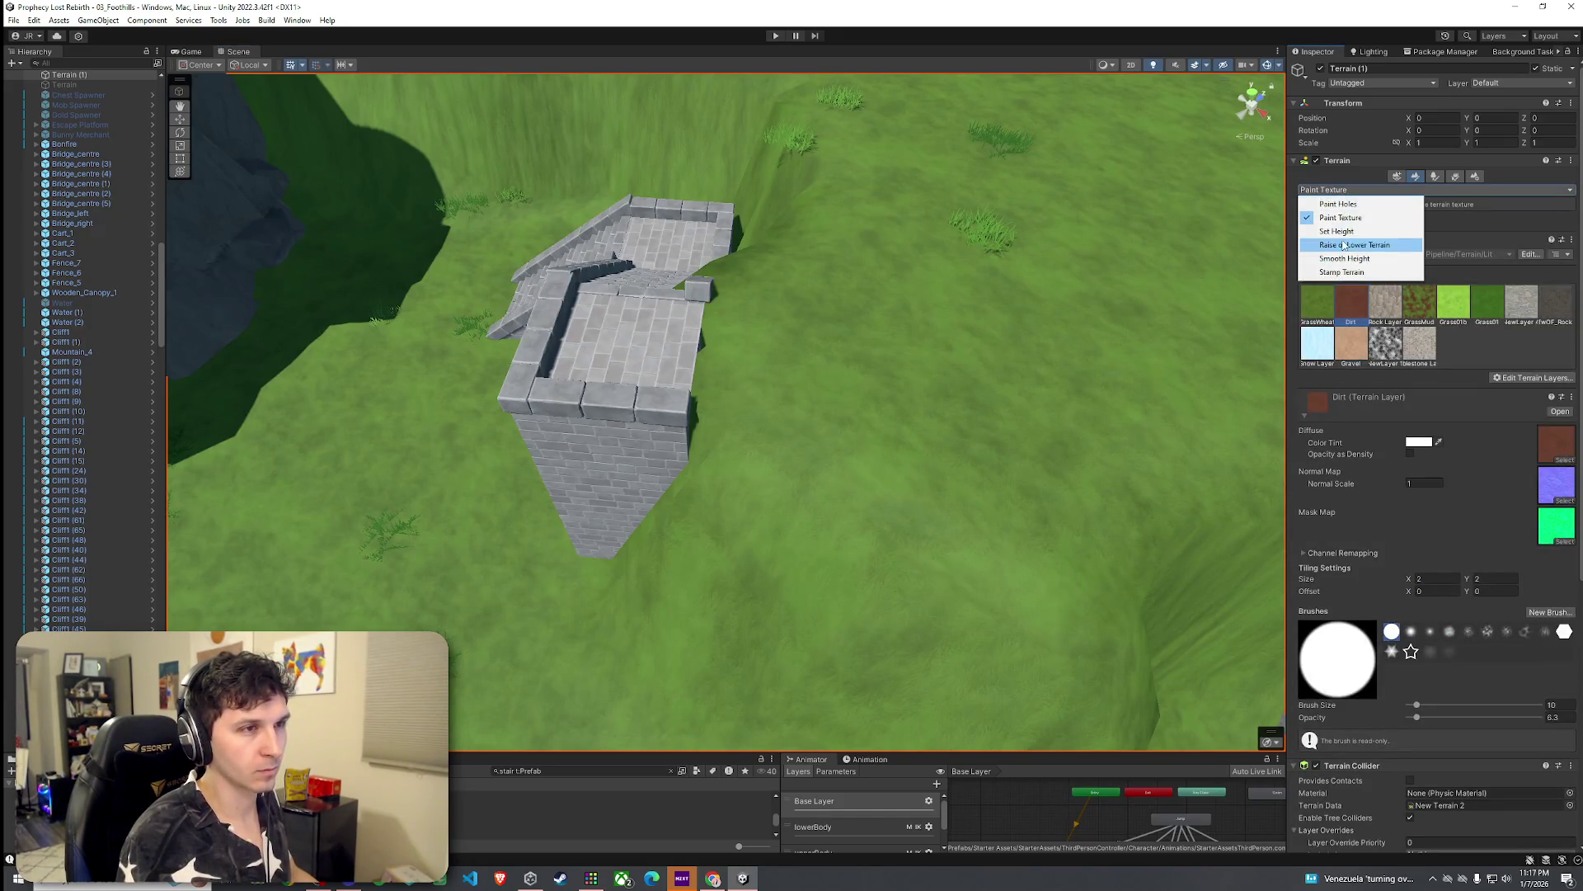
pyautogui.click(1338, 231)
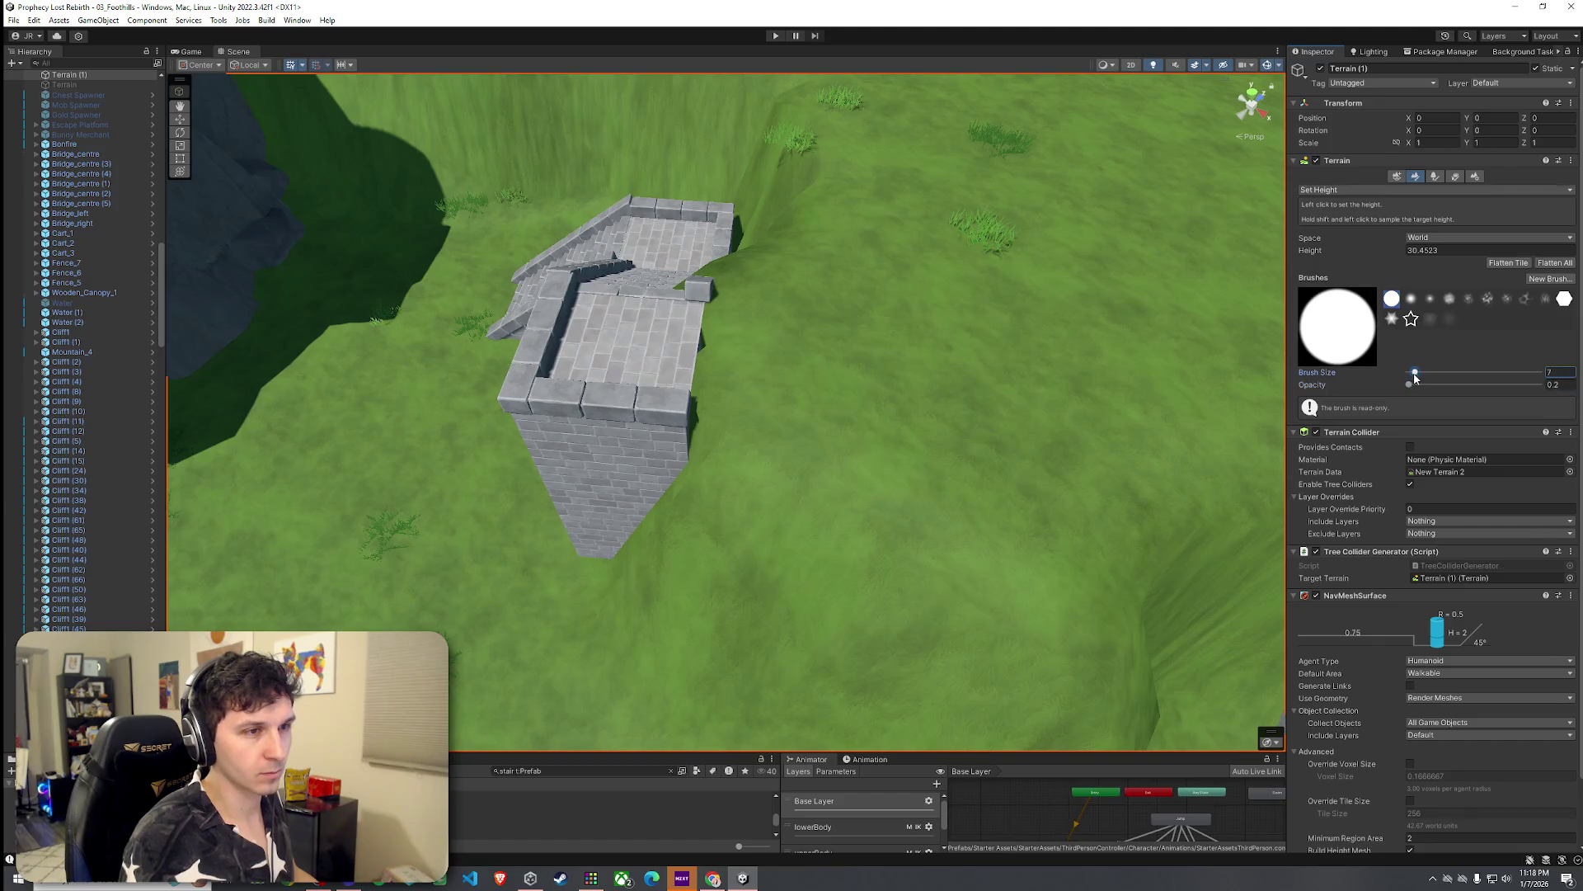
pyautogui.moveTo(1413, 390); pyautogui.dragTo(1415, 391)
pyautogui.keyDown('shift'); pyautogui.click(865, 343); pyautogui.keyUp('shift')
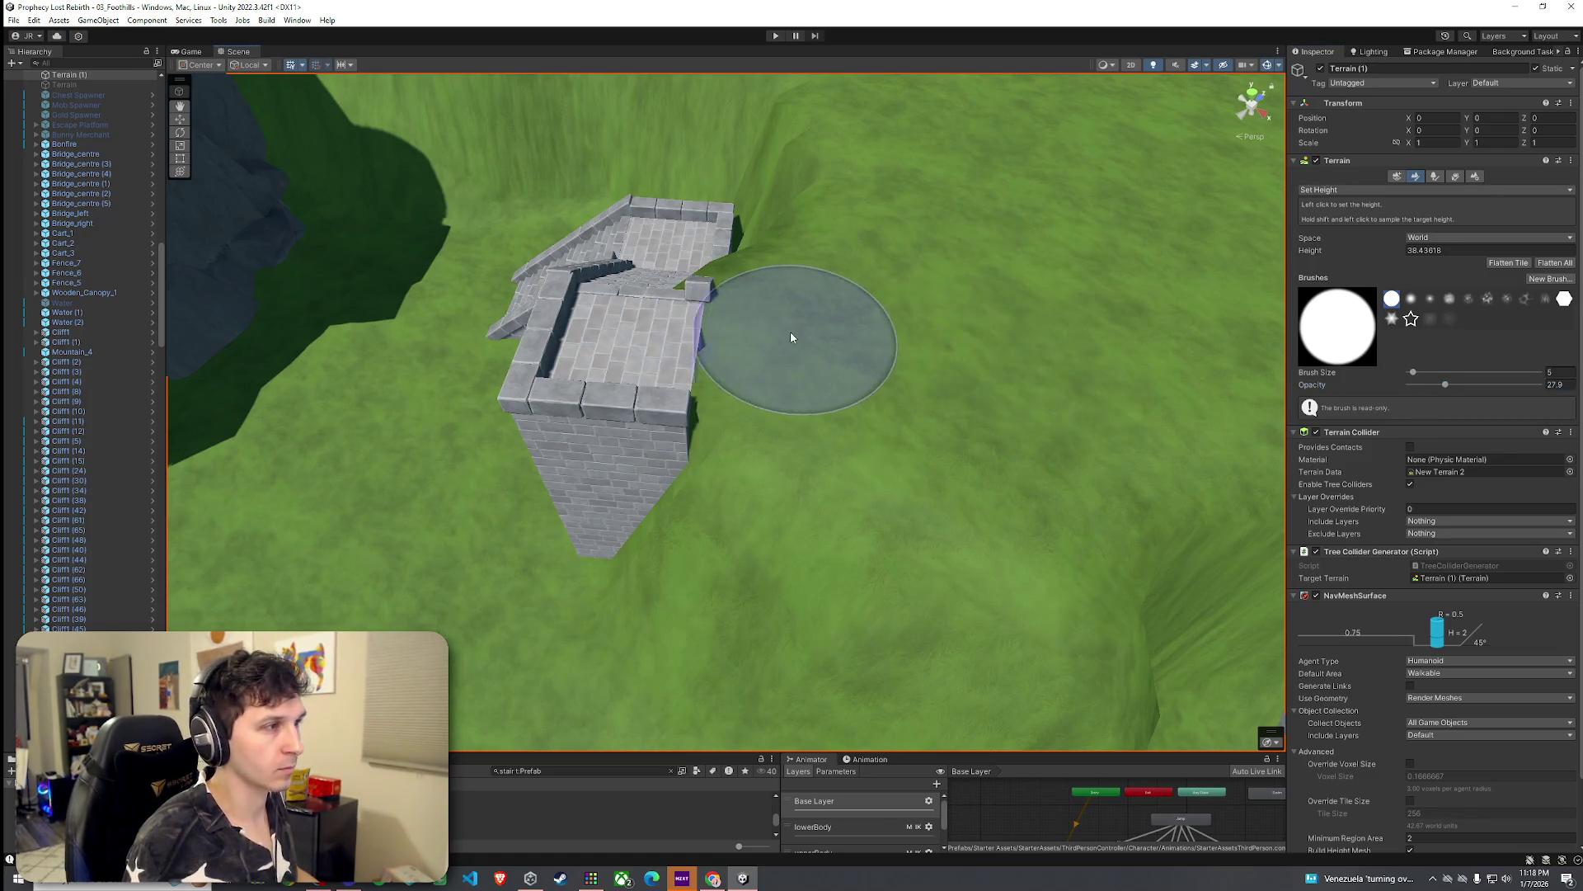
pyautogui.moveTo(697, 357)
pyautogui.keyDown('alt'); pyautogui.mouseDown()
pyautogui.moveTo(972, 407)
pyautogui.moveTo(1028, 395)
pyautogui.moveTo(930, 315)
pyautogui.moveTo(937, 364)
pyautogui.moveTo(957, 354)
pyautogui.mouseUp(); pyautogui.keyUp('alt')
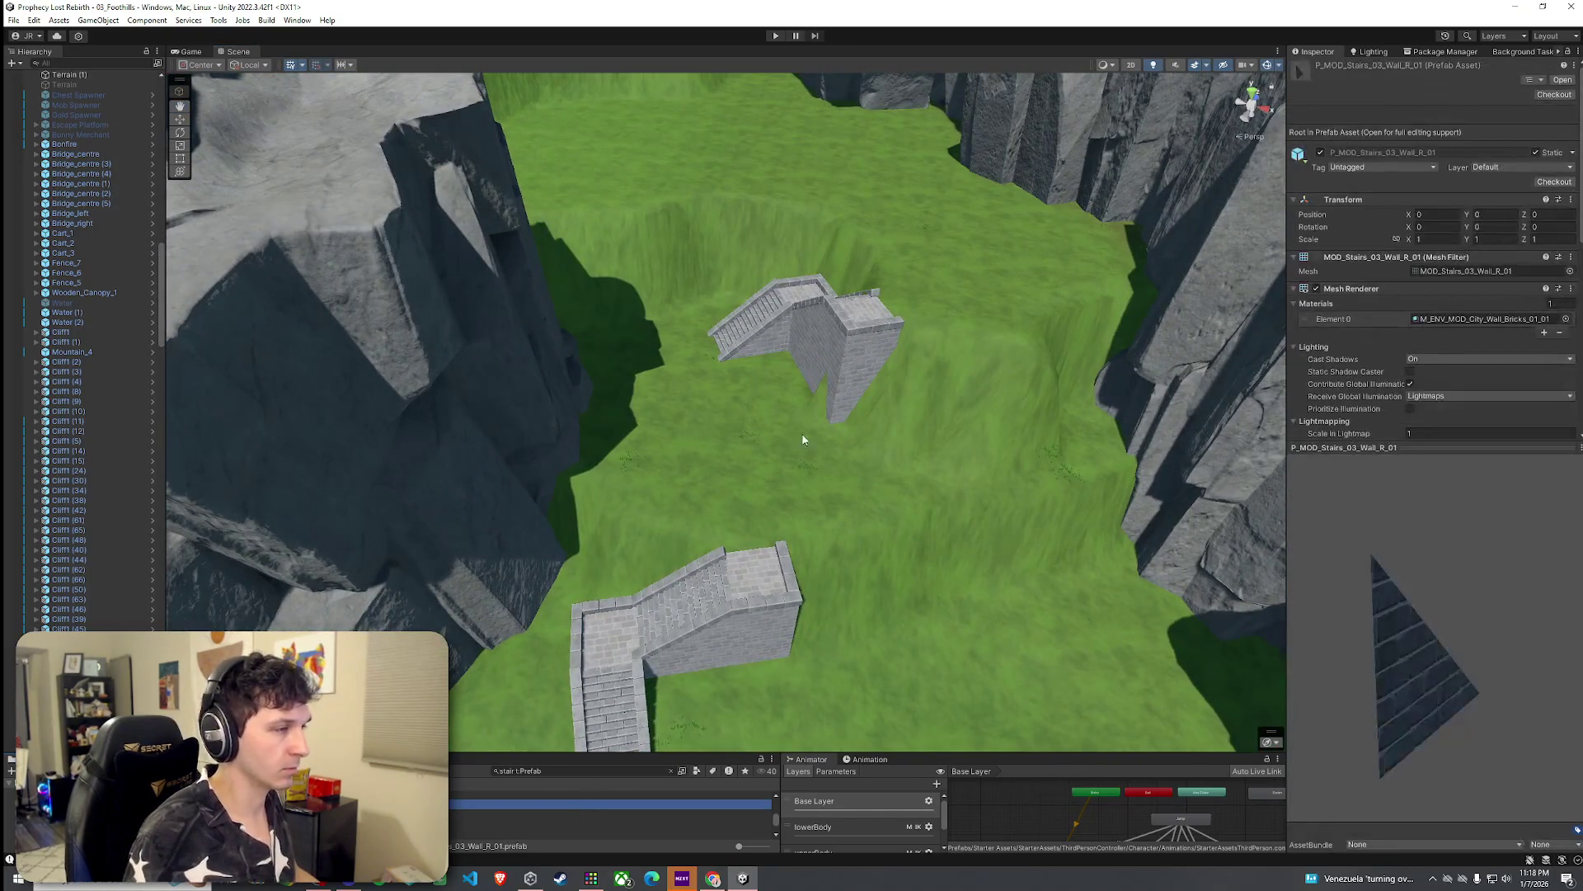
# Step: Duplicate the upper stairs, move the copy up the terrace and rotate it
pyautogui.click(848, 384)
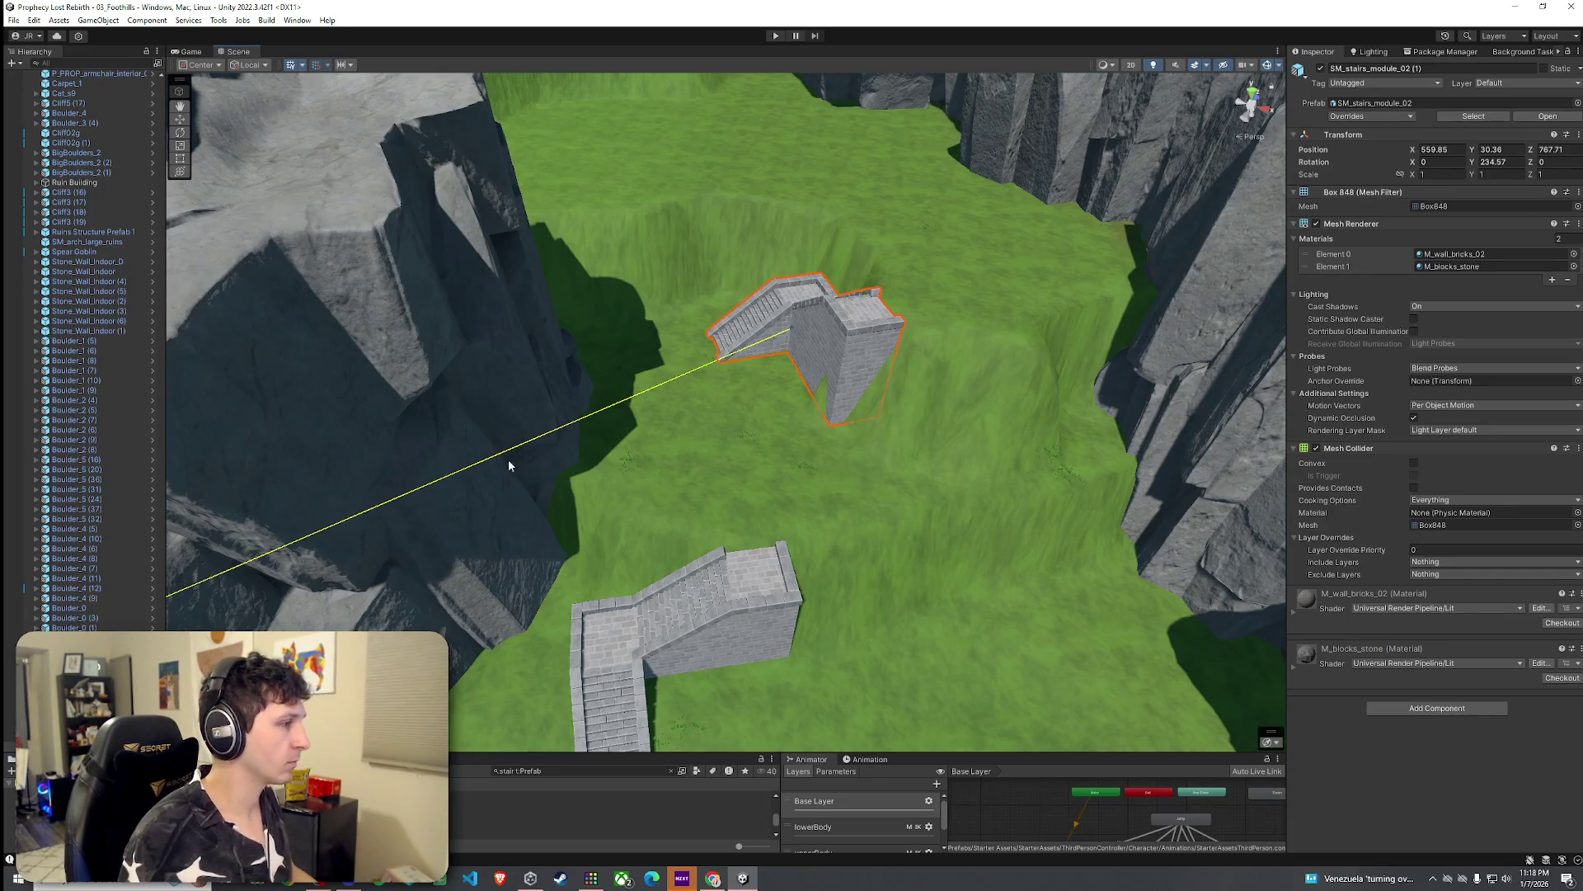
pyautogui.hotkey('ctrl', 'd')
pyautogui.press('w')
pyautogui.moveTo(792, 335); pyautogui.dragTo(784, 219)
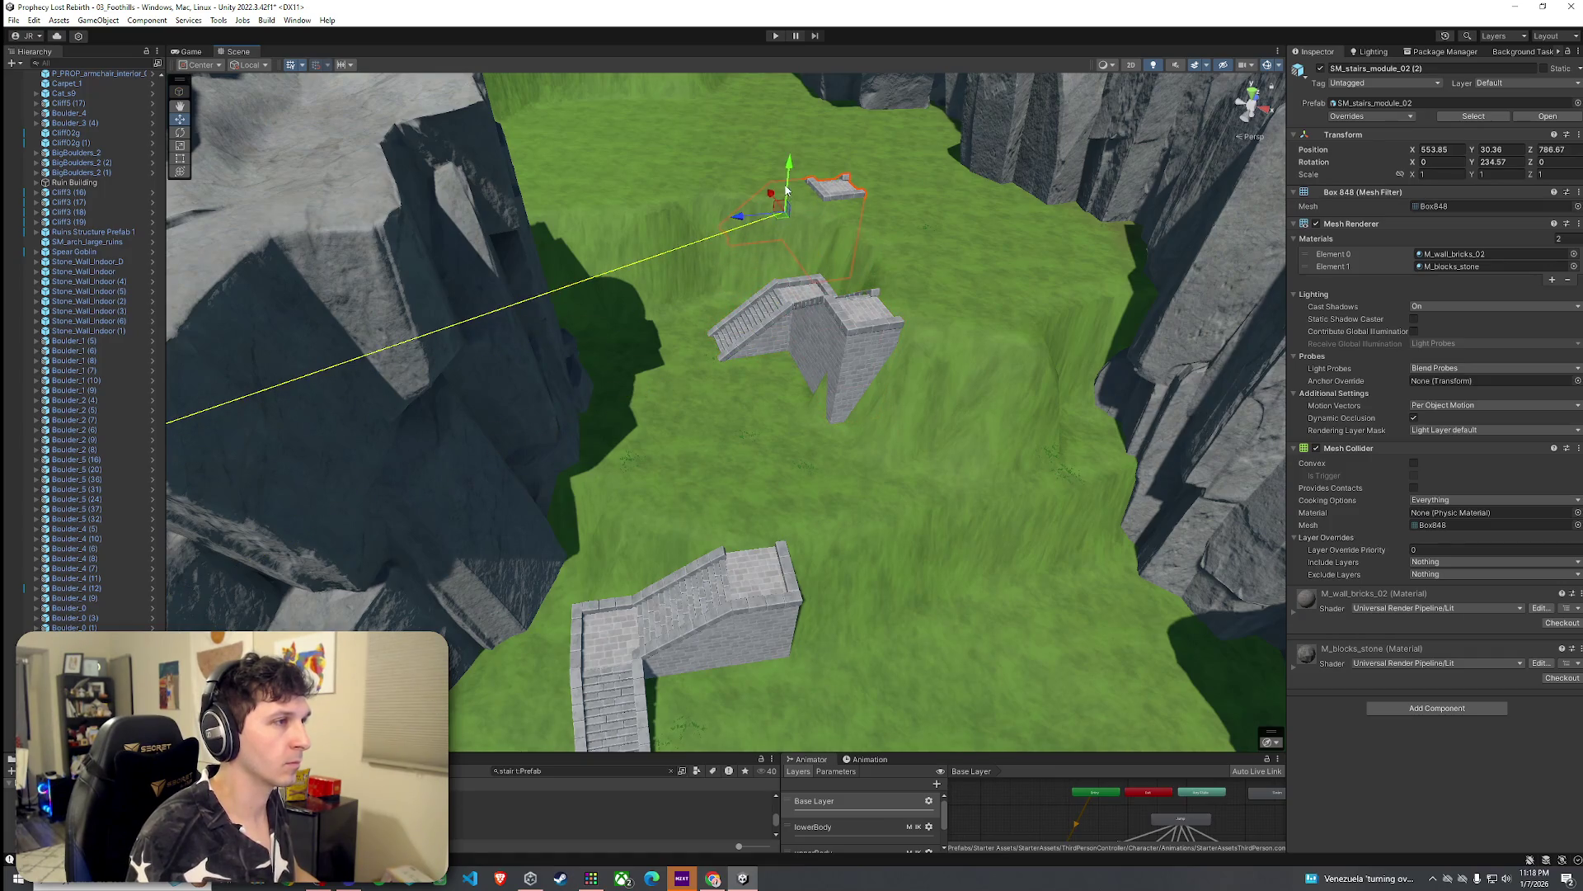
pyautogui.moveTo(797, 110); pyautogui.dragTo(801, 129)
pyautogui.press('e')
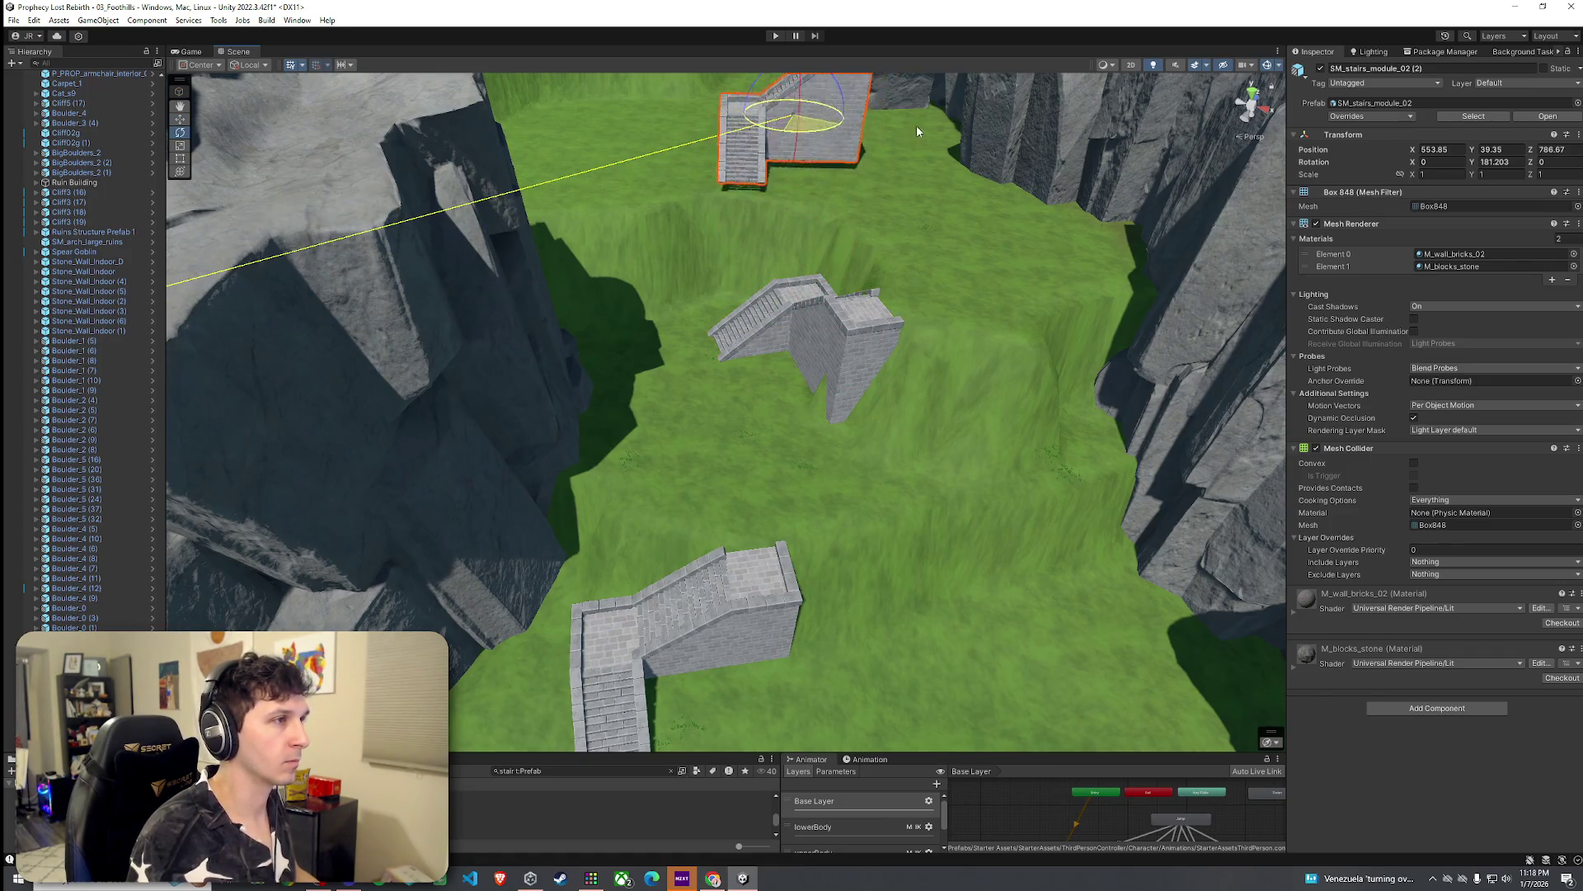
pyautogui.moveTo(914, 132); pyautogui.dragTo(904, 153)
pyautogui.press('f')
# Step: Mirror the copied stairs by setting Scale X to -1
pyautogui.press('r')
pyautogui.moveTo(767, 331)
pyautogui.mouseDown()
pyautogui.moveTo(868, 336)
pyautogui.moveTo(709, 355)
pyautogui.moveTo(610, 297)
pyautogui.moveTo(786, 341)
pyautogui.moveTo(767, 354)
pyautogui.mouseUp()
pyautogui.scroll(5, 834, 322)
pyautogui.scroll(-10, 767, 354)
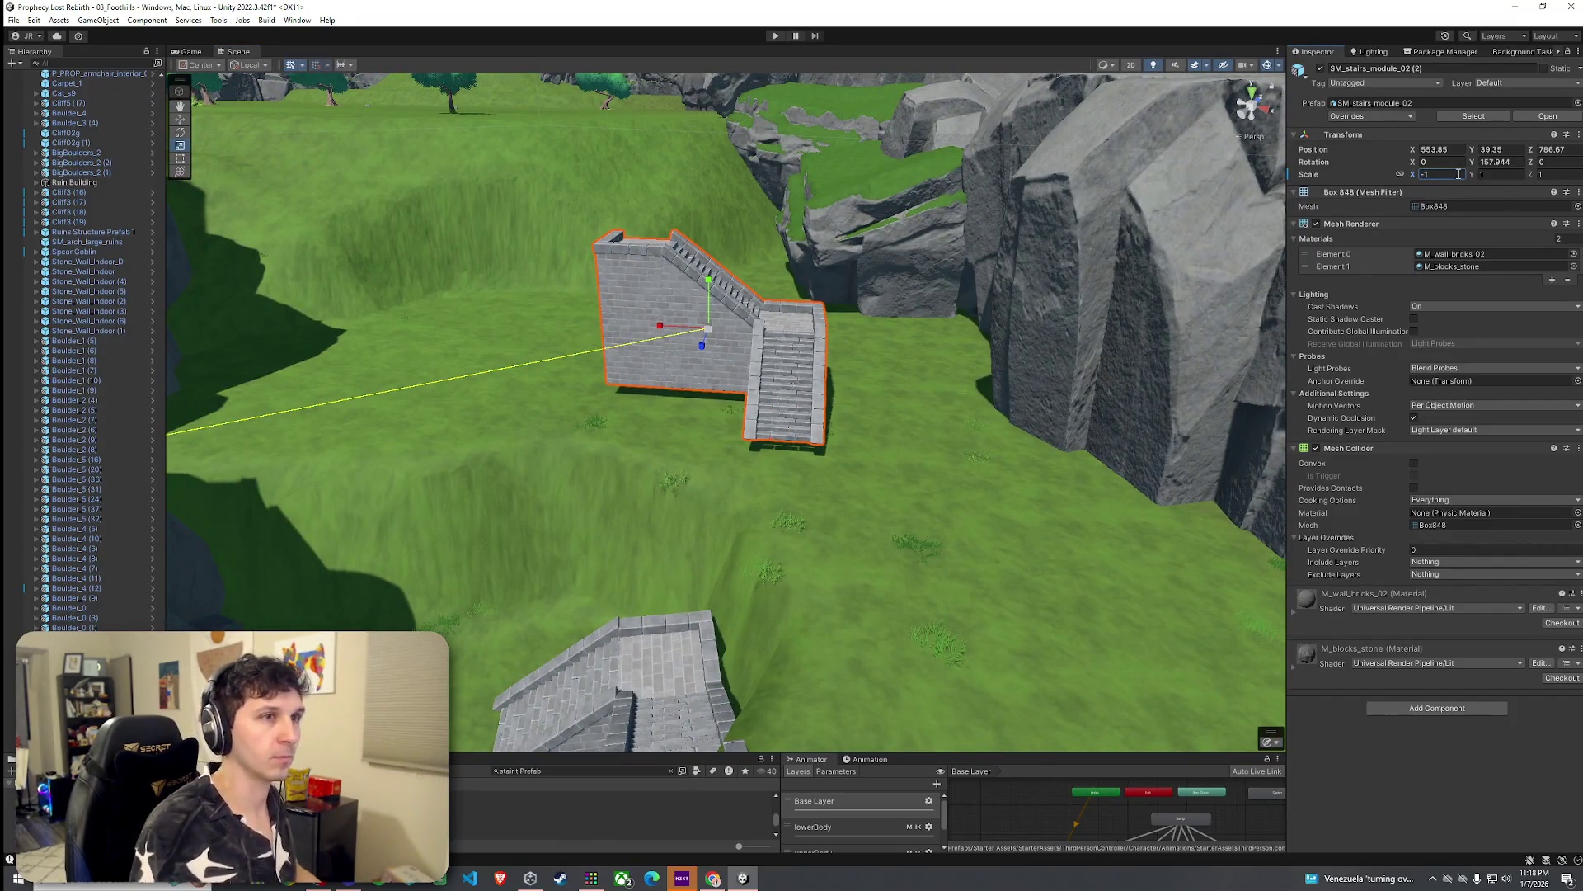
pyautogui.moveTo(828, 394); pyautogui.dragTo(767, 330)
pyautogui.scroll(6, 758, 321)
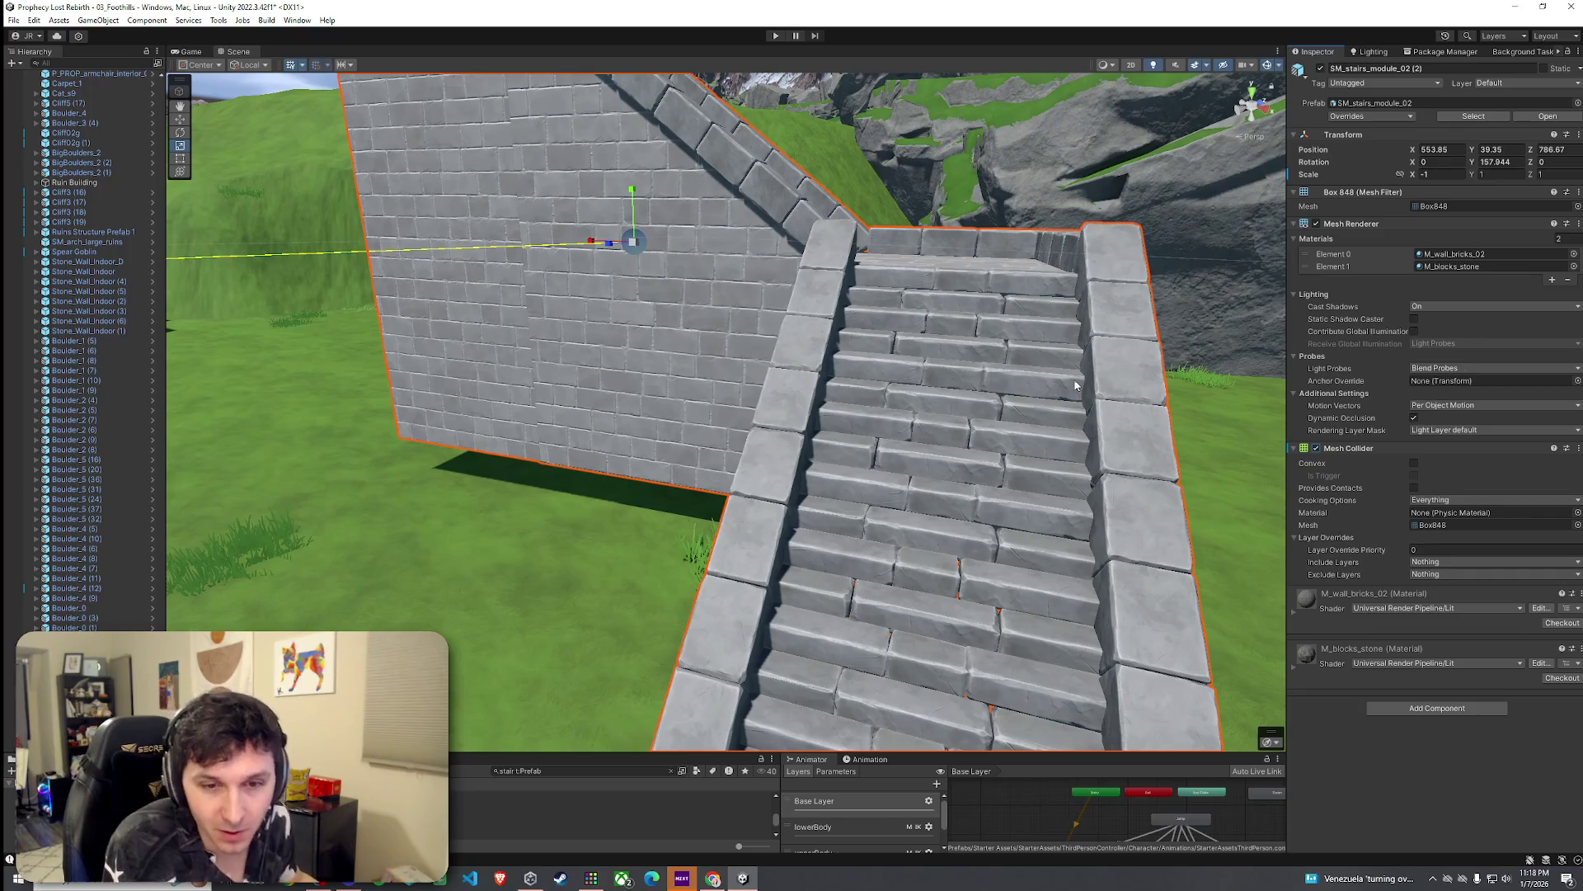
pyautogui.moveTo(967, 382); pyautogui.dragTo(584, 291)
pyautogui.scroll(-5, 584, 291)
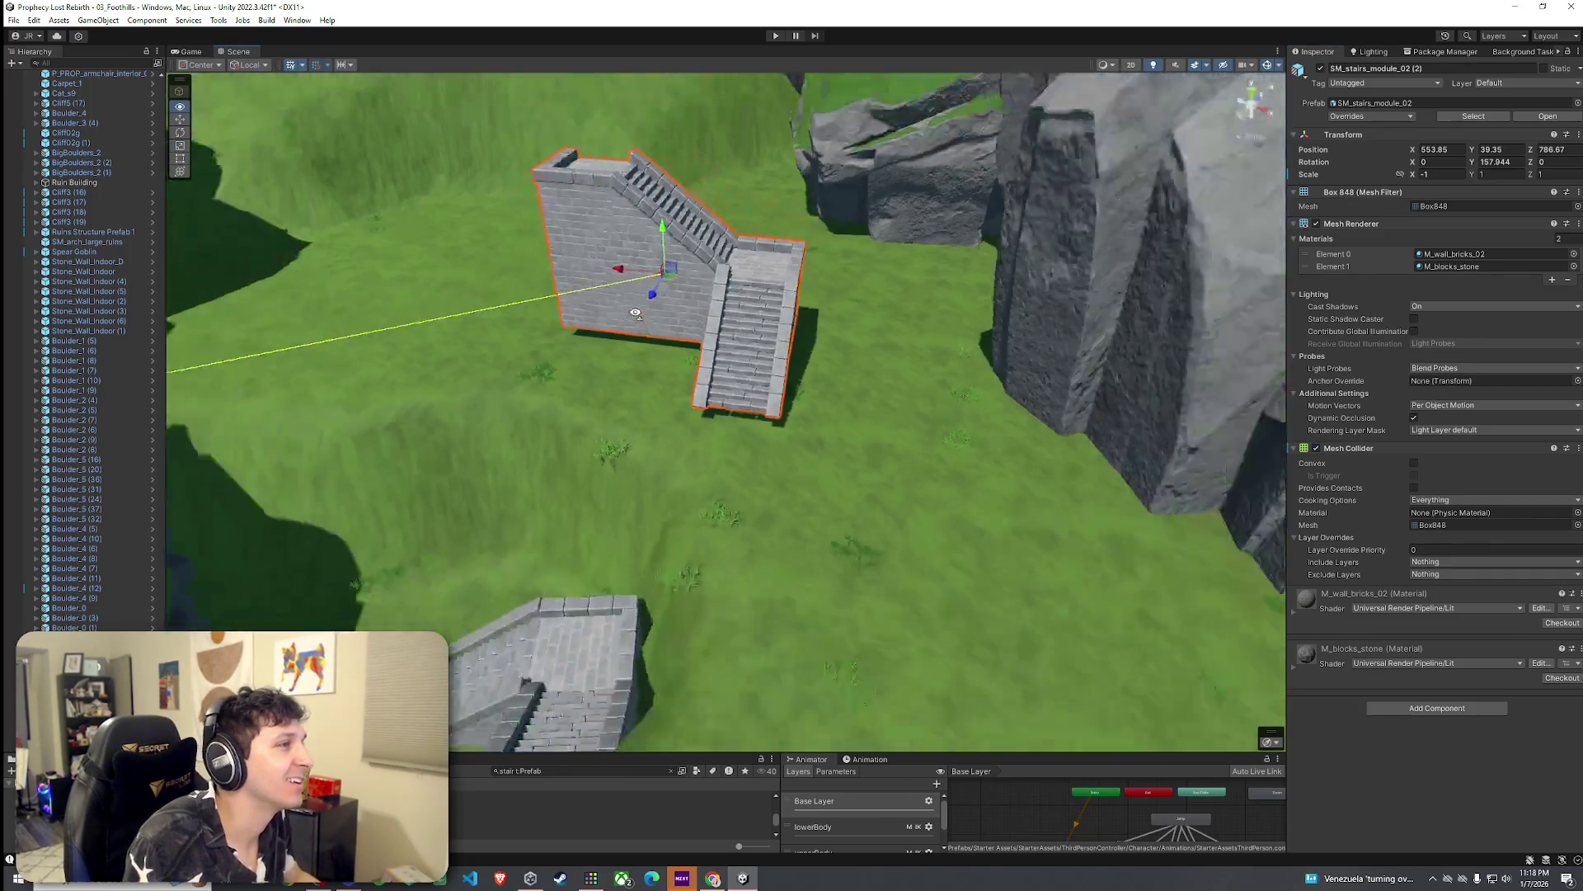
# Step: Save the scene and place the copy at X 532.17, Z 779.72, rotation Y 148.155
pyautogui.click(33, 19)
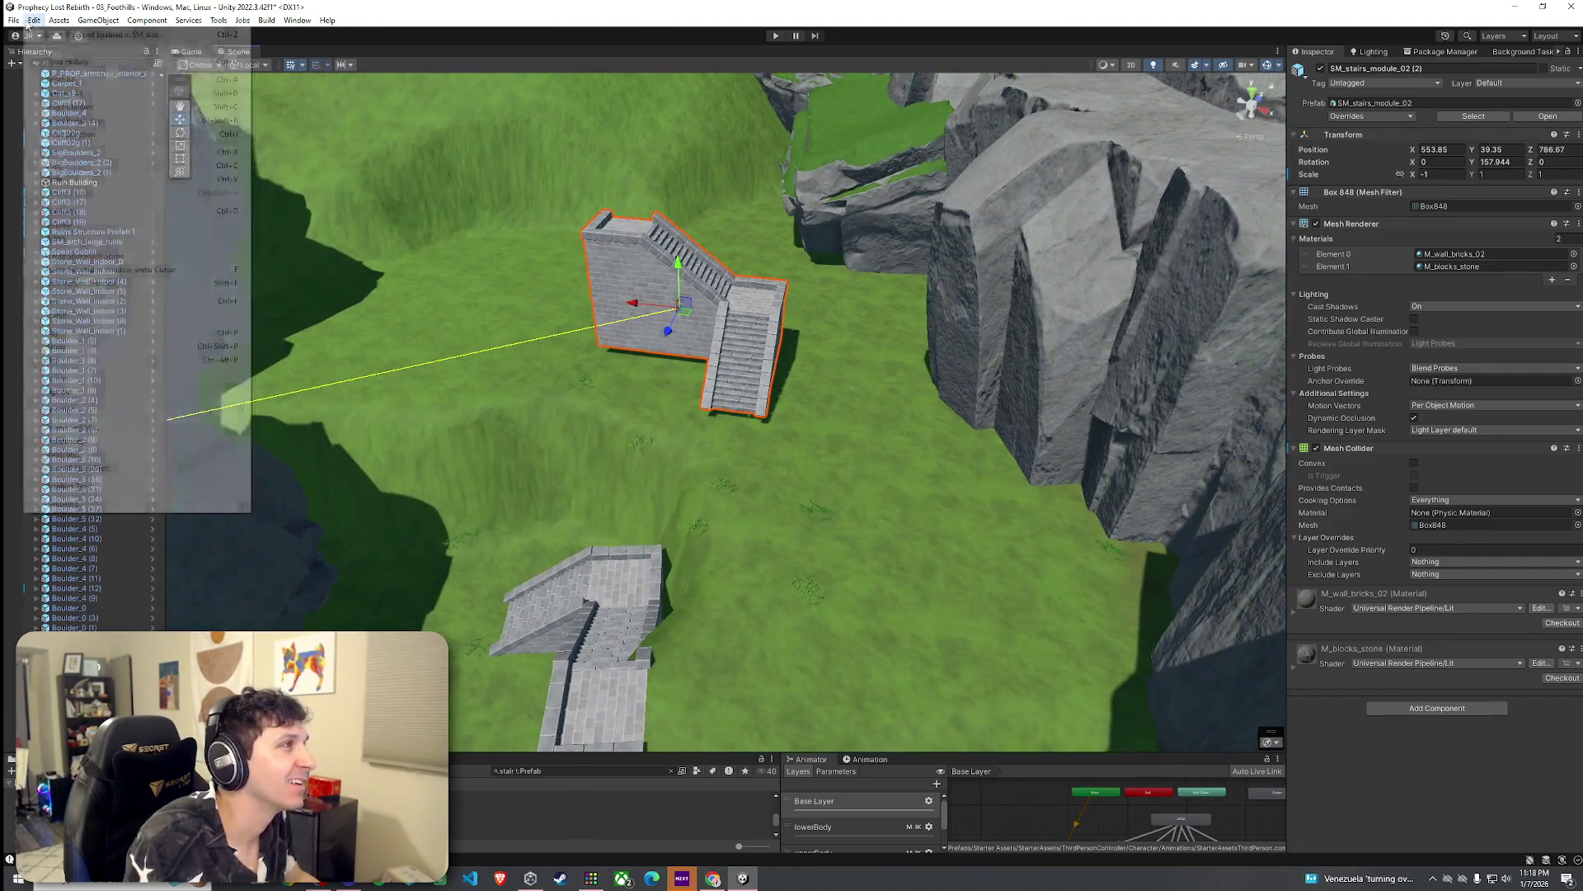
pyautogui.click(262, 118)
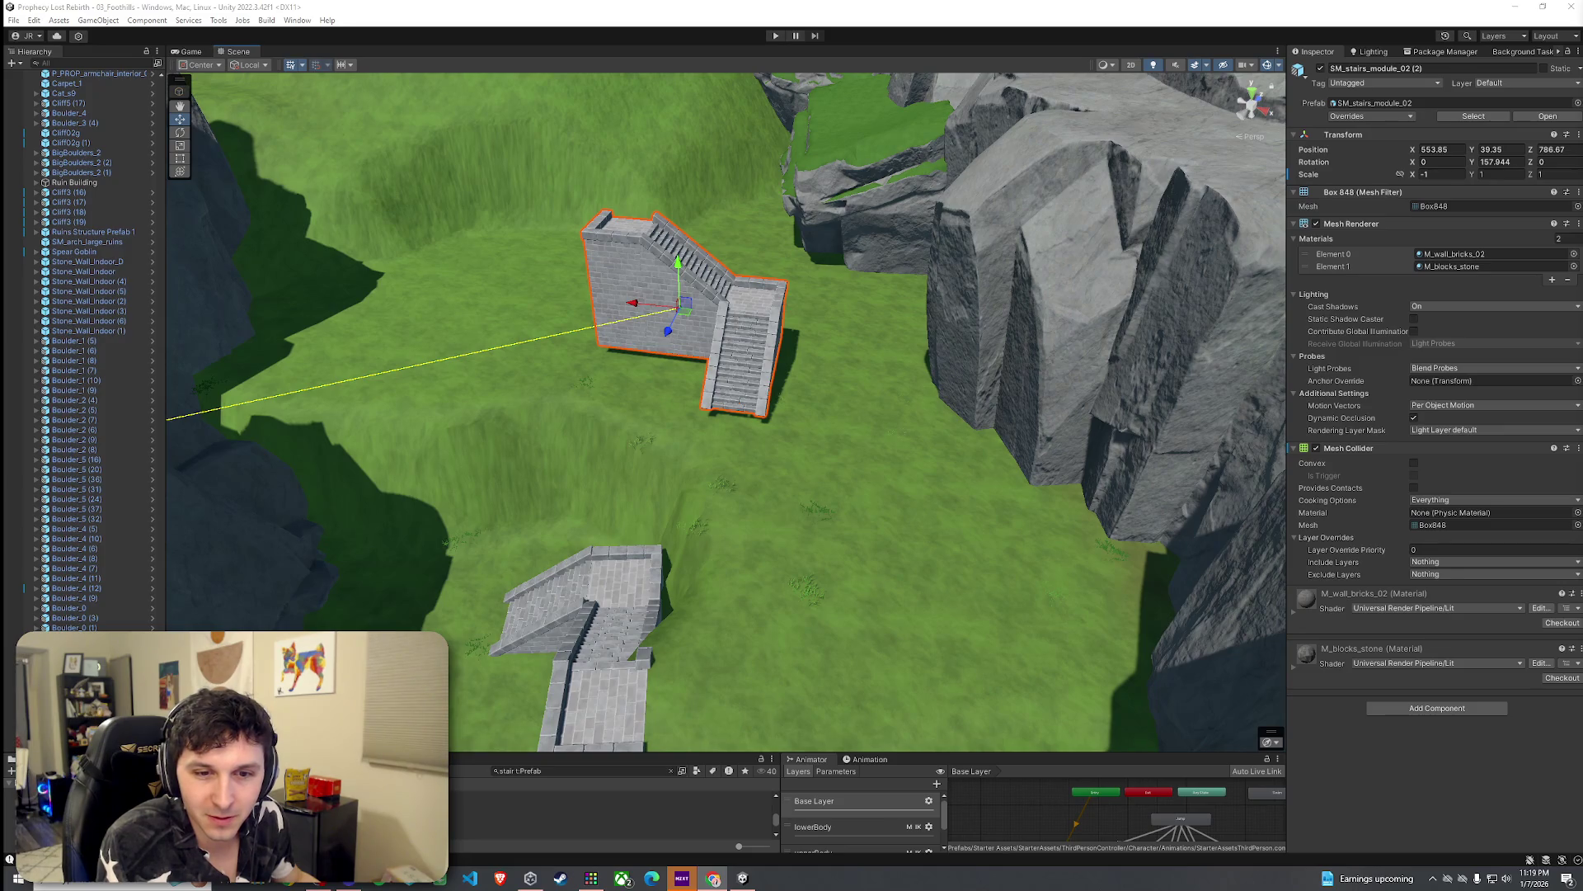
pyautogui.click(13, 20)
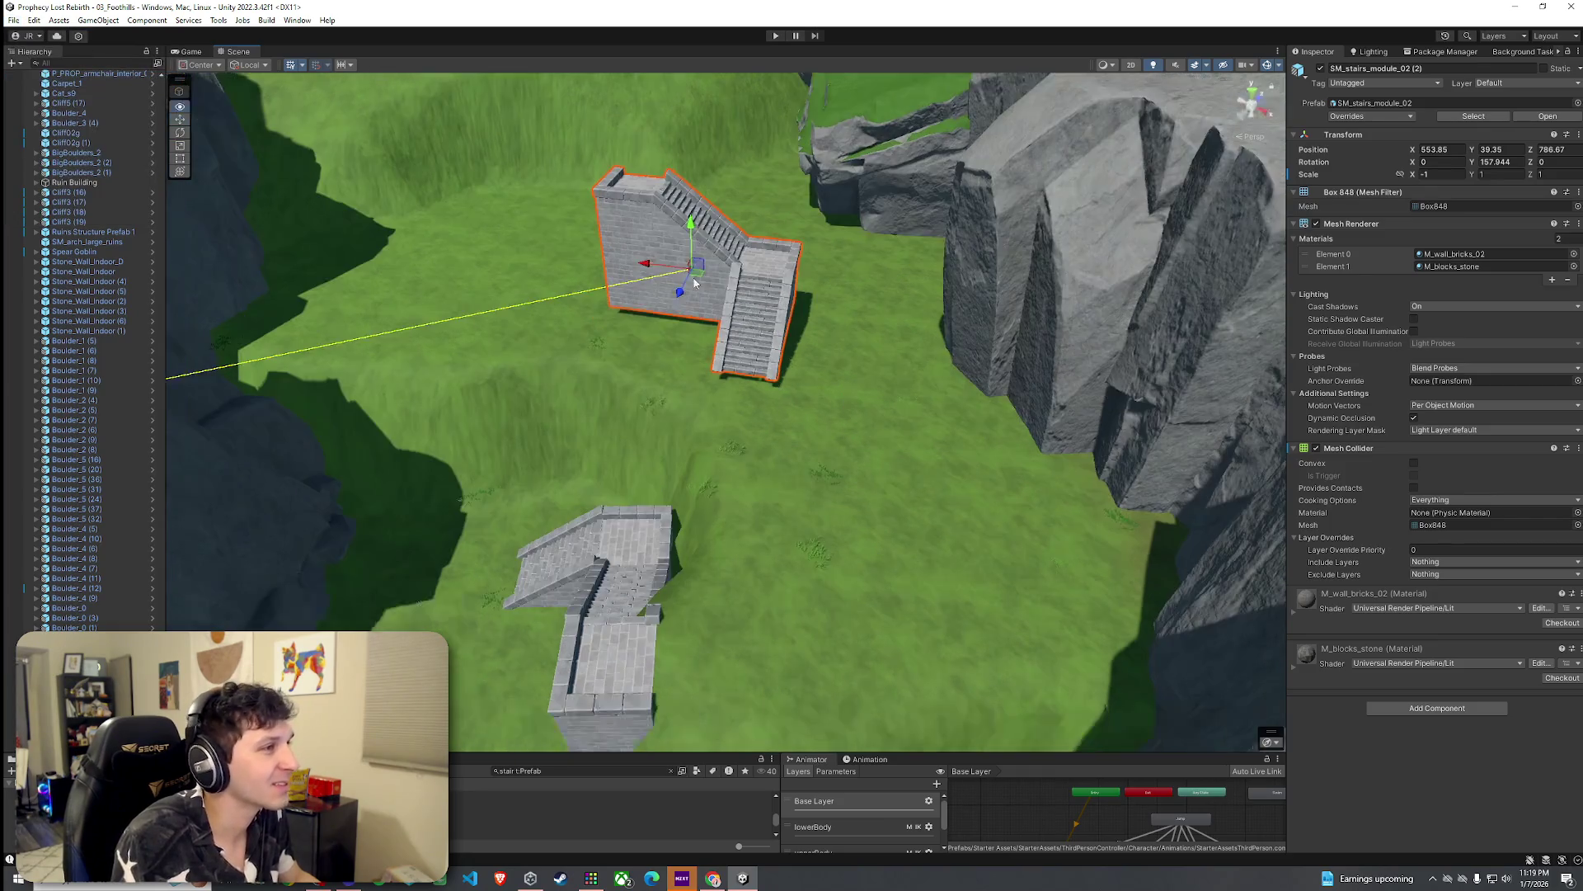
pyautogui.moveTo(754, 268); pyautogui.dragTo(768, 270)
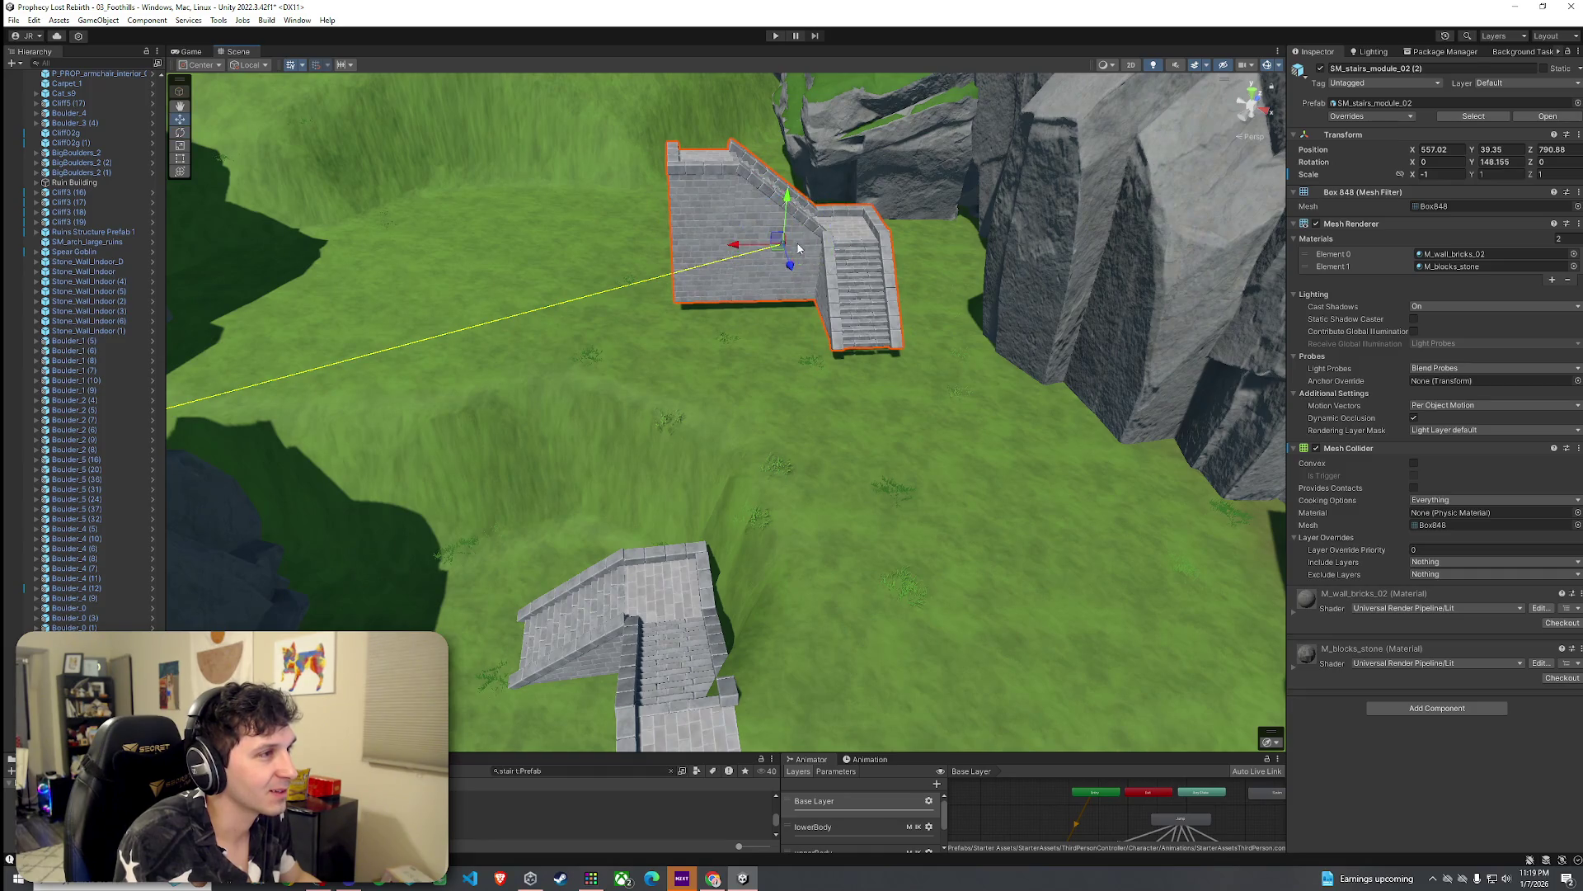
pyautogui.moveTo(777, 253)
pyautogui.mouseDown()
pyautogui.moveTo(766, 237)
pyautogui.moveTo(311, 244)
pyautogui.moveTo(301, 220)
pyautogui.moveTo(326, 134)
pyautogui.moveTo(247, 165)
pyautogui.moveTo(494, 248)
pyautogui.moveTo(1080, 379)
pyautogui.mouseUp()
# Step: Select Terrain (1), switch to Set Height, and undo a too-tall grass stroke
pyautogui.click(962, 364)
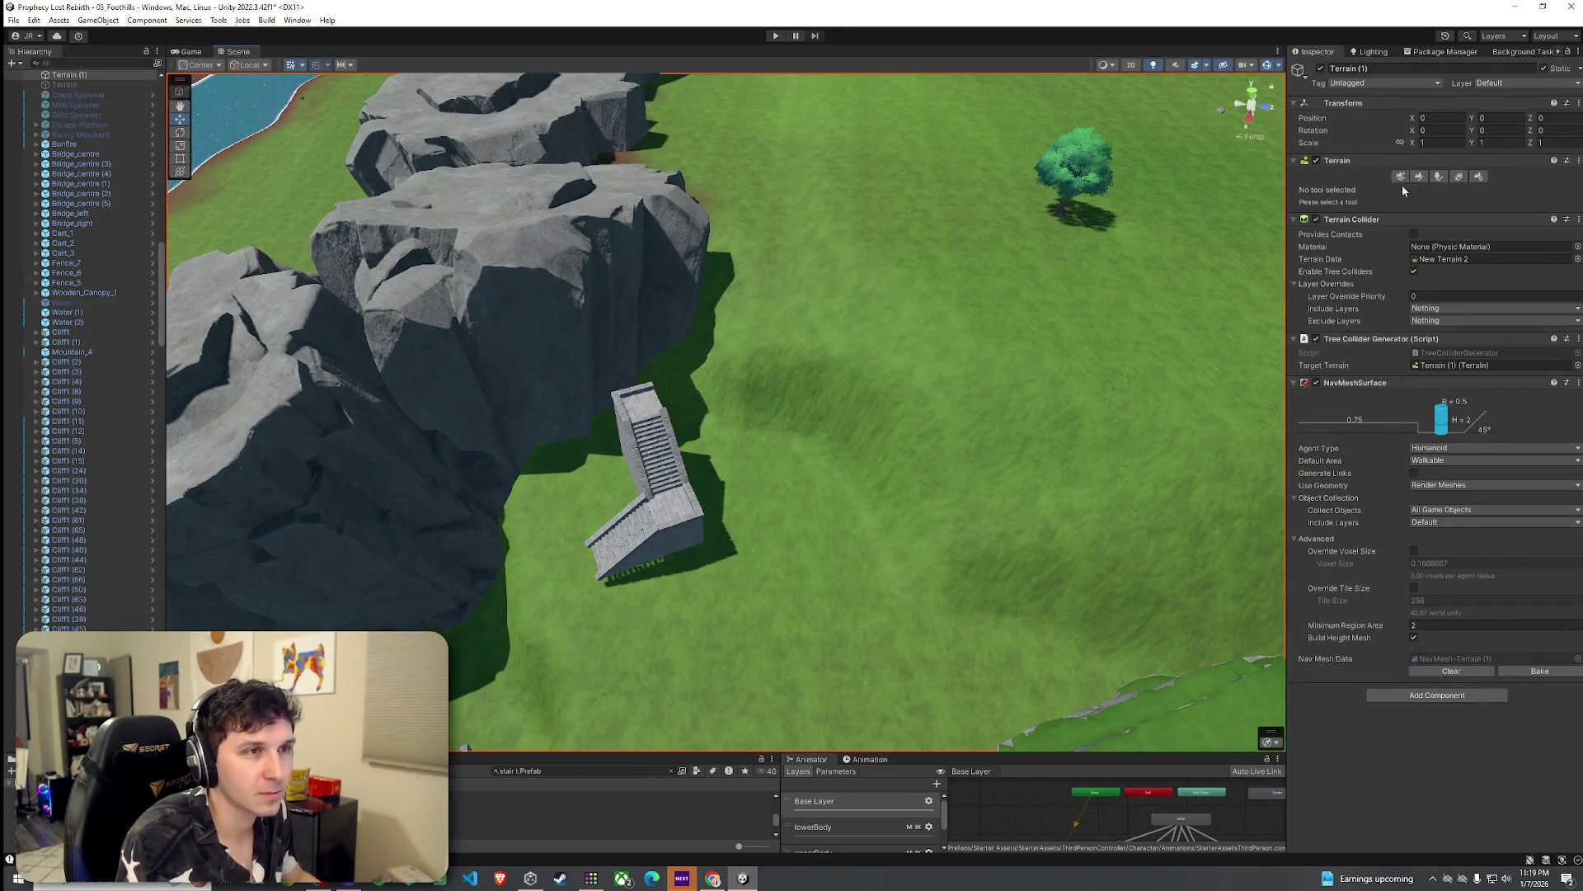
pyautogui.click(1415, 176)
pyautogui.click(1402, 190)
pyautogui.click(1343, 233)
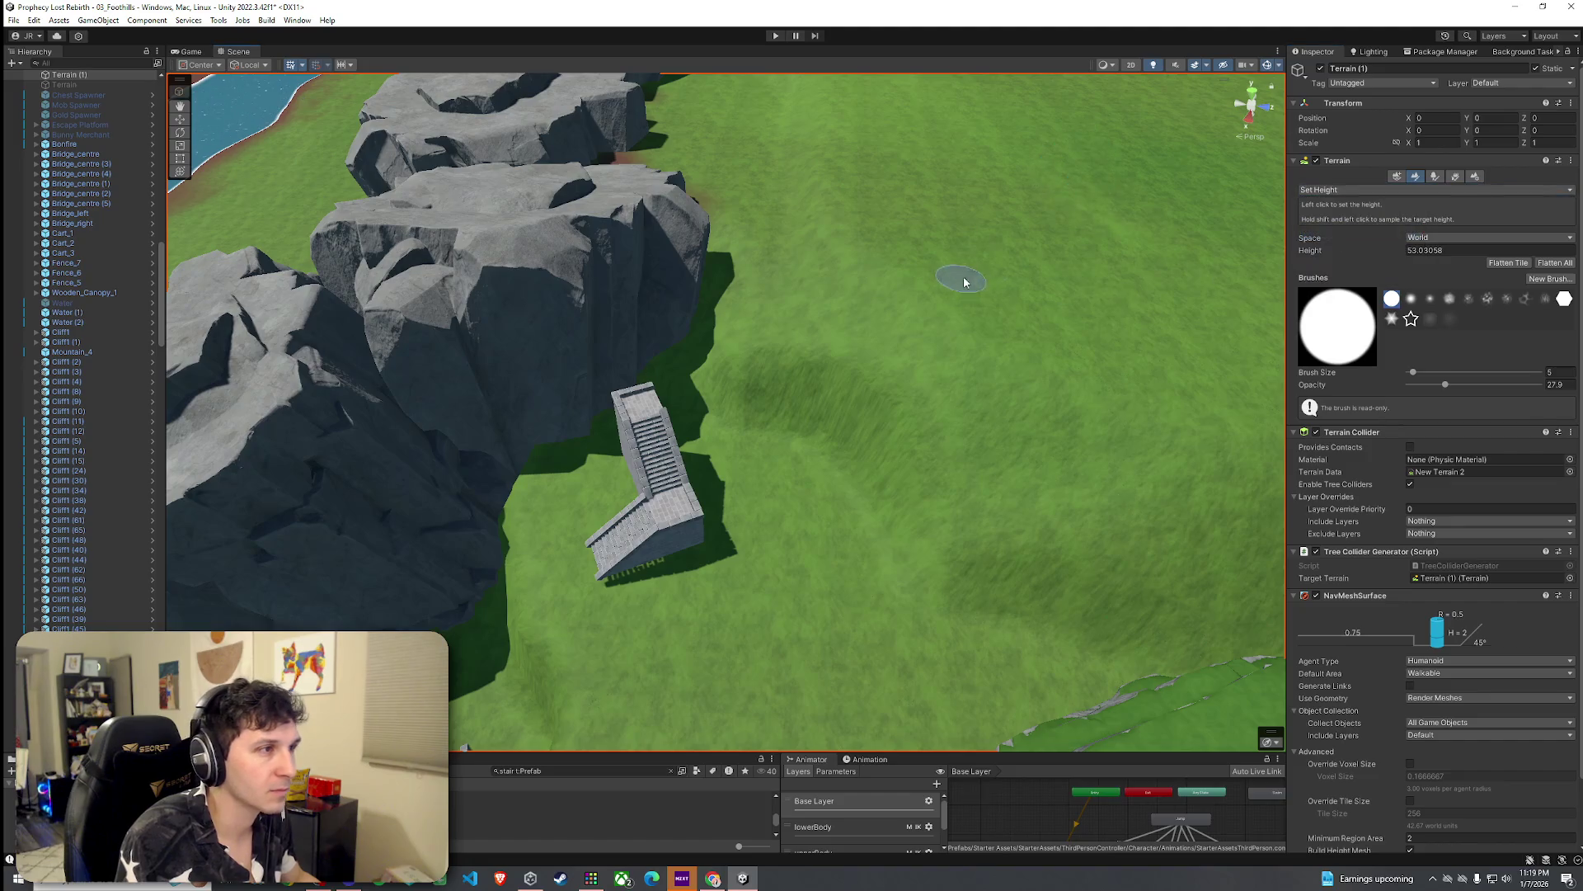
pyautogui.moveTo(870, 286); pyautogui.dragTo(783, 317)
pyautogui.scroll(3, 788, 320)
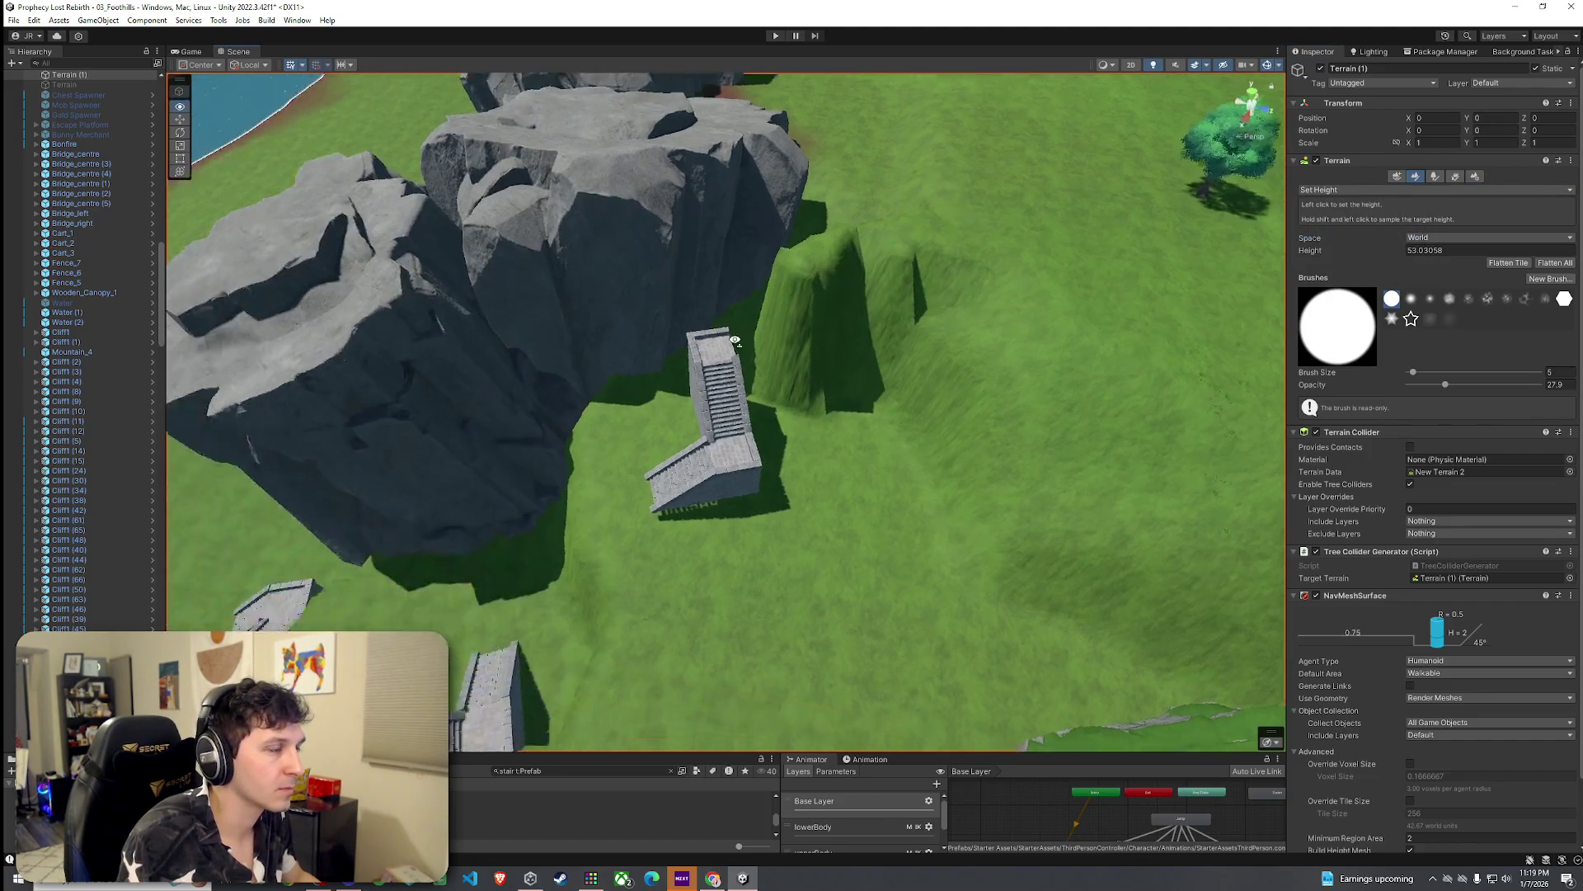
pyautogui.hotkey('ctrl', 'z')
# Step: Sample lower ground heights and build a grass ridge toward the stairs
pyautogui.keyDown('shift'); pyautogui.click(830, 371); pyautogui.keyUp('shift')
pyautogui.moveTo(830, 371)
pyautogui.mouseDown()
pyautogui.moveTo(674, 384)
pyautogui.moveTo(666, 436)
pyautogui.moveTo(647, 413)
pyautogui.moveTo(764, 452)
pyautogui.moveTo(763, 357)
pyautogui.moveTo(670, 315)
pyautogui.mouseUp()
pyautogui.keyDown('shift'); pyautogui.click(655, 403); pyautogui.keyUp('shift')
pyautogui.moveTo(762, 352)
pyautogui.mouseDown()
pyautogui.moveTo(837, 389)
pyautogui.moveTo(805, 331)
pyautogui.mouseUp()
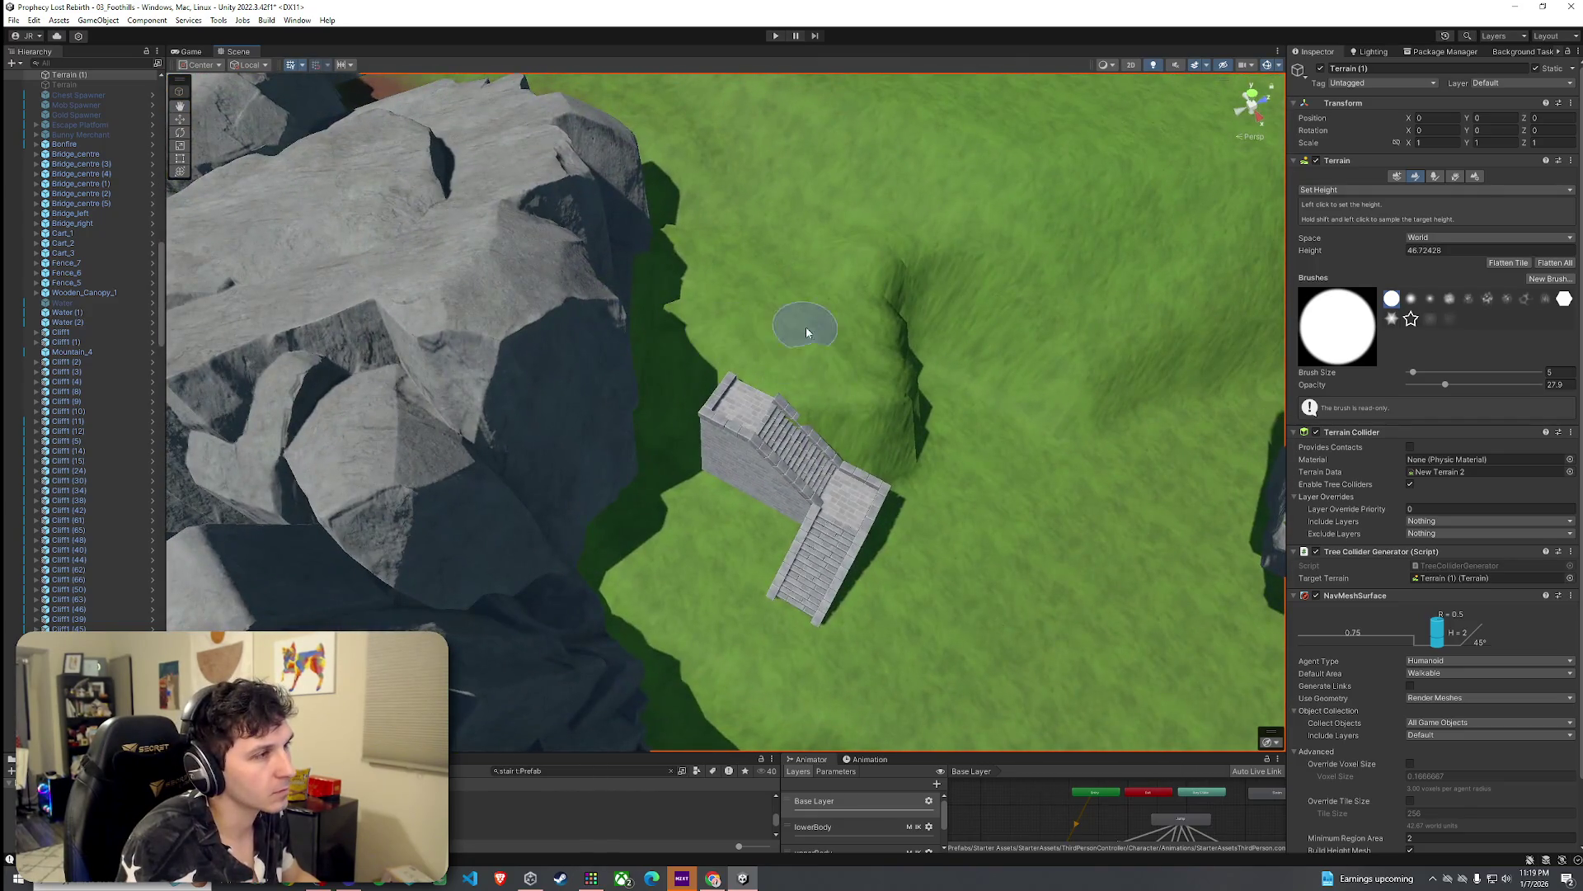
pyautogui.moveTo(678, 353)
pyautogui.mouseDown()
pyautogui.moveTo(795, 311)
pyautogui.moveTo(705, 227)
pyautogui.moveTo(1081, 226)
pyautogui.moveTo(1041, 209)
pyautogui.mouseUp()
# Step: Flatten a level plateau right of the stairs at 46.72, using brush size 39 then 17
pyautogui.moveTo(1162, 151)
pyautogui.mouseDown()
pyautogui.moveTo(1192, 198)
pyautogui.moveTo(1163, 404)
pyautogui.moveTo(957, 355)
pyautogui.moveTo(1139, 260)
pyautogui.mouseUp()
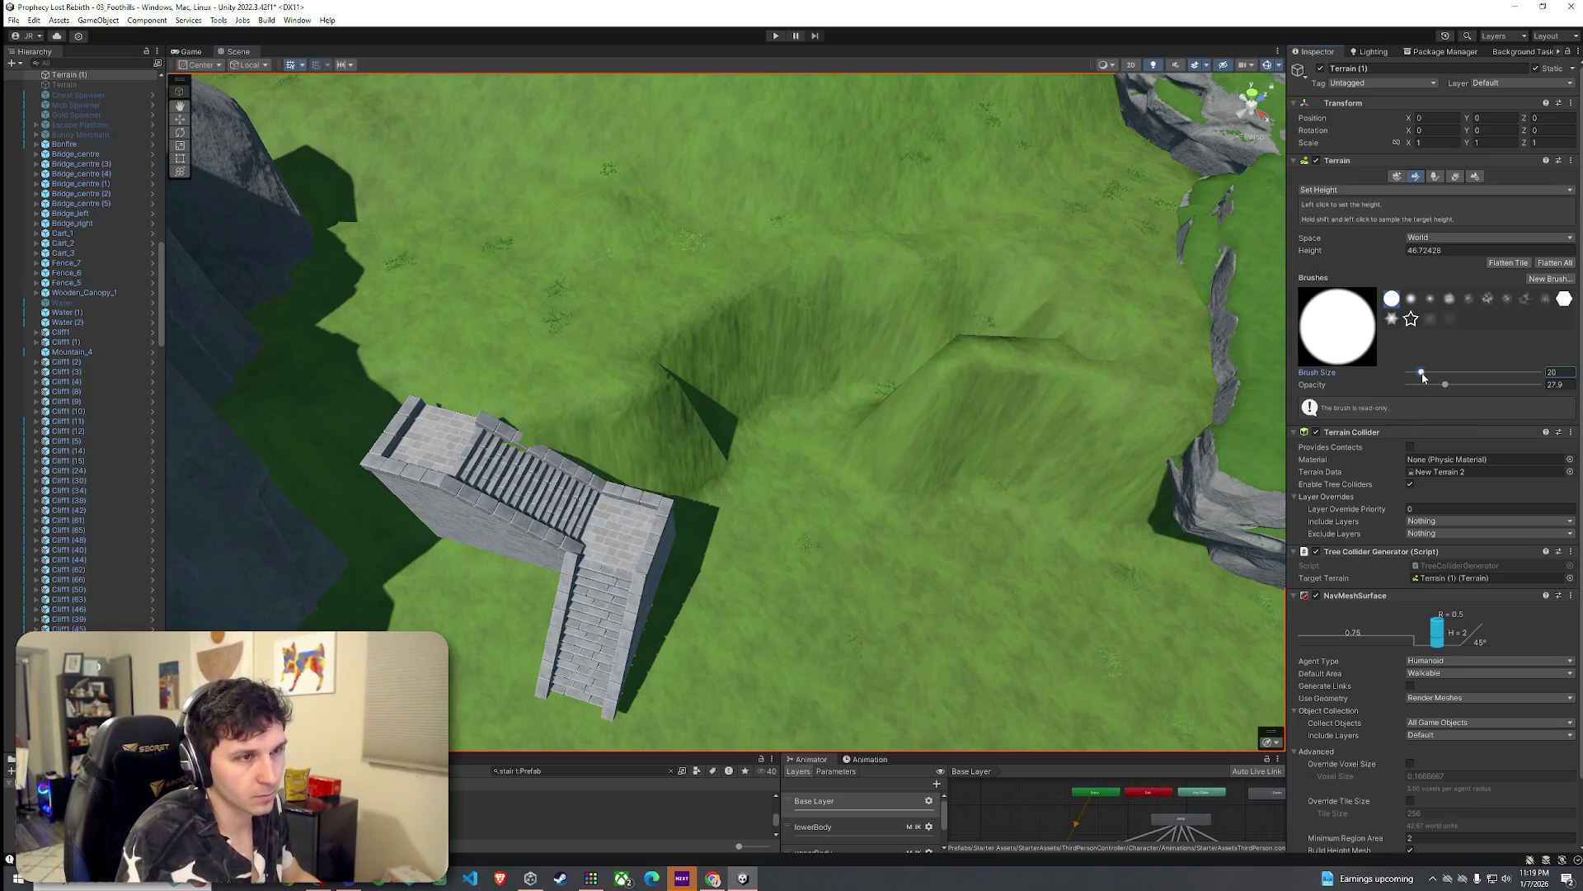
pyautogui.moveTo(1420, 373); pyautogui.dragTo(1426, 373)
pyautogui.moveTo(1071, 324); pyautogui.dragTo(1086, 300)
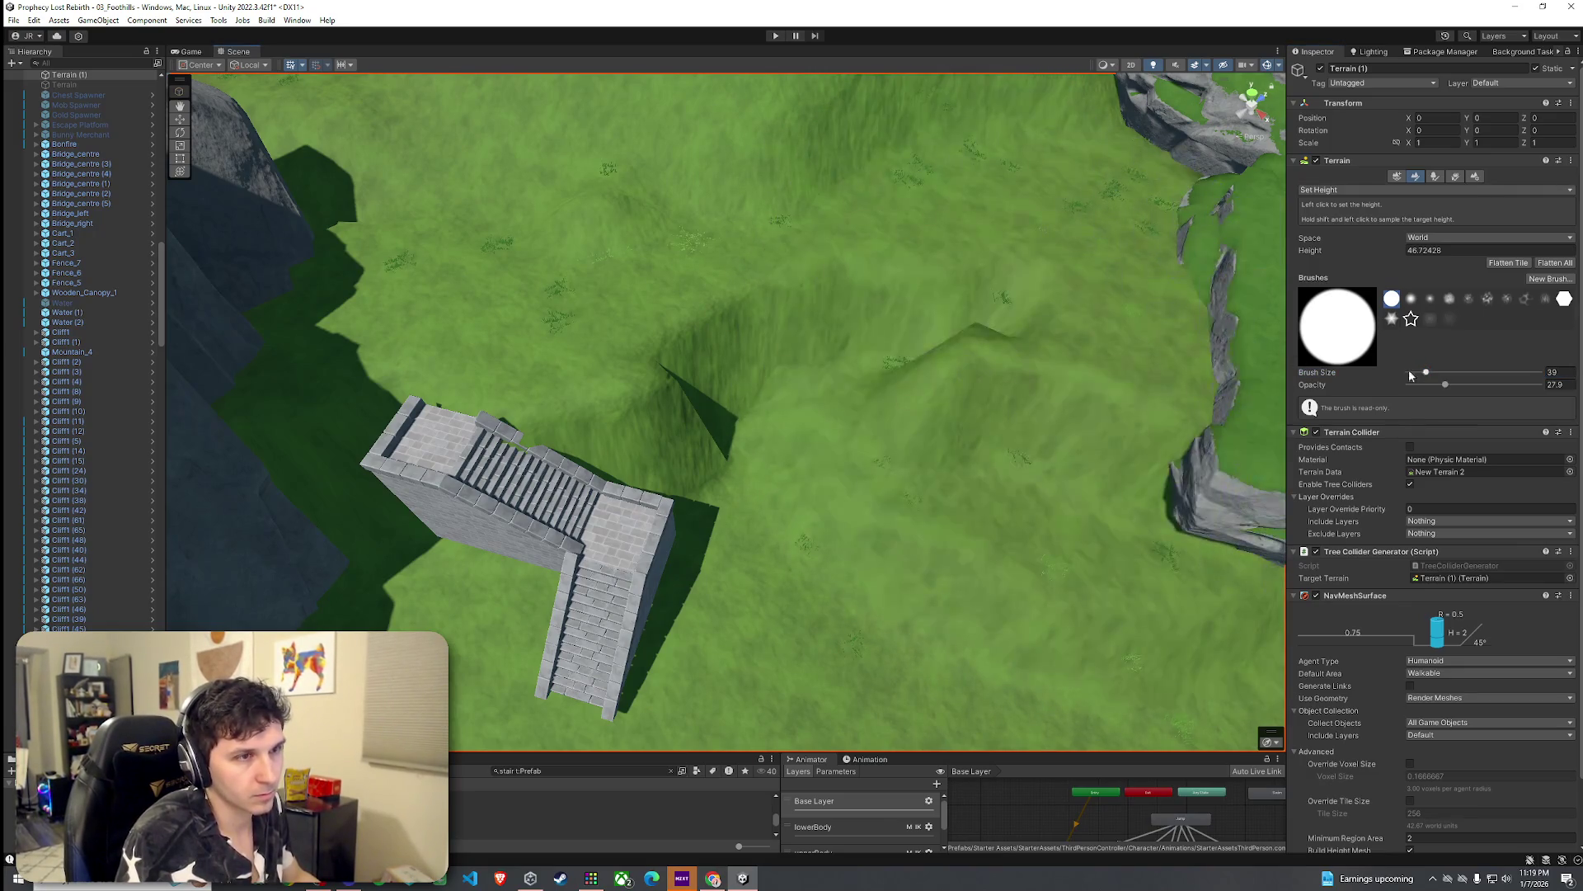
pyautogui.moveTo(1427, 374); pyautogui.dragTo(1419, 373)
pyautogui.moveTo(1061, 309)
pyautogui.mouseDown()
pyautogui.moveTo(834, 285)
pyautogui.moveTo(758, 294)
pyautogui.mouseUp()
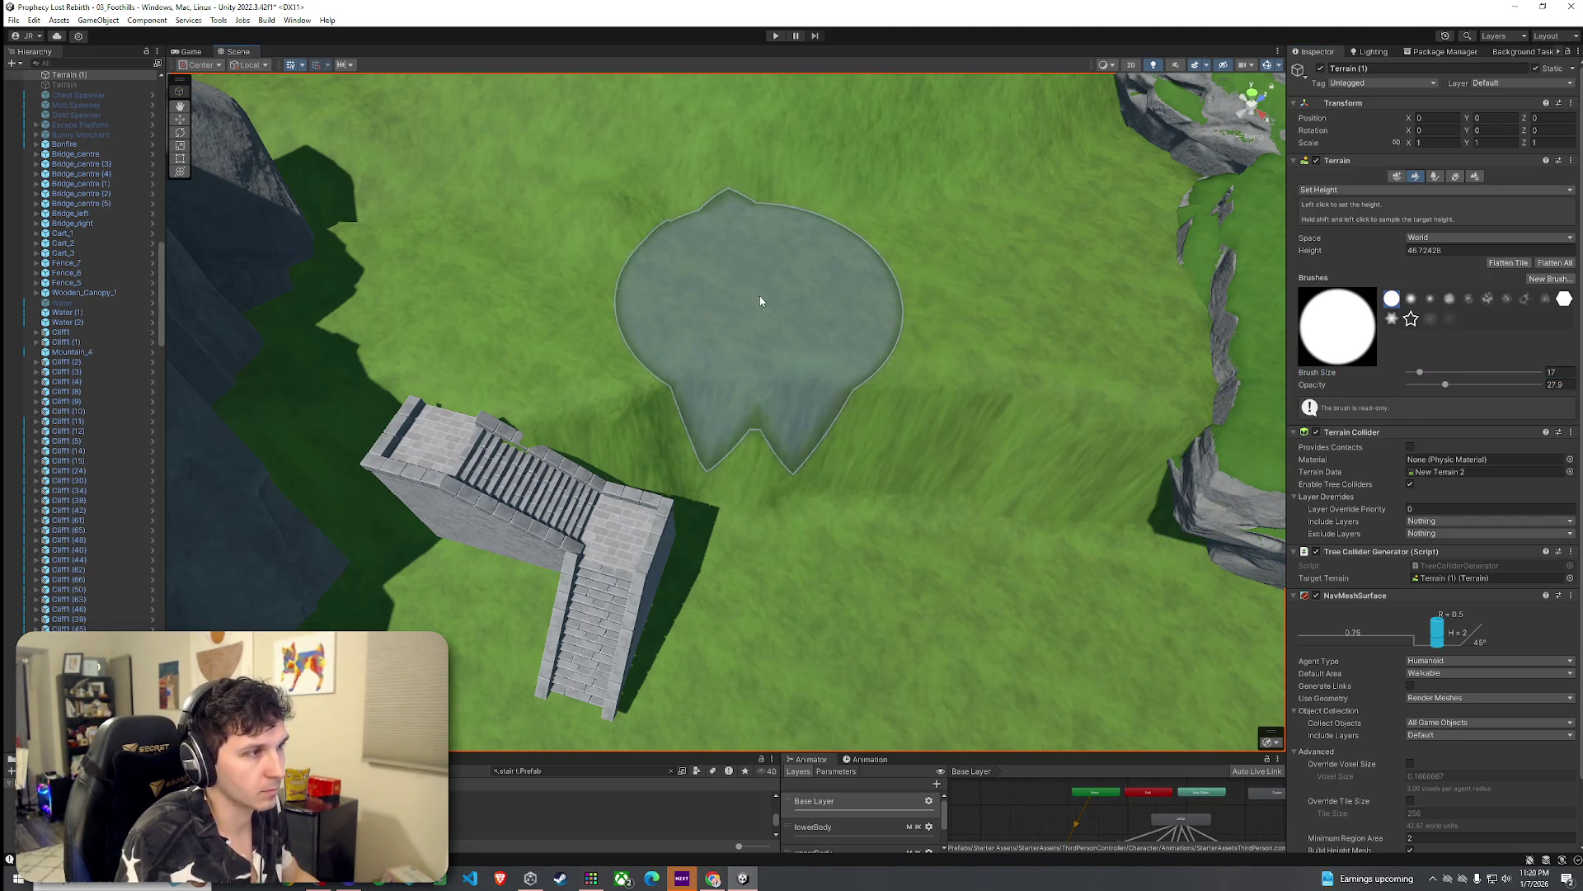
pyautogui.moveTo(1078, 428)
pyautogui.mouseDown()
pyautogui.moveTo(806, 357)
pyautogui.moveTo(934, 356)
pyautogui.moveTo(601, 265)
pyautogui.mouseUp()
pyautogui.moveTo(413, 170)
pyautogui.mouseDown()
pyautogui.moveTo(751, 258)
pyautogui.moveTo(964, 282)
pyautogui.moveTo(682, 290)
pyautogui.moveTo(894, 328)
pyautogui.moveTo(557, 142)
pyautogui.moveTo(545, 51)
pyautogui.mouseUp()
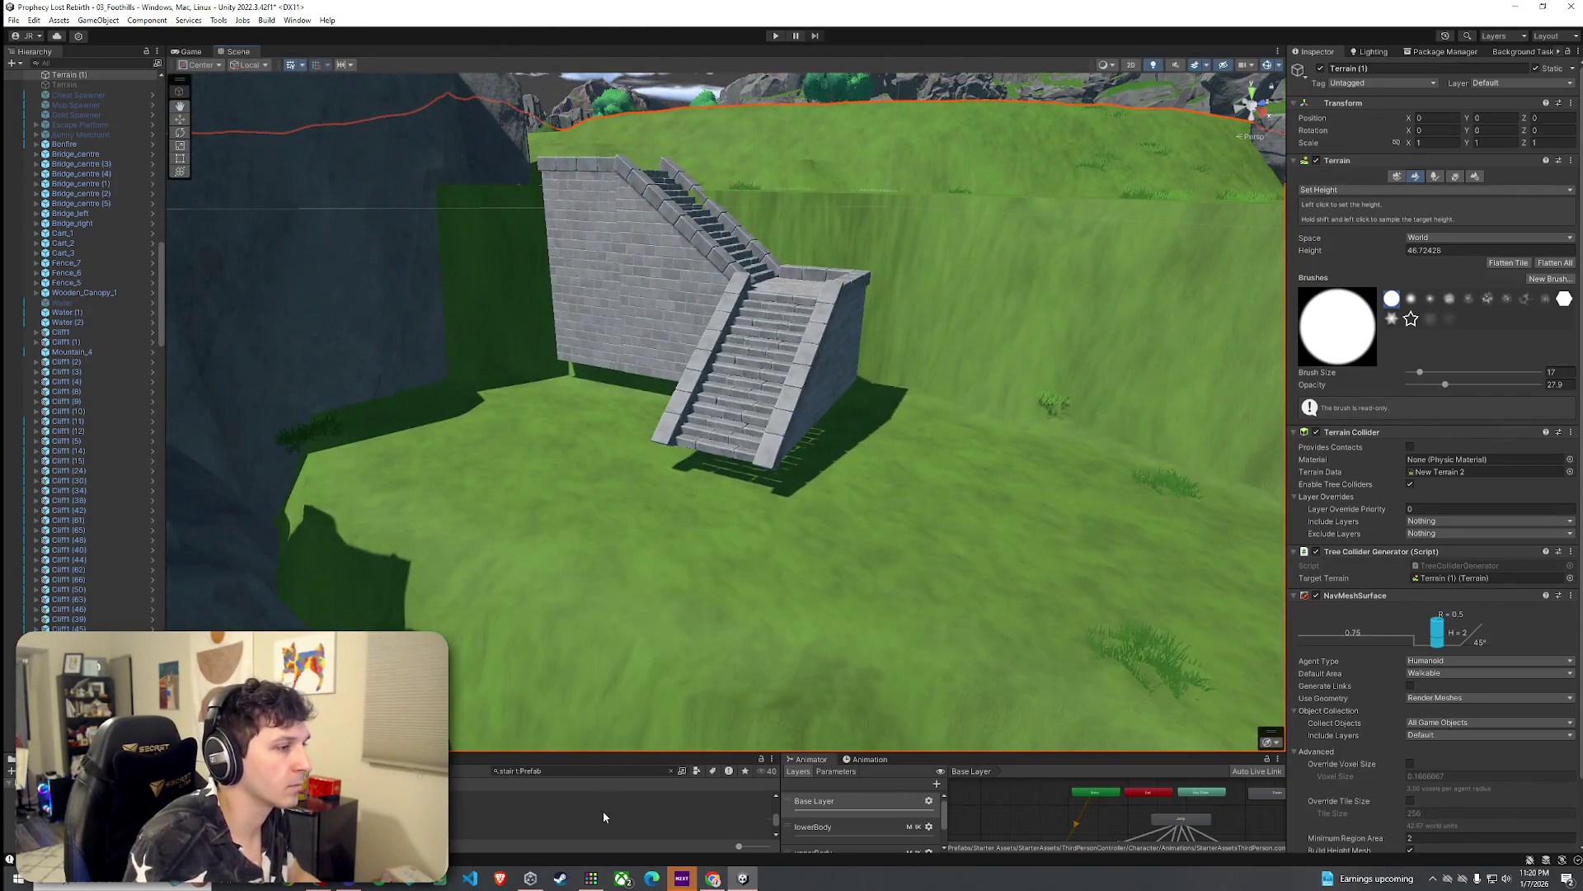
pyautogui.click(602, 810)
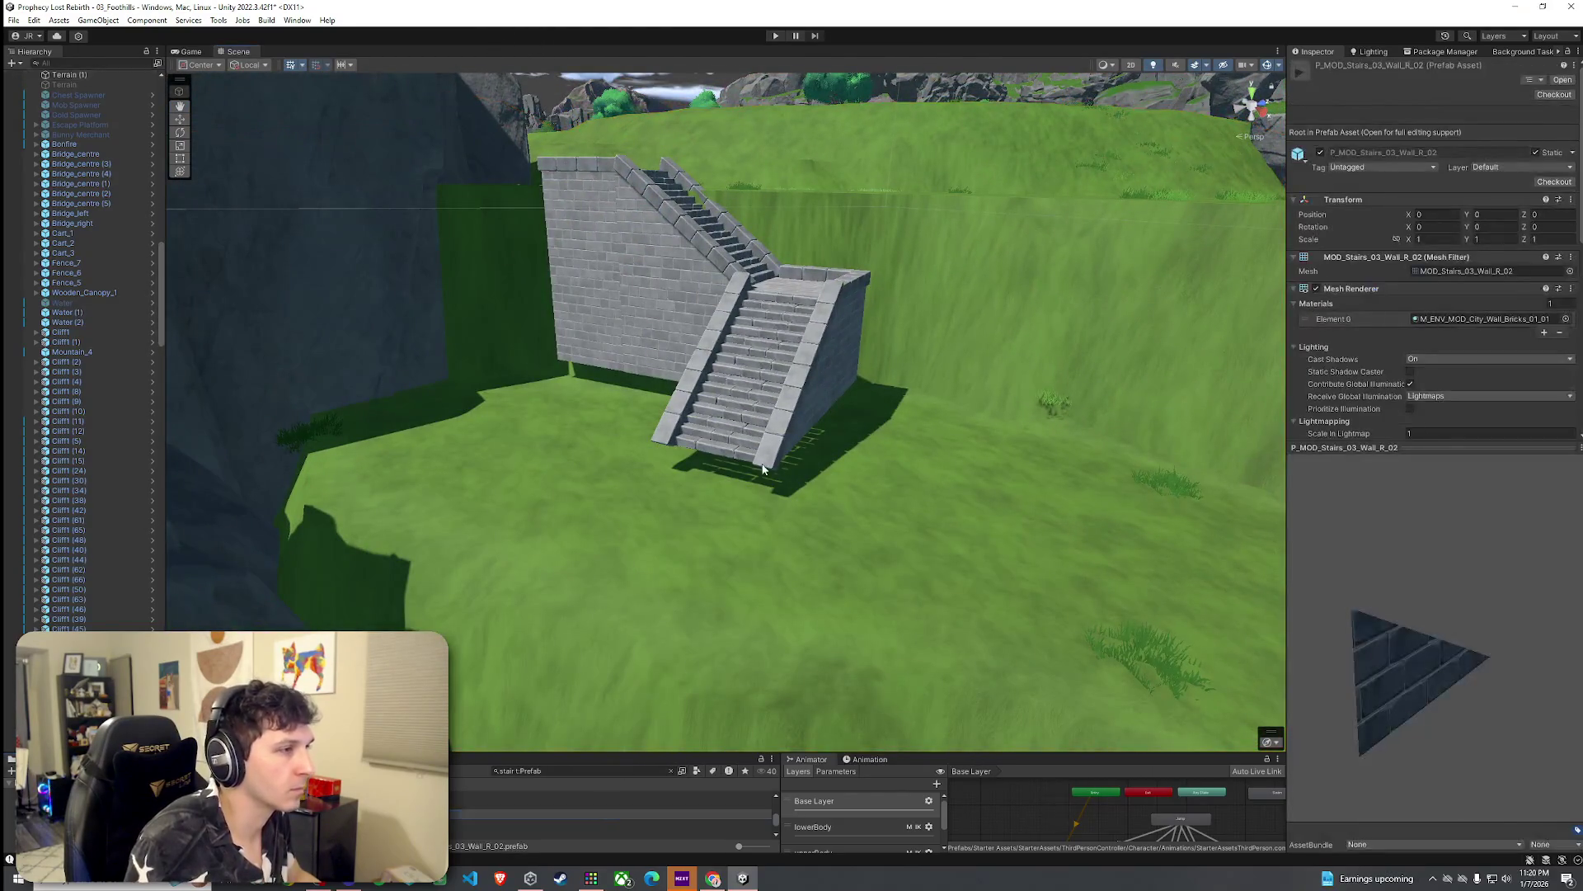
# Step: Lower the stone stairs to about 38.5 height and return Terrain (1) to Set Height
pyautogui.click(666, 306)
pyautogui.moveTo(664, 235)
pyautogui.mouseDown()
pyautogui.moveTo(668, 262)
pyautogui.moveTo(751, 311)
pyautogui.moveTo(825, 281)
pyautogui.moveTo(907, 346)
pyautogui.moveTo(989, 379)
pyautogui.mouseUp()
pyautogui.click(1050, 390)
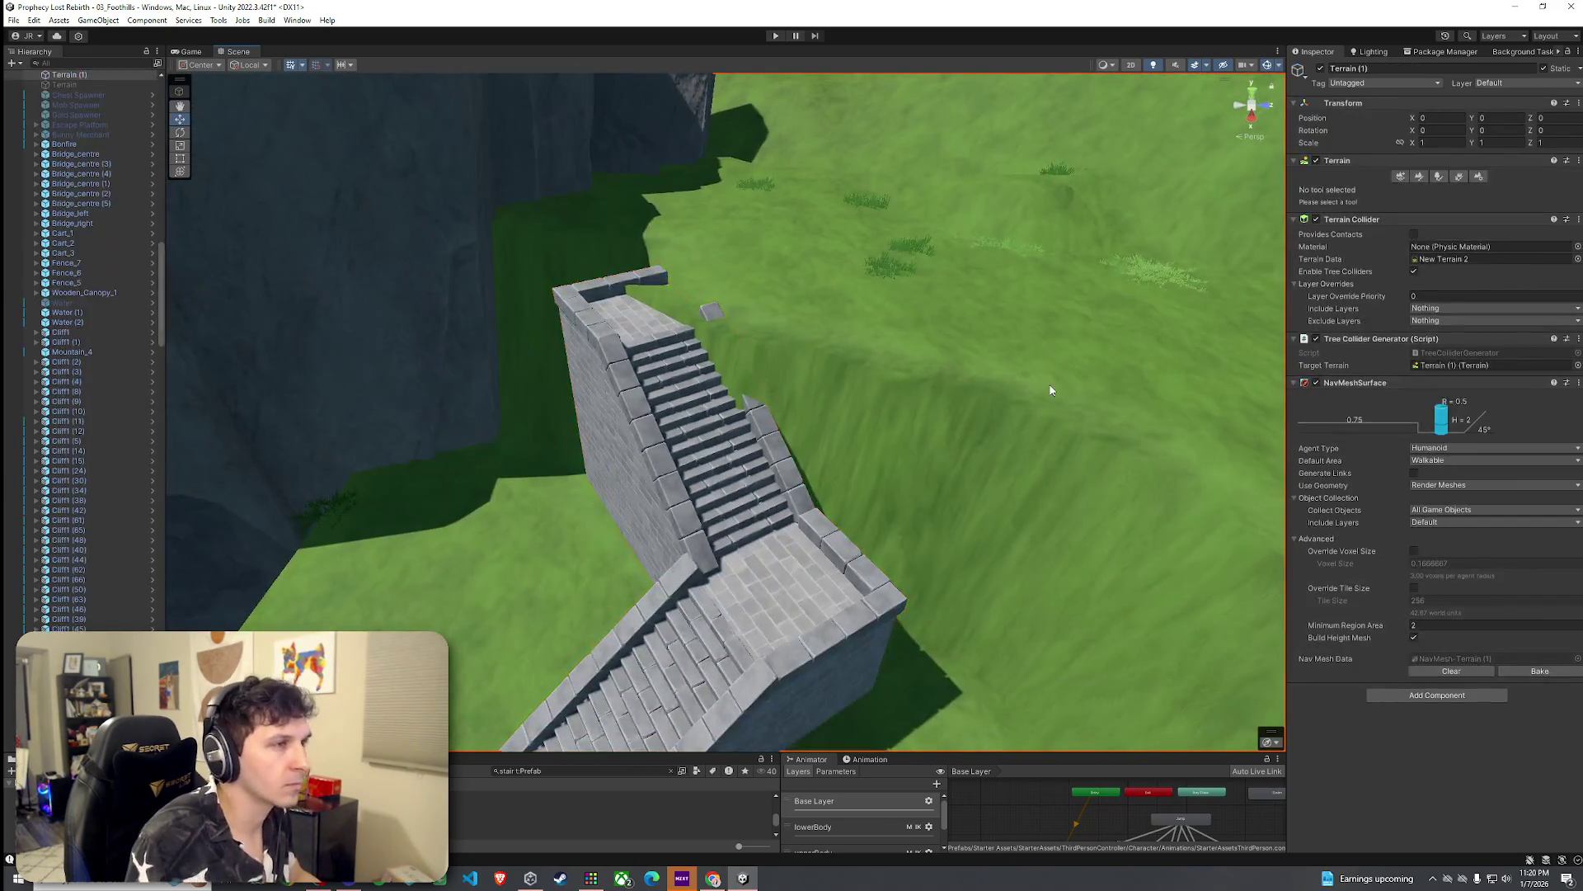
pyautogui.click(1420, 176)
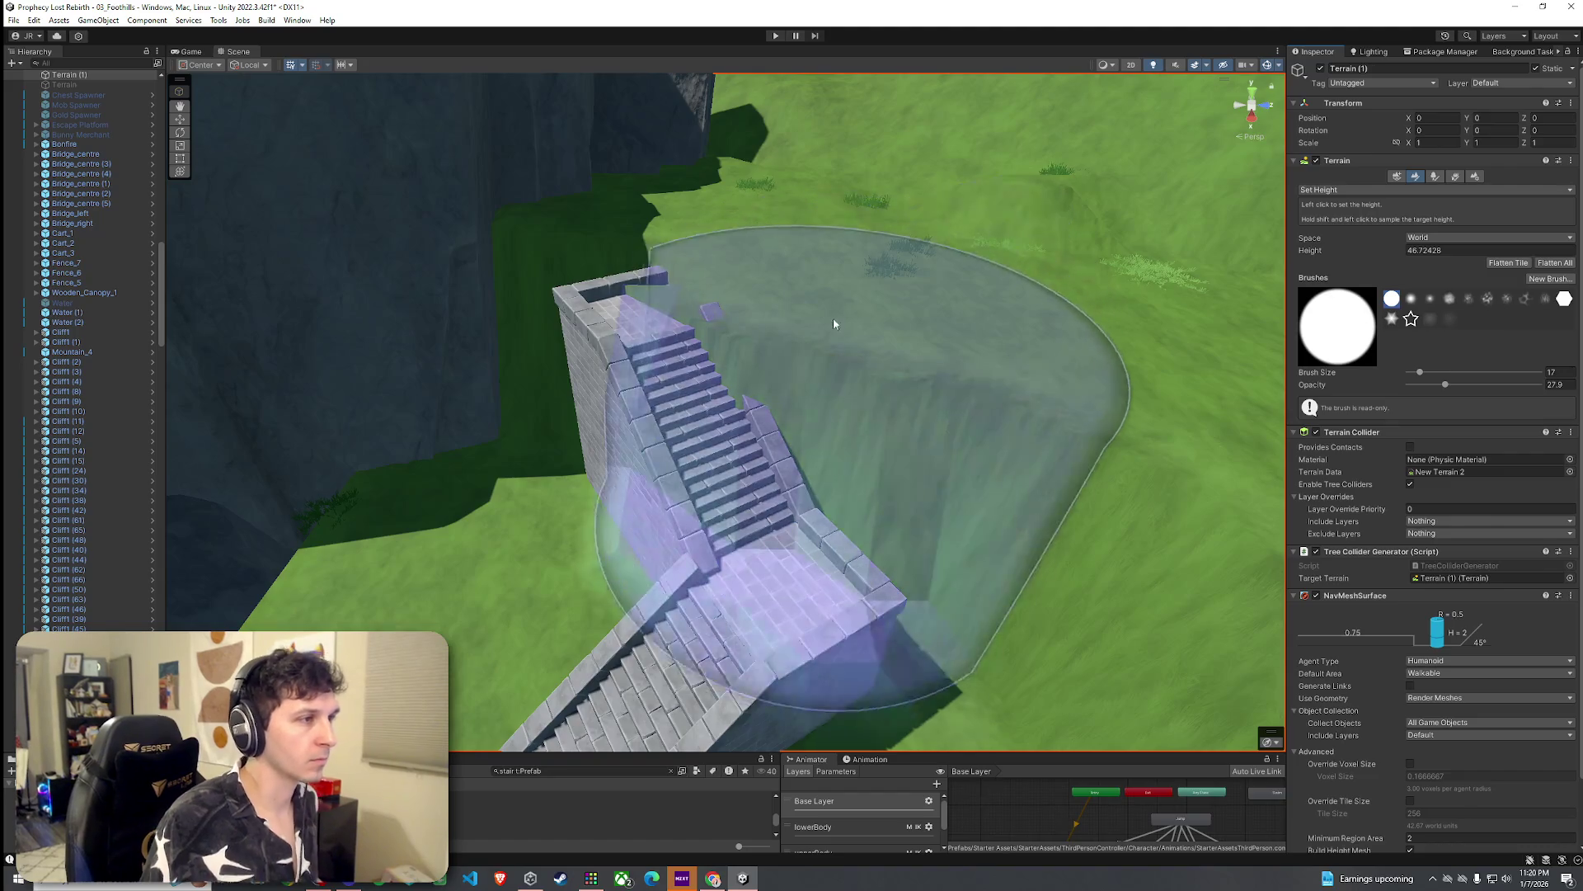
# Step: Sample the ground height near the stairs and fly the view in over the terrain
pyautogui.keyDown('shift'); pyautogui.click(833, 260); pyautogui.keyUp('shift')
pyautogui.moveTo(829, 257)
pyautogui.mouseDown()
pyautogui.moveTo(766, 229)
pyautogui.moveTo(613, 238)
pyautogui.moveTo(775, 330)
pyautogui.mouseUp()
pyautogui.scroll(-5, 919, 363)
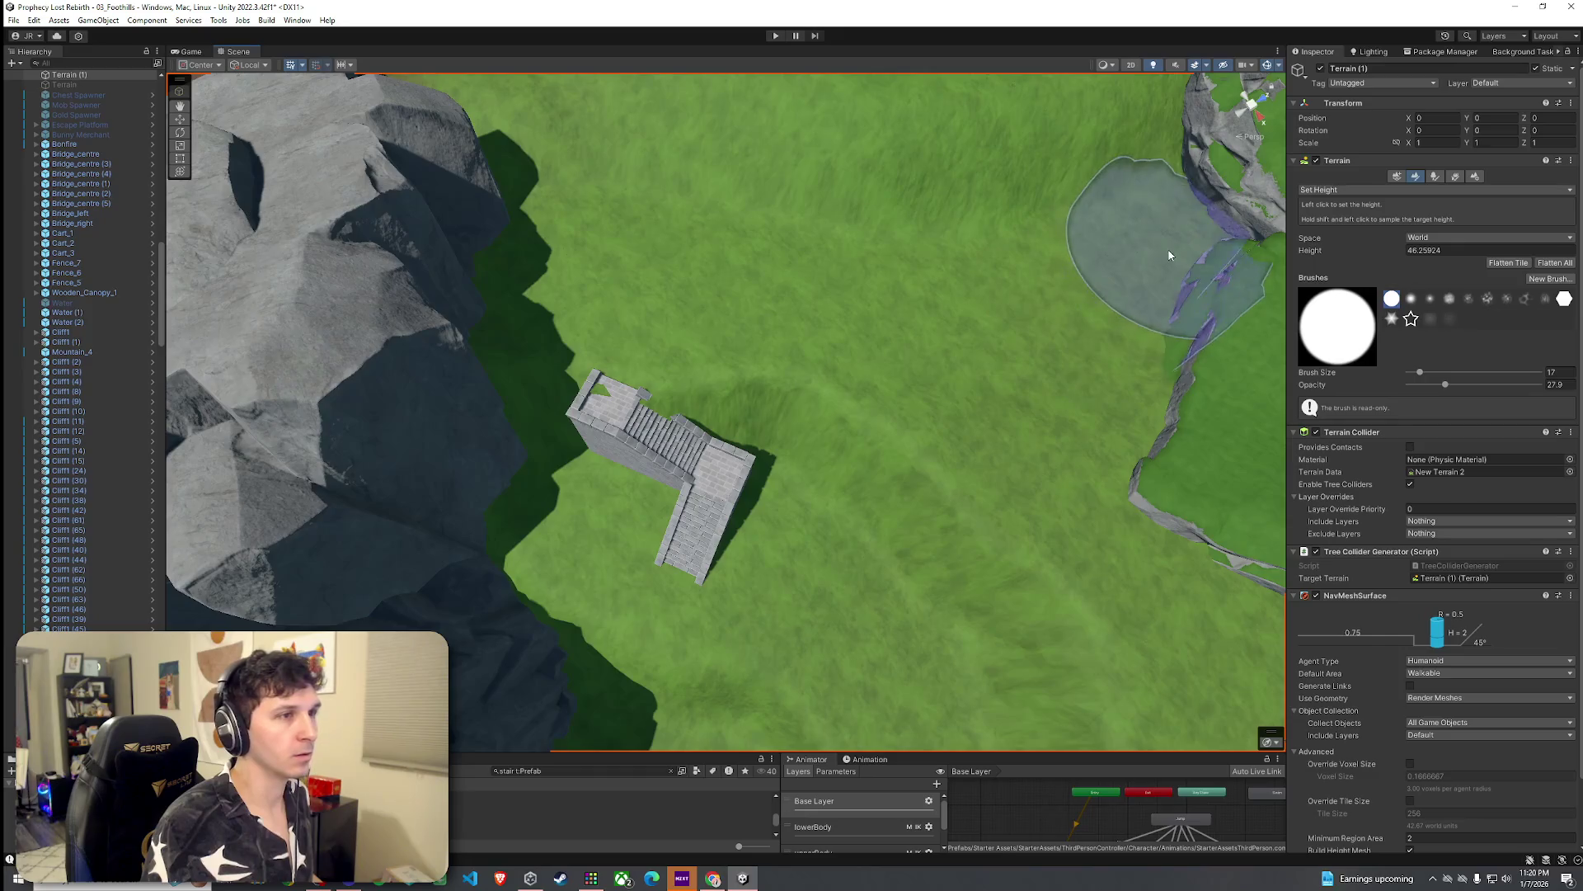
pyautogui.scroll(5, 1086, 317)
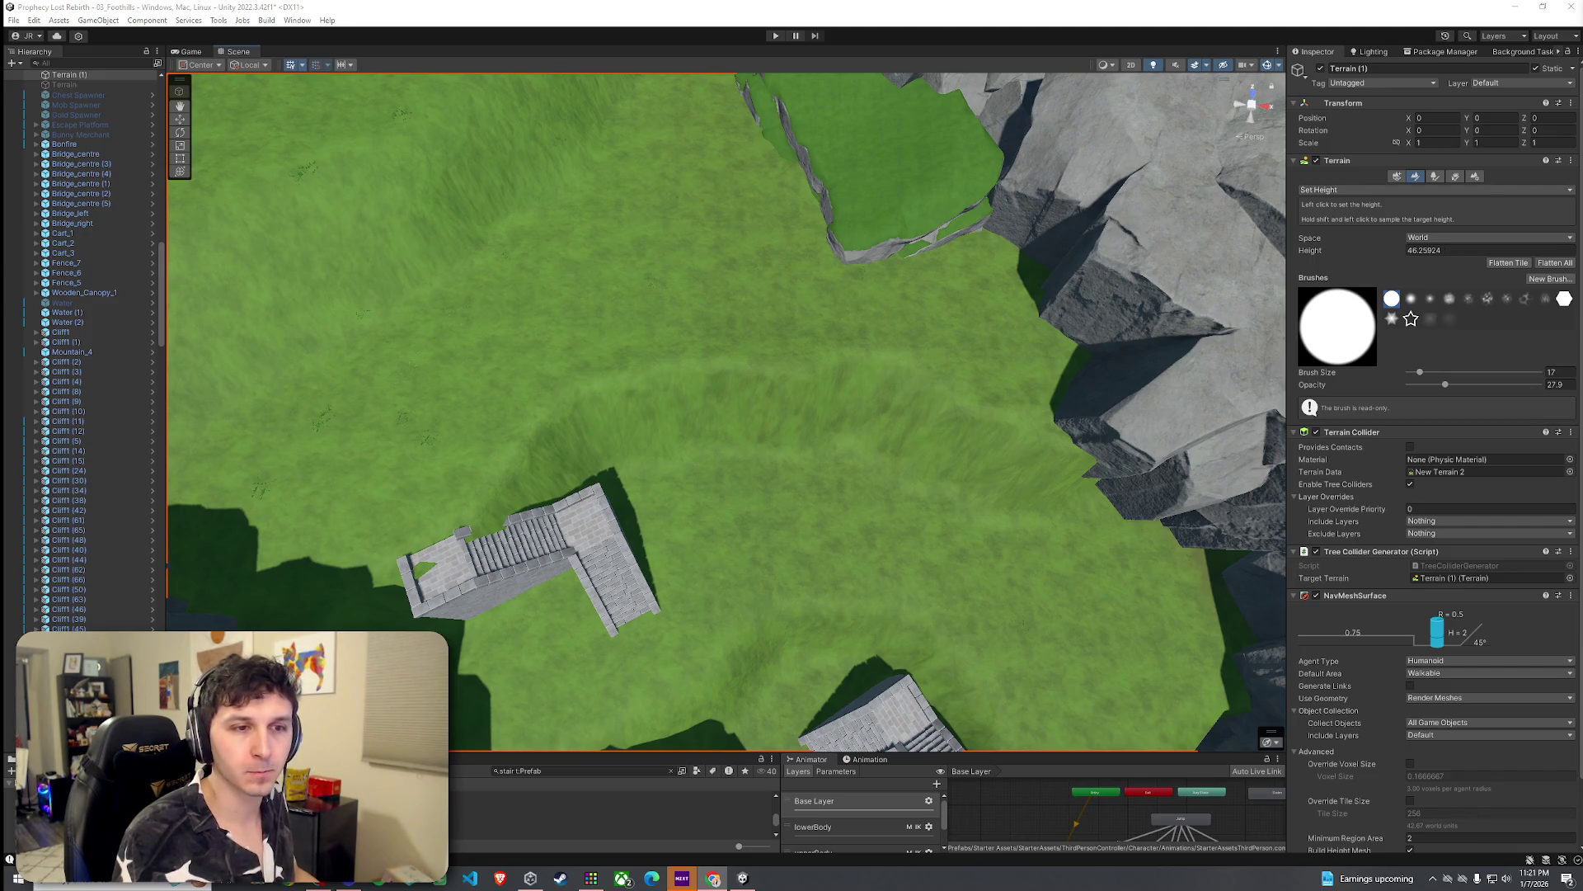
pyautogui.moveTo(1113, 371)
pyautogui.mouseDown()
pyautogui.moveTo(795, 311)
pyautogui.moveTo(735, 254)
pyautogui.moveTo(821, 291)
pyautogui.moveTo(831, 316)
pyautogui.moveTo(565, 318)
pyautogui.moveTo(577, 363)
pyautogui.mouseUp()
# Step: Sample a lower 38.43 height and level the ground beside the lower stairs, undoing a burying stroke
pyautogui.keyDown('shift'); pyautogui.click(692, 530); pyautogui.keyUp('shift')
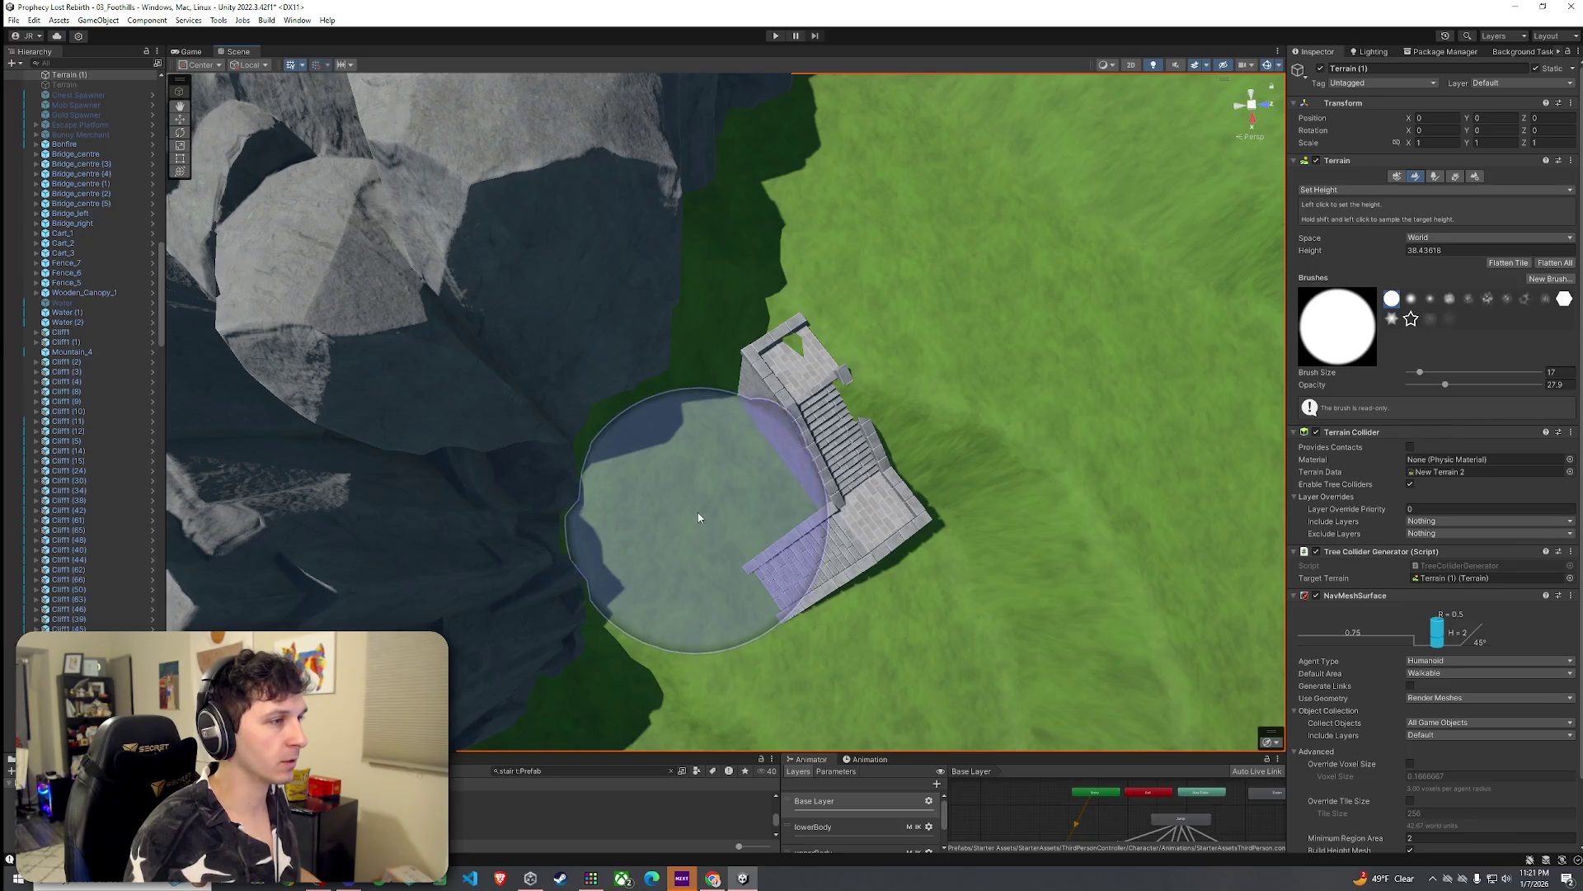
pyautogui.click(714, 503)
pyautogui.moveTo(717, 502); pyautogui.dragTo(838, 495)
pyautogui.hotkey('ctrl', 'z')
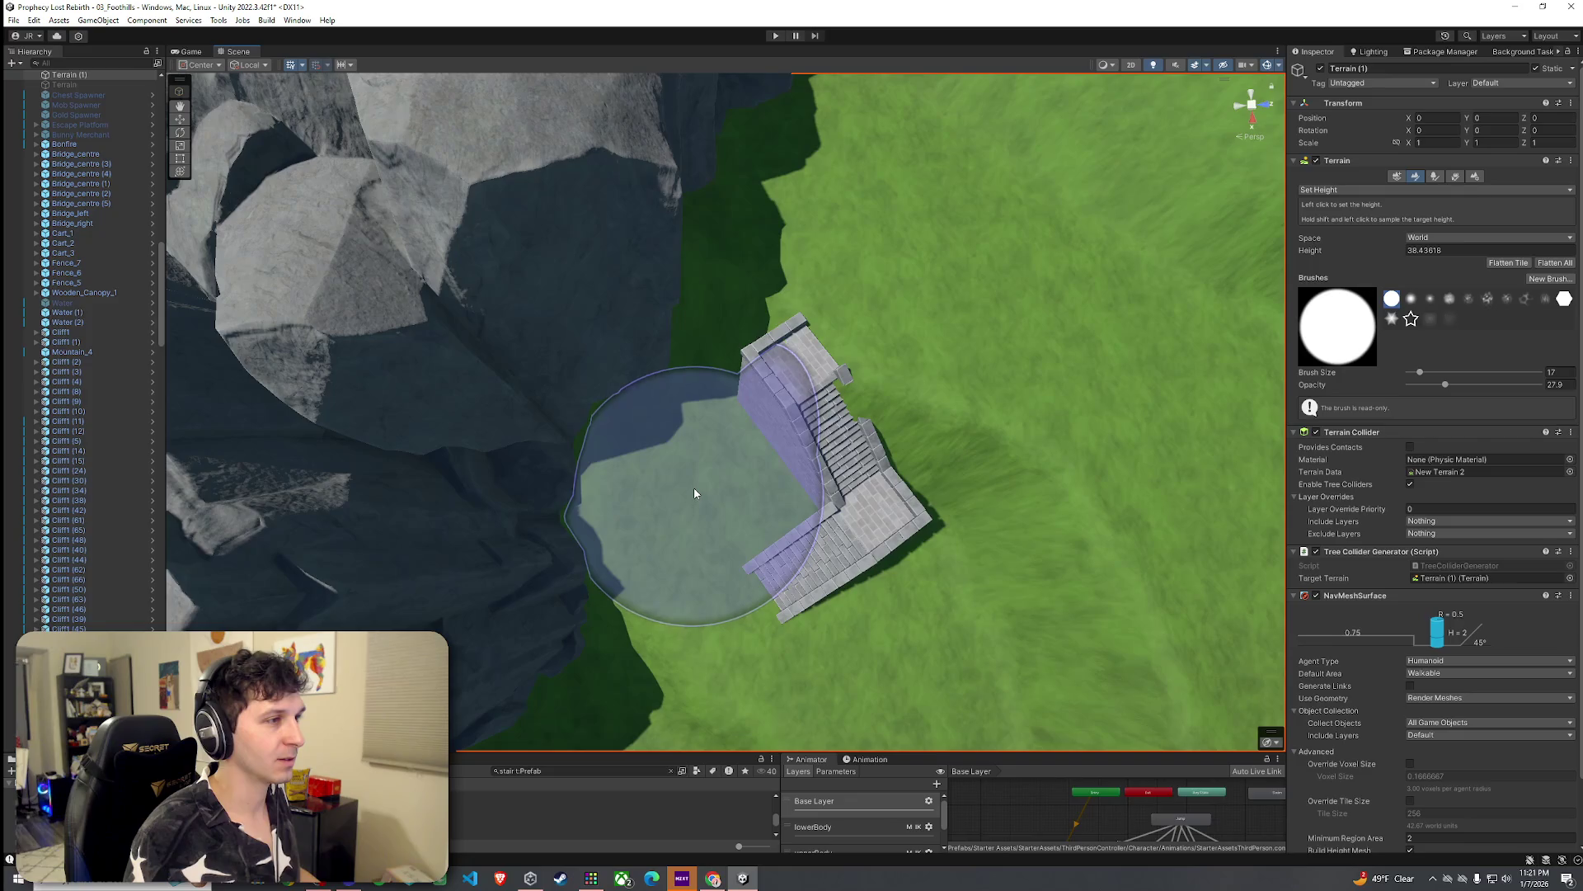
pyautogui.scroll(10, 694, 492)
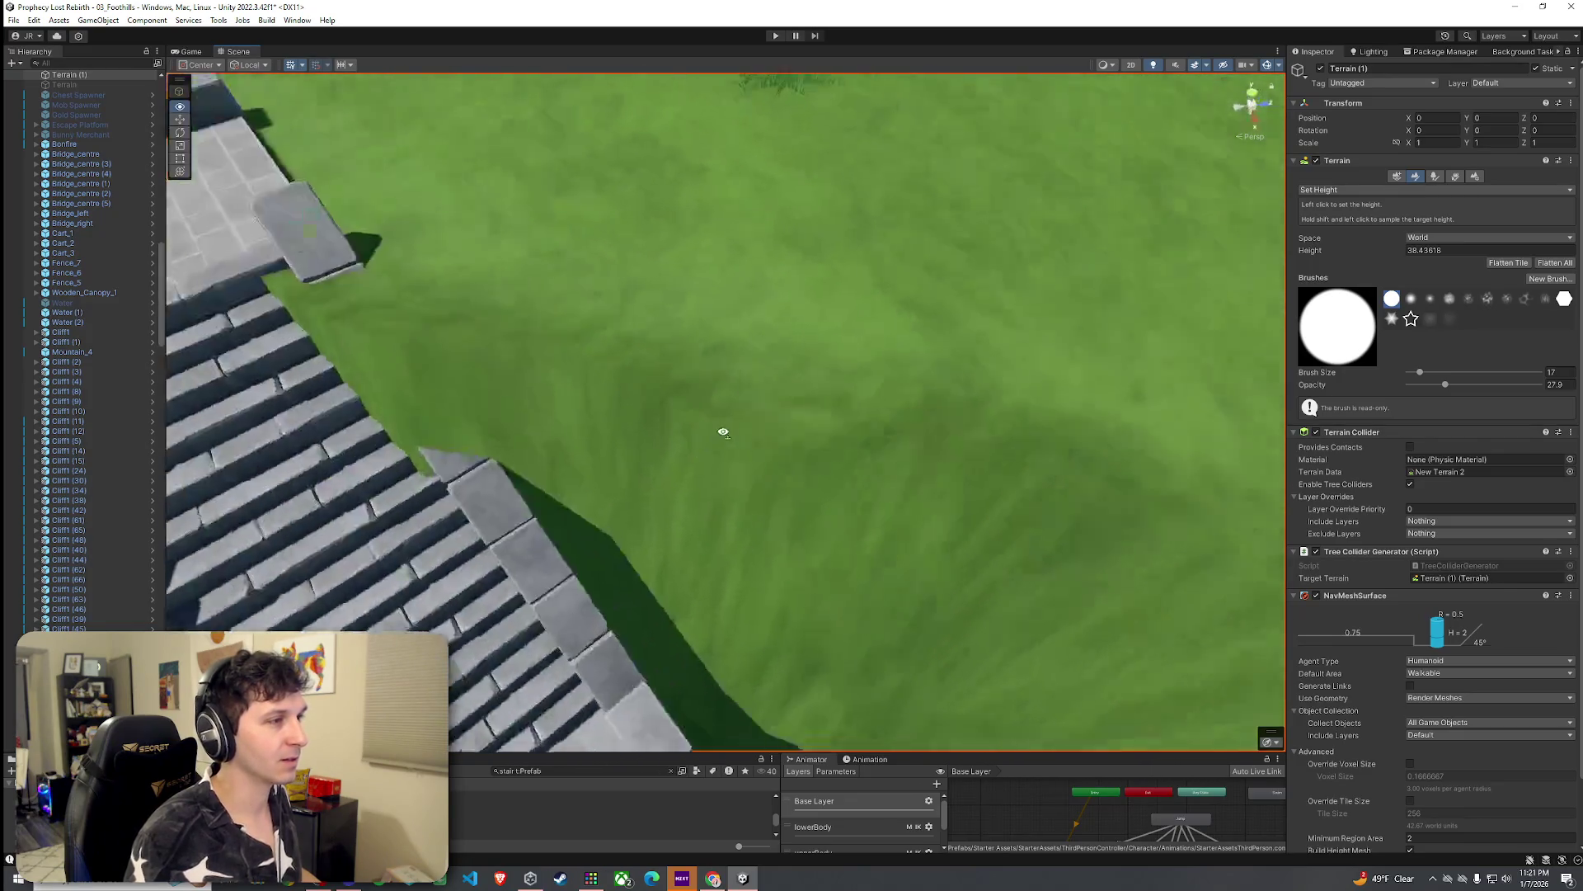
pyautogui.moveTo(723, 431)
pyautogui.mouseDown()
pyautogui.moveTo(537, 432)
pyautogui.moveTo(890, 286)
pyautogui.moveTo(947, 304)
pyautogui.moveTo(1031, 281)
pyautogui.mouseUp()
pyautogui.click(1402, 189)
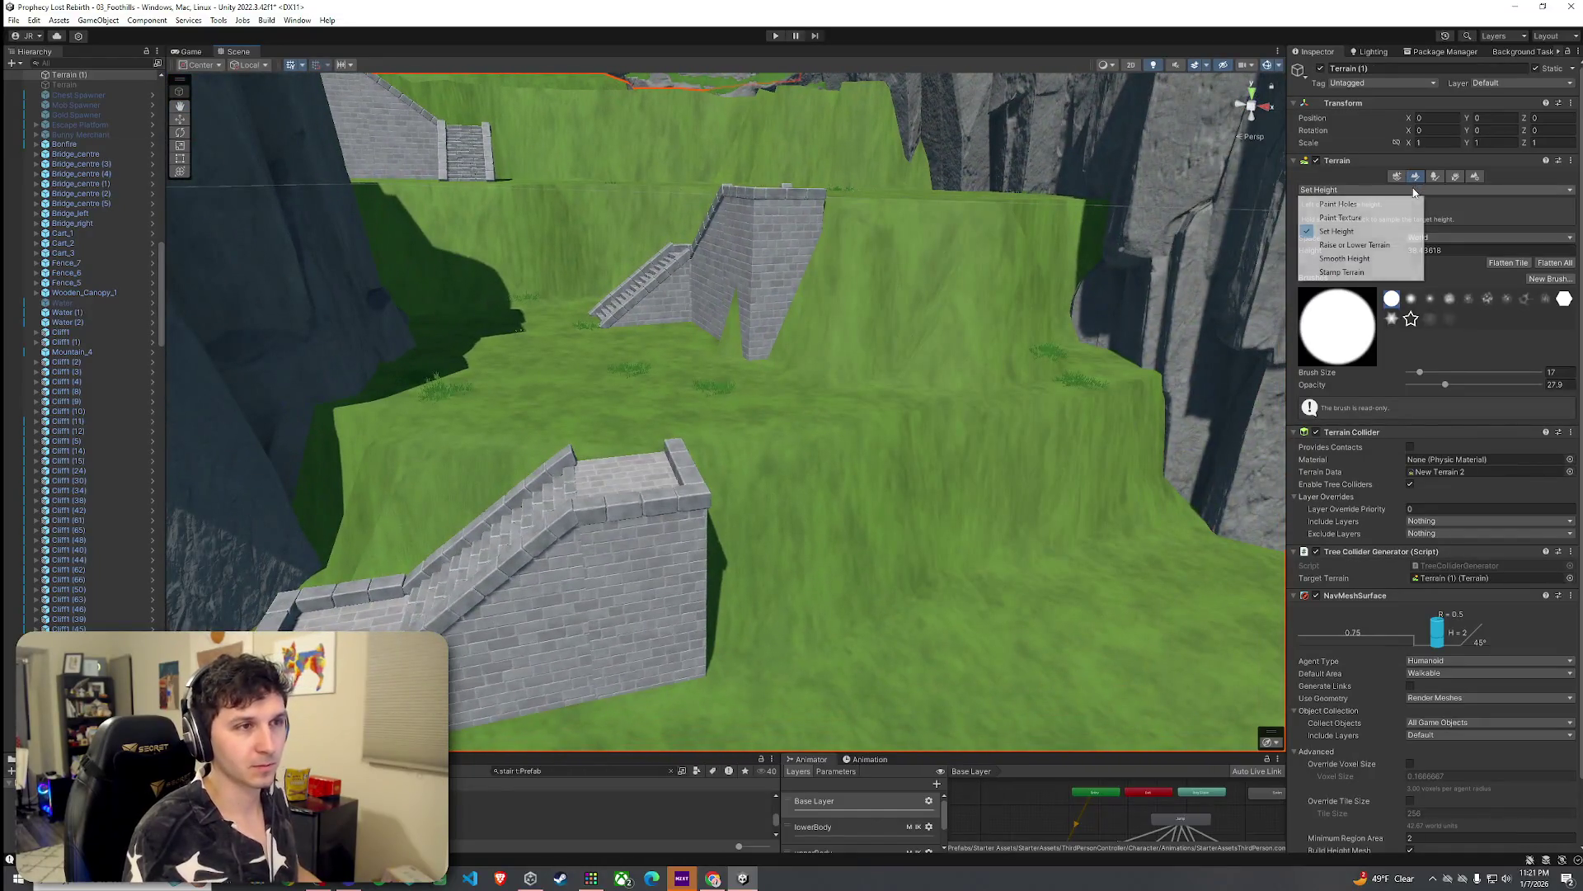
# Step: Paint Dirt with a size-11 brush from the cliff edge leftward and onto the slope
pyautogui.click(1378, 219)
pyautogui.moveTo(1418, 712); pyautogui.dragTo(1416, 713)
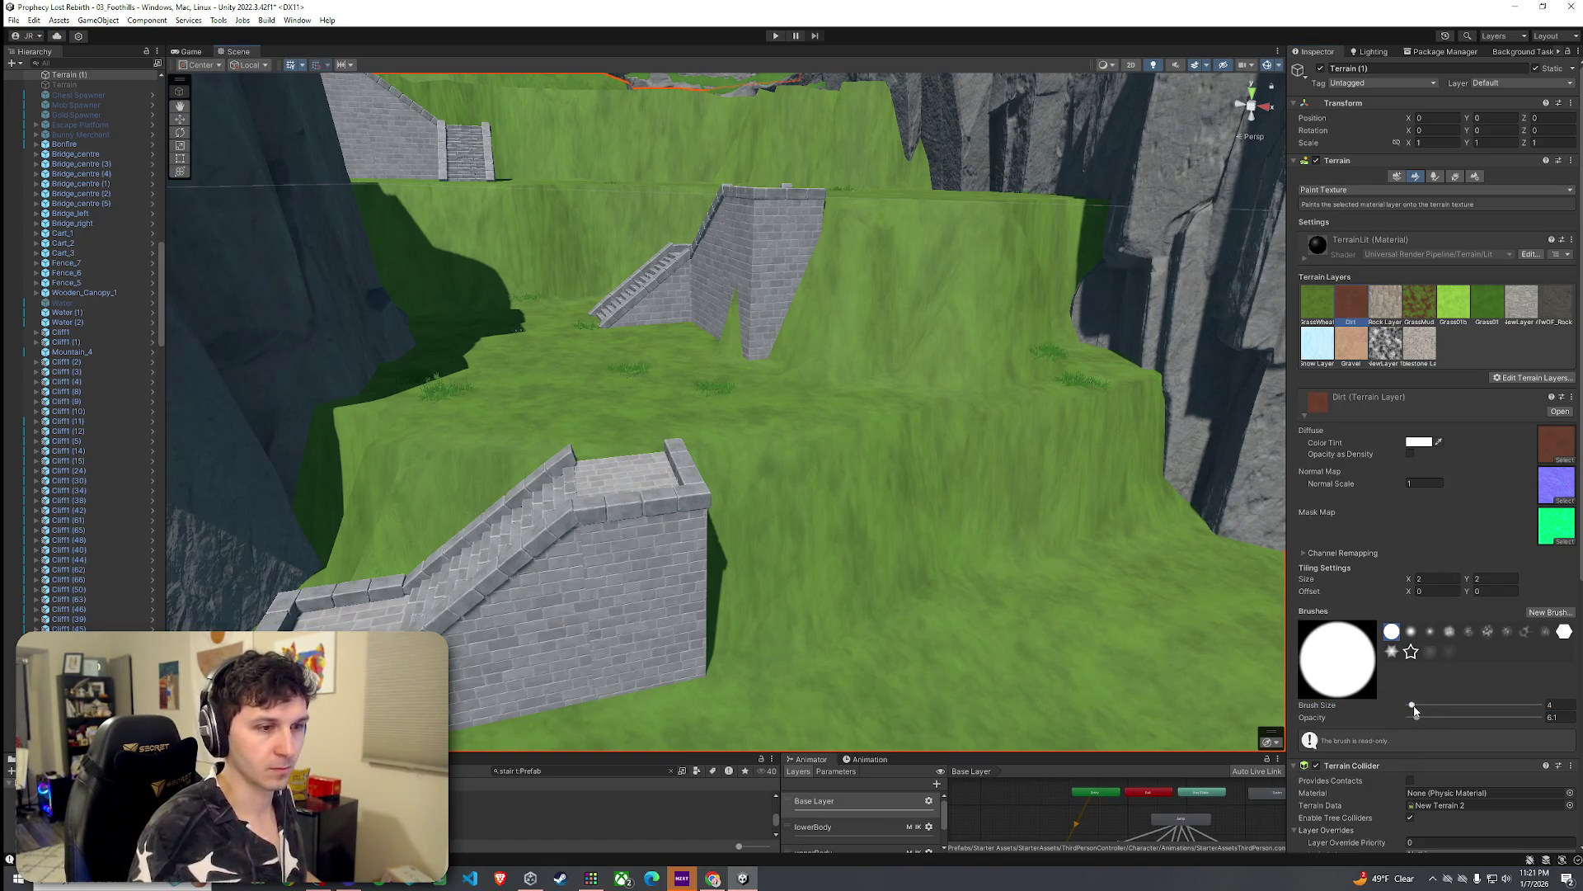
pyautogui.moveTo(1152, 478)
pyautogui.mouseDown()
pyautogui.moveTo(802, 538)
pyautogui.moveTo(287, 508)
pyautogui.moveTo(418, 548)
pyautogui.moveTo(695, 468)
pyautogui.mouseUp()
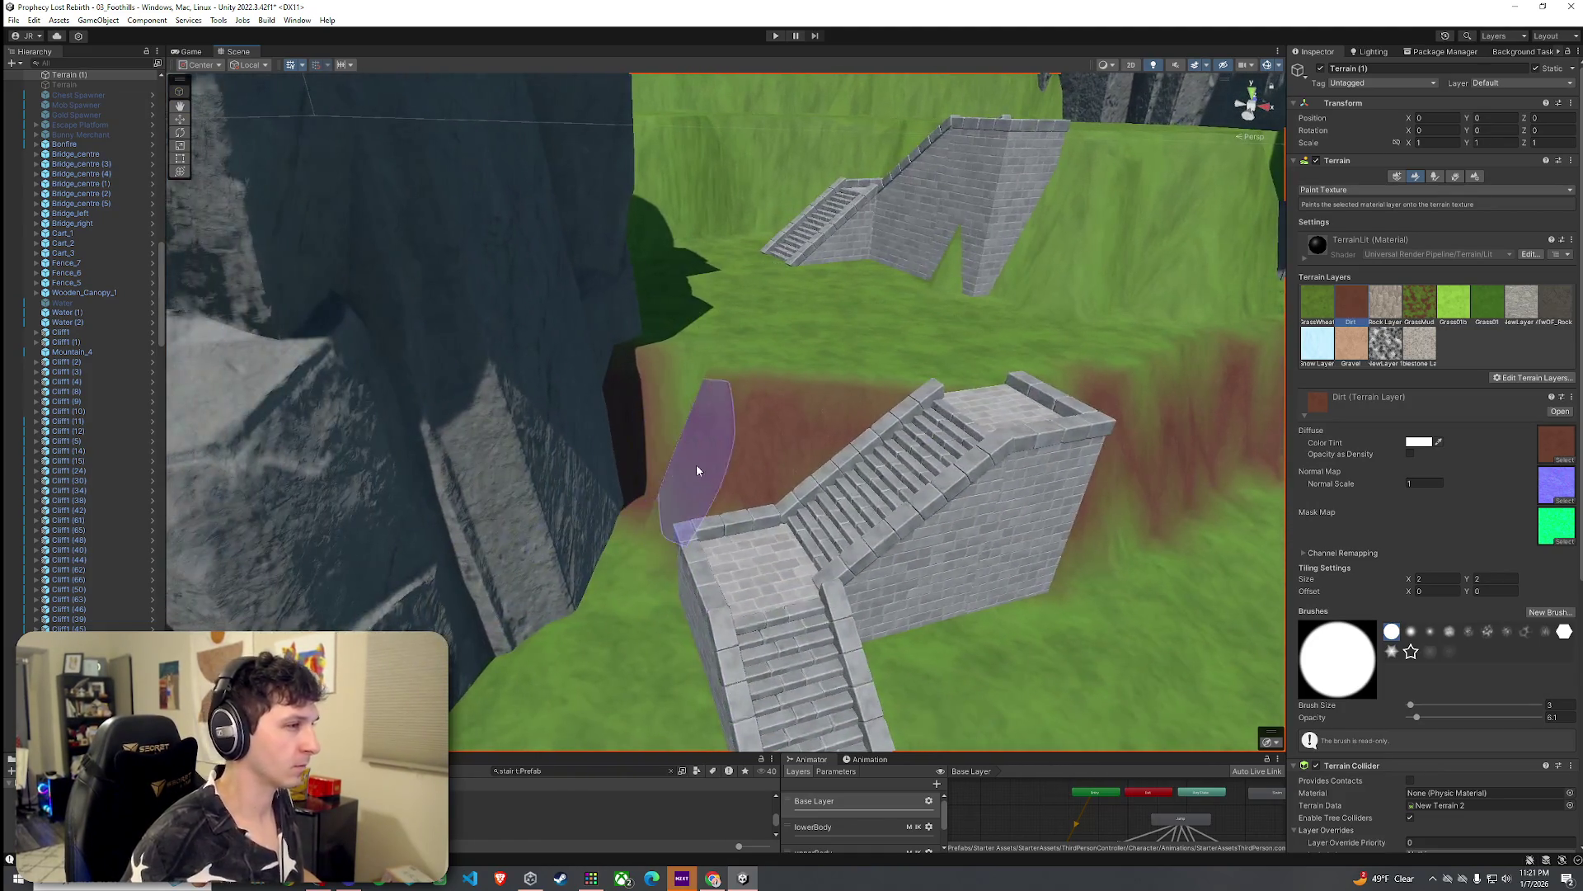
pyautogui.moveTo(866, 466)
pyautogui.mouseDown()
pyautogui.moveTo(844, 429)
pyautogui.moveTo(626, 396)
pyautogui.mouseUp()
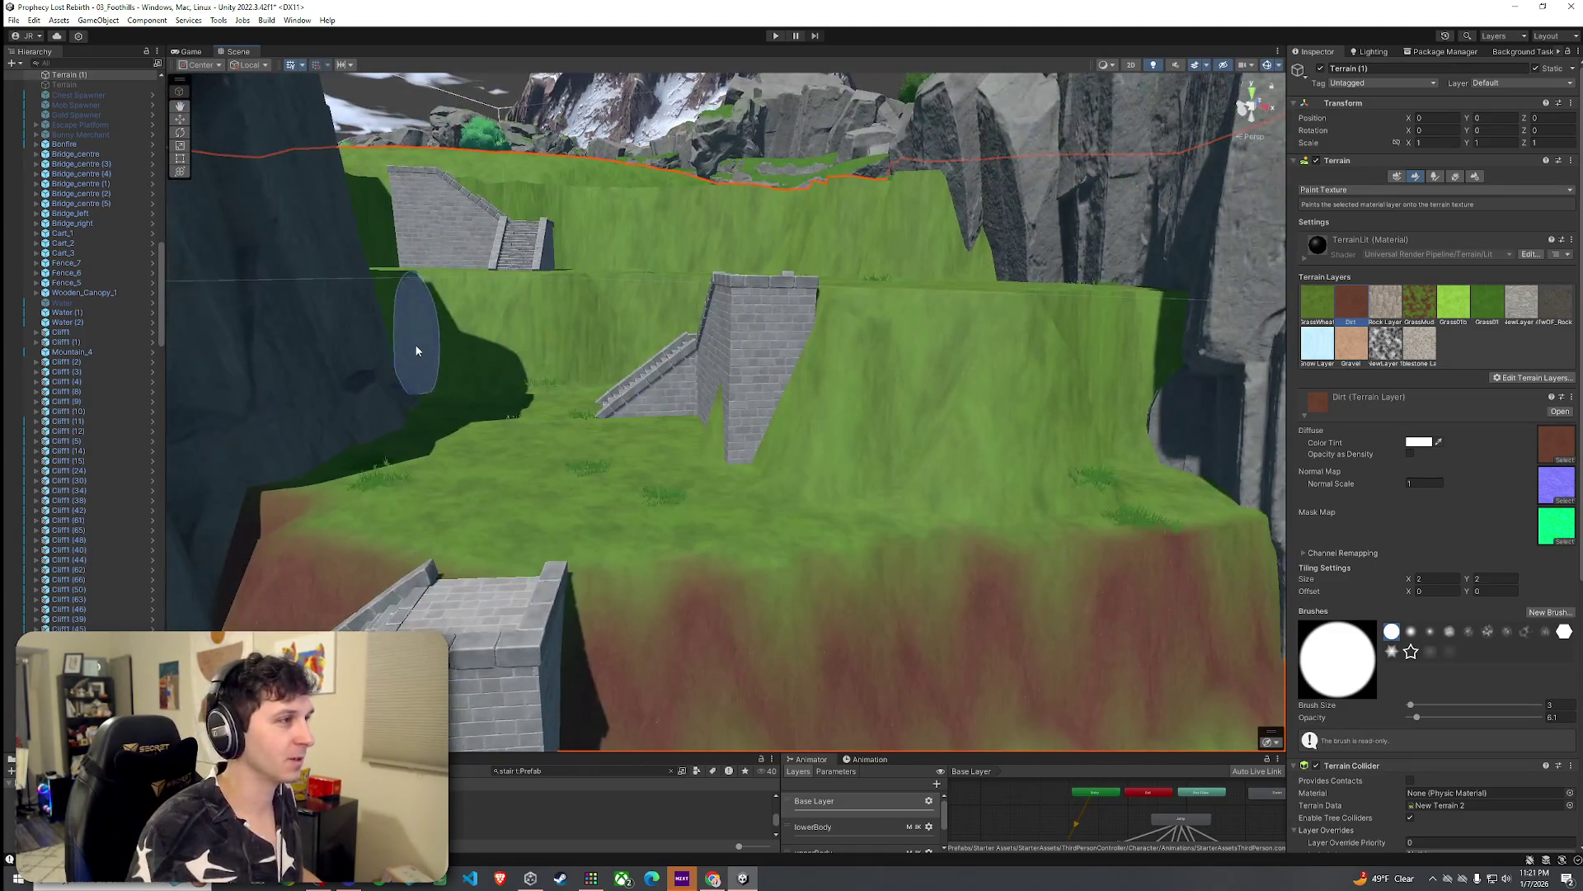
pyautogui.moveTo(436, 336)
pyautogui.mouseDown()
pyautogui.moveTo(490, 320)
pyautogui.moveTo(397, 324)
pyautogui.mouseUp()
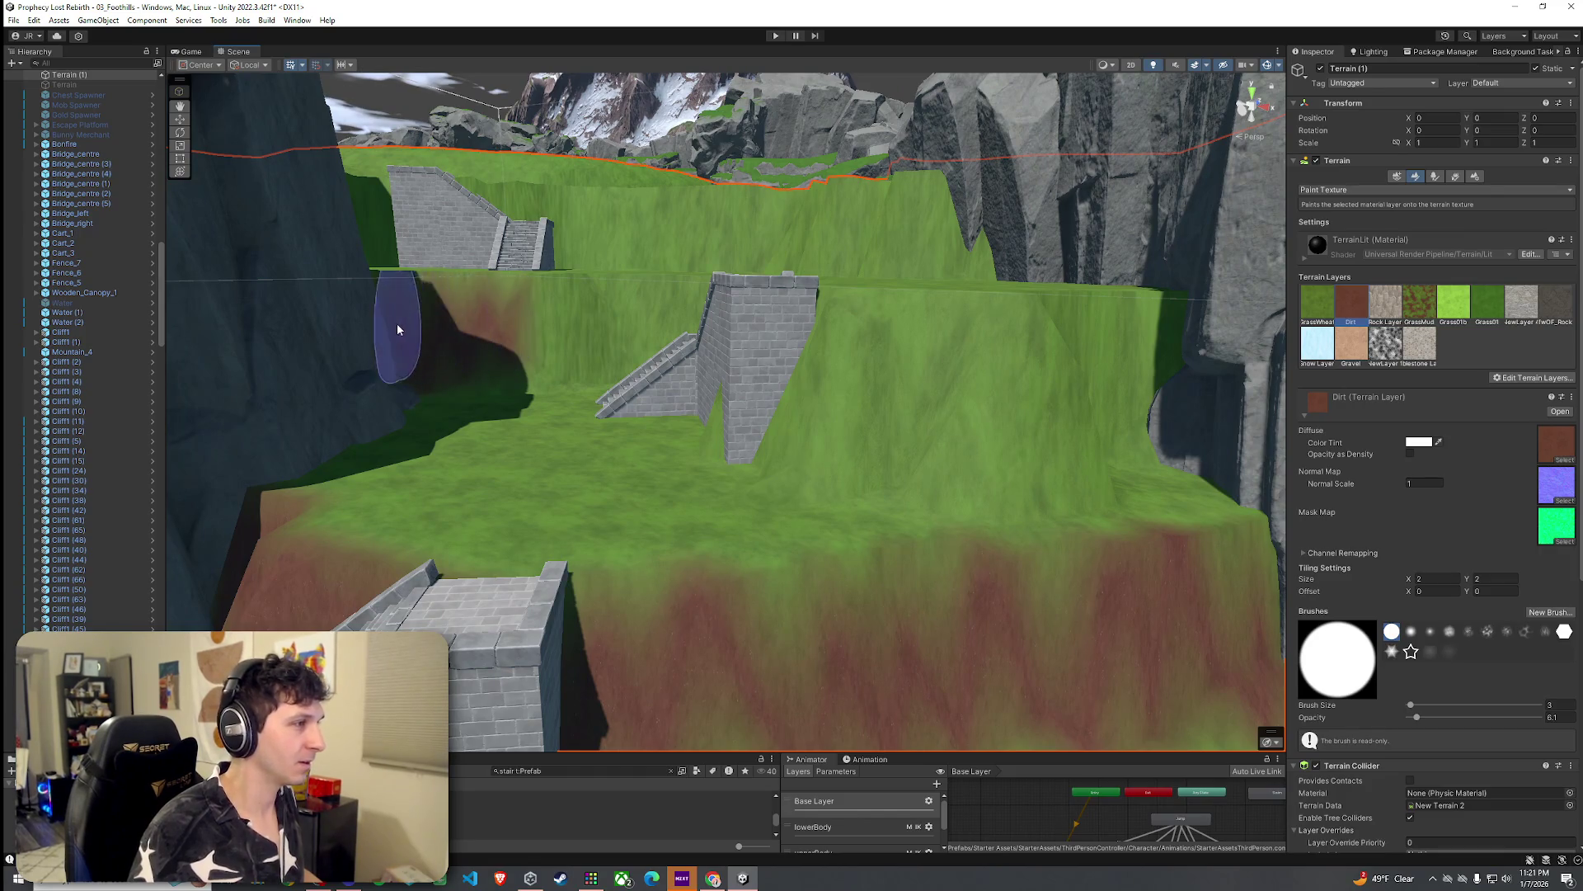
# Step: Paint dirt on the slope right of the stairs and along the wall base
pyautogui.moveTo(652, 371)
pyautogui.mouseDown()
pyautogui.moveTo(662, 364)
pyautogui.moveTo(635, 333)
pyautogui.moveTo(774, 515)
pyautogui.mouseUp()
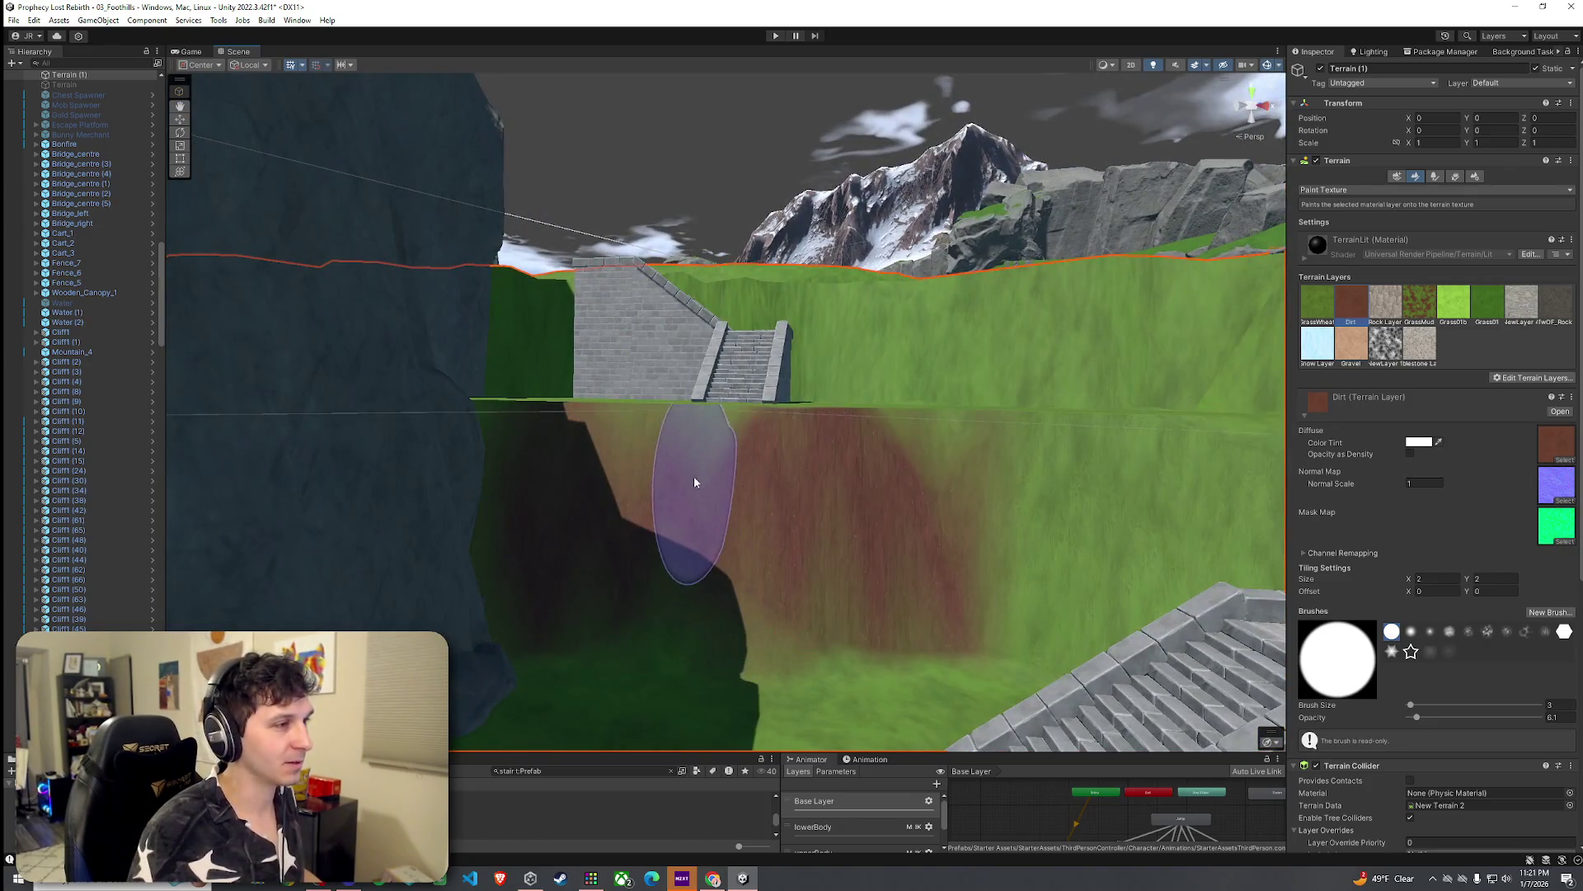
pyautogui.moveTo(714, 461)
pyautogui.mouseDown()
pyautogui.moveTo(483, 454)
pyautogui.moveTo(704, 470)
pyautogui.moveTo(699, 448)
pyautogui.mouseUp()
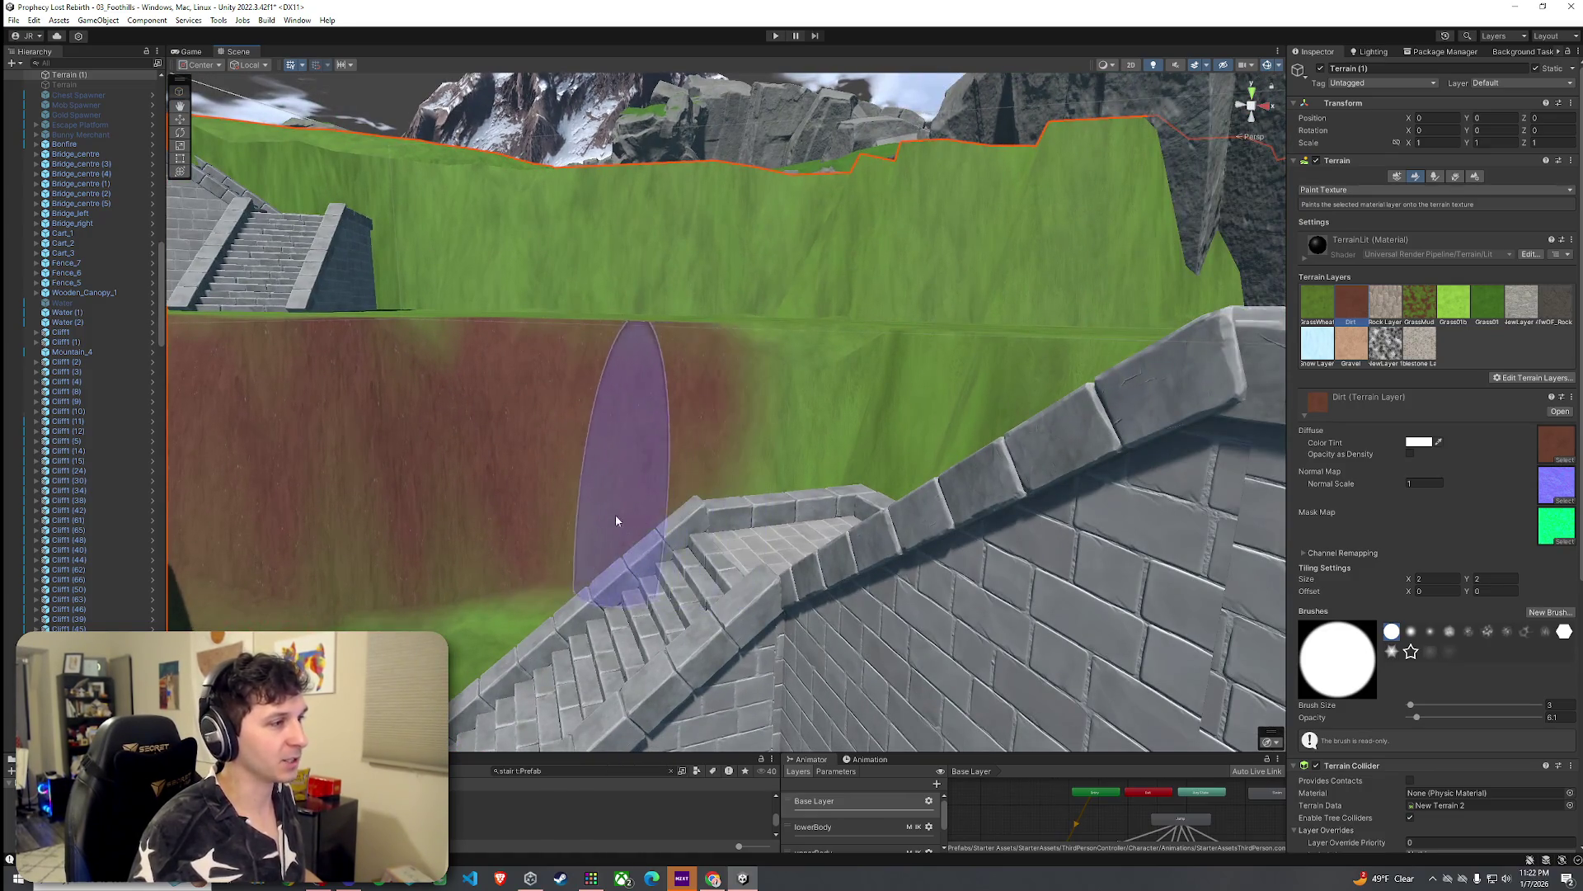
pyautogui.moveTo(387, 541); pyautogui.dragTo(506, 532)
pyautogui.moveTo(275, 505)
pyautogui.mouseDown()
pyautogui.moveTo(883, 506)
pyautogui.moveTo(656, 465)
pyautogui.mouseUp()
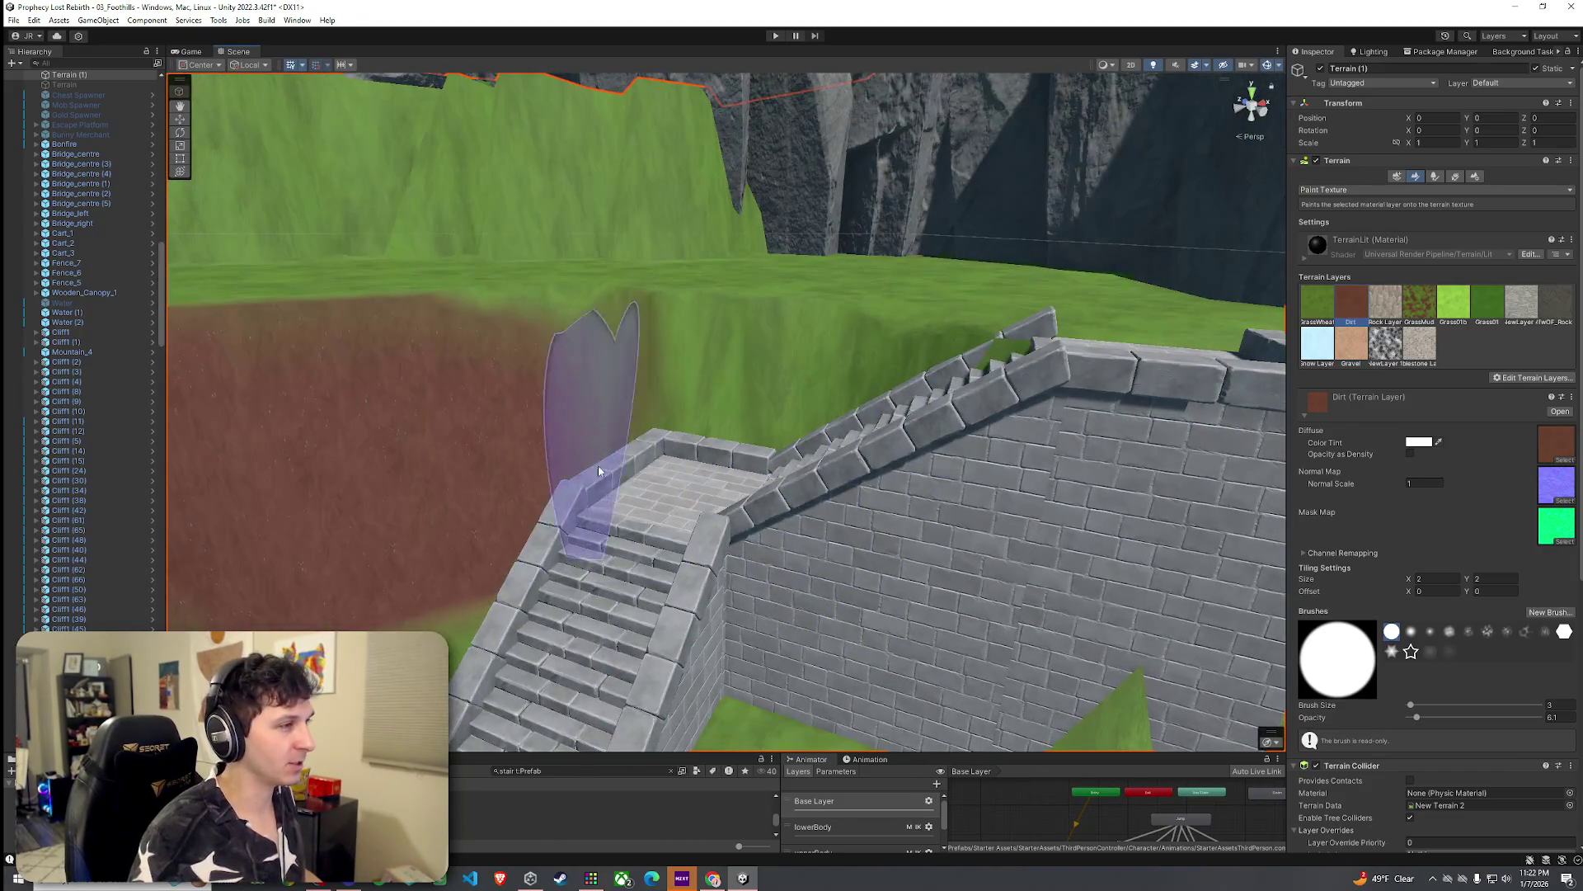
pyautogui.moveTo(555, 412)
pyautogui.mouseDown()
pyautogui.moveTo(709, 416)
pyautogui.moveTo(690, 381)
pyautogui.moveTo(858, 407)
pyautogui.moveTo(832, 466)
pyautogui.moveTo(742, 494)
pyautogui.mouseUp()
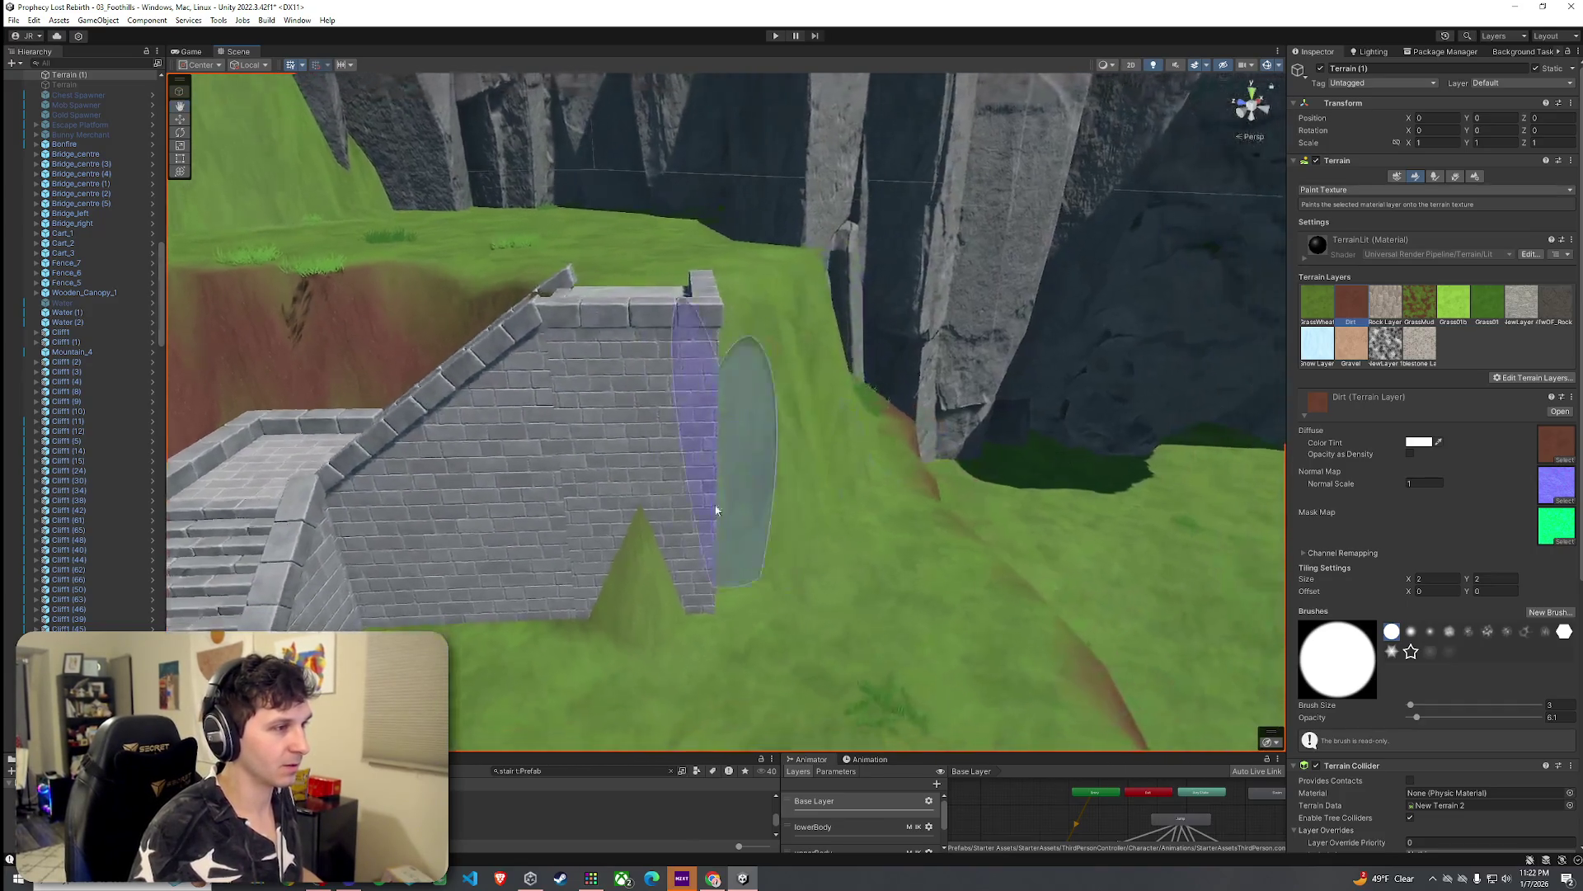
pyautogui.moveTo(680, 568)
pyautogui.mouseDown()
pyautogui.moveTo(651, 583)
pyautogui.moveTo(578, 531)
pyautogui.mouseUp()
pyautogui.moveTo(686, 528); pyautogui.dragTo(444, 585)
# Step: Cover the remaining green slope with dirt and paint a path up from the stair base
pyautogui.moveTo(443, 438)
pyautogui.mouseDown()
pyautogui.moveTo(582, 433)
pyautogui.moveTo(555, 378)
pyautogui.moveTo(561, 434)
pyautogui.moveTo(655, 271)
pyautogui.moveTo(556, 256)
pyautogui.moveTo(718, 321)
pyautogui.moveTo(552, 322)
pyautogui.moveTo(752, 438)
pyautogui.mouseUp()
pyautogui.moveTo(622, 410)
pyautogui.mouseDown()
pyautogui.moveTo(587, 555)
pyautogui.moveTo(707, 339)
pyautogui.moveTo(812, 397)
pyautogui.moveTo(740, 308)
pyautogui.moveTo(739, 273)
pyautogui.moveTo(827, 300)
pyautogui.moveTo(899, 262)
pyautogui.mouseUp()
pyautogui.moveTo(685, 282); pyautogui.dragTo(600, 325)
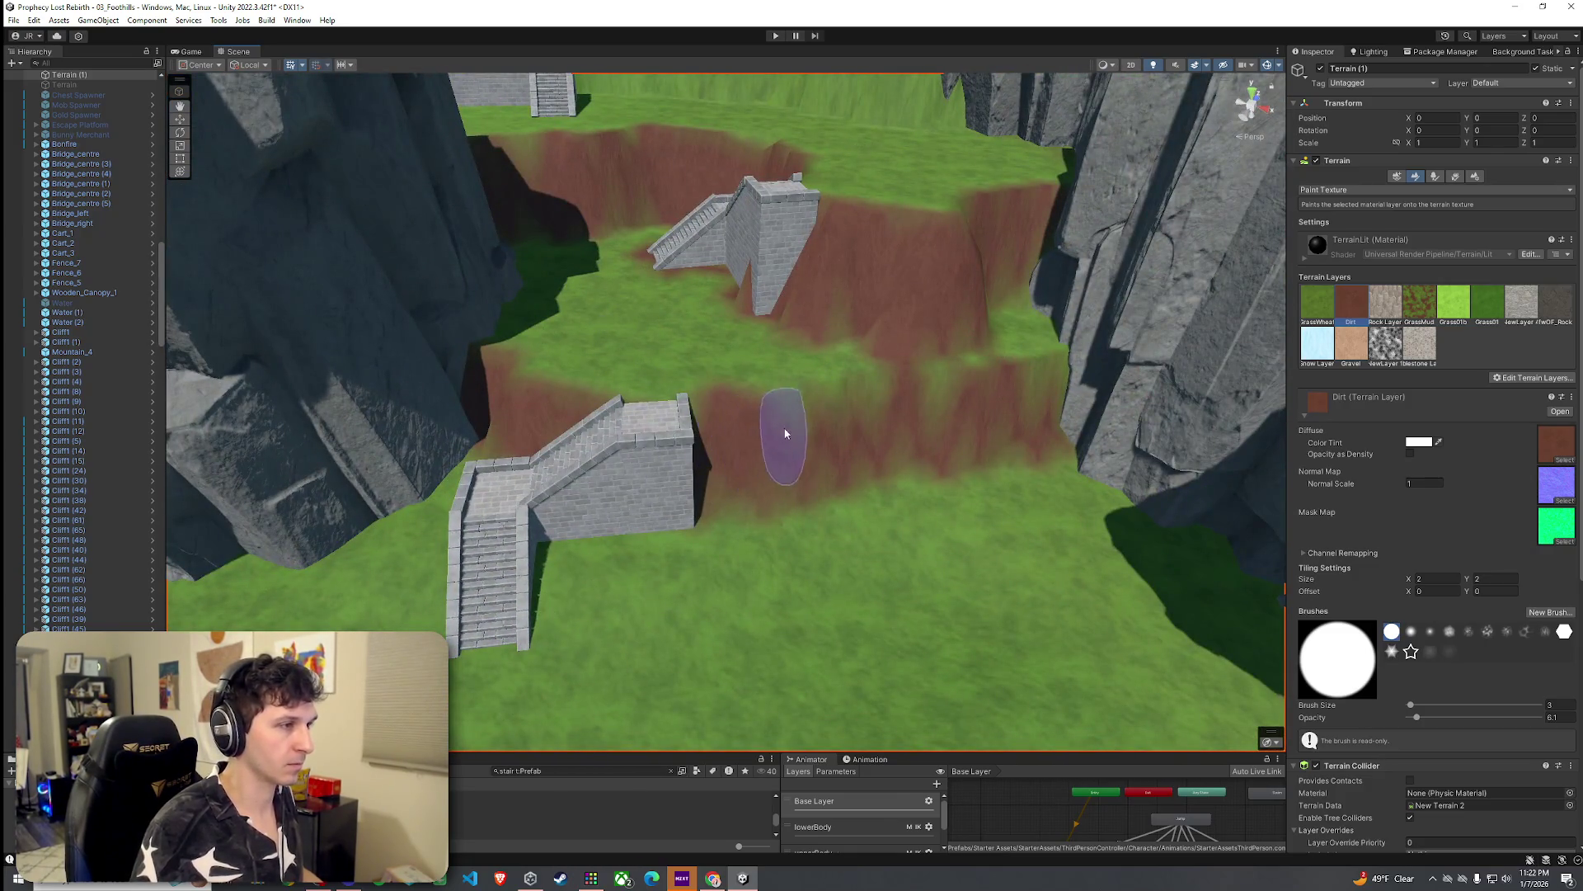
pyautogui.moveTo(873, 420); pyautogui.dragTo(1006, 409)
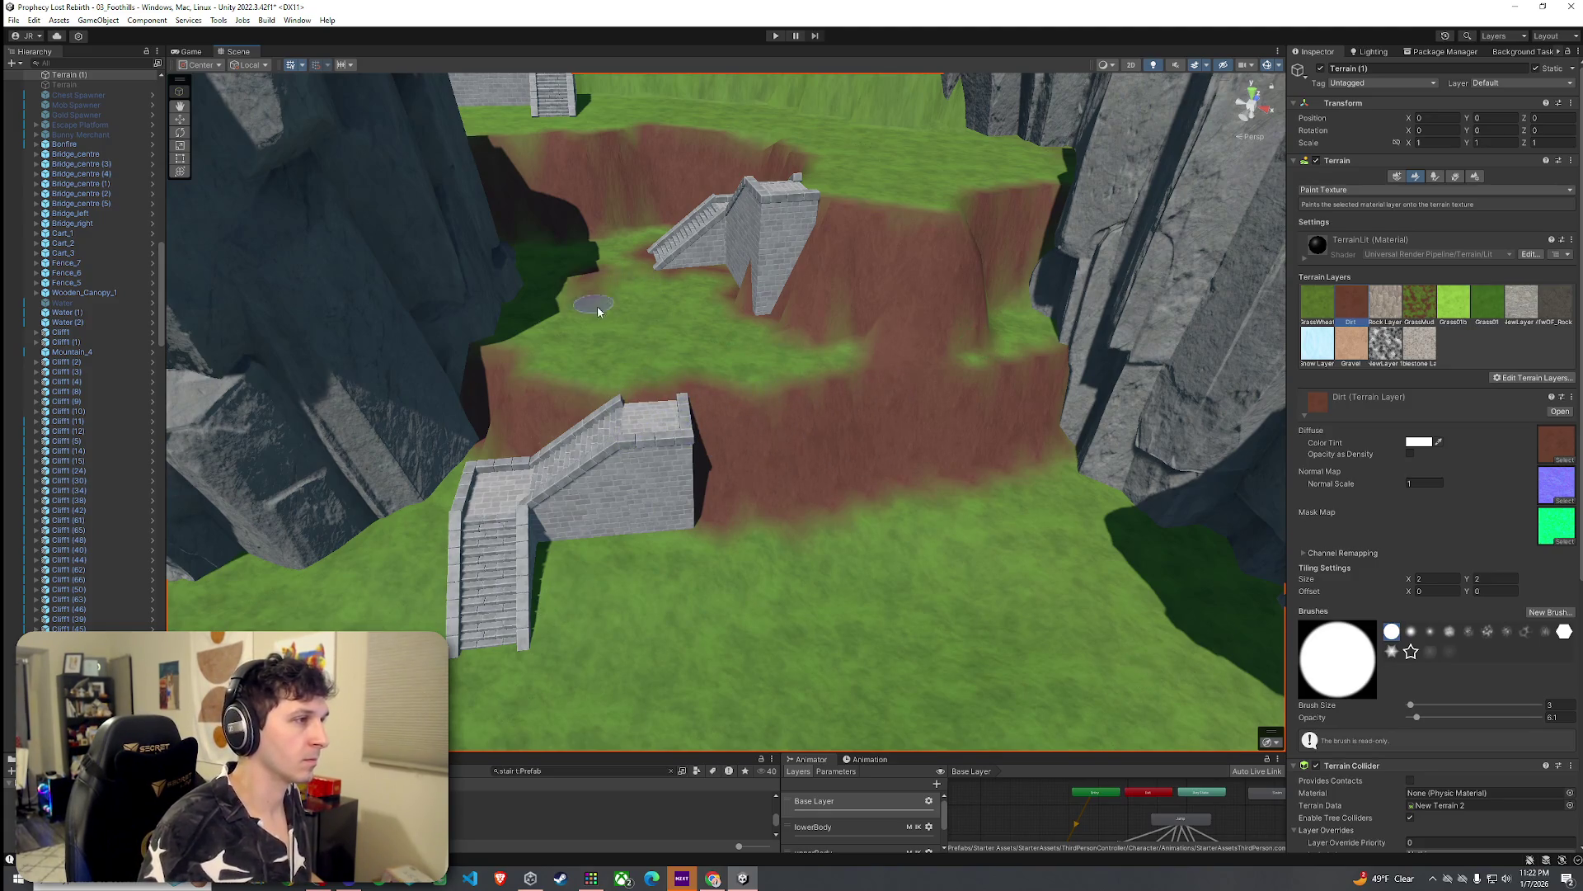
pyautogui.moveTo(645, 373)
pyautogui.mouseDown()
pyautogui.moveTo(629, 333)
pyautogui.moveTo(636, 258)
pyautogui.moveTo(633, 318)
pyautogui.moveTo(583, 258)
pyautogui.moveTo(611, 236)
pyautogui.moveTo(740, 331)
pyautogui.moveTo(679, 408)
pyautogui.moveTo(711, 378)
pyautogui.moveTo(620, 351)
pyautogui.moveTo(706, 360)
pyautogui.mouseUp()
pyautogui.click(813, 308)
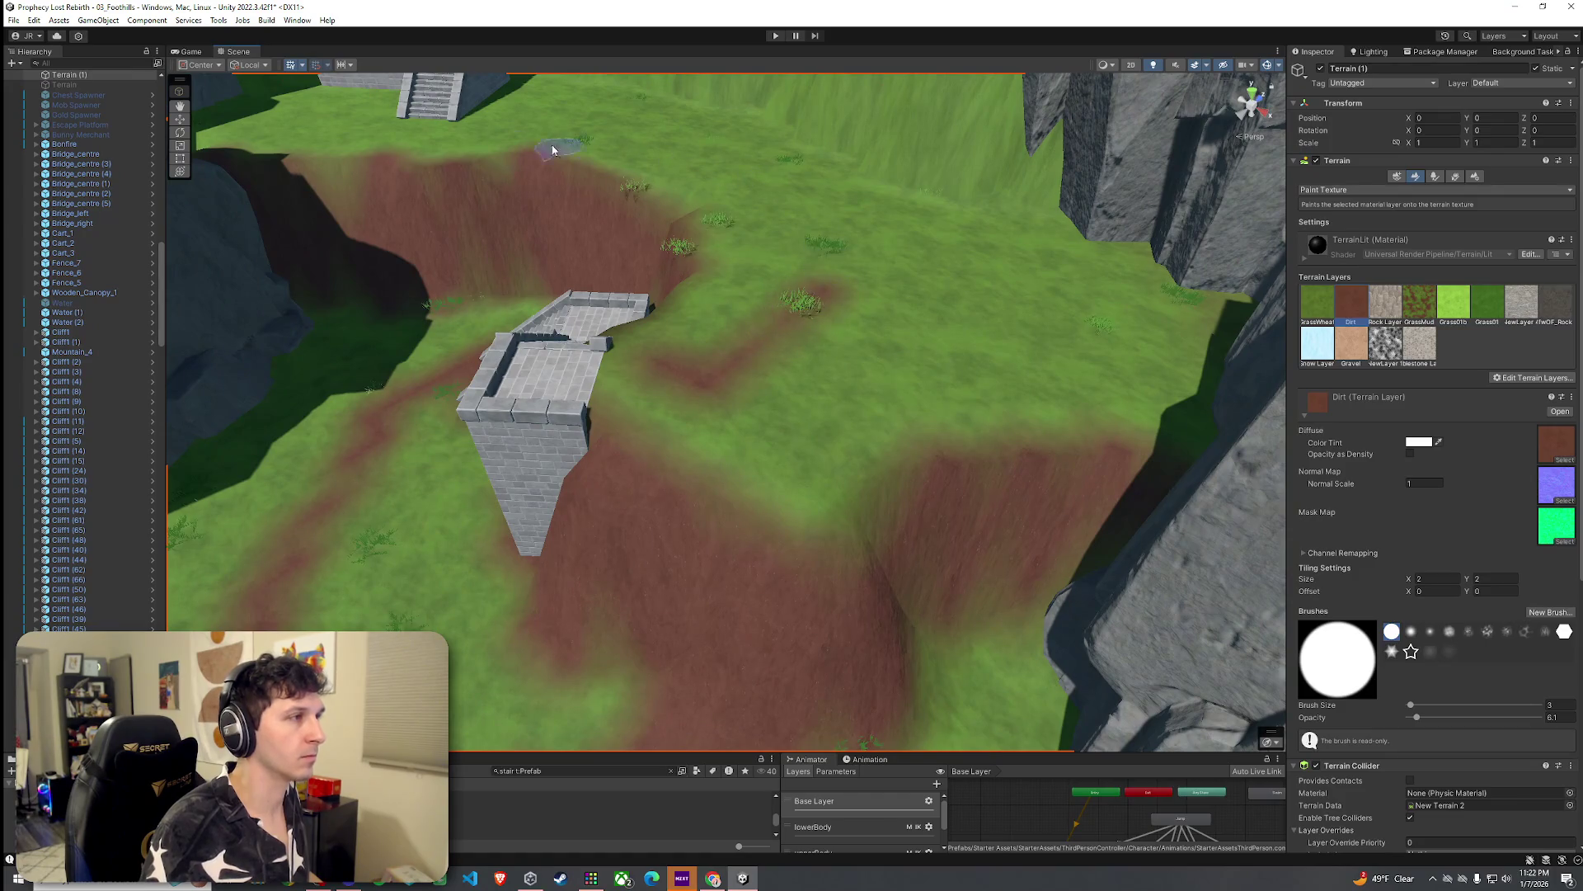
pyautogui.moveTo(437, 127)
pyautogui.mouseDown()
pyautogui.moveTo(735, 162)
pyautogui.moveTo(806, 227)
pyautogui.moveTo(753, 212)
pyautogui.moveTo(689, 156)
pyautogui.moveTo(488, 134)
pyautogui.mouseUp()
pyautogui.press('w')
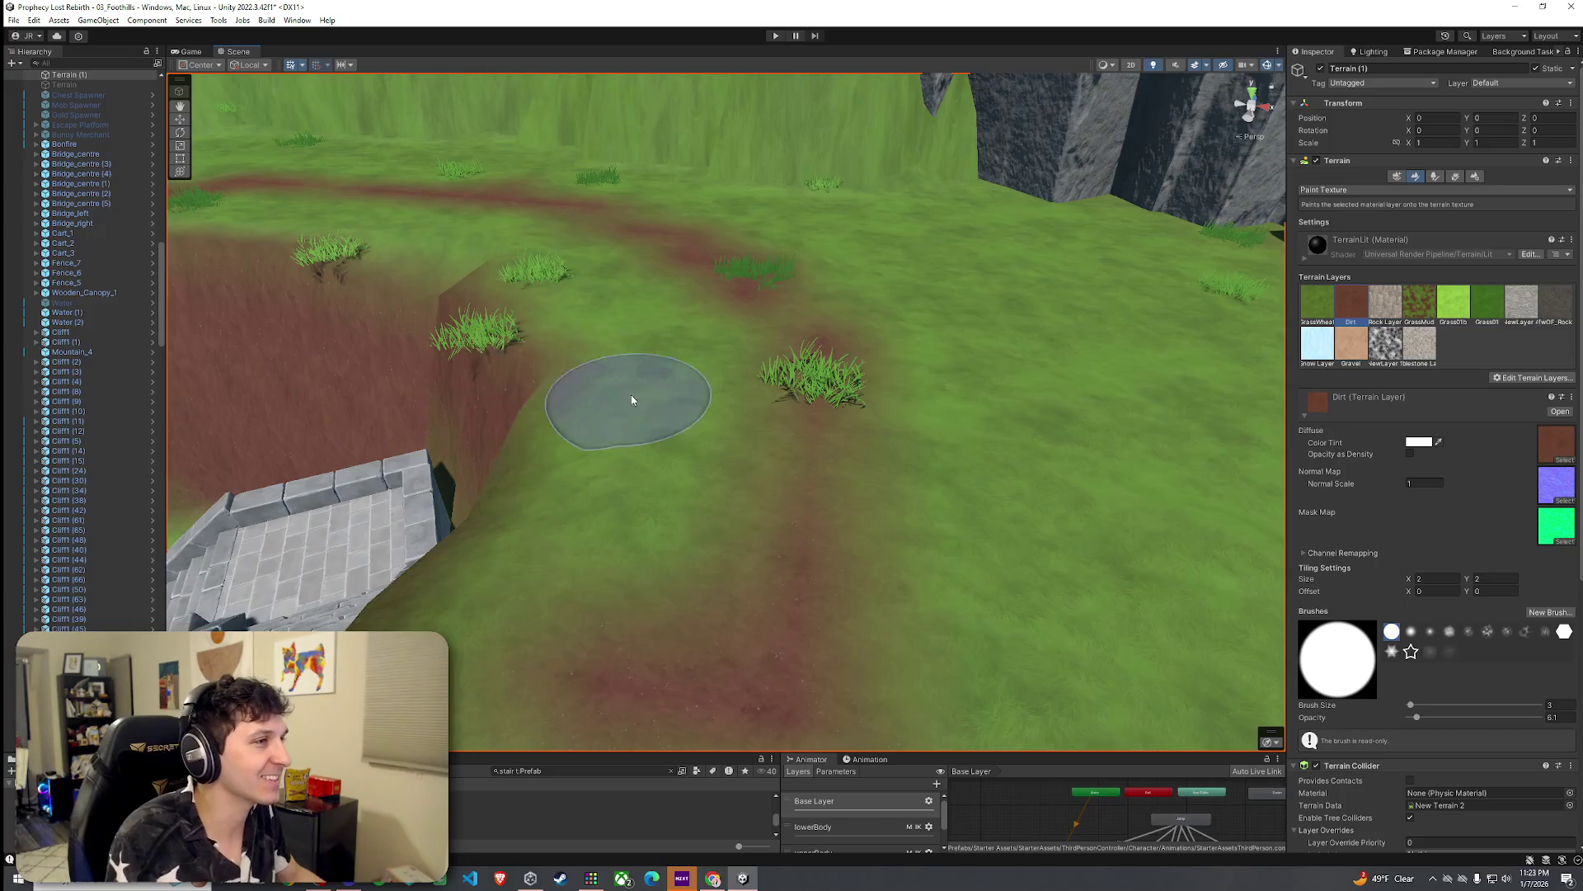
pyautogui.scroll(-3, 628, 394)
pyautogui.click(1456, 176)
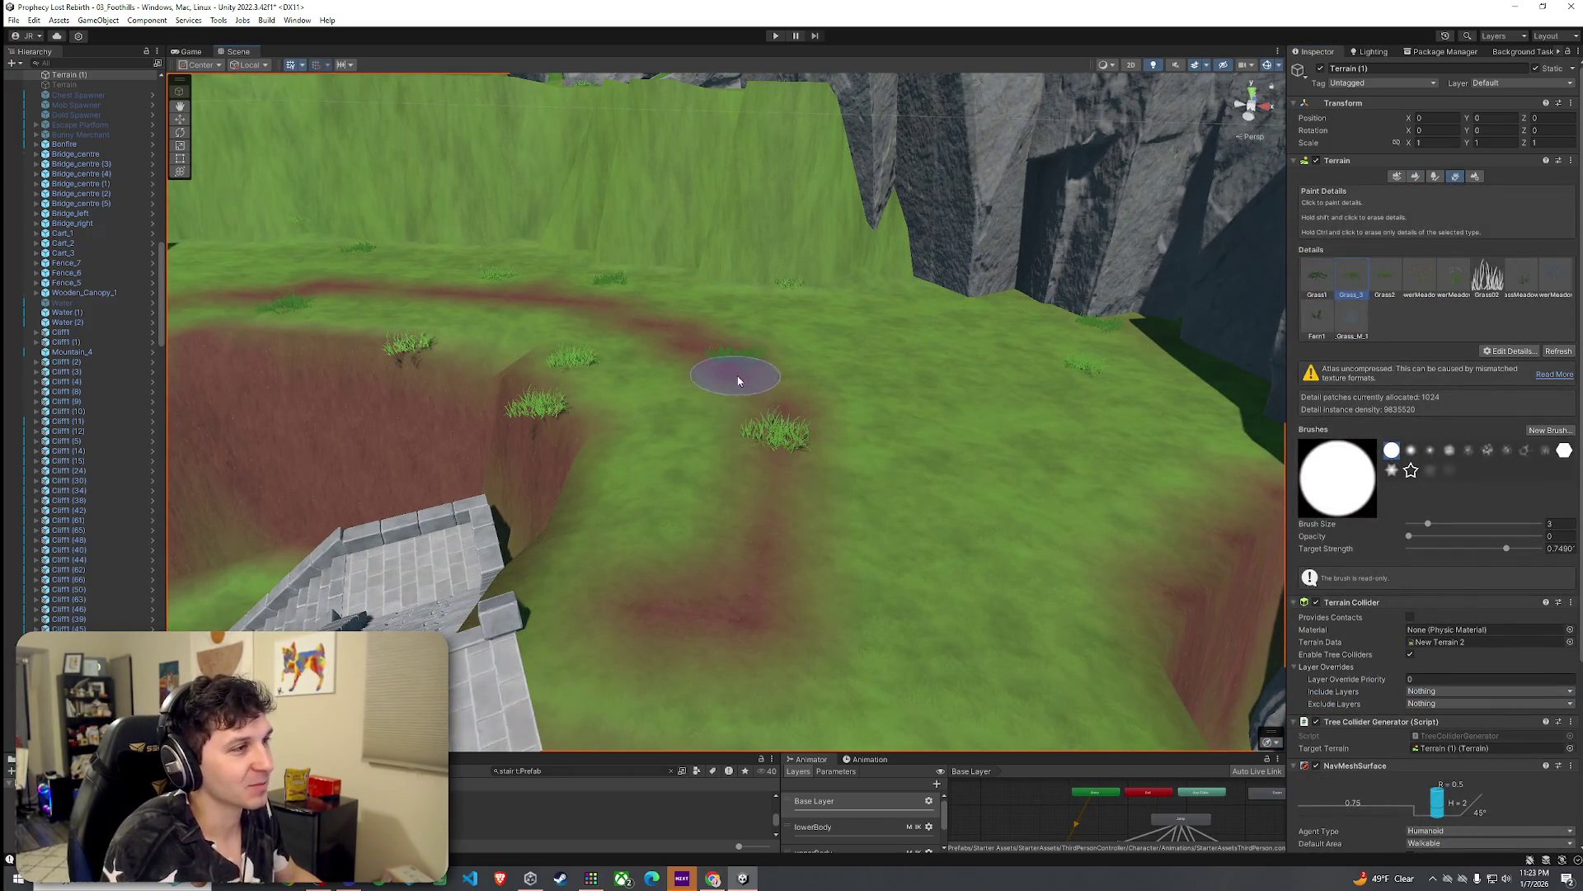
# Step: Lower the grass-detail brush opacity to 0.131 and orbit in toward the stairs and path
pyautogui.moveTo(1409, 536); pyautogui.dragTo(1429, 540)
pyautogui.moveTo(734, 382)
pyautogui.mouseDown()
pyautogui.moveTo(559, 342)
pyautogui.moveTo(549, 511)
pyautogui.moveTo(587, 528)
pyautogui.mouseUp()
pyautogui.moveTo(618, 400)
pyautogui.mouseDown()
pyautogui.moveTo(552, 385)
pyautogui.moveTo(527, 406)
pyautogui.moveTo(519, 389)
pyautogui.moveTo(590, 414)
pyautogui.moveTo(608, 449)
pyautogui.moveTo(707, 452)
pyautogui.moveTo(753, 431)
pyautogui.moveTo(746, 481)
pyautogui.moveTo(949, 419)
pyautogui.moveTo(858, 412)
pyautogui.mouseUp()
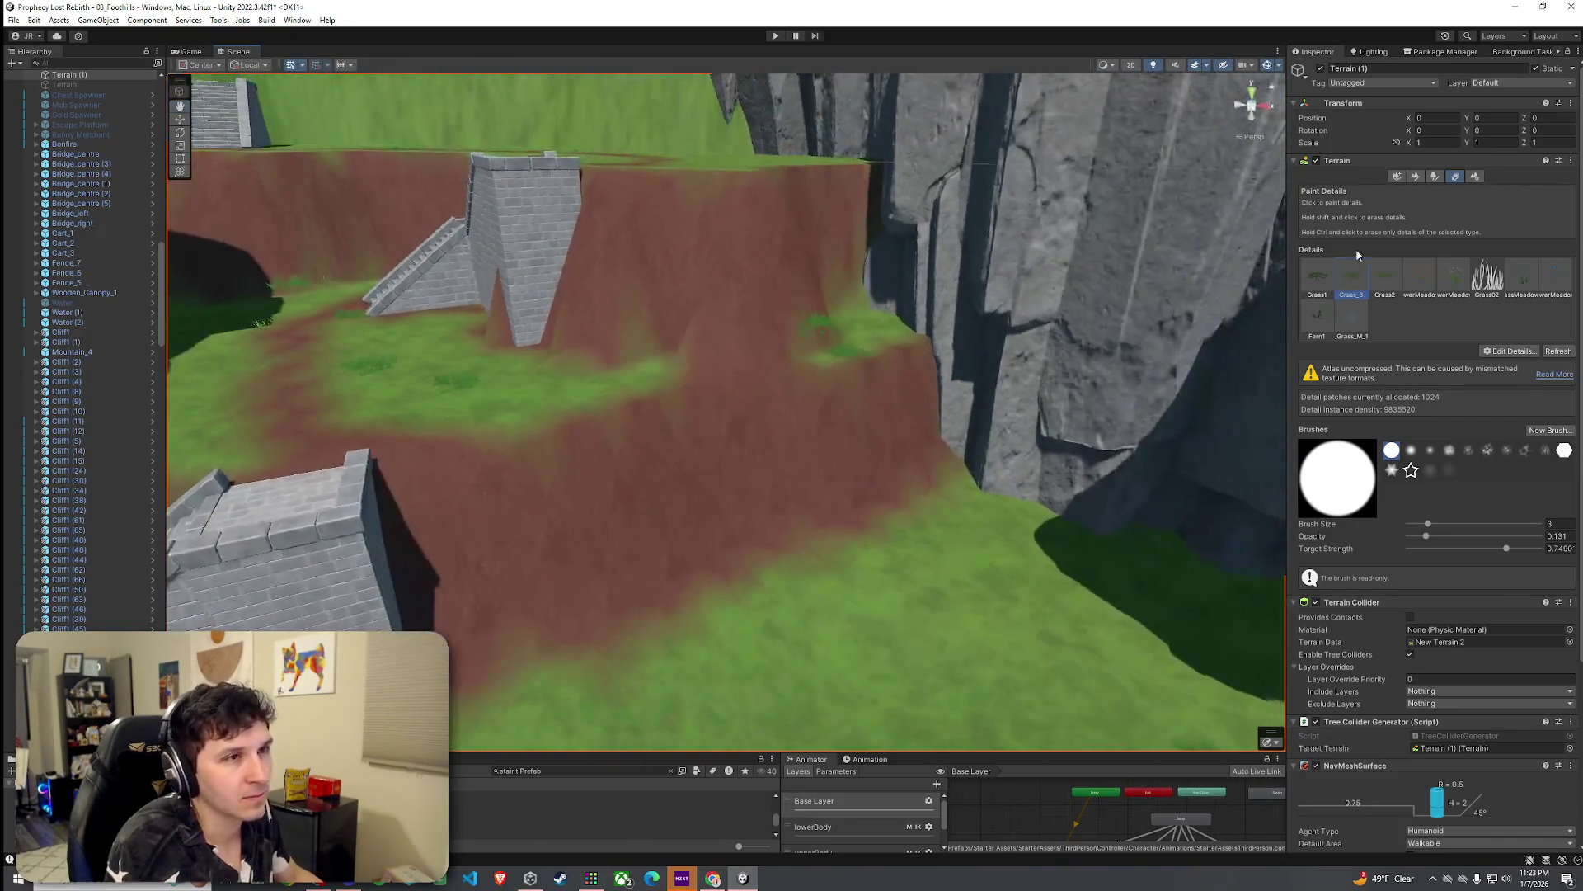
pyautogui.click(1415, 177)
# Step: Pick the Rock Layer, set brush opacity to 0.8, and orbit around the cliffs and stairs
pyautogui.click(1386, 302)
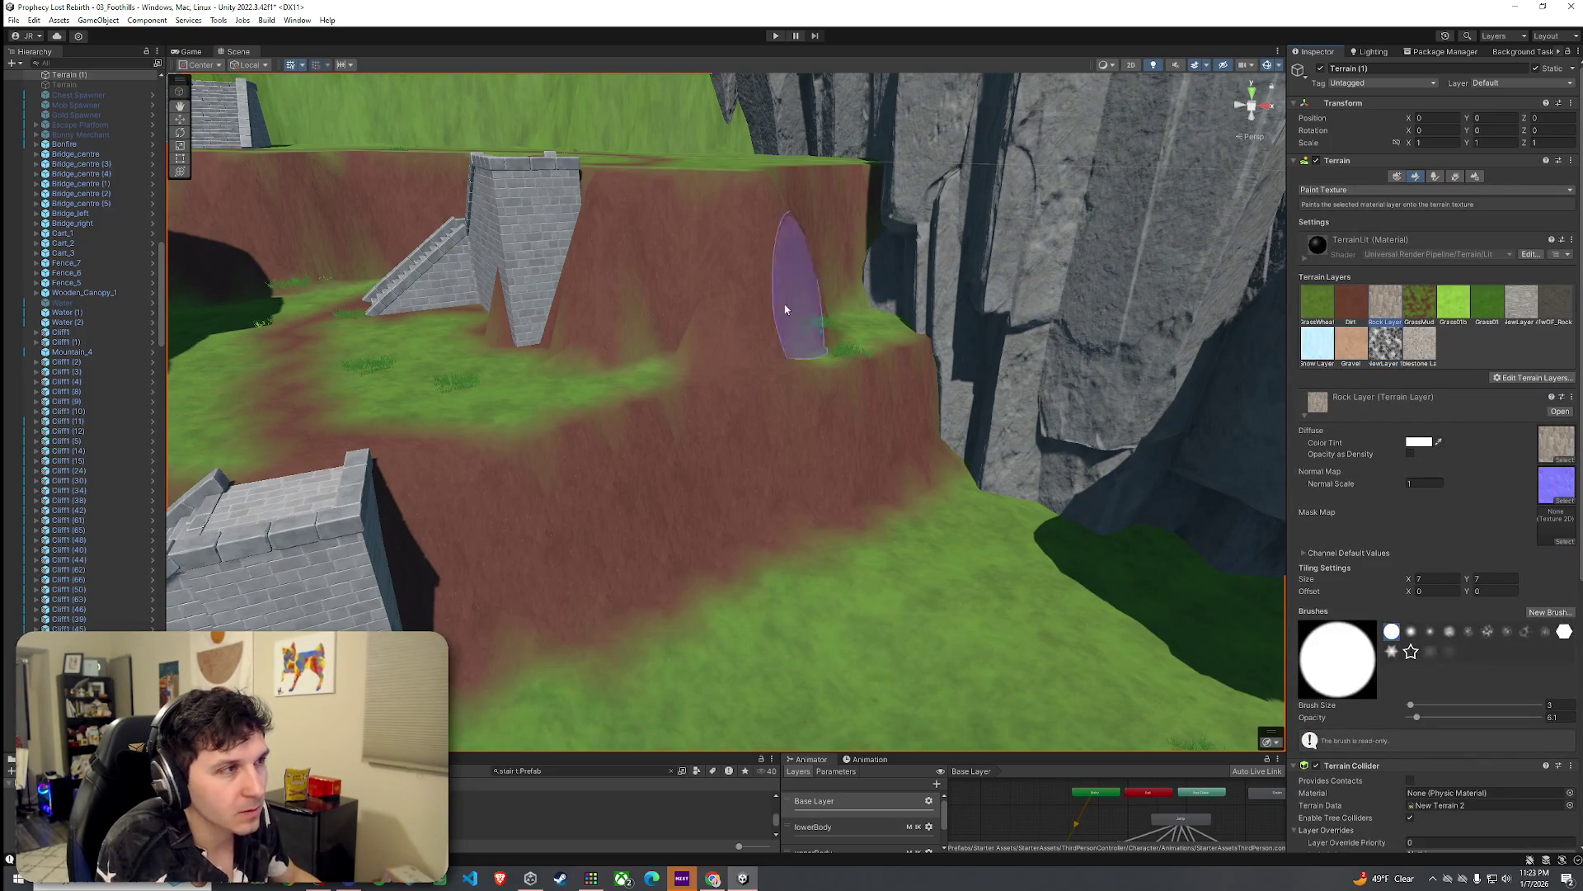
pyautogui.click(1561, 716)
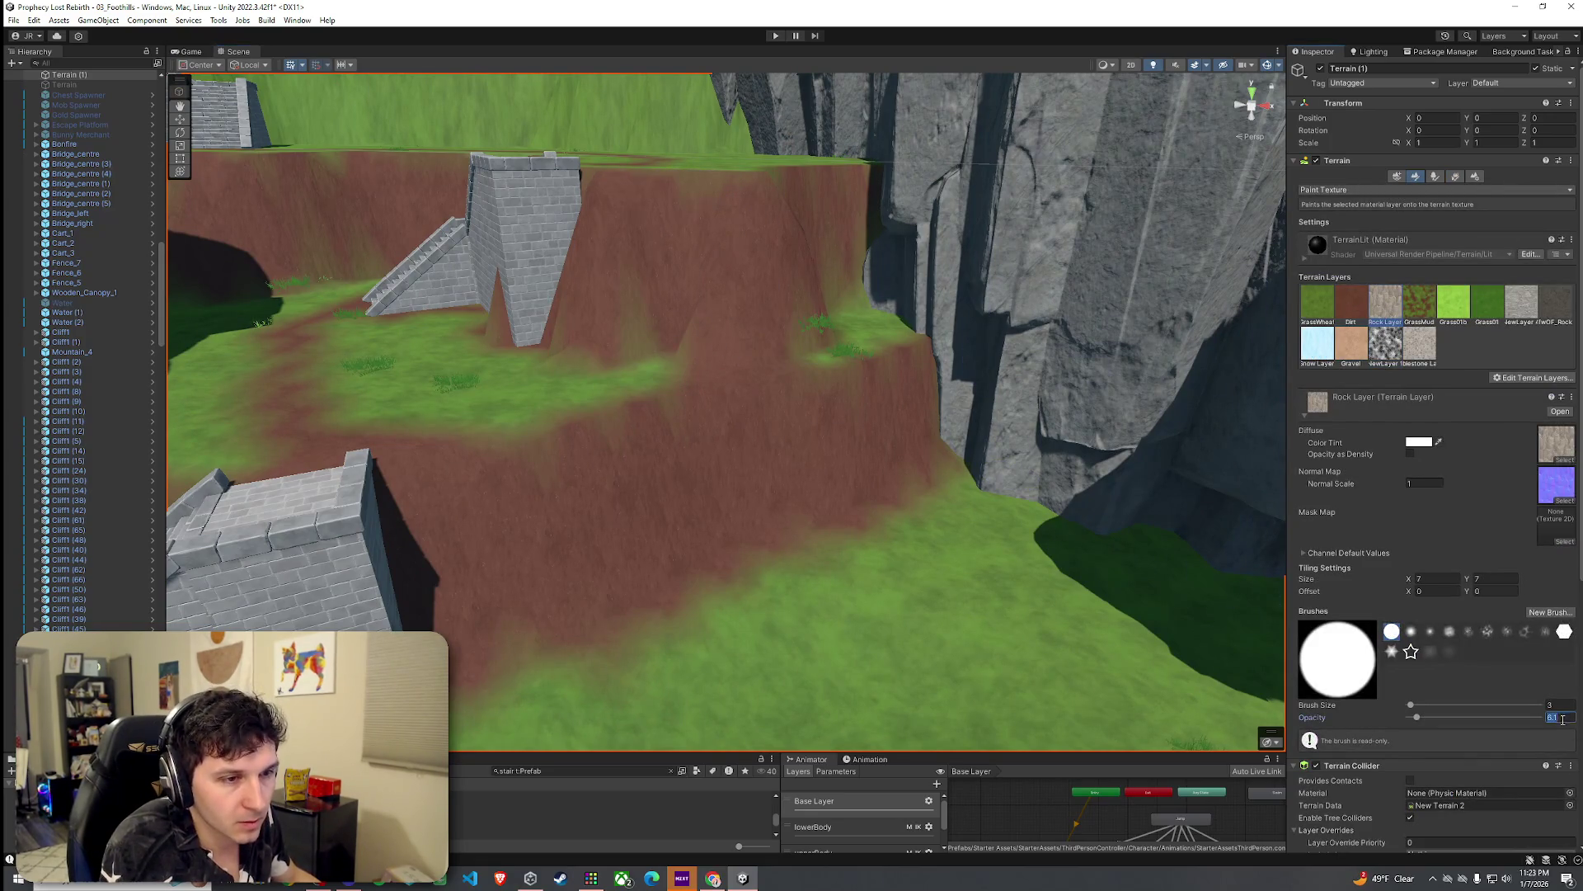
pyautogui.write('0')
pyautogui.press('Return')
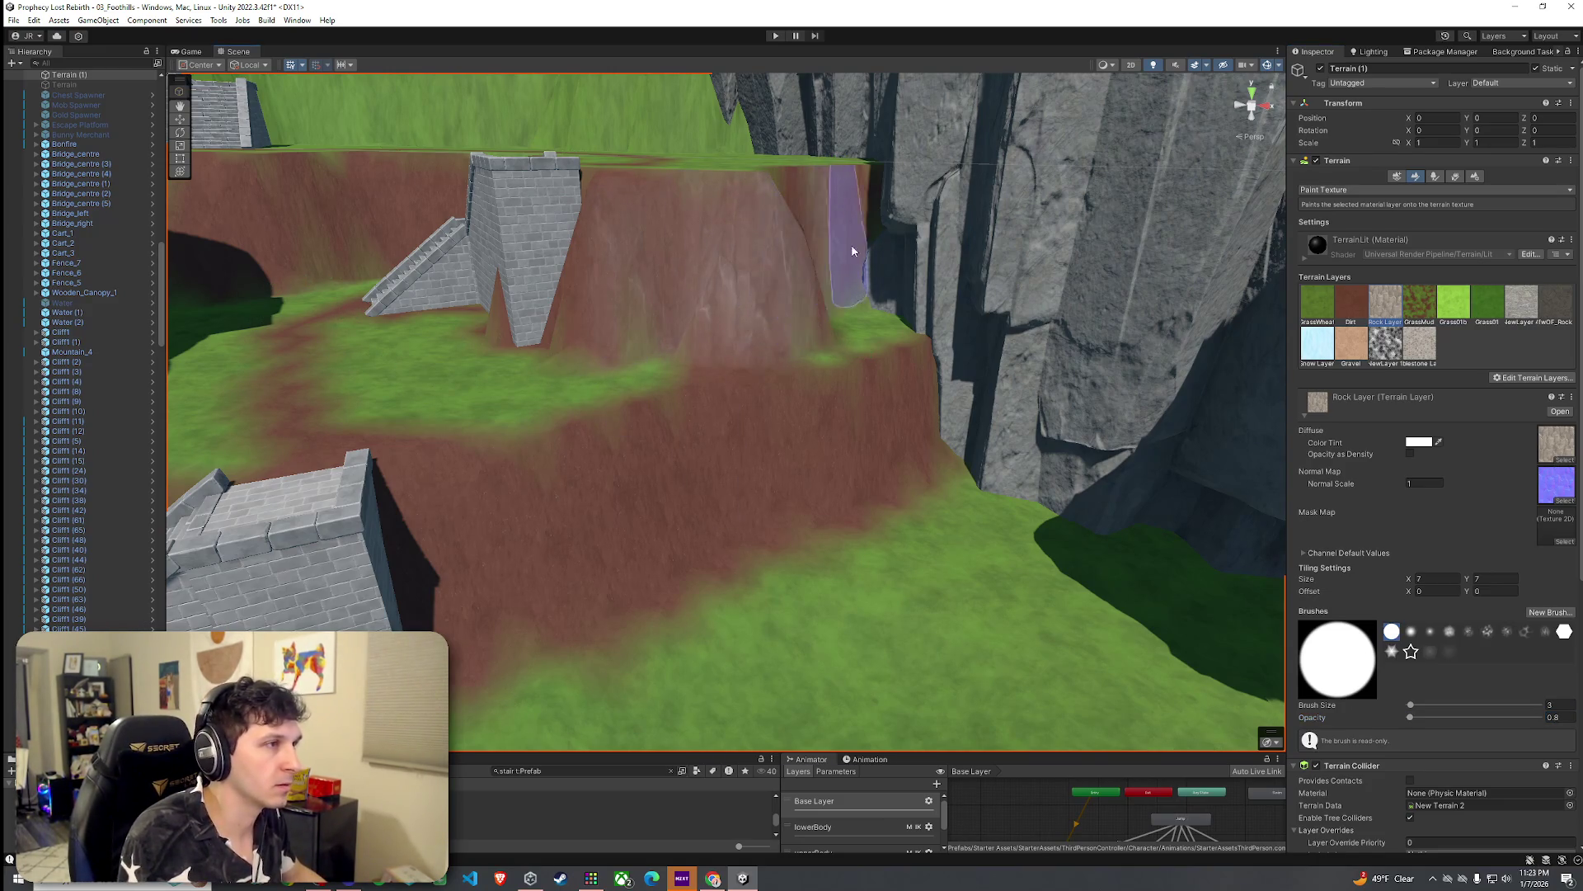
pyautogui.scroll(3, 847, 251)
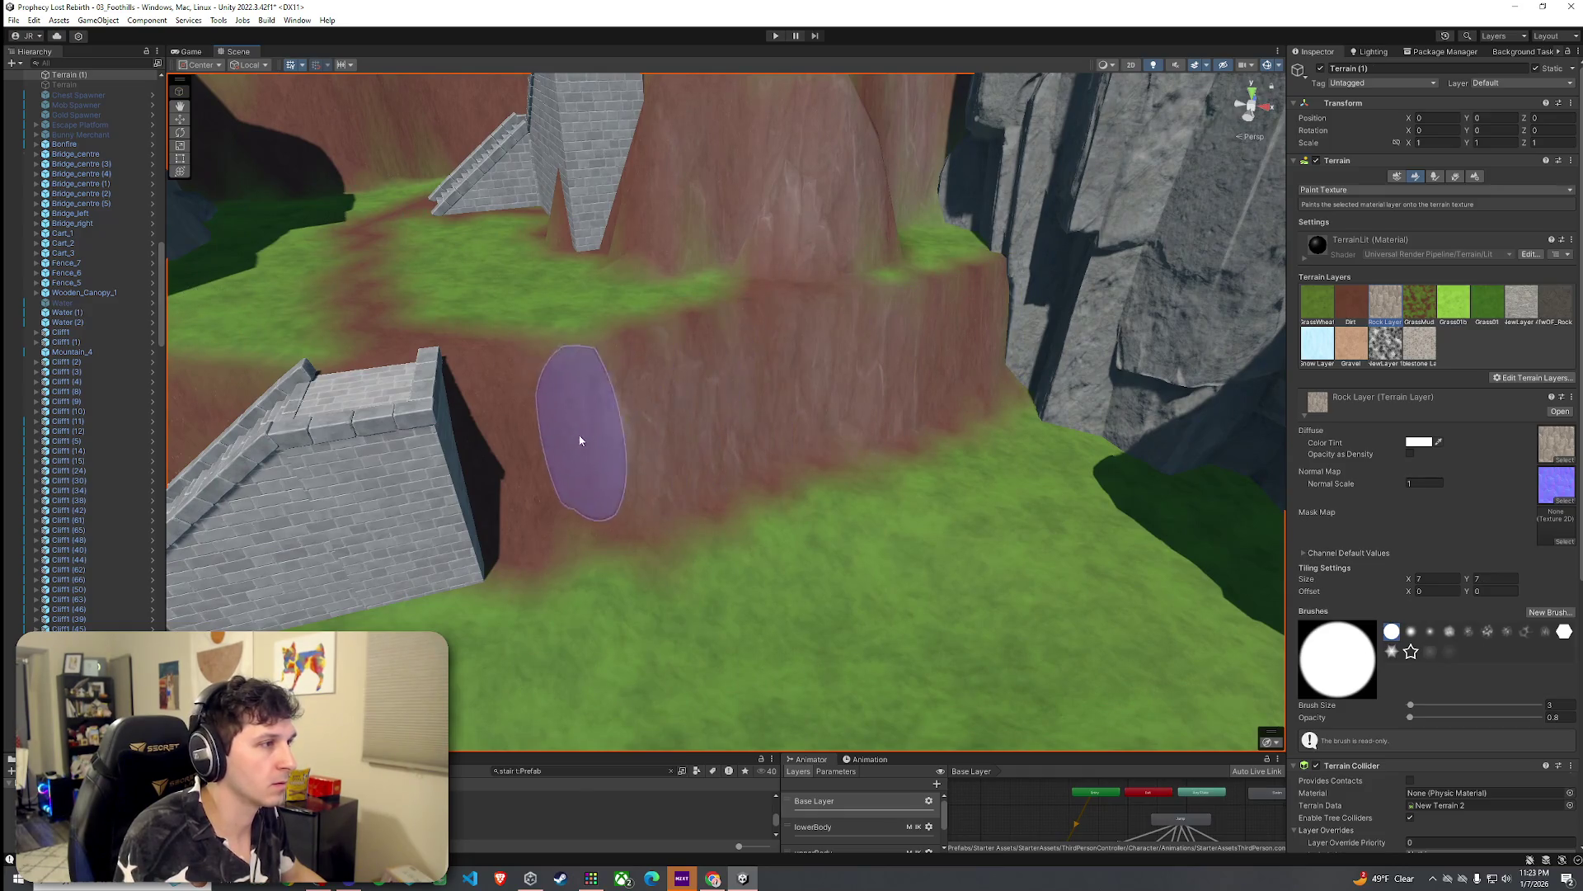
pyautogui.scroll(-3, 585, 438)
pyautogui.moveTo(585, 439)
pyautogui.mouseDown()
pyautogui.moveTo(654, 354)
pyautogui.moveTo(685, 346)
pyautogui.moveTo(668, 358)
pyautogui.moveTo(855, 422)
pyautogui.mouseUp()
pyautogui.scroll(3, 640, 328)
pyautogui.scroll(-5, 668, 372)
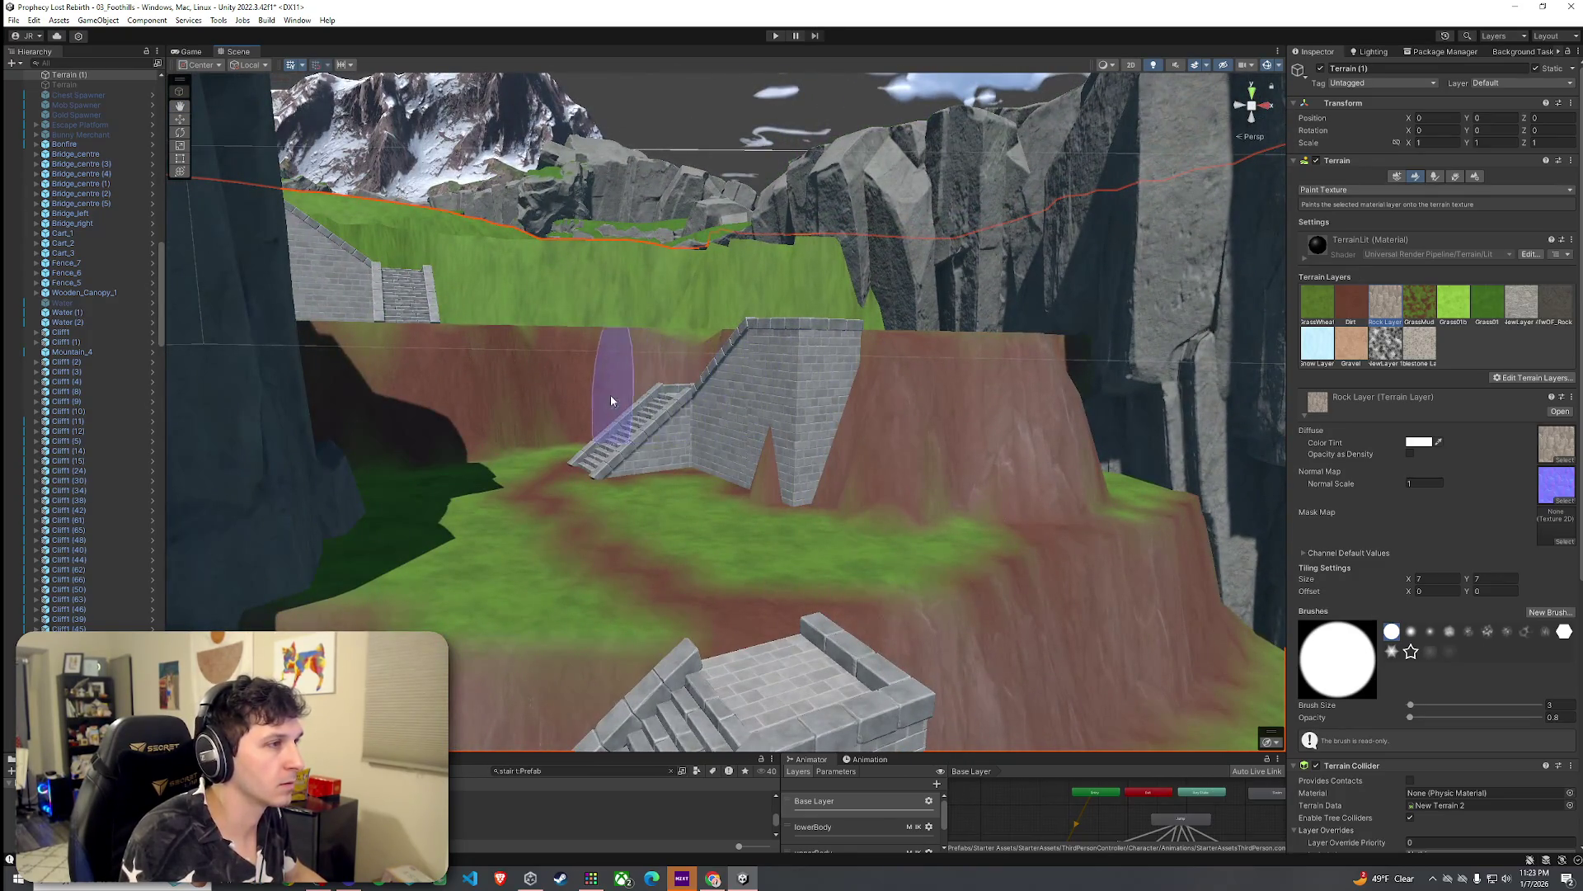
pyautogui.moveTo(300, 416)
pyautogui.mouseDown()
pyautogui.moveTo(388, 413)
pyautogui.moveTo(542, 472)
pyautogui.mouseUp()
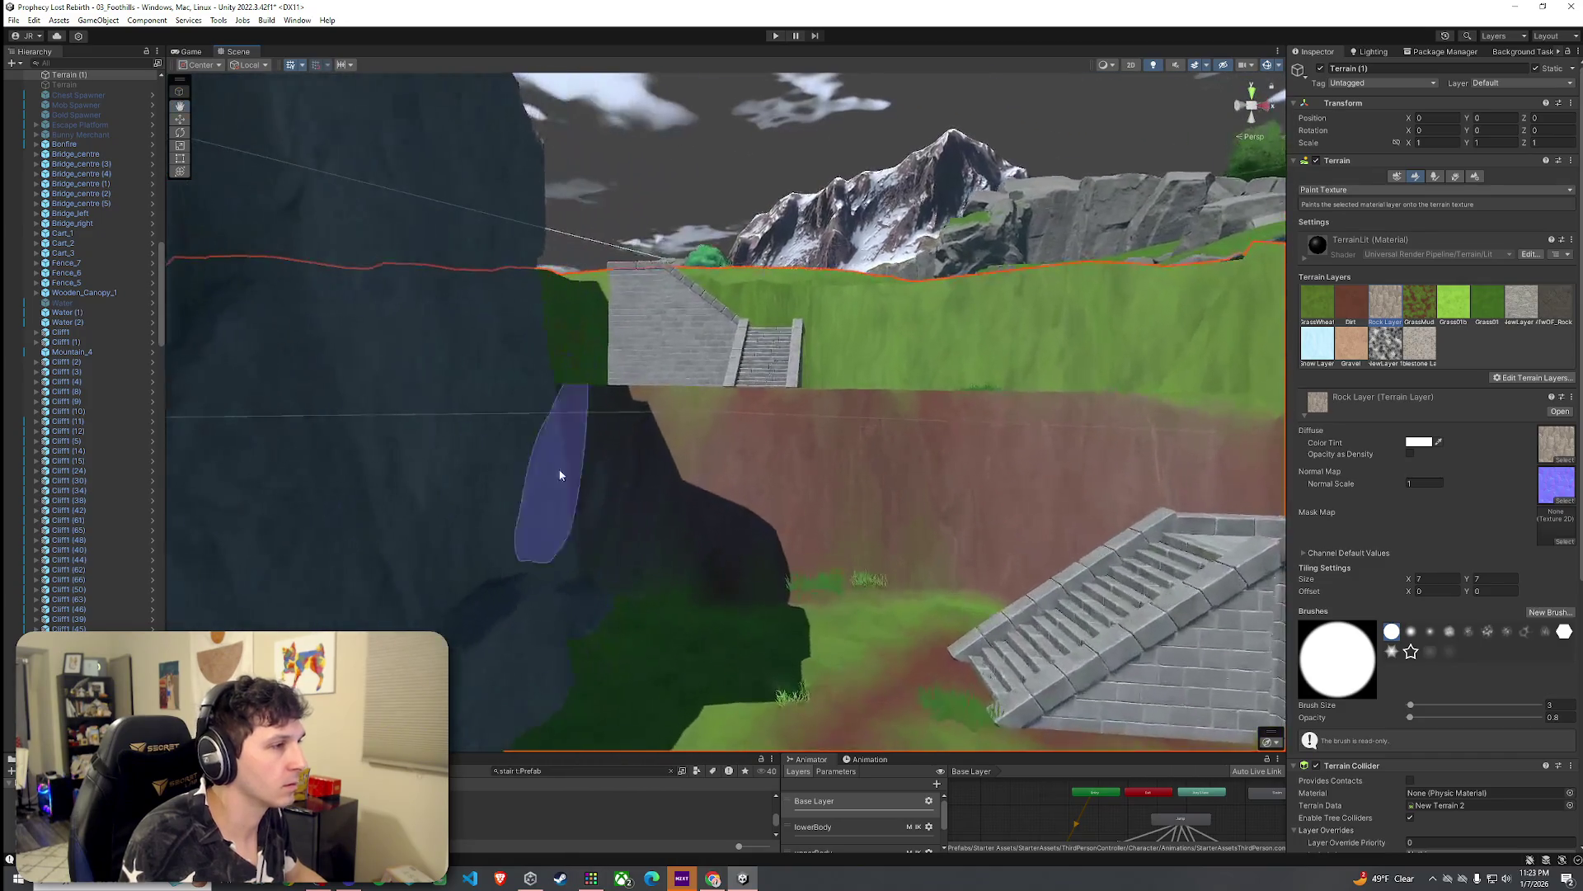
pyautogui.moveTo(745, 547)
pyautogui.mouseDown()
pyautogui.moveTo(767, 654)
pyautogui.moveTo(727, 693)
pyautogui.moveTo(770, 678)
pyautogui.moveTo(807, 703)
pyautogui.mouseUp()
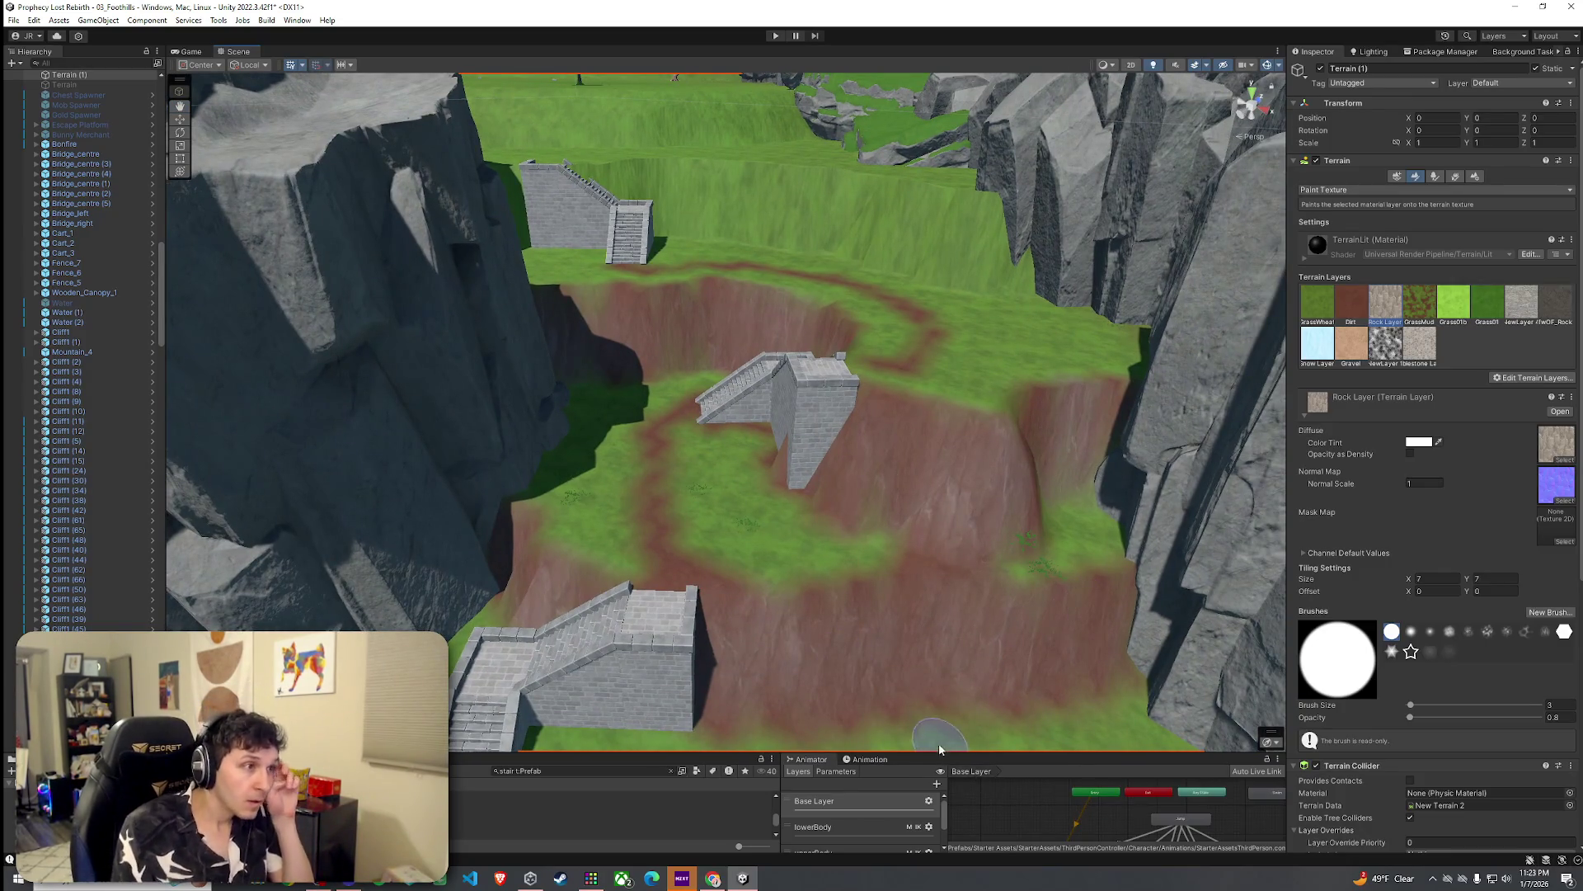
# Step: Choose the Dirt layer and survey the dirt paths around the stone stairs and cliff
pyautogui.click(1351, 304)
pyautogui.moveTo(767, 528)
pyautogui.mouseDown()
pyautogui.moveTo(792, 537)
pyautogui.moveTo(684, 548)
pyautogui.mouseUp()
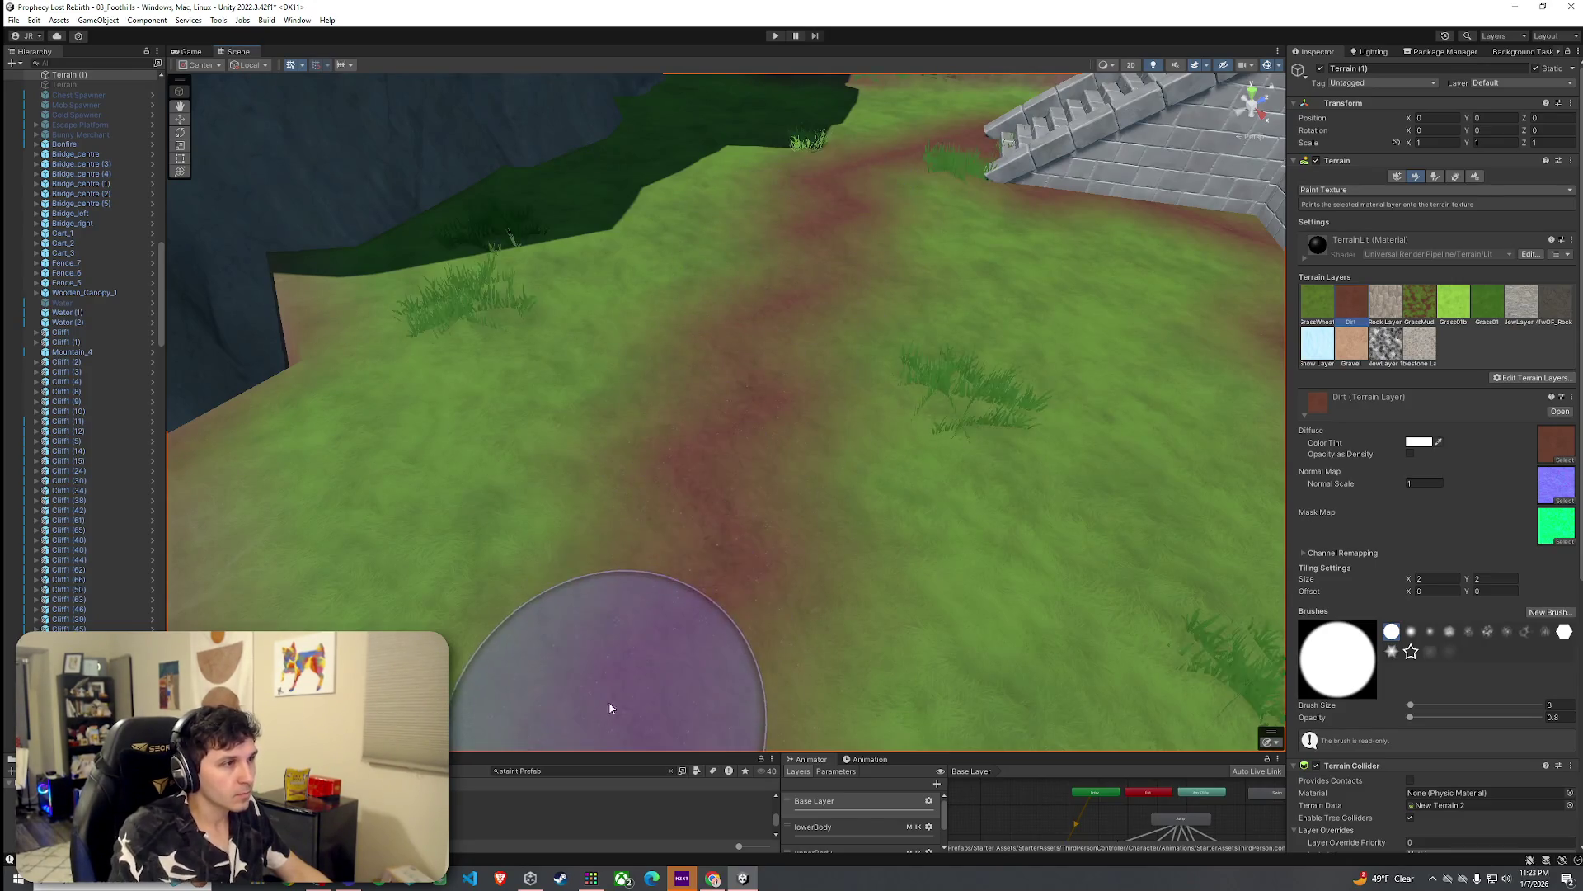
pyautogui.moveTo(794, 302)
pyautogui.mouseDown()
pyautogui.moveTo(848, 202)
pyautogui.moveTo(724, 442)
pyautogui.moveTo(471, 531)
pyautogui.moveTo(878, 338)
pyautogui.moveTo(898, 548)
pyautogui.moveTo(785, 558)
pyautogui.moveTo(768, 579)
pyautogui.mouseUp()
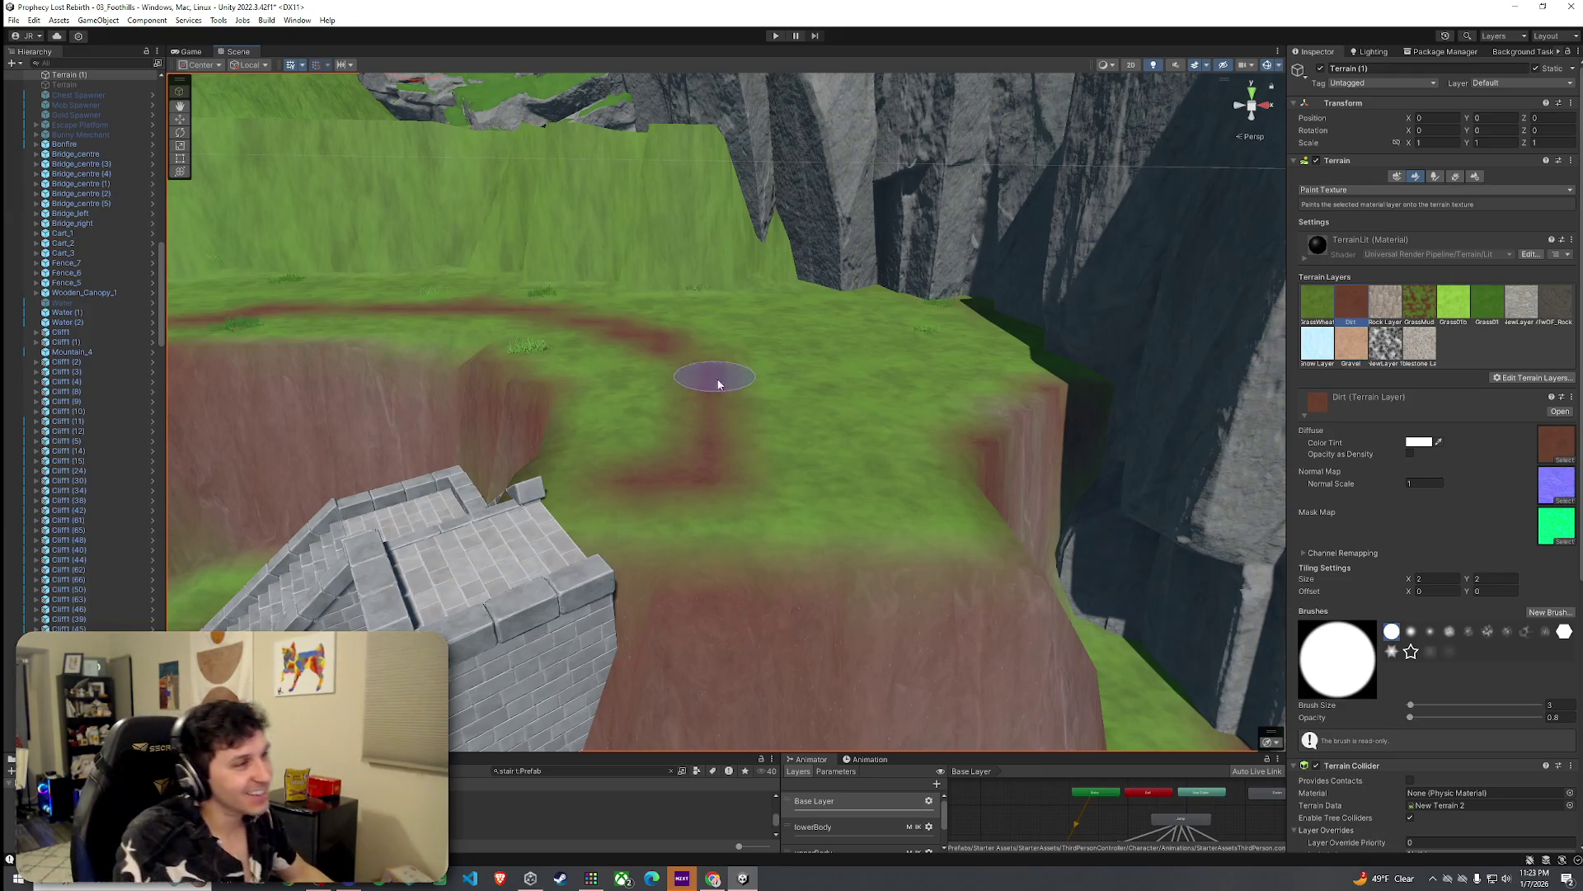
pyautogui.moveTo(721, 448)
pyautogui.mouseDown()
pyautogui.moveTo(623, 442)
pyautogui.moveTo(615, 507)
pyautogui.moveTo(503, 508)
pyautogui.moveTo(626, 399)
pyautogui.moveTo(584, 455)
pyautogui.moveTo(660, 498)
pyautogui.moveTo(767, 399)
pyautogui.mouseUp()
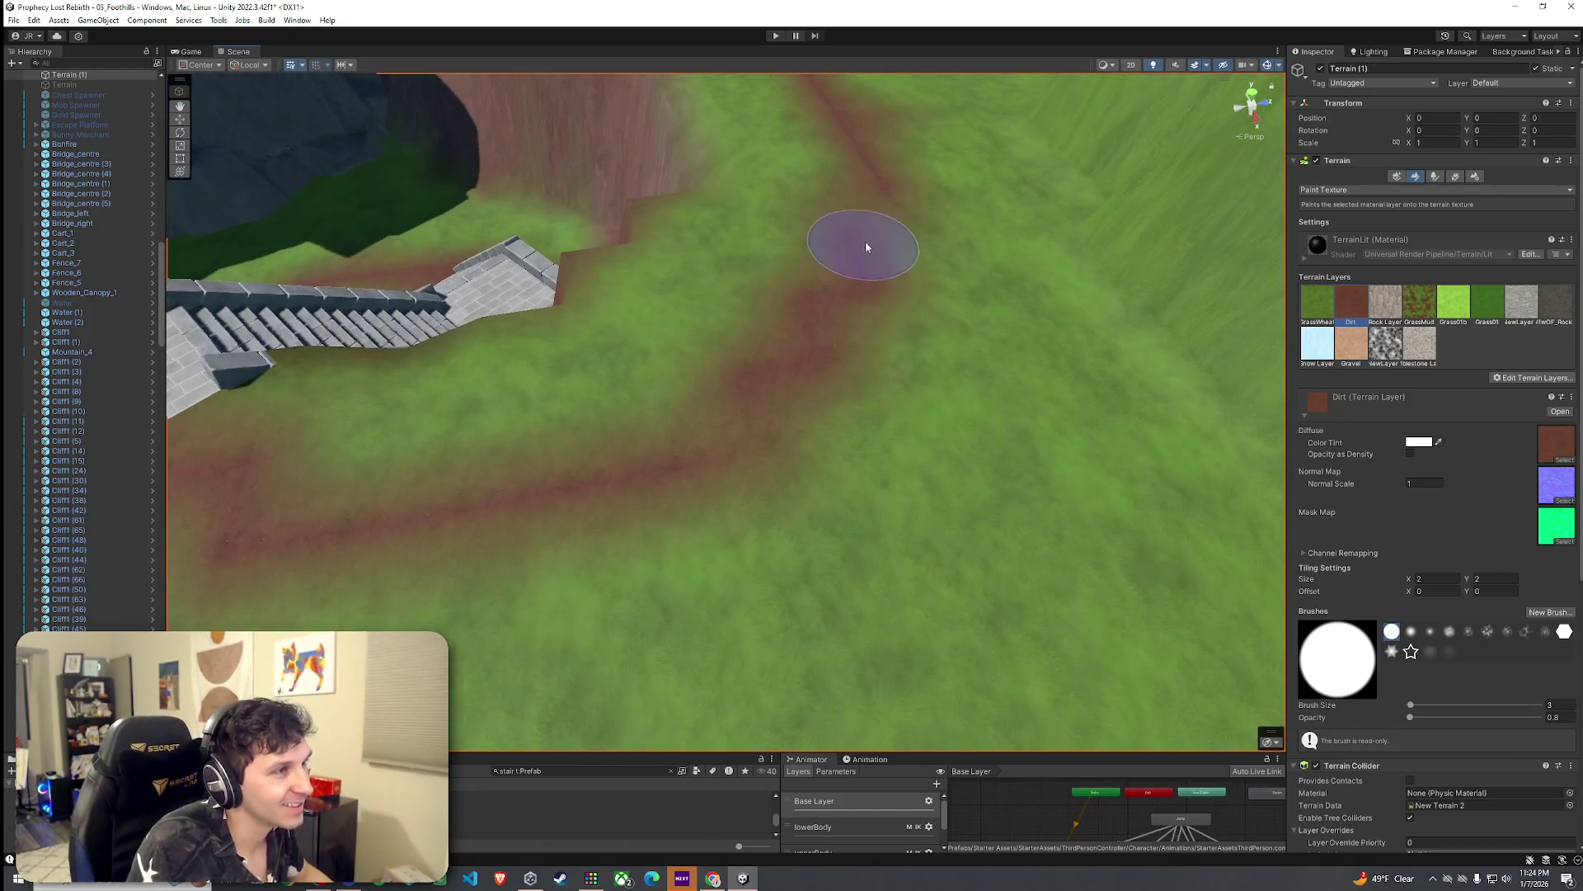
pyautogui.moveTo(898, 270)
pyautogui.mouseDown()
pyautogui.moveTo(806, 404)
pyautogui.moveTo(673, 348)
pyautogui.mouseUp()
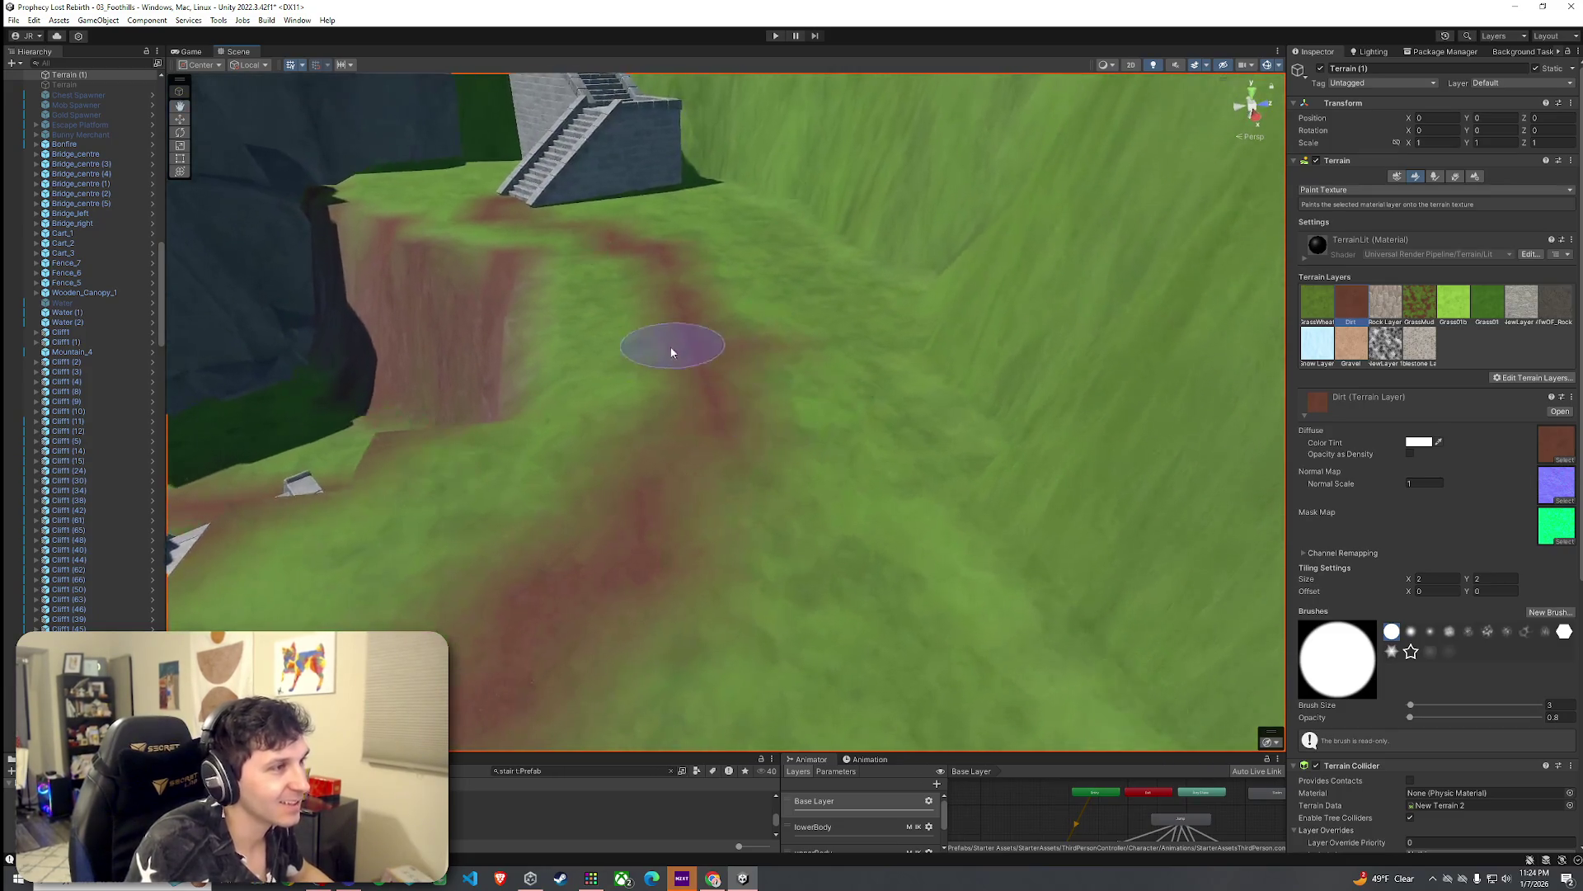
pyautogui.moveTo(706, 280)
pyautogui.mouseDown()
pyautogui.moveTo(825, 247)
pyautogui.moveTo(919, 378)
pyautogui.moveTo(796, 337)
pyautogui.moveTo(710, 385)
pyautogui.moveTo(537, 417)
pyautogui.moveTo(716, 408)
pyautogui.moveTo(665, 413)
pyautogui.mouseUp()
pyautogui.moveTo(806, 407); pyautogui.dragTo(649, 447)
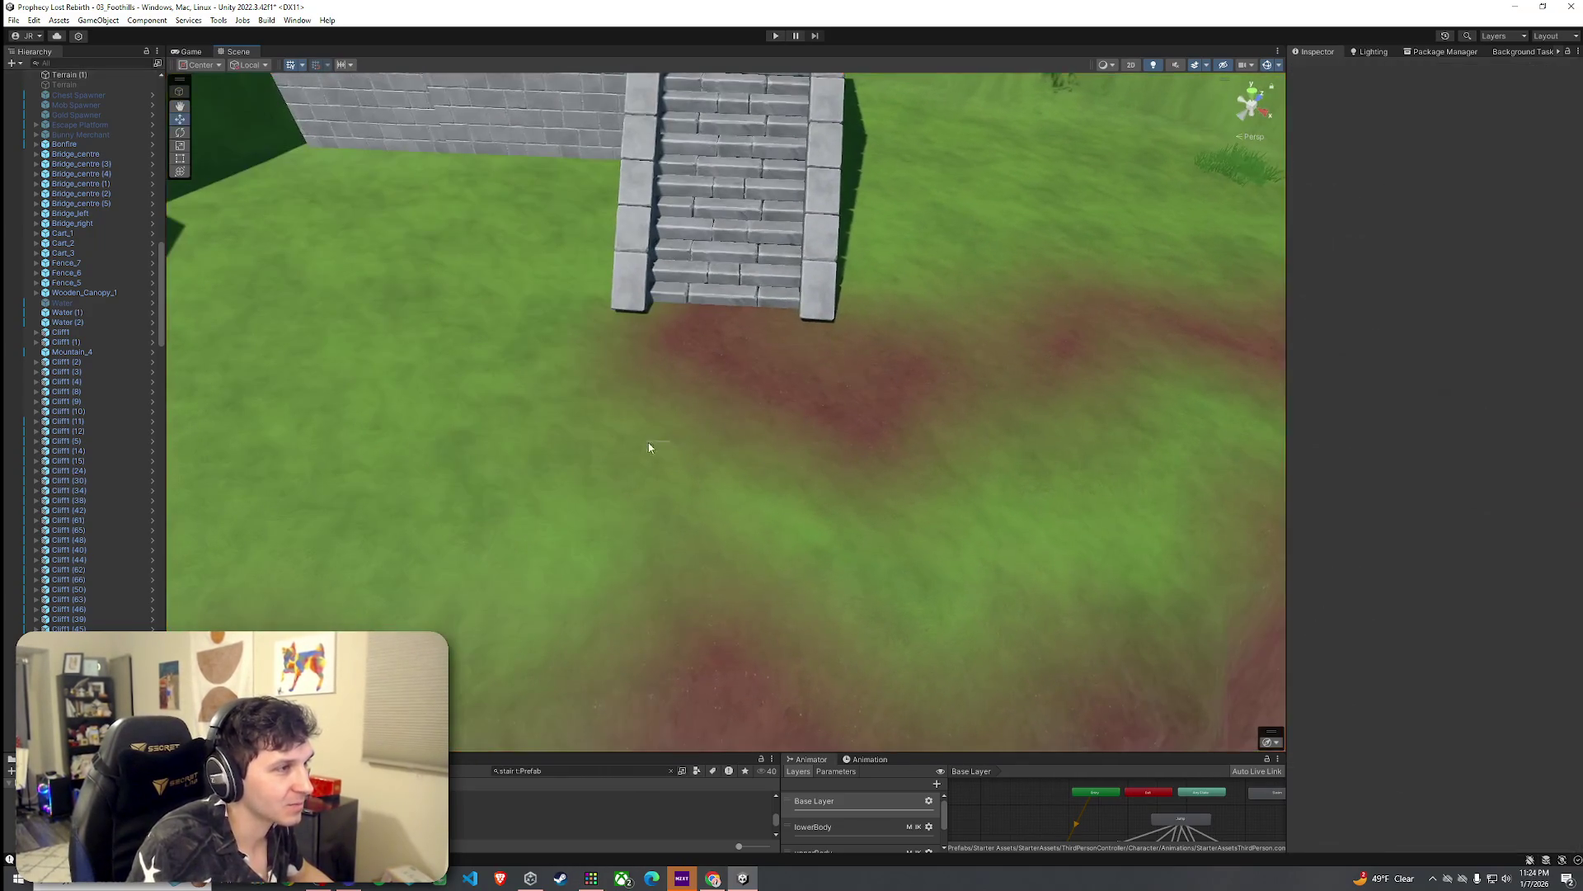
# Step: Reselect Terrain (1) with Paint Texture active and bring the pit staircase into view
pyautogui.click(876, 407)
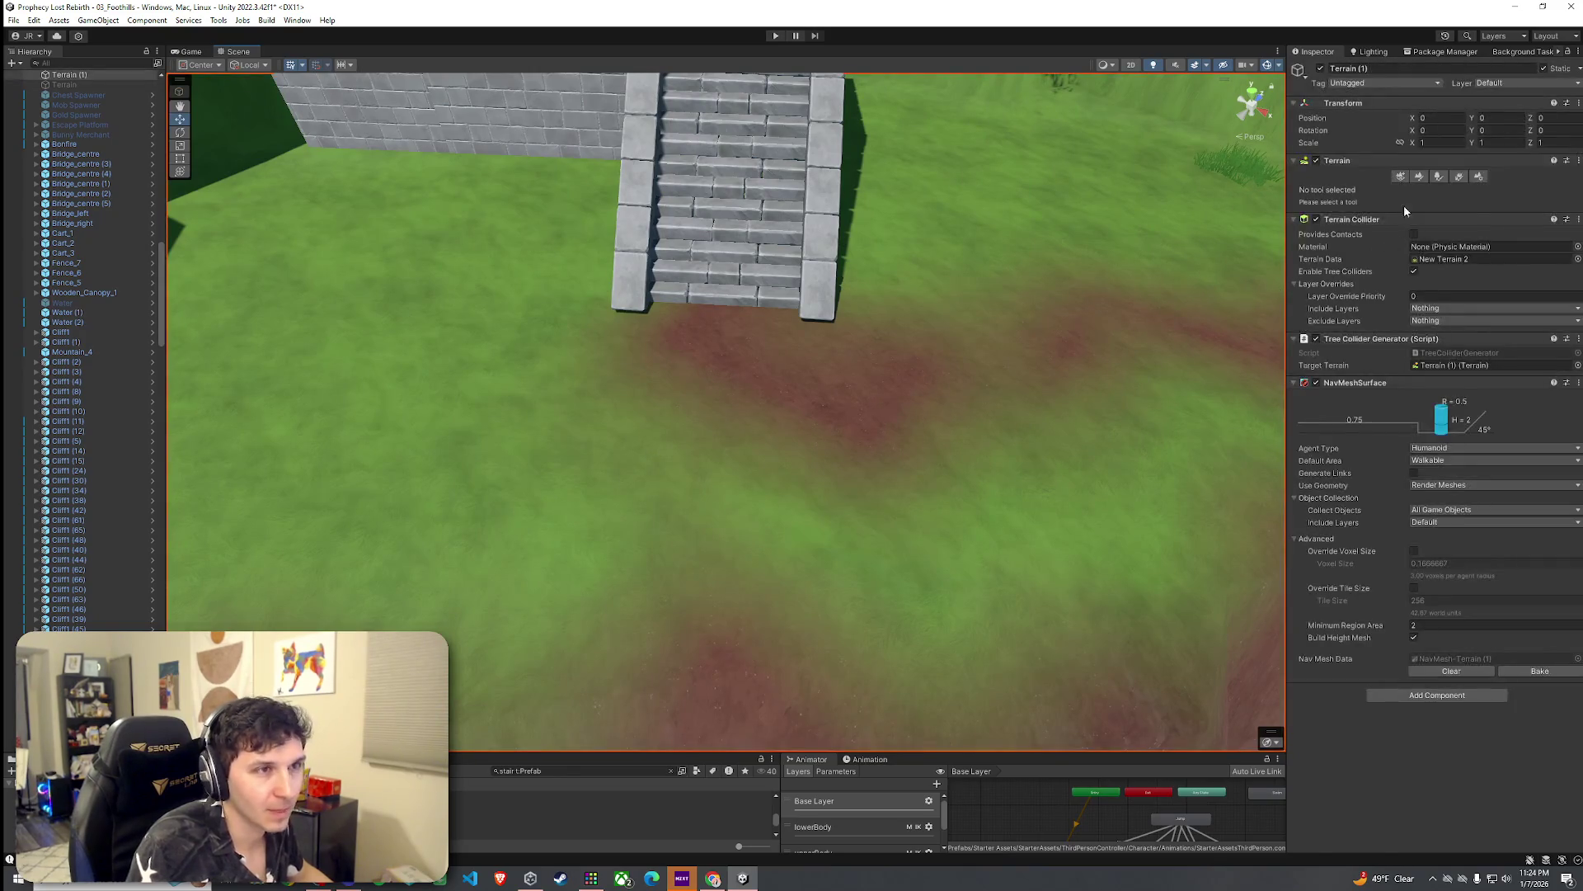
pyautogui.click(1415, 176)
pyautogui.moveTo(643, 463)
pyautogui.mouseDown()
pyautogui.moveTo(671, 407)
pyautogui.moveTo(728, 438)
pyautogui.mouseUp()
pyautogui.moveTo(694, 334)
pyautogui.mouseDown()
pyautogui.moveTo(657, 399)
pyautogui.moveTo(857, 371)
pyautogui.mouseUp()
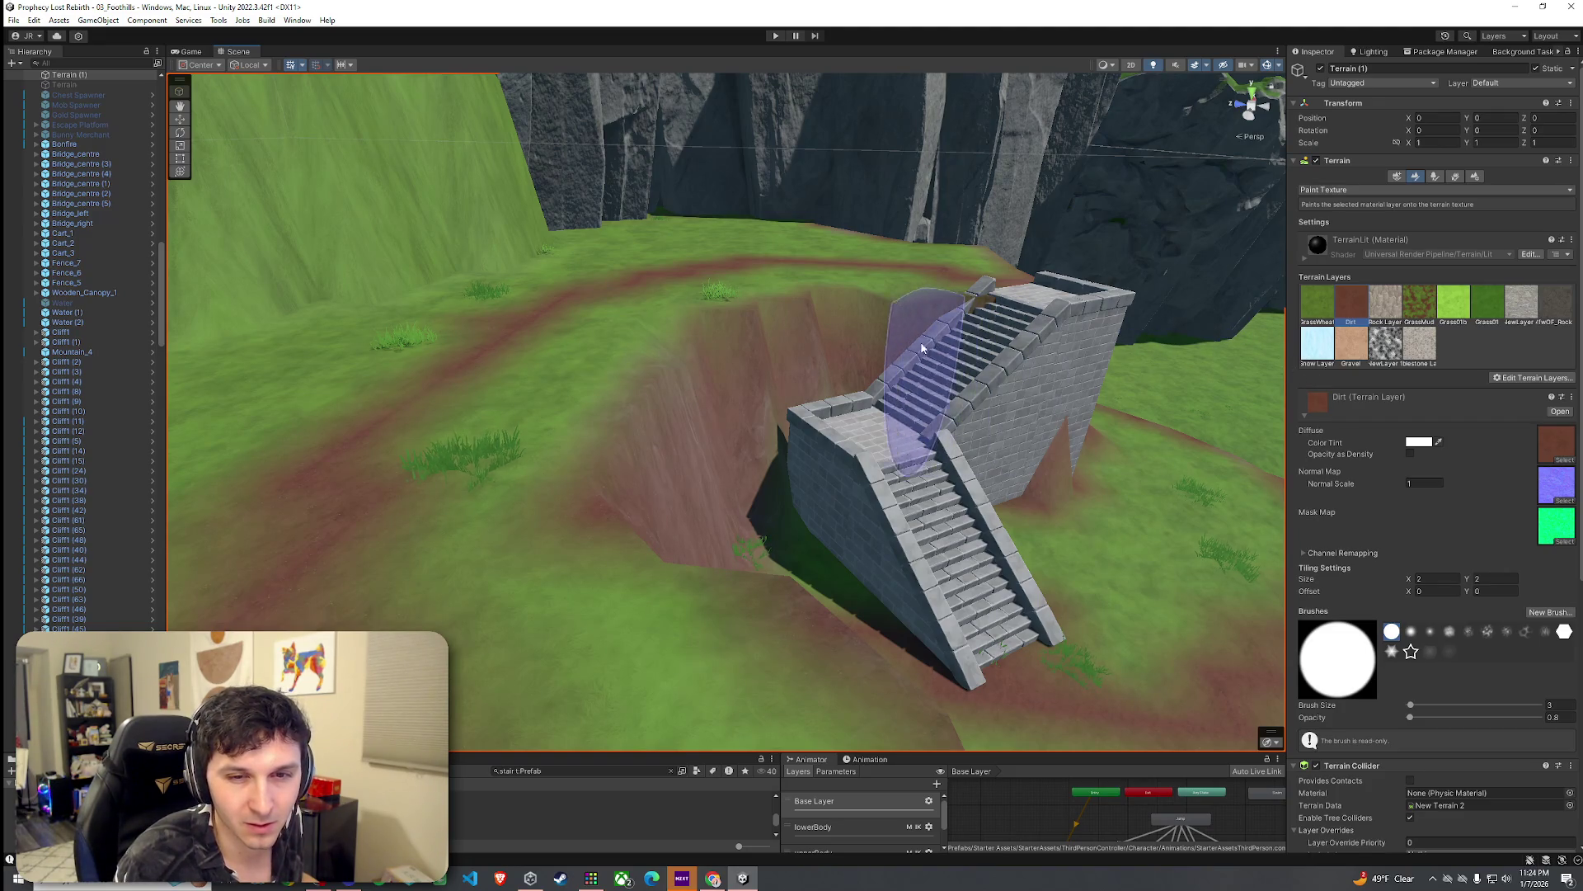
pyautogui.moveTo(911, 371)
pyautogui.mouseDown()
pyautogui.moveTo(1003, 456)
pyautogui.moveTo(1085, 449)
pyautogui.moveTo(1276, 377)
pyautogui.moveTo(101, 339)
pyautogui.moveTo(119, 330)
pyautogui.mouseUp()
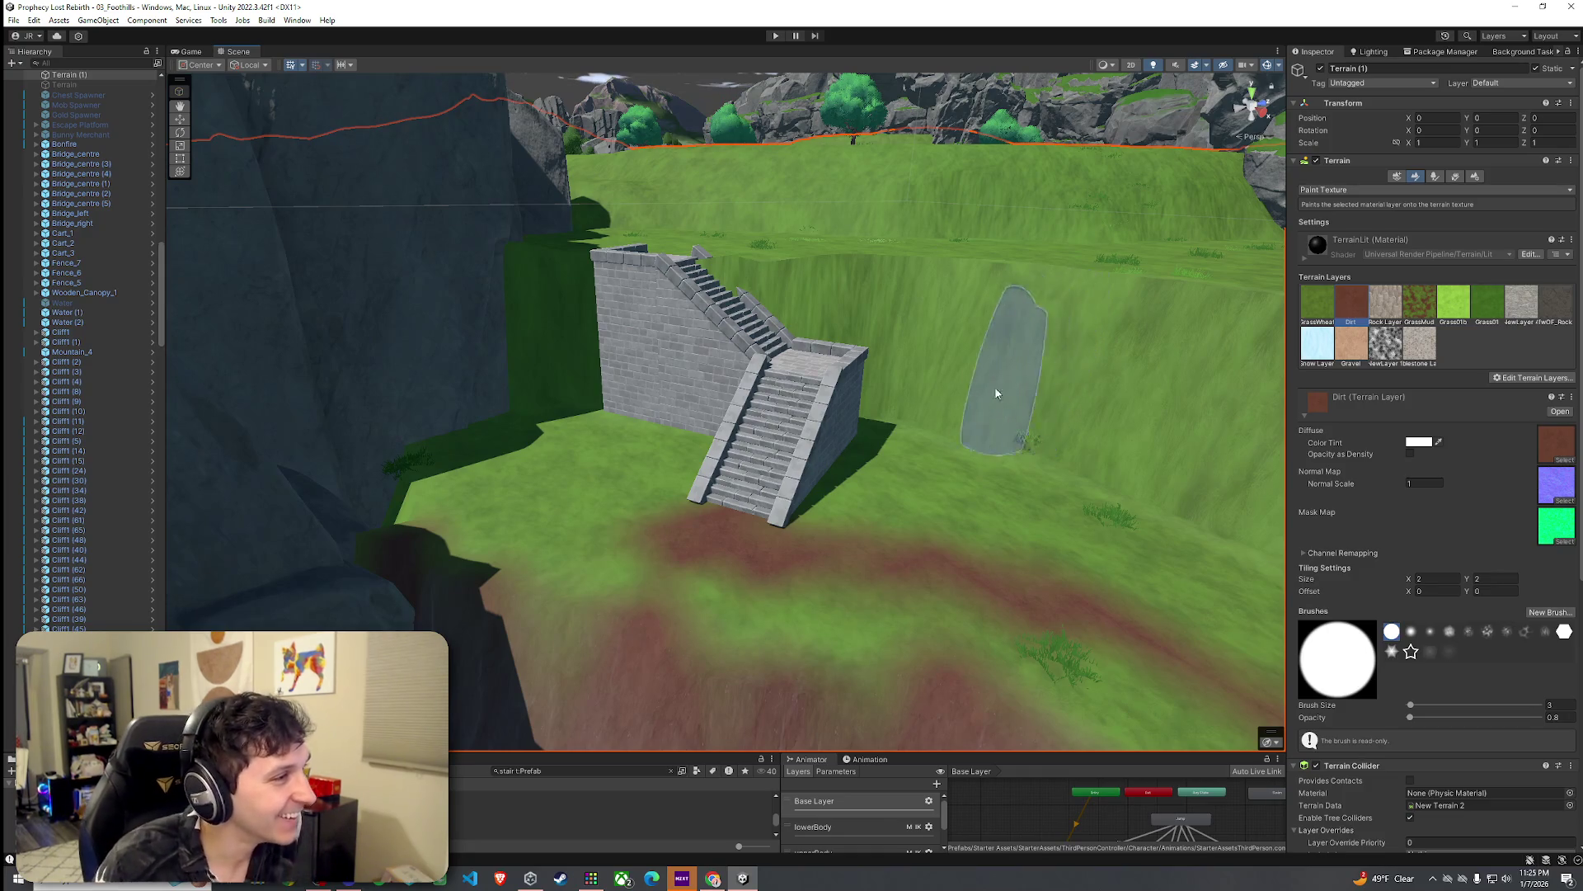
# Step: Enlarge the Dirt brush to 12, raise opacity to 6.5, and move closer to the stairs
pyautogui.moveTo(1014, 379)
pyautogui.mouseDown()
pyautogui.moveTo(717, 502)
pyautogui.moveTo(756, 476)
pyautogui.moveTo(601, 364)
pyautogui.mouseUp()
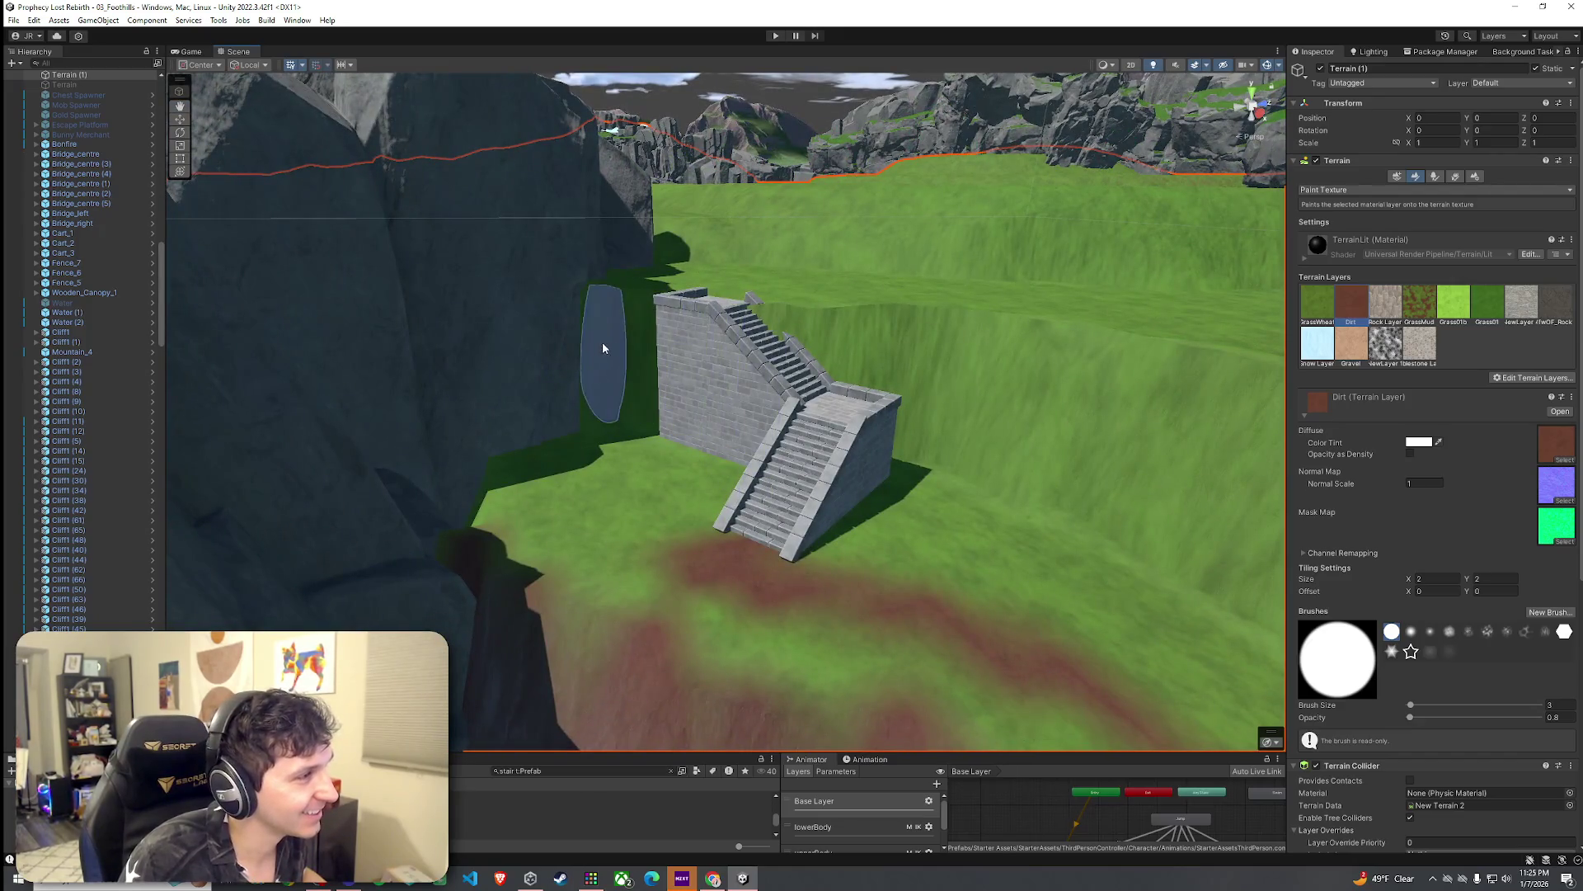
pyautogui.moveTo(1411, 706); pyautogui.dragTo(1419, 708)
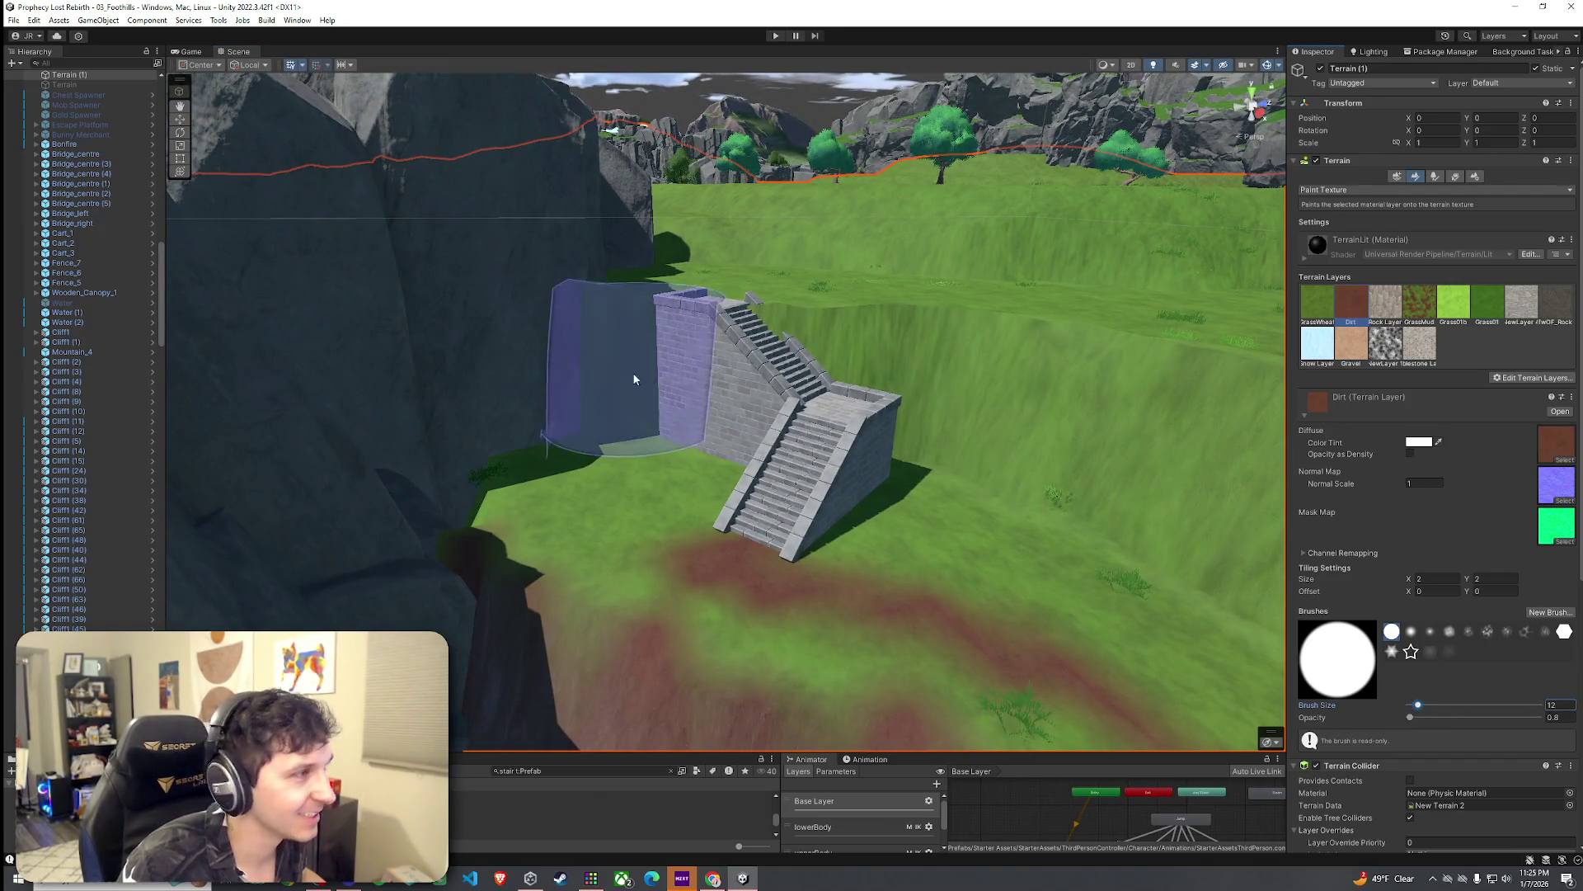
pyautogui.moveTo(1412, 718); pyautogui.dragTo(1415, 718)
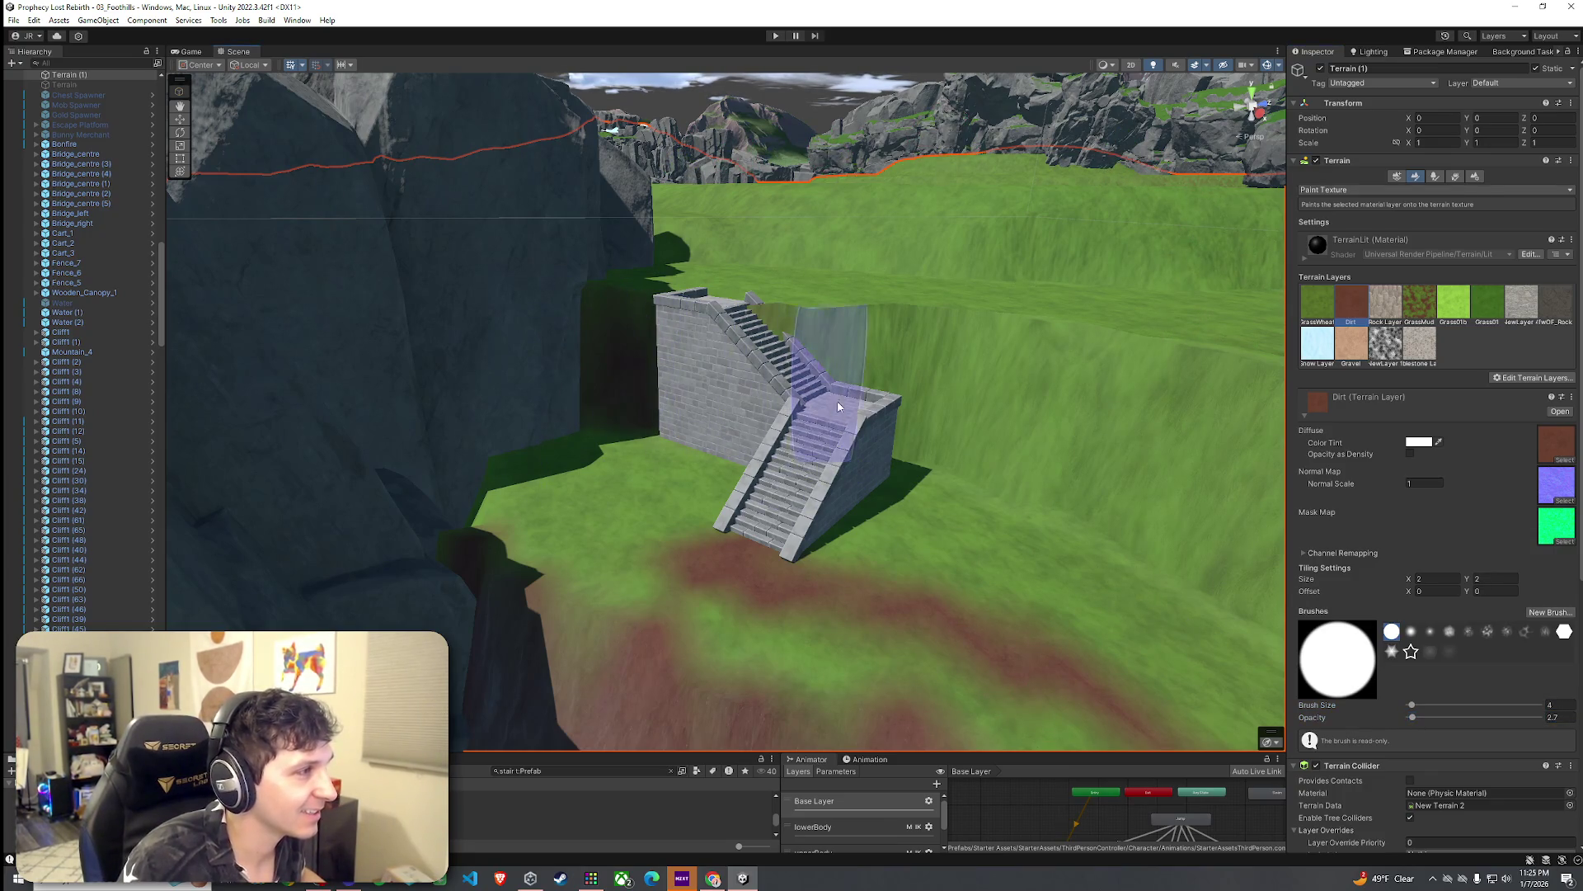
pyautogui.moveTo(1414, 718); pyautogui.dragTo(1420, 720)
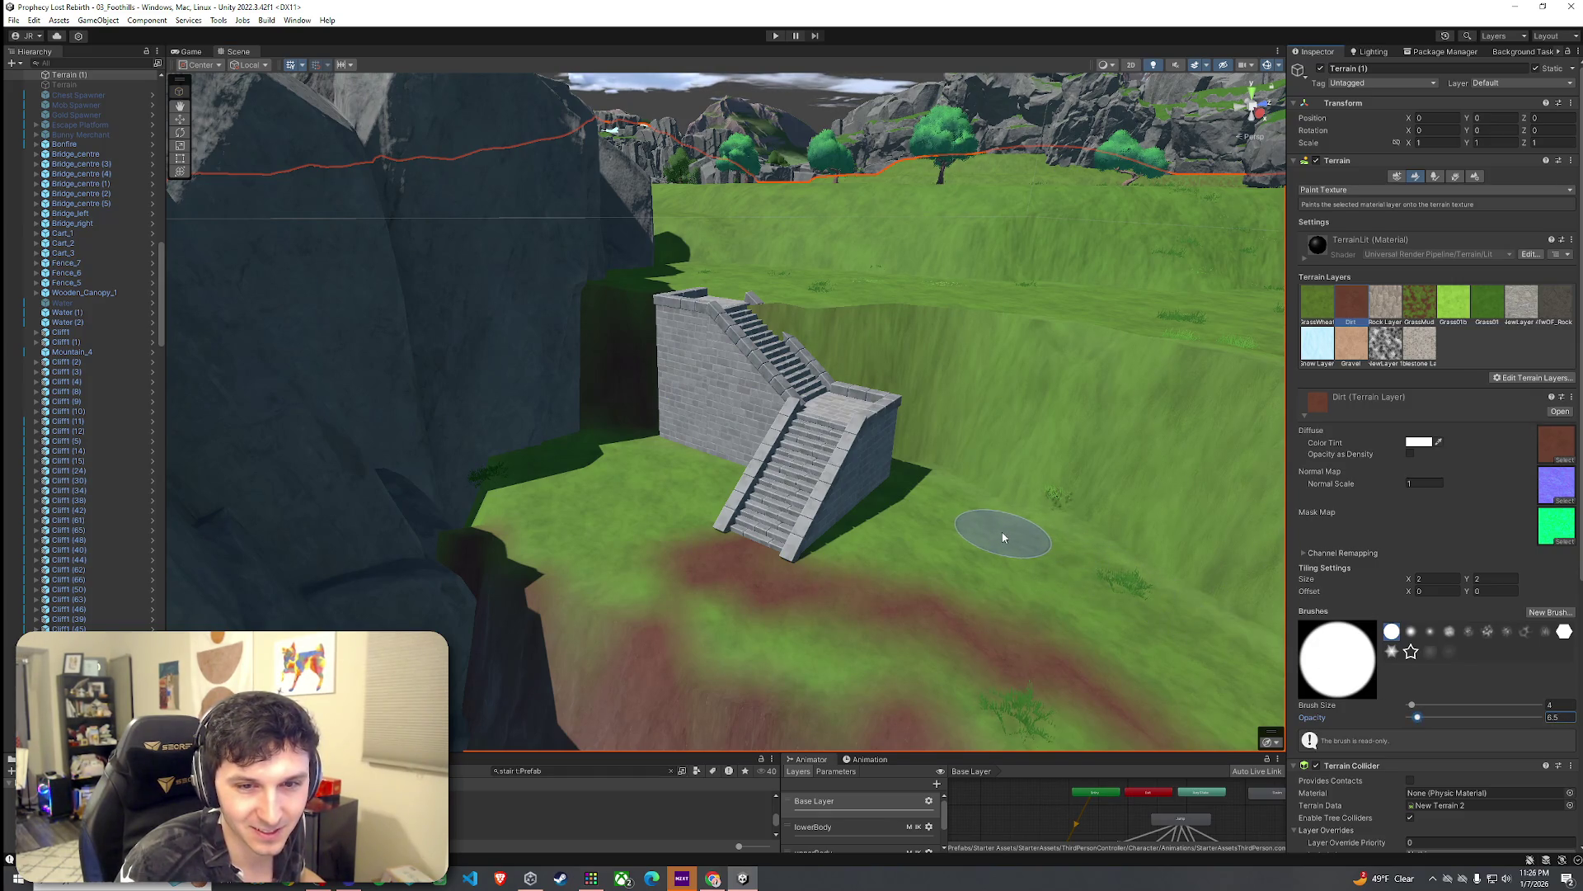
pyautogui.keyDown('alt'); pyautogui.moveTo(1001, 537); pyautogui.dragTo(1019, 539); pyautogui.keyUp('alt')
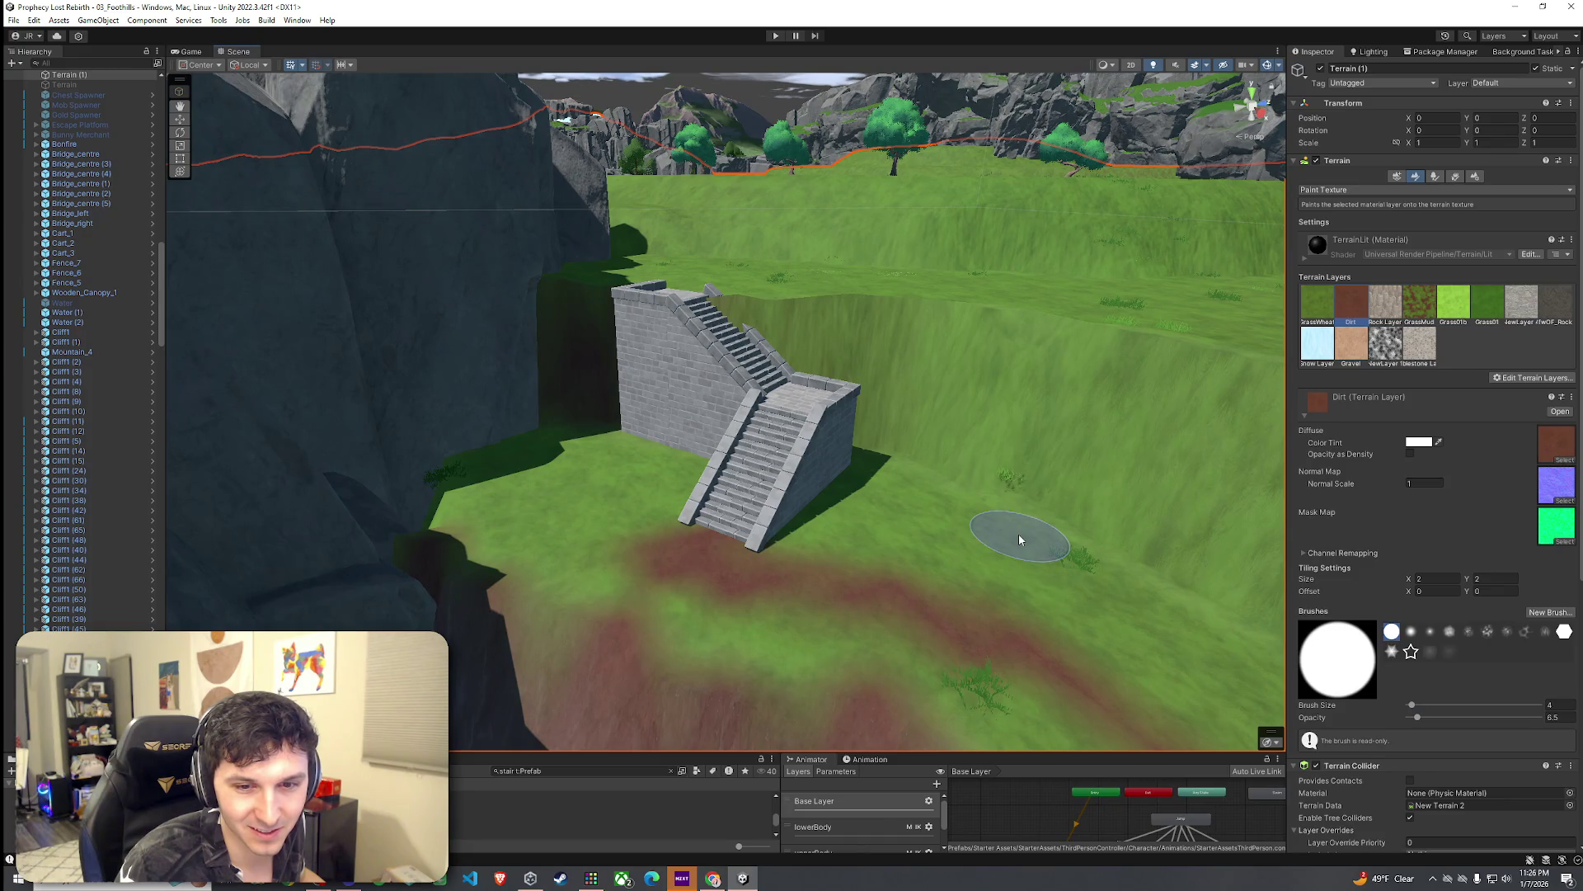
pyautogui.keyDown('alt'); pyautogui.moveTo(1019, 539); pyautogui.dragTo(774, 458); pyautogui.keyUp('alt')
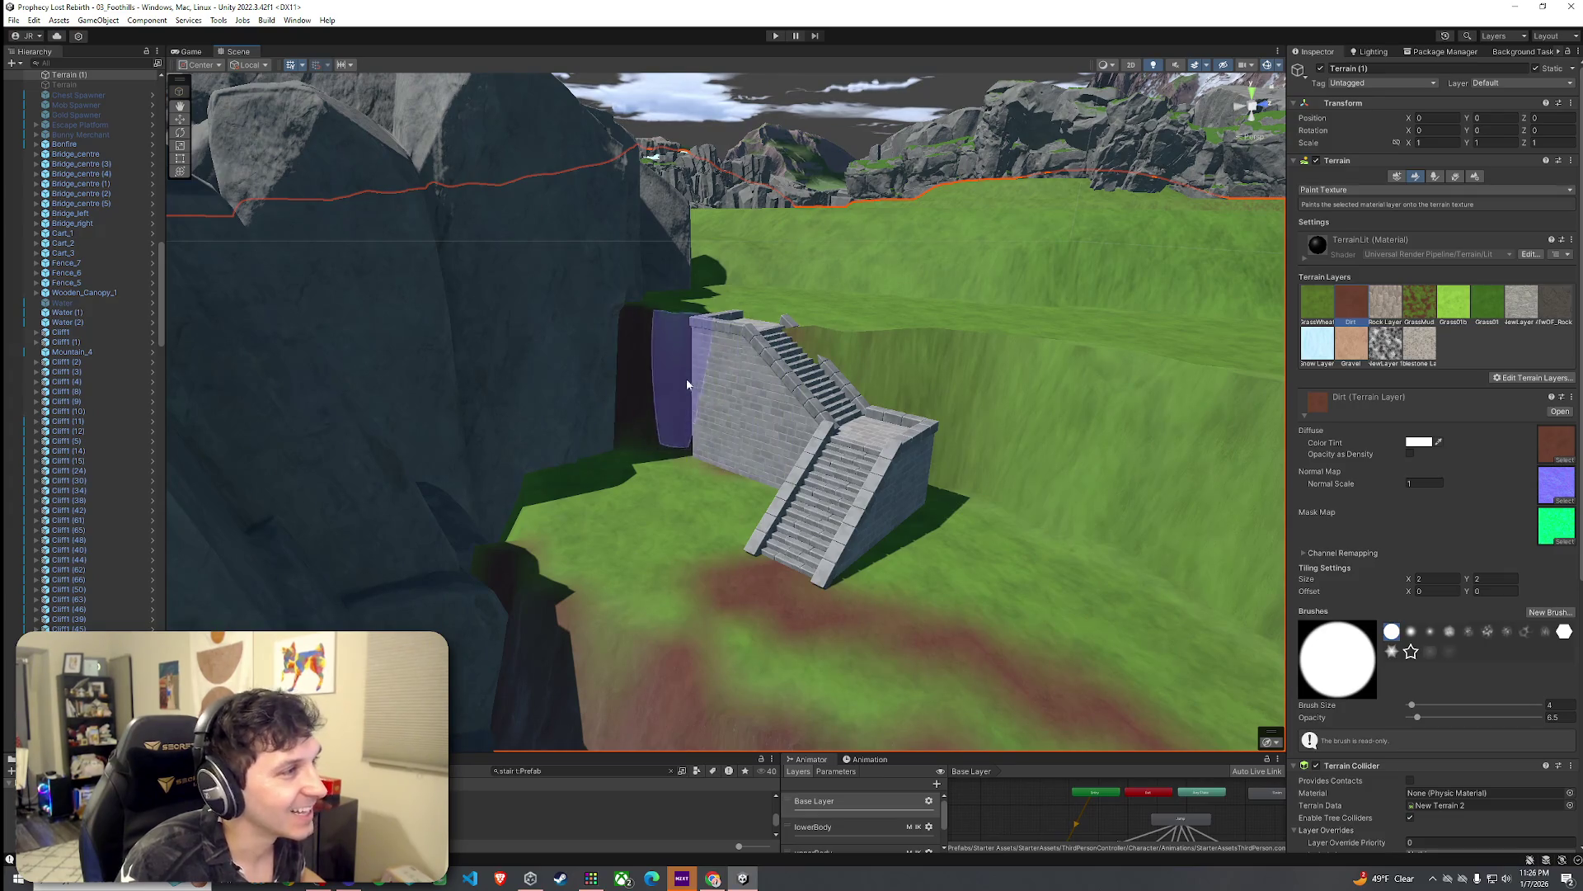